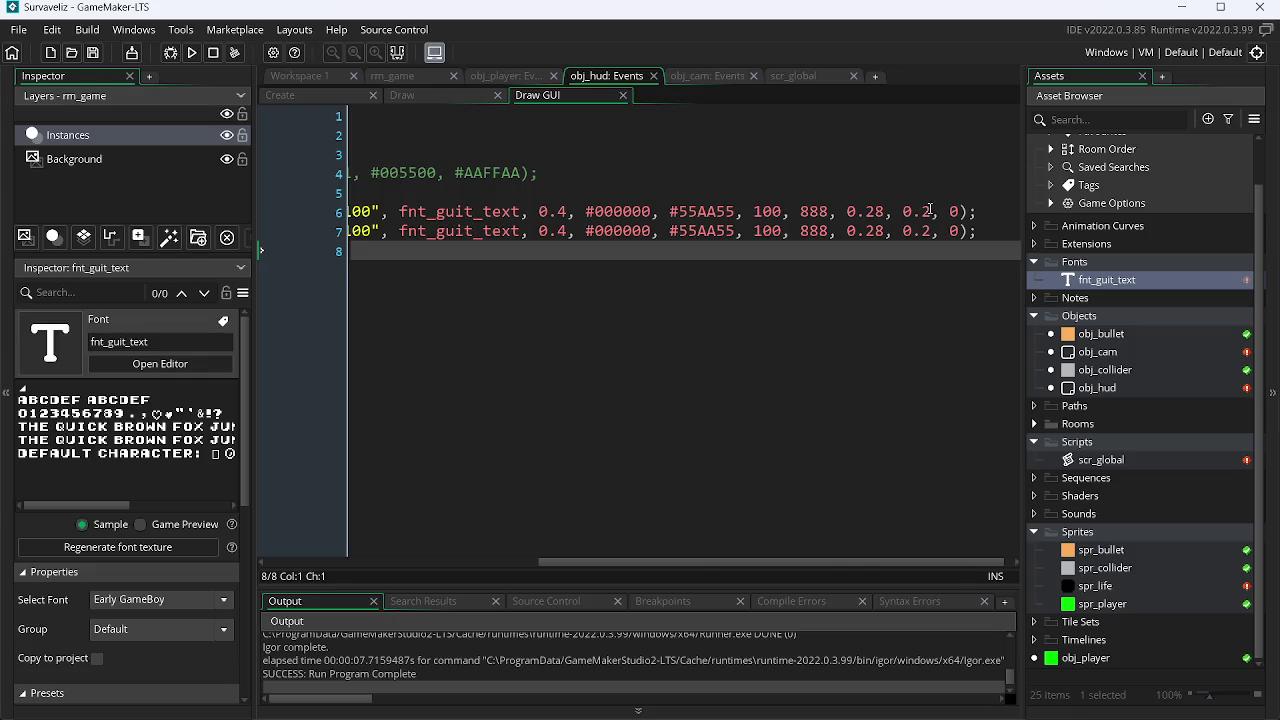
Step: Enter an 8 into the HUD text scale value and test-run the game to preview it
text(8)
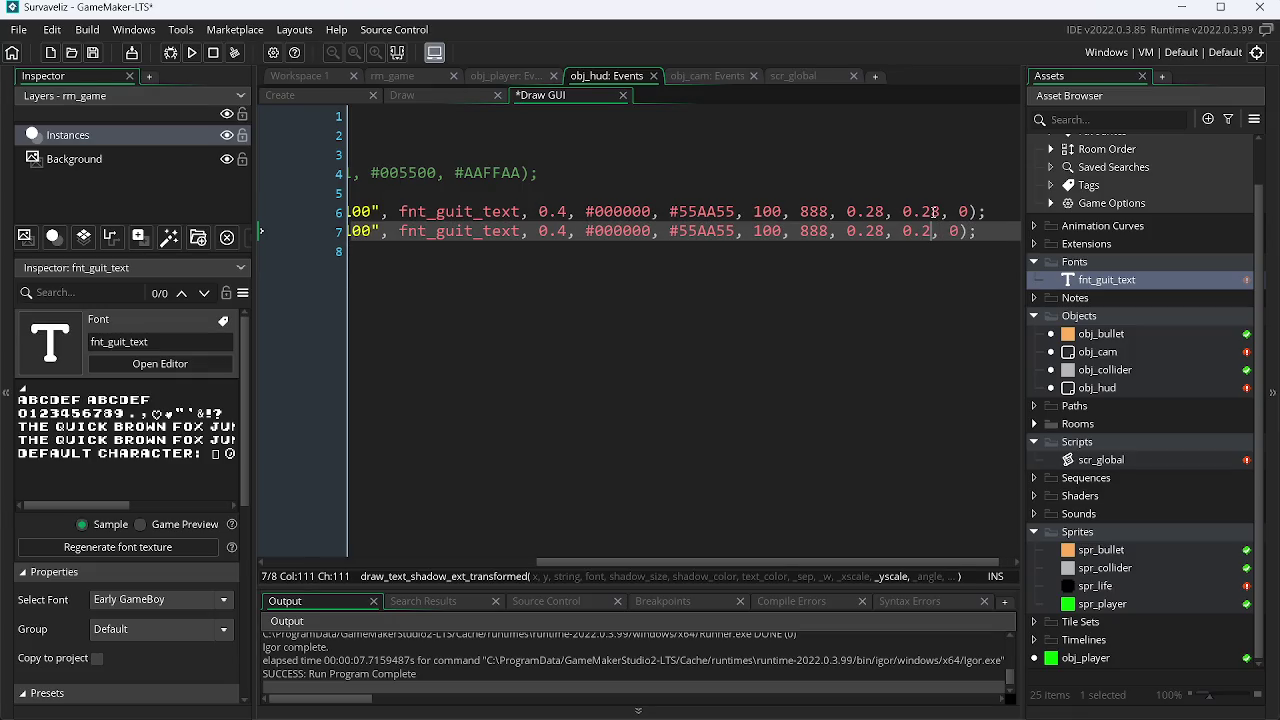
key(Tab)
text(8)
key(F5)
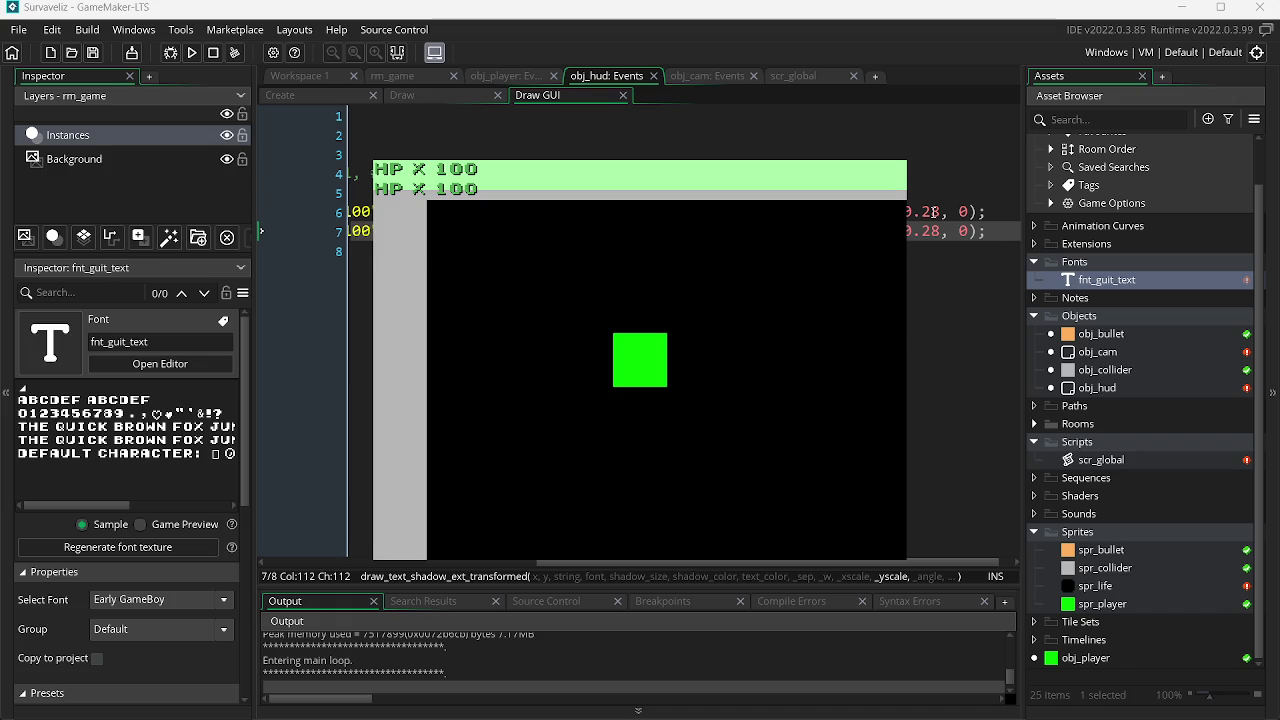
key(Escape)
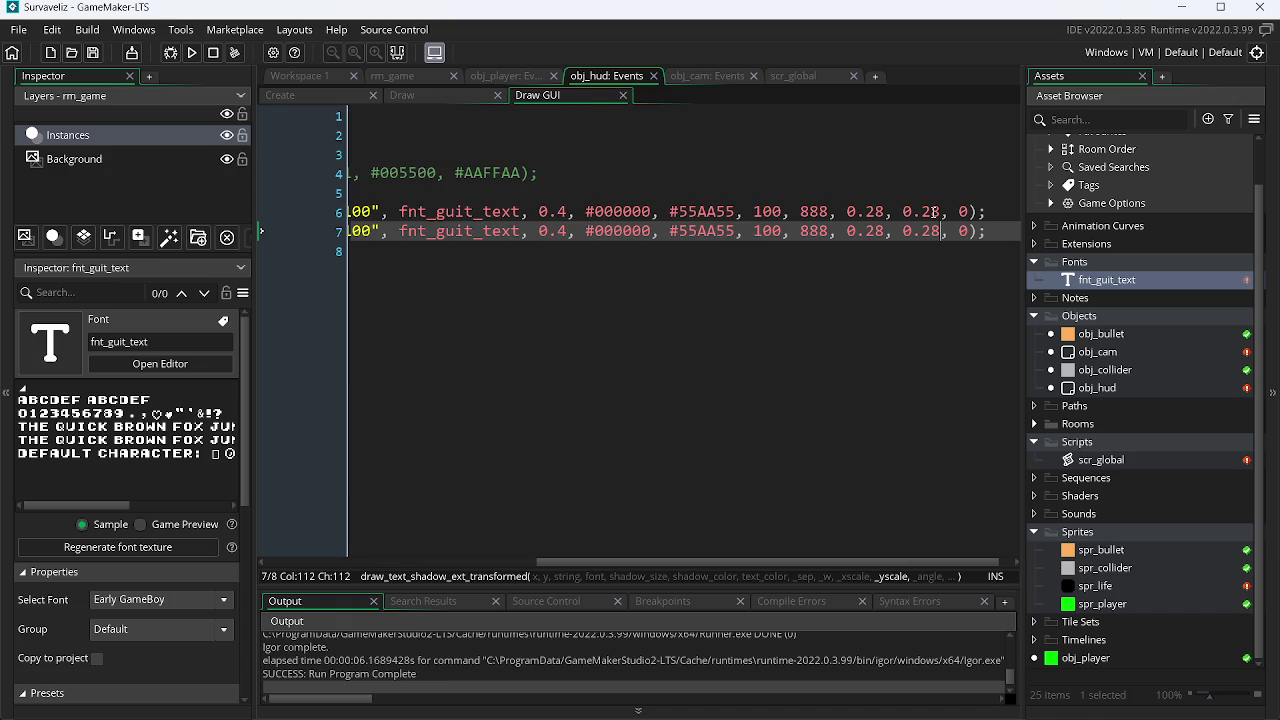
Step: Set the x and y scale on lines 6 and 7 to 0.26 by replacing each 8 with 6
key(BackSpace)
text(6)
key(Up)
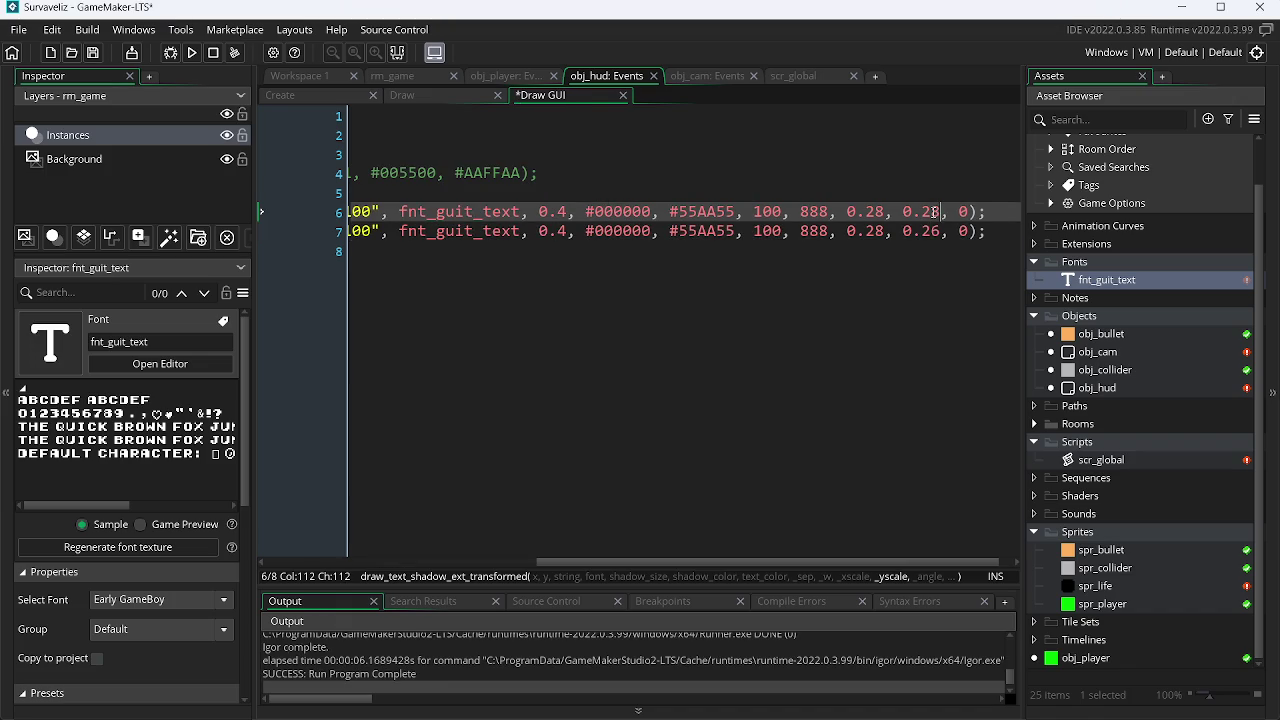
key(Left)
key(Left)
key(Left)
key(BackSpace)
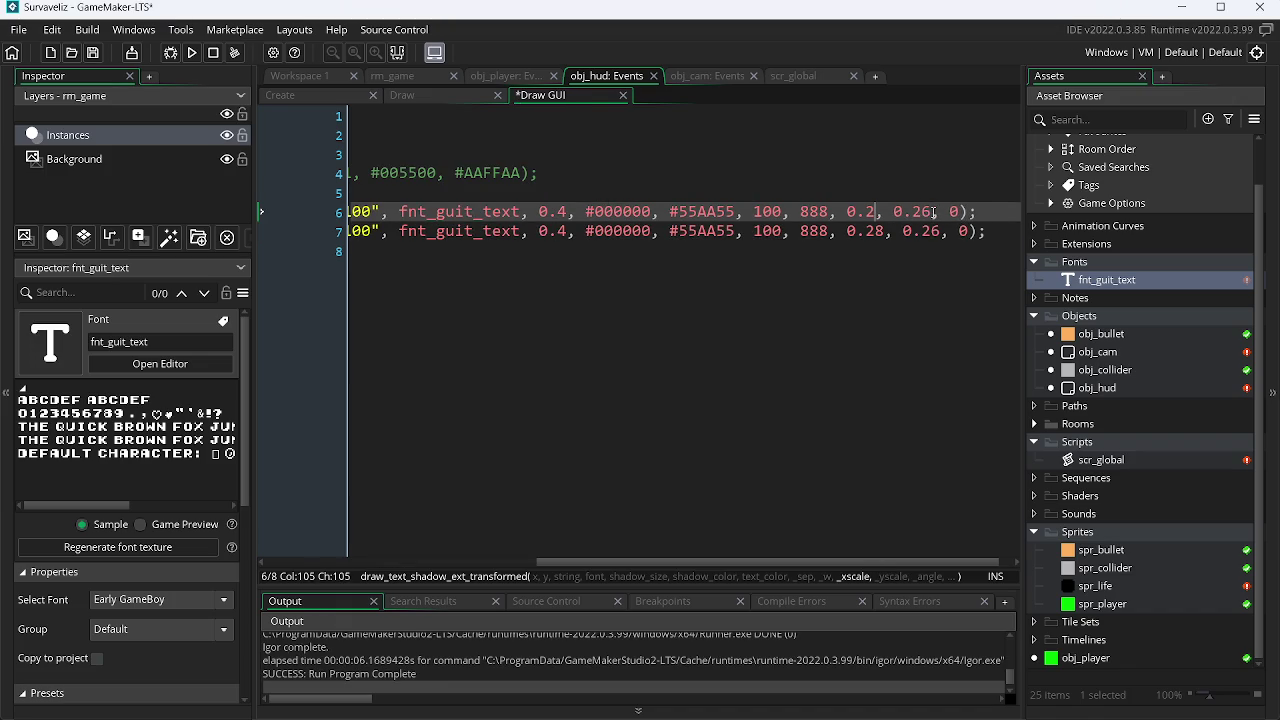
text(6)
key(Down)
key(BackSpace)
text(6)
Step: Test-run the game with the 0.26 text scale, then close it
key(F5)
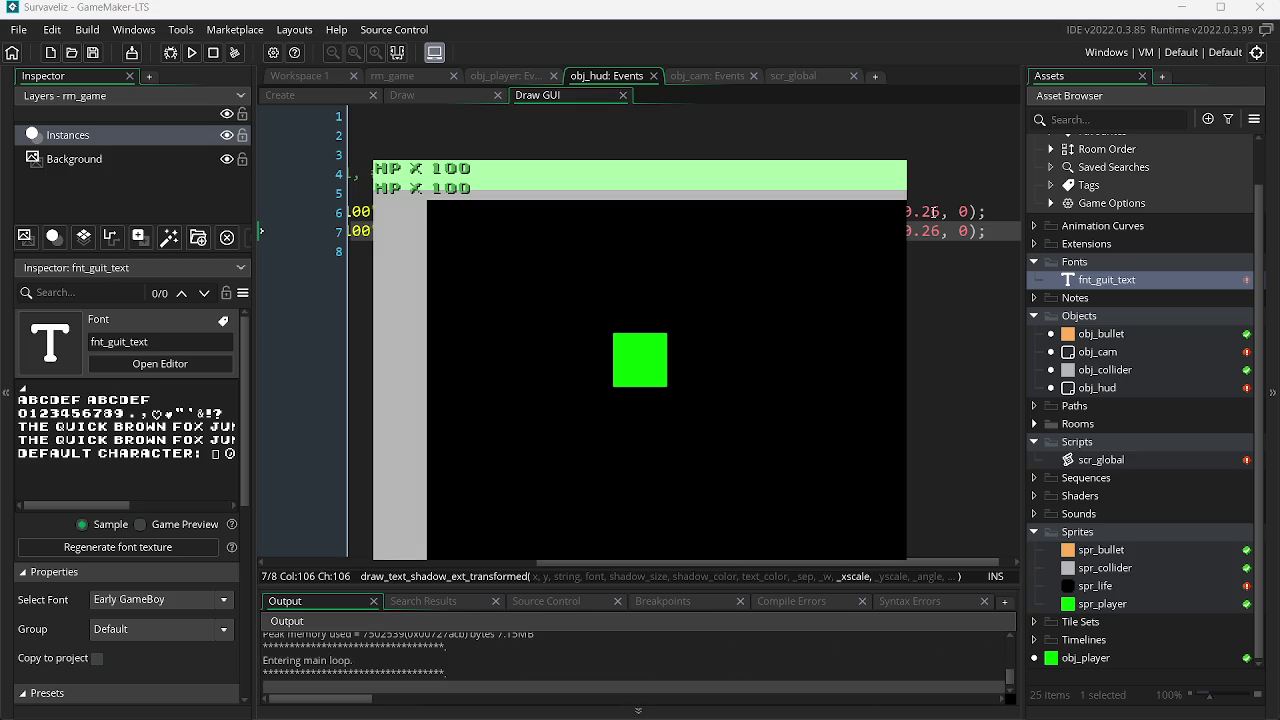
key(Escape)
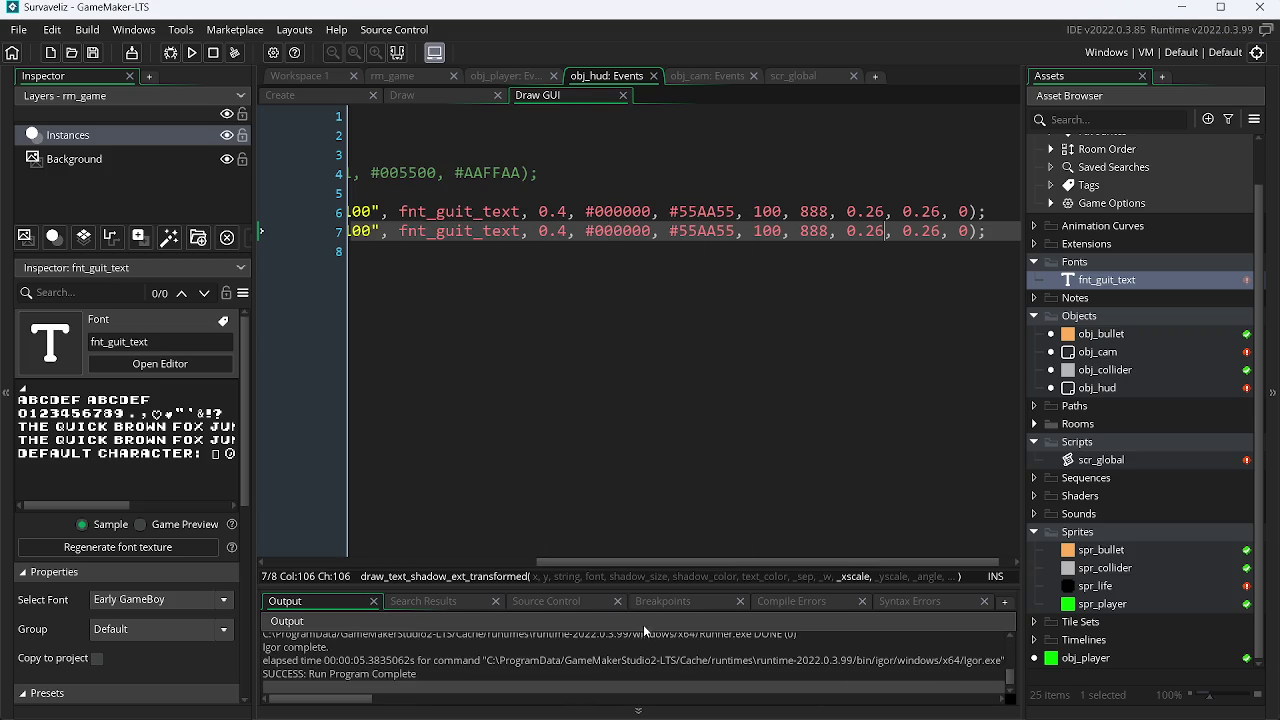
drag(672, 565, 400, 565)
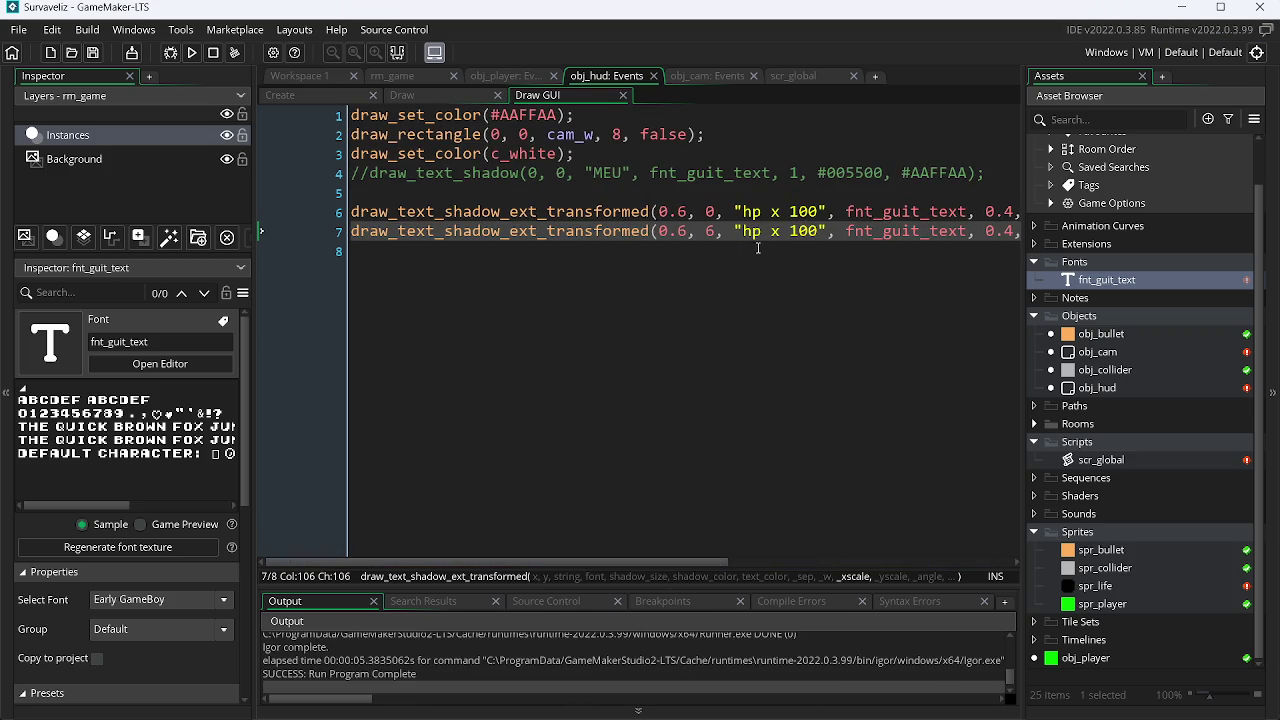
Step: Change the y position of line 7's HUD text from 6 to 4
click(716, 234)
key(BackSpace)
text(4)
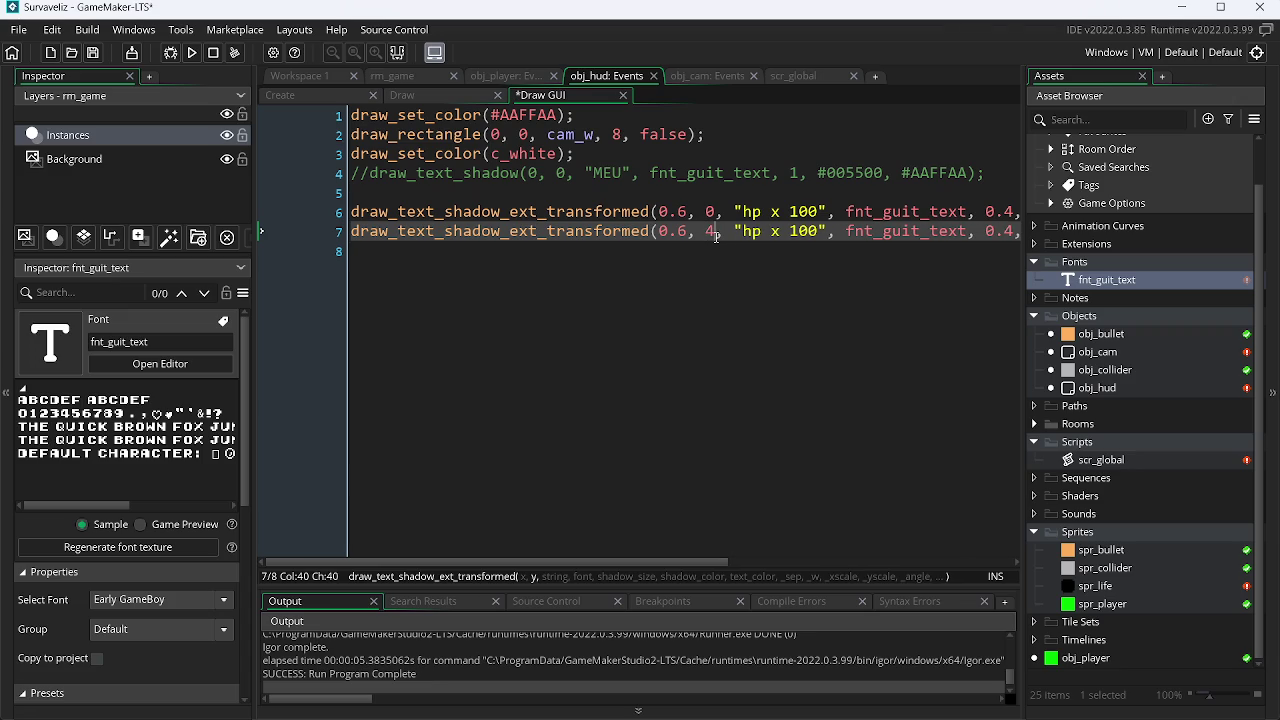
Step: Test-run the game, close it, and switch over to the browser
key(F5)
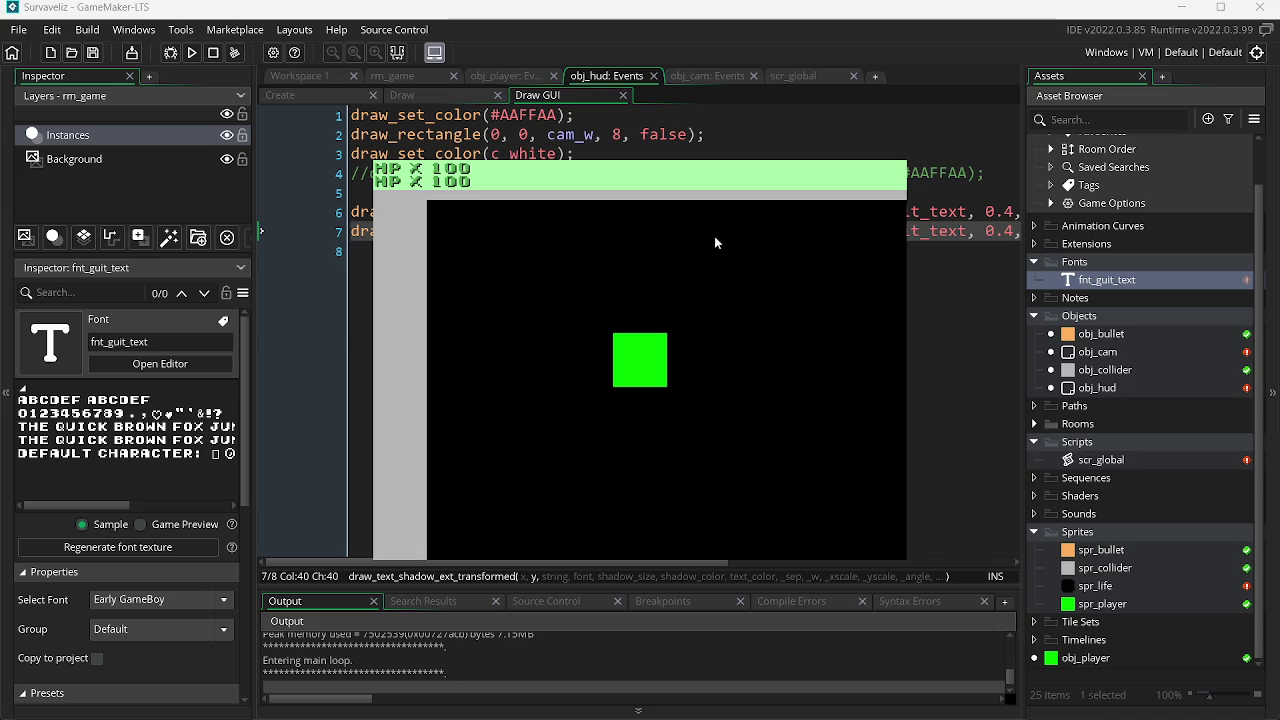
key(alt+F4)
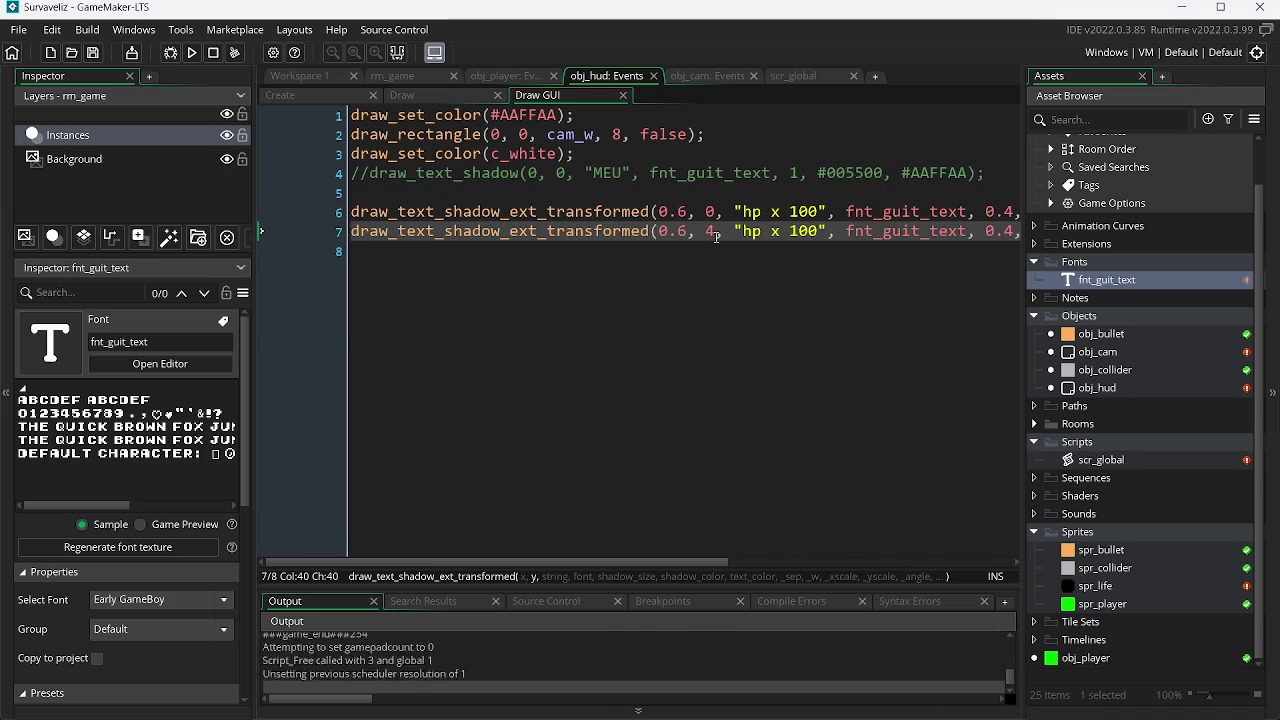
key(alt+Tab)
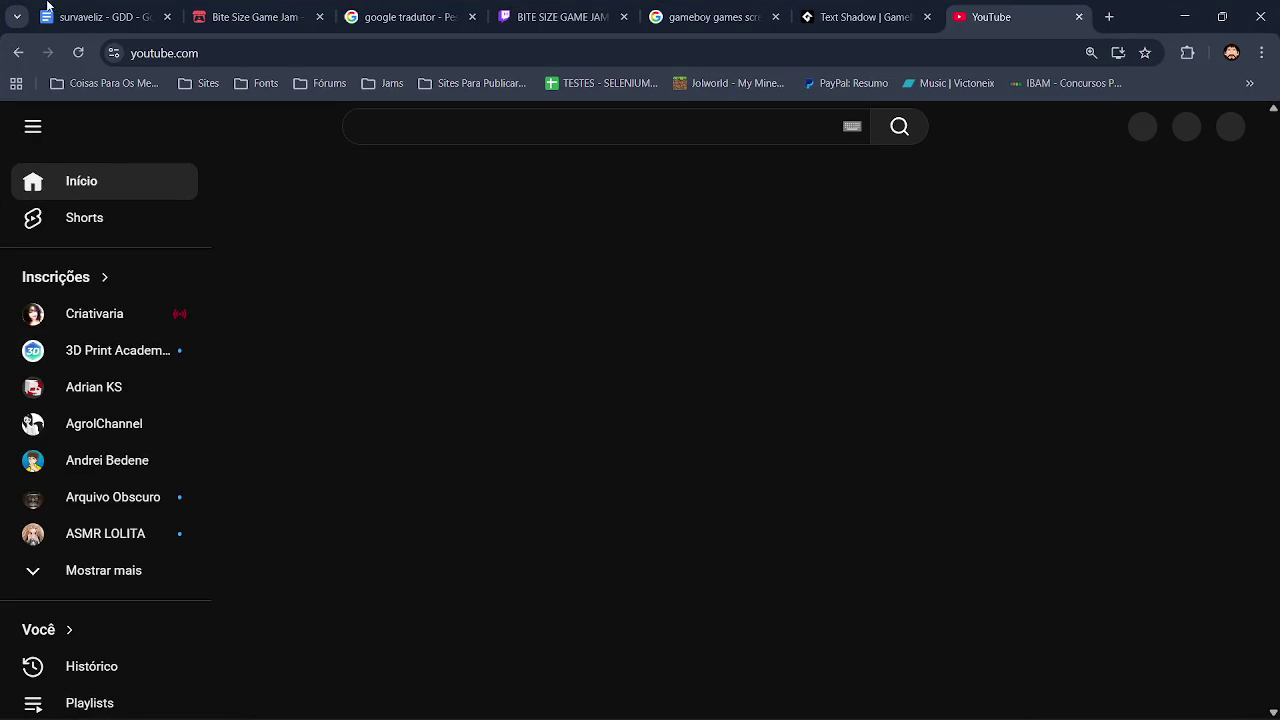
Step: Reload YouTube, search for c418 from the suggestions, and scroll through the results
click(77, 53)
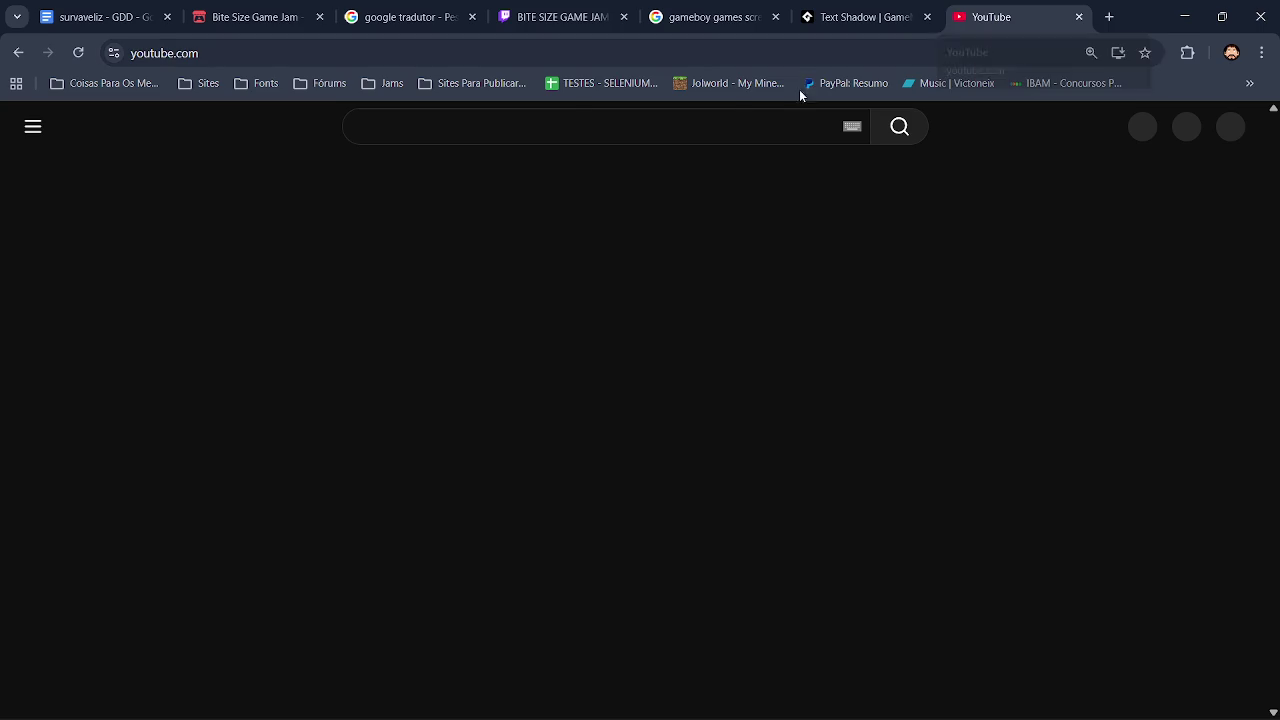
click(449, 137)
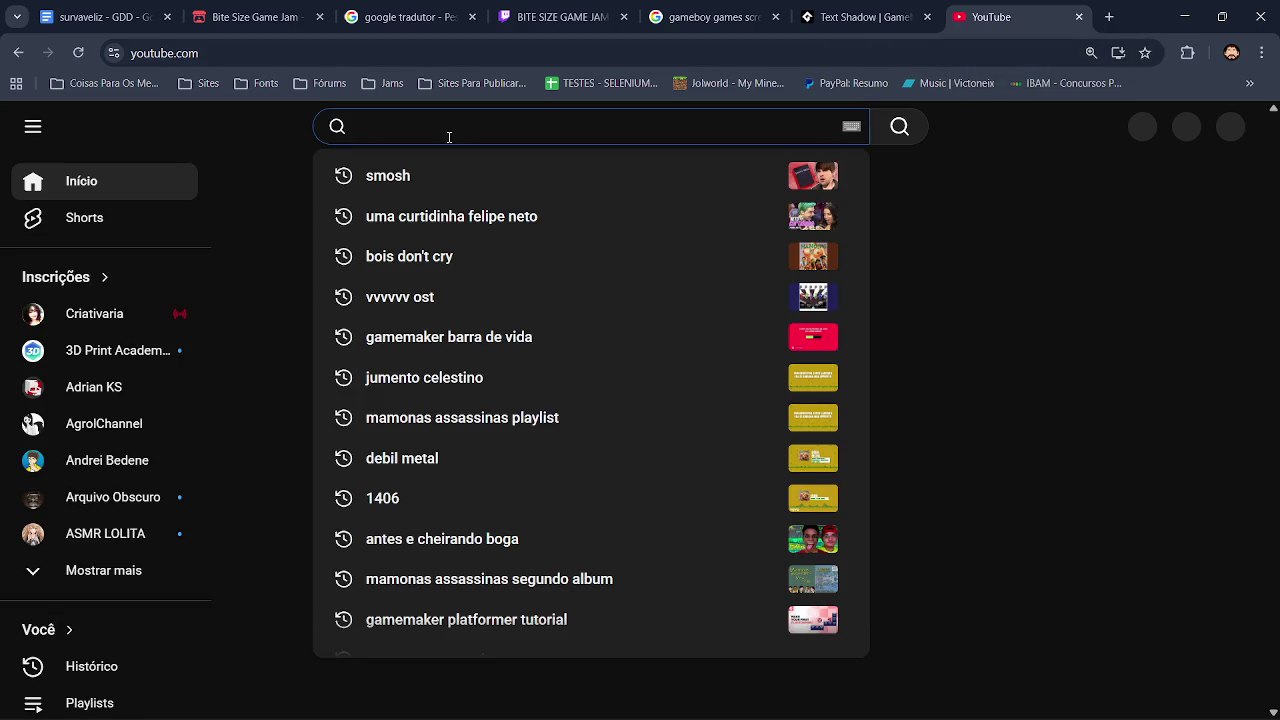
text(c)
click(414, 215)
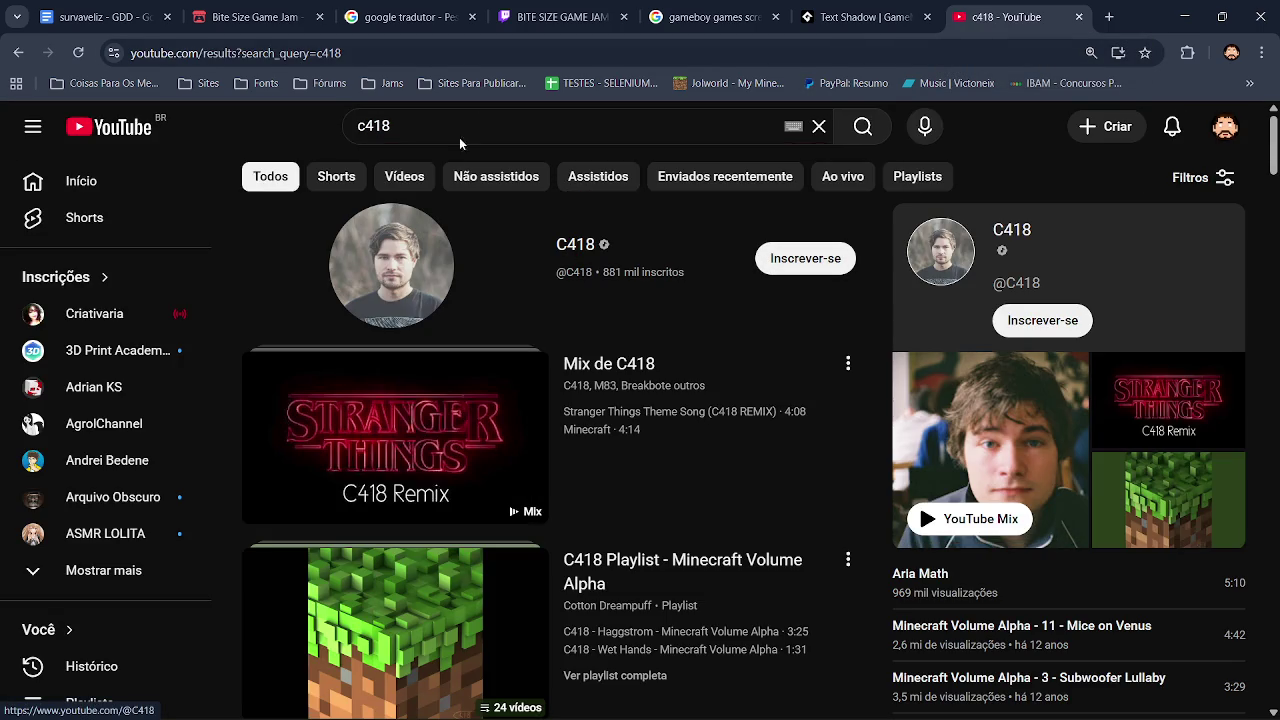
scroll(640, 430, down, 3)
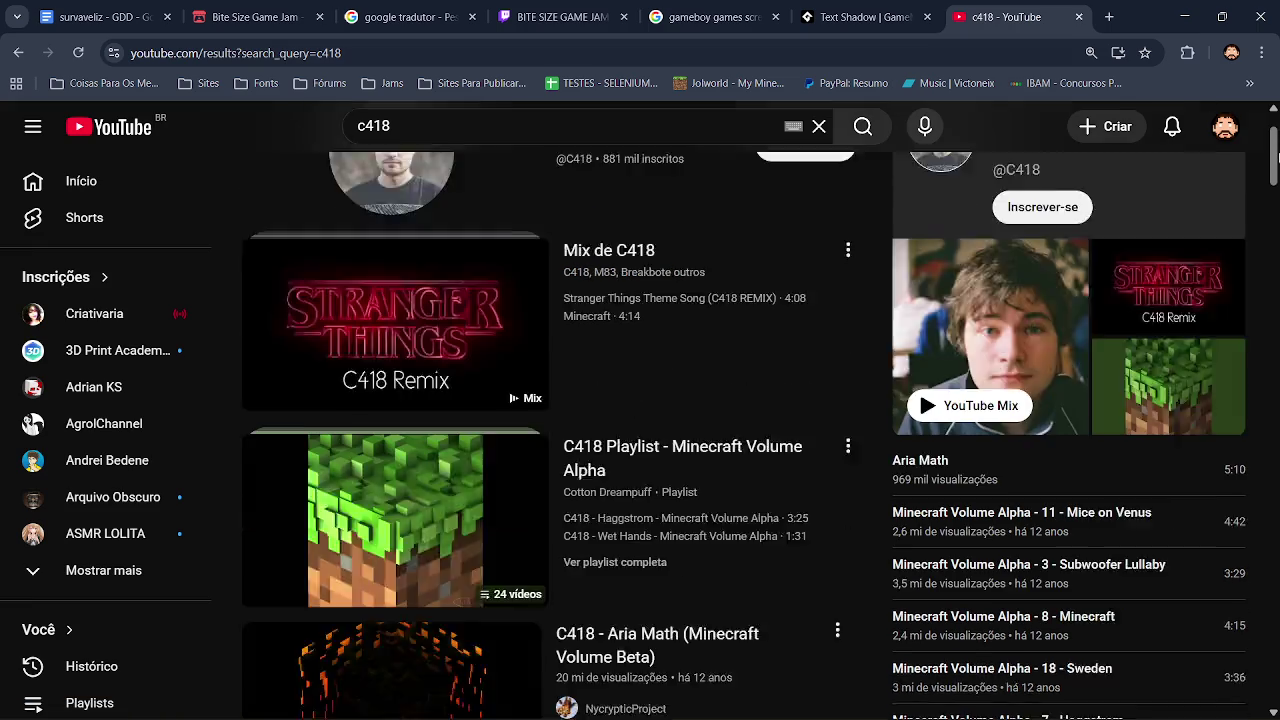
scroll(640, 430, down, 2)
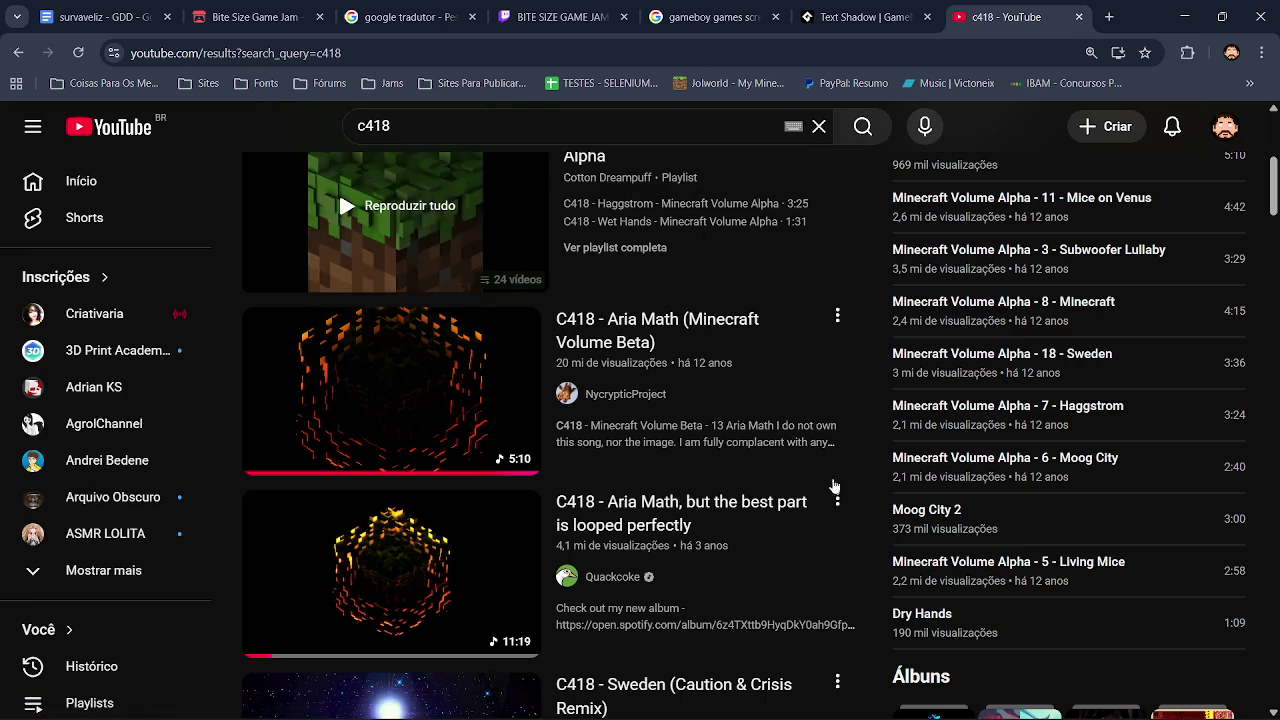
mouse_move(953, 700)
mouse_move(897, 708)
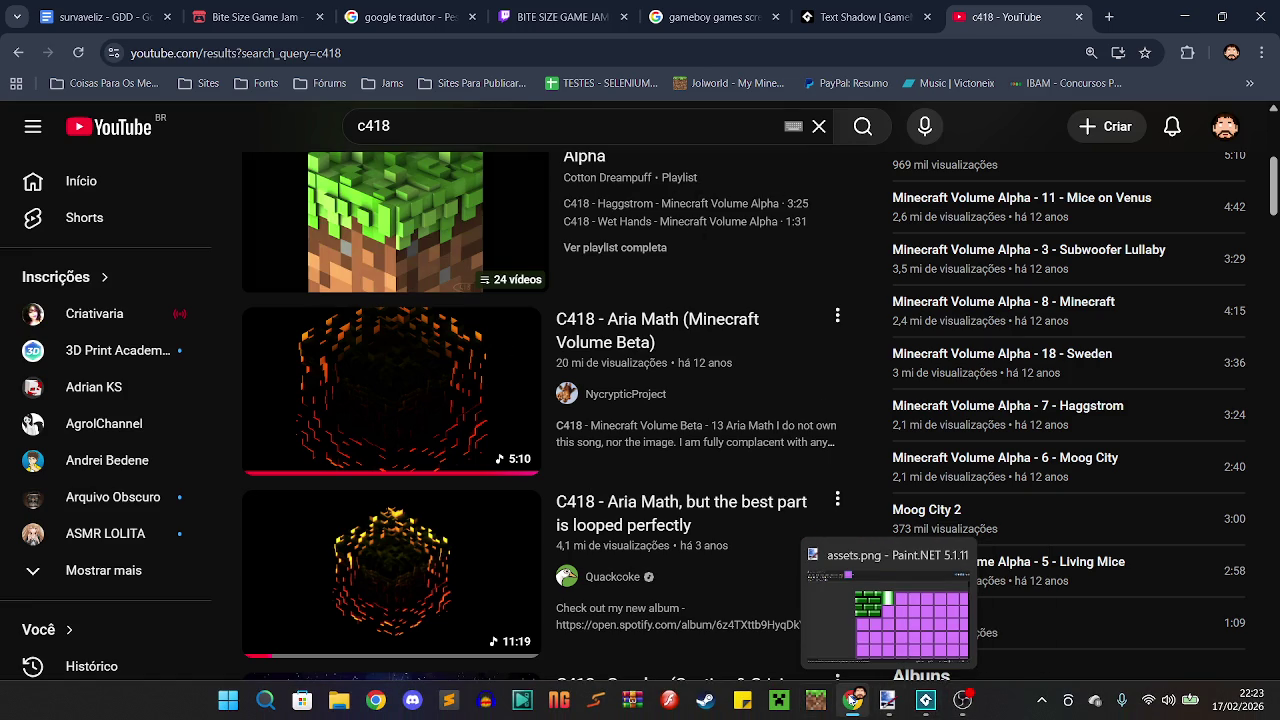
Step: Test-run the game showing 'HP X 100' twice, then return to the Text Shadow forum thread
click(925, 702)
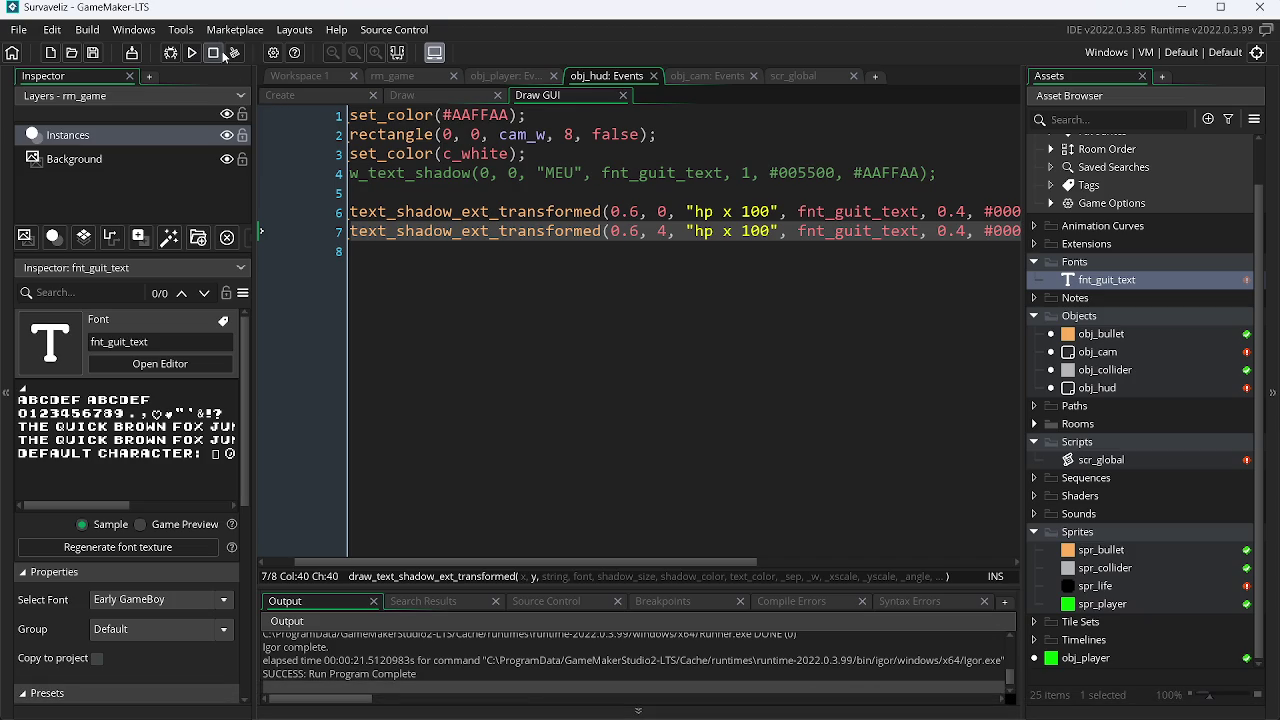
click(192, 54)
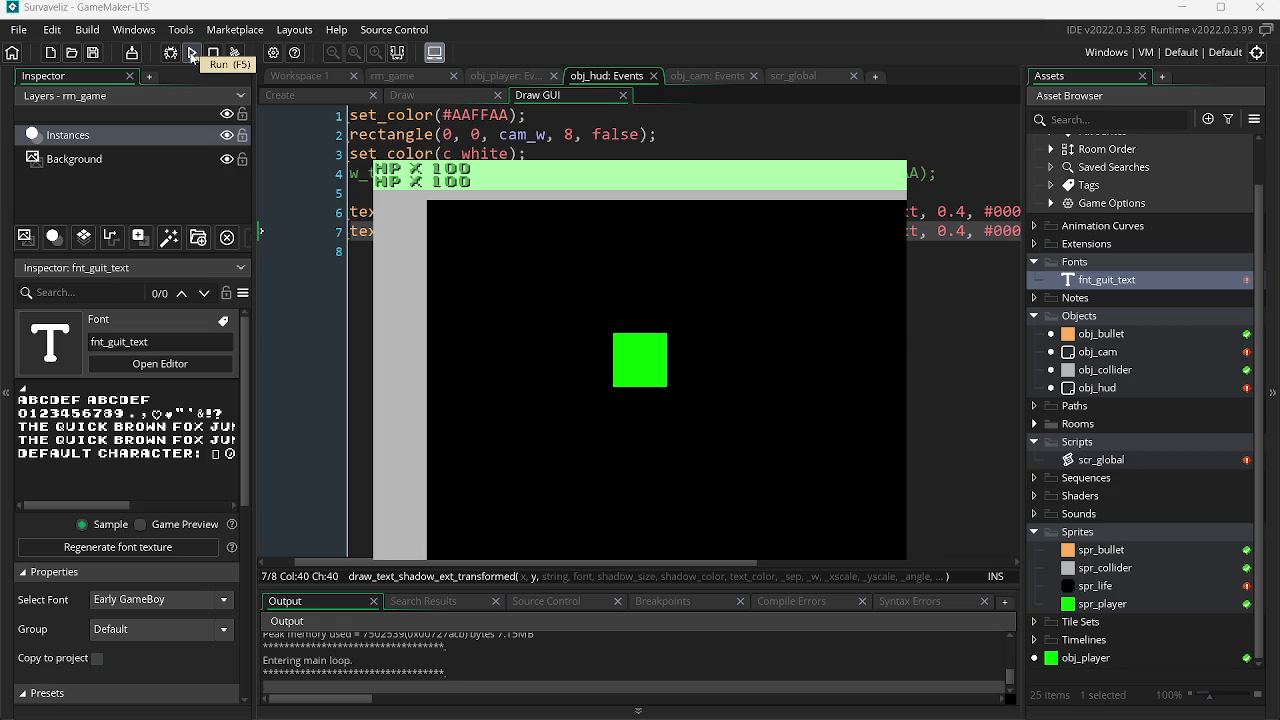
click(213, 53)
key(alt+Tab)
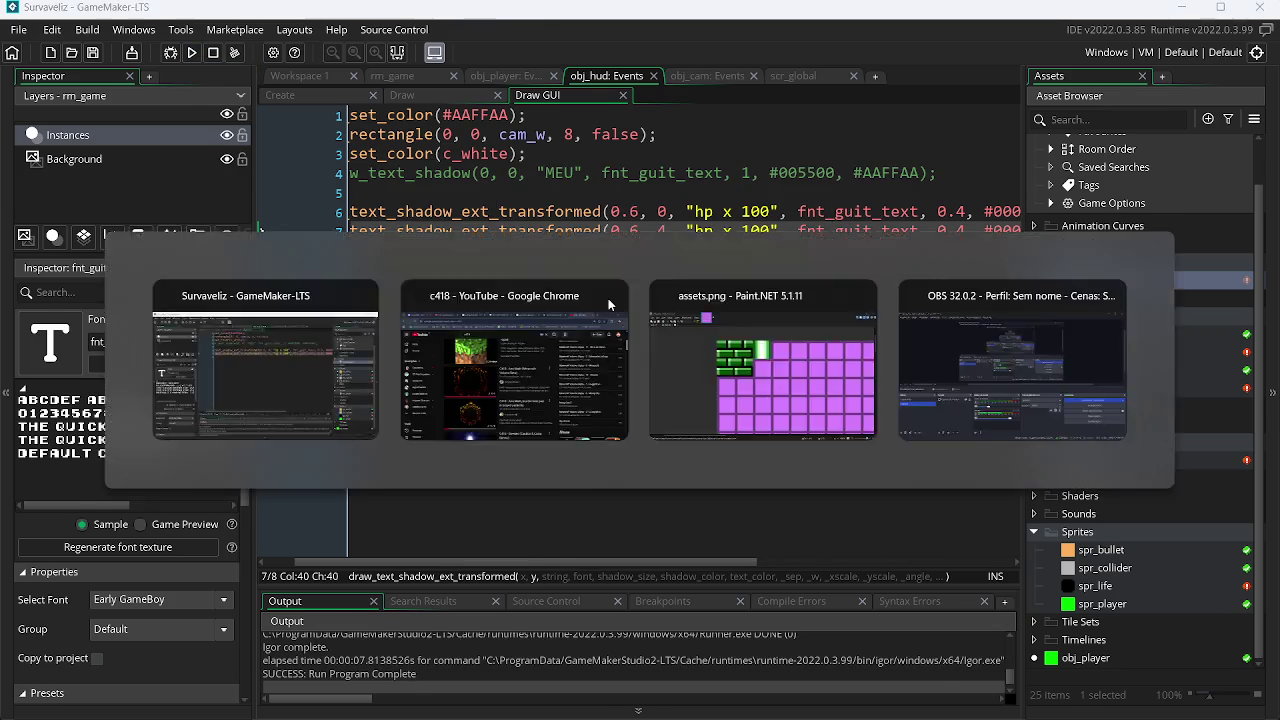
click(885, 5)
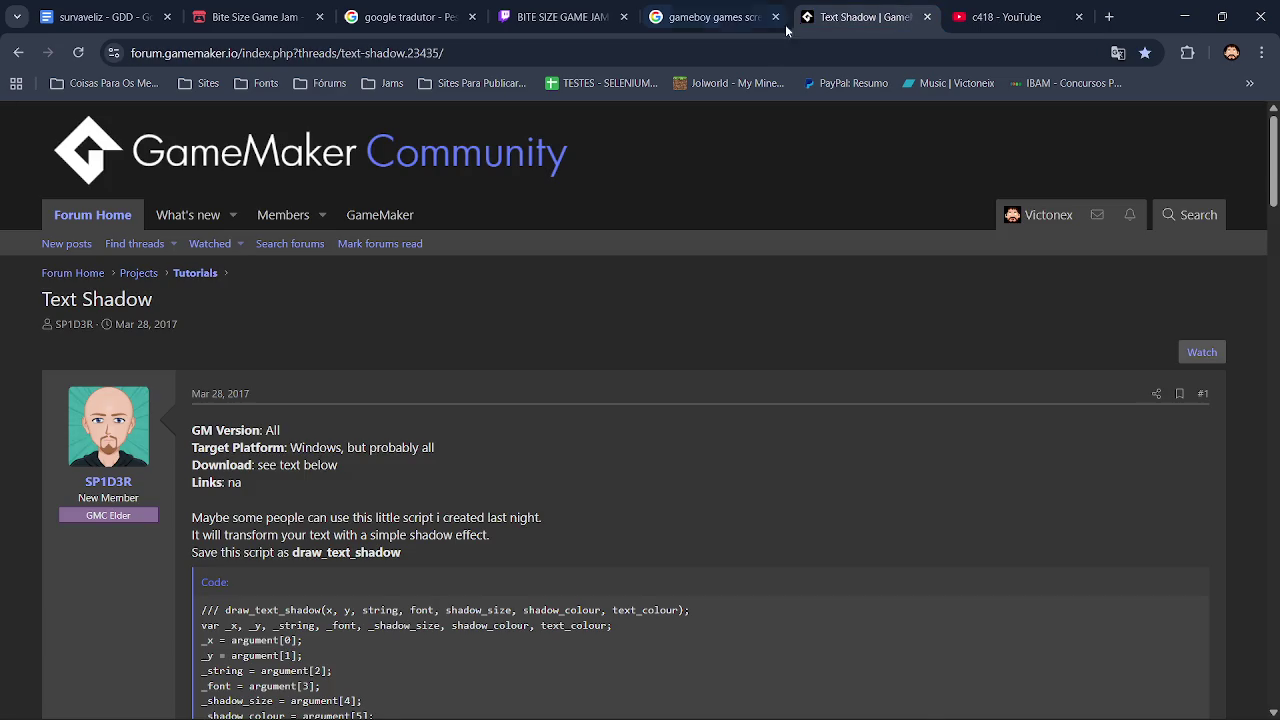
Step: Translate 'munição' in Google Translate and copy 'amm' from the 'ammunition' result
click(700, 14)
click(346, 14)
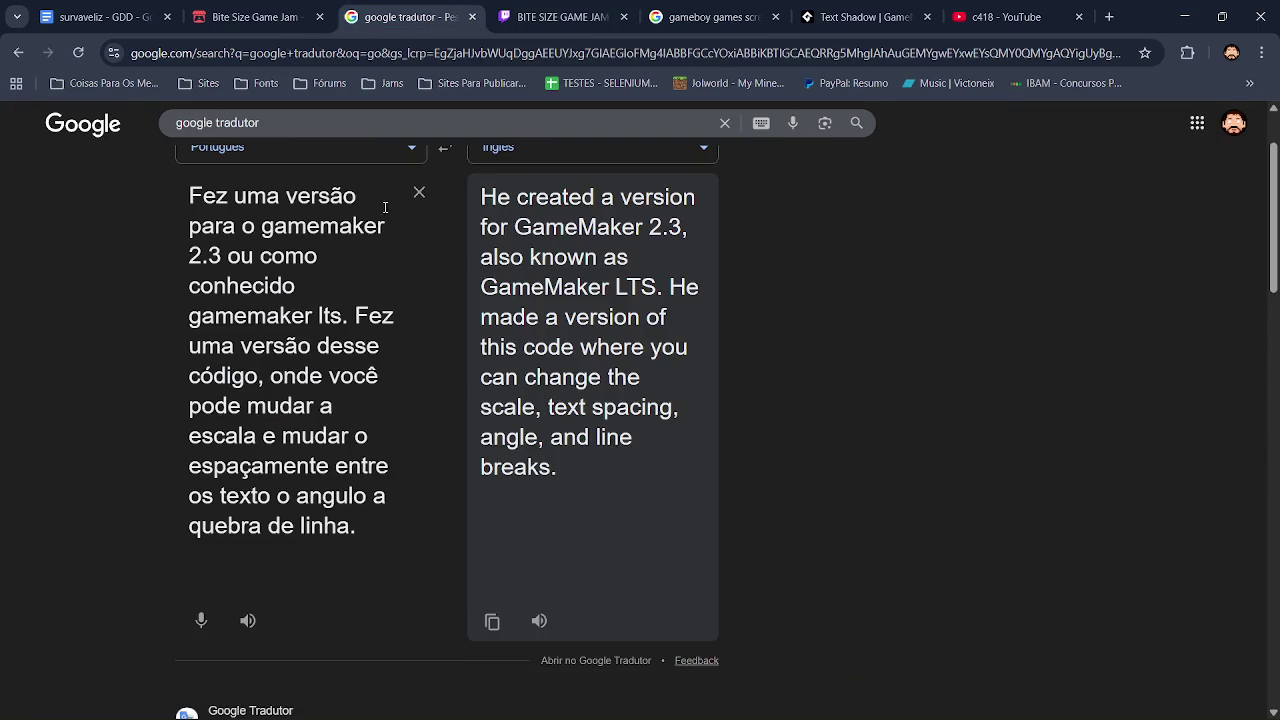
click(418, 192)
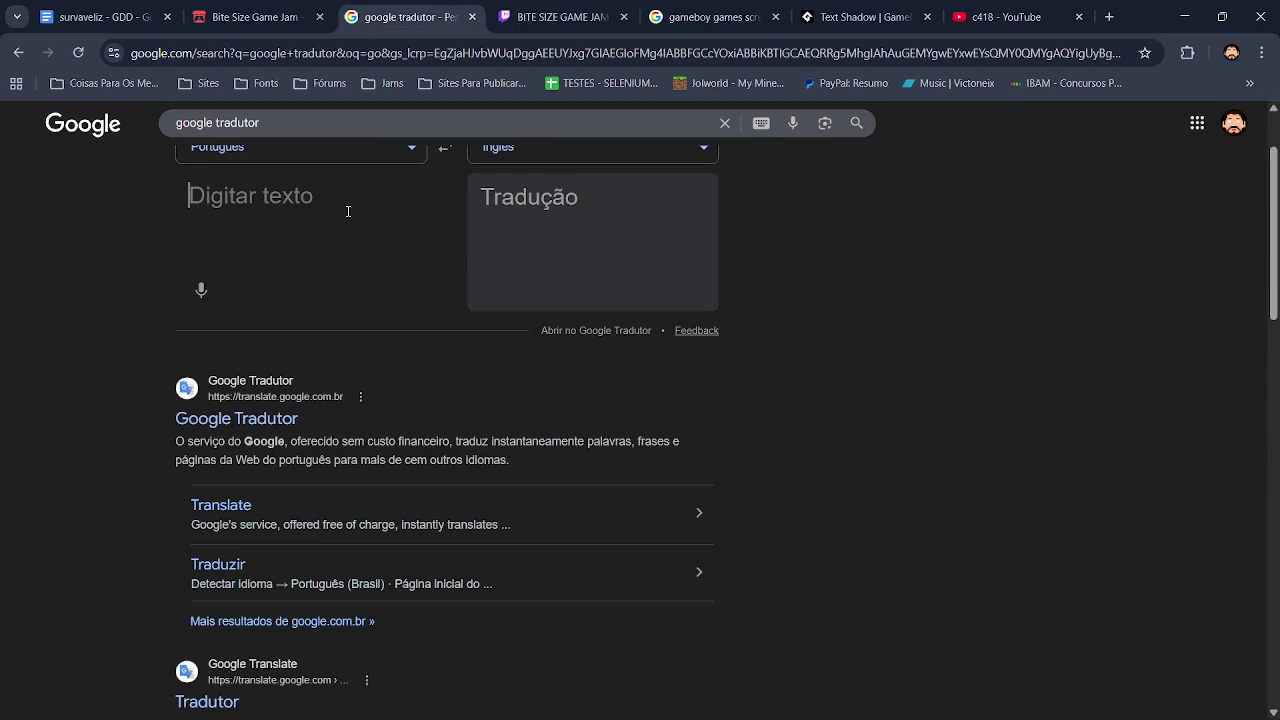
text(munição)
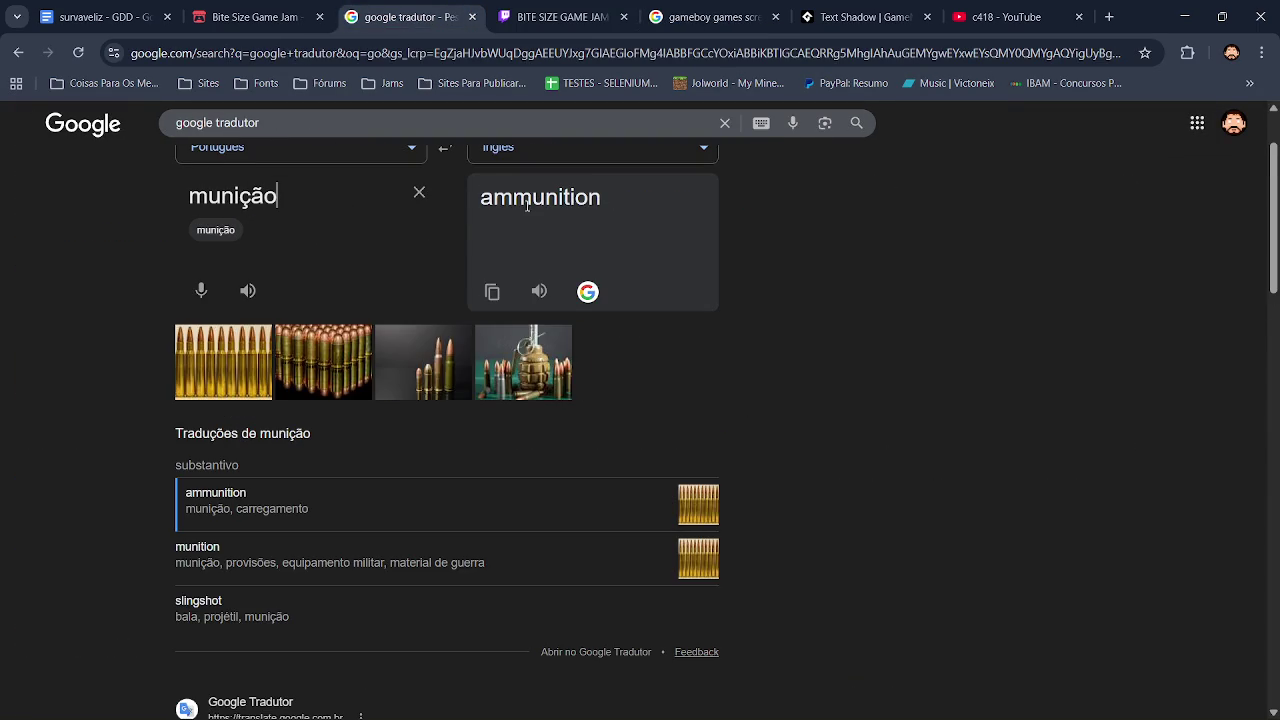
mouse_move(512, 198)
mouse_down()
mouse_move(531, 198)
mouse_move(474, 204)
mouse_up()
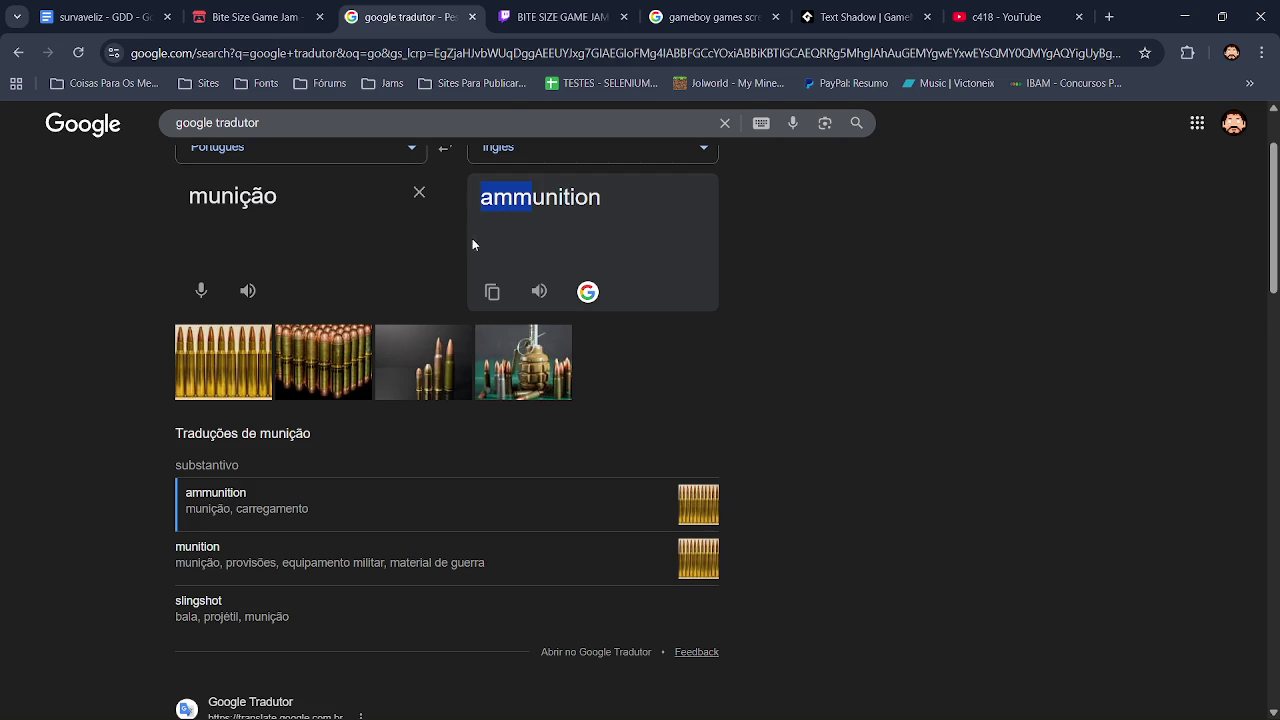
key(ctrl+c)
Step: Replace 'hp' on line 7 with the copied 'amm', making it 'amm x 100'
key(alt+Tab)
double_click(704, 231)
key(ctrl+v)
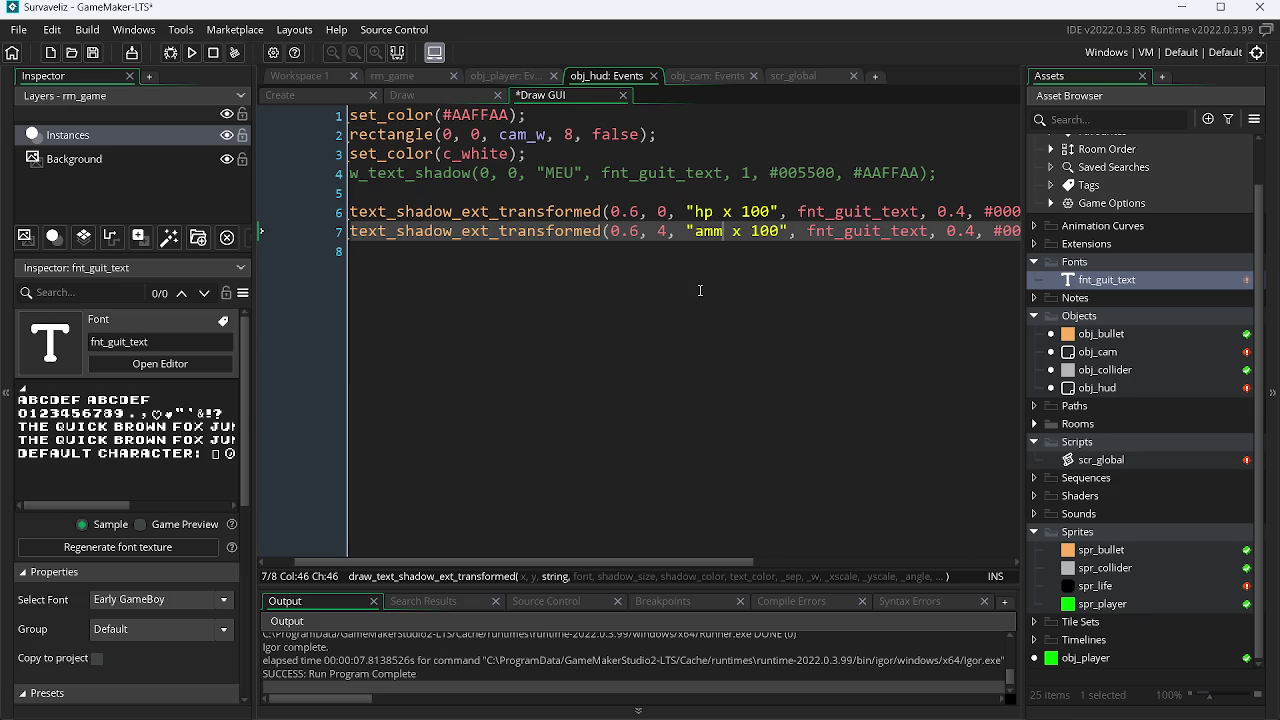
Step: Test-run the game to check 'HP X 100' above 'AMM X 100', then return to the browser
key(alt+Tab)
key(F5)
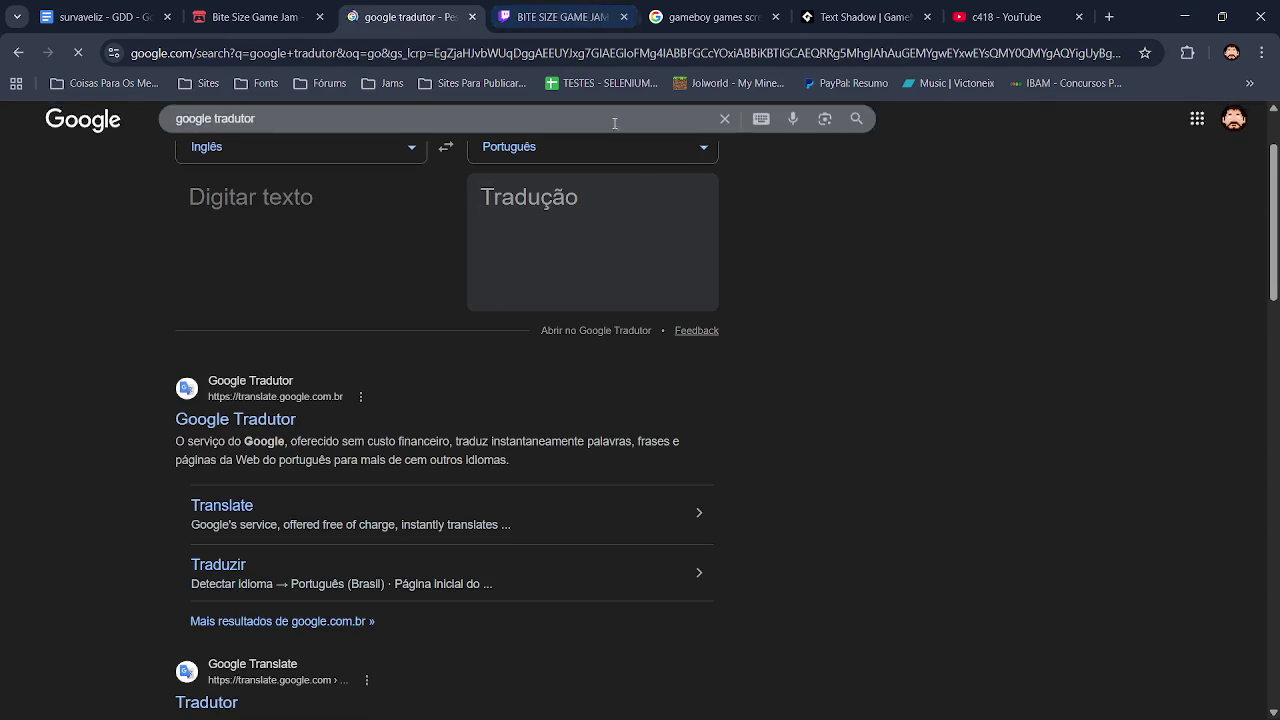
key(alt+Tab)
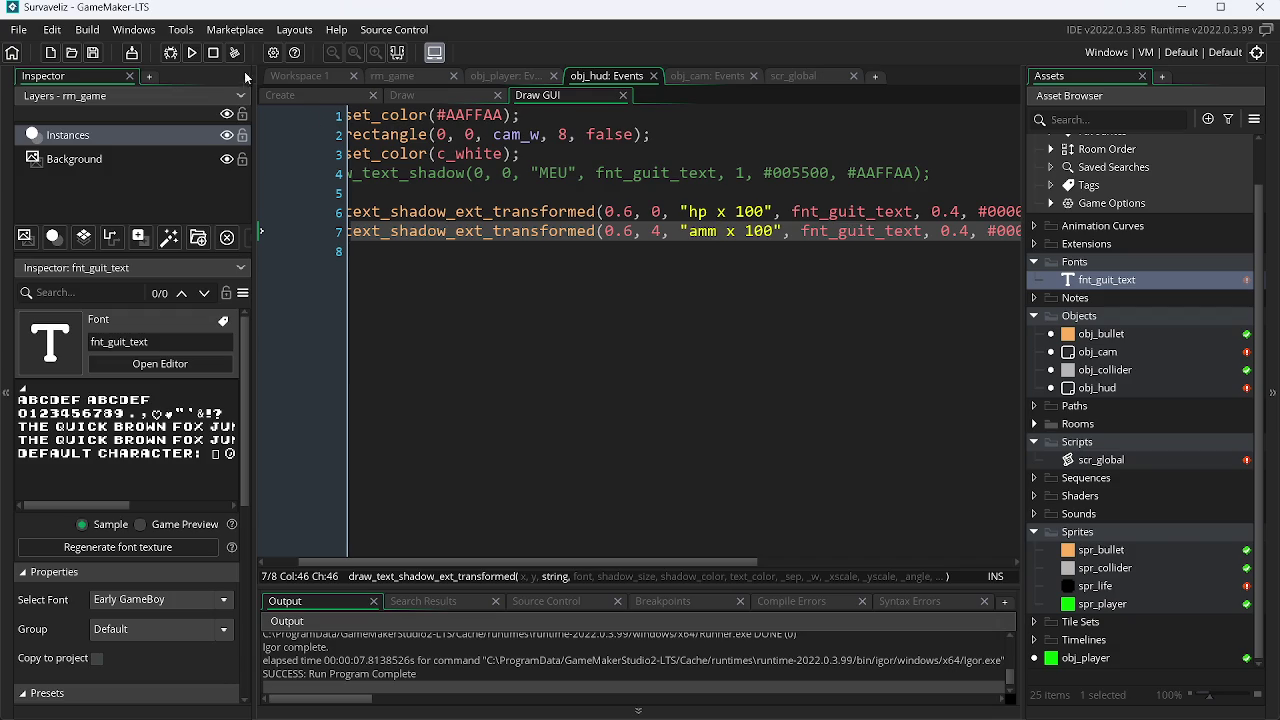
click(192, 52)
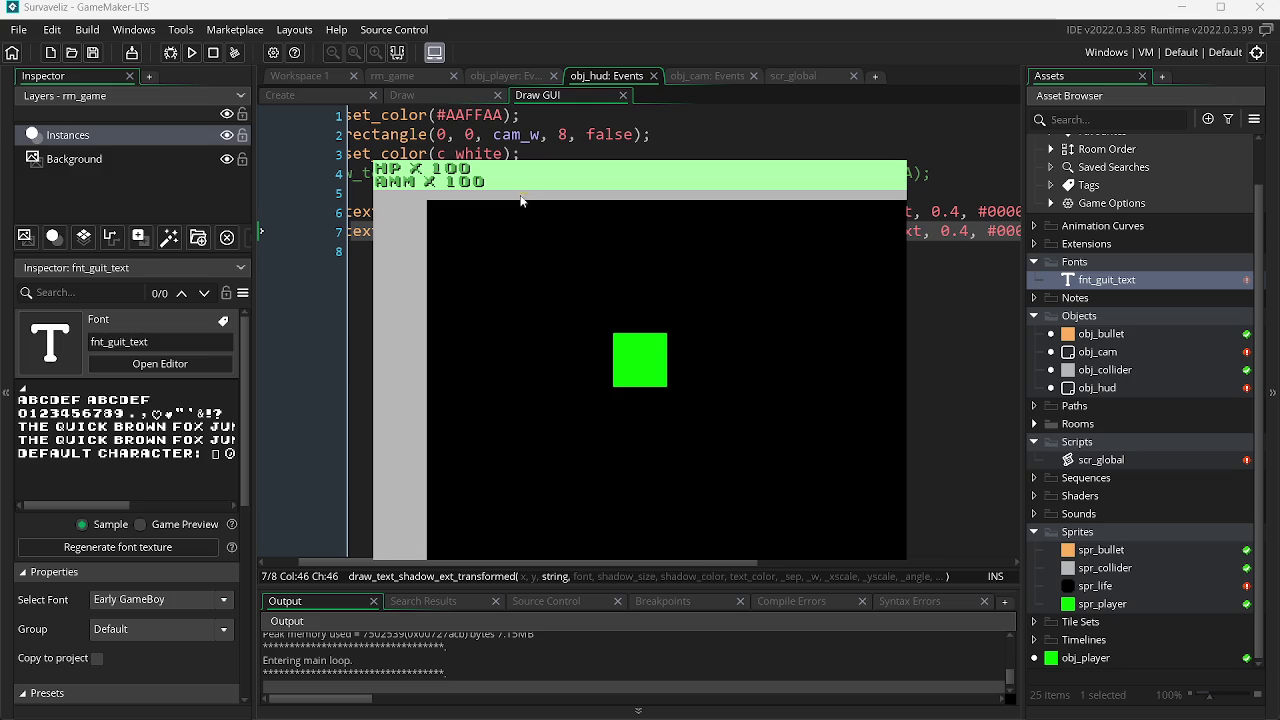
key(alt+F4)
key(alt+Tab)
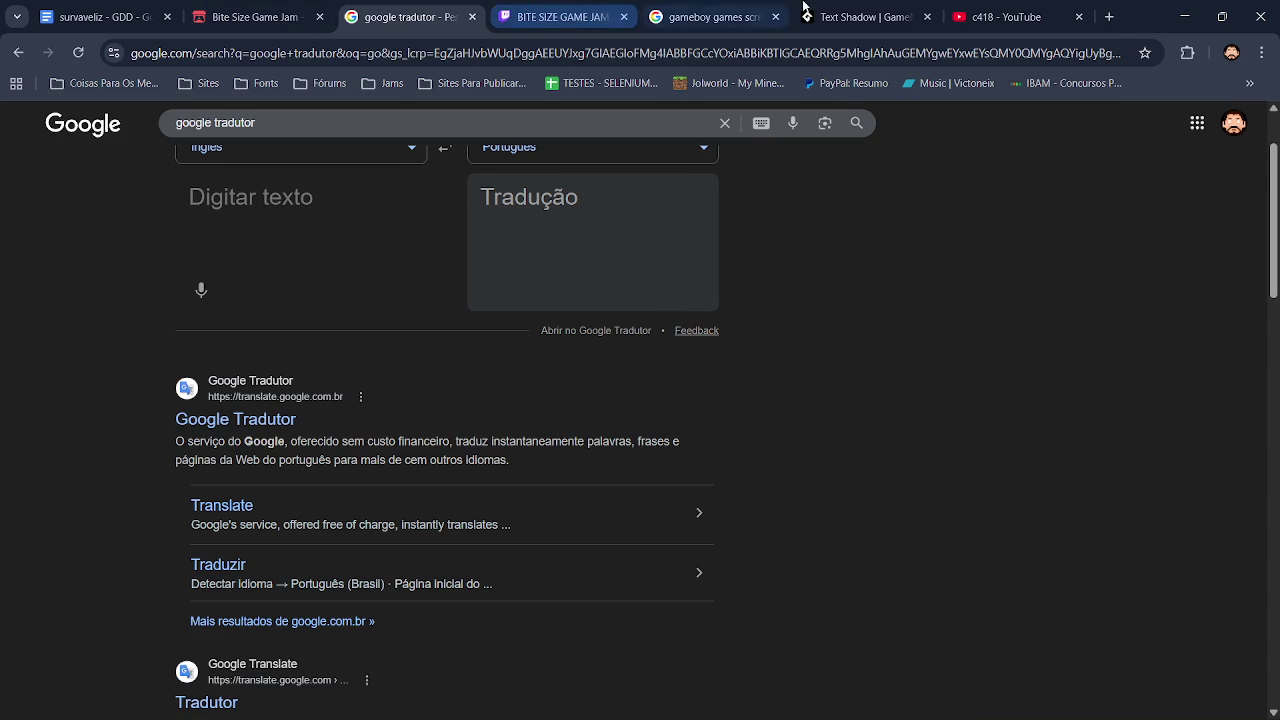
Step: Open YouTube's home page in a new tab from the c418 results
click(987, 17)
right_click(140, 126)
click(195, 150)
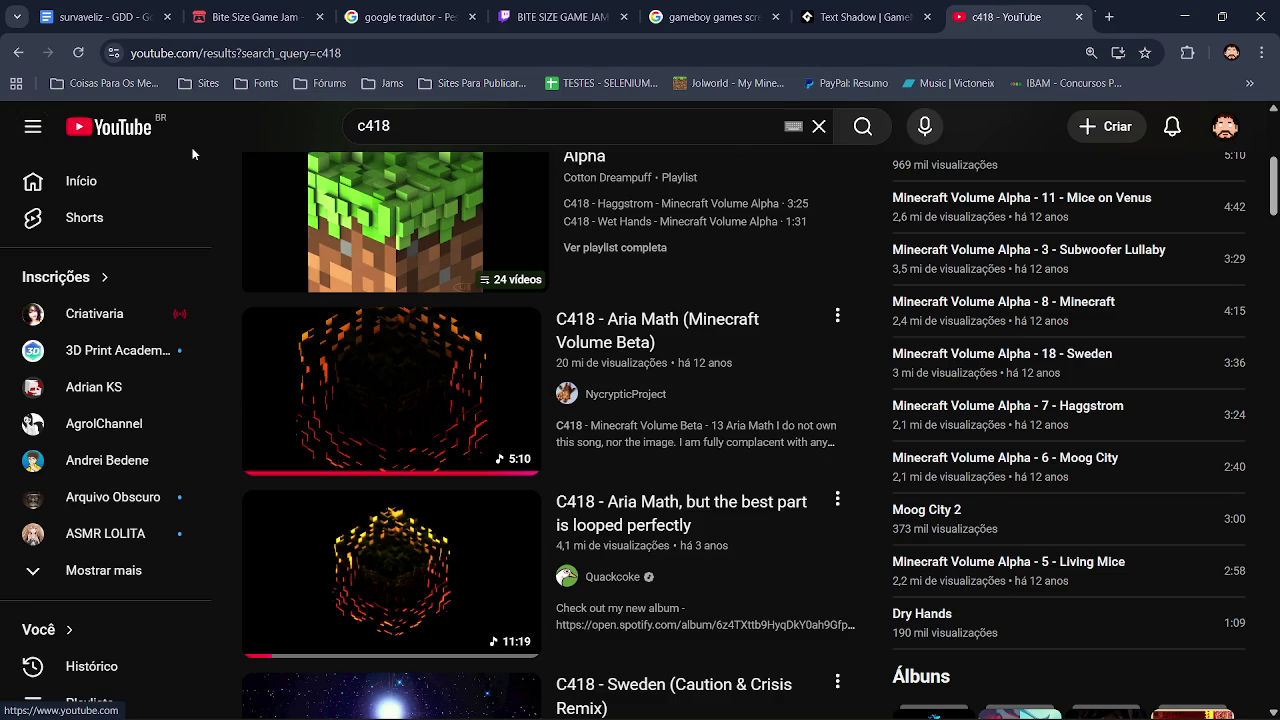
click(1036, 22)
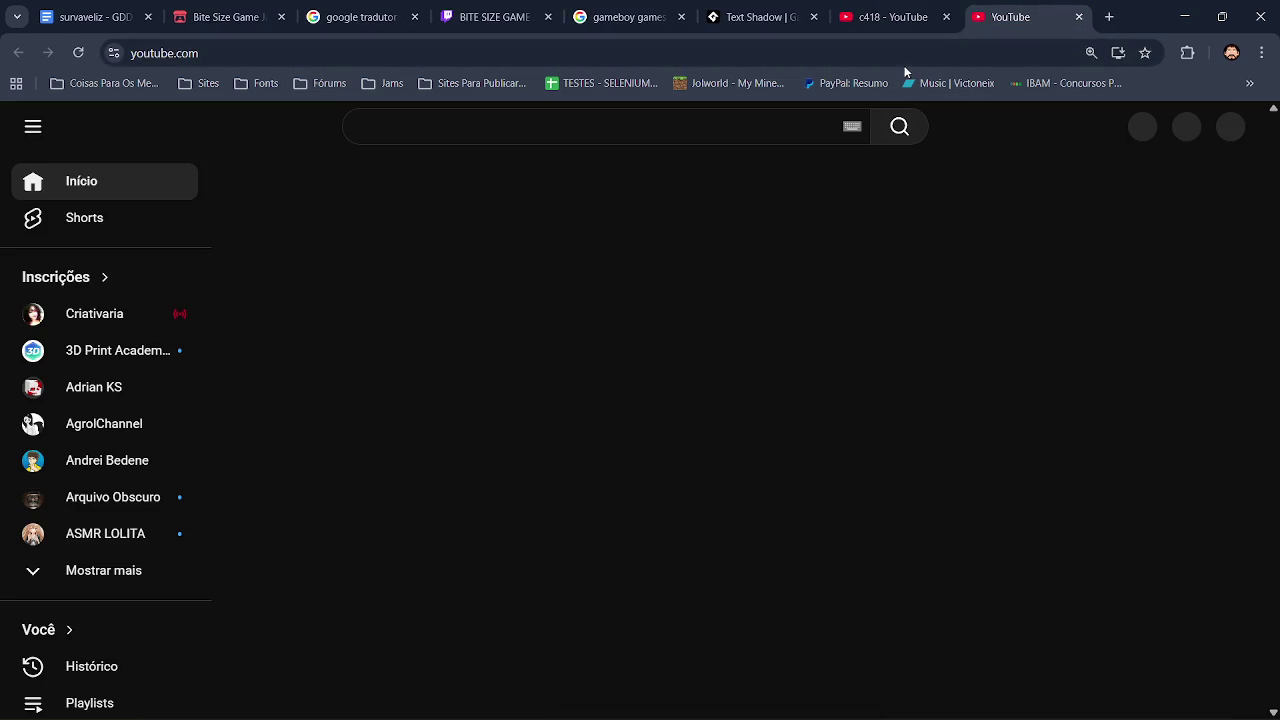
Step: Search YouTube for 'notch programming' and open the Notch's Programming Streams playlist
click(558, 126)
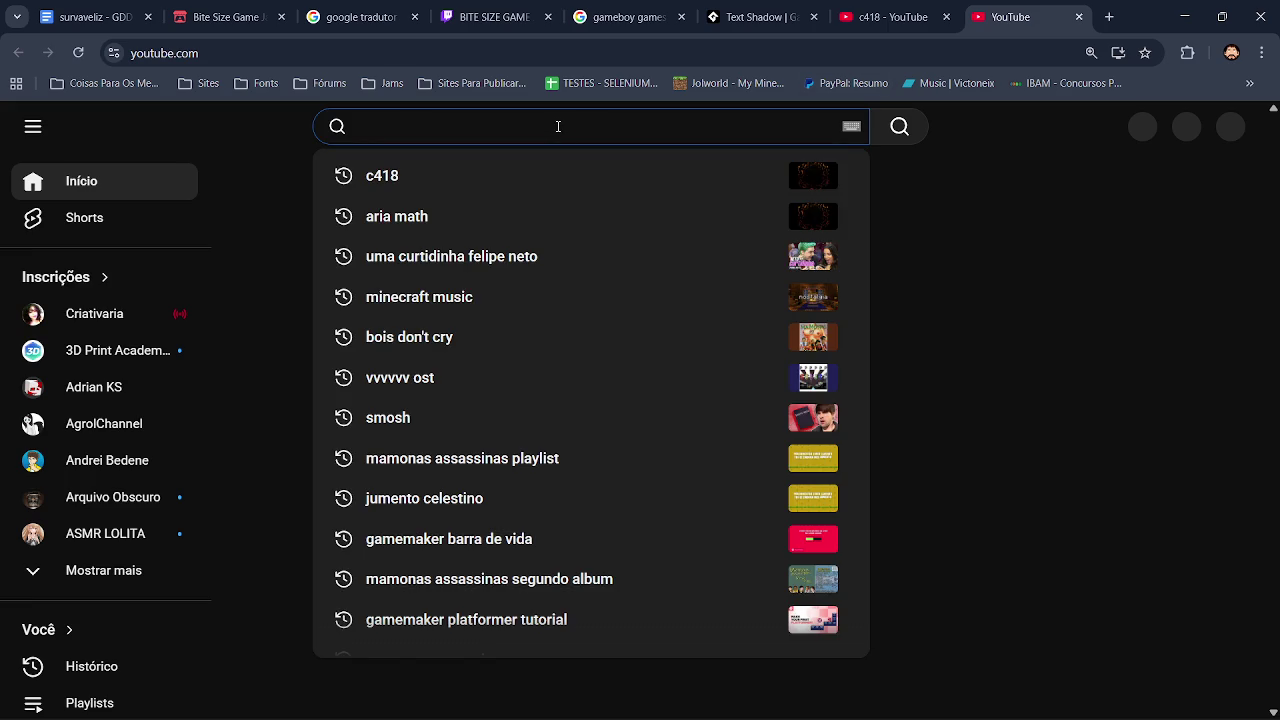
text(not)
text(ch)
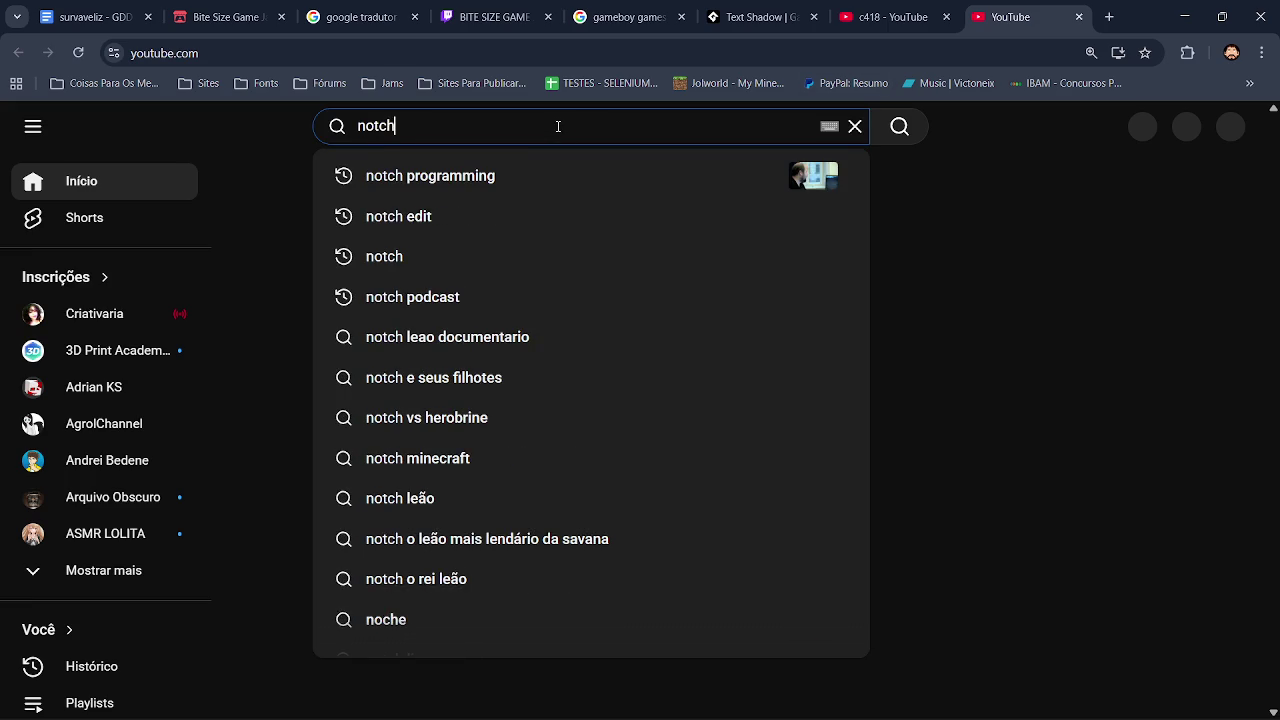
key(Down)
key(Return)
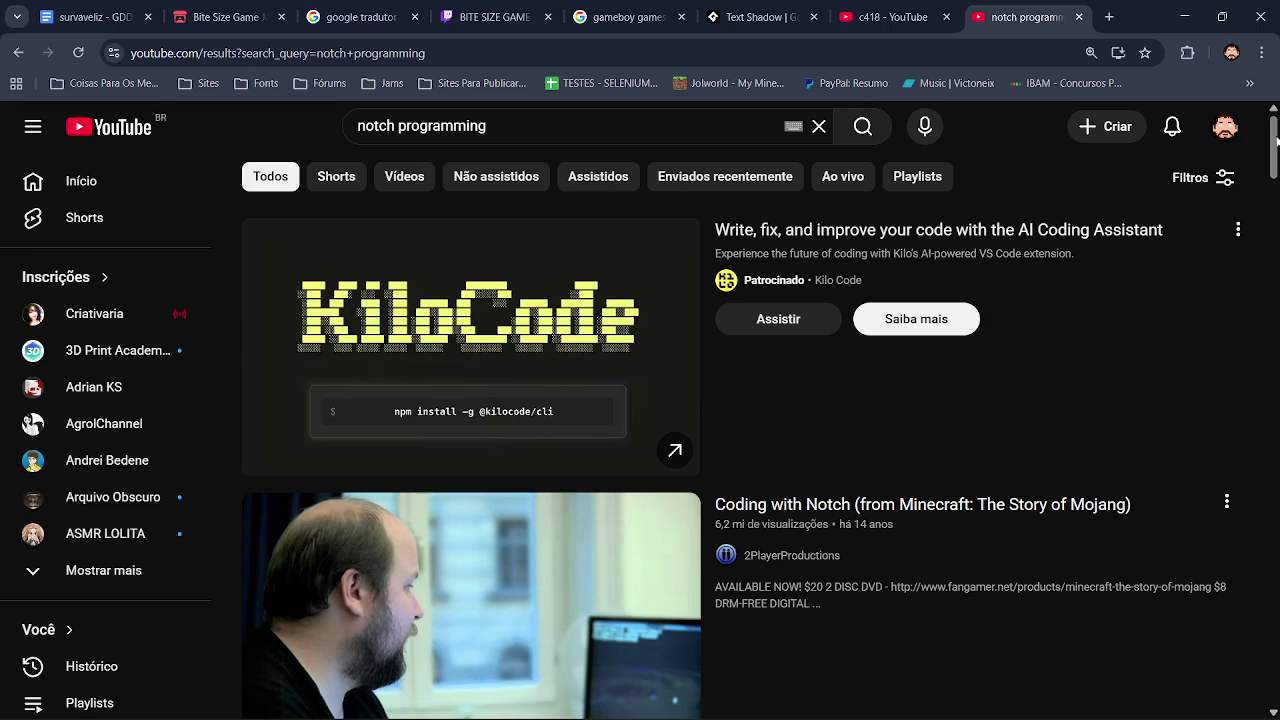
scroll(1026, 289, down, 5)
scroll(743, 435, down, 10)
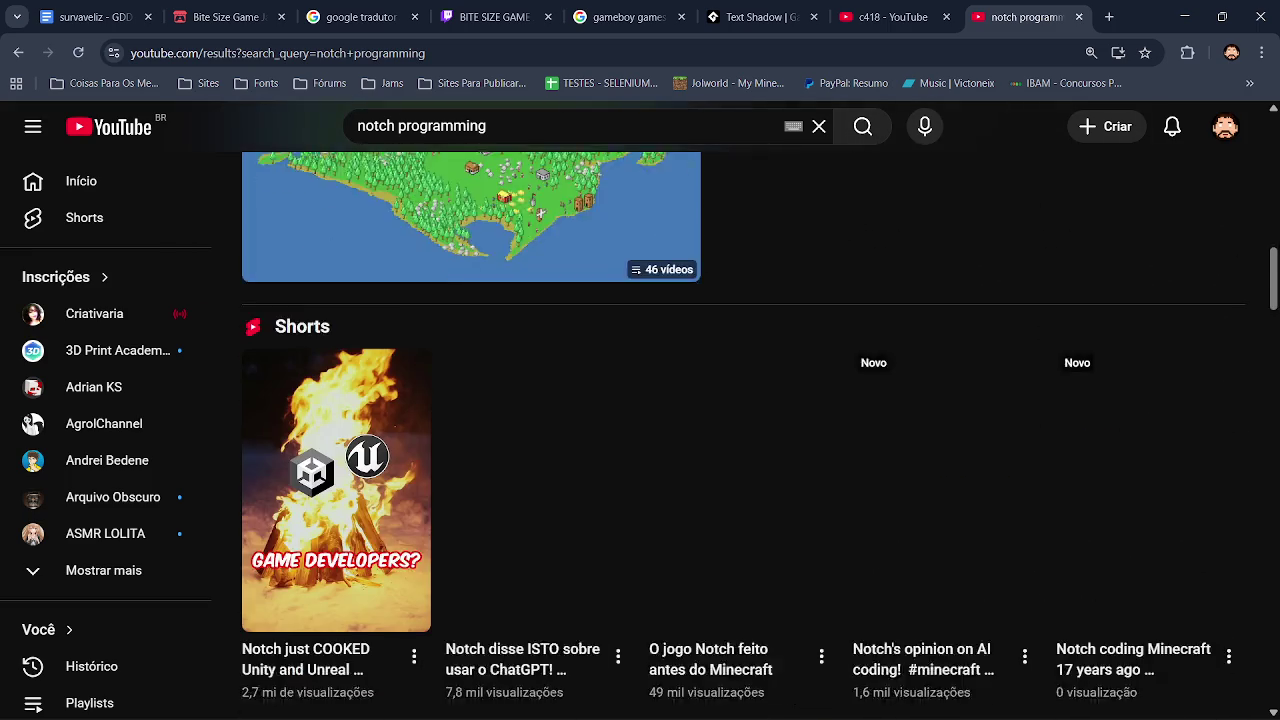
scroll(1276, 257, up, 3)
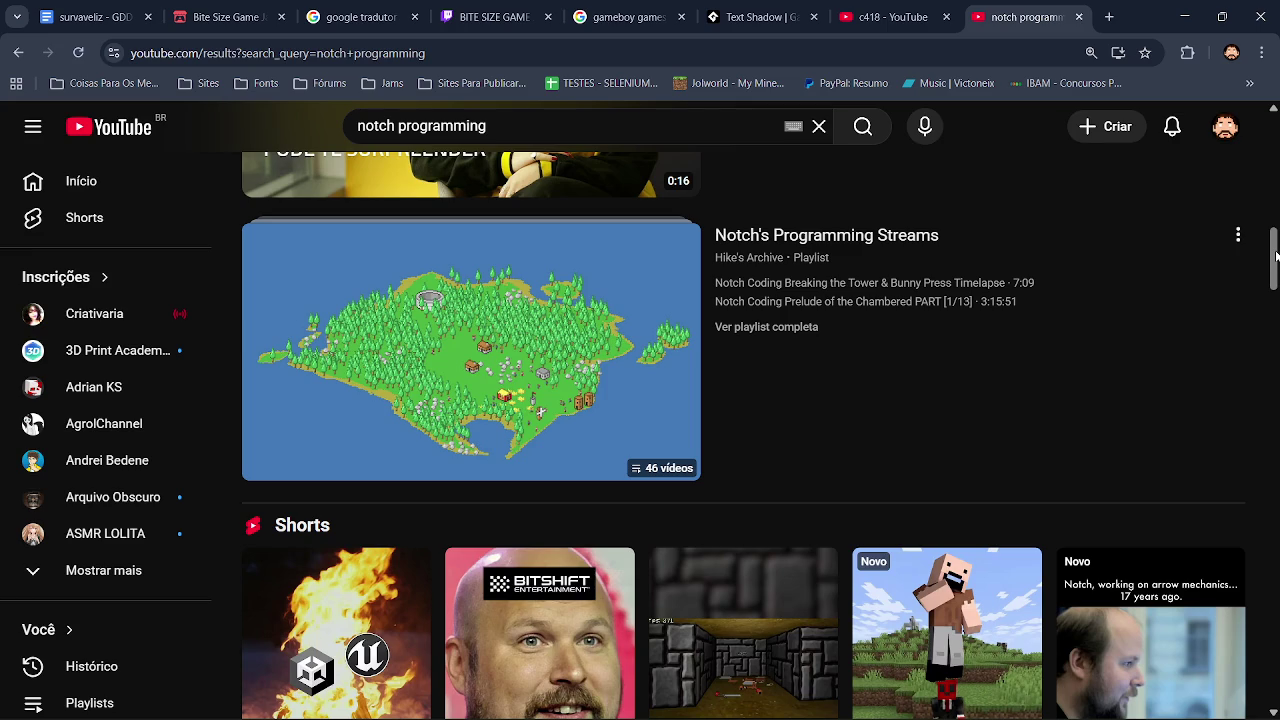
mouse_move(1228, 714)
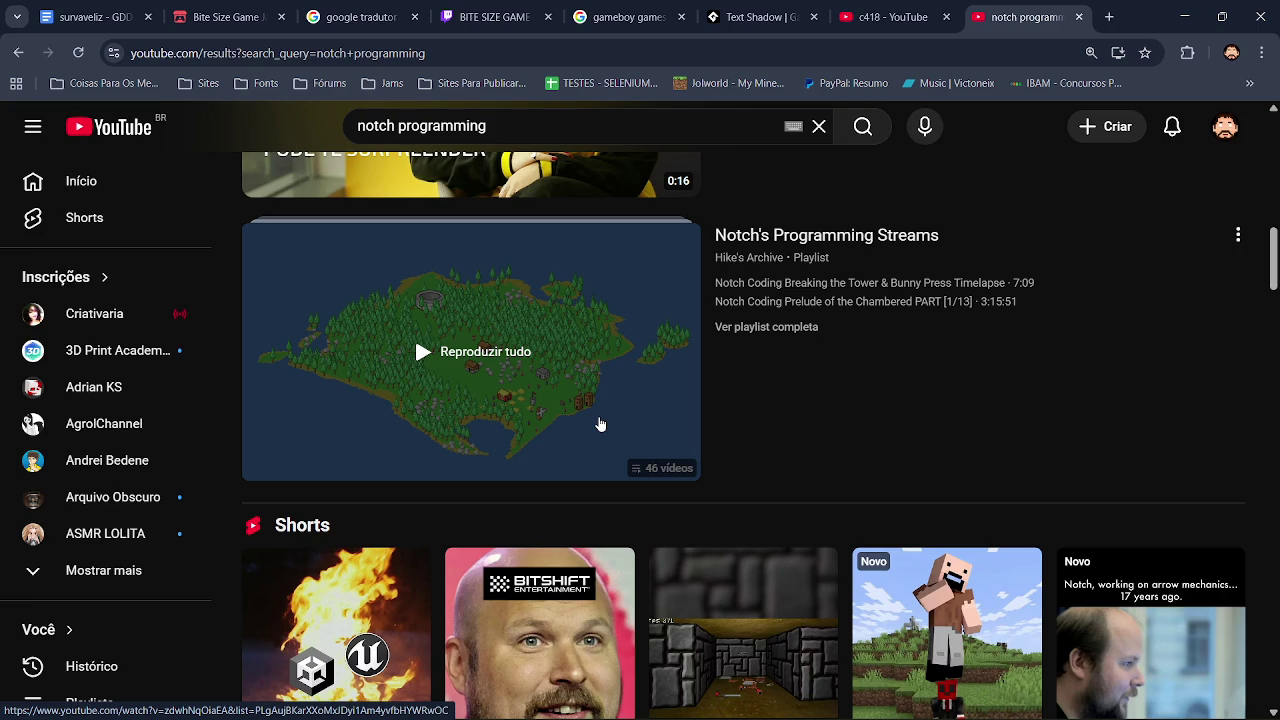
click(600, 425)
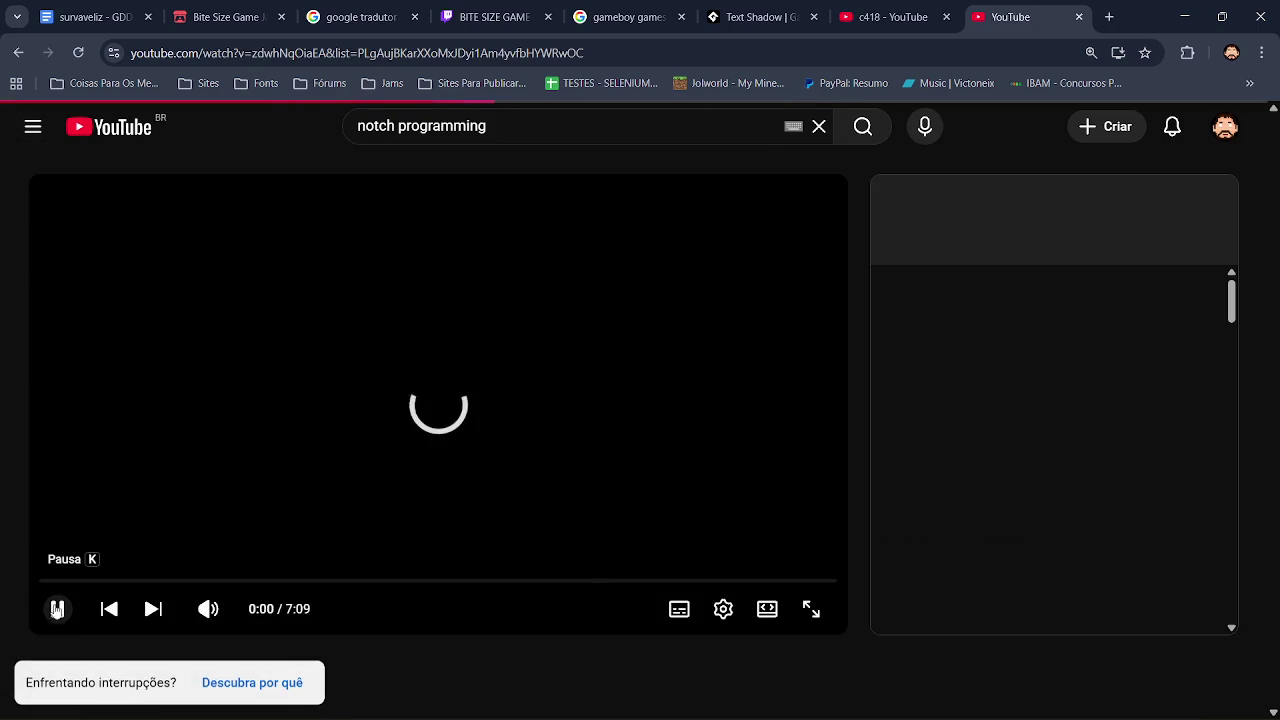
Step: Pause the first playlist video and play Notch Coding 7DFPS PART [3/7] muted
click(57, 609)
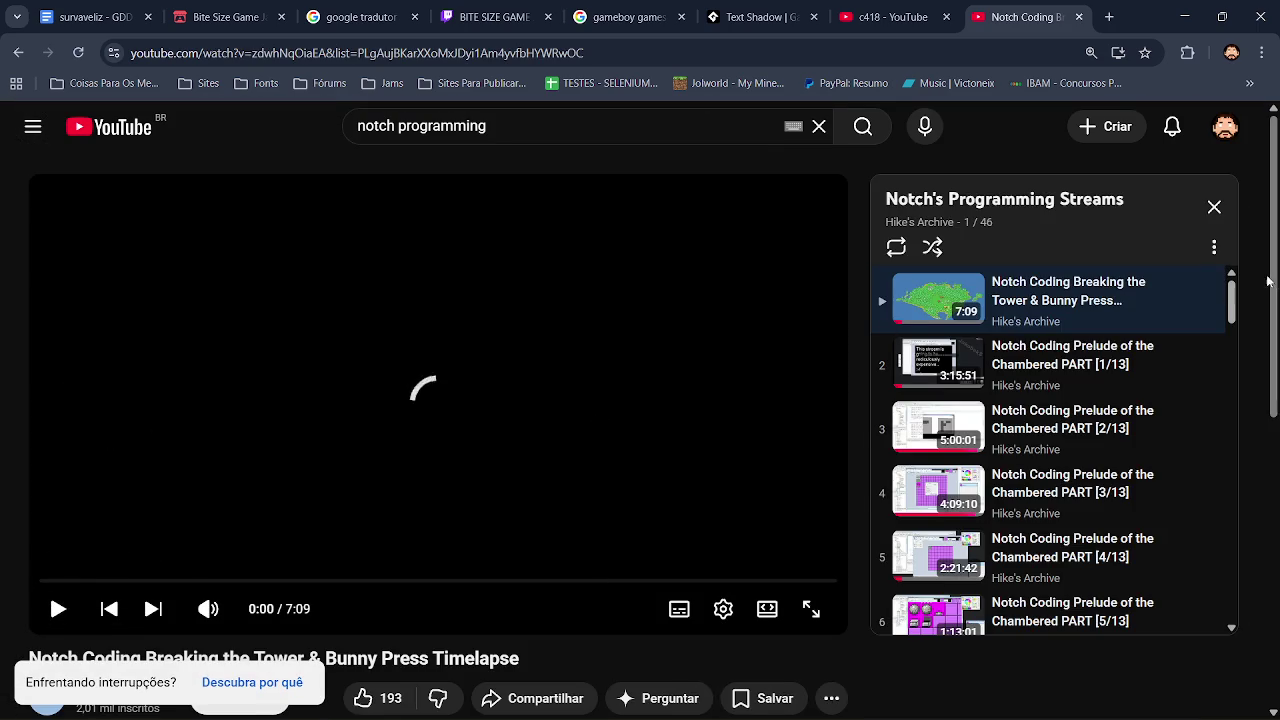
mouse_move(1246, 314)
mouse_down()
mouse_move(1249, 471)
mouse_move(1266, 509)
mouse_move(1250, 492)
mouse_up()
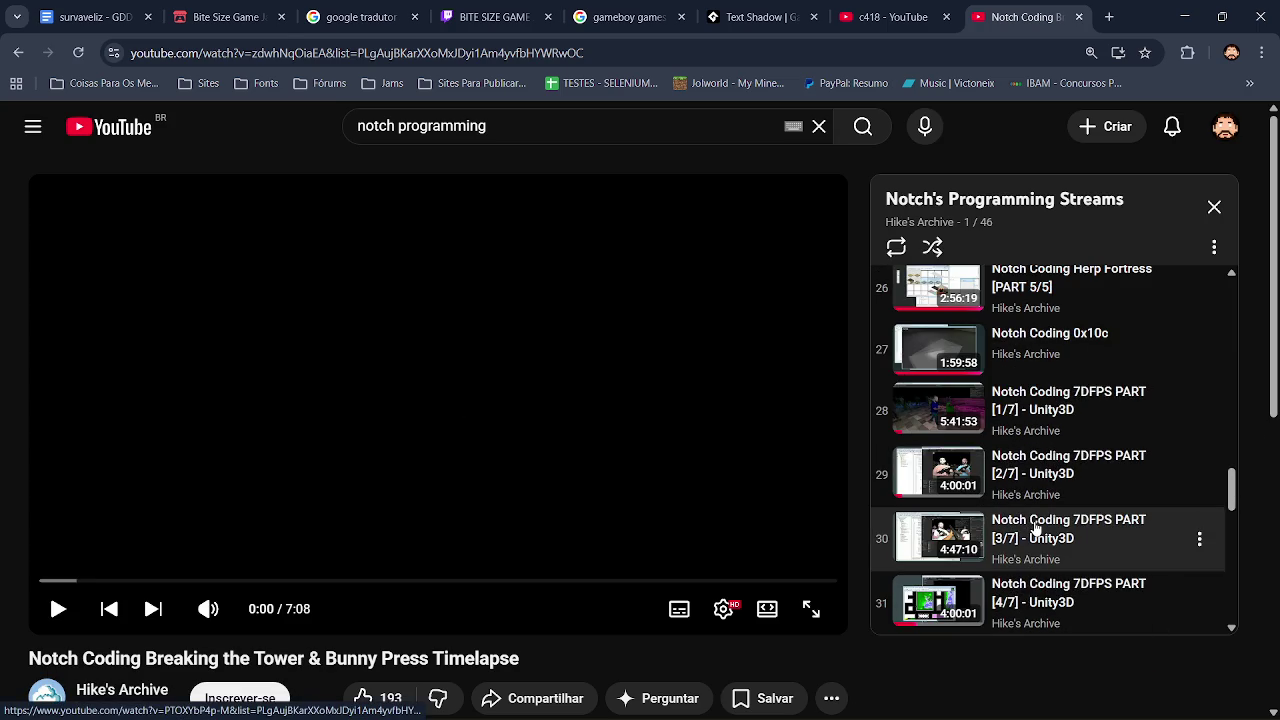
click(1025, 523)
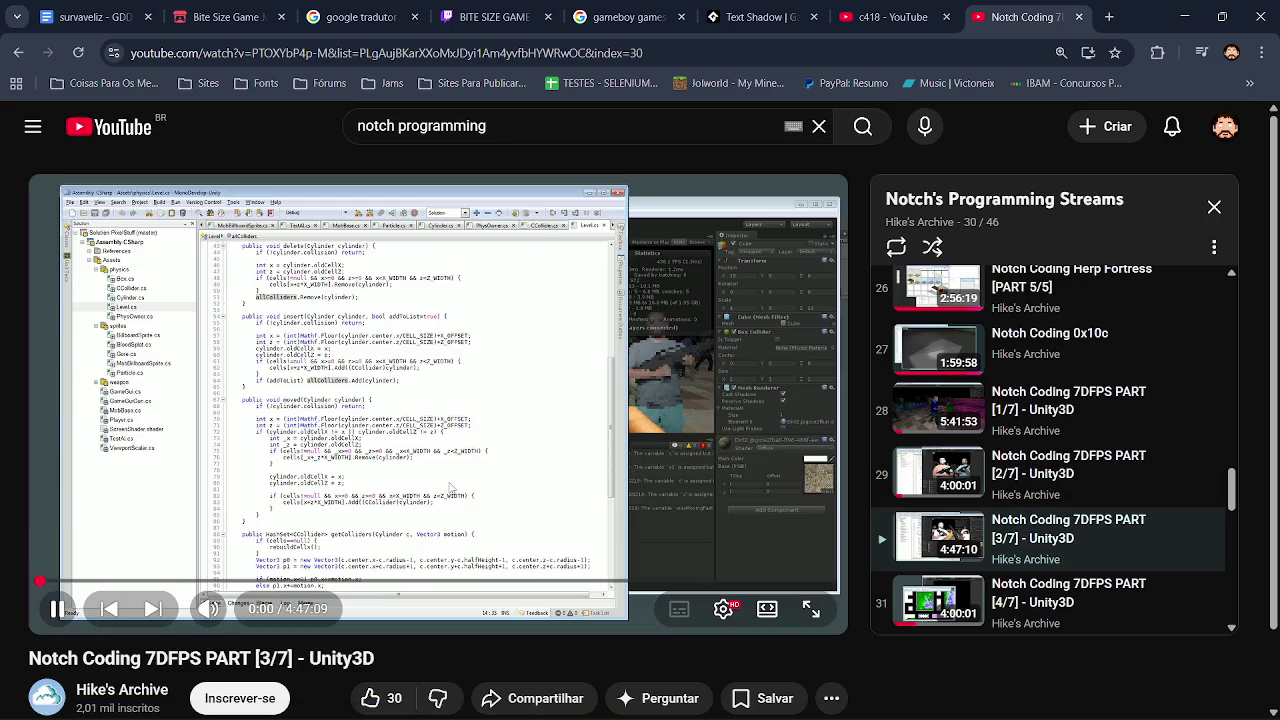
click(208, 616)
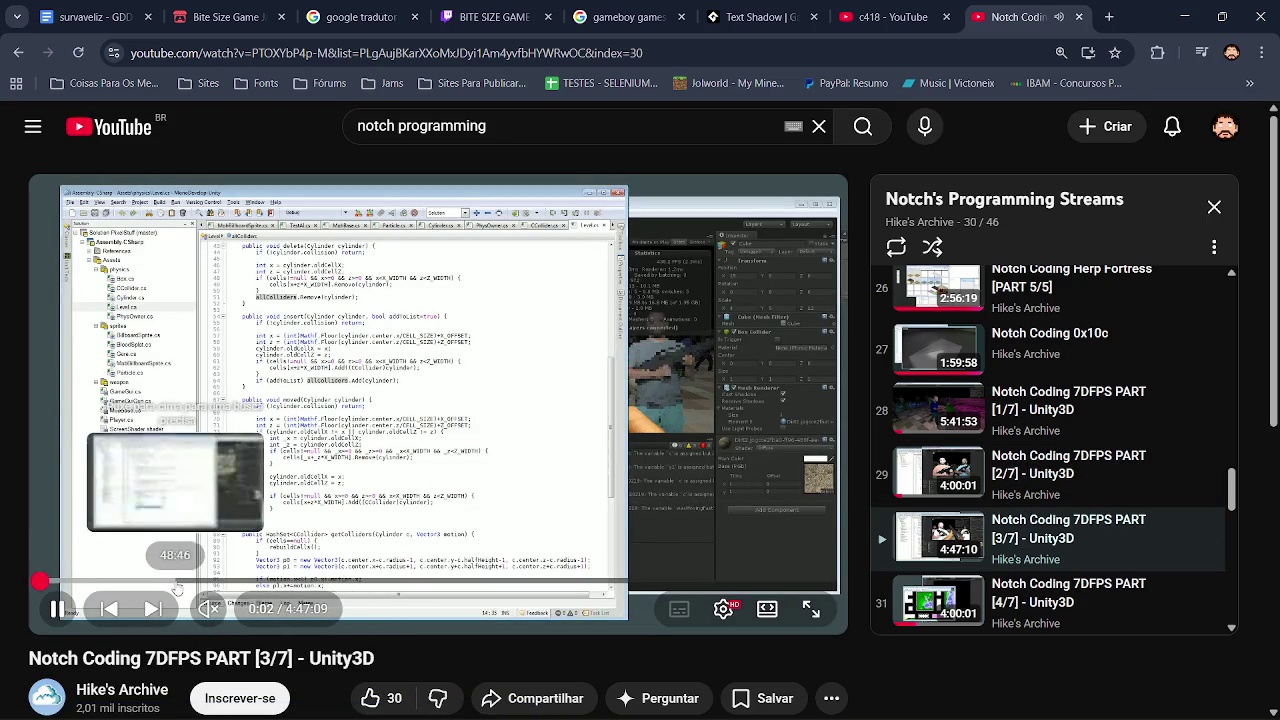
Step: Pause Part 3 at 46:47 to view its ammo HUD, then change line 7 to 'ammo x 100'
click(170, 580)
click(412, 520)
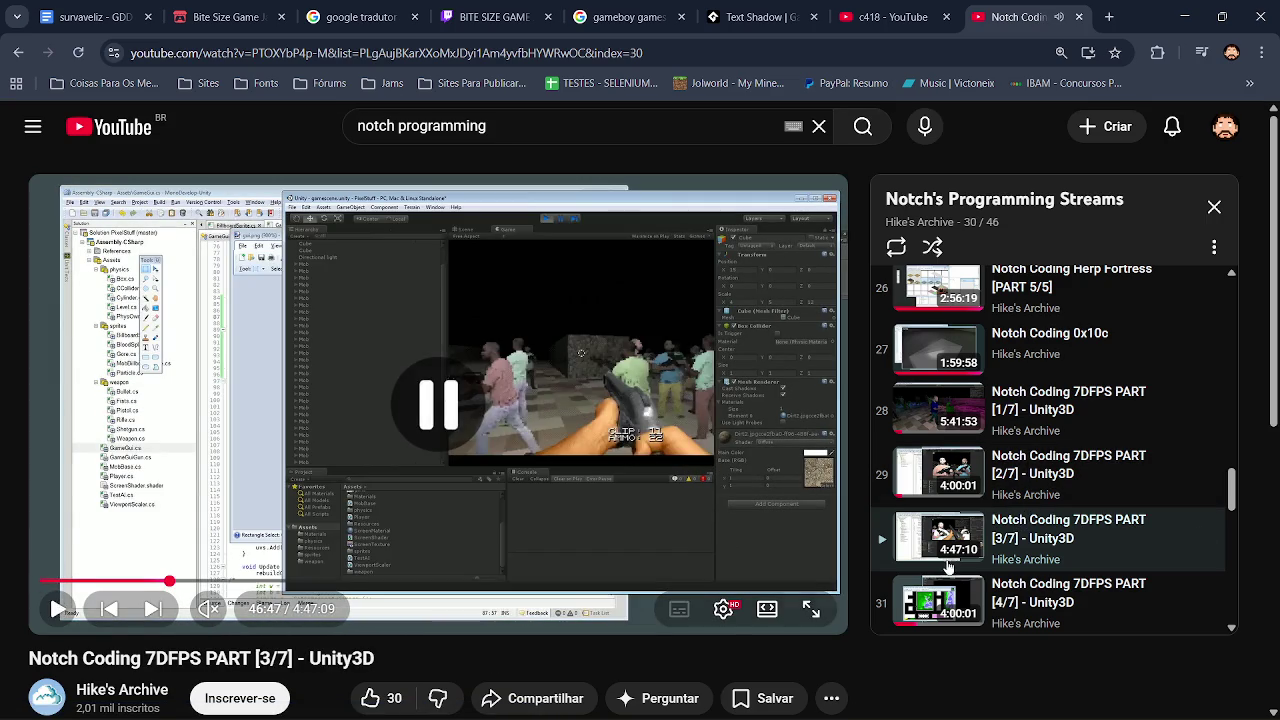
click(811, 609)
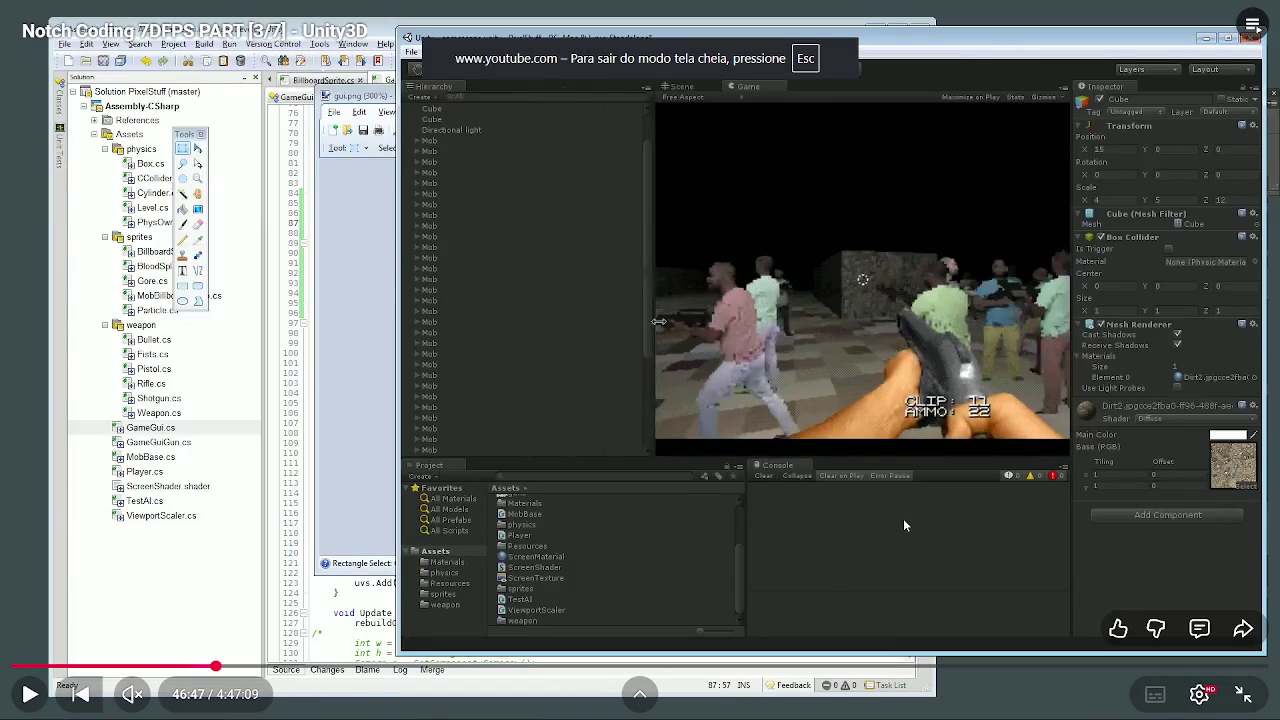
key(Escape)
key(alt+Tab)
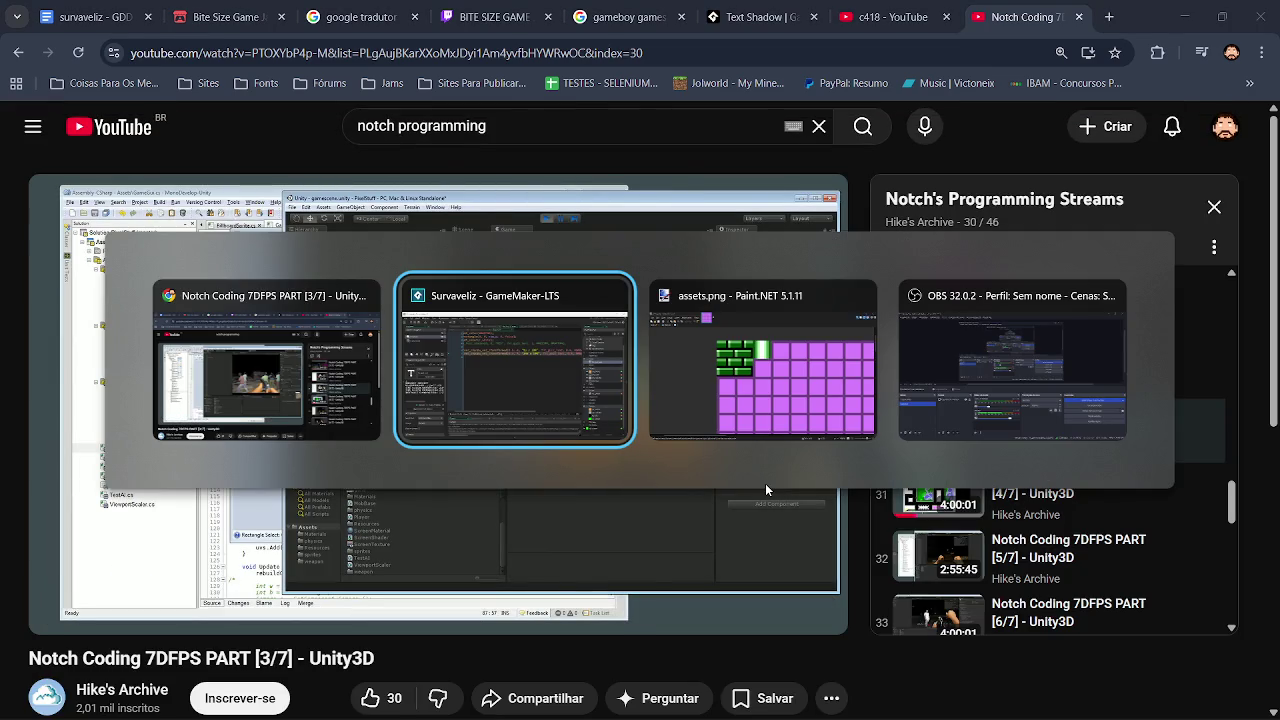
text(o)
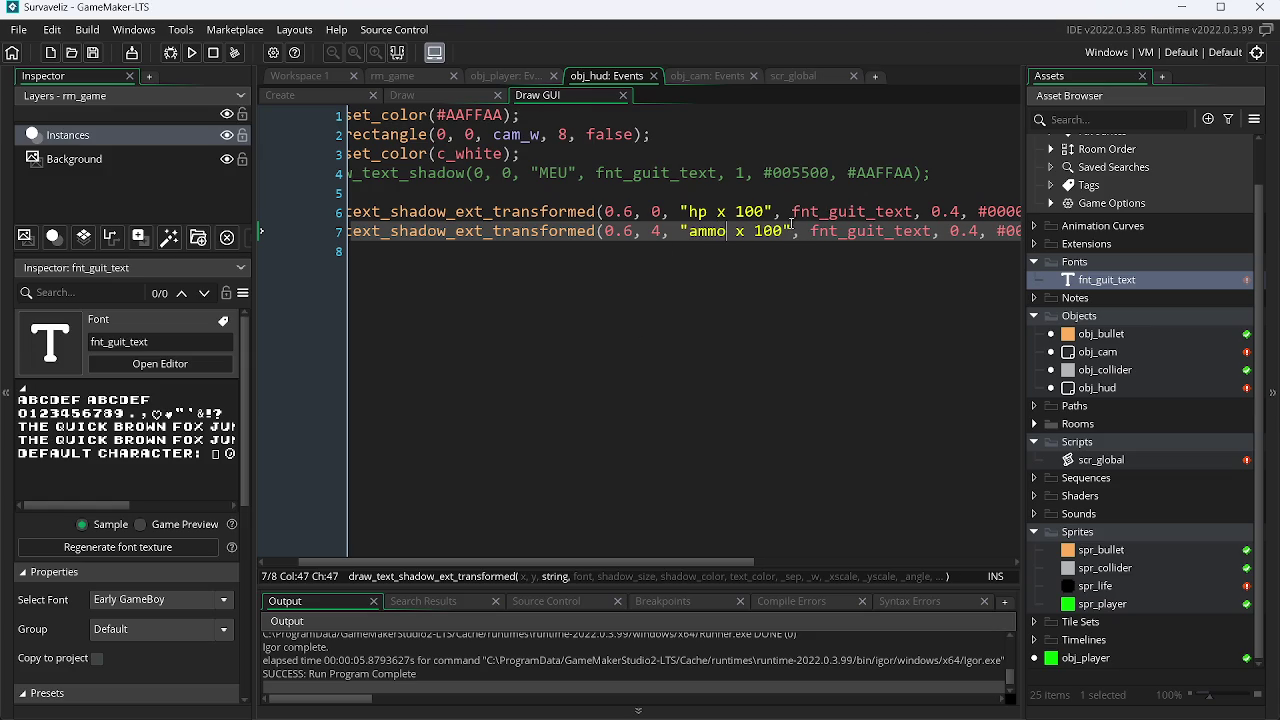
Step: Test-run the game so the HUD shows 'HP X 100' above 'AMMO X 100'
key(alt+Tab)
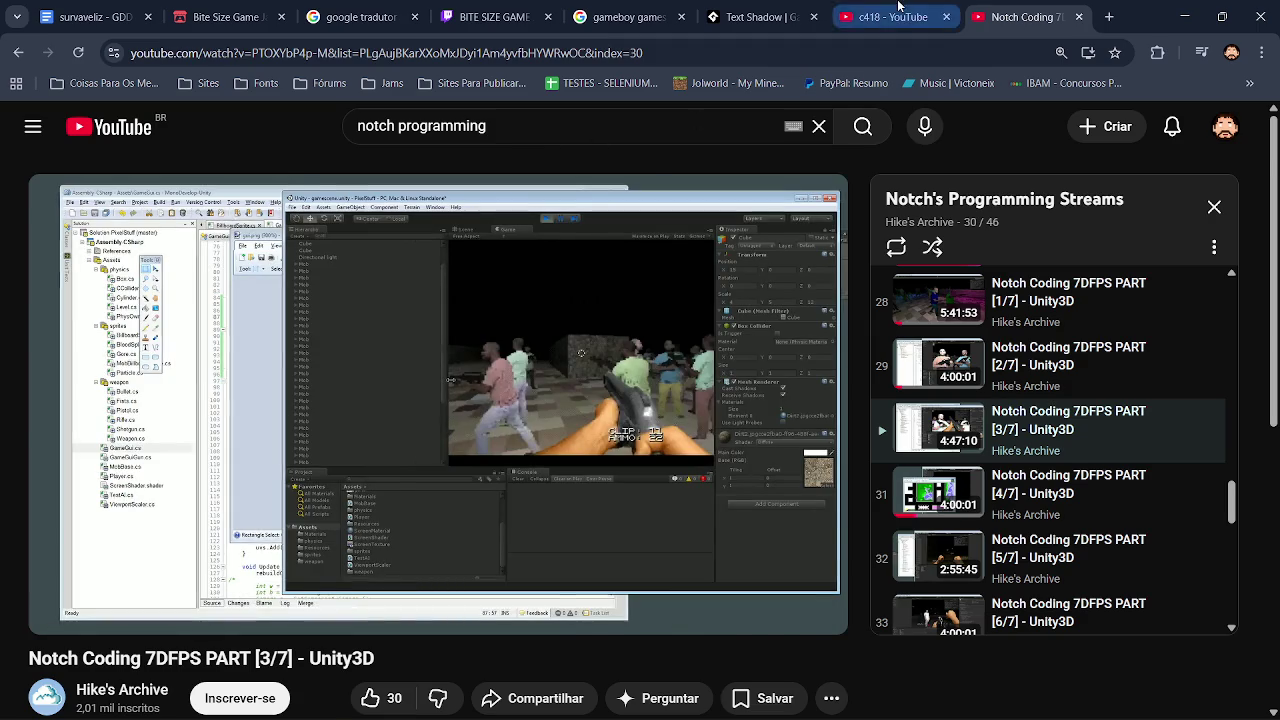
click(893, 16)
key(alt+Tab)
click(194, 53)
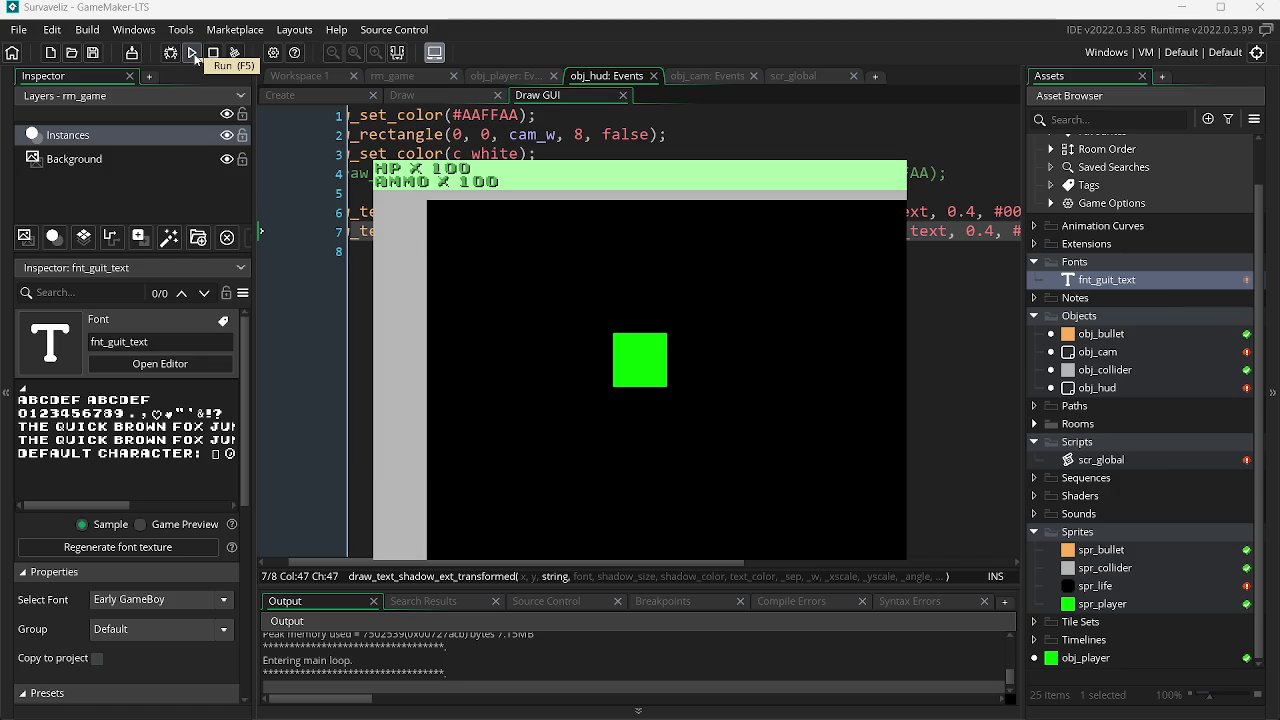
Step: Search YouTube for 'dança do quadrado' and open the Kibe Loco Dança do Quadrado video
key(alt+Tab)
key(alt+Tab)
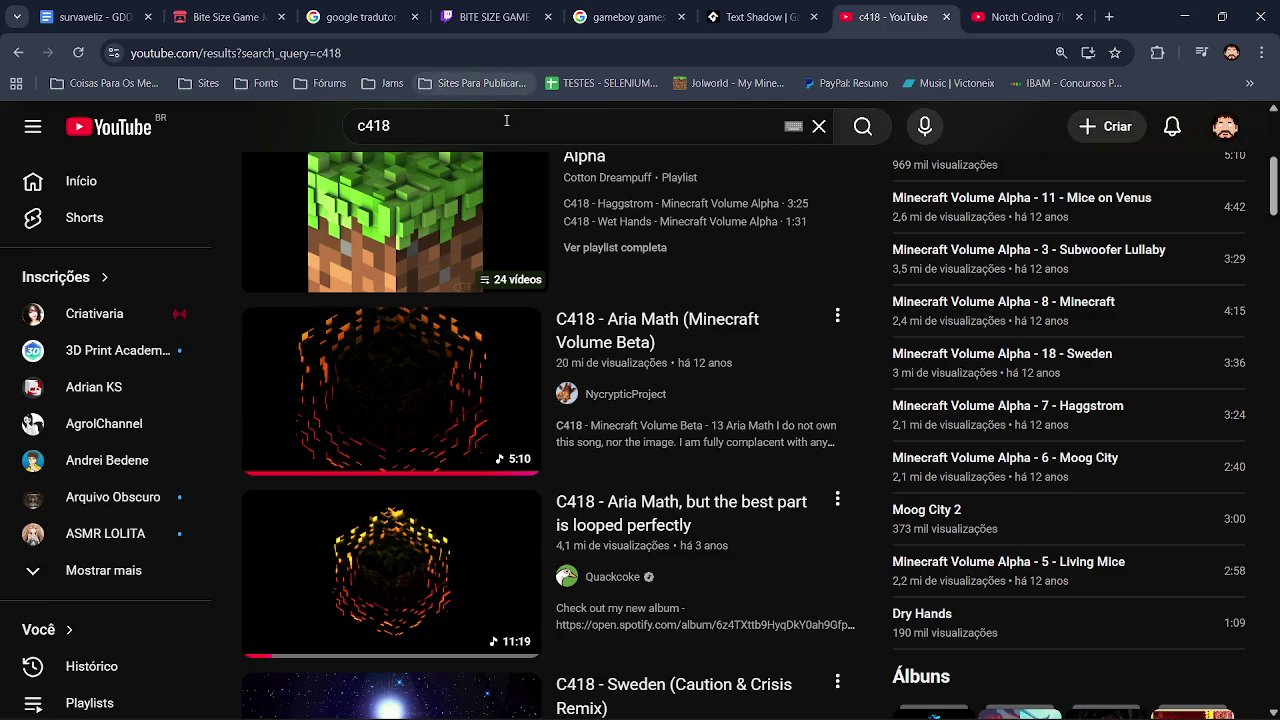
click(1020, 17)
key(slash)
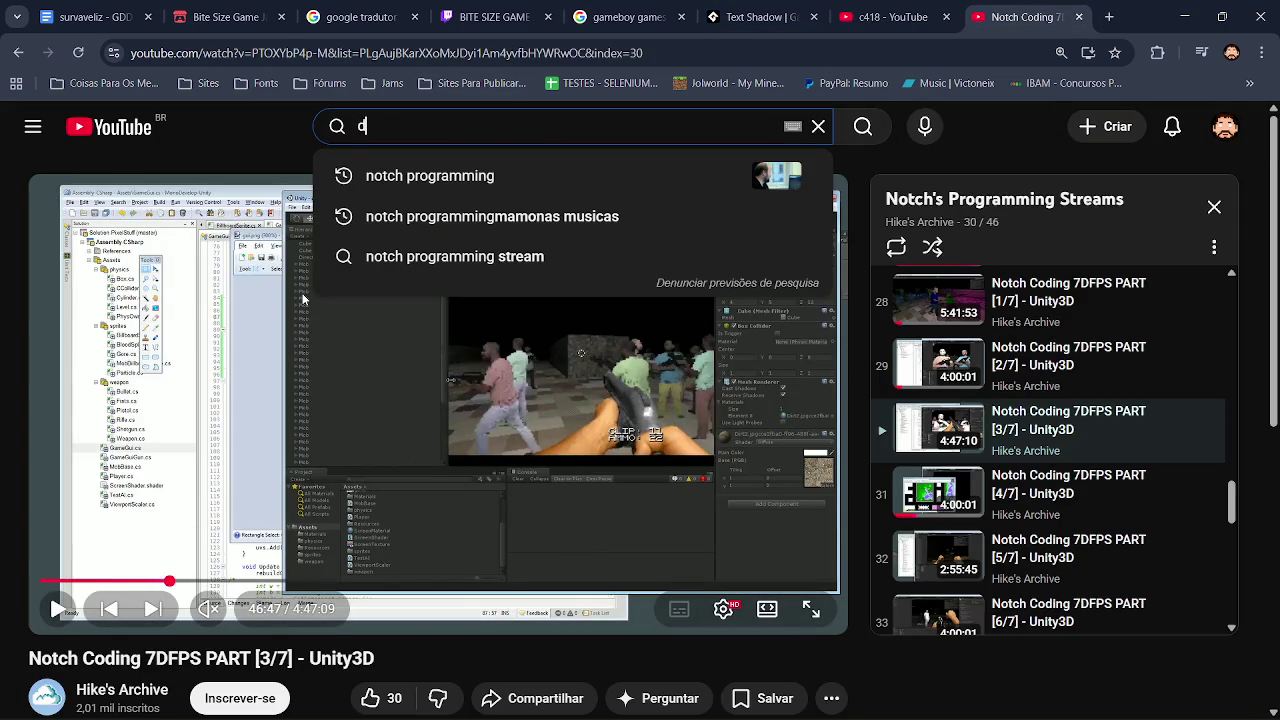
text(dança do )
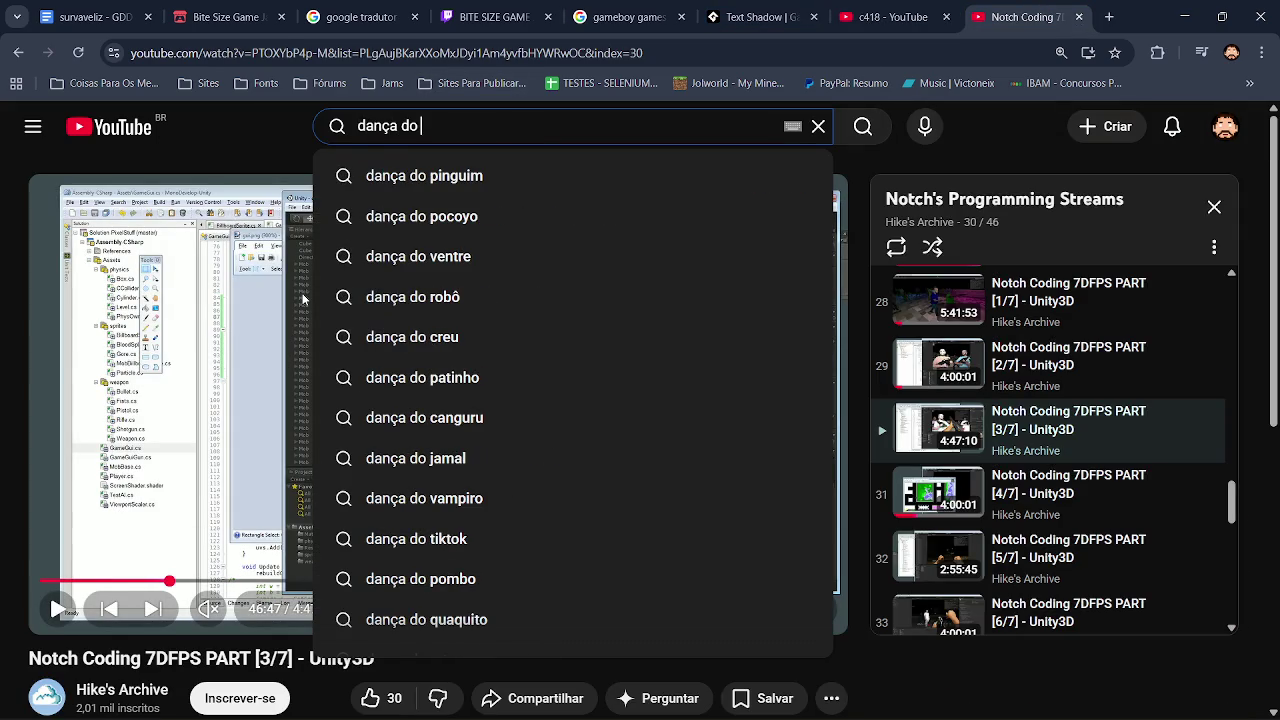
text(qua)
key(Down)
key(Down)
key(Return)
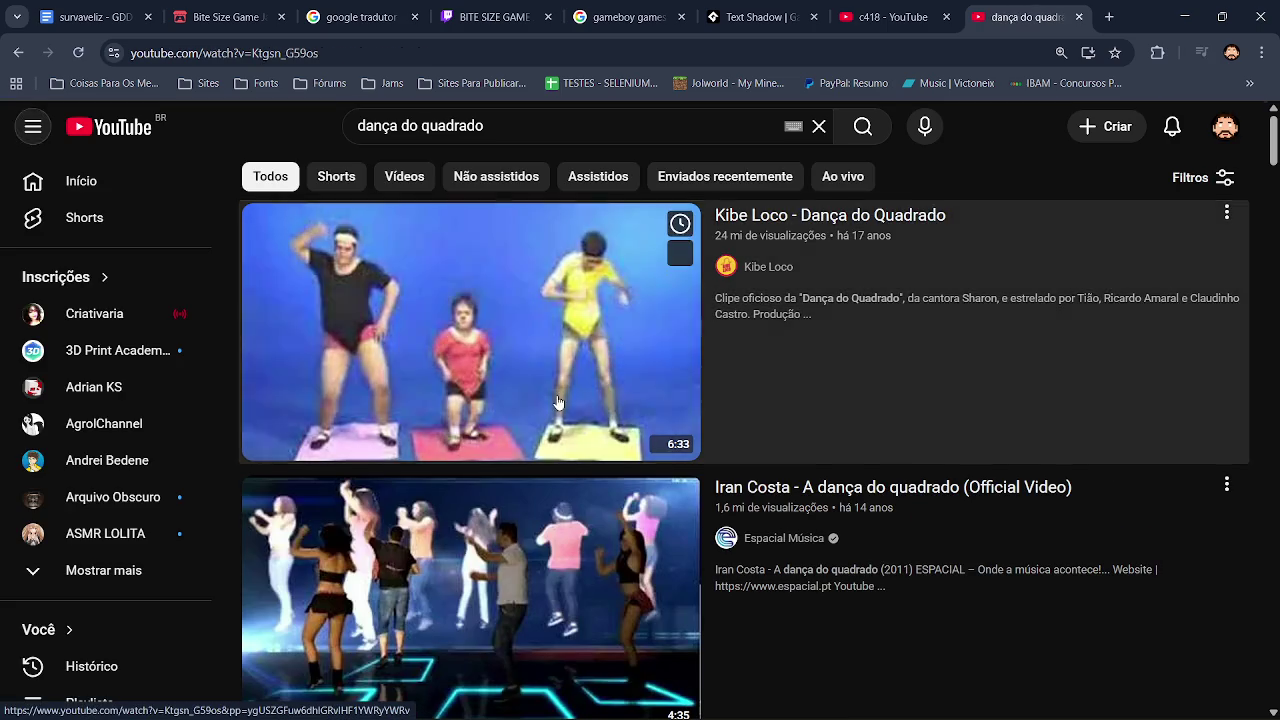
click(558, 402)
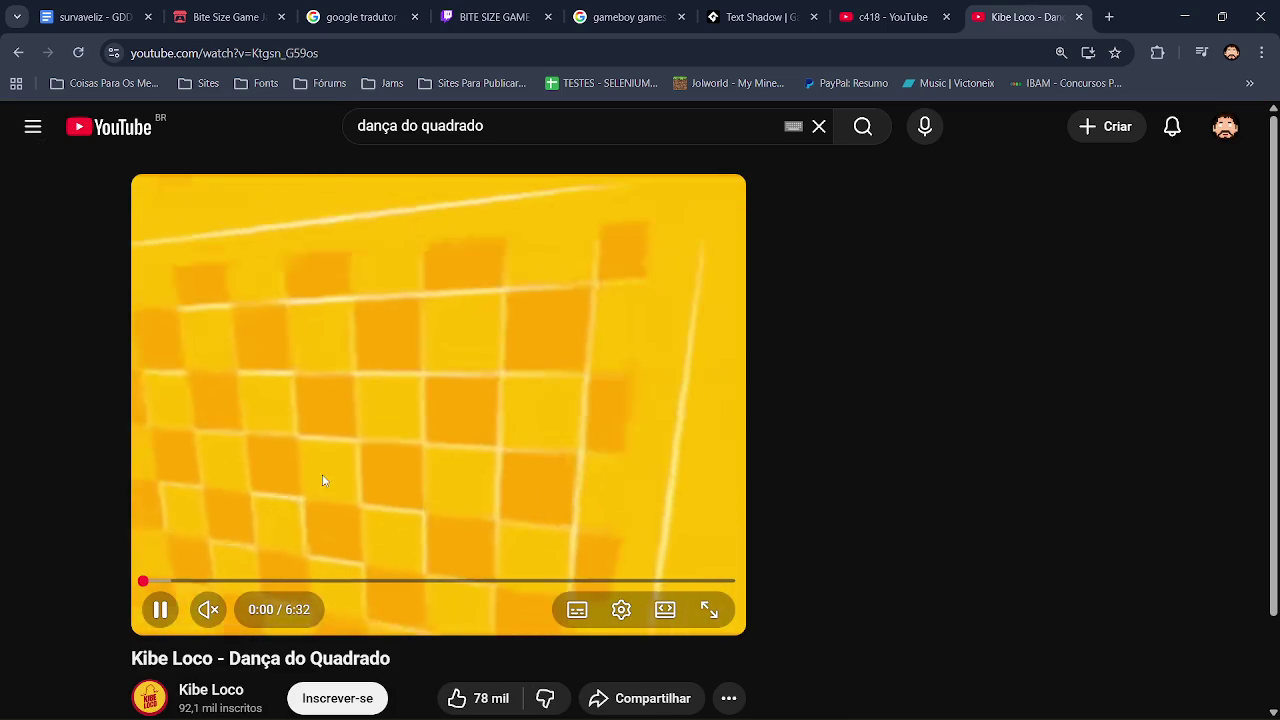
Step: Unmute the dance video, skip to about 0:26, then pause it and close its tab
click(208, 609)
scroll(1276, 243, down, 1)
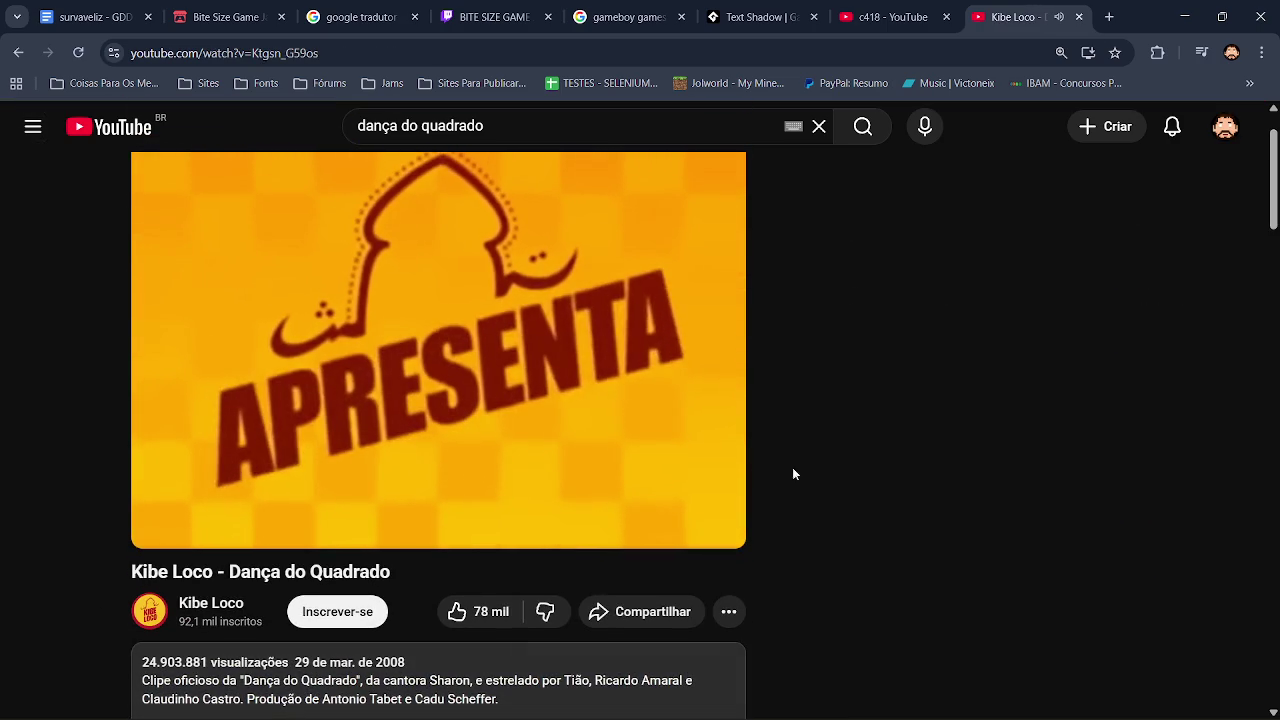
scroll(329, 526, down, 5)
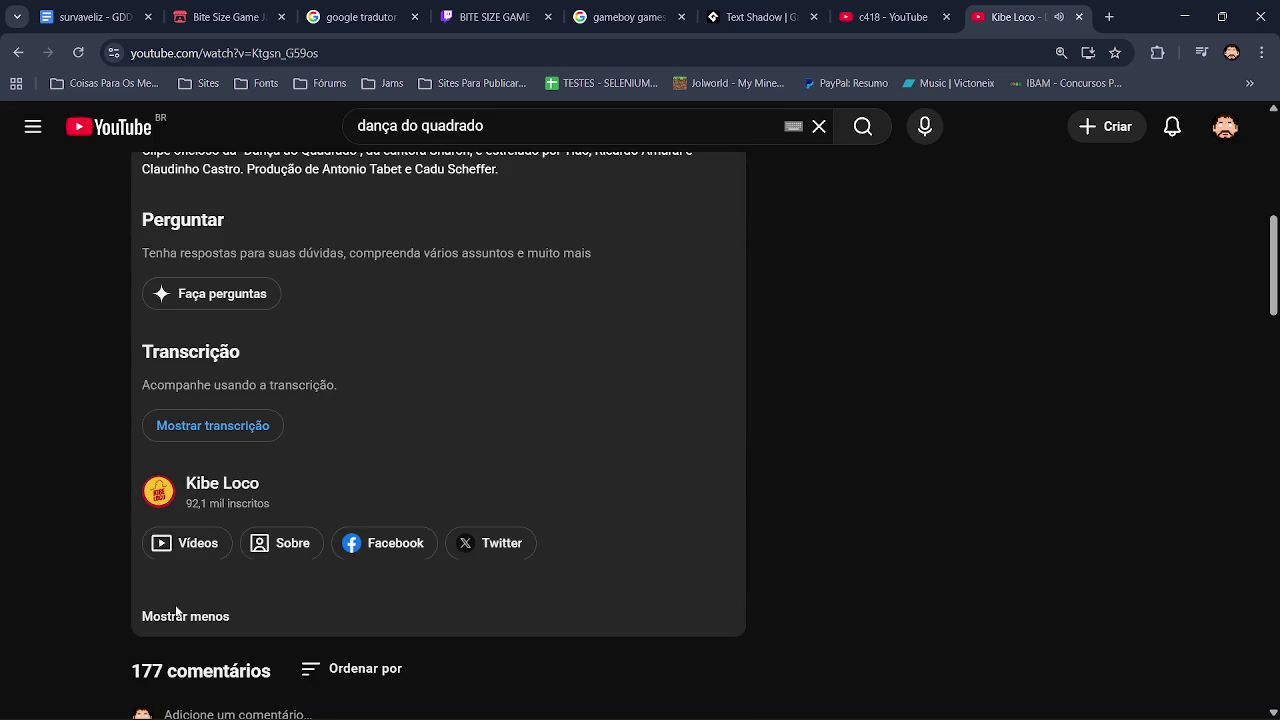
click(177, 614)
scroll(478, 487, up, 4)
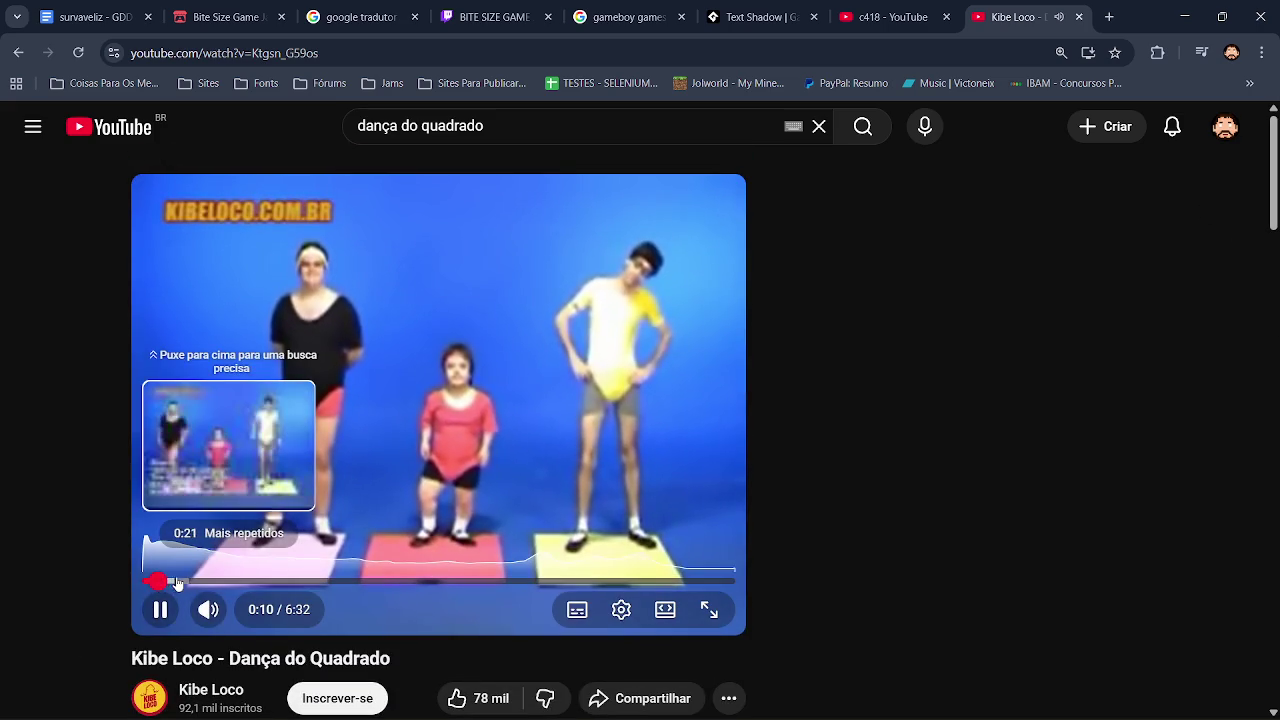
click(184, 581)
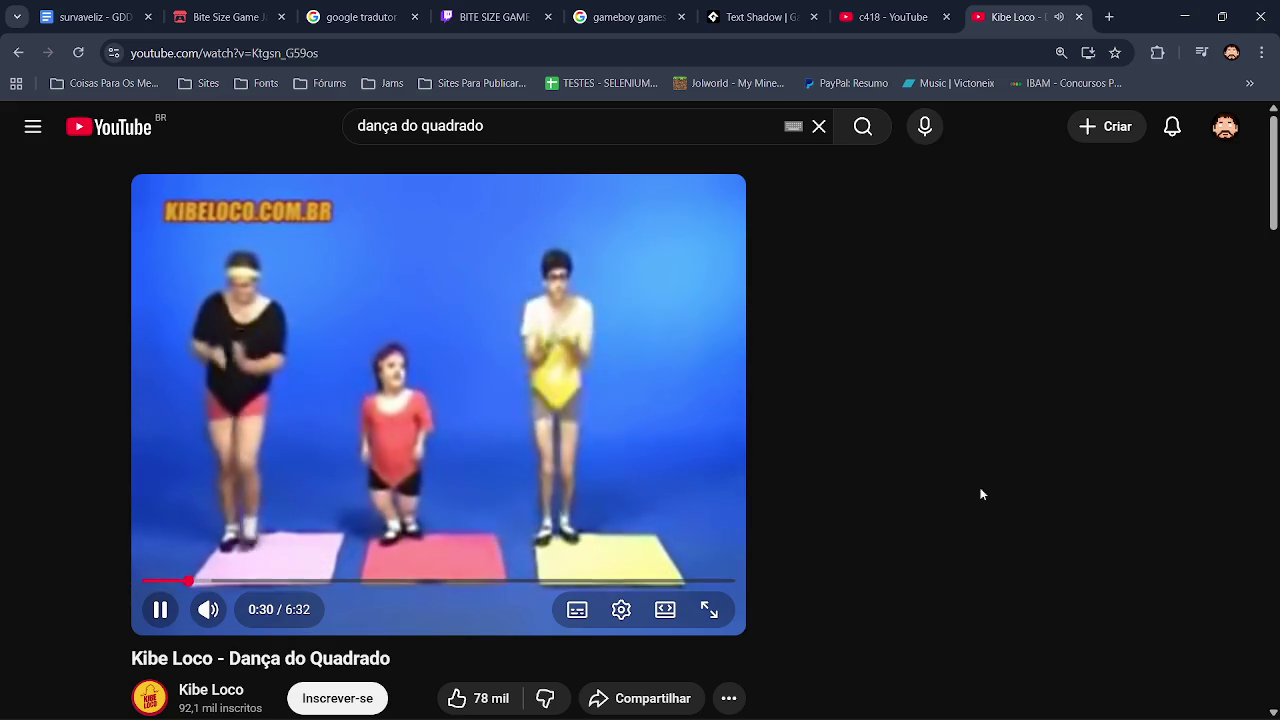
scroll(981, 494, down, 15)
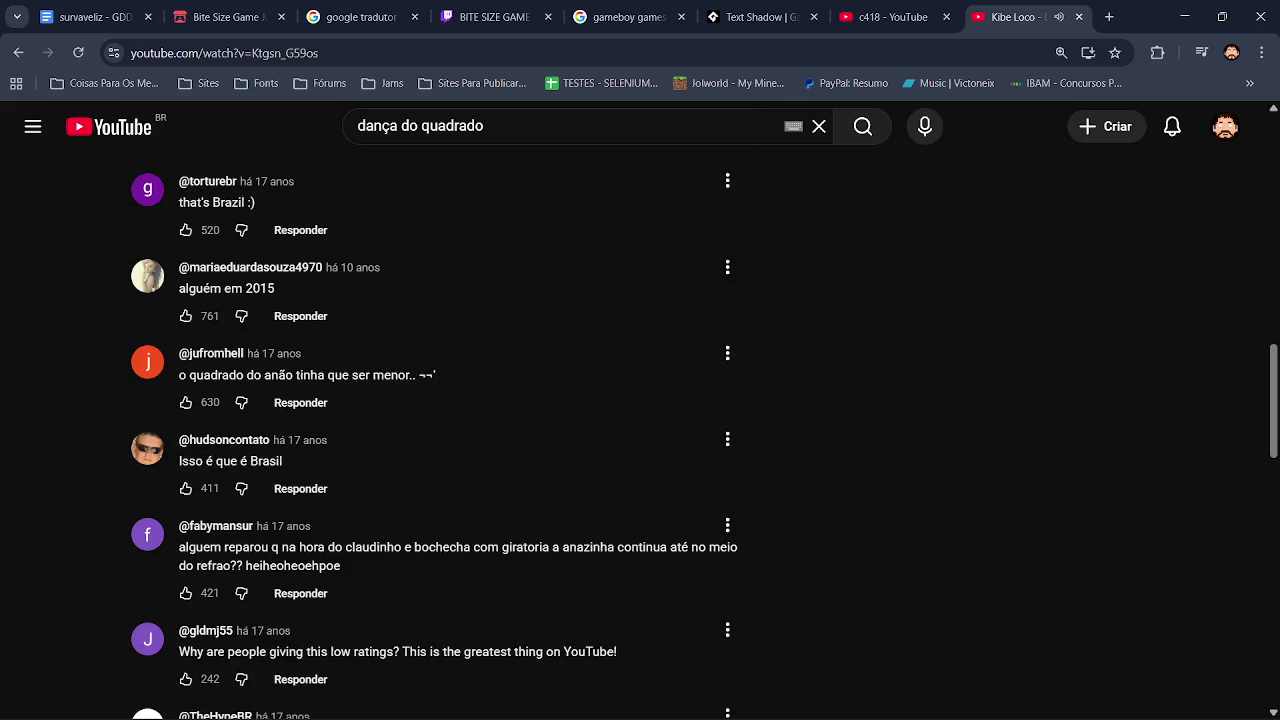
scroll(570, 338, up, 15)
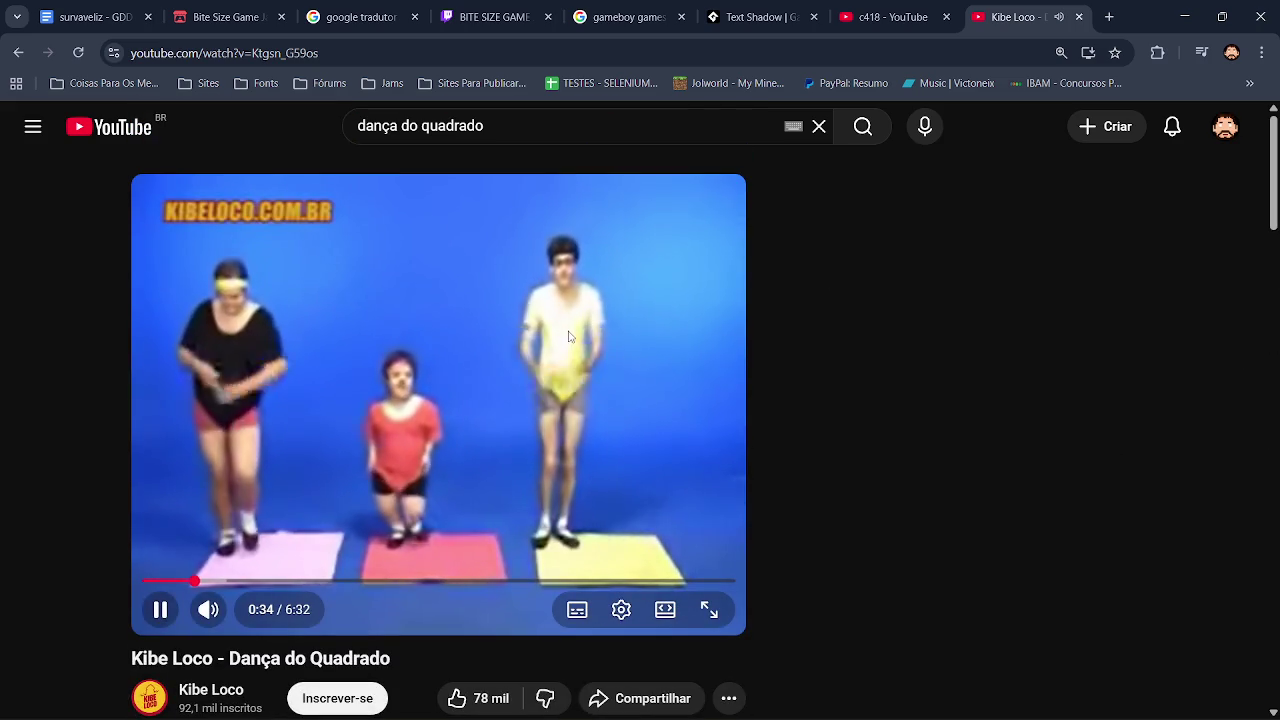
click(481, 408)
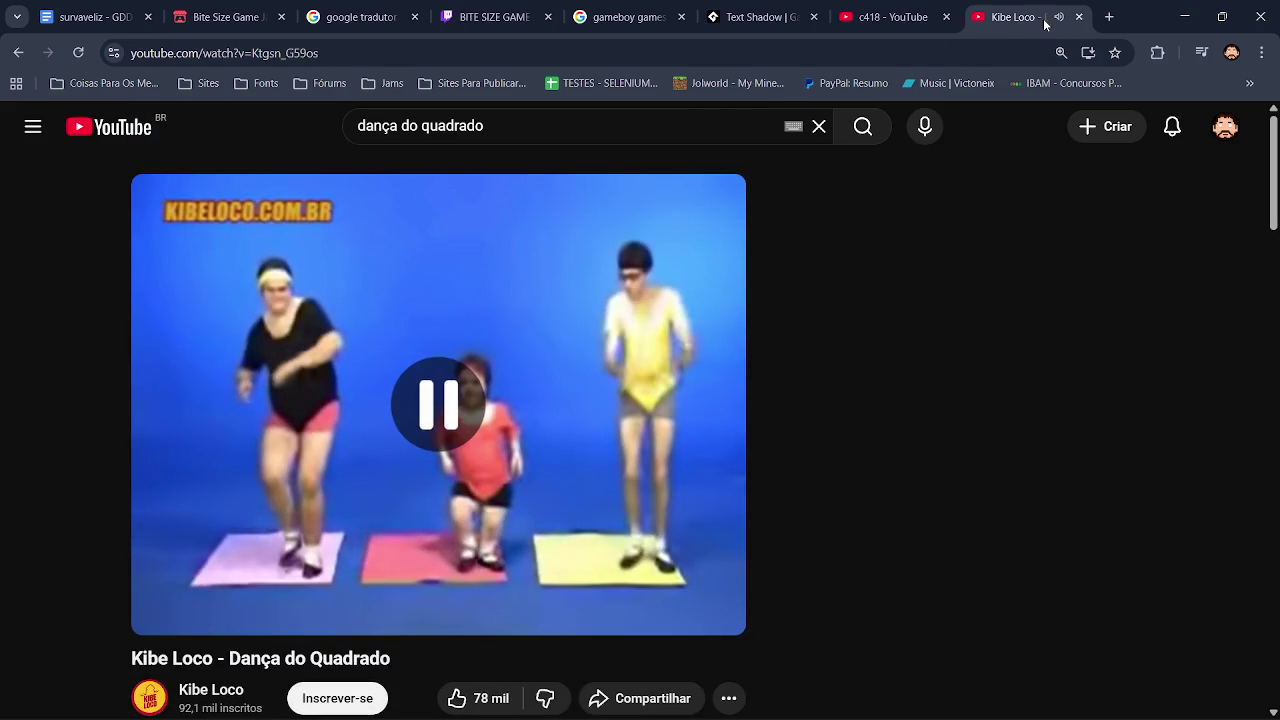
click(1079, 17)
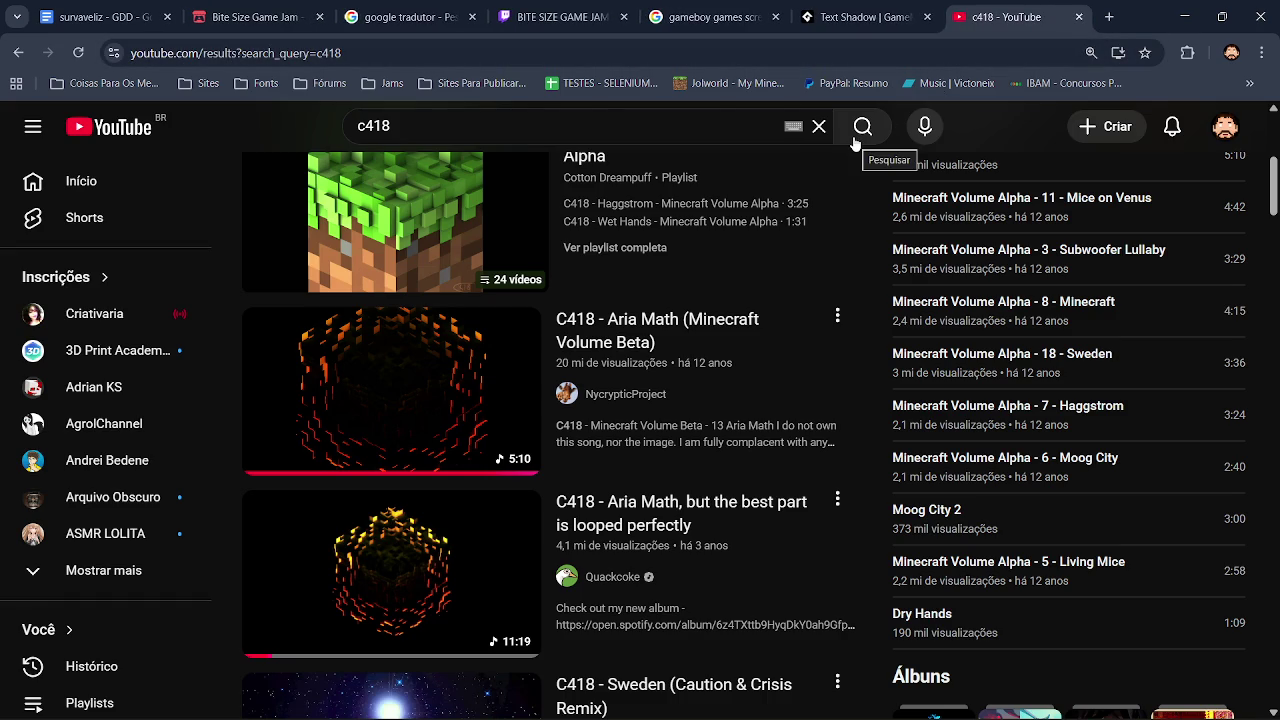
Step: Reopen the just-closed dance video tab, close the empty tab, then close the video again
key(ctrl+t)
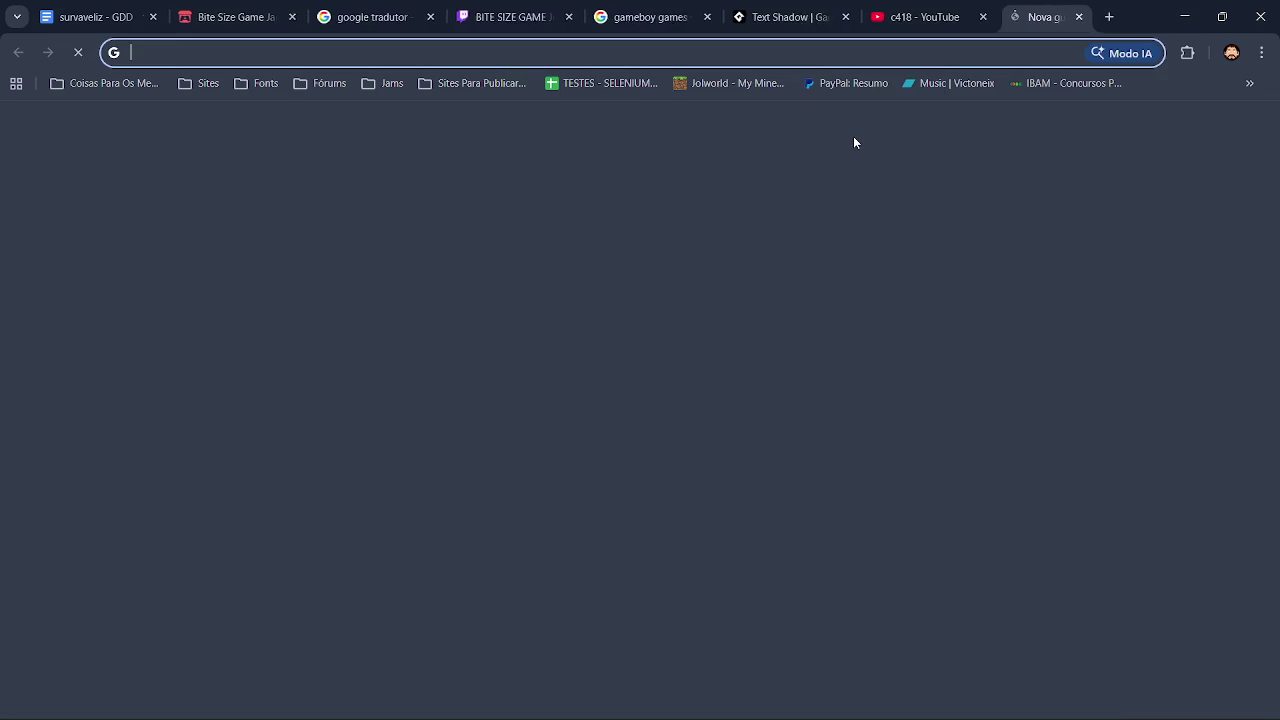
key(ctrl+shift+t)
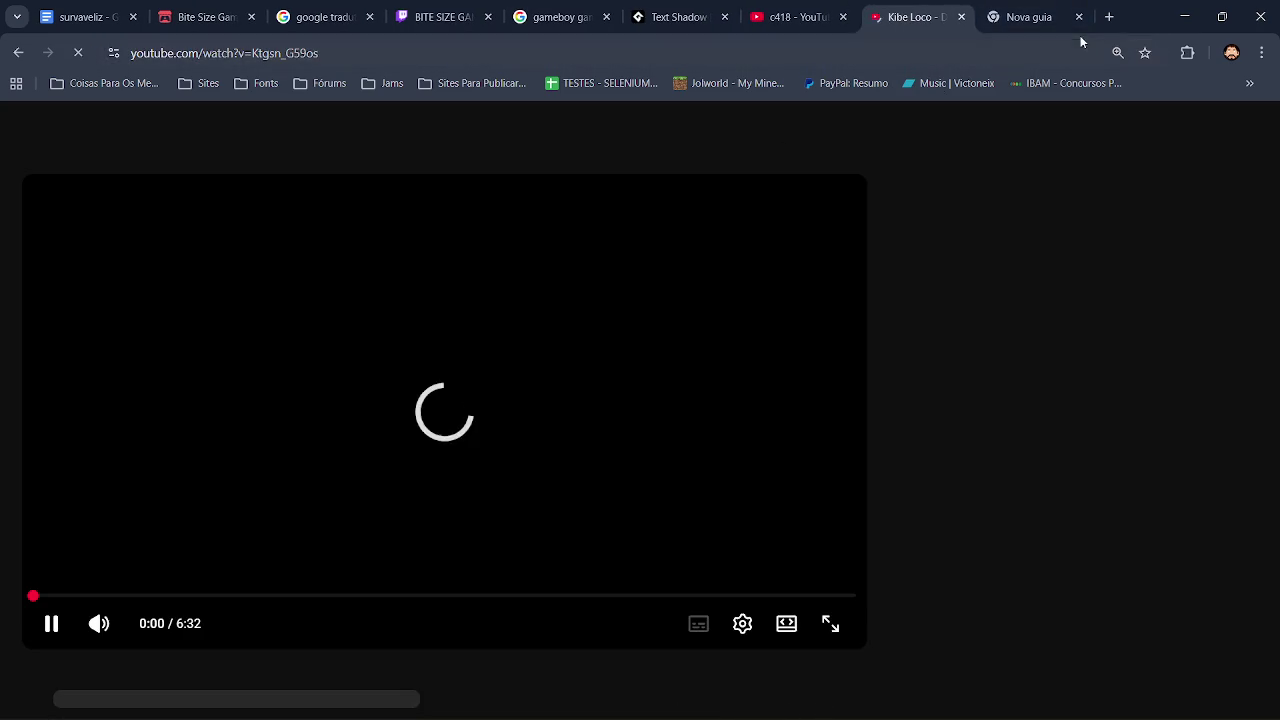
click(1079, 17)
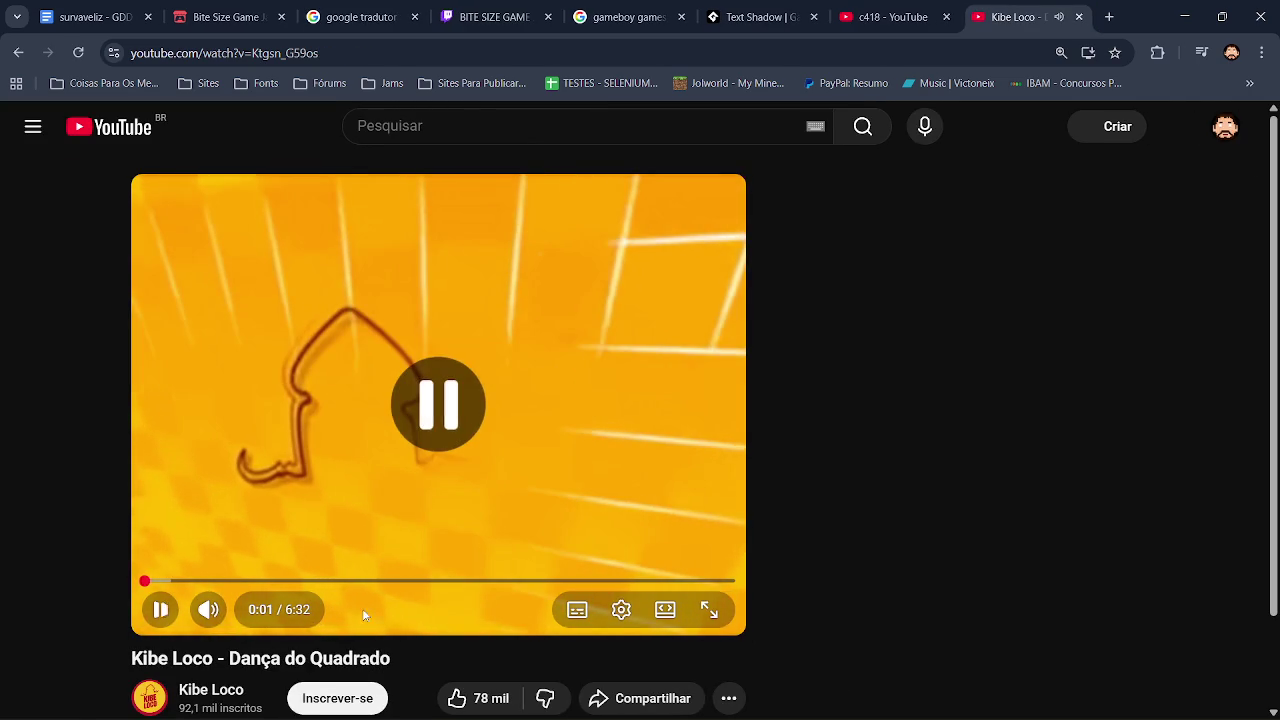
scroll(300, 650, down, 1)
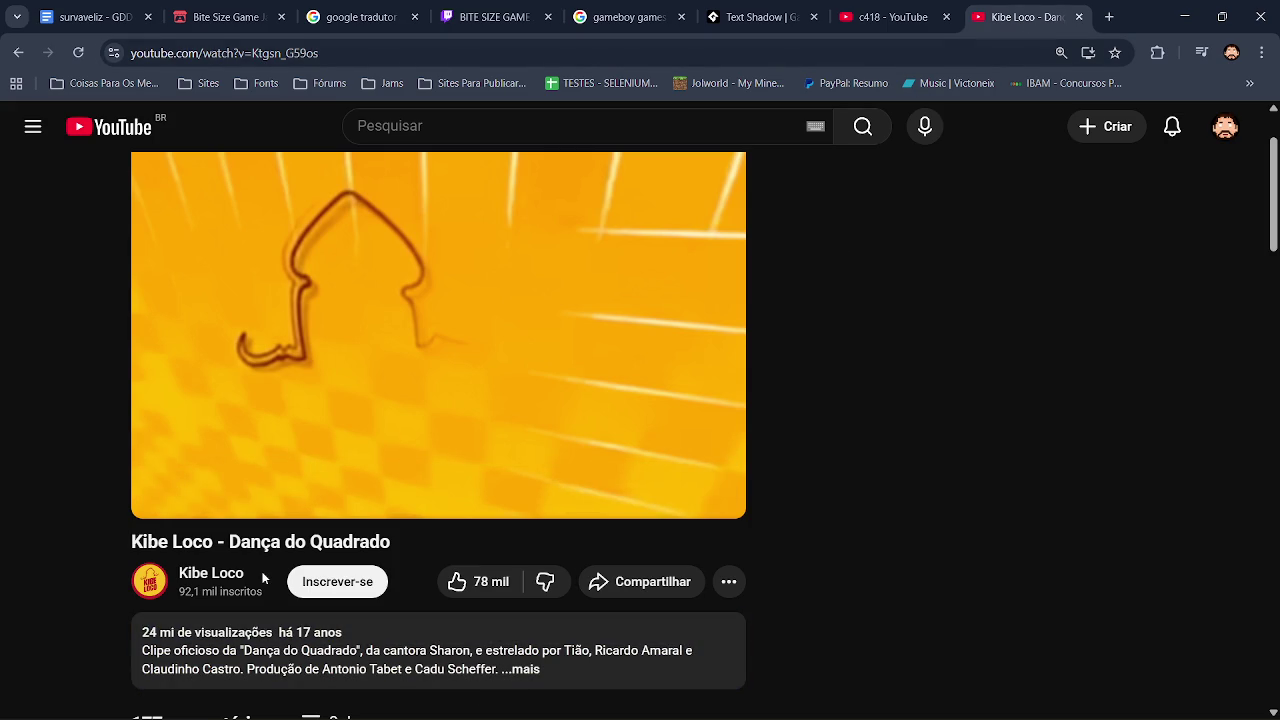
click(1080, 18)
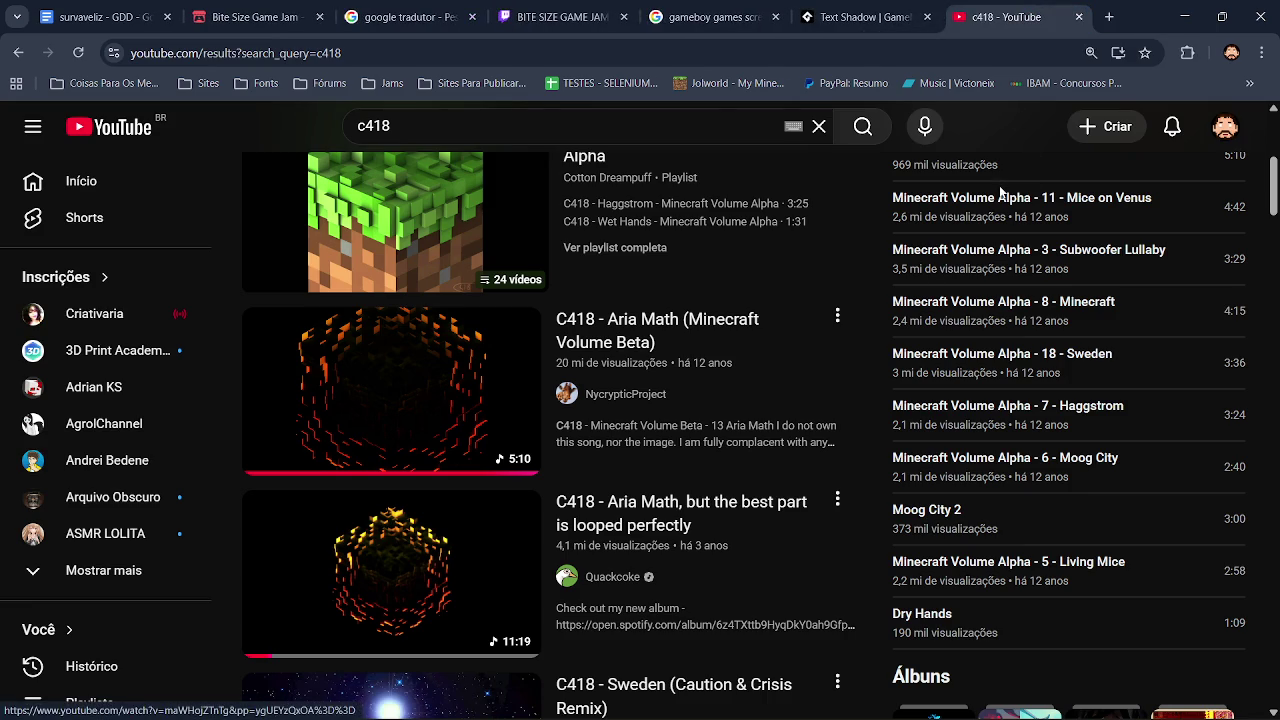
Step: Close the running game and return to GameMaker's Draw GUI code, placing the cursor after hp on line 6
key(alt+Tab)
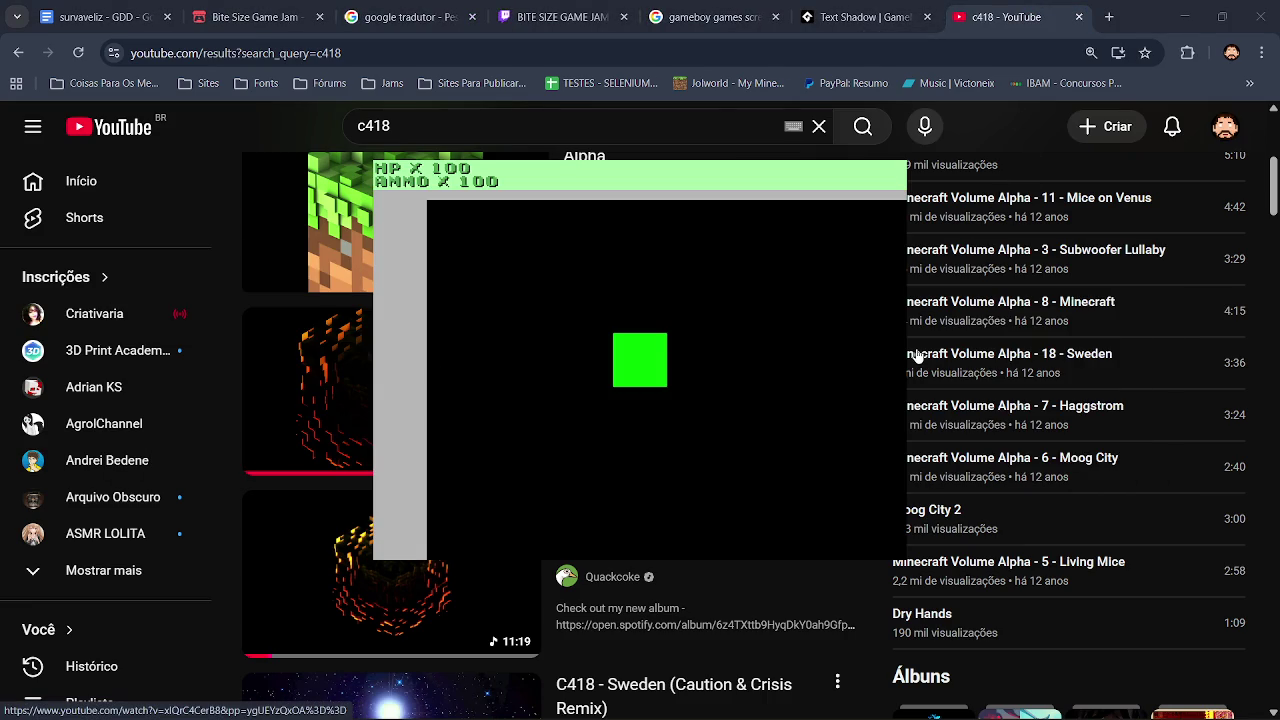
key(alt+F4)
key(alt+Tab)
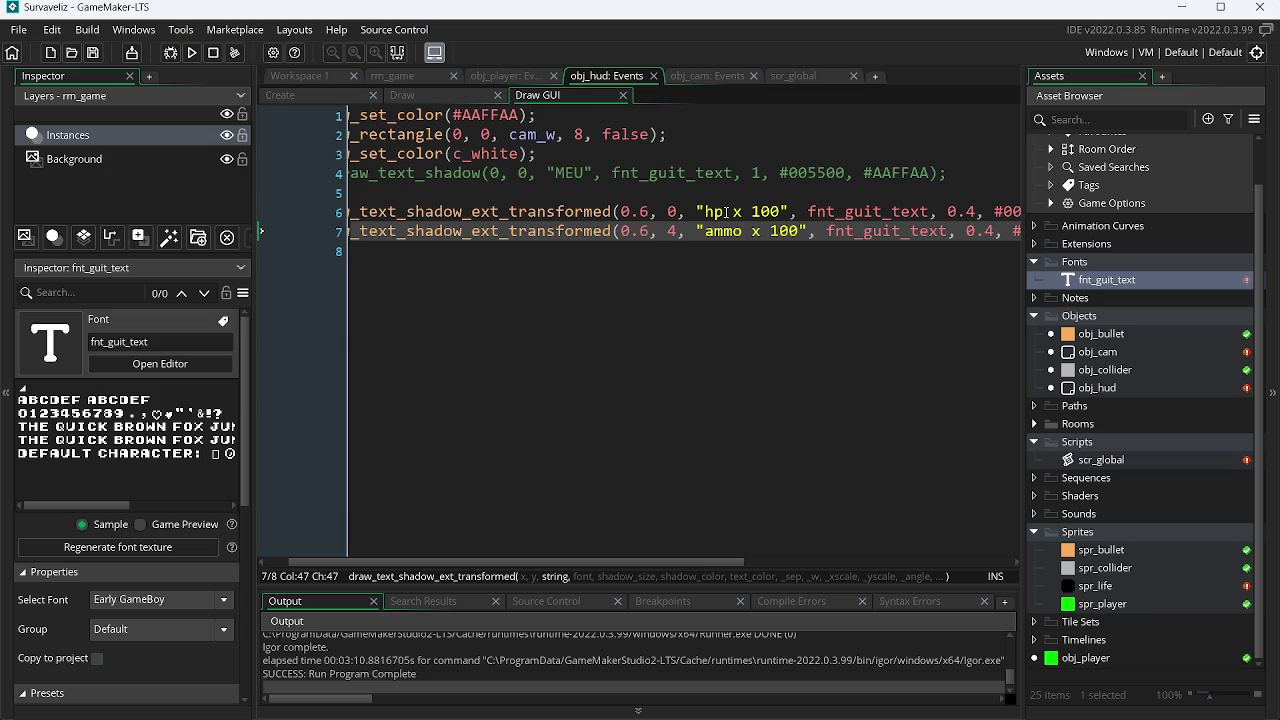
click(726, 212)
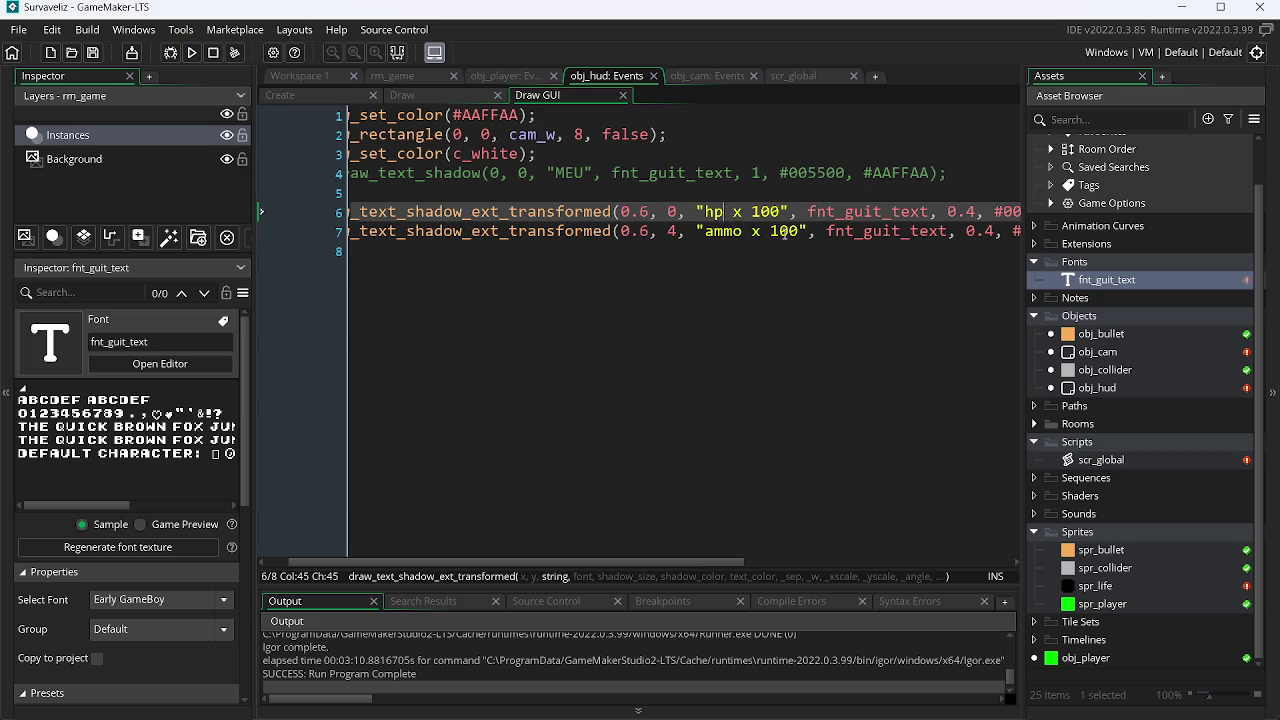
Step: Replace ' x' with ':' in the hp and ammo labels on lines 6–7
key(Delete)
key(Delete)
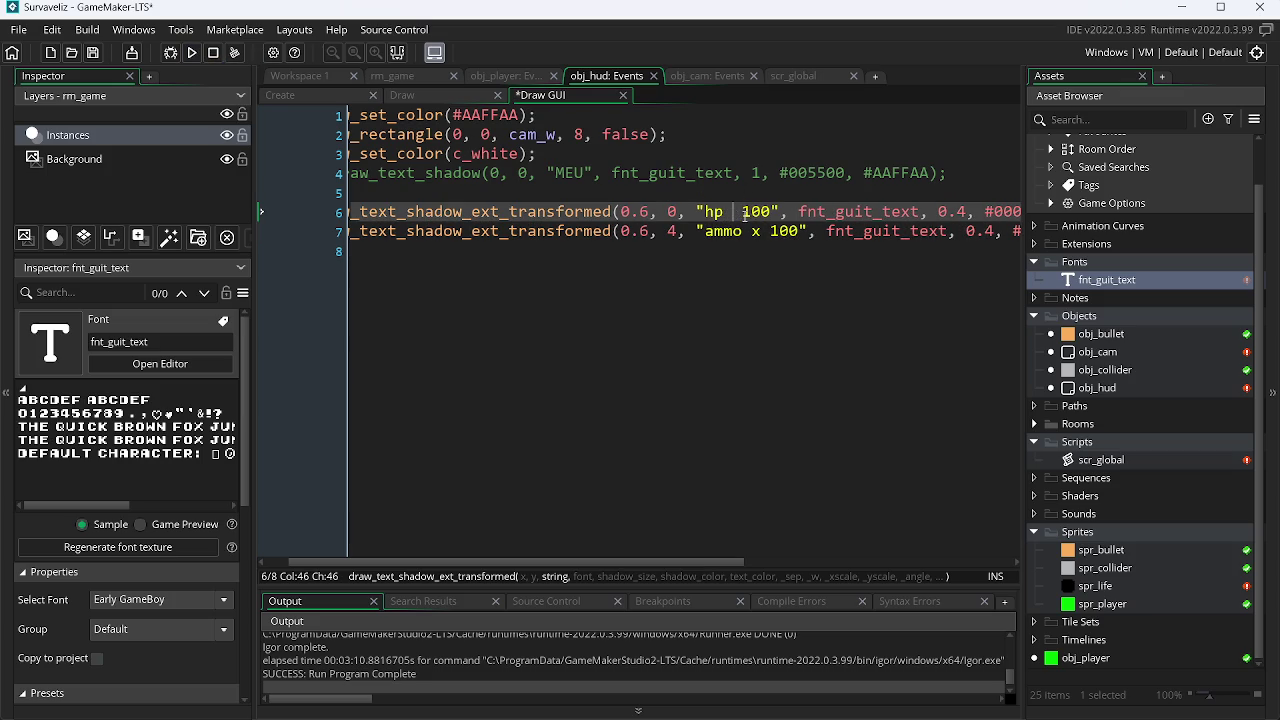
text(:)
key(Down)
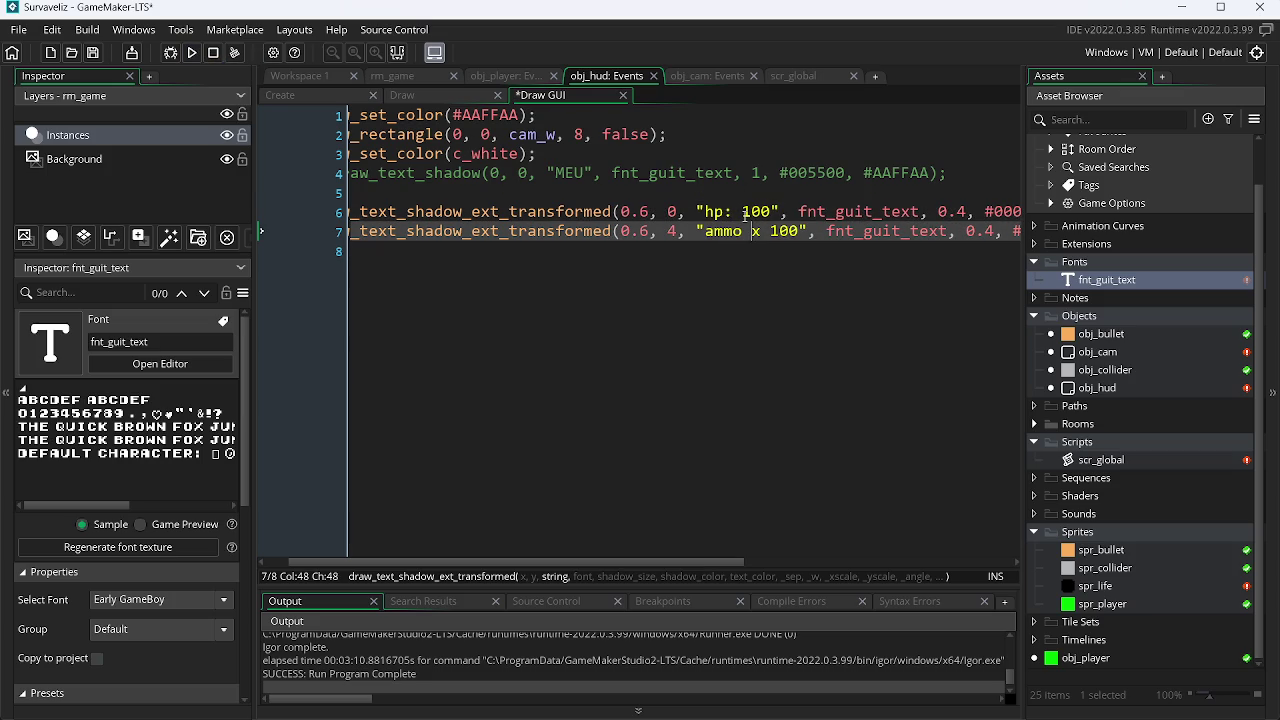
key(BackSpace)
key(Delete)
text(:)
key(ctrl+s)
key(Right)
key(Right)
key(Right)
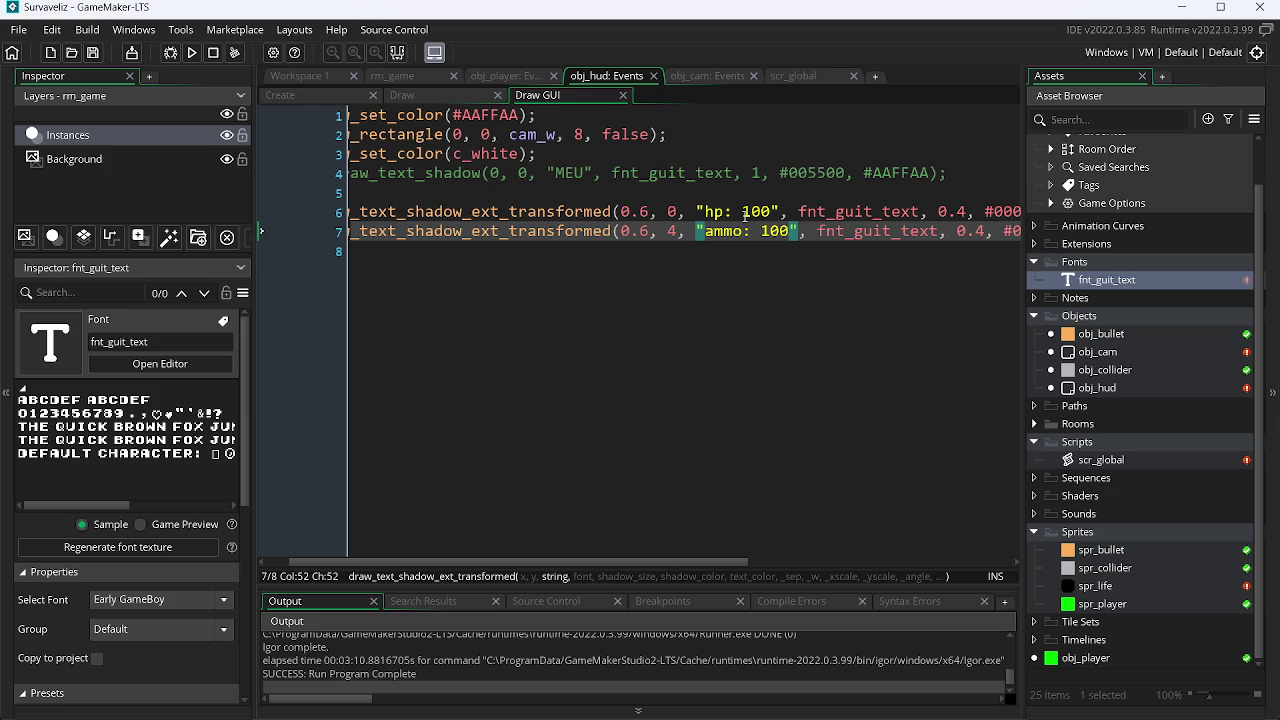
Step: Add '%' after 100 in both labels, save, and launch a test run with F5
text(%)
key(Up)
key(Left)
key(Left)
key(Left)
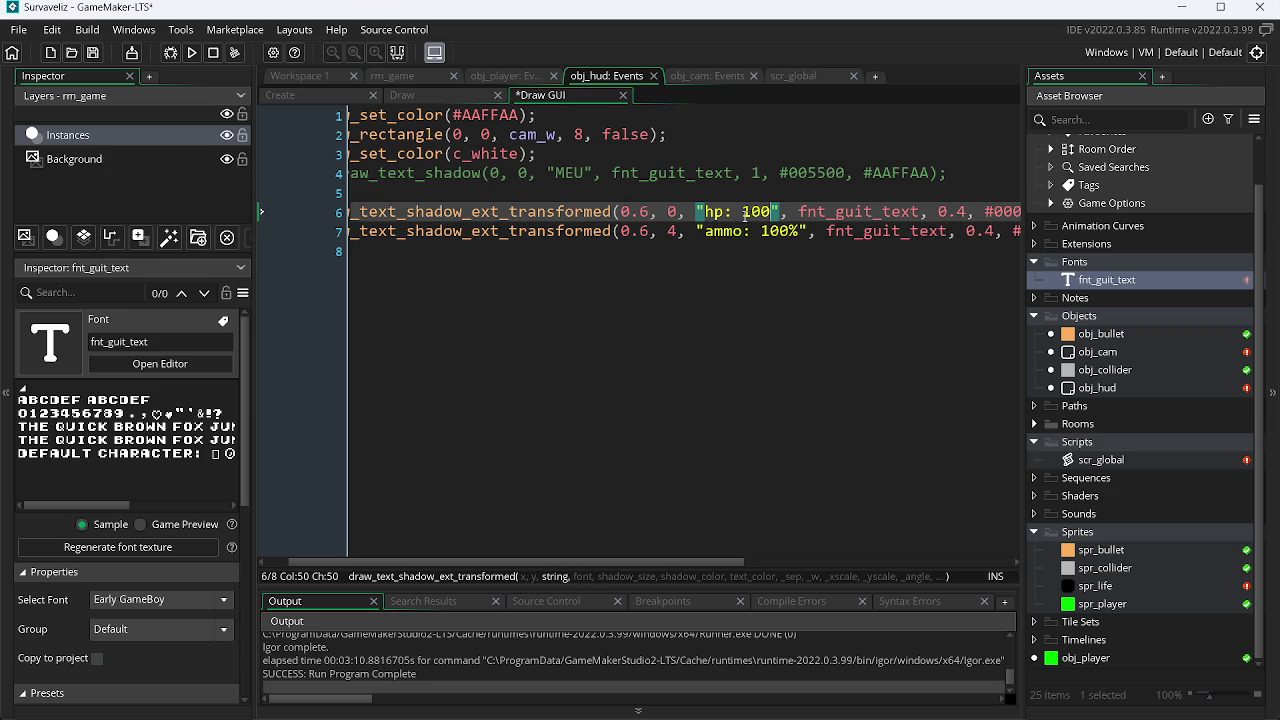
text(%)
key(ctrl+s)
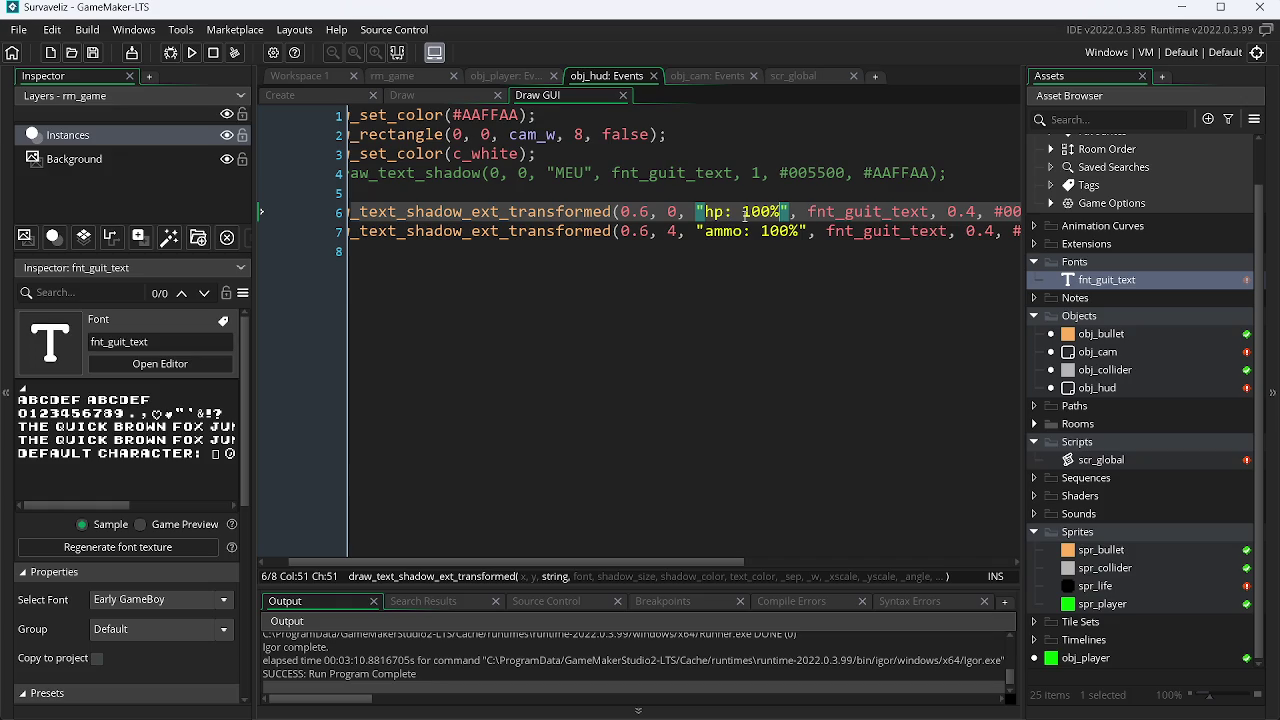
key(F5)
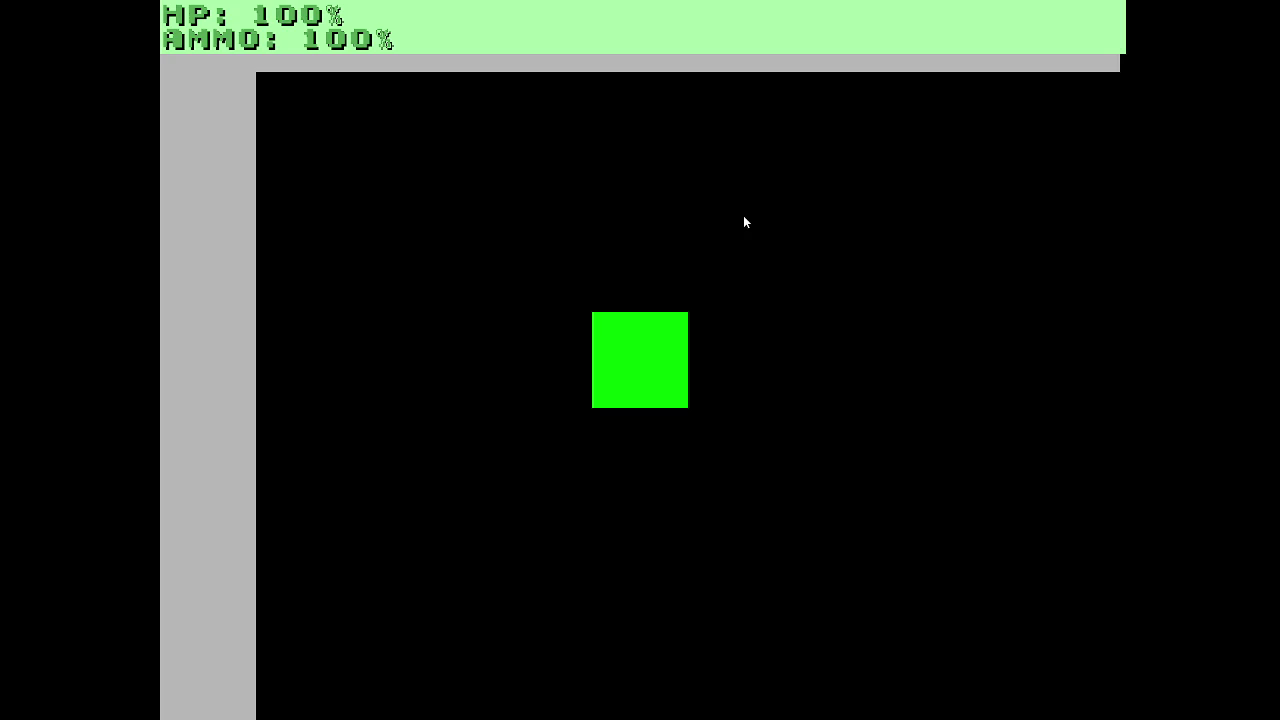
Step: Move the green player square right and left against the wall to check the HUD, then return to the browser
key(Right)
key(Left)
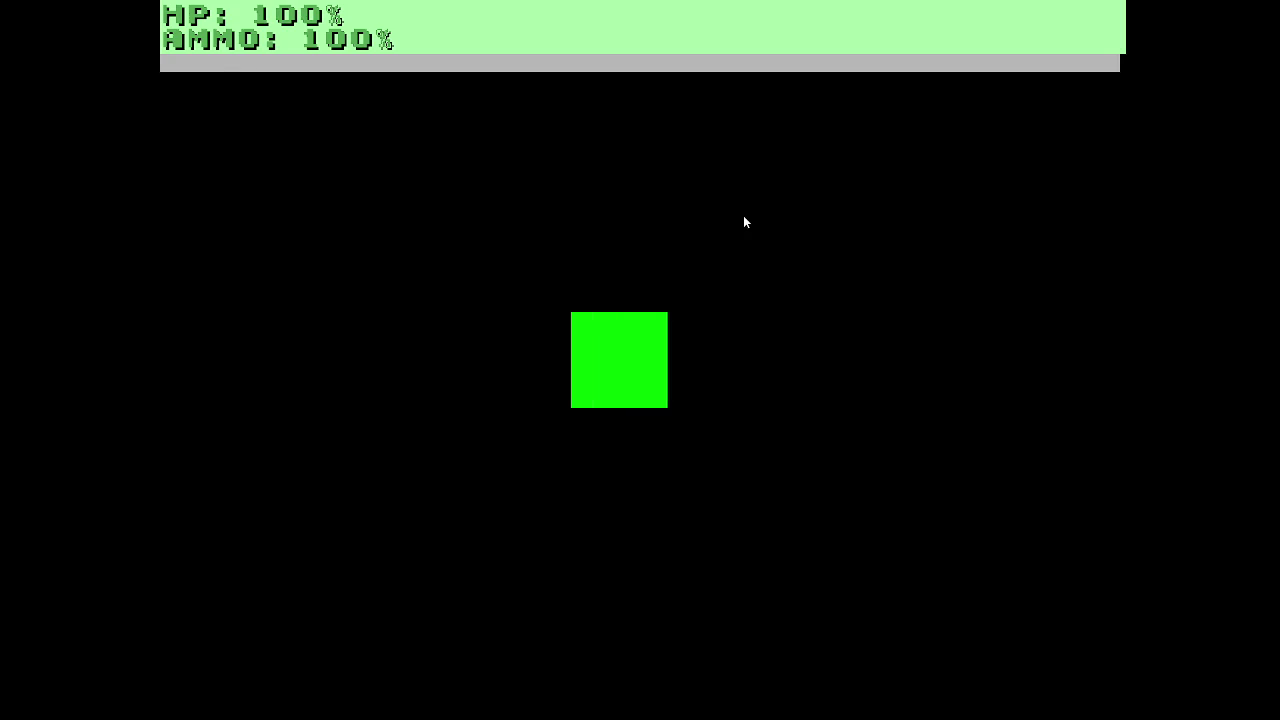
key(Left)
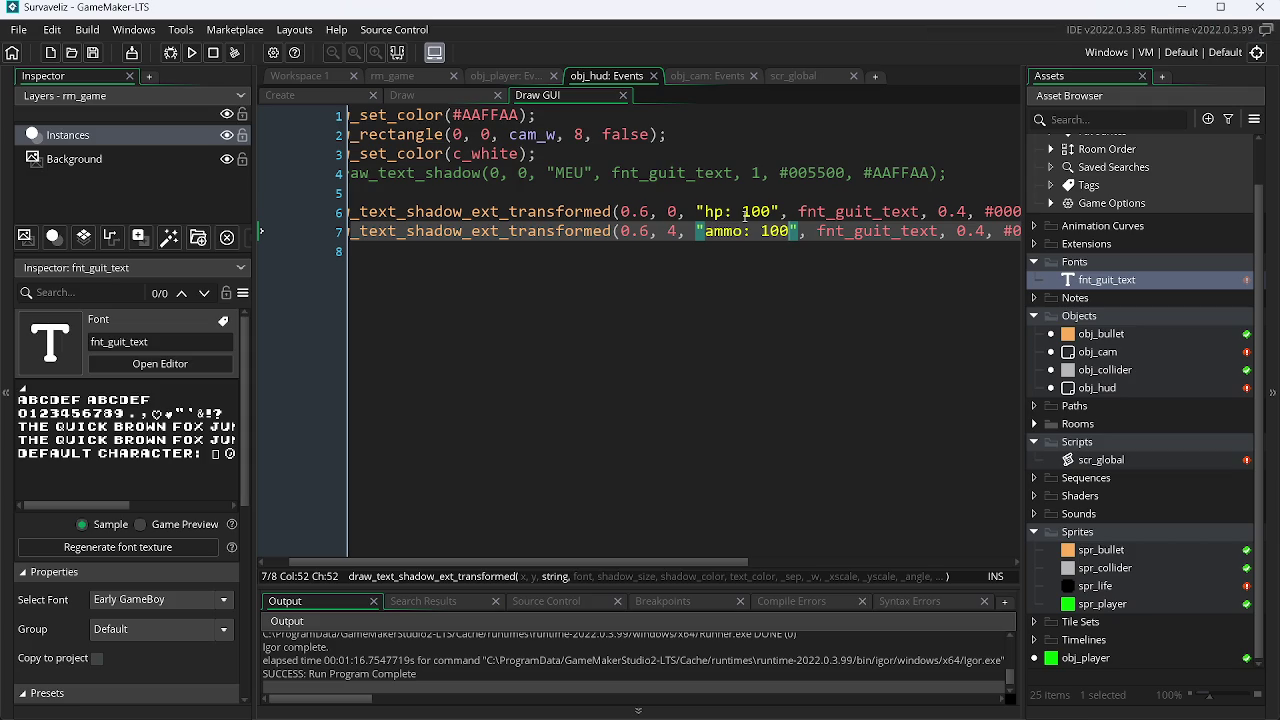
key(alt+Tab)
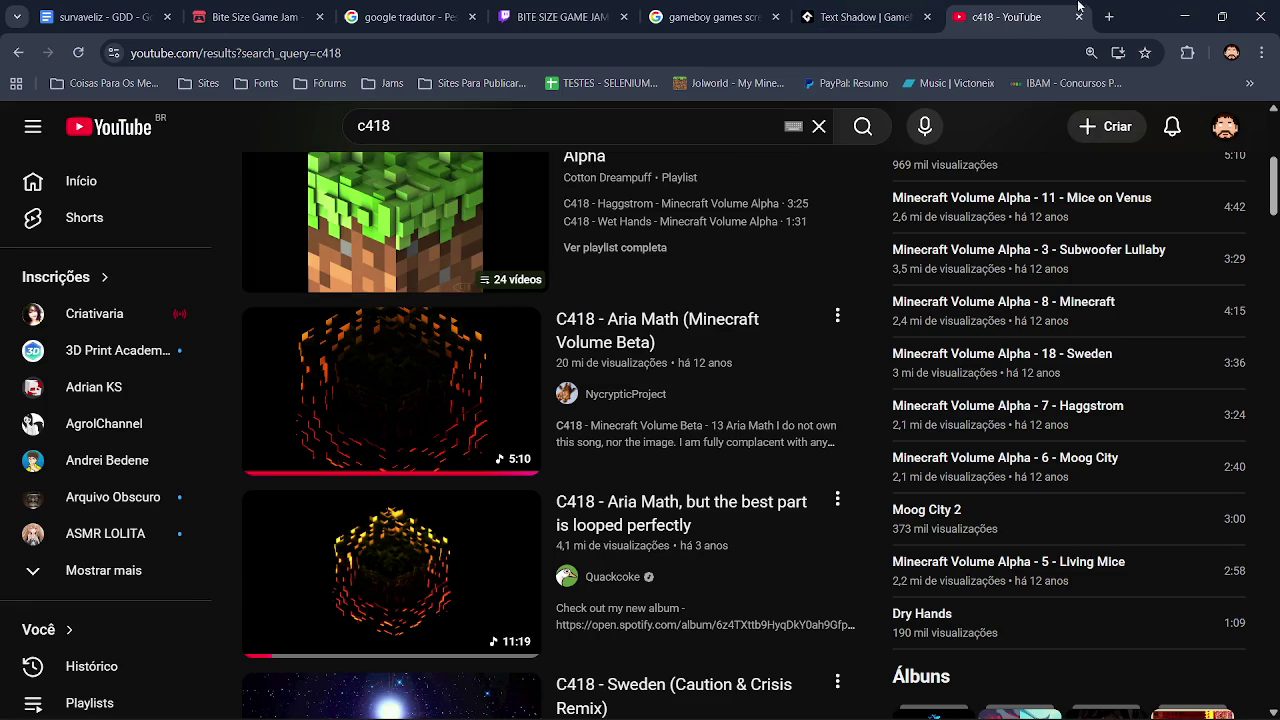
Step: In a new tab, search Google for the YouTuber 'venomextreme' from the suggestions
click(1109, 17)
click(697, 328)
text(v)
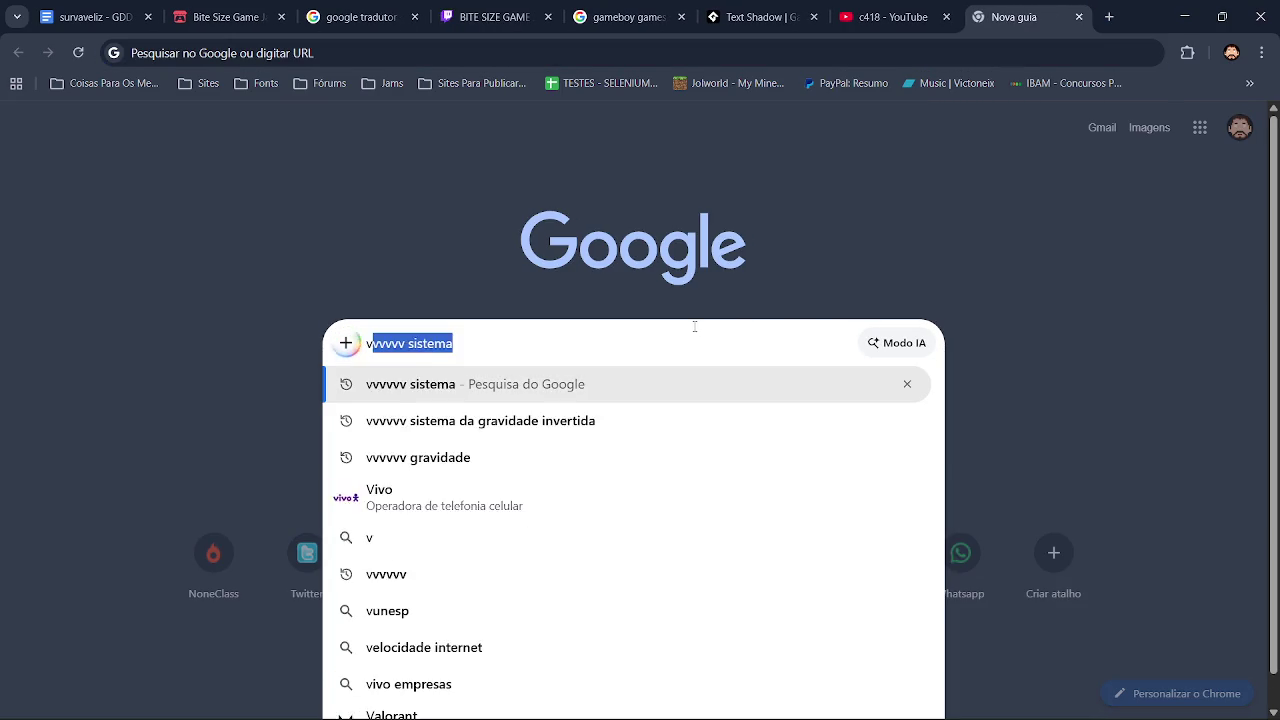
text(enom ex)
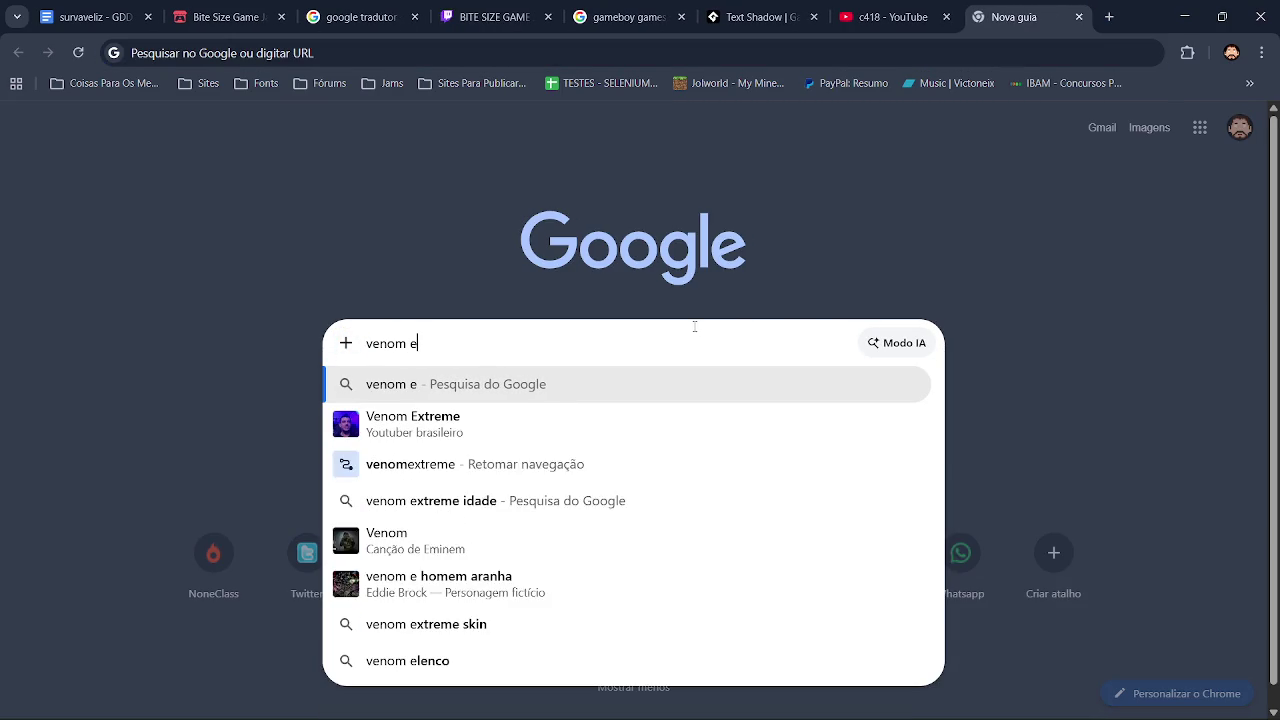
key(Down)
key(Down)
key(Down)
key(Return)
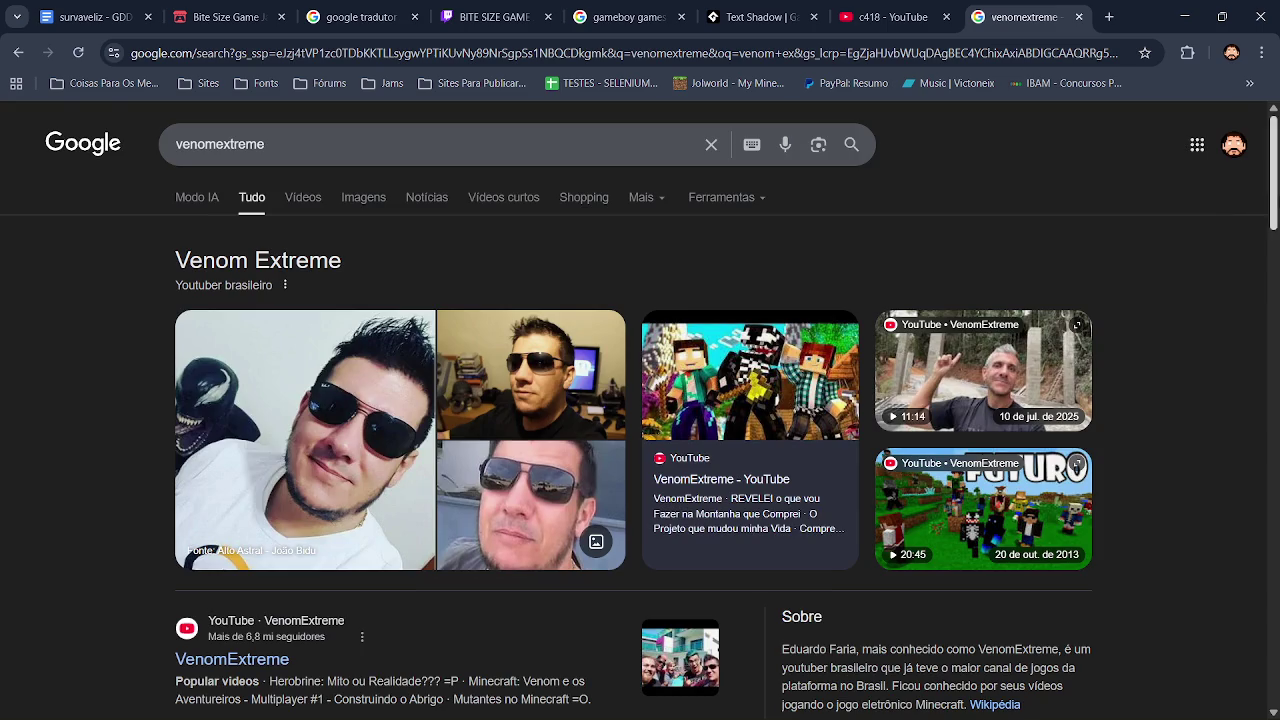
scroll(1232, 218, down, 4)
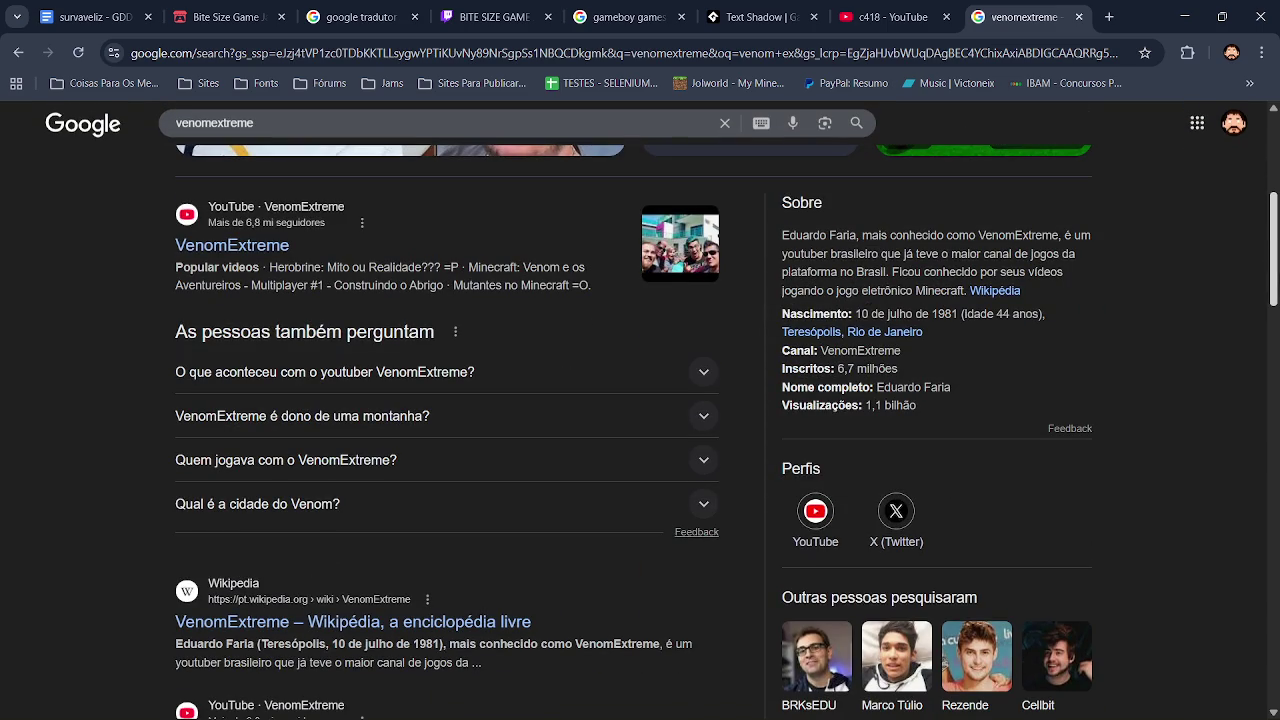
scroll(1057, 406, up, 1)
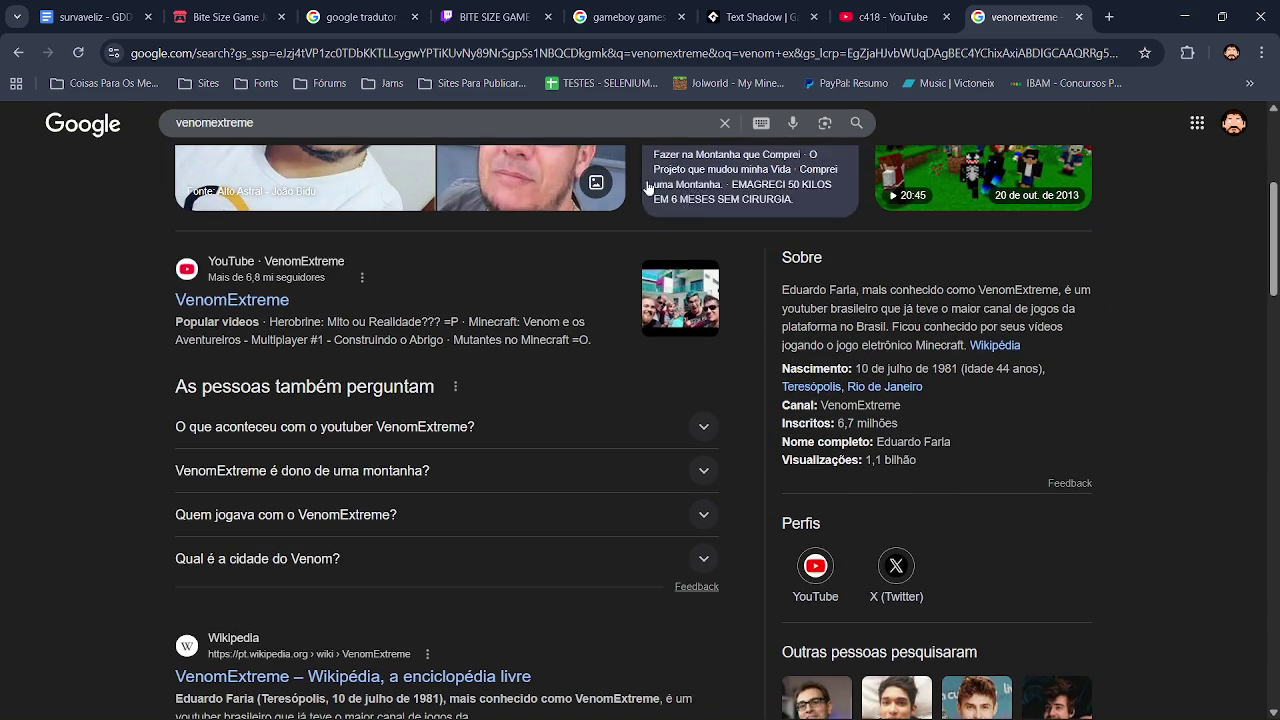
drag(264, 126, 157, 136)
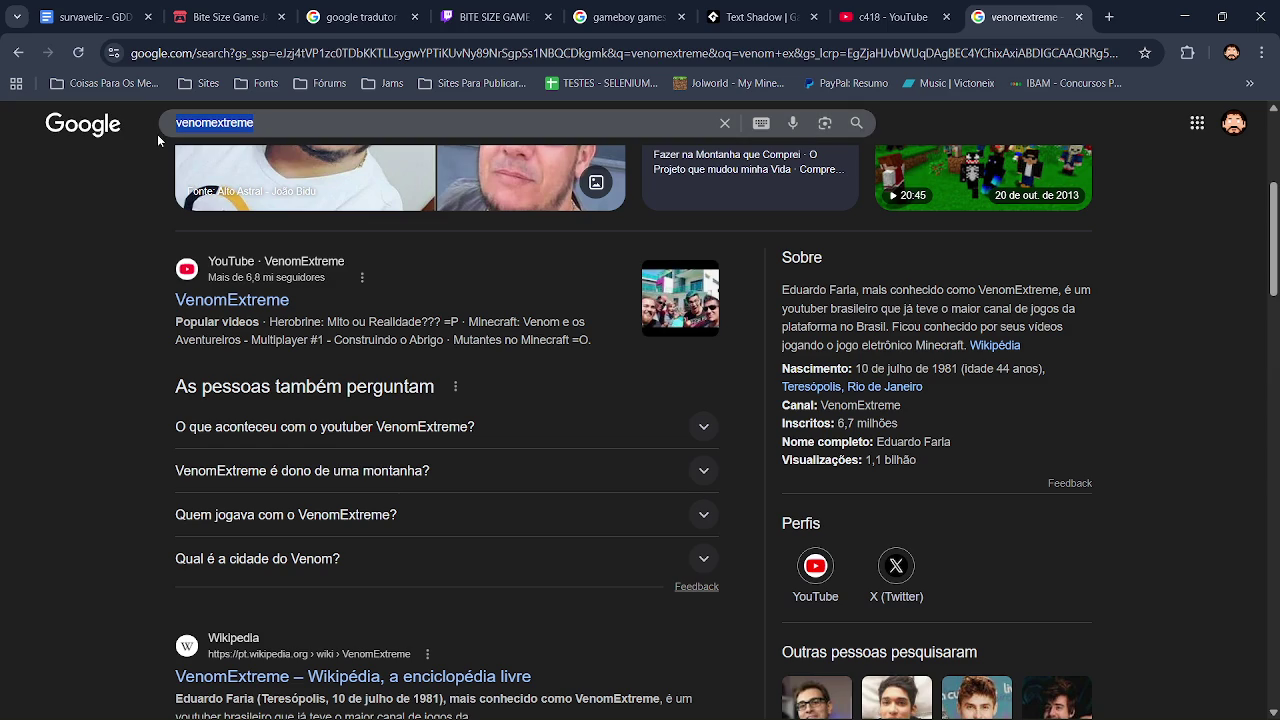
Step: Launch Calculator from the Run box and enter 44 - 15
key(super+r)
key(Return)
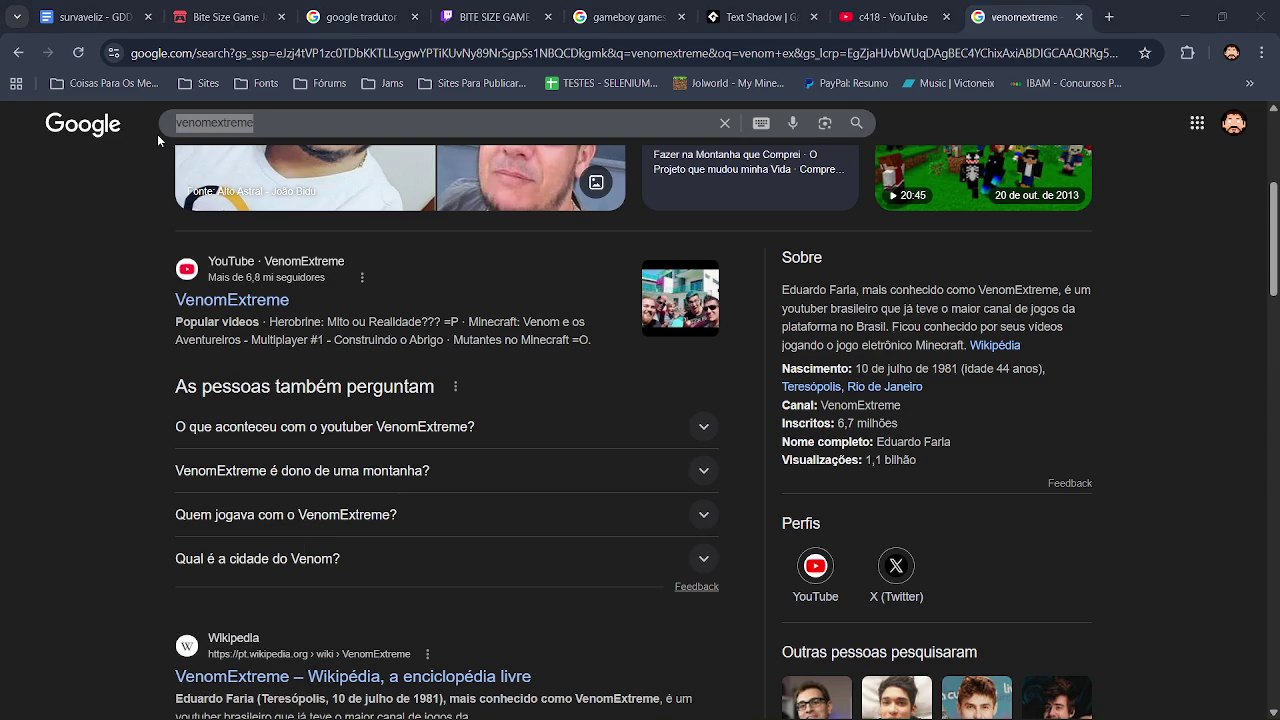
text(44 )
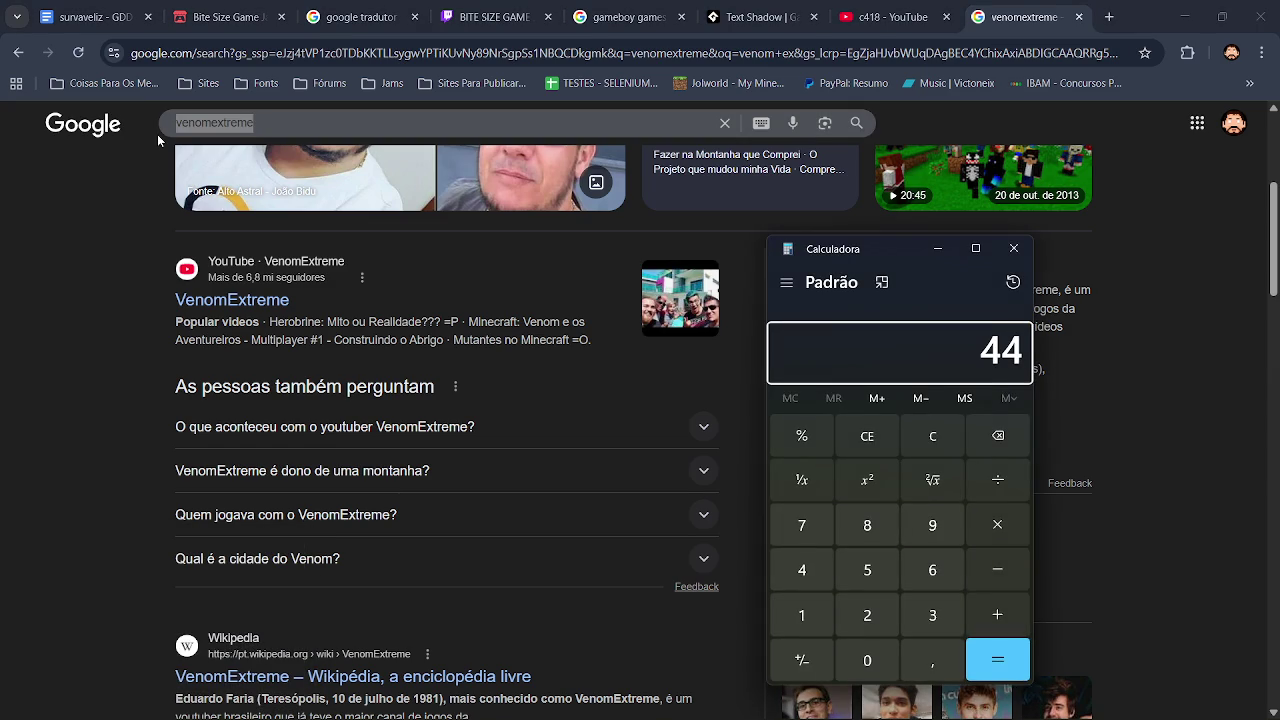
text(- 15)
Step: Compute 44 − 15 = 29 in Calculator, relaunching it to redo the sum, then close it
key(Return)
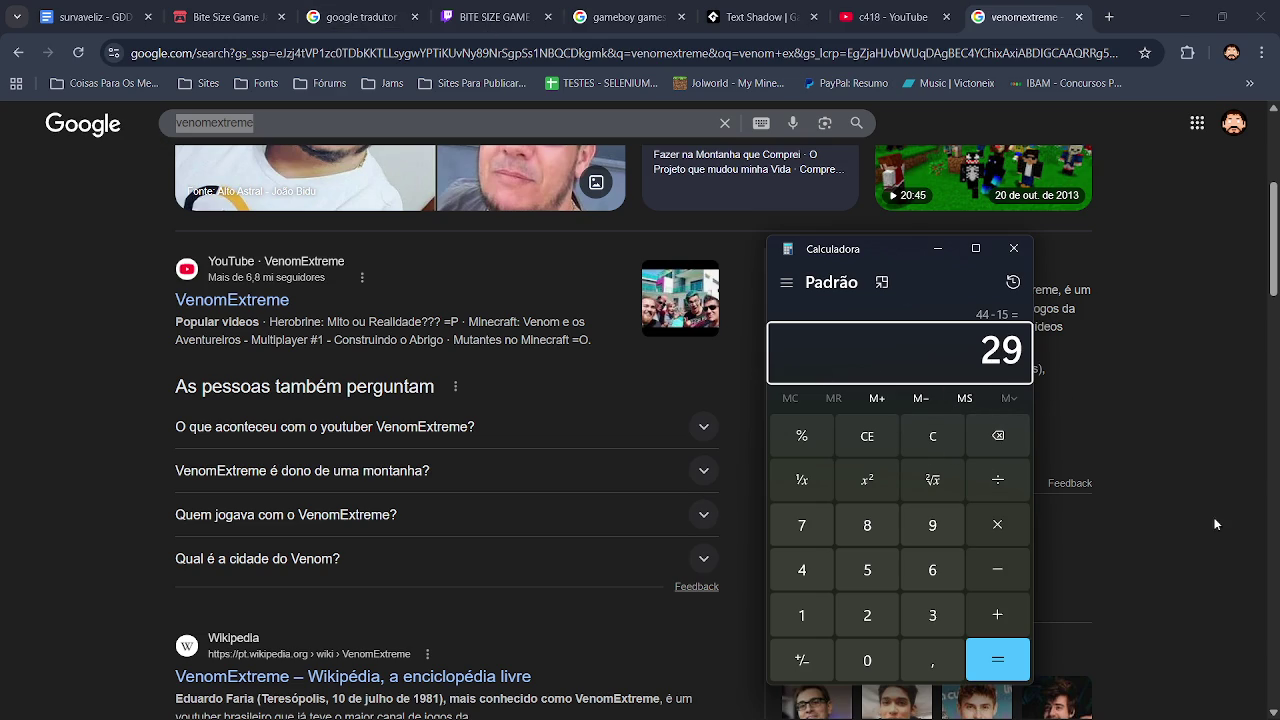
click(1014, 248)
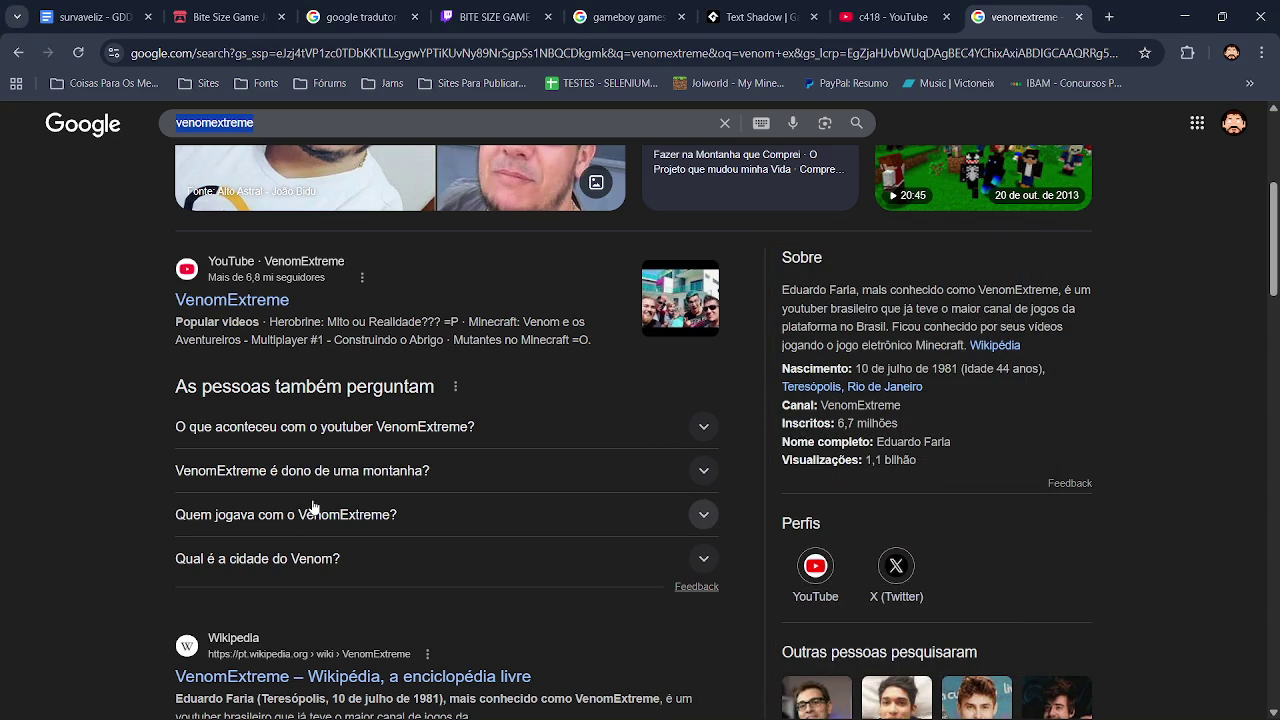
key(super+r)
text(calc)
key(Return)
text(4)
key(minus)
text(15)
key(Return)
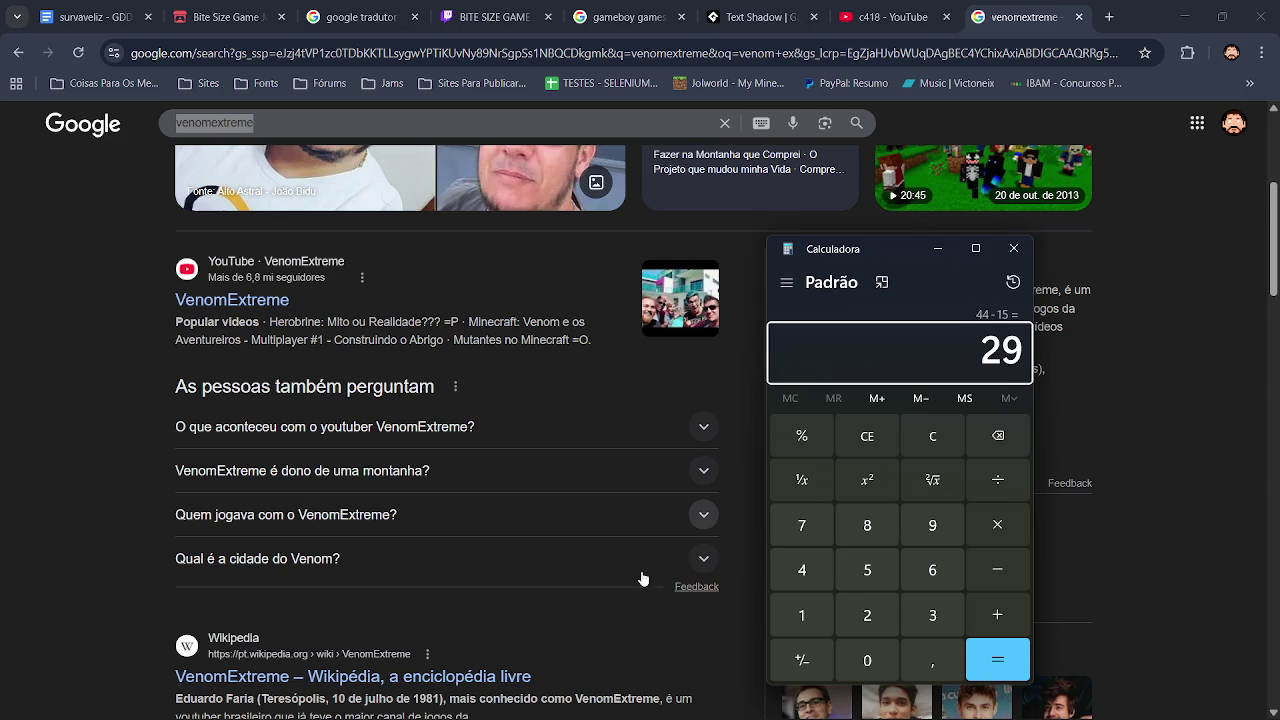
click(1013, 248)
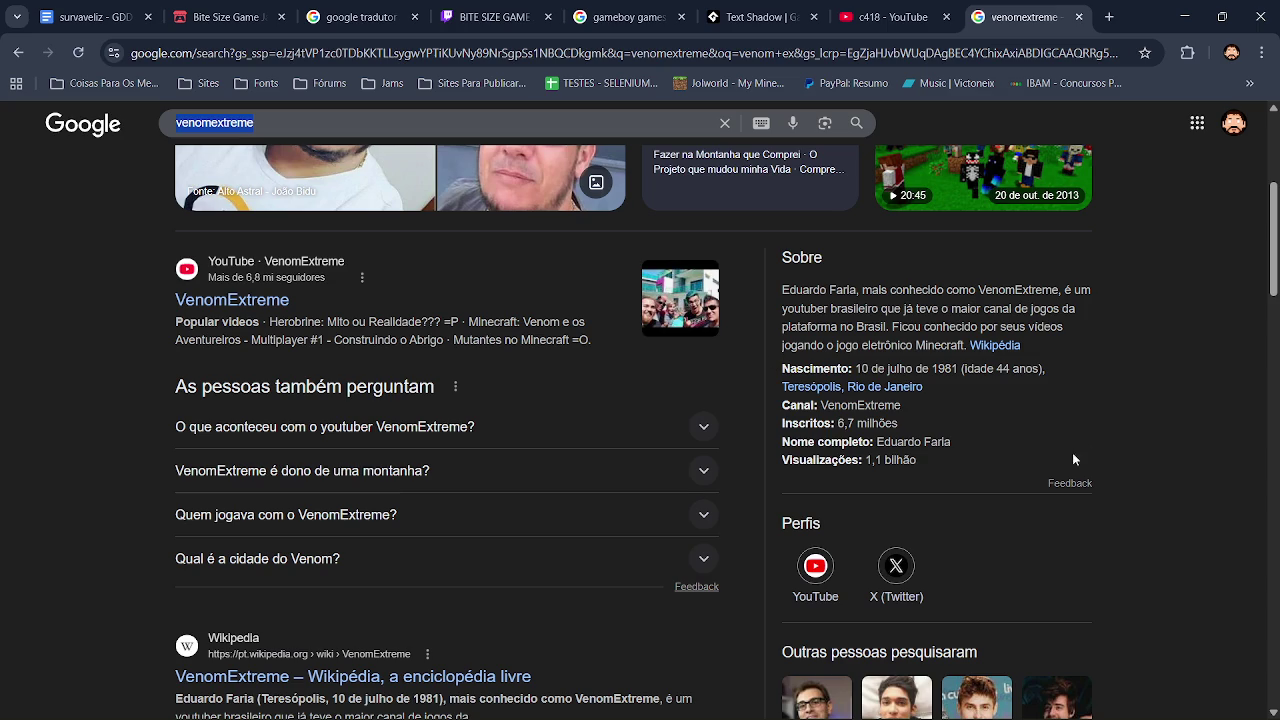
Step: Open the related YouTuber AuthenticGames from the 'Outras pessoas pesquisaram' suggestions
scroll(1207, 423, down, 1)
scroll(1194, 380, down, 5)
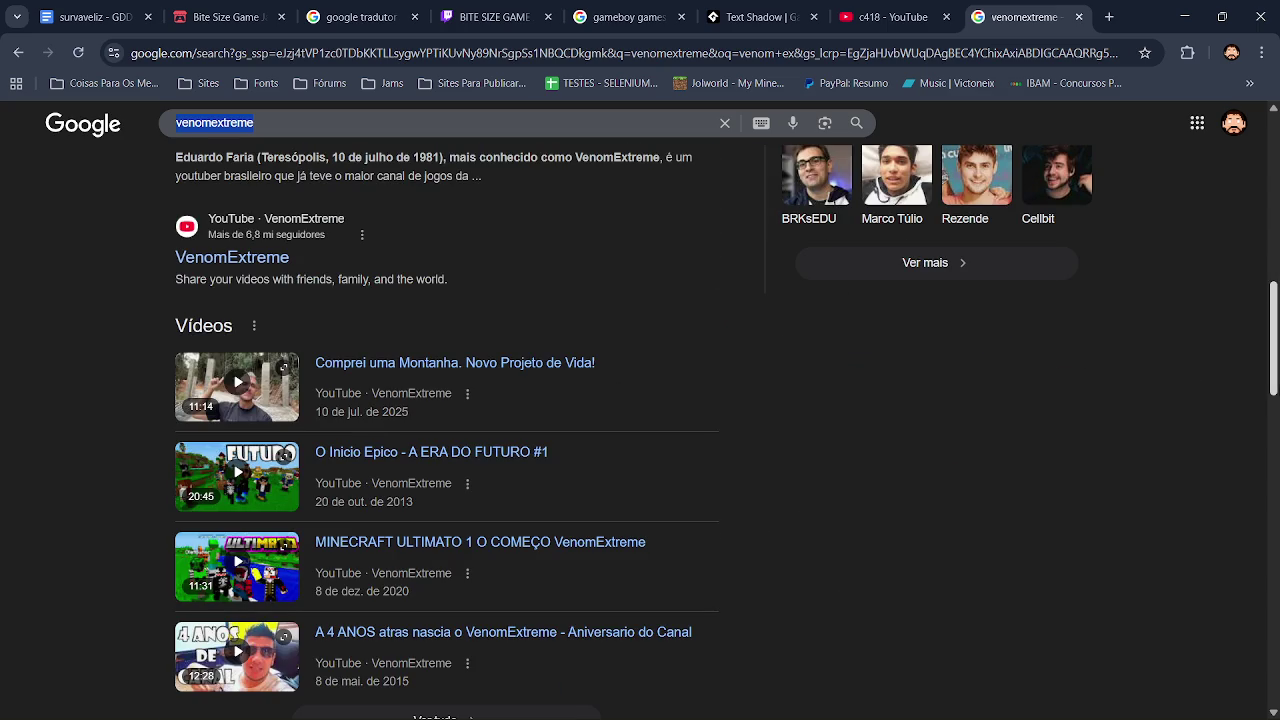
scroll(1194, 380, up, 3)
click(871, 477)
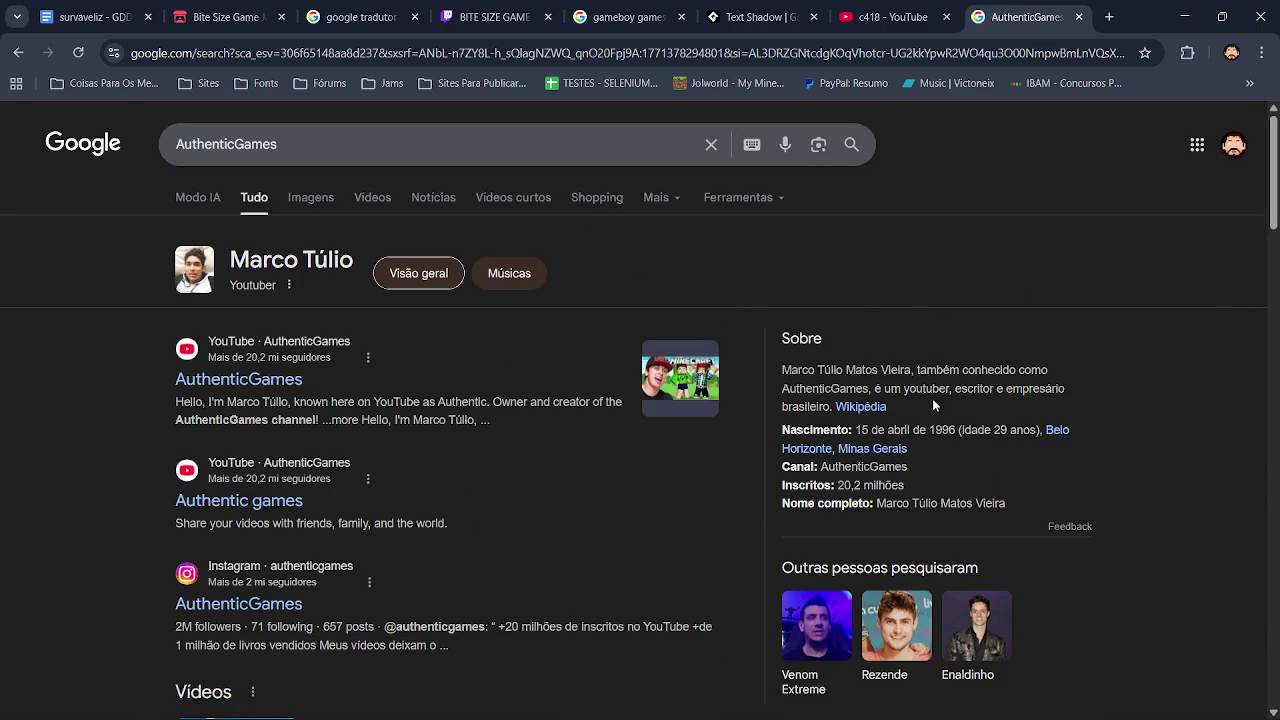
Step: Relaunch Calculator, clear the mistyped 19, compute 29 − 15, and close it
key(super+r)
text(calc)
key(Return)
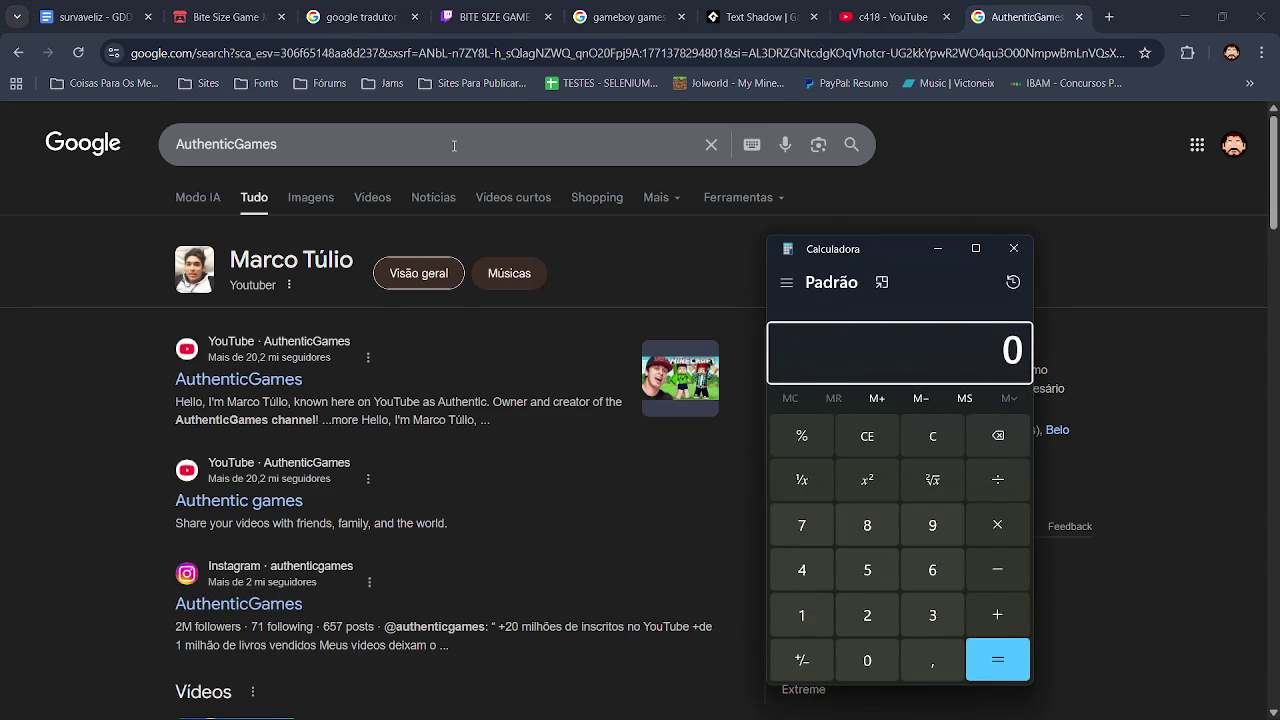
text(19)
key(Escape)
text(29 - )
text(15)
key(Return)
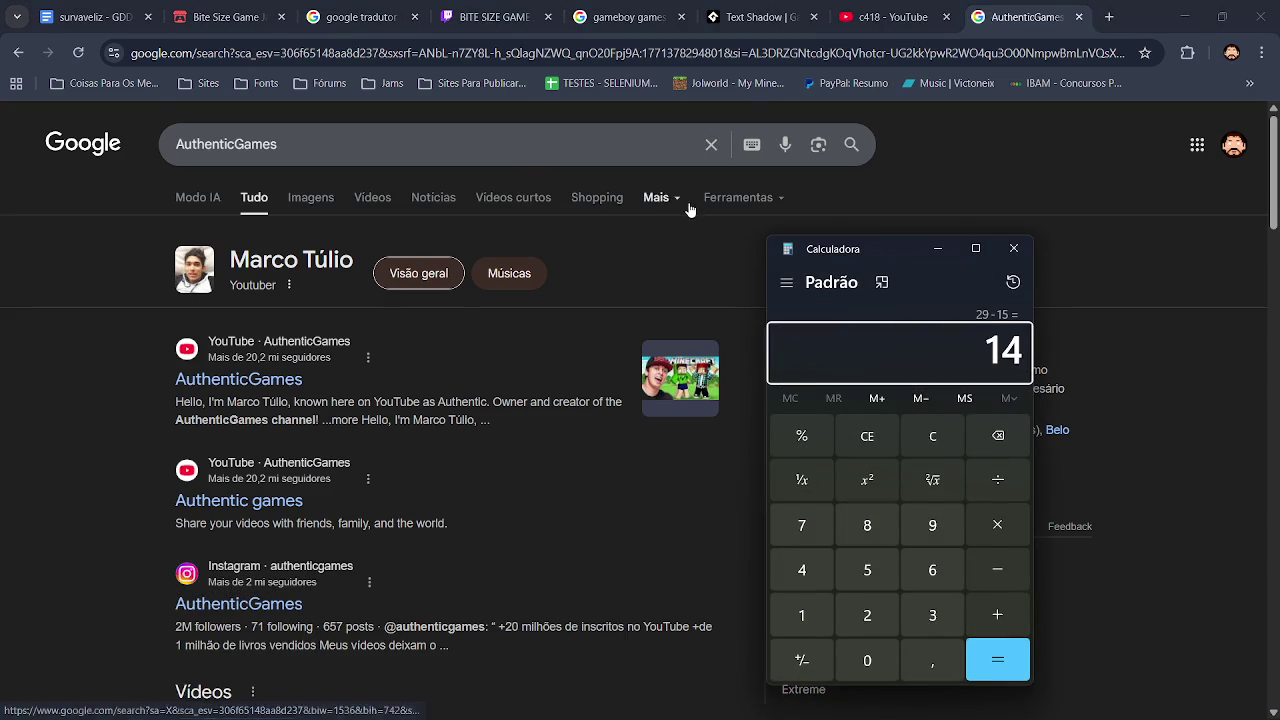
click(1028, 255)
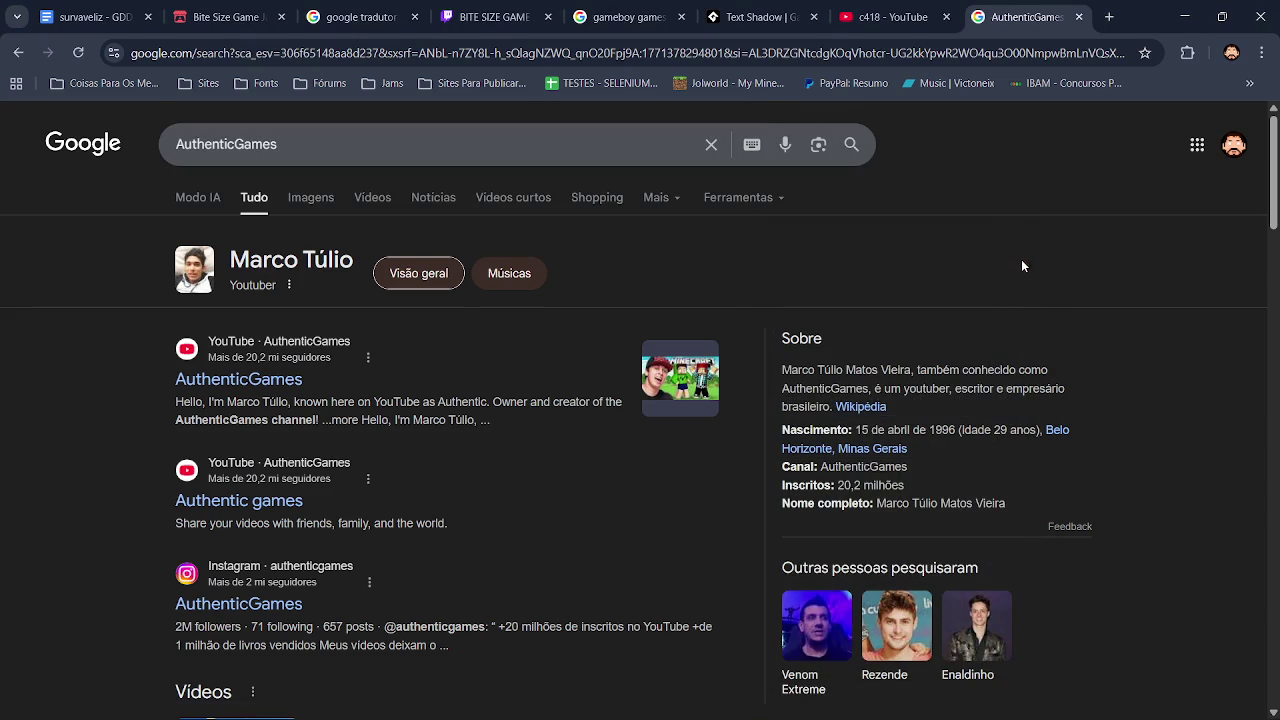
Step: Open the related YouTuber Rezende's results and show them as image results
click(913, 632)
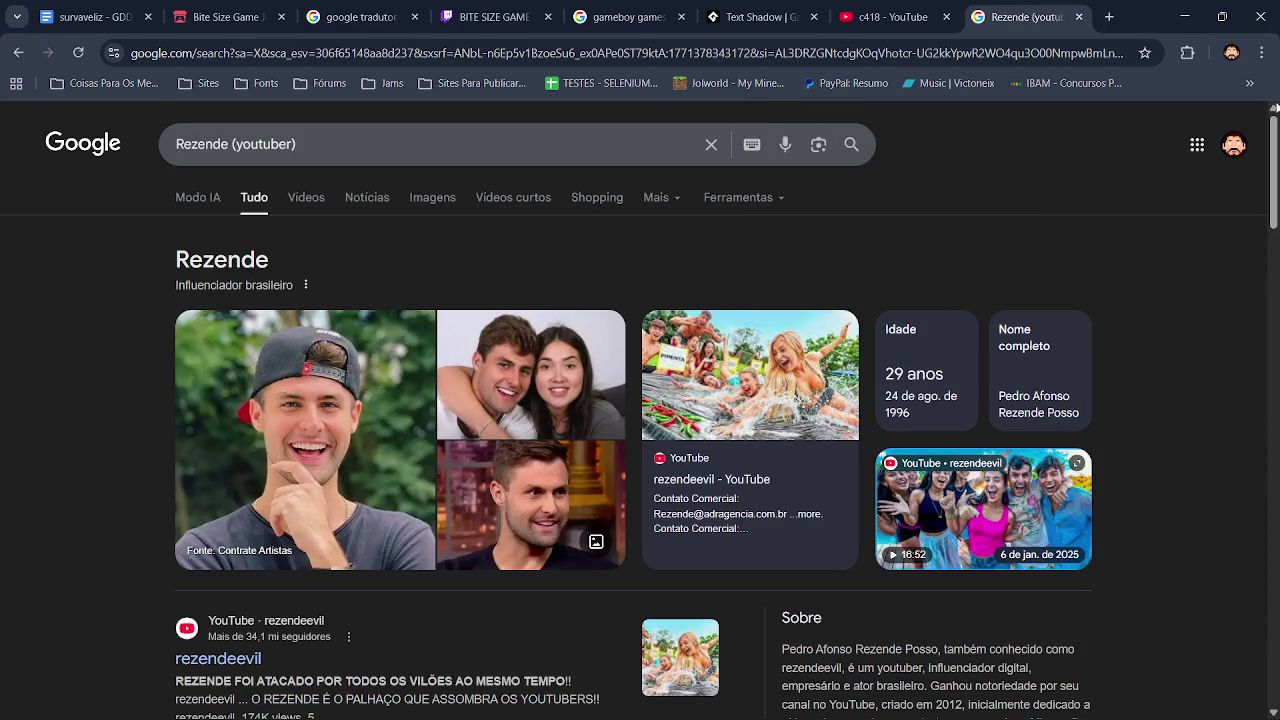
drag(1275, 154, 1275, 221)
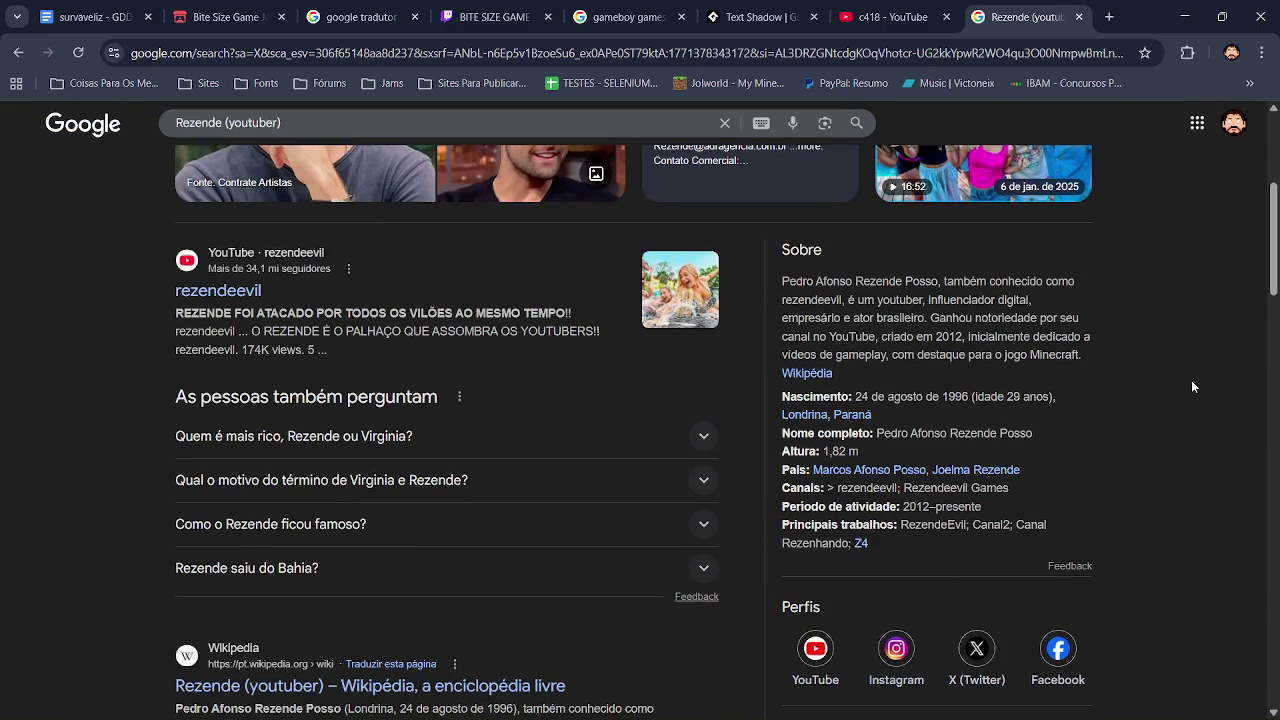
drag(1275, 294, 1275, 311)
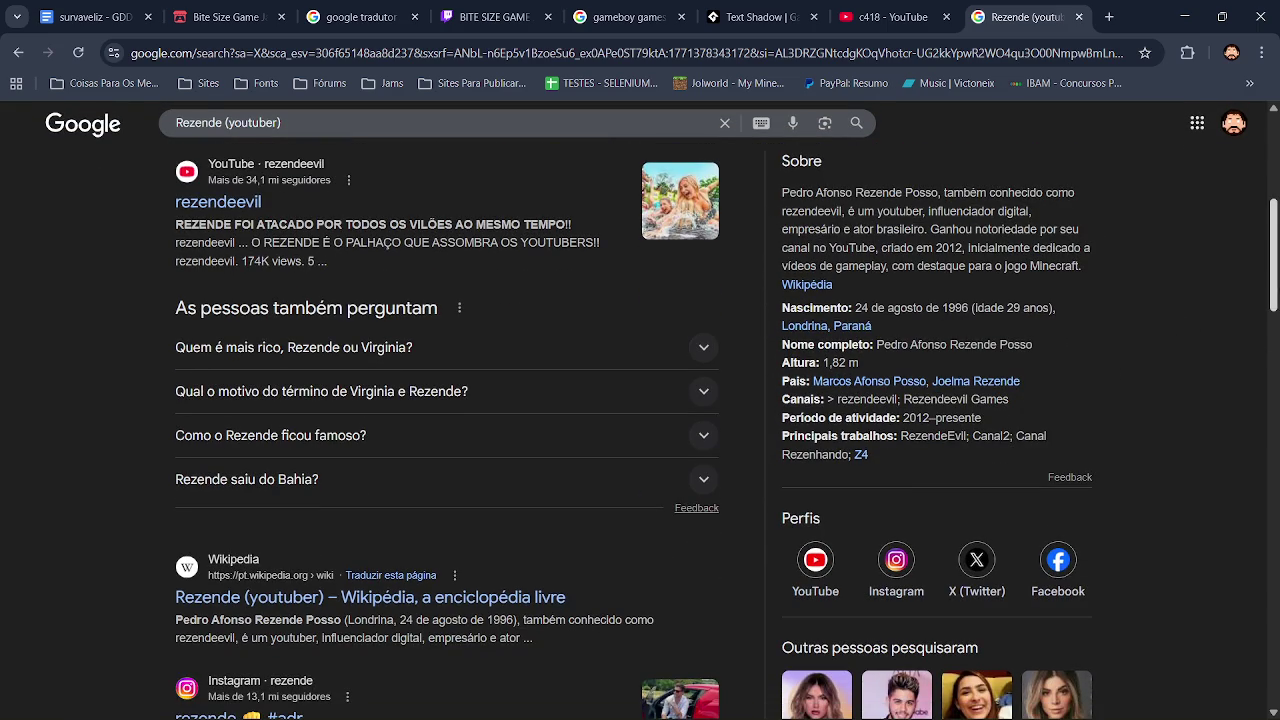
scroll(840, 342, up, 5)
click(425, 200)
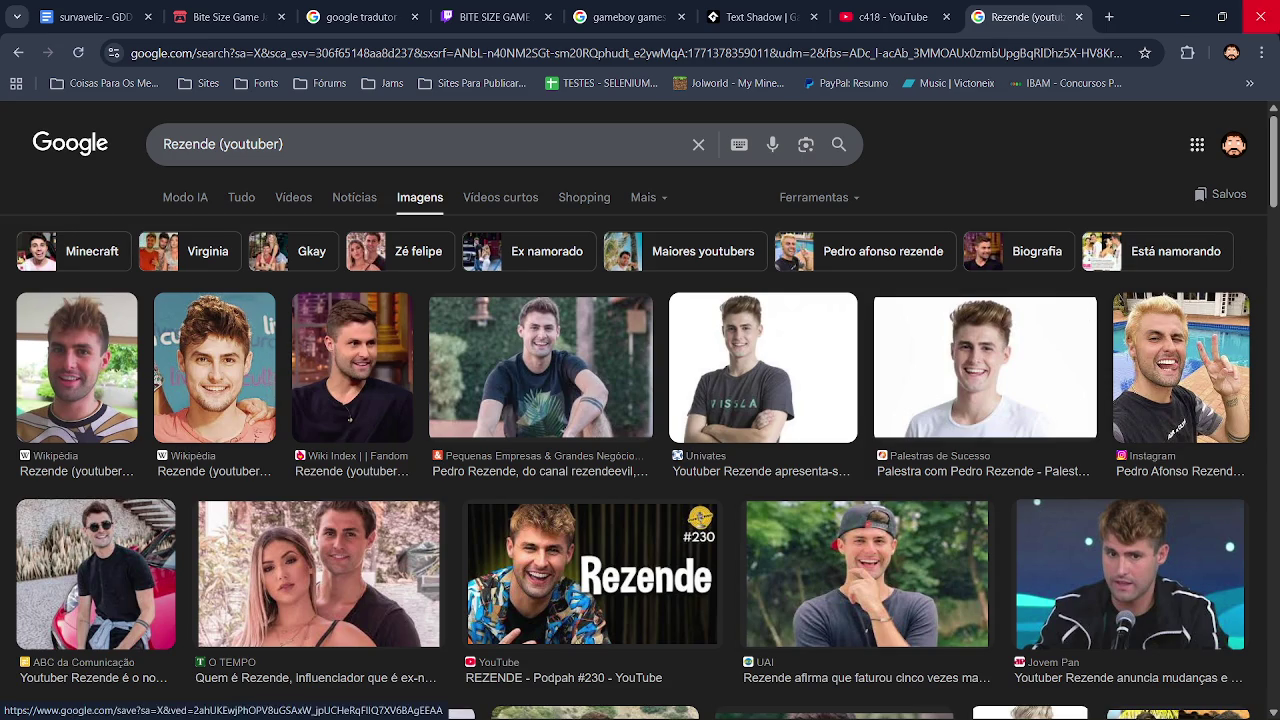
scroll(1272, 160, down, 7)
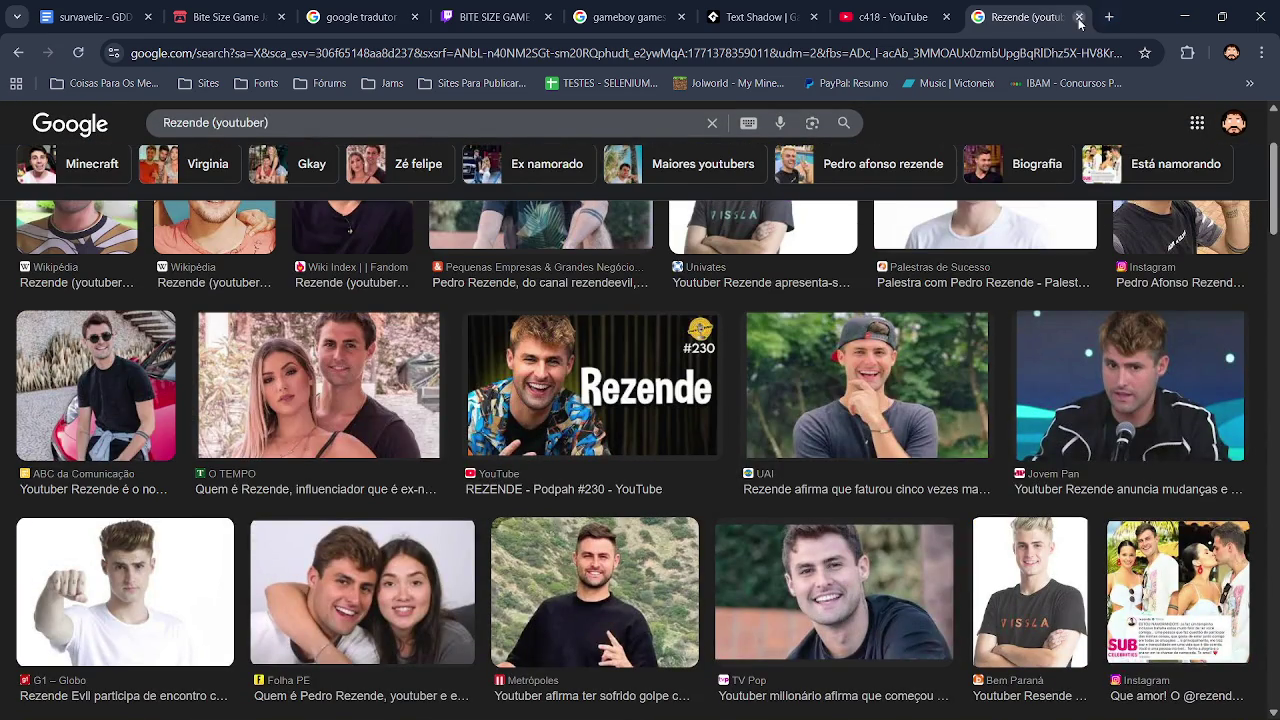
Step: Close the image results tab to return to the c418 YouTube results
click(1079, 17)
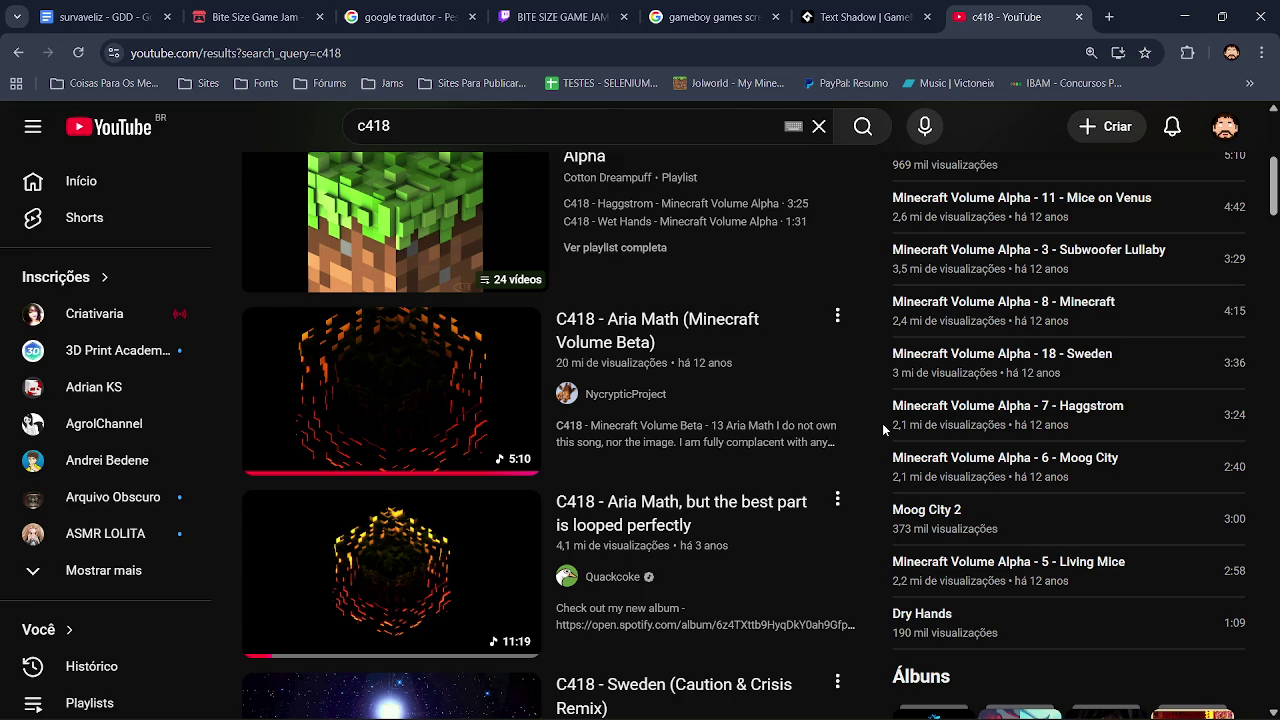
Step: Play the Minecraft Volume Alpha playlist, pause it, toggle fullscreen on and off, then return to GameMaker
click(366, 230)
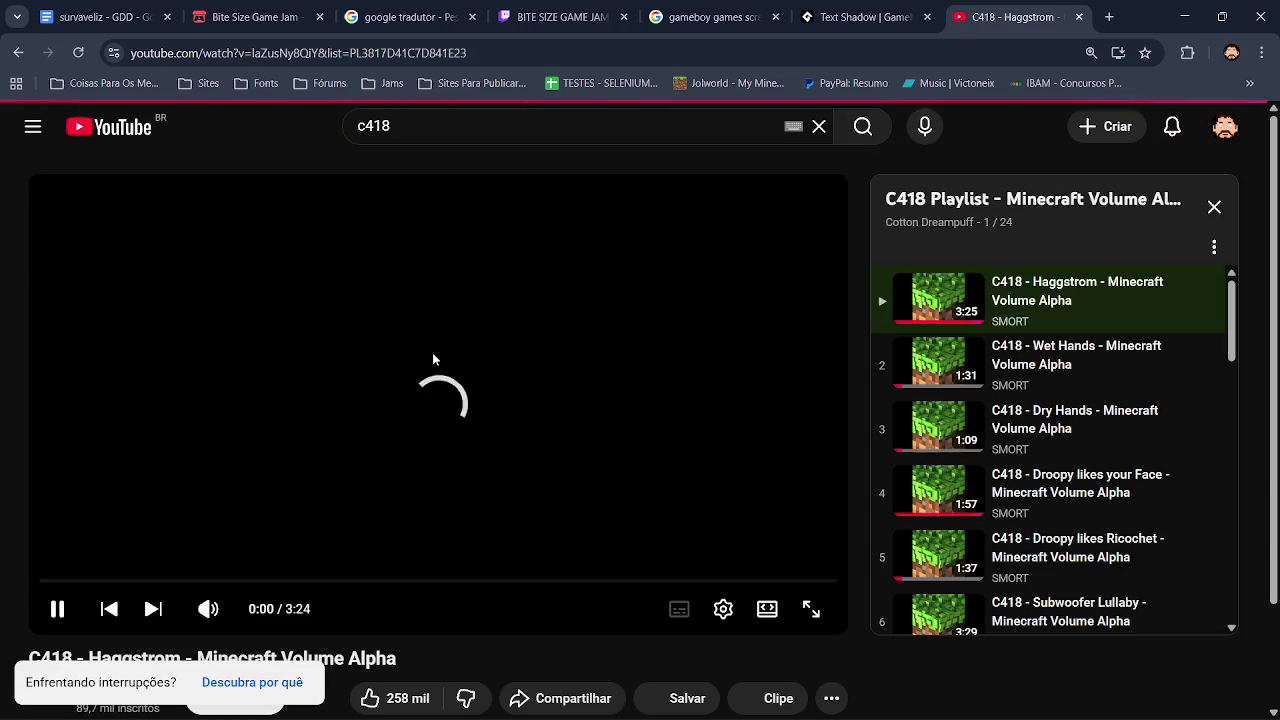
click(57, 609)
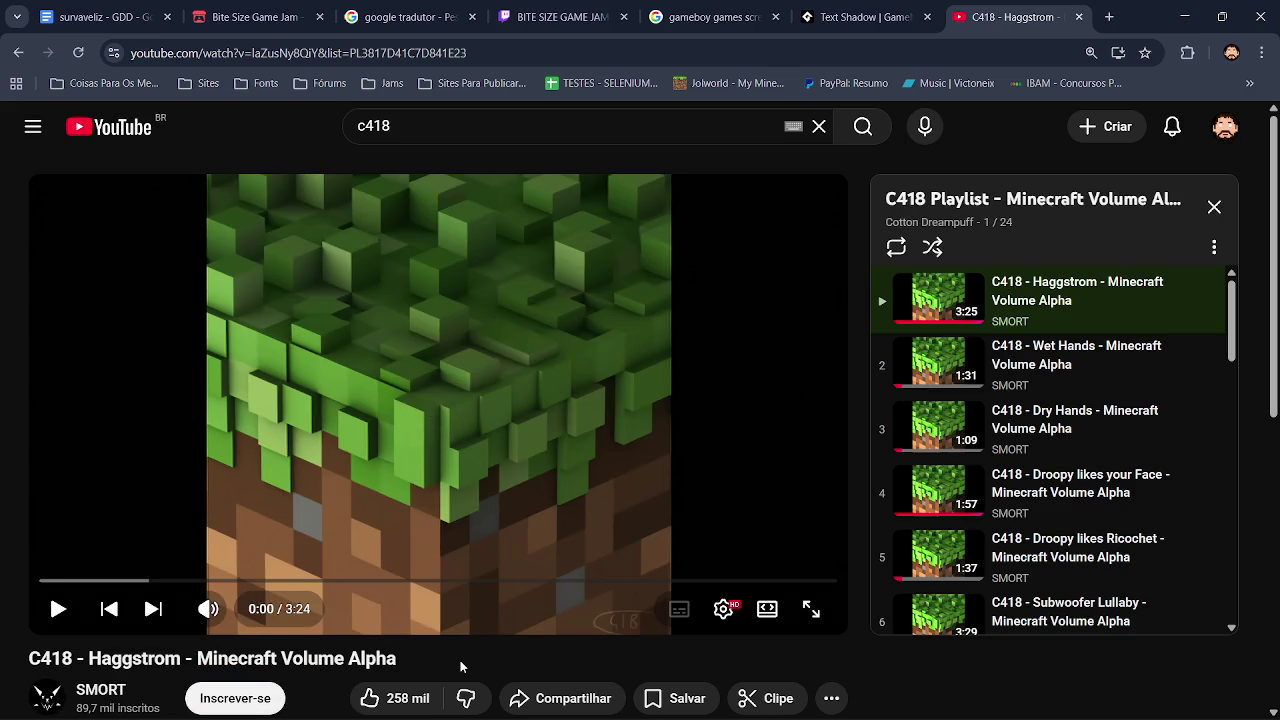
click(810, 607)
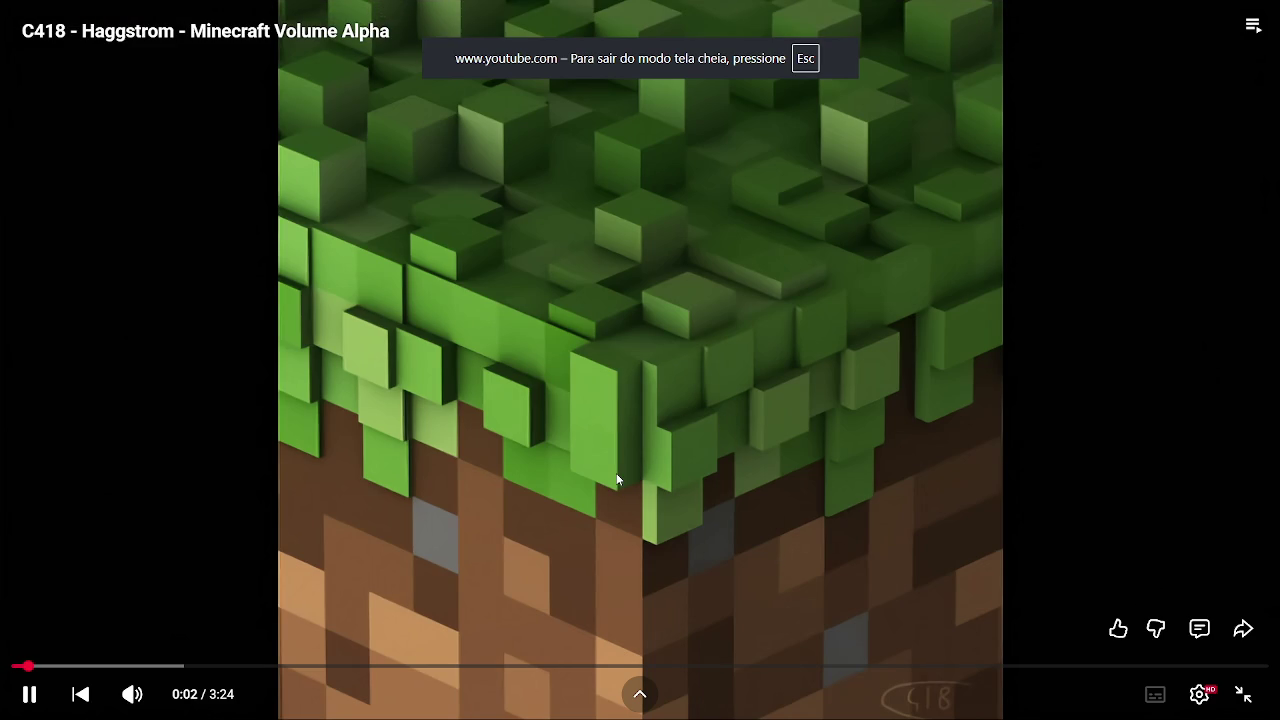
key(Escape)
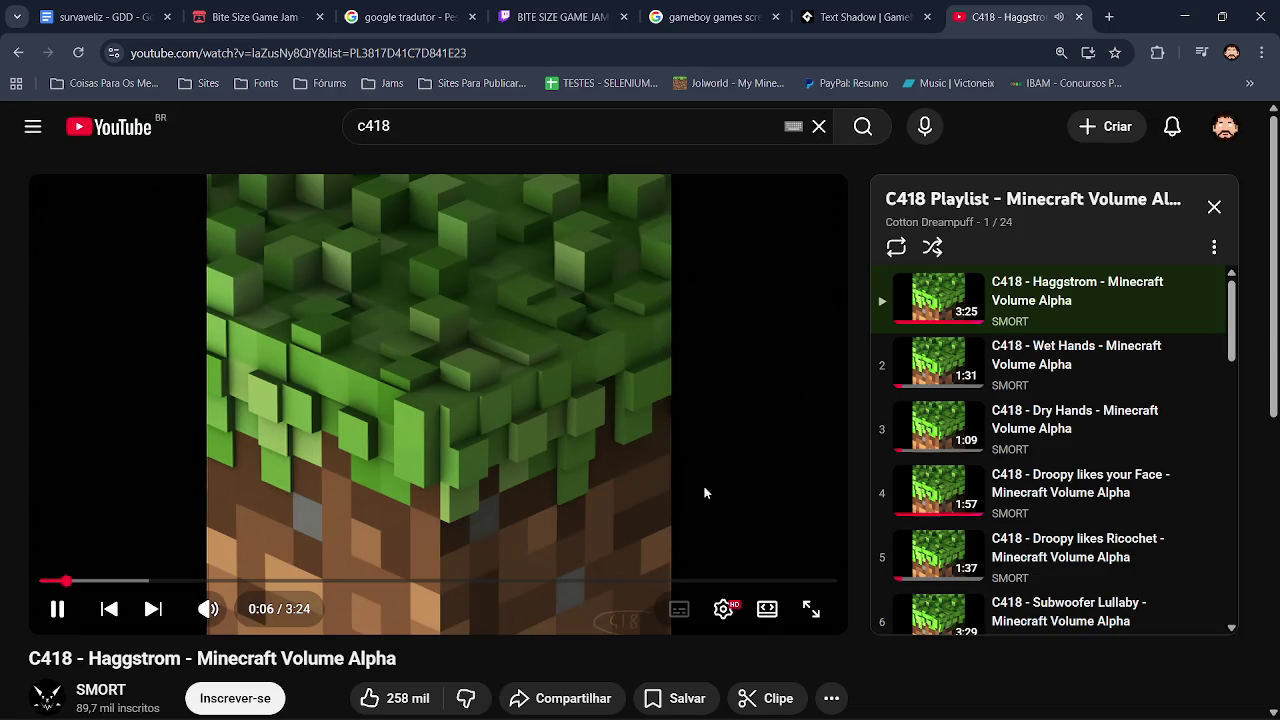
click(936, 708)
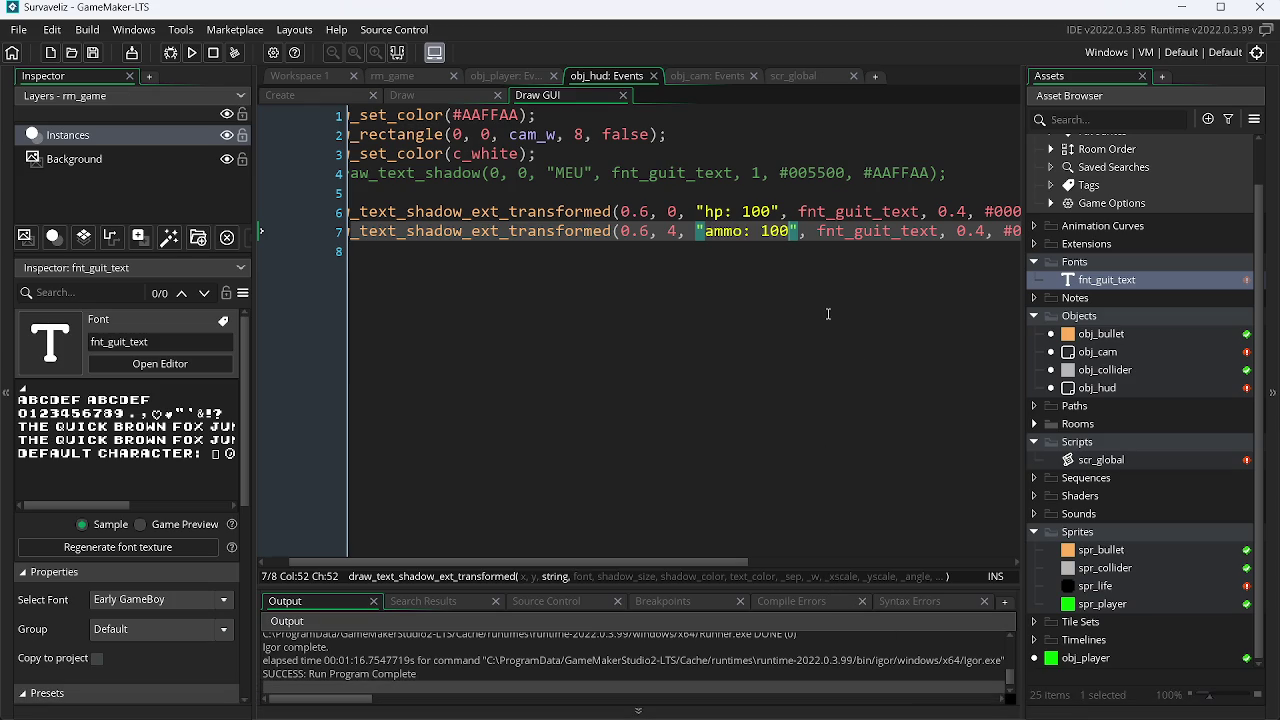
Step: Run the game to confirm the HUD shows HP: 100 and AMMO: 100, close it, and return to the browser
click(191, 53)
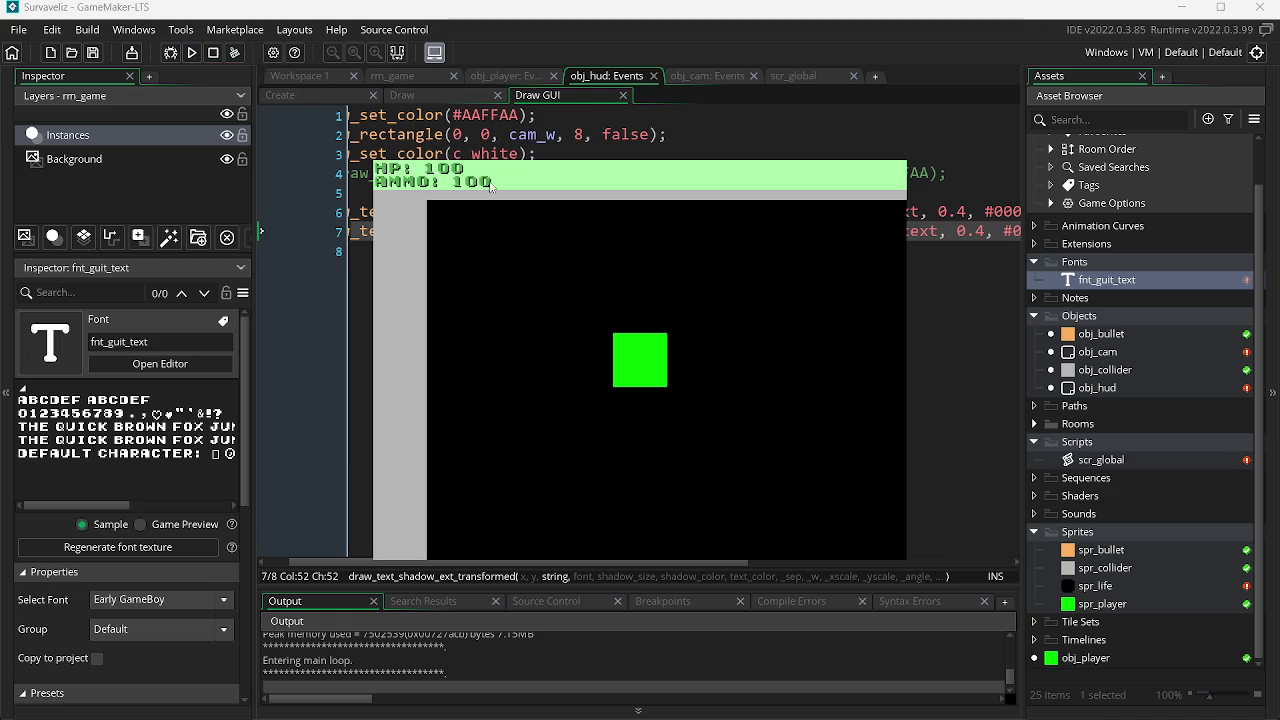
key(Escape)
key(alt+Tab)
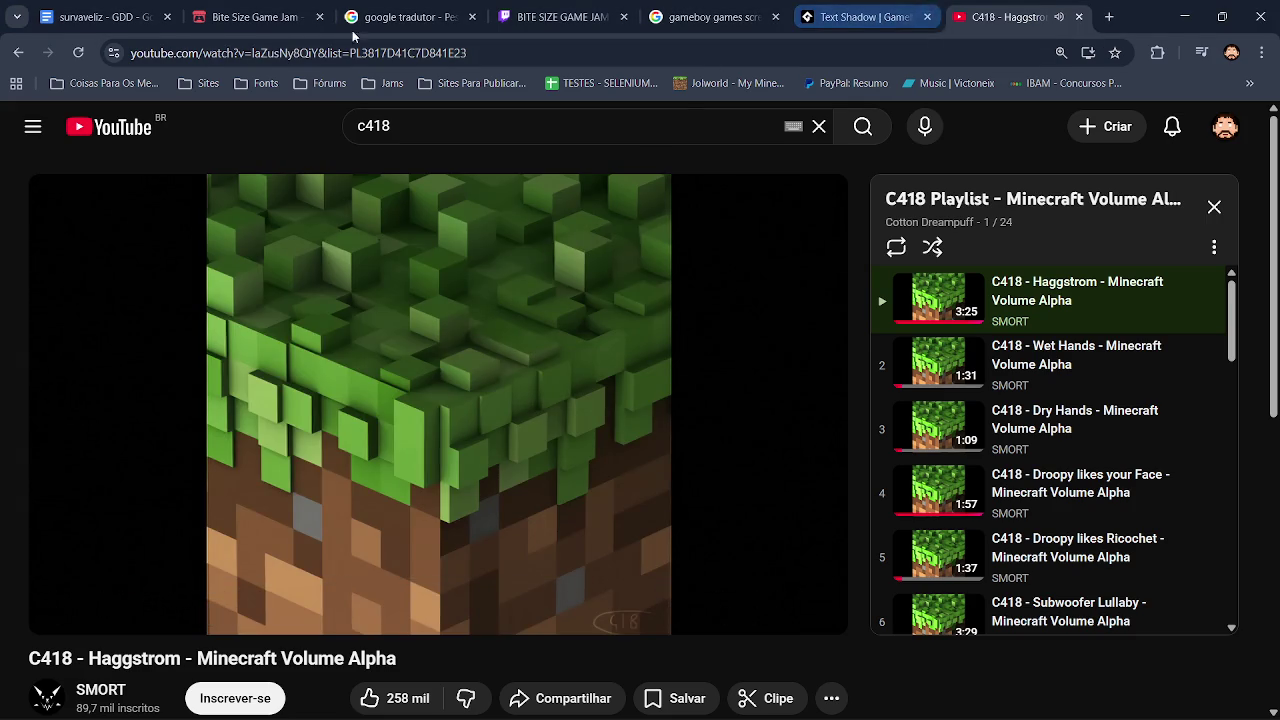
Step: Open YouTube in a new tab and rerun the earlier notch programming search
right_click(138, 132)
click(169, 145)
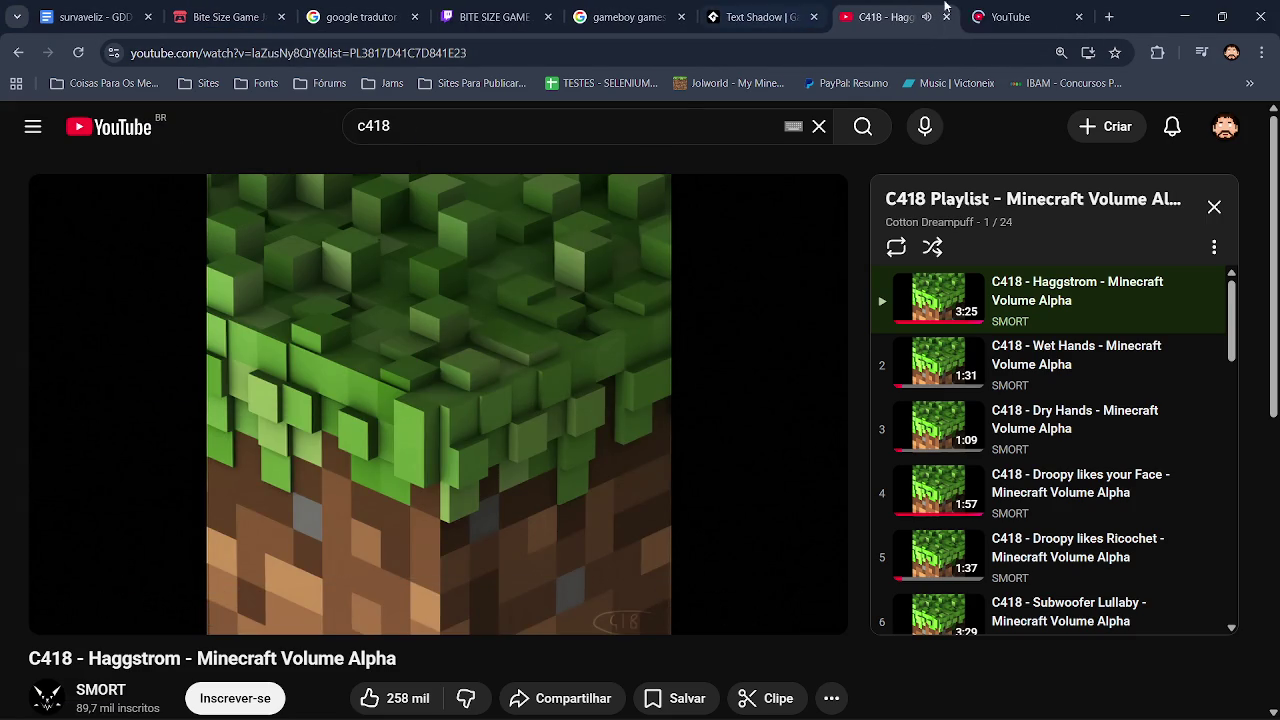
click(985, 17)
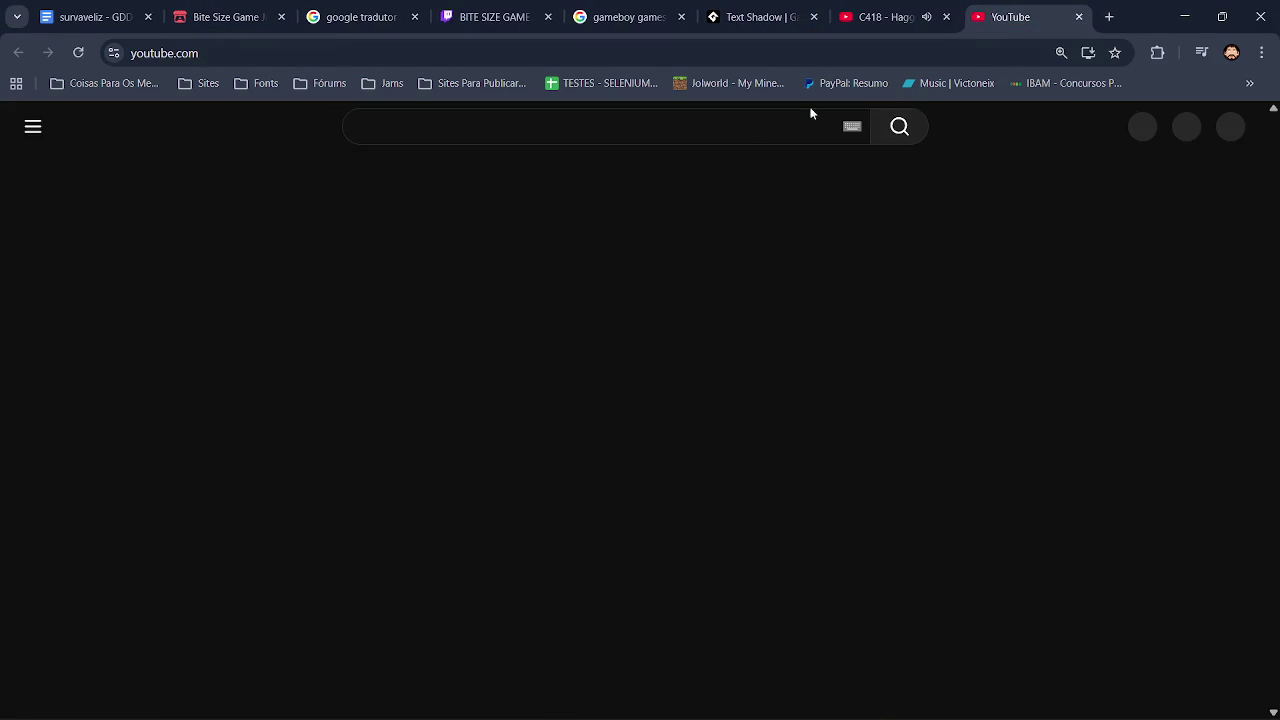
click(550, 124)
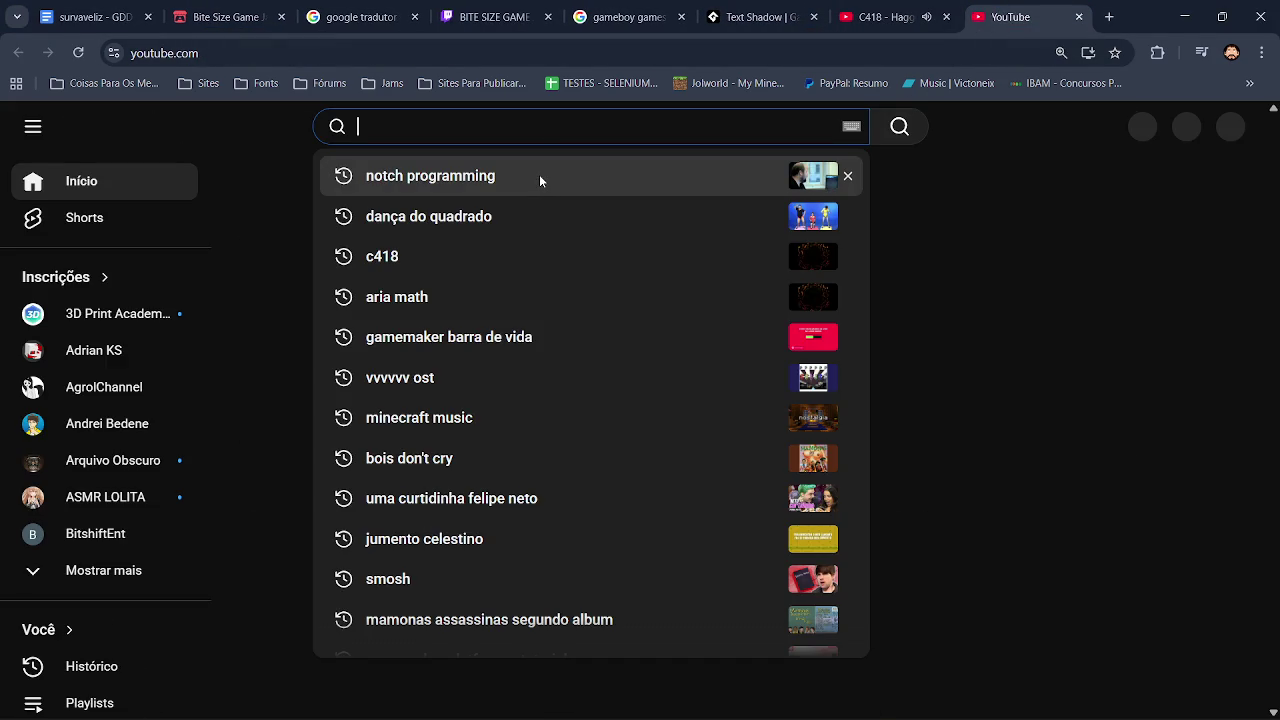
click(540, 180)
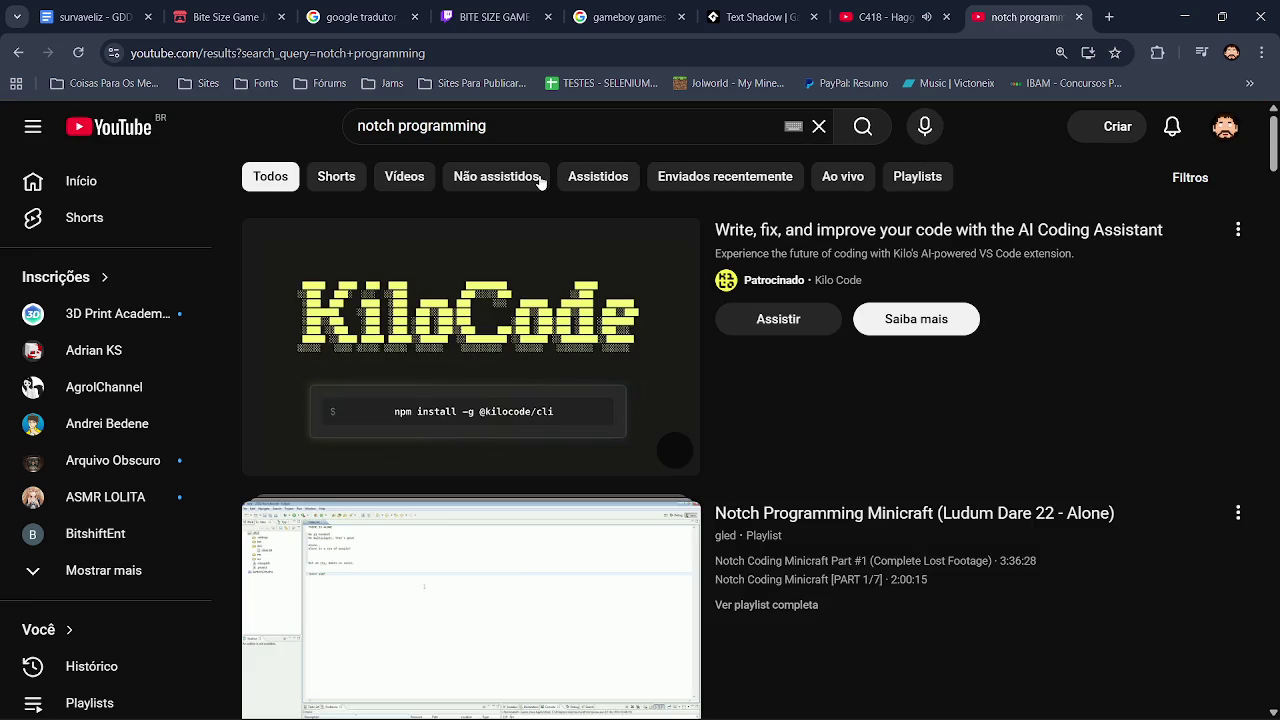
scroll(640, 420, down, 5)
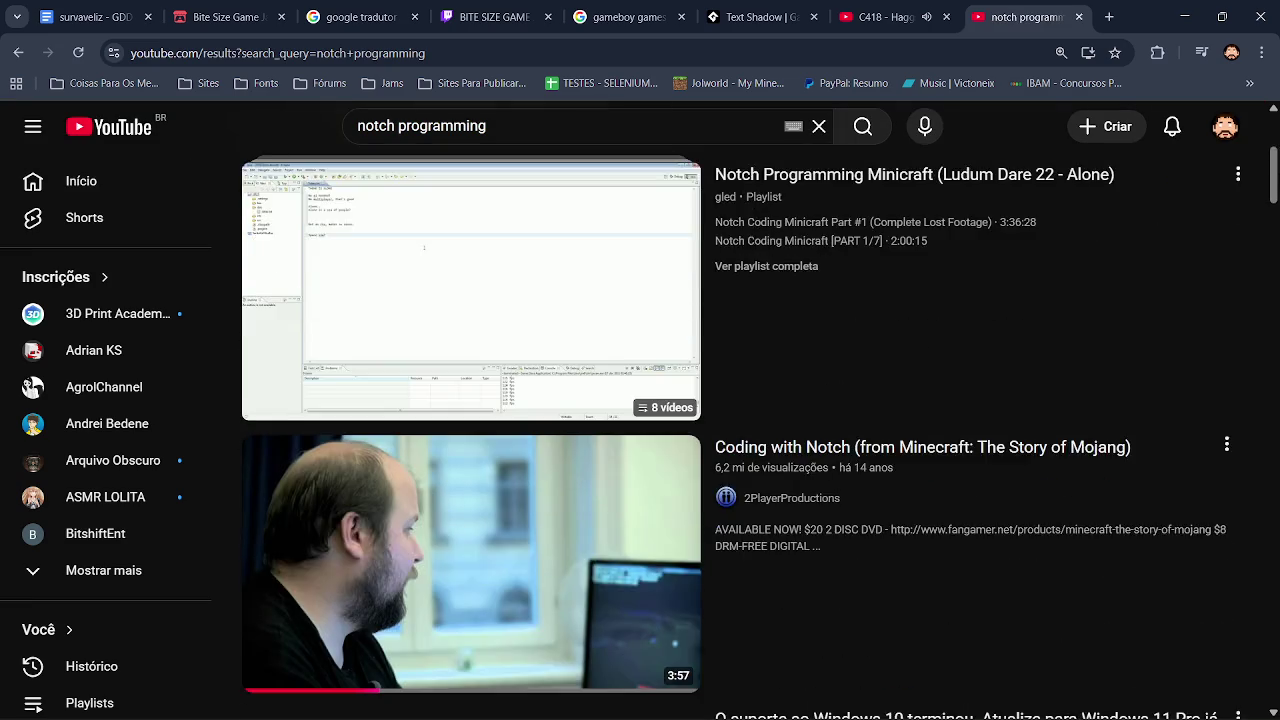
scroll(843, 251, up, 5)
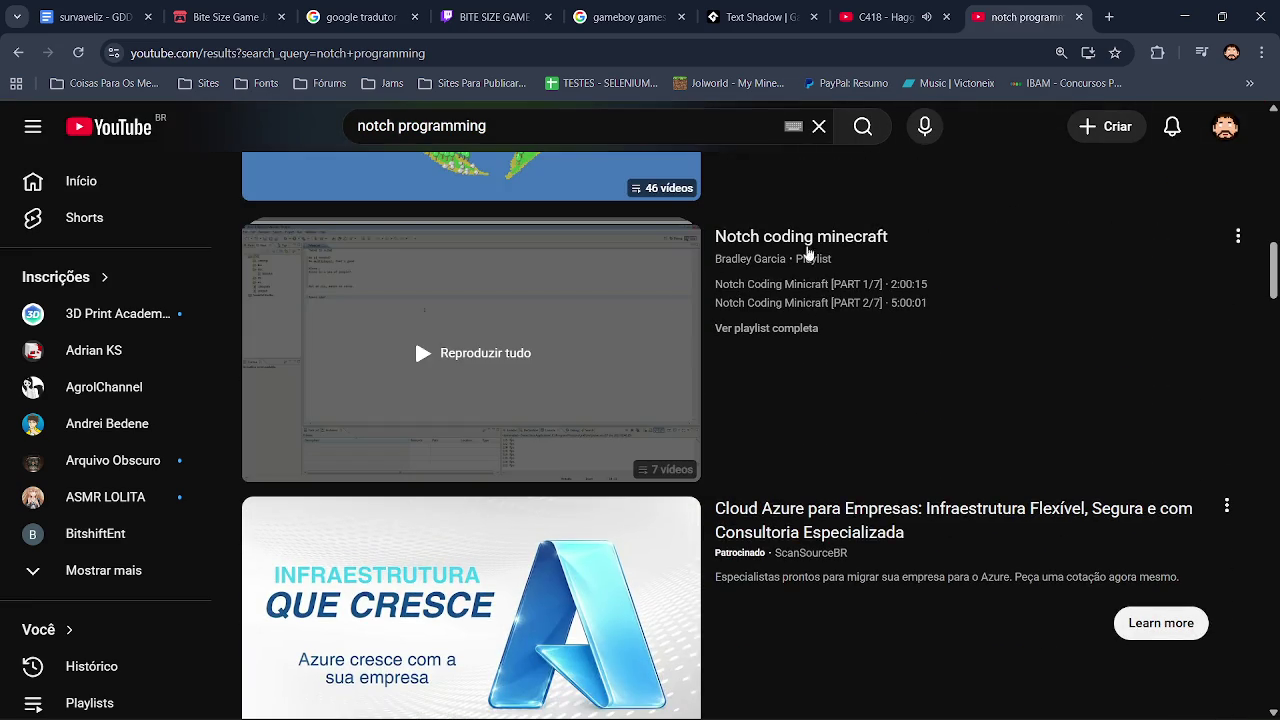
scroll(1274, 315, down, 5)
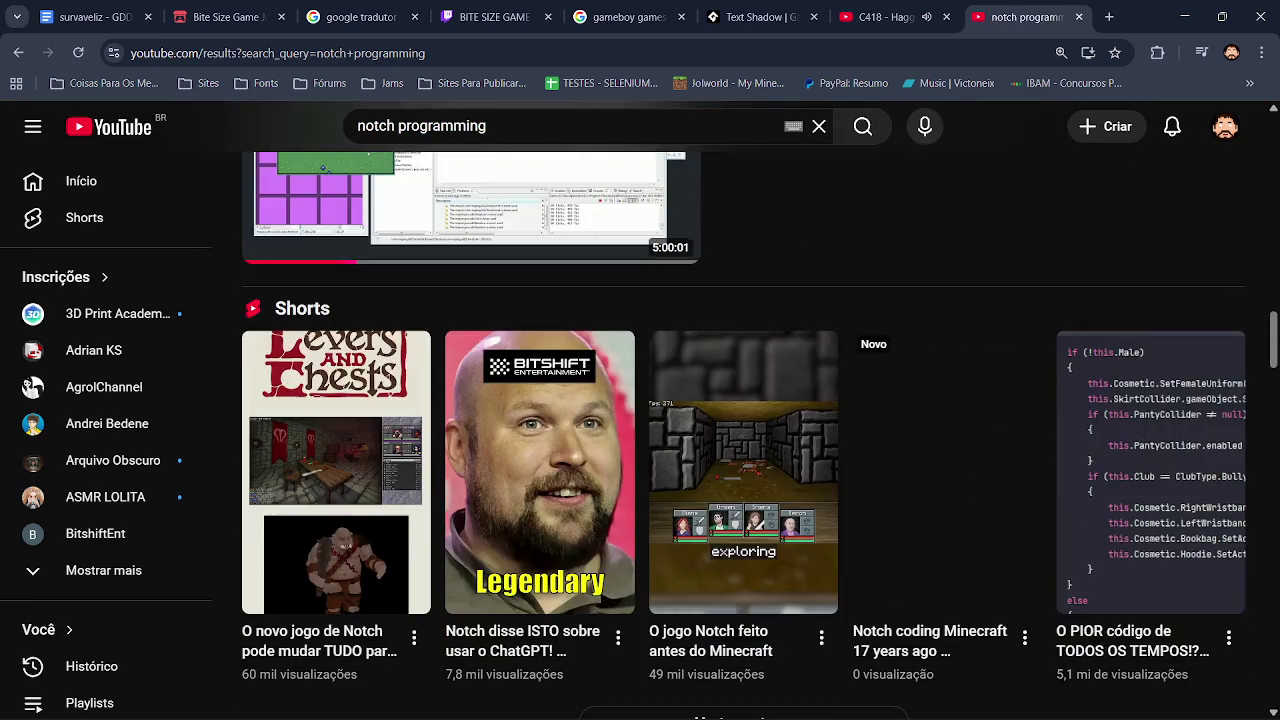
scroll(1274, 315, down, 10)
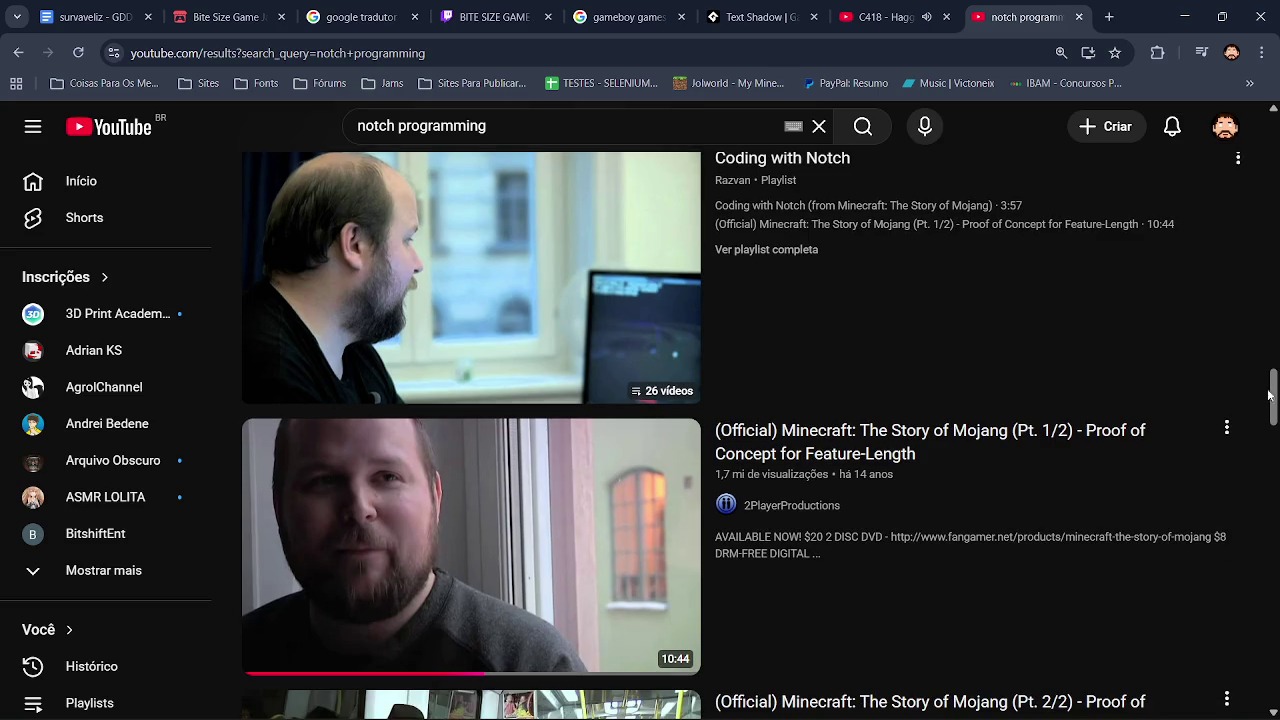
Step: Open the Notch's Programming Streams playlist instead of Coding with Notch, and pause its first video
click(554, 323)
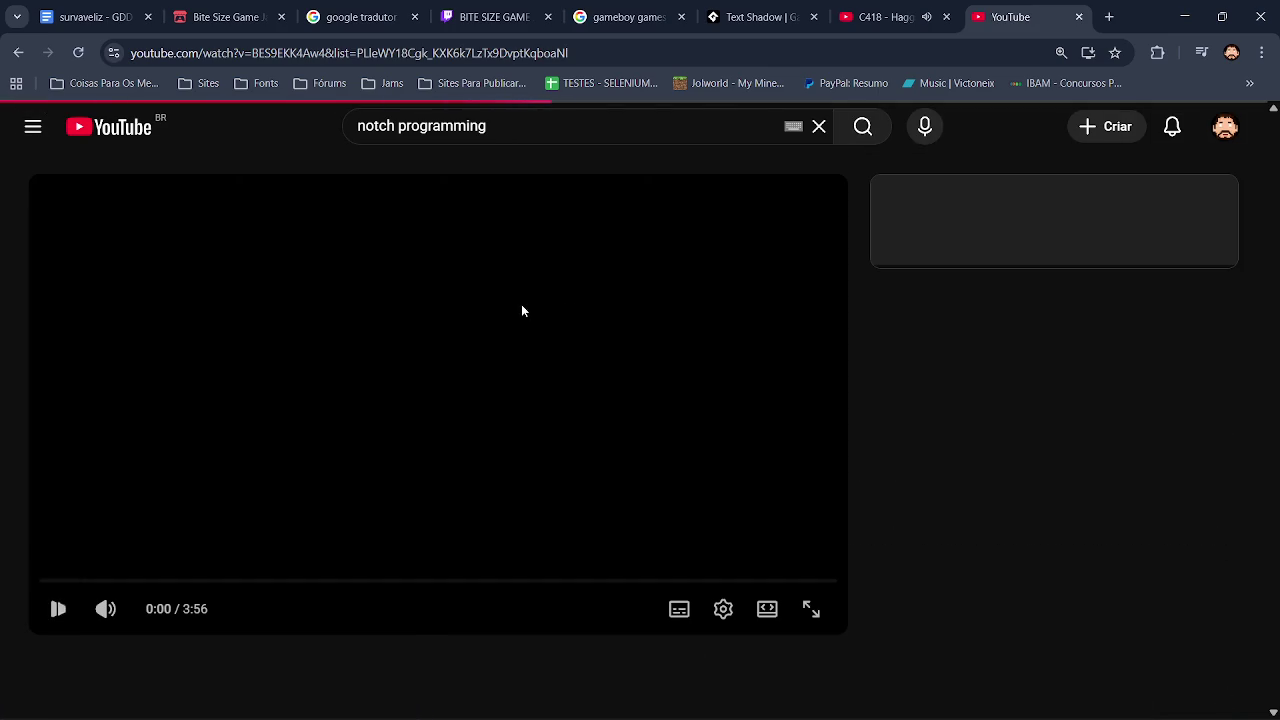
key(alt+Left)
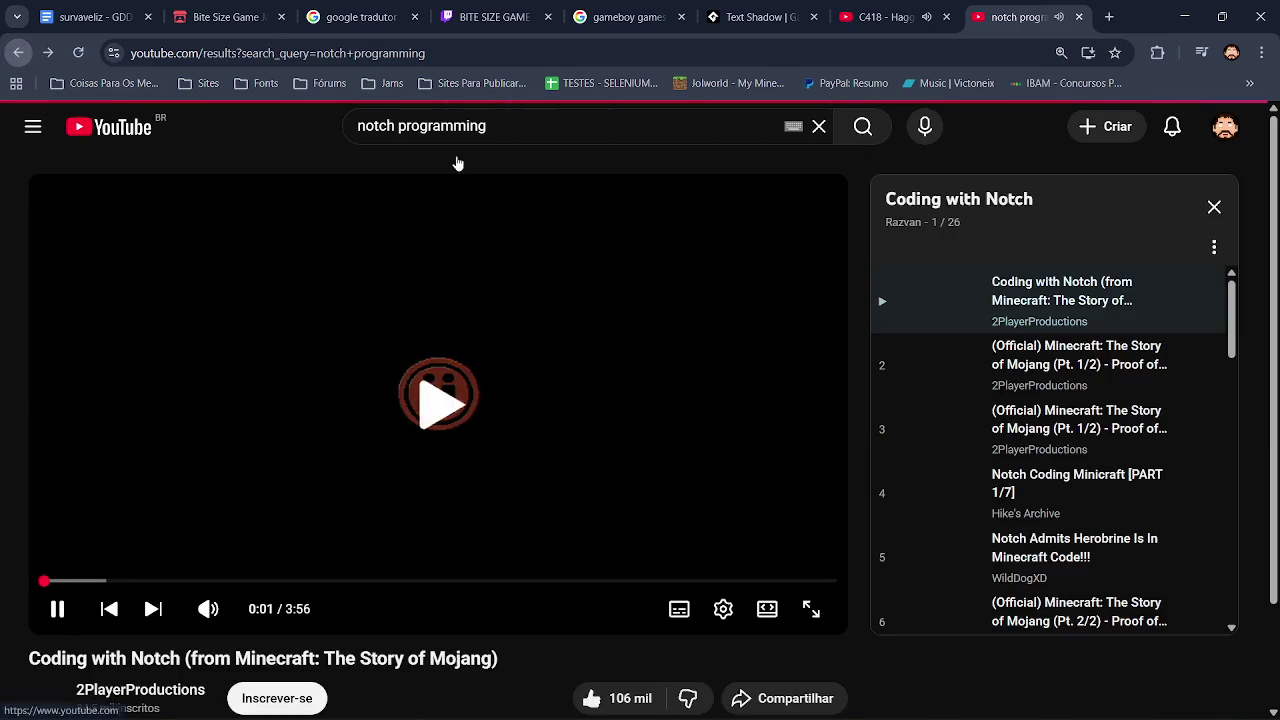
scroll(1276, 388, up, 11)
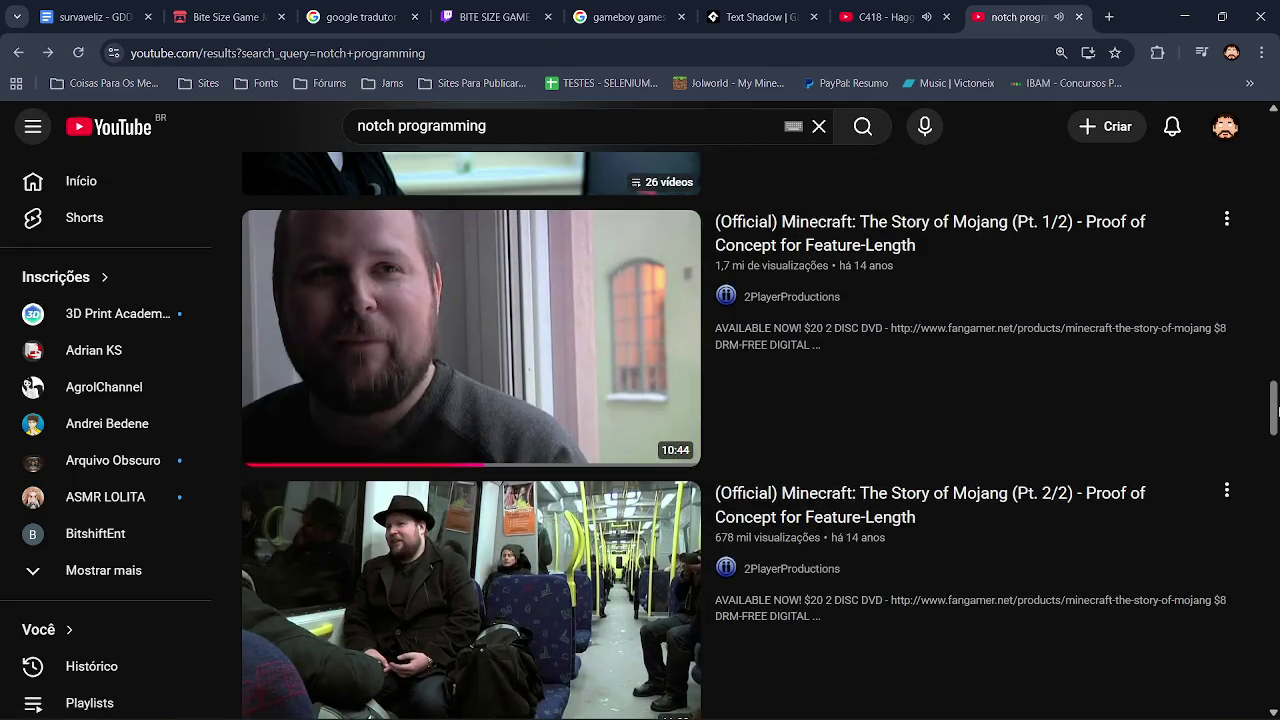
scroll(1276, 388, up, 1)
scroll(1276, 388, up, 15)
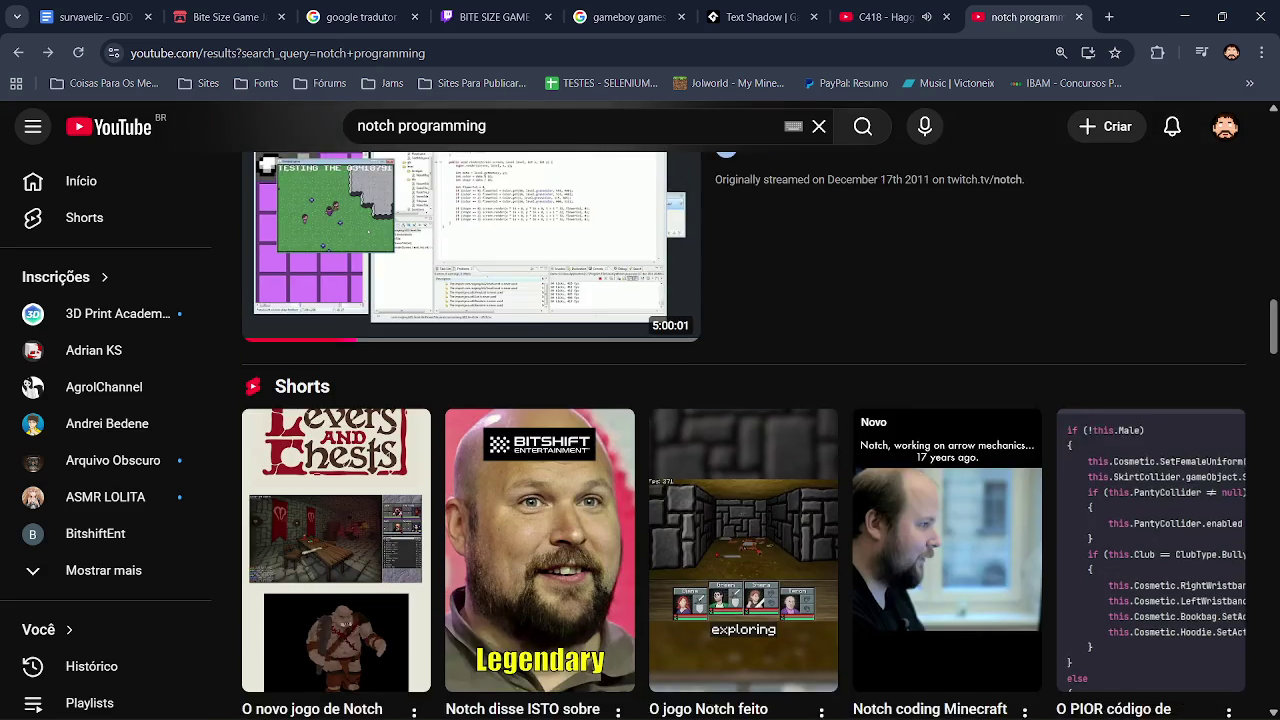
scroll(609, 366, up, 3)
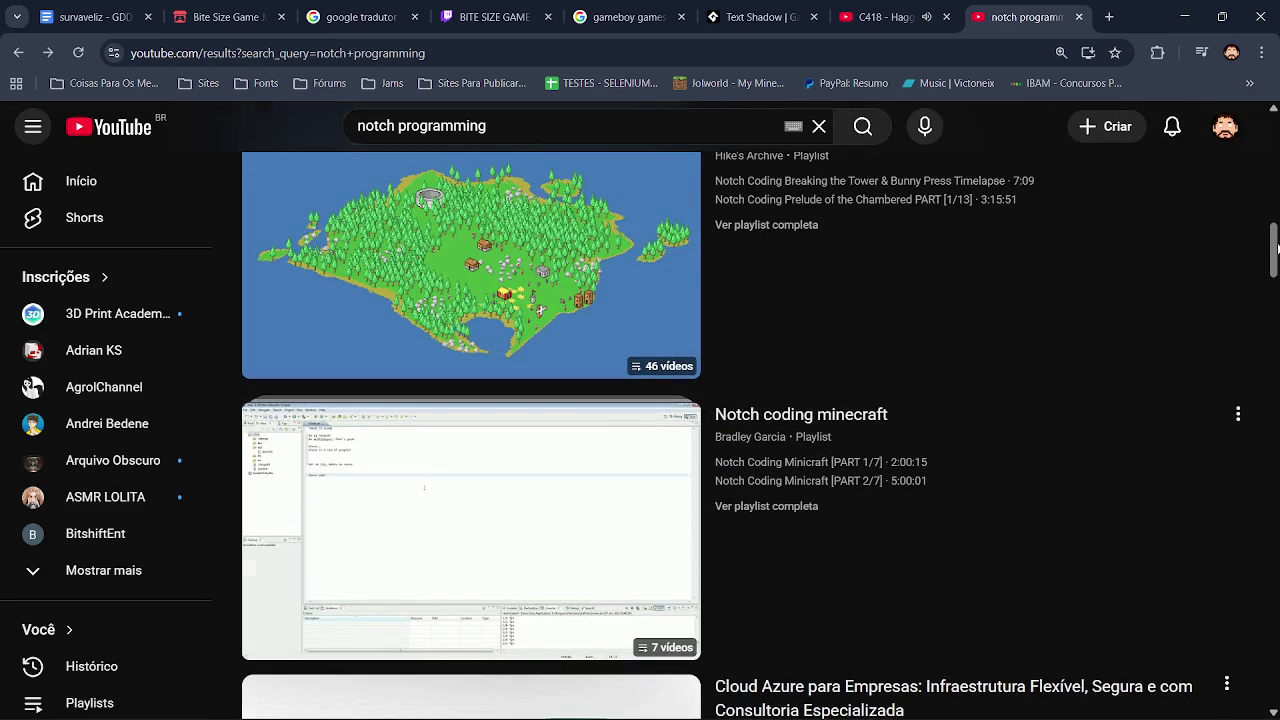
click(609, 366)
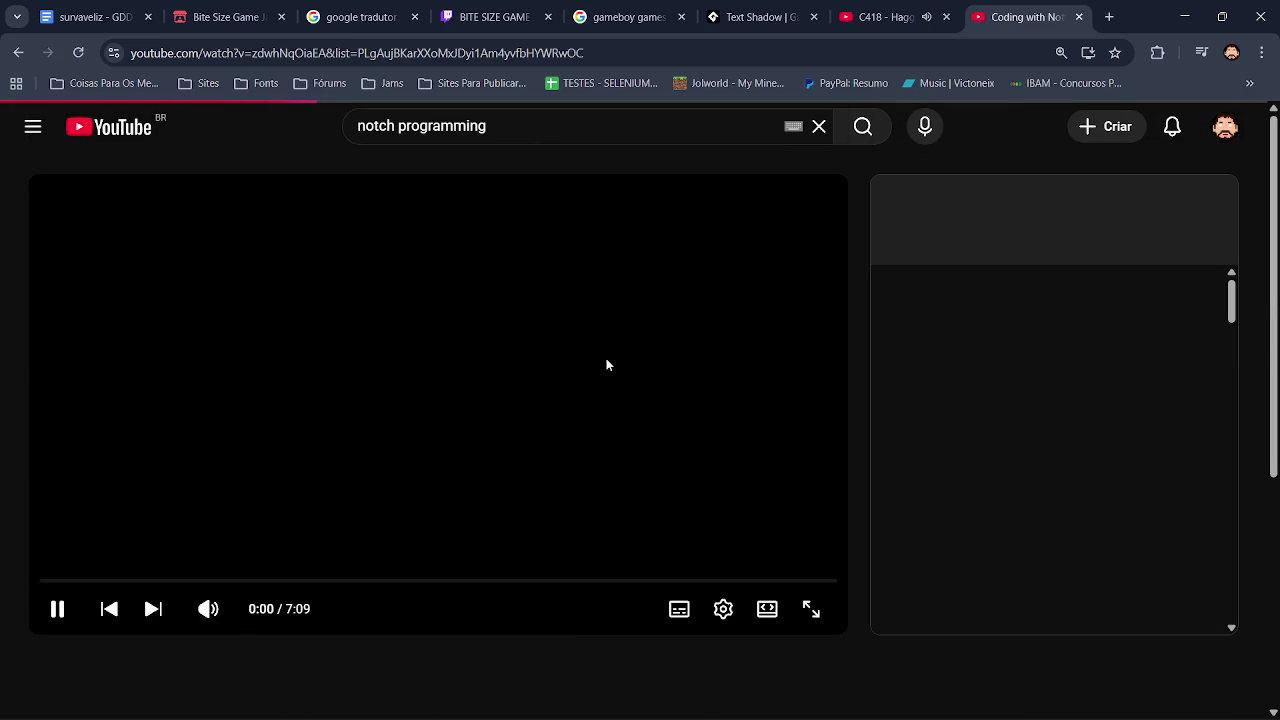
click(57, 618)
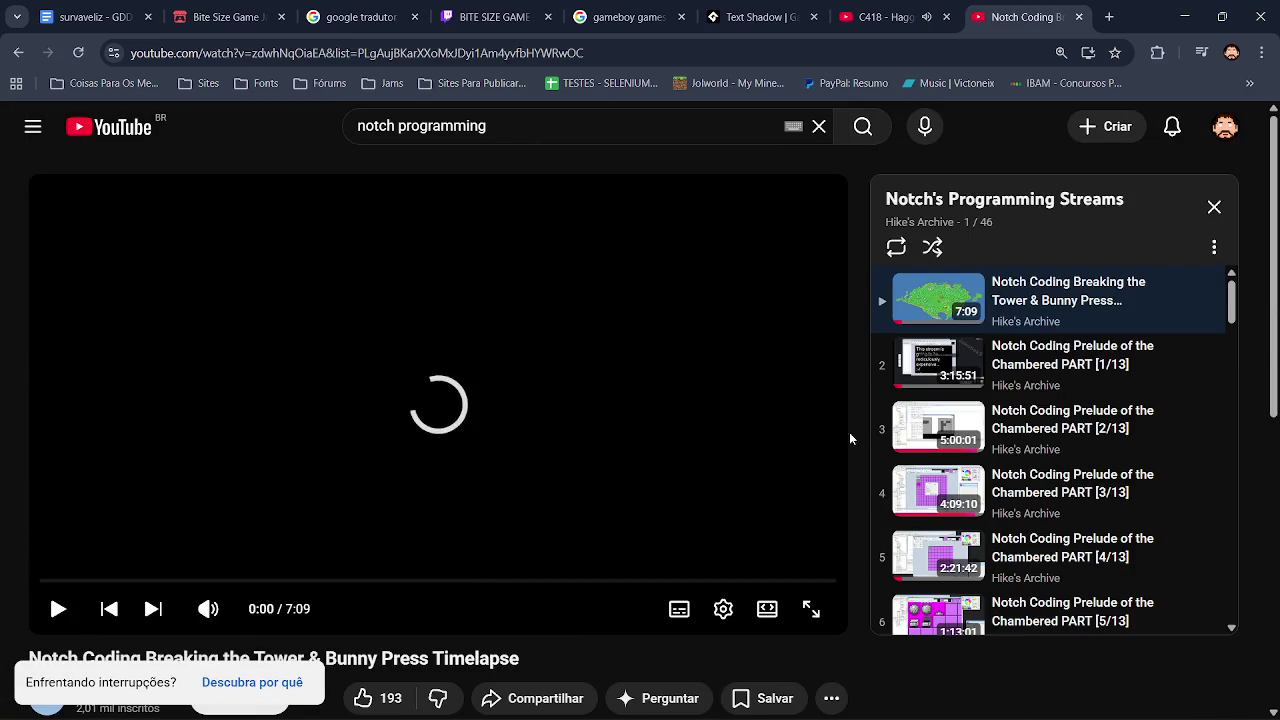
Step: Play Notch Coding 7DFPS PART [7/7] from the playlist, pause it at 1:36:39, and return to GameMaker
scroll(1237, 320, down, 1)
drag(1237, 320, 1250, 510)
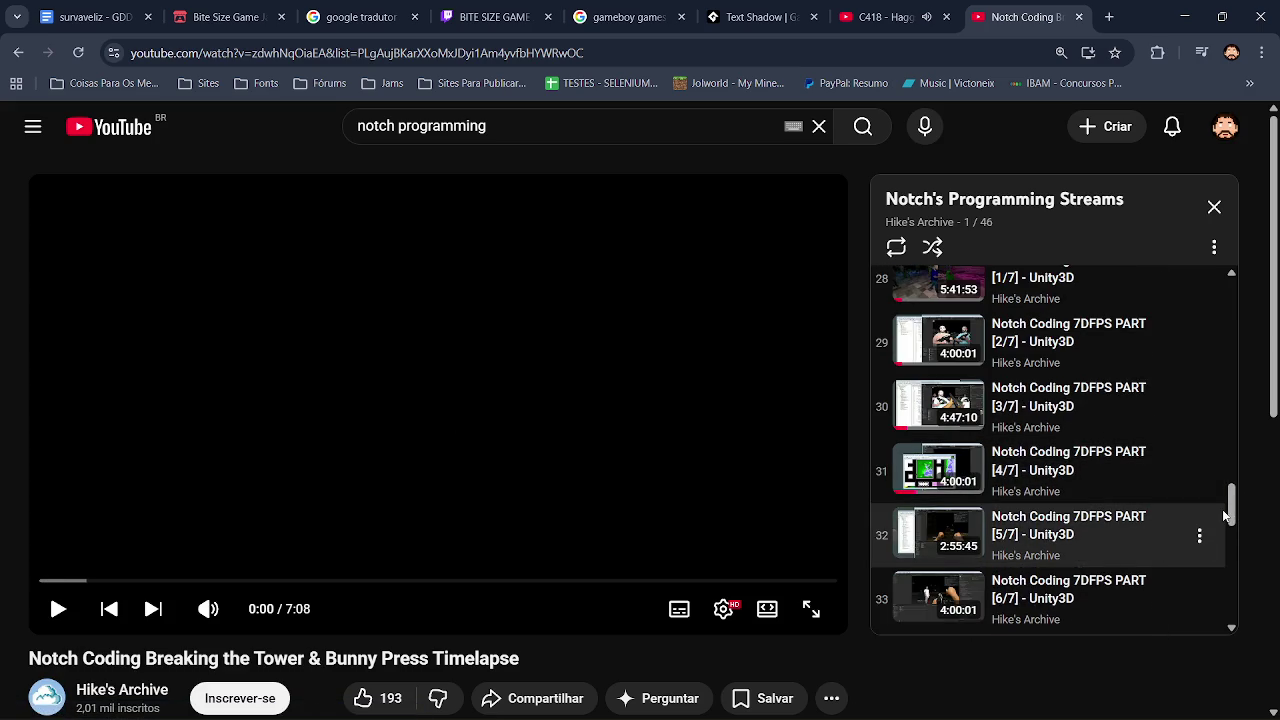
scroll(1234, 517, down, 3)
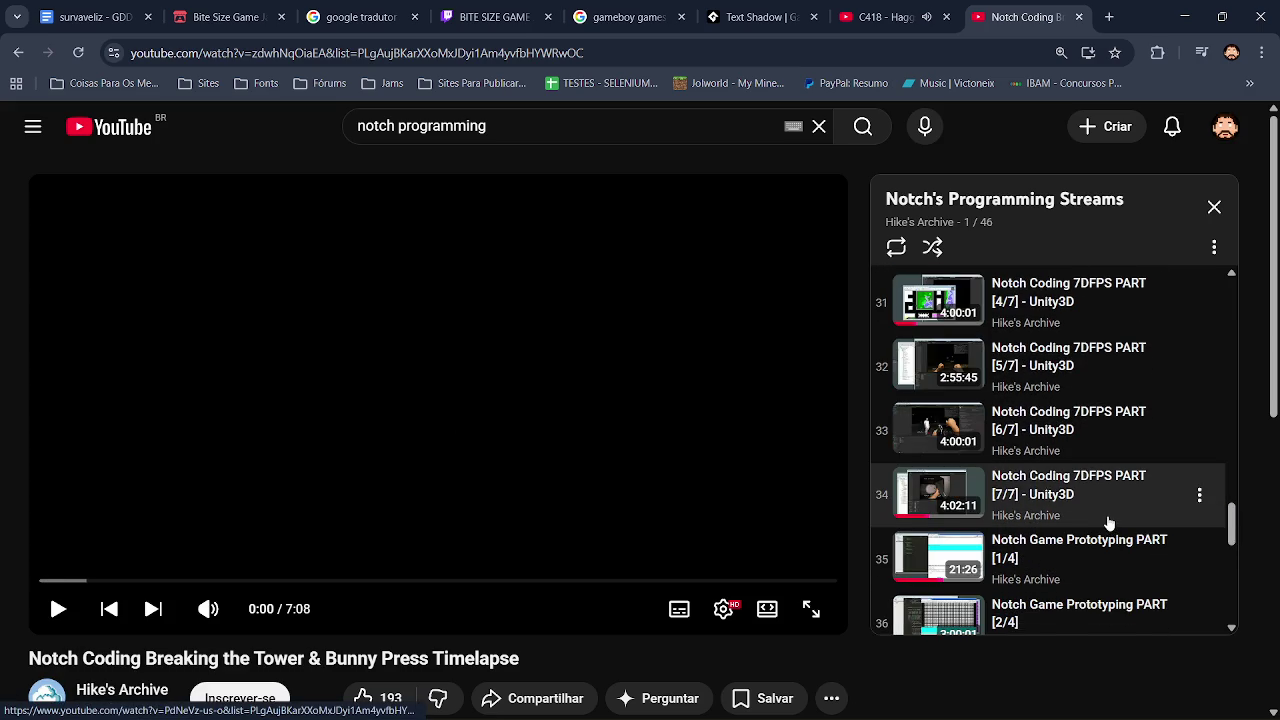
click(1106, 521)
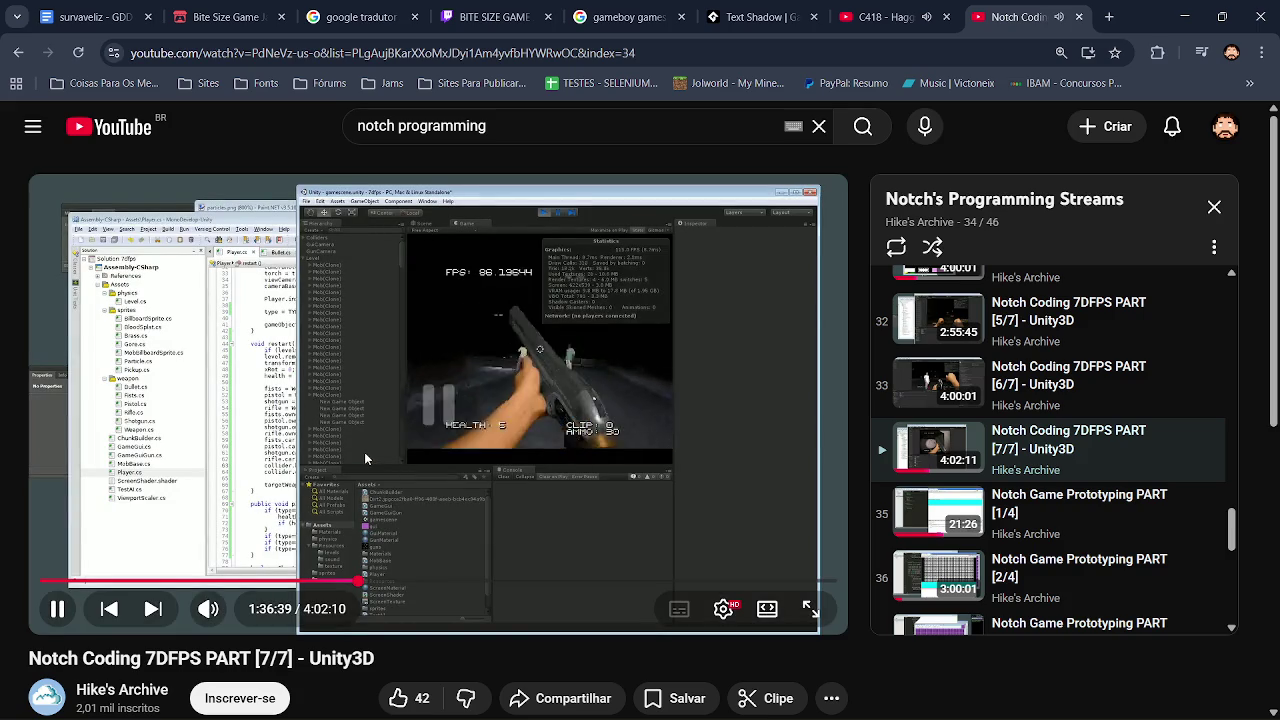
click(366, 458)
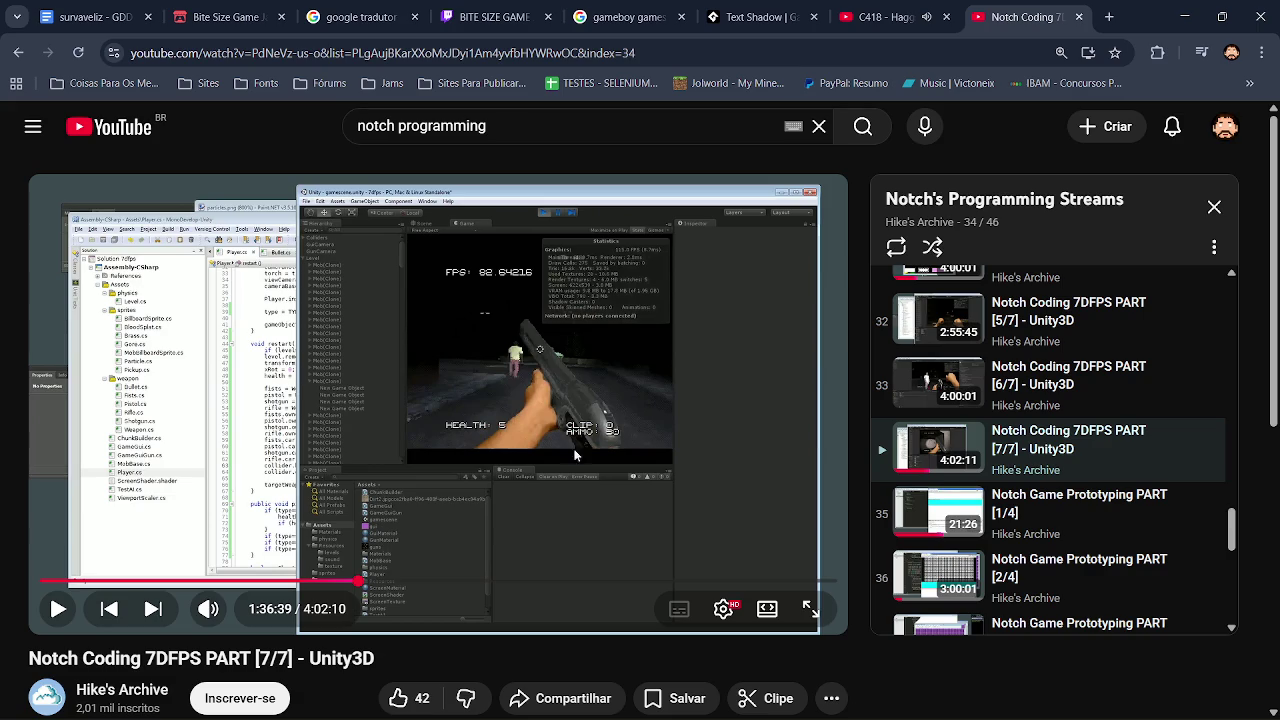
key(alt+Tab)
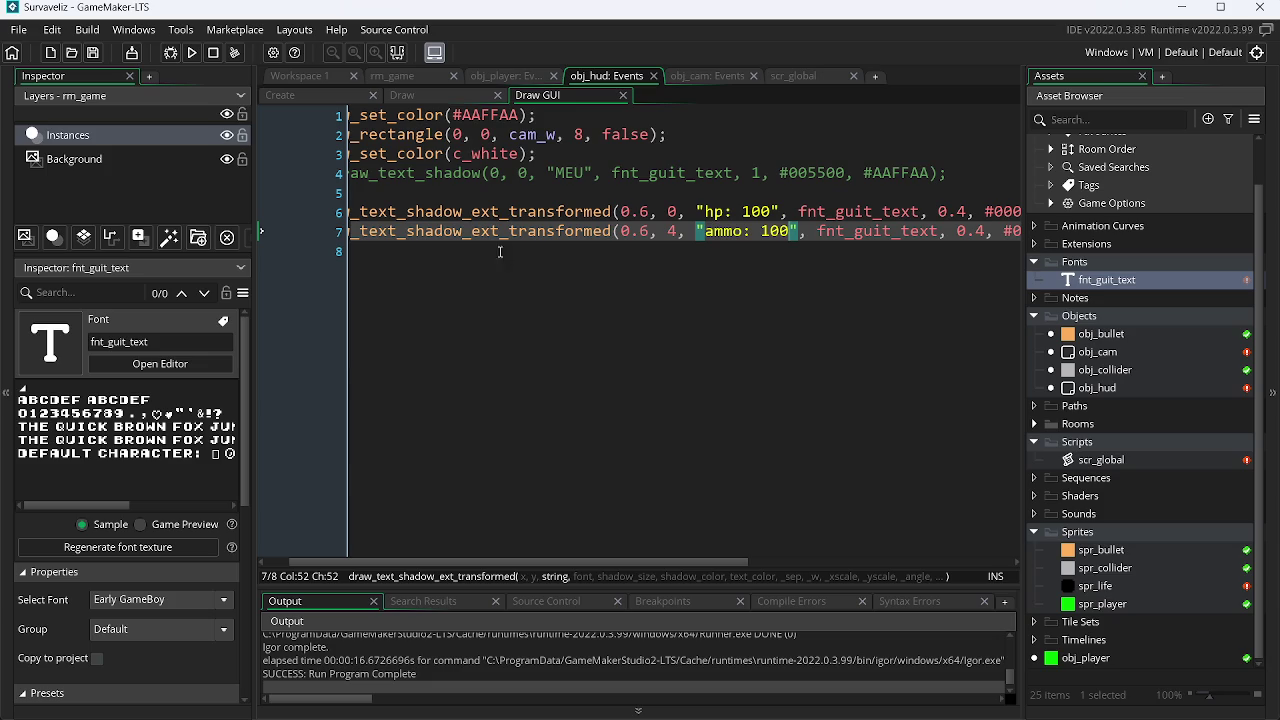
Step: Retype the first label's 'hp' as 'health', save, and test-run the game
double_click(720, 211)
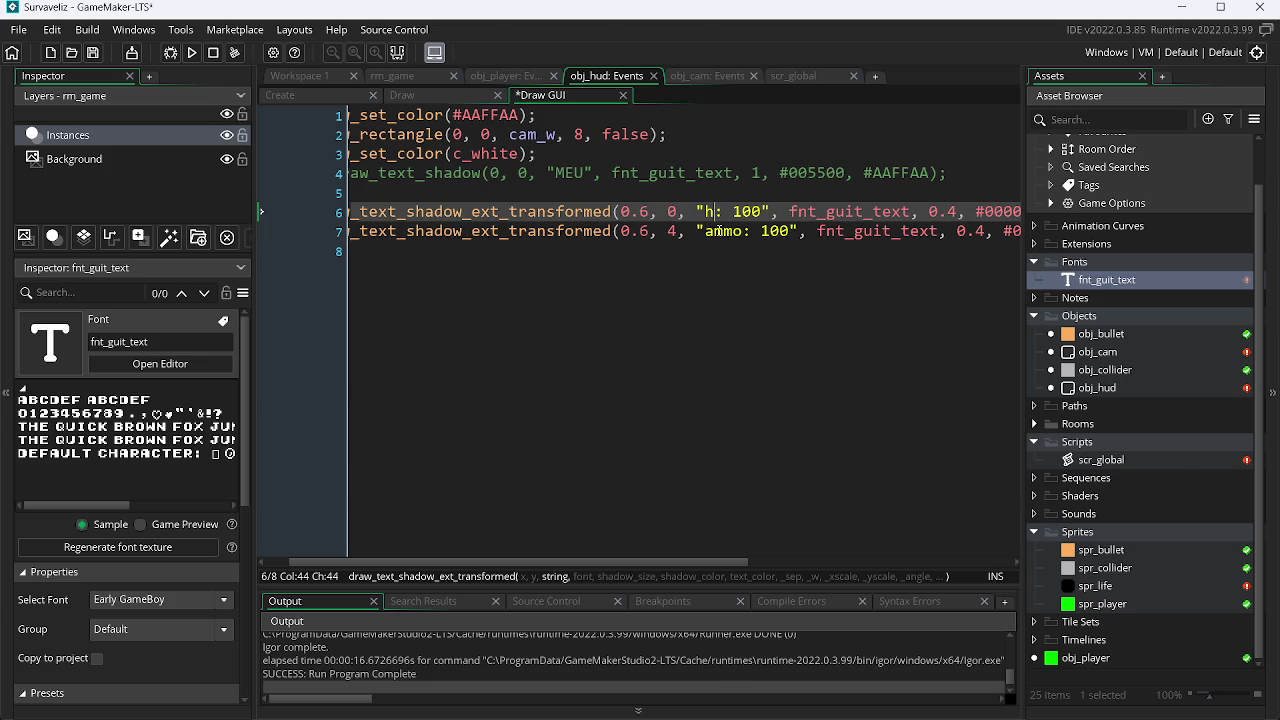
key(alt+Tab)
key(alt+Tab)
text(eal)
key(alt+Tab)
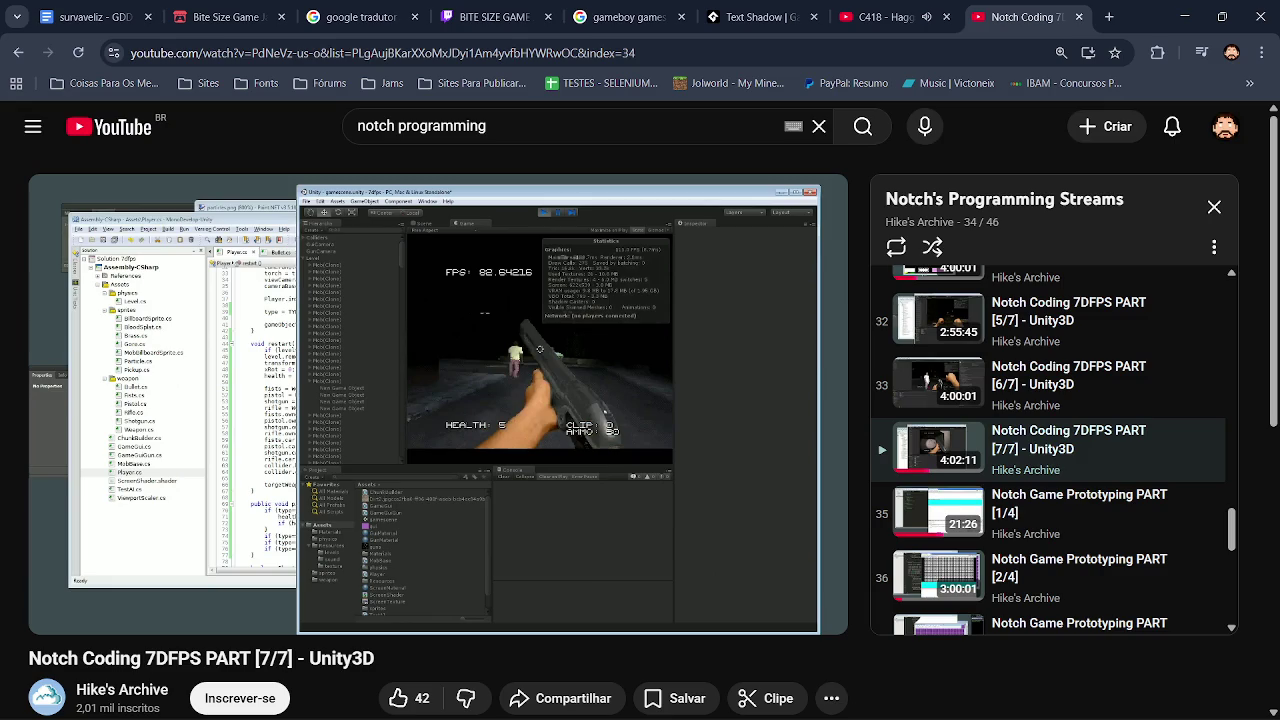
key(alt+Tab)
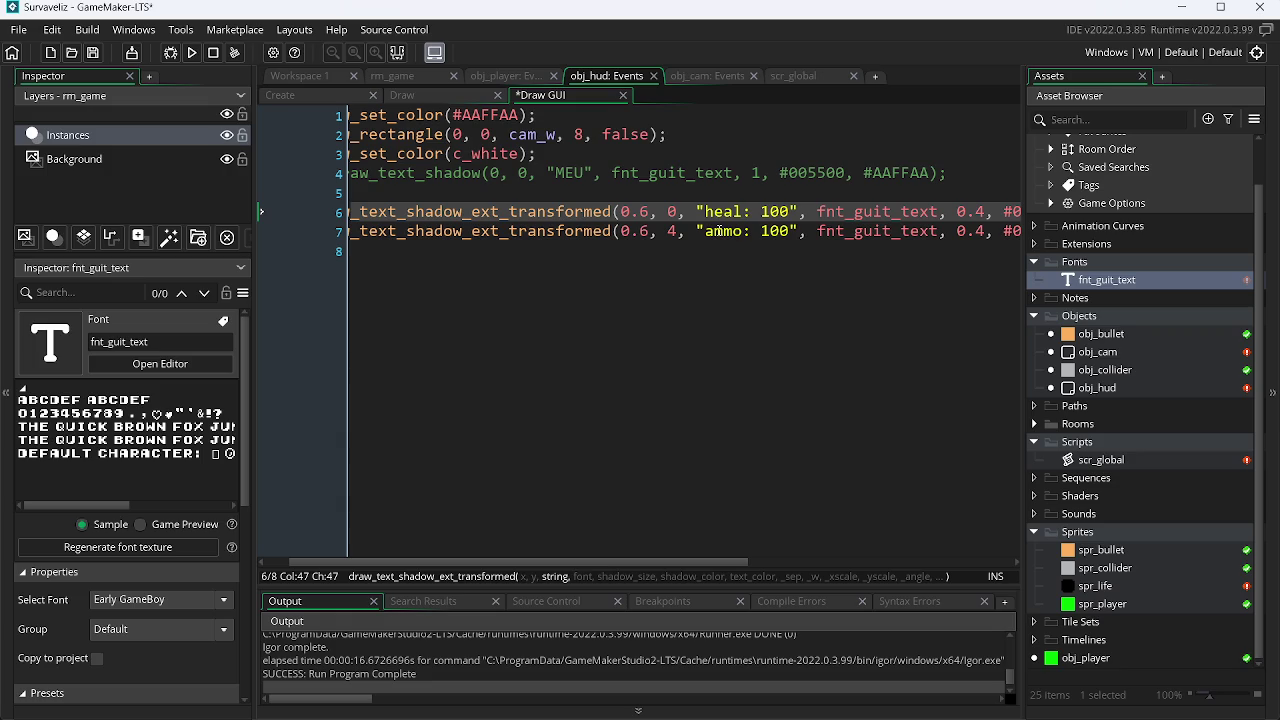
text(t)
key(ctrl+s)
text(h)
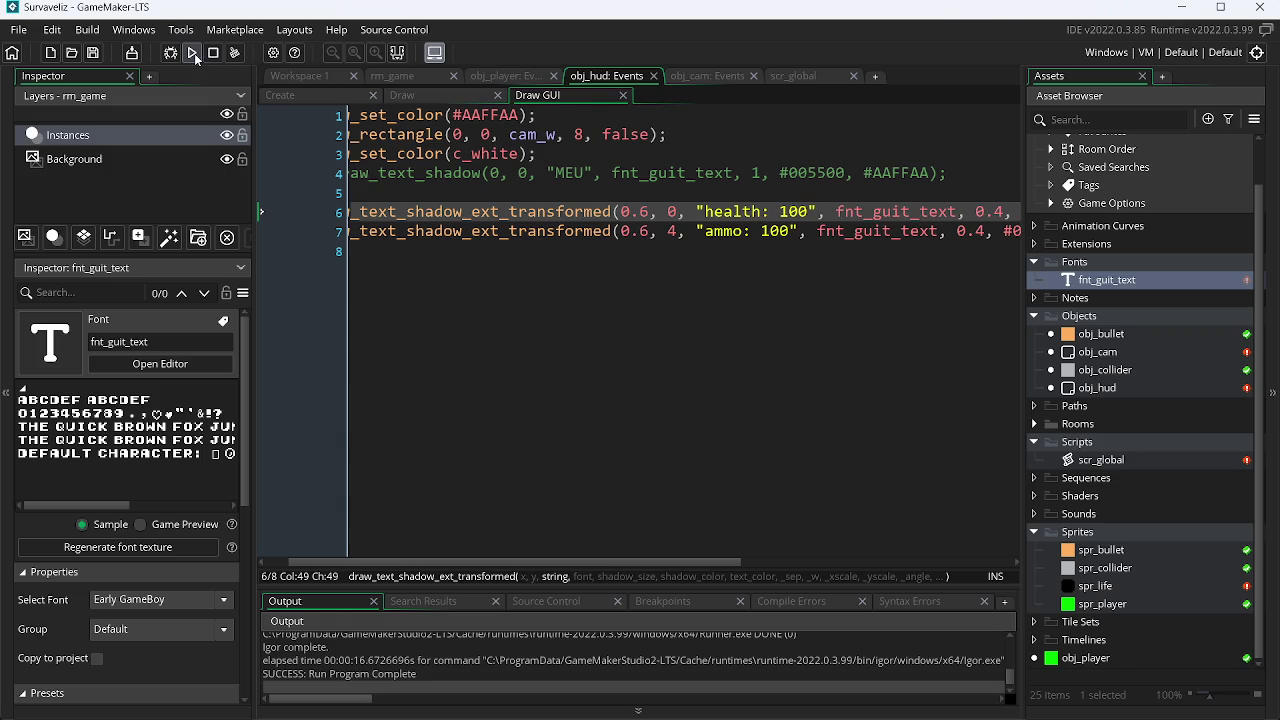
click(193, 53)
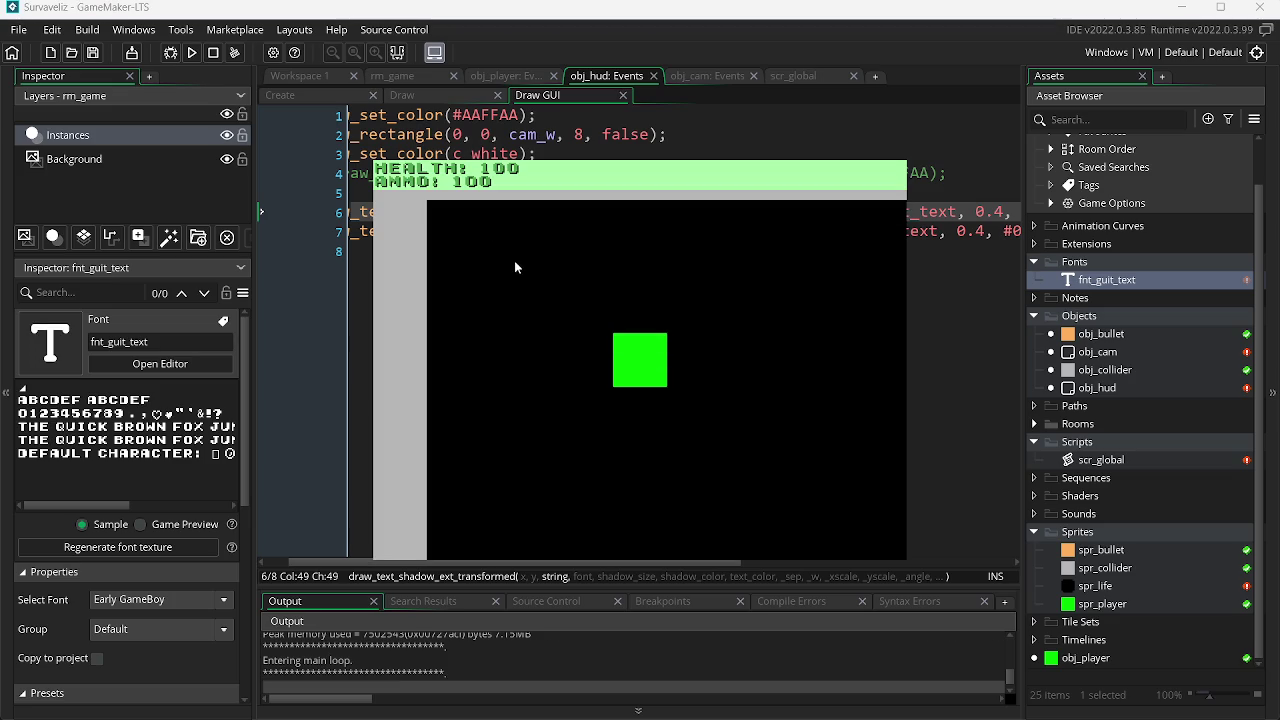
key(Escape)
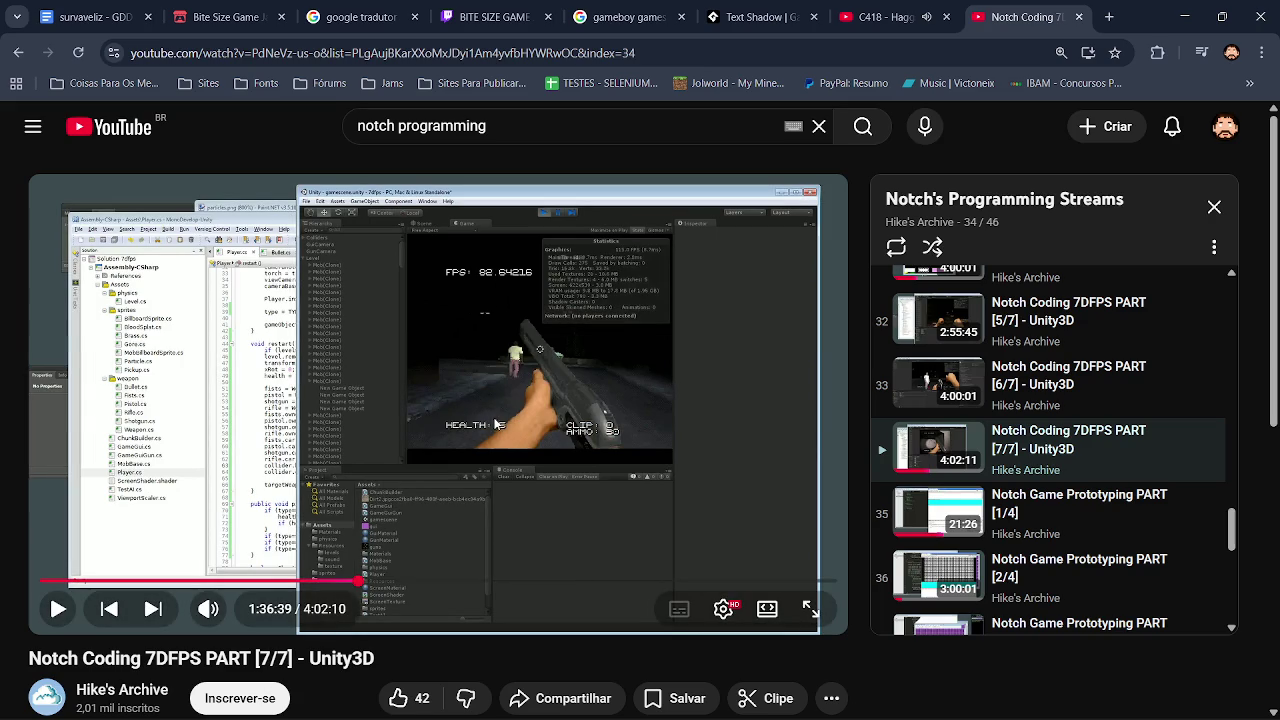
Step: Replace 'health' with 'life' in the first label and run the game again
key(alt+Tab)
key(alt+Tab)
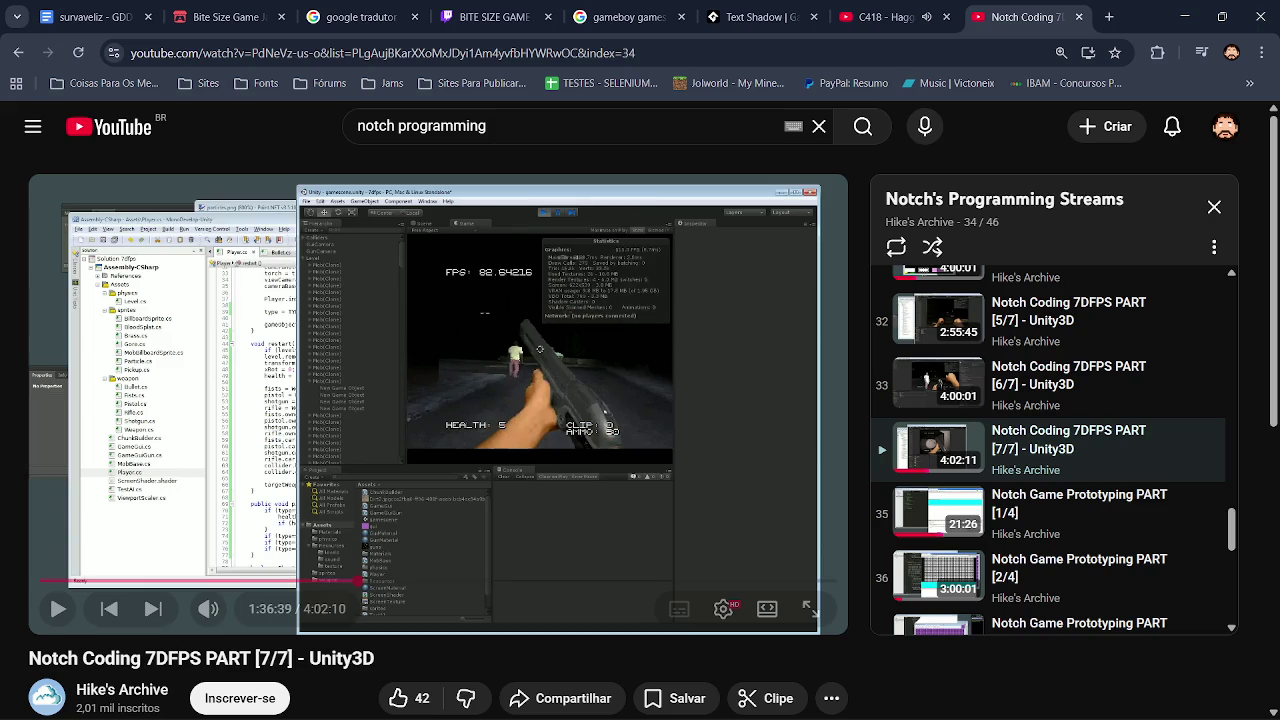
key(alt+Tab)
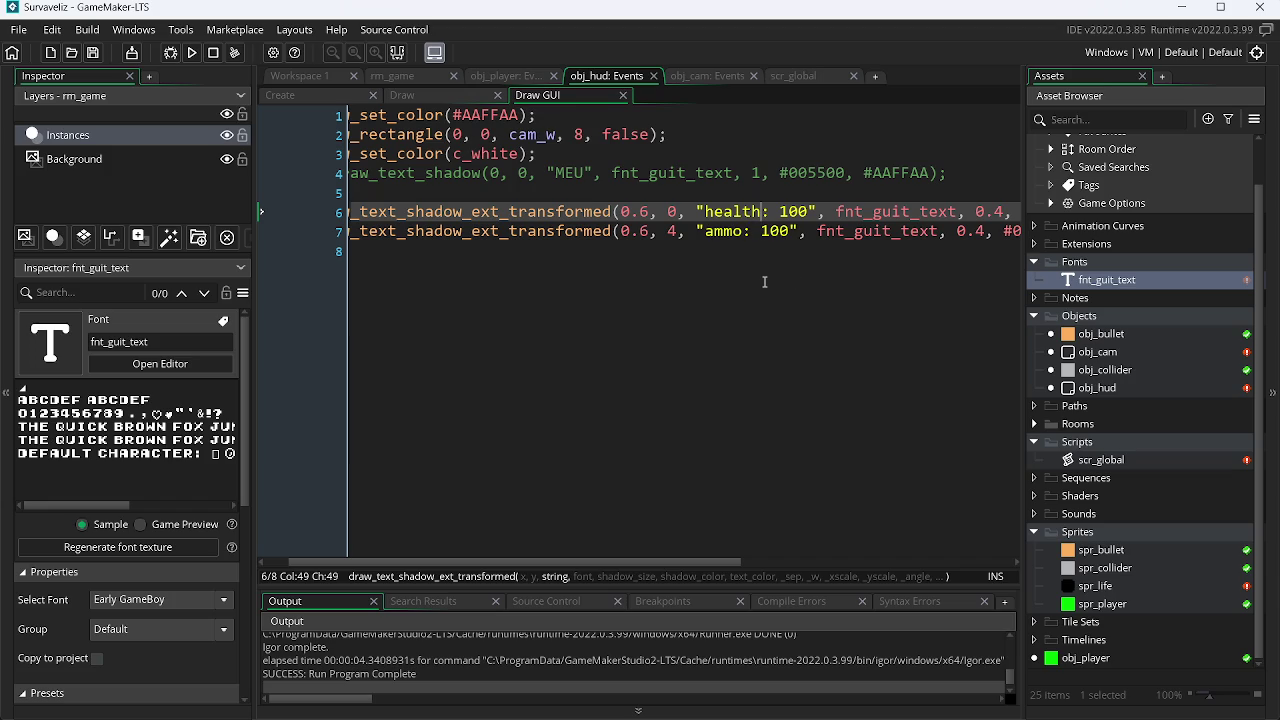
key(ctrl+BackSpace)
text(life)
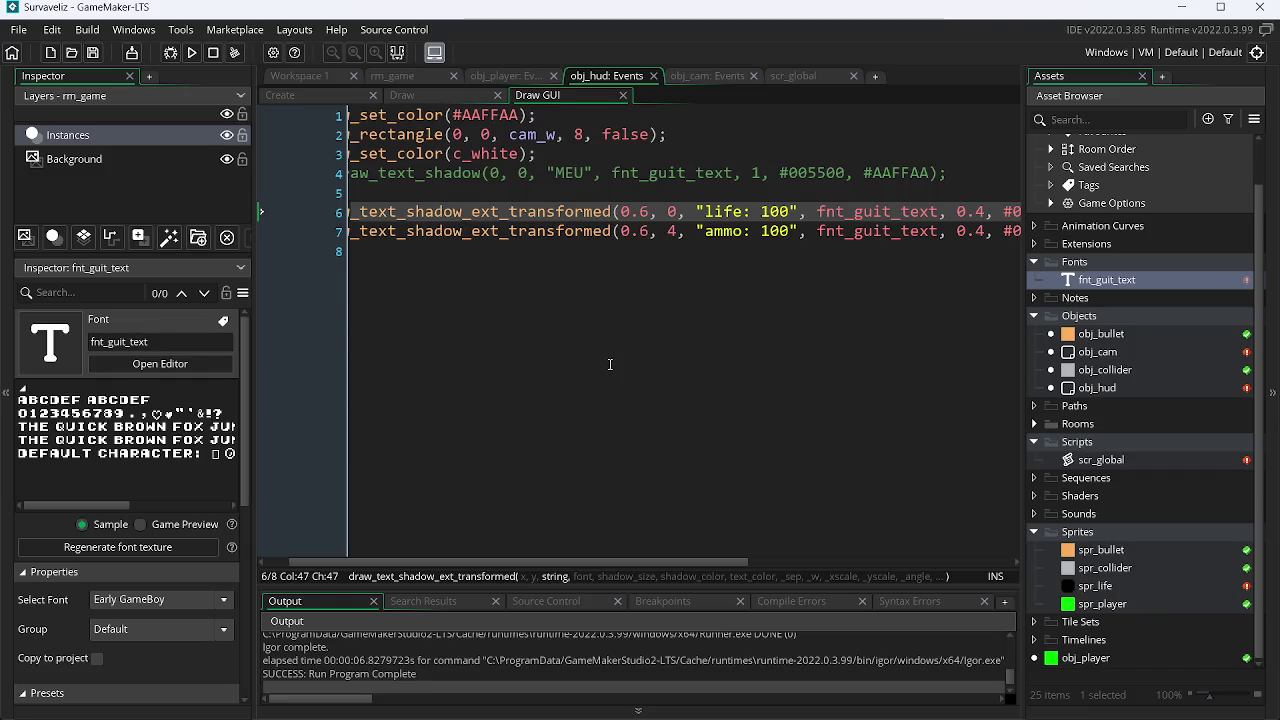
key(F5)
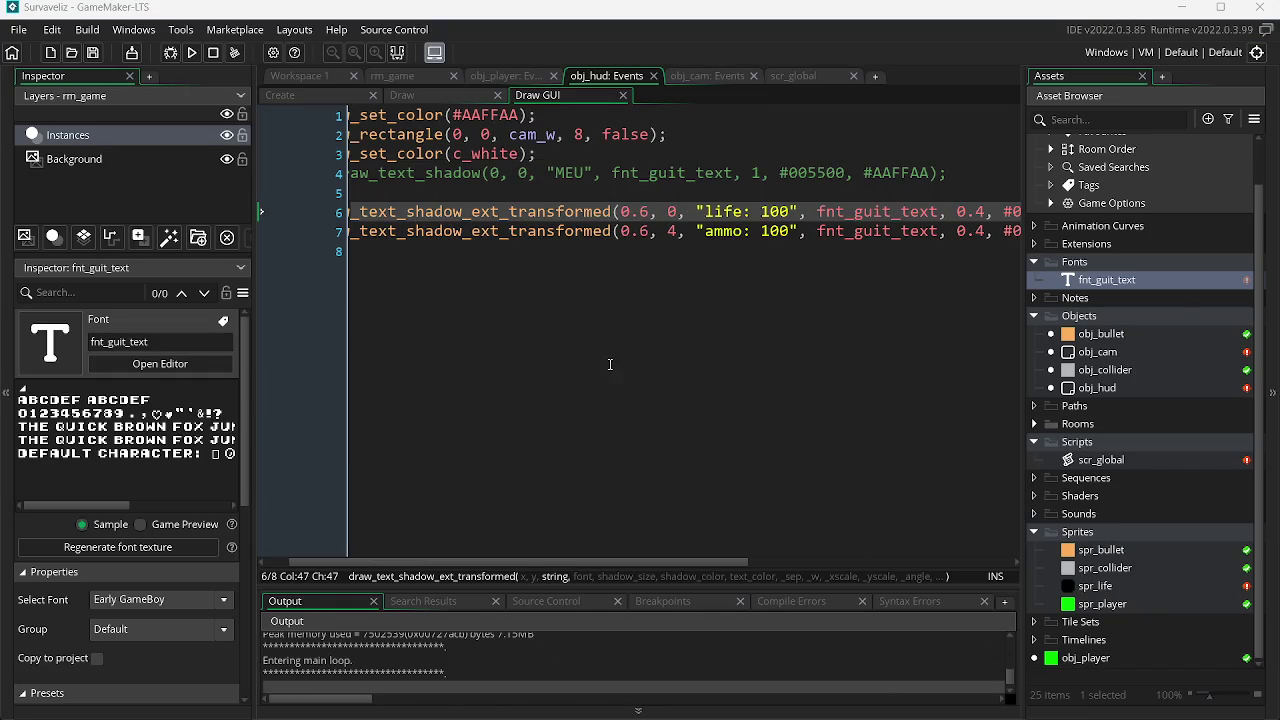
Step: Check the AAFFAA hex colour in Paint.NET, then return to the GameMaker code
key(alt+Tab)
key(alt+Tab)
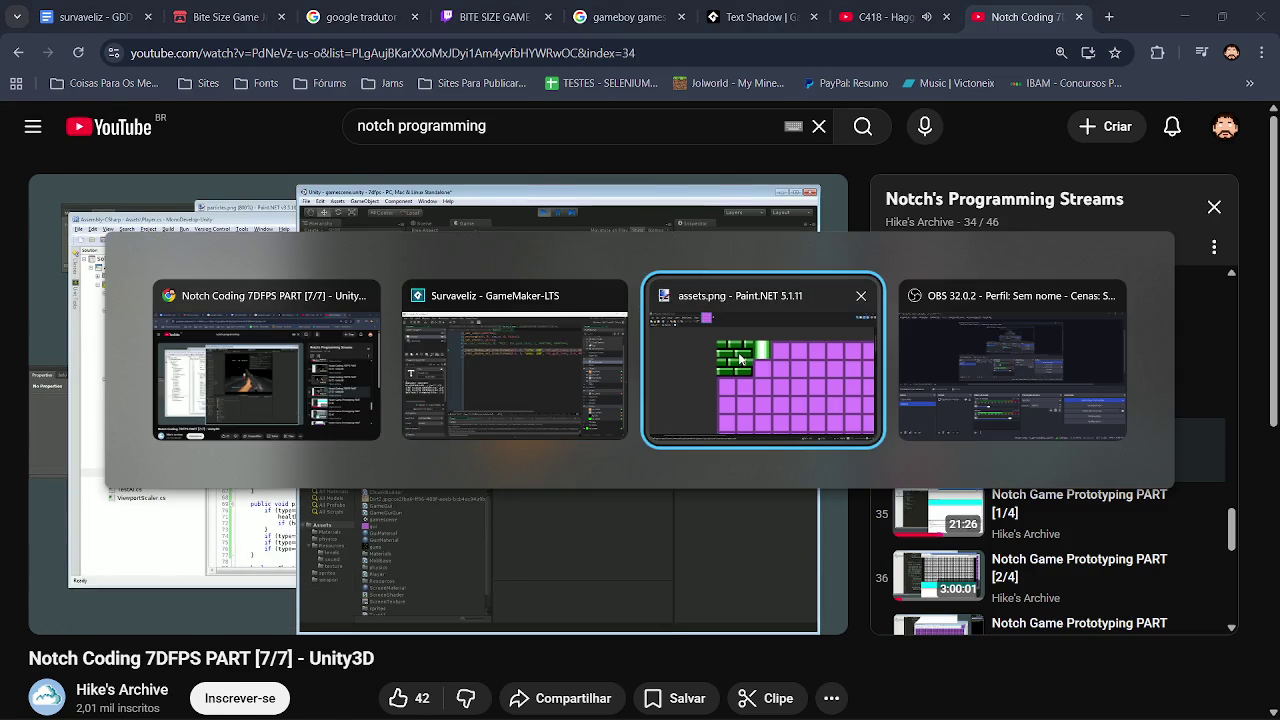
click(740, 360)
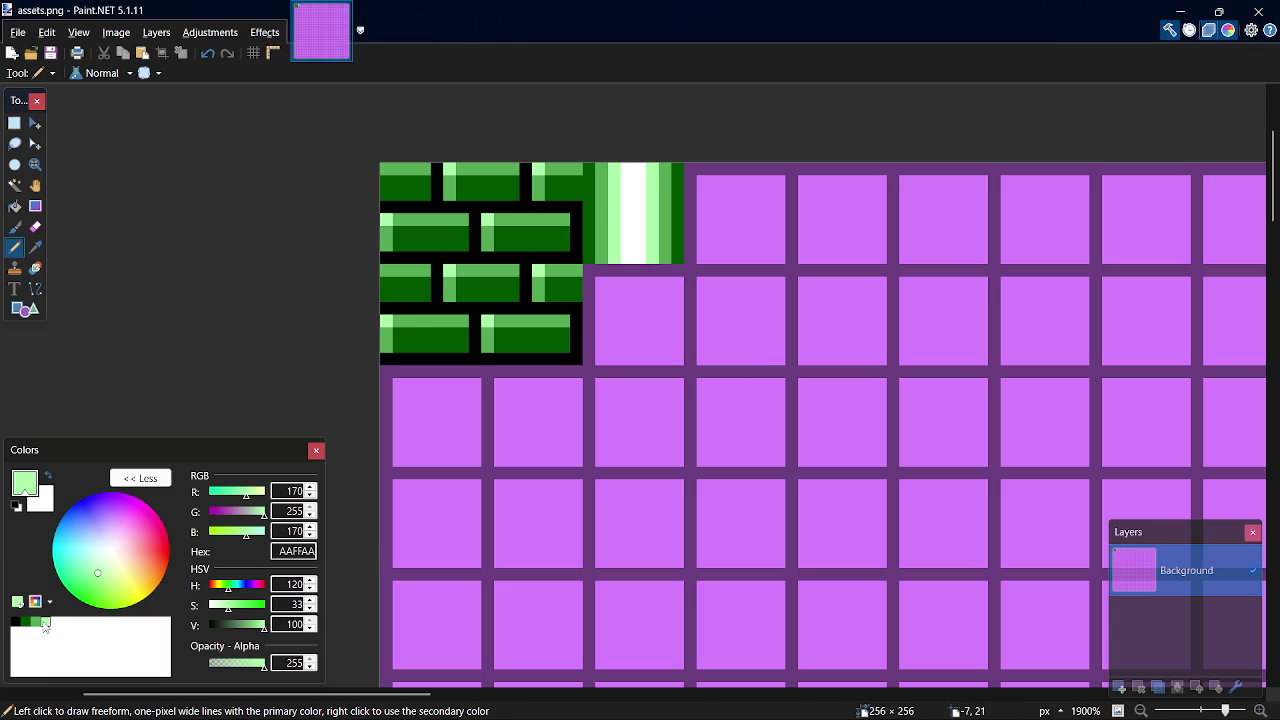
double_click(296, 552)
key(alt+Tab)
key(alt+Tab)
key(Tab)
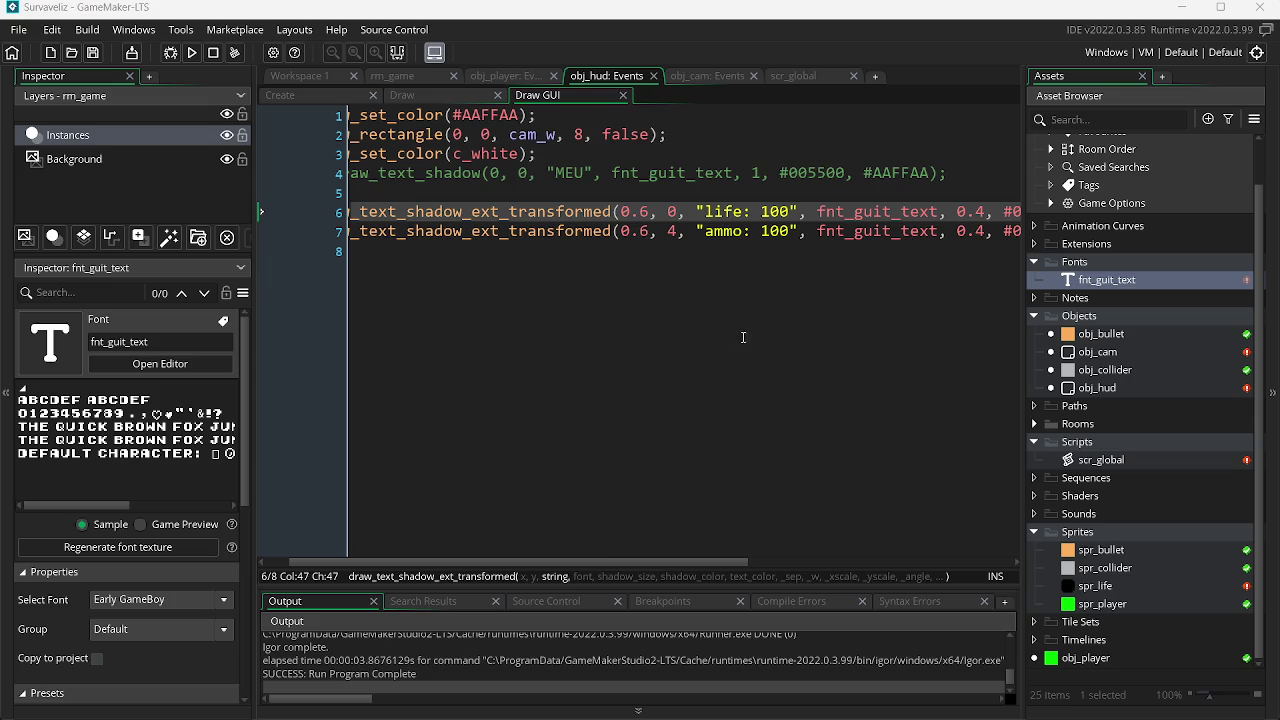
mouse_move(604, 556)
mouse_down()
mouse_move(820, 520)
mouse_move(538, 395)
mouse_up()
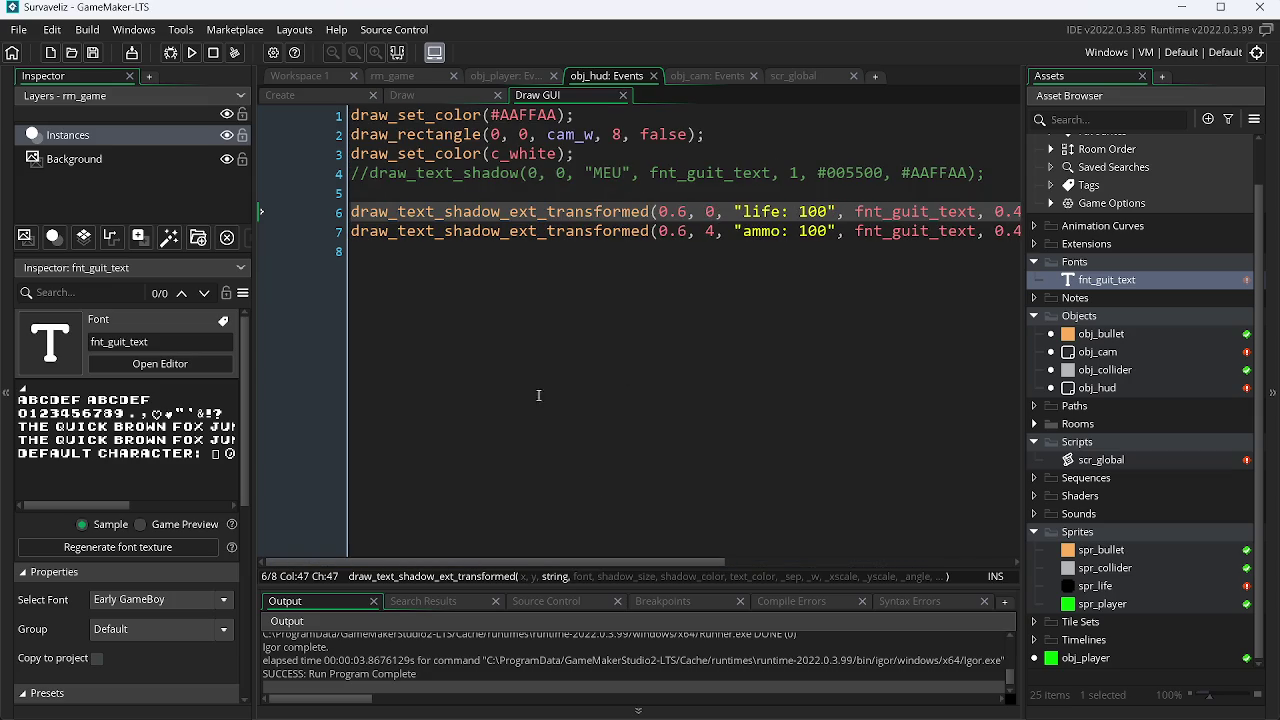
Step: Add a new line declaring var c_shadow = #AAFFAA; and save
click(362, 196)
key(Return)
text(var )
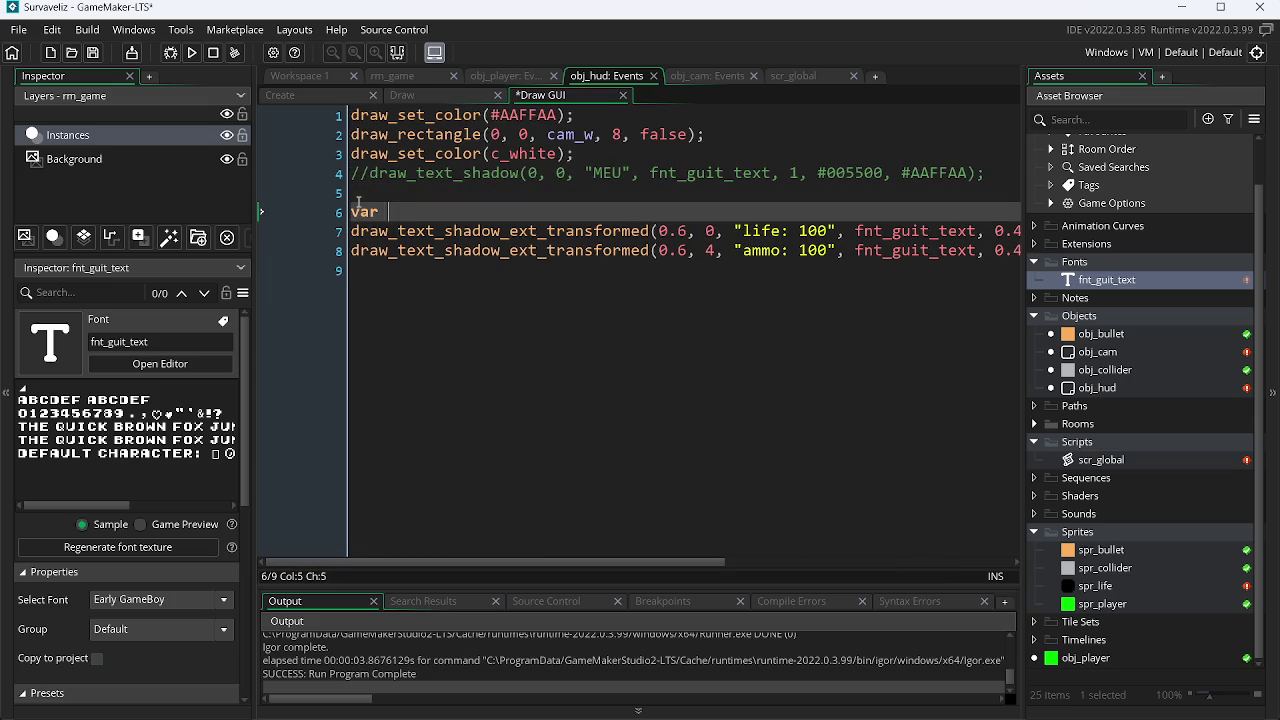
text(_)
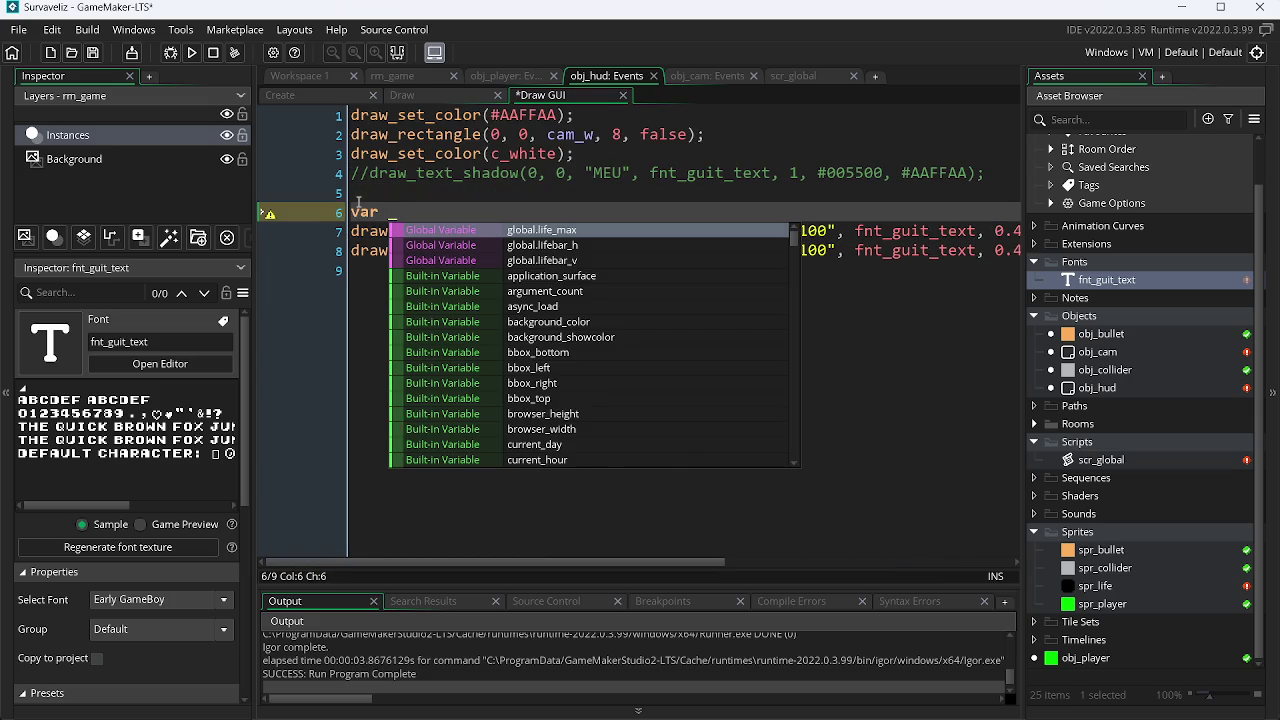
text(c)
key(Escape)
text(_sha)
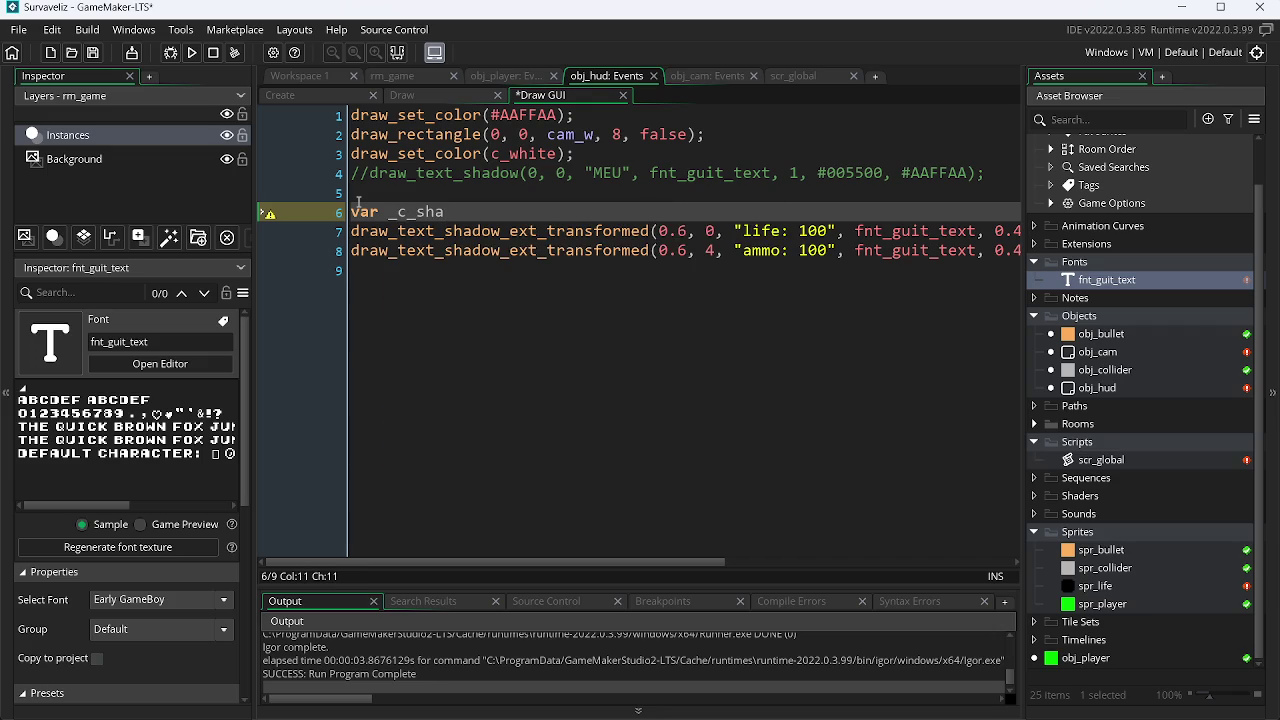
text(do)
text(w)
click(400, 213)
key(BackSpace)
click(475, 212)
text(= AAFFAA)
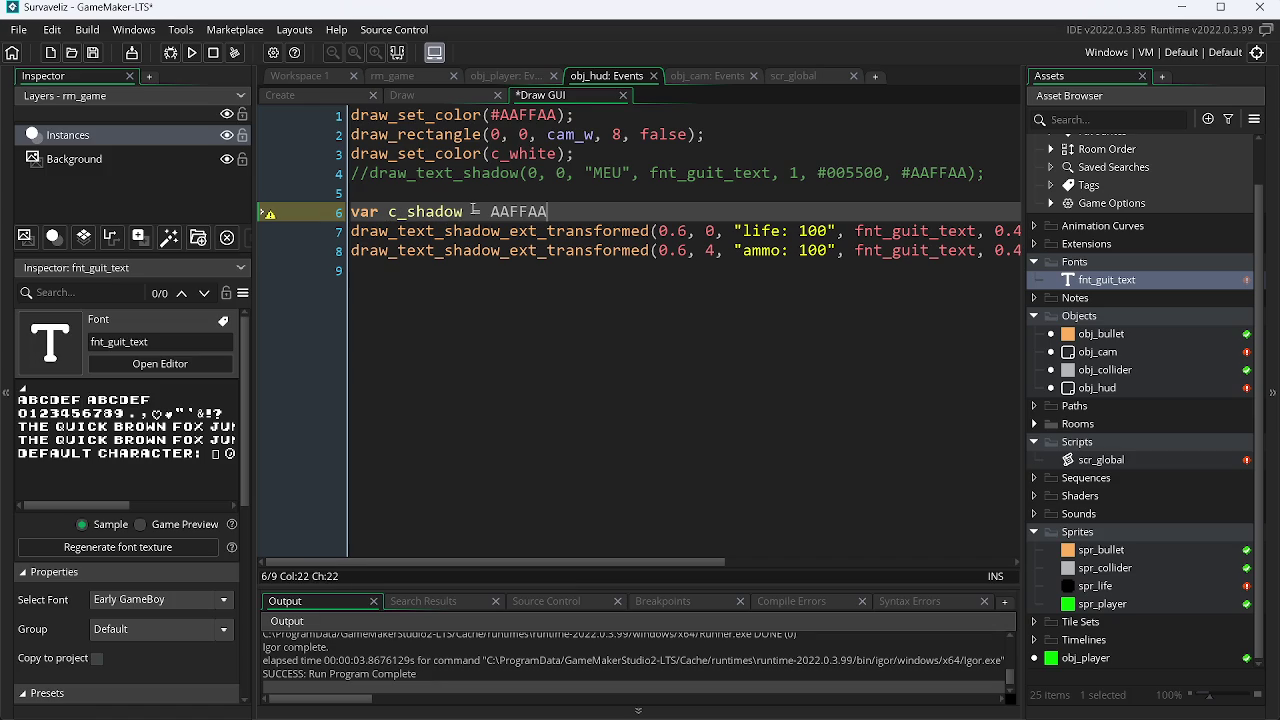
text(;)
key(ctrl+s)
click(491, 212)
text(#)
key(ctrl+s)
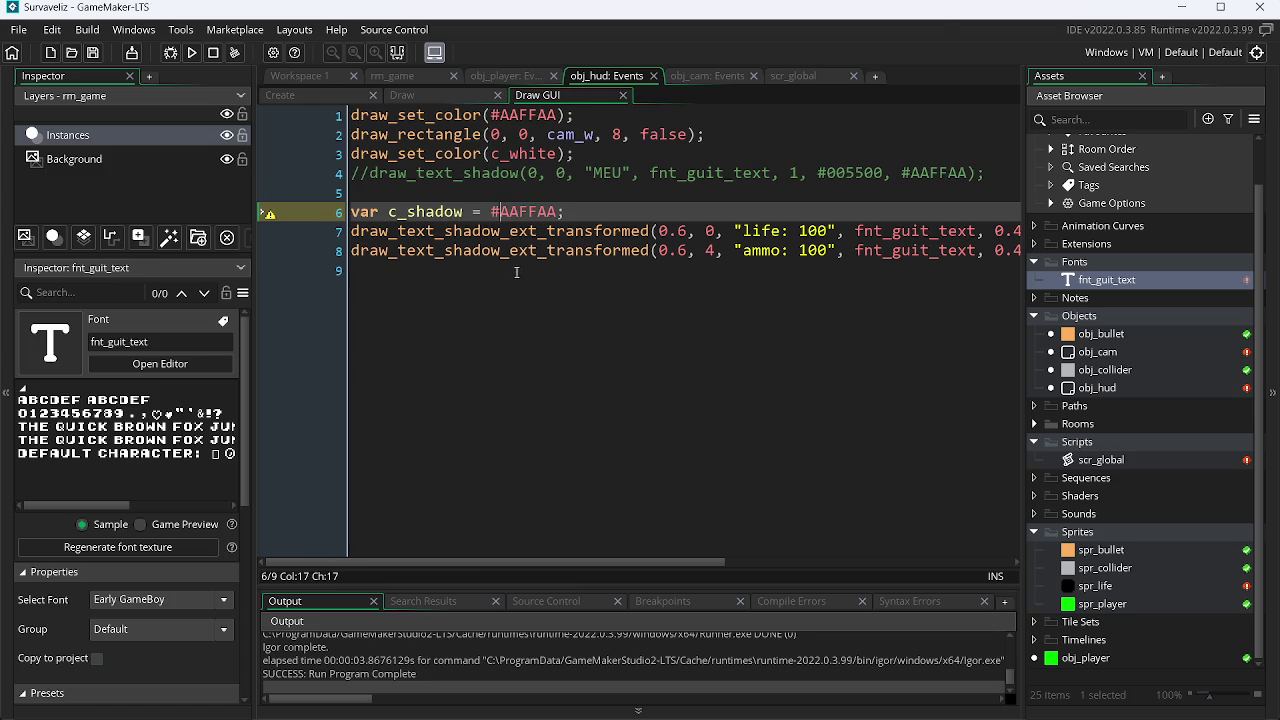
Step: Rename the variable so the line reads var c_text = #AAFFAA;
double_click(418, 212)
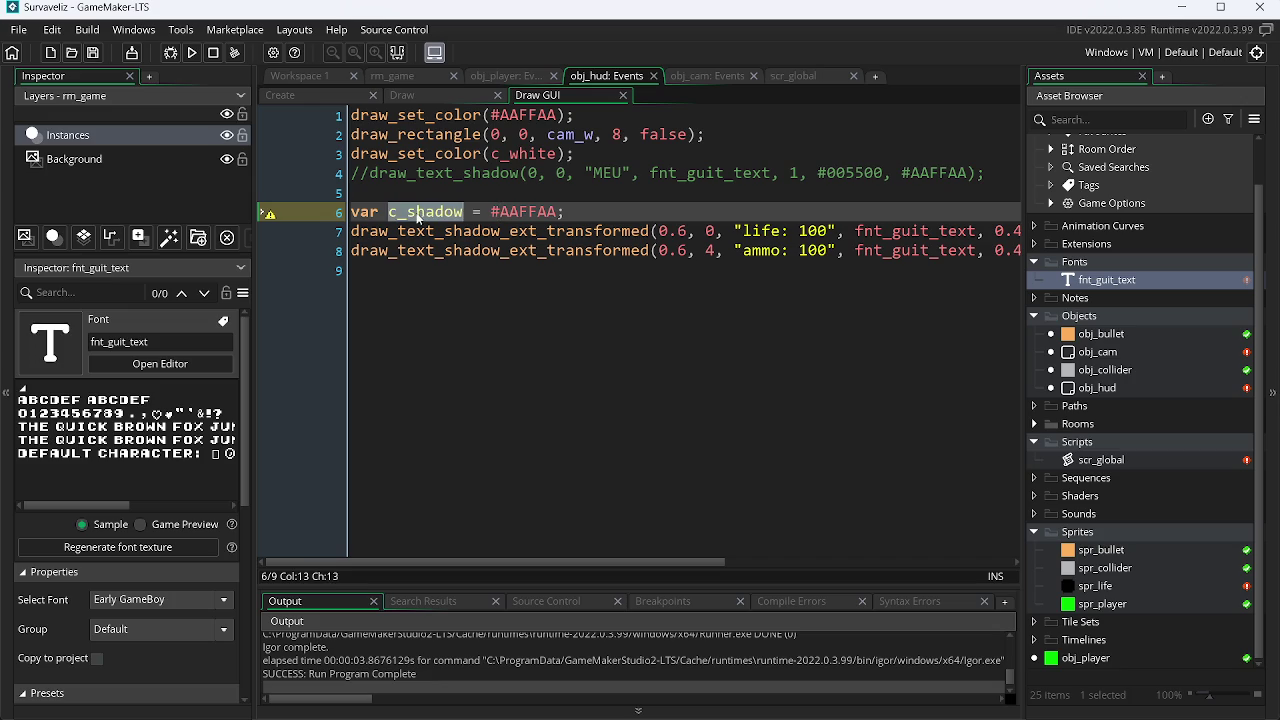
click(466, 212)
drag(466, 212, 412, 228)
text(text)
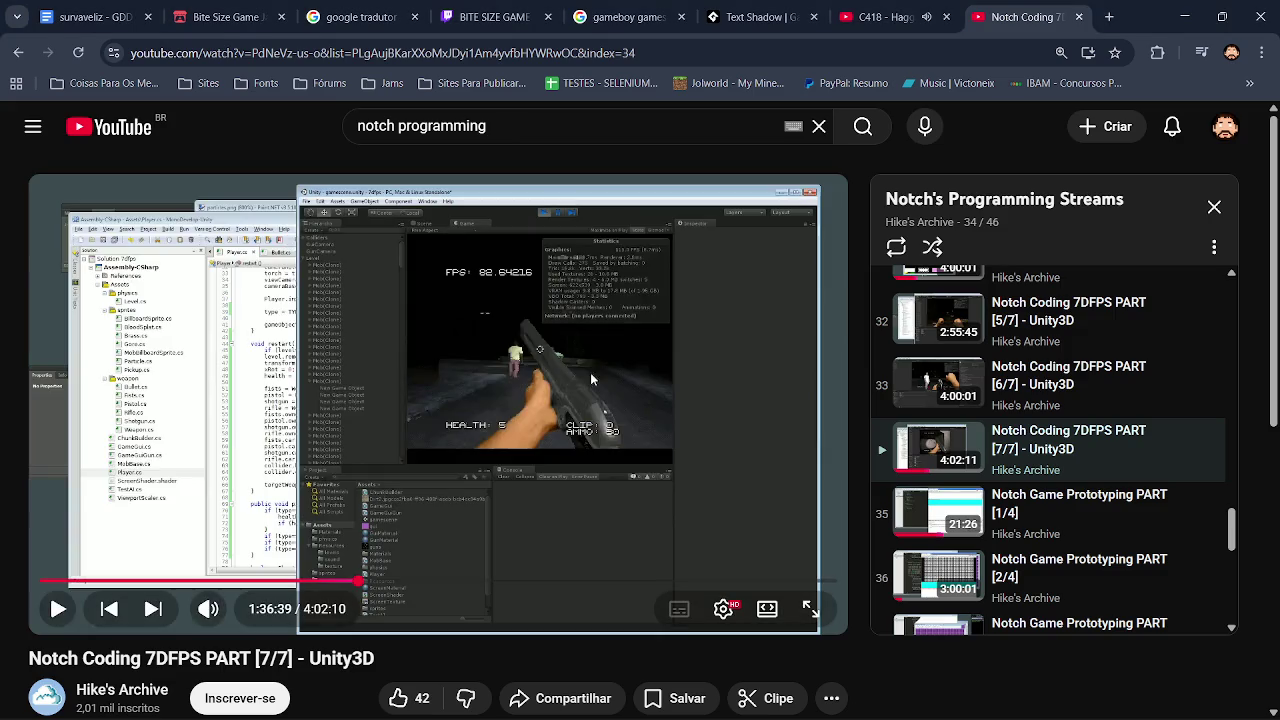
key(alt+Tab)
key(alt+Tab)
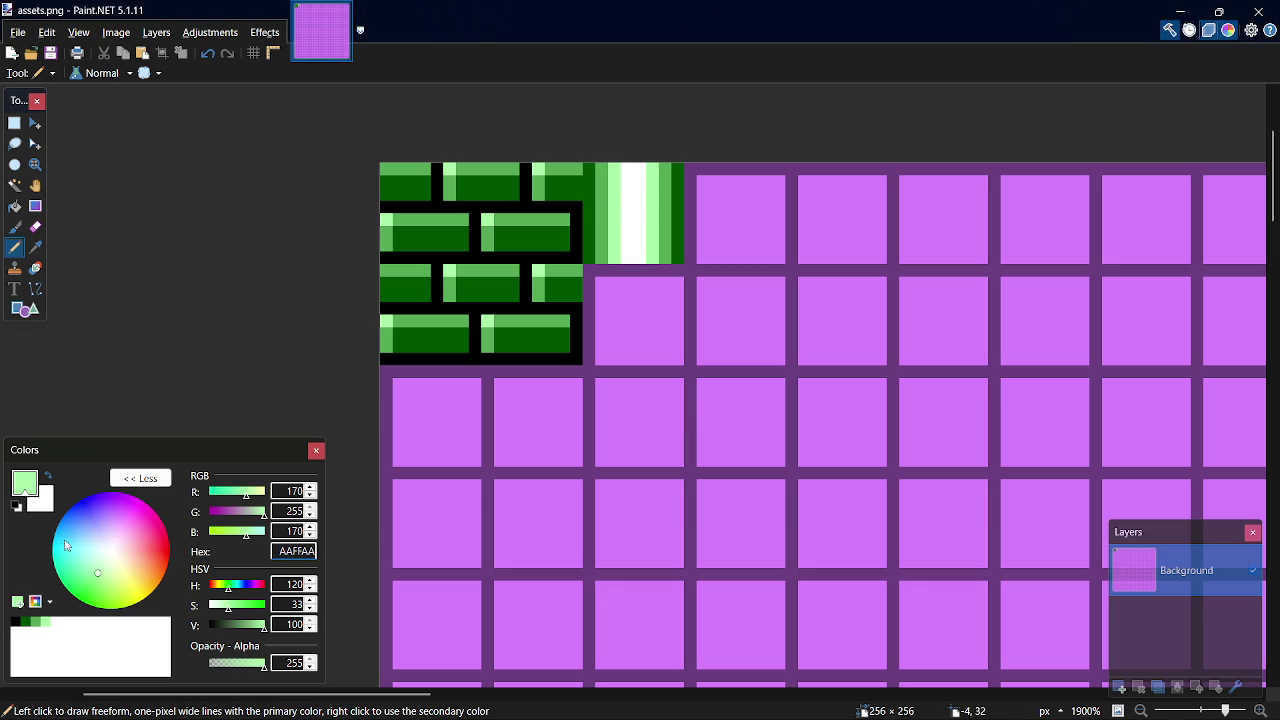
key(alt+Tab)
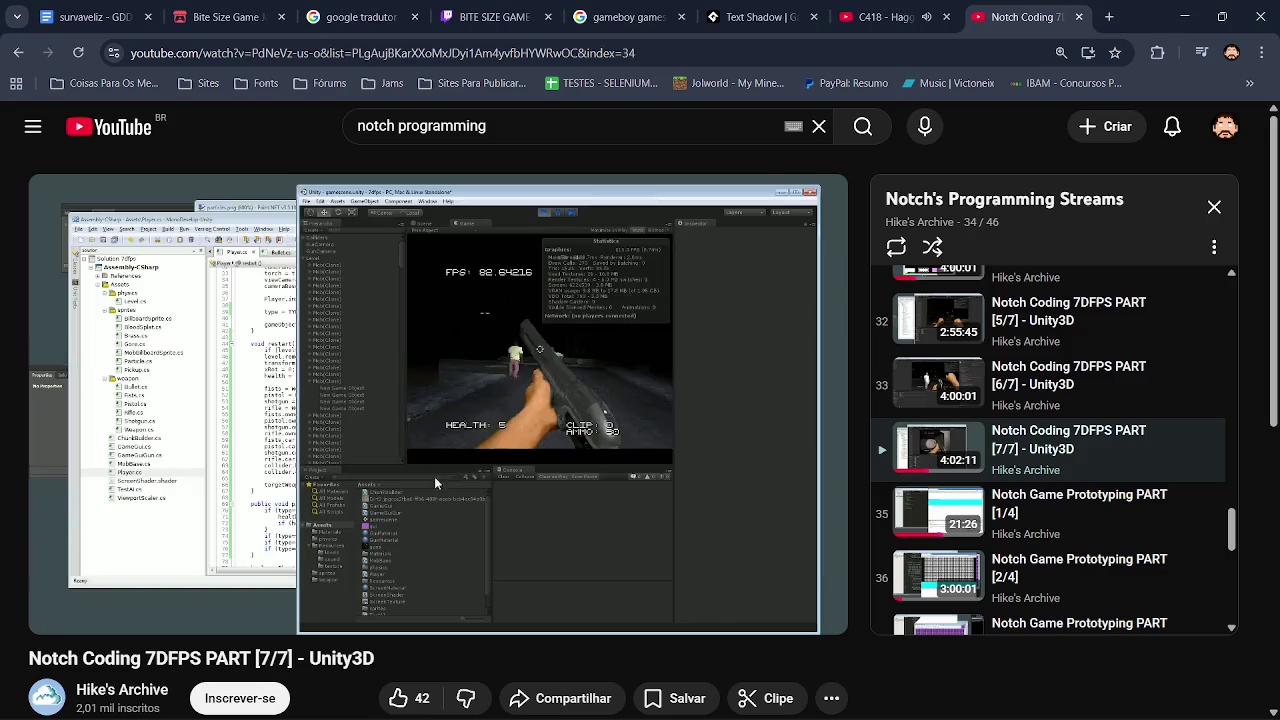
key(alt+Tab)
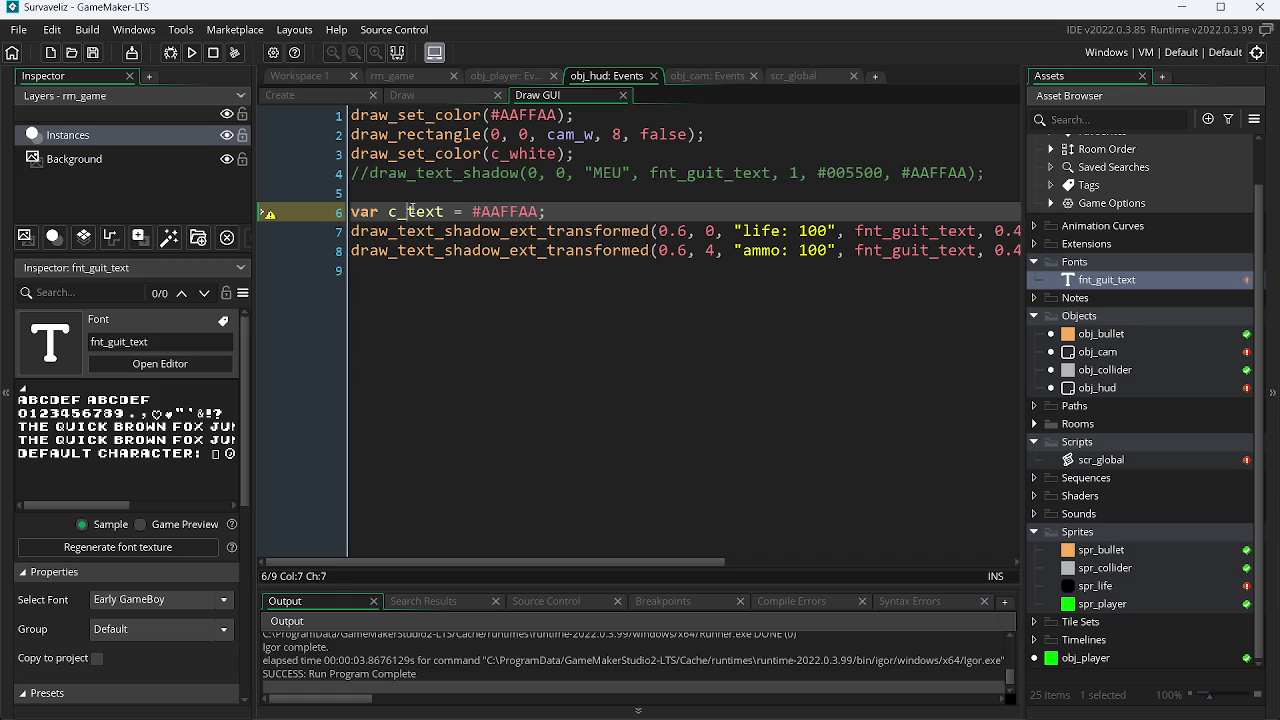
Step: Replace #55AA55 on lines 7 and 8 with c_text and save
double_click(413, 212)
key(ctrl+c)
drag(480, 562, 752, 562)
click(690, 229)
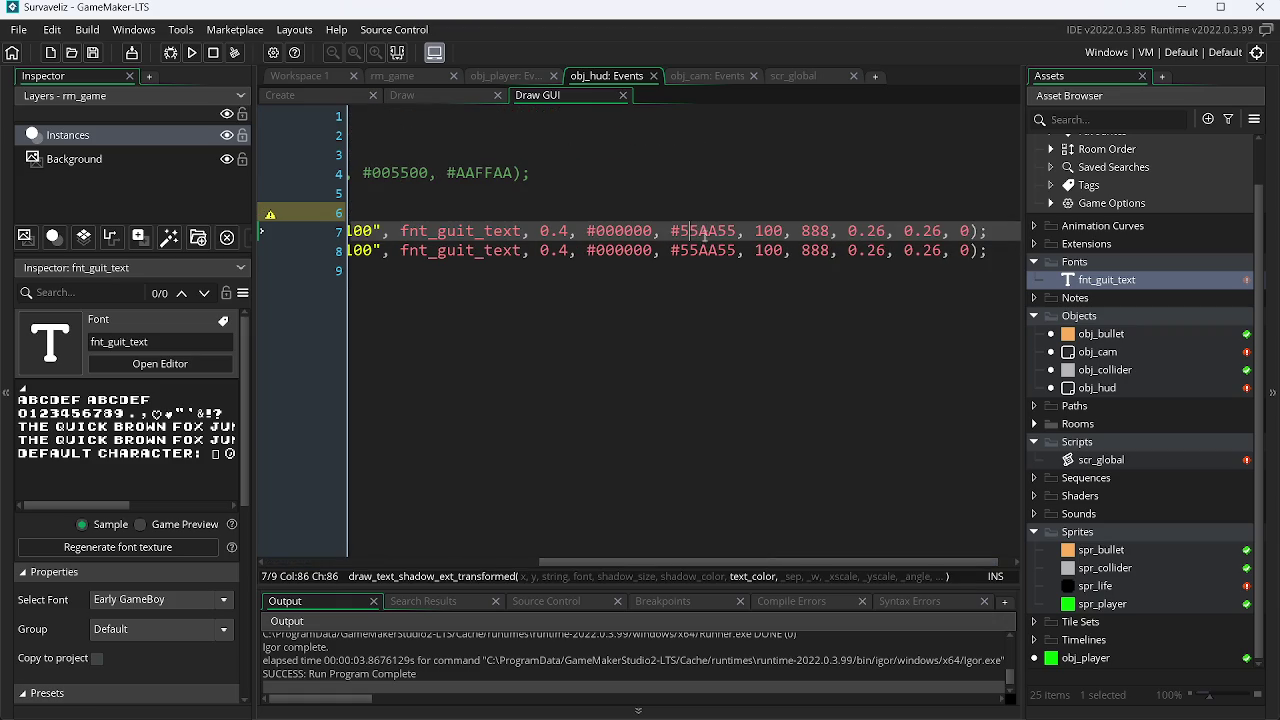
drag(736, 232, 707, 238)
key(ctrl+v)
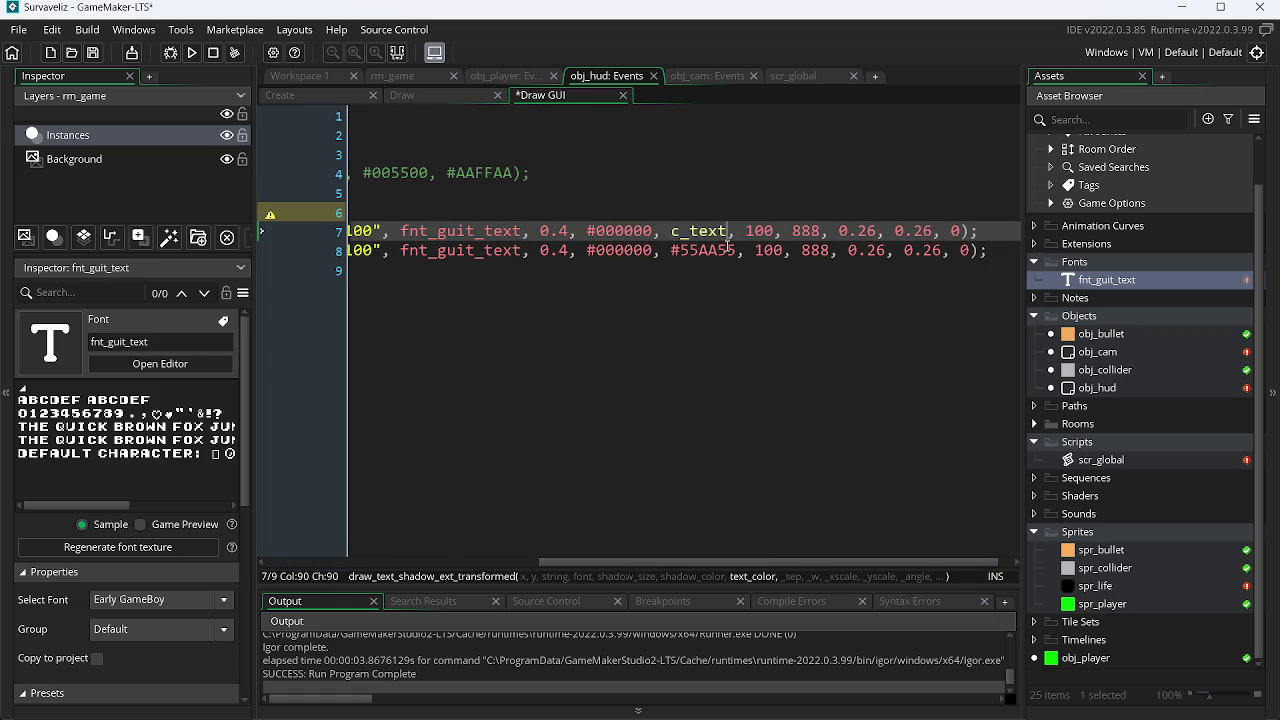
double_click(670, 251)
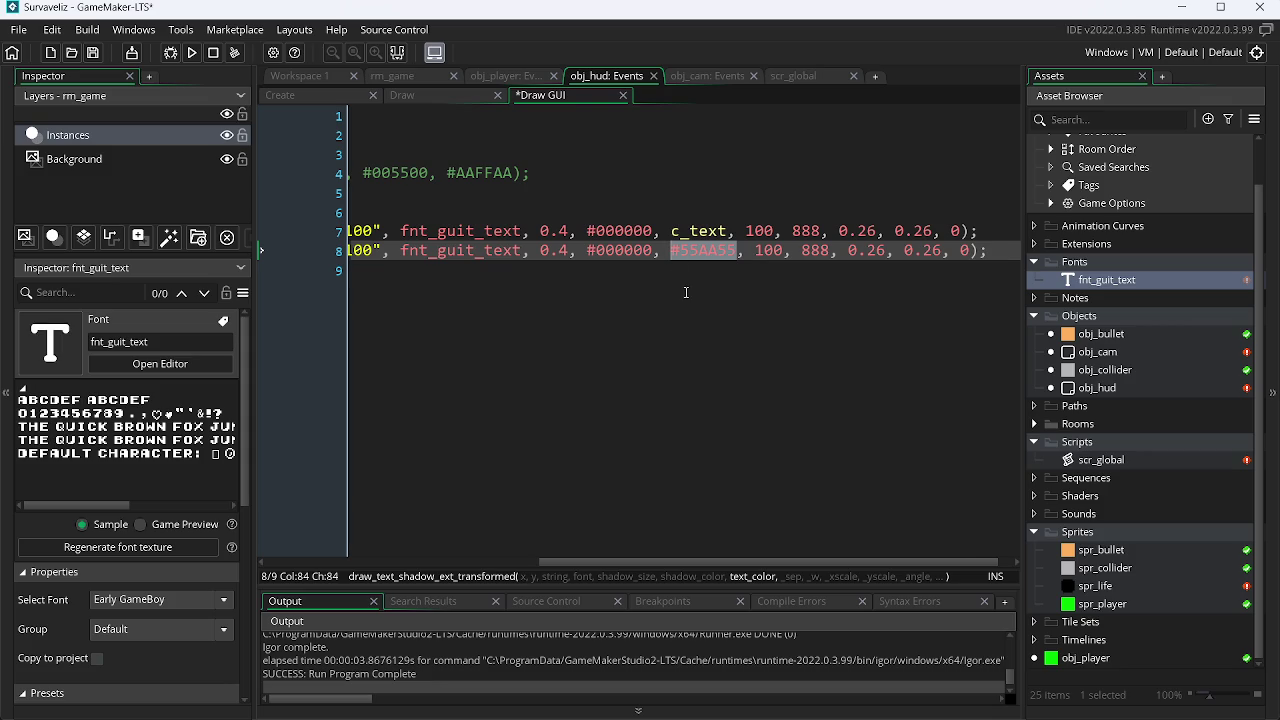
key(ctrl+v)
key(ctrl+s)
Step: Test-run the game, close it, and open a new tab in Chrome
click(191, 54)
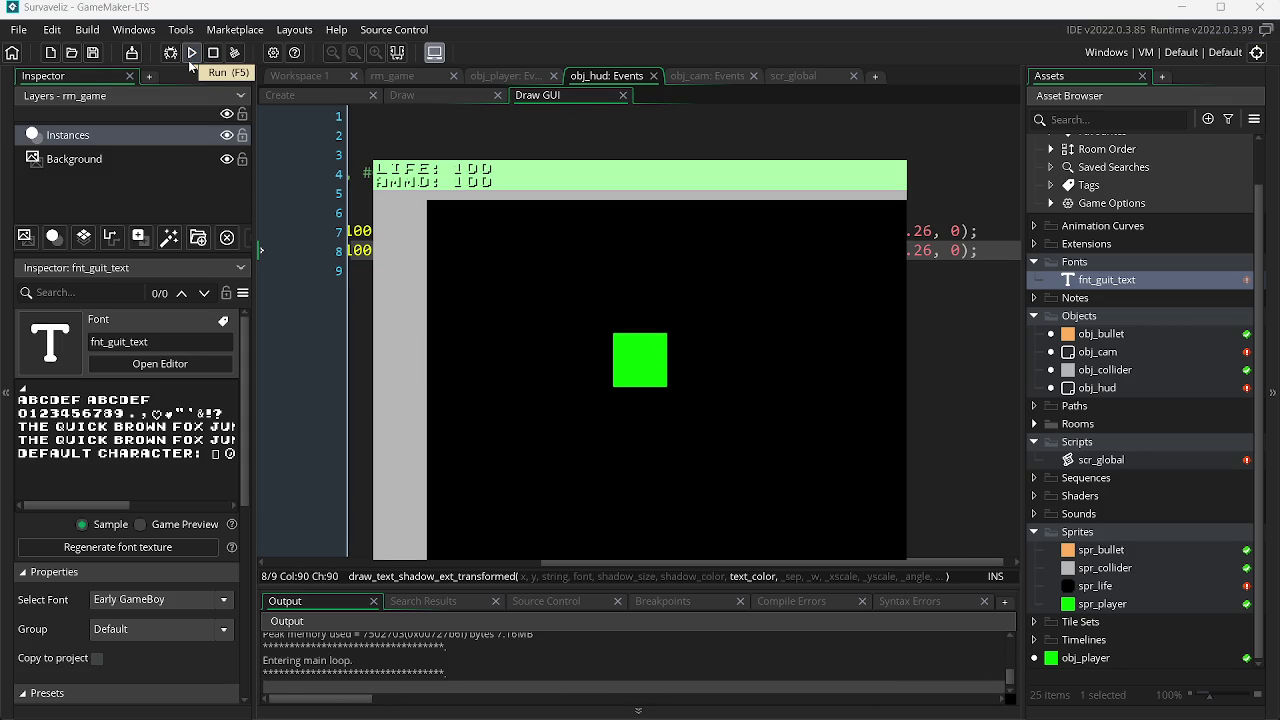
key(Escape)
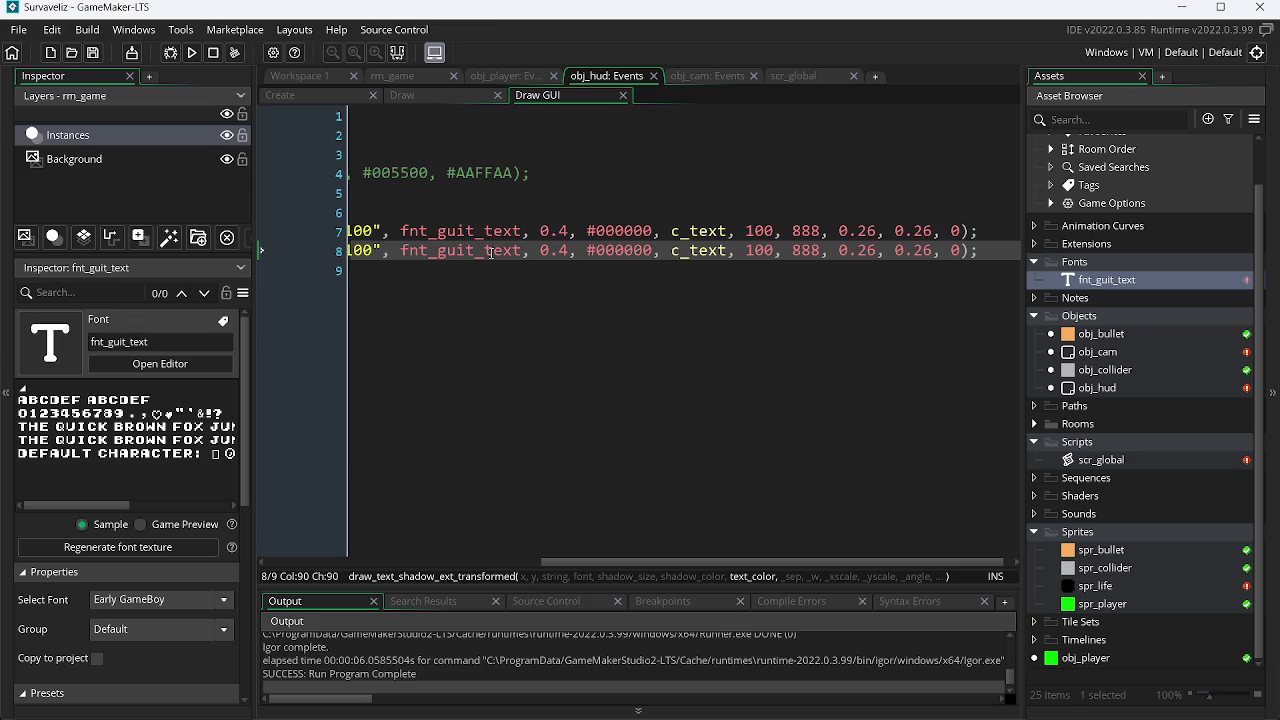
key(alt+Tab)
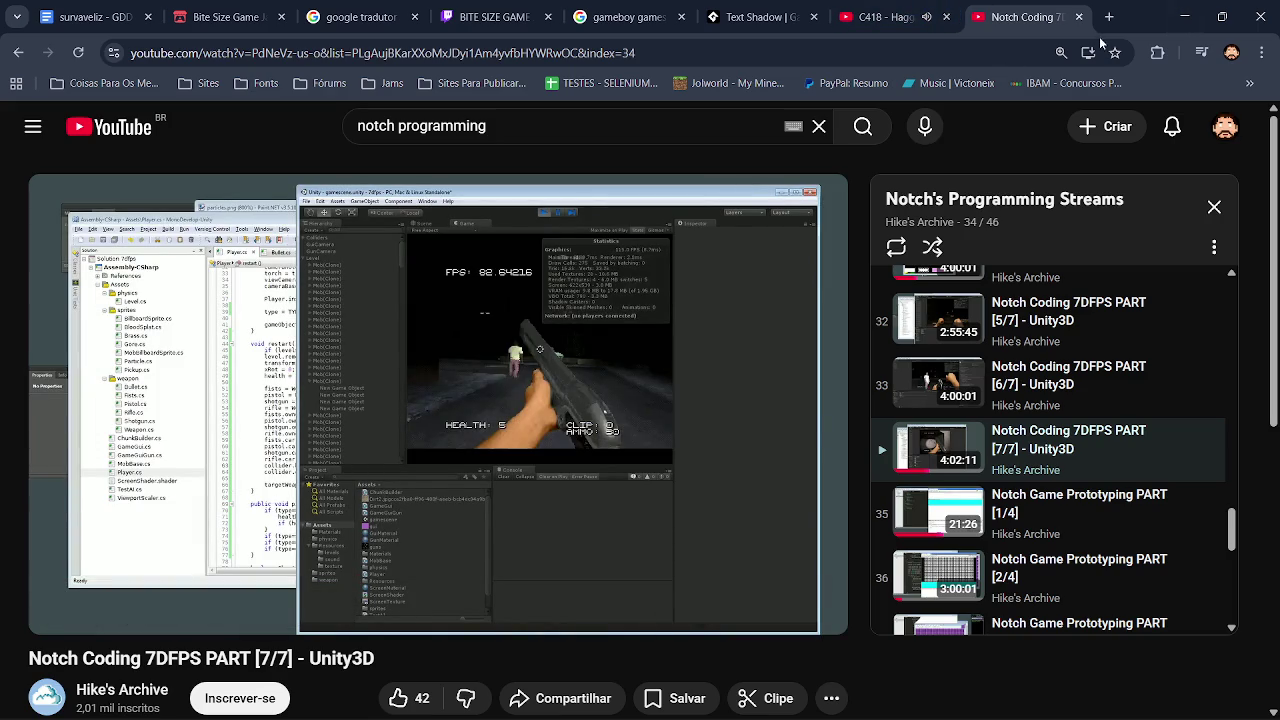
click(1107, 17)
Step: Search Google for 'gameboy games screenshots' and show the image results
click(620, 351)
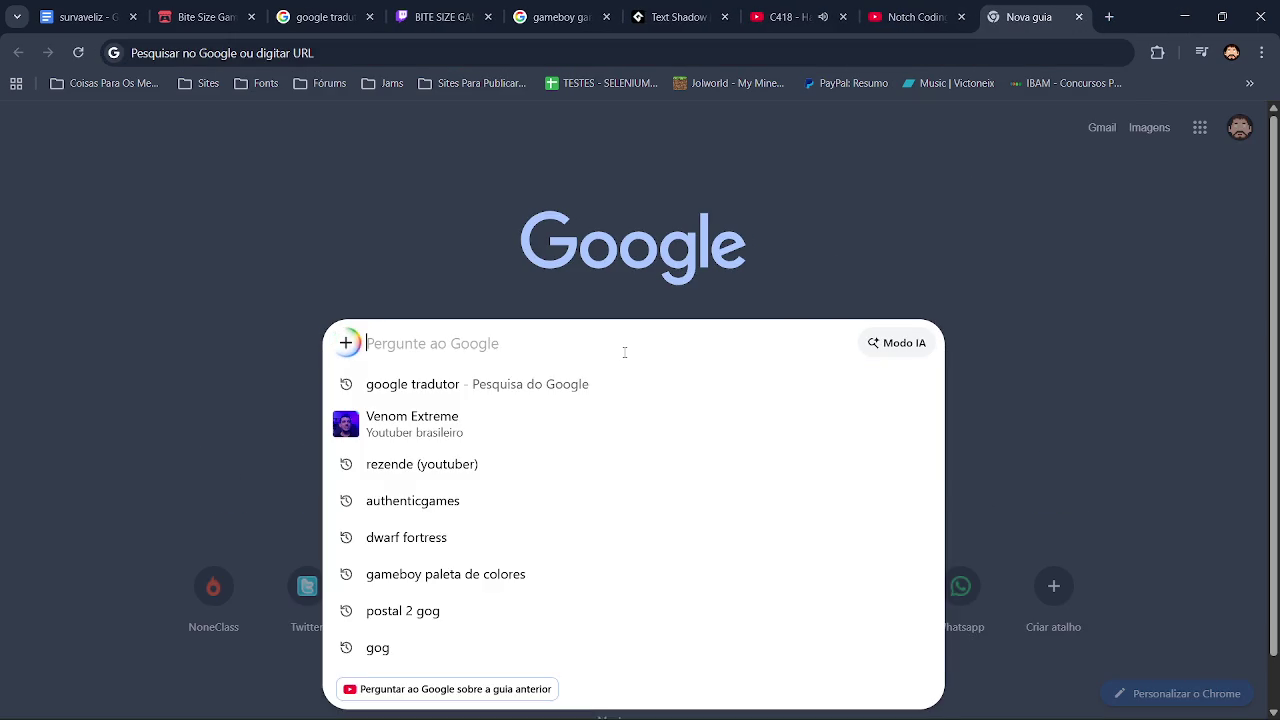
text(gam)
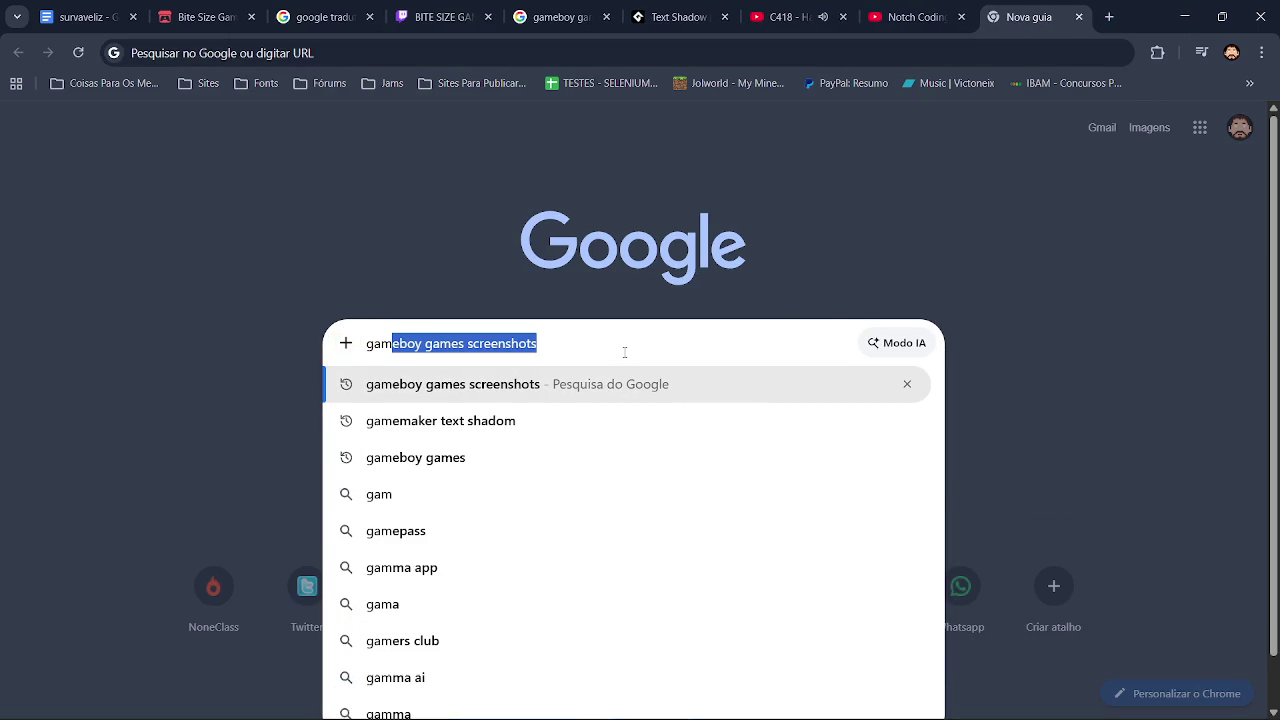
key(Return)
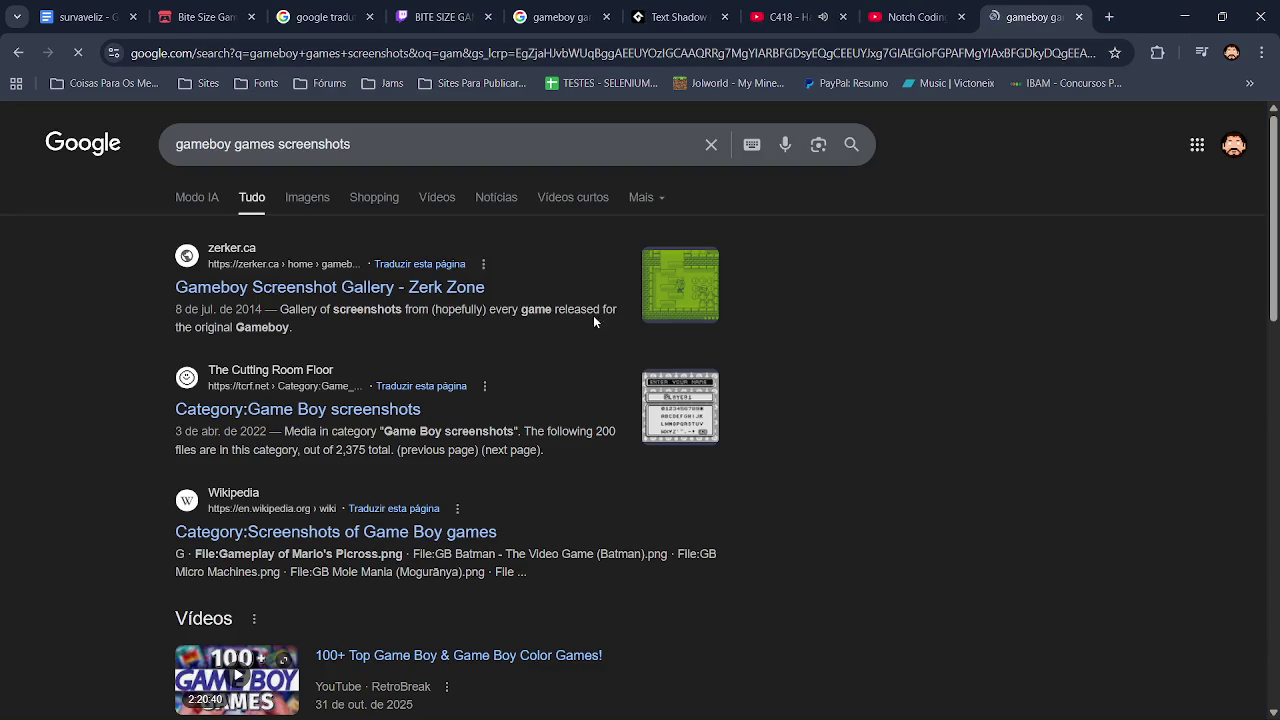
click(309, 200)
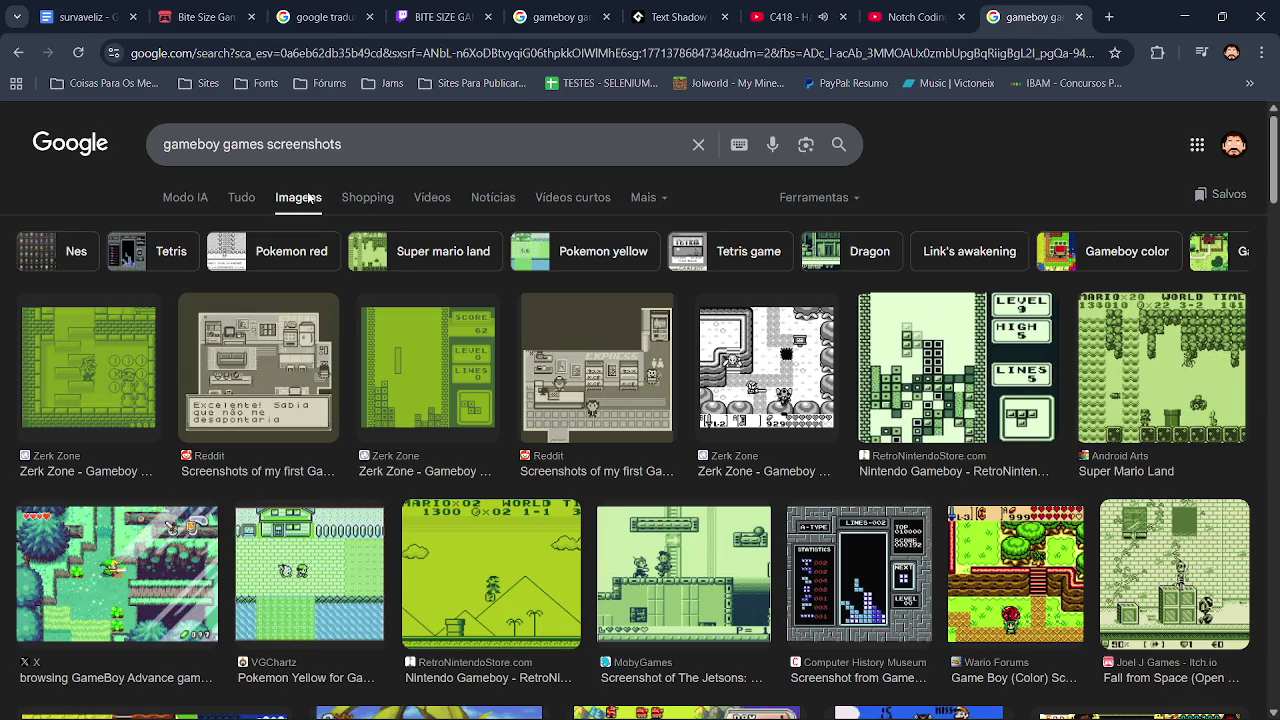
scroll(640, 400, down, 3)
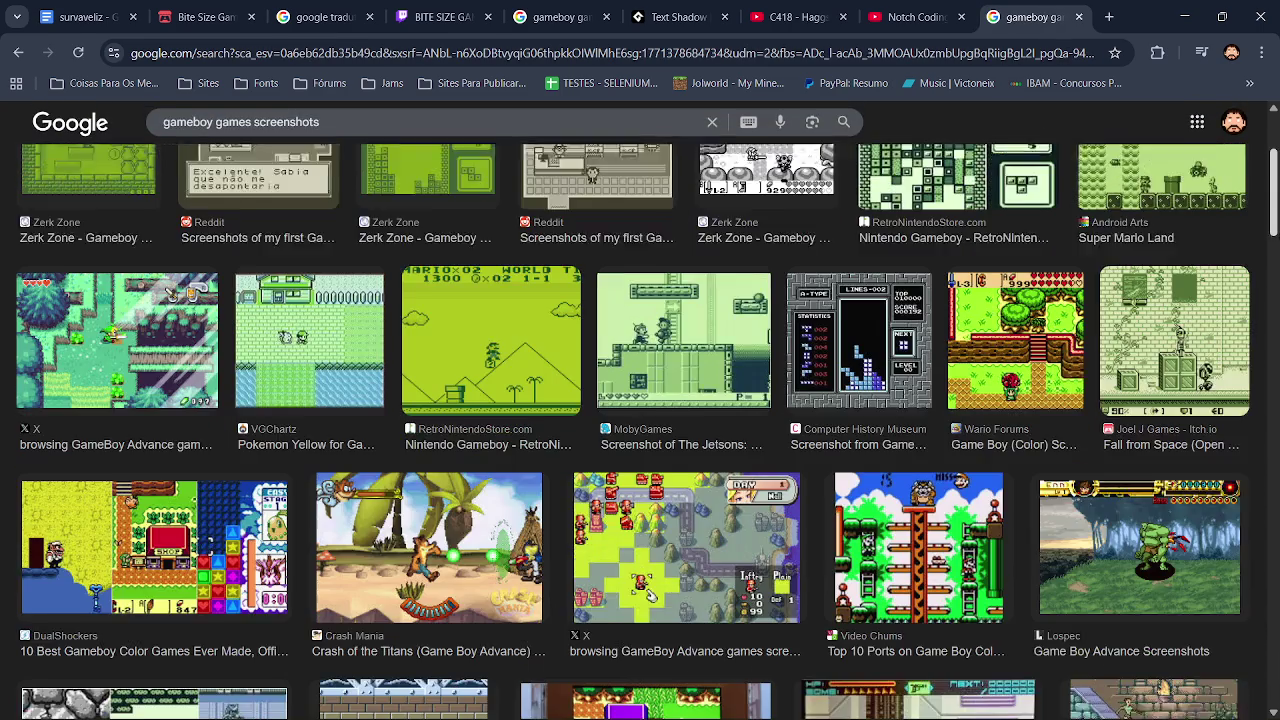
scroll(1275, 232, down, 3)
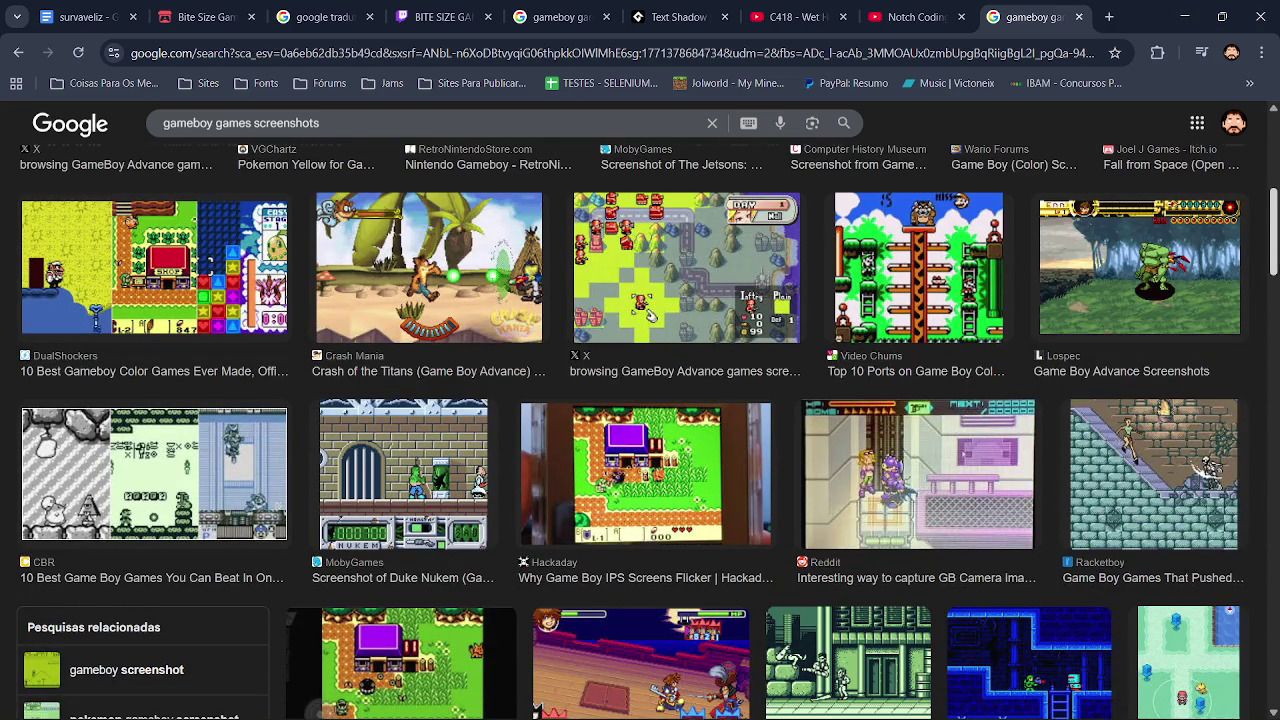
scroll(640, 430, down, 1)
Step: Preview the CBR Game Boy collage and then the Super Mario Land screenshot
click(212, 405)
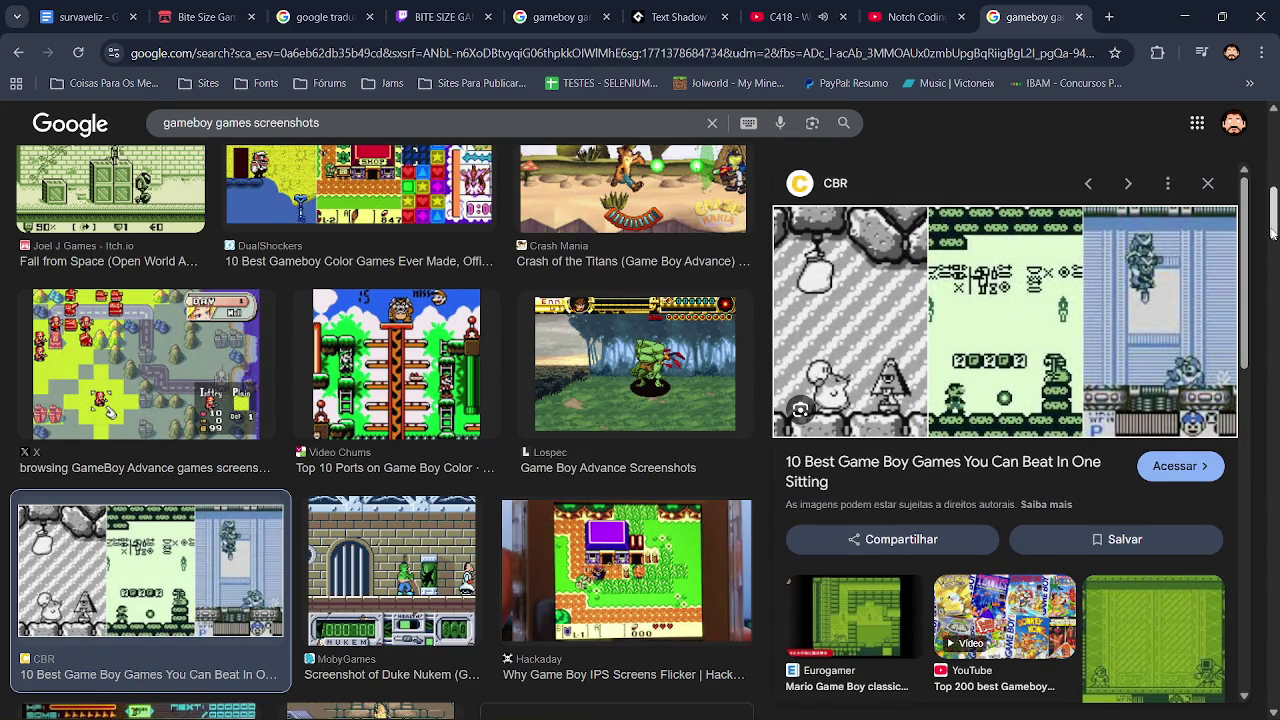
drag(1245, 234, 1259, 372)
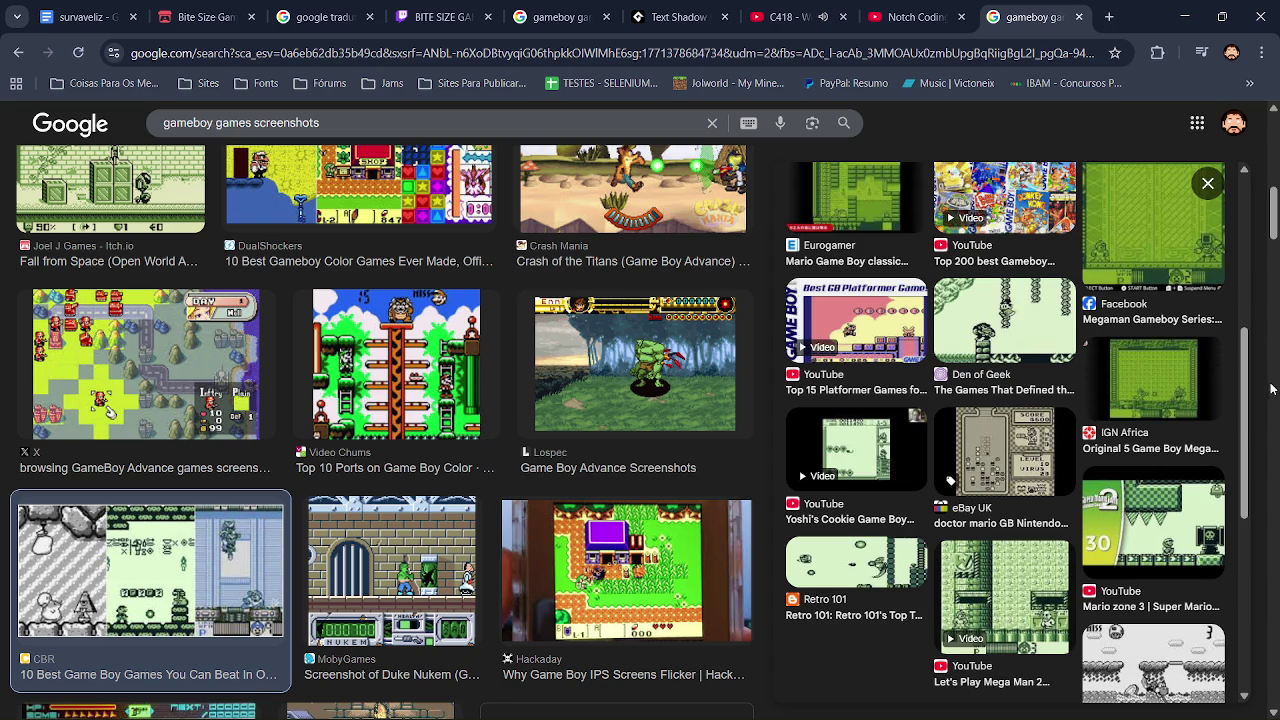
scroll(386, 432, down, 3)
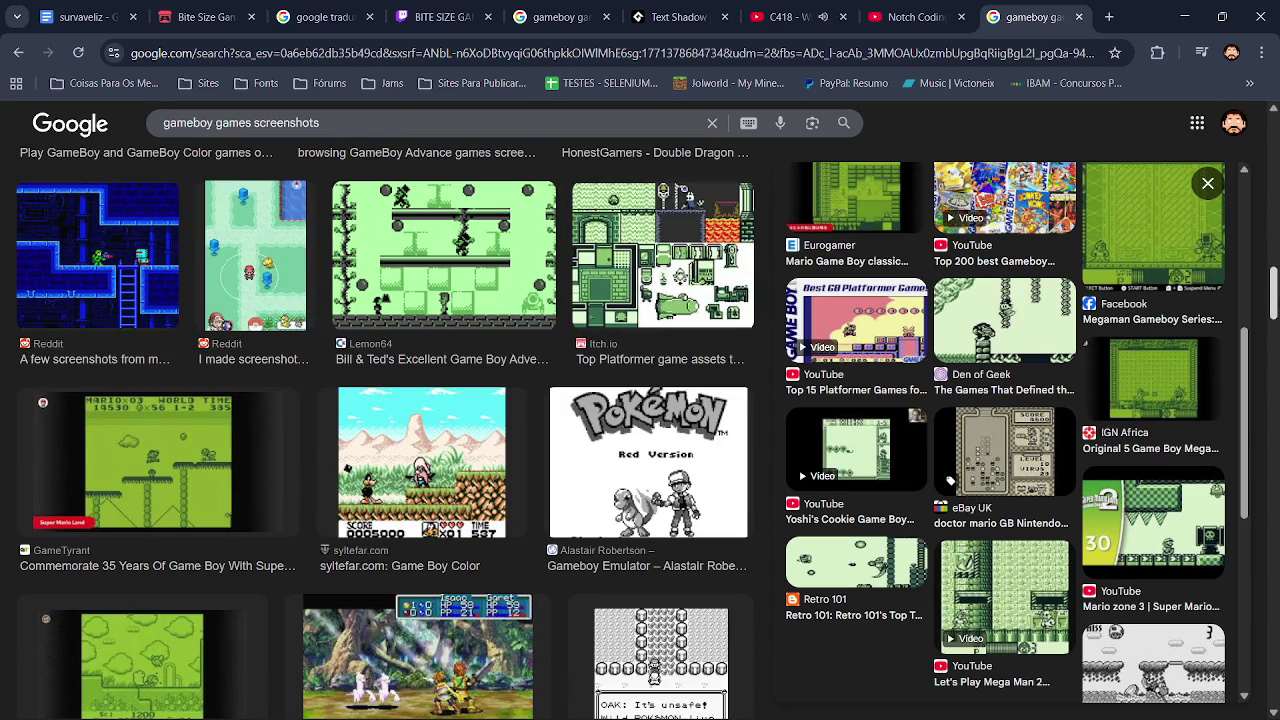
click(215, 497)
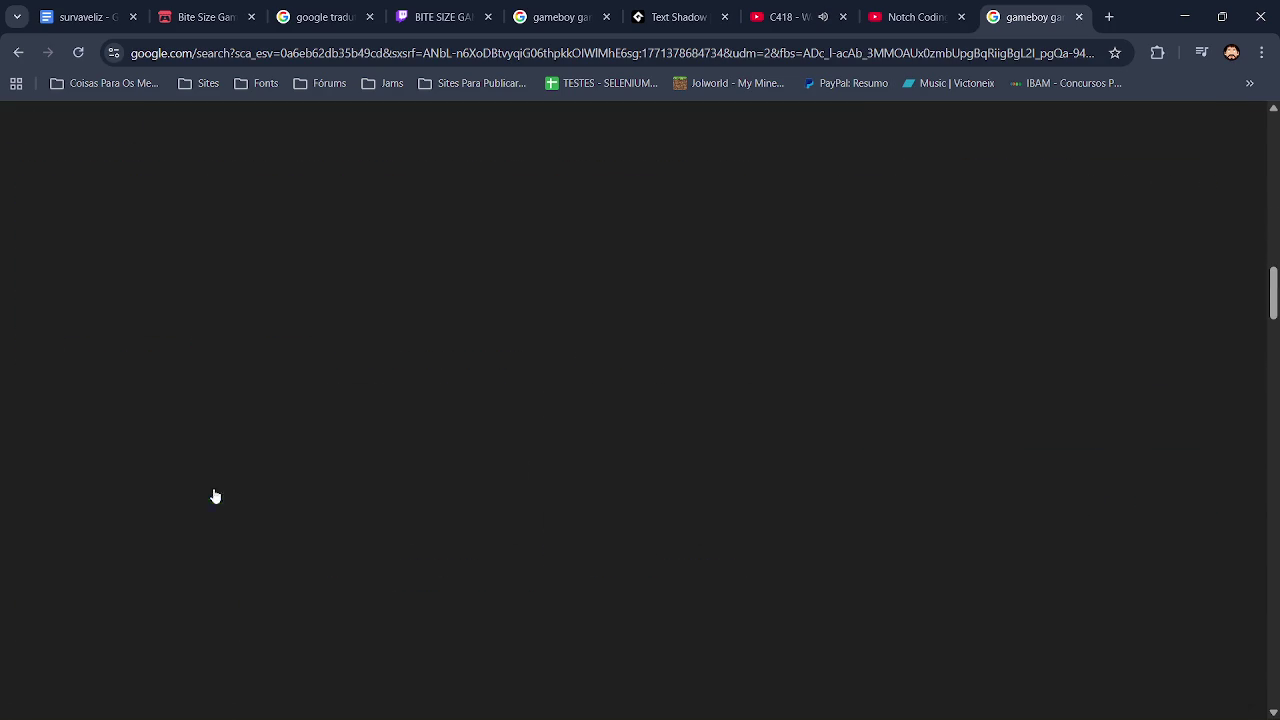
key(XF86AudioRaiseVolume)
key(XF86AudioLowerVolume)
key(XF86AudioLowerVolume)
key(XF86AudioLowerVolume)
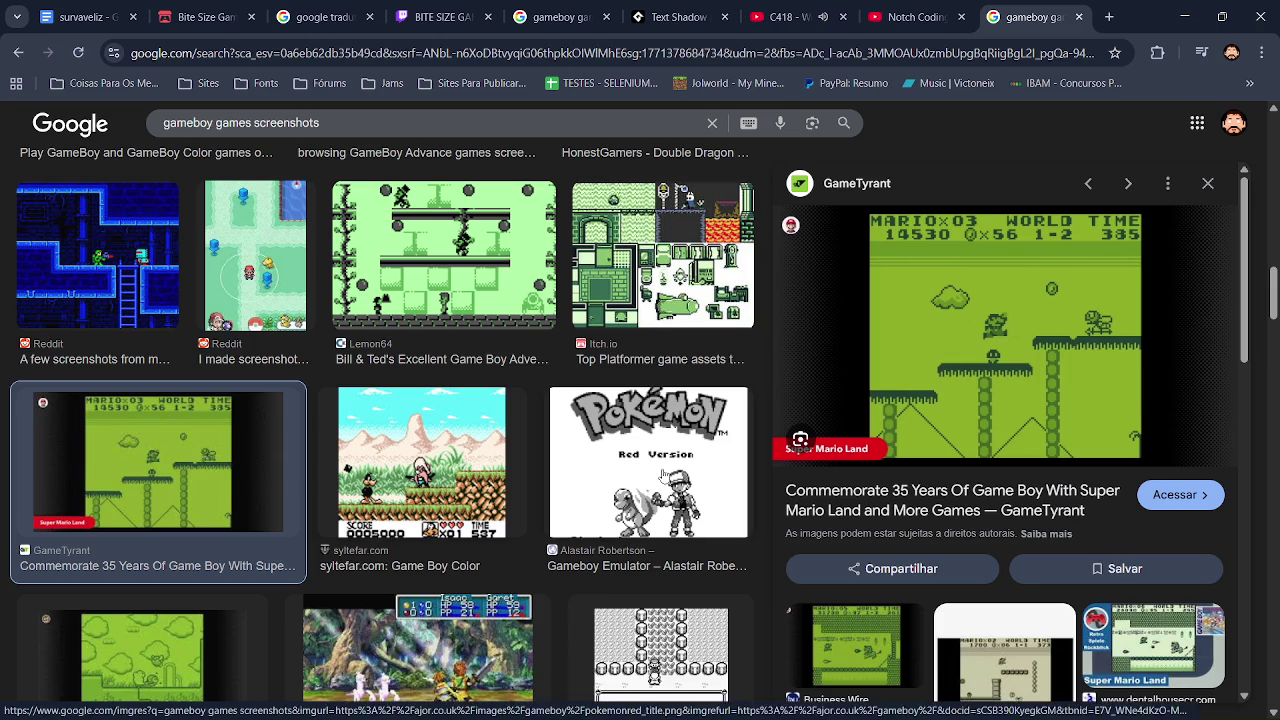
drag(1243, 282, 1250, 359)
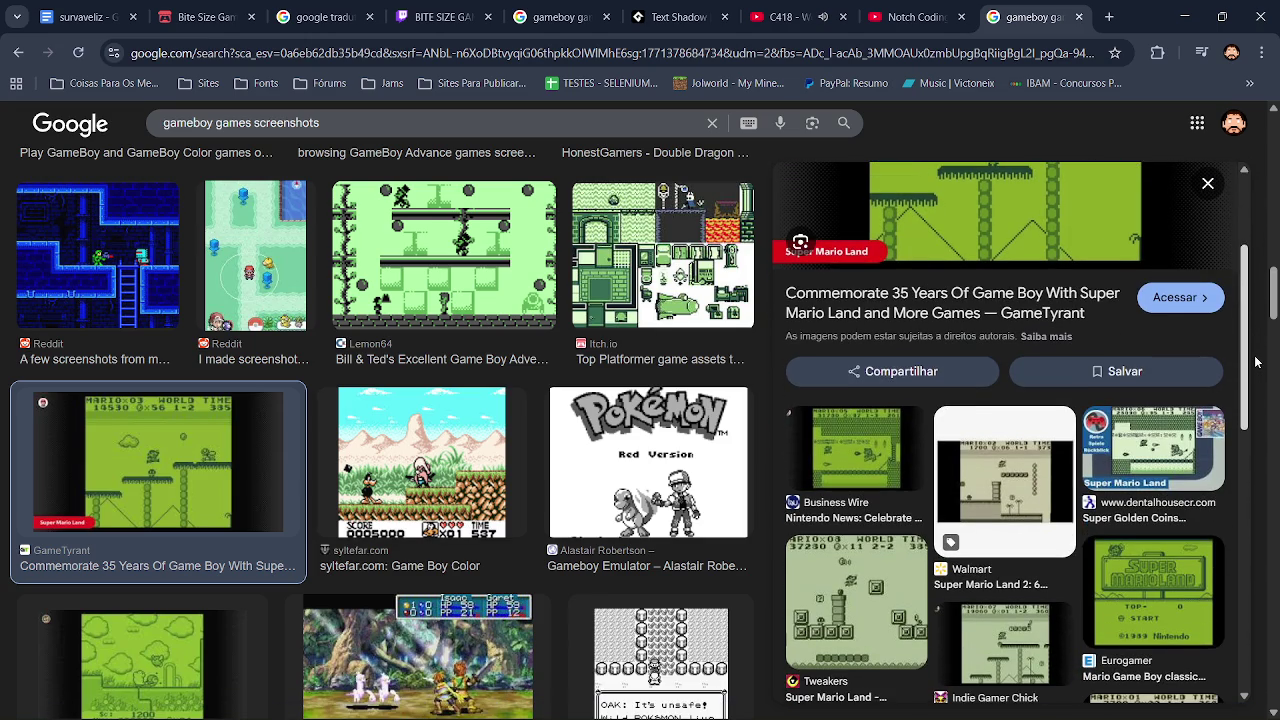
mouse_move(1249, 318)
mouse_down()
mouse_move(1242, 237)
mouse_move(1274, 404)
mouse_up()
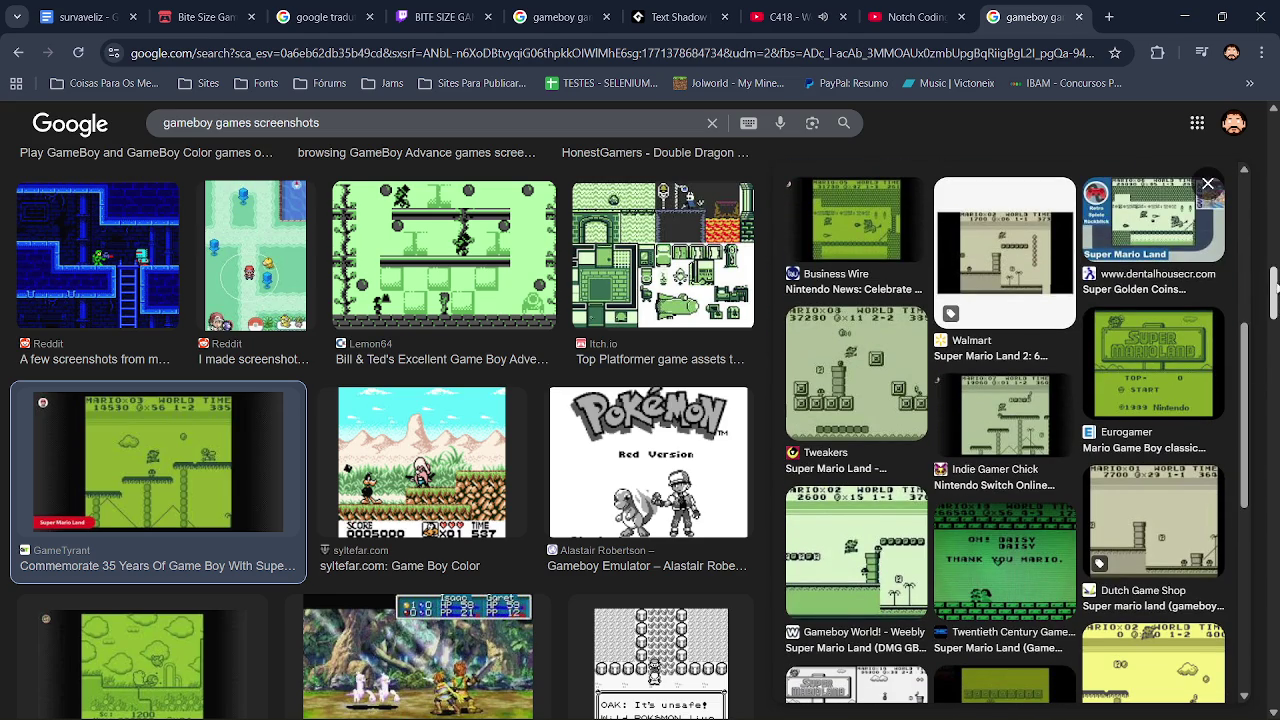
drag(1274, 311, 1274, 432)
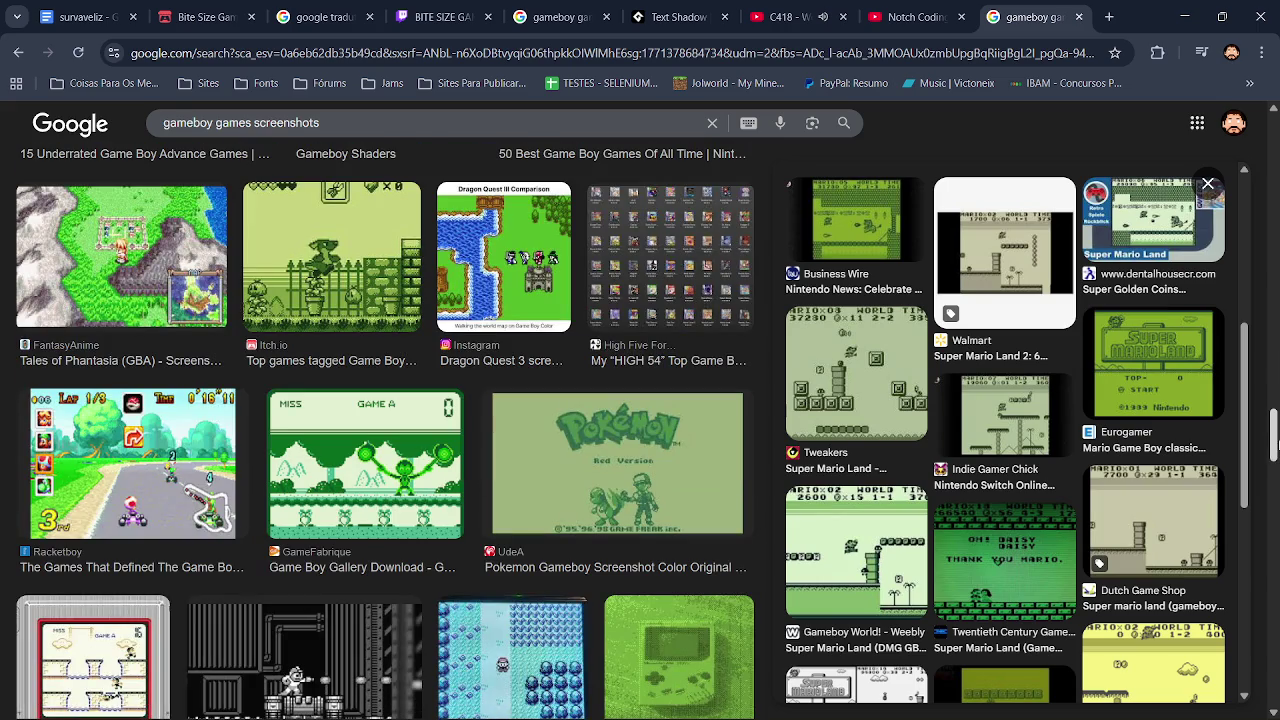
Step: Preview the itch.io Game Boy plants and Castlevania screenshots
click(350, 272)
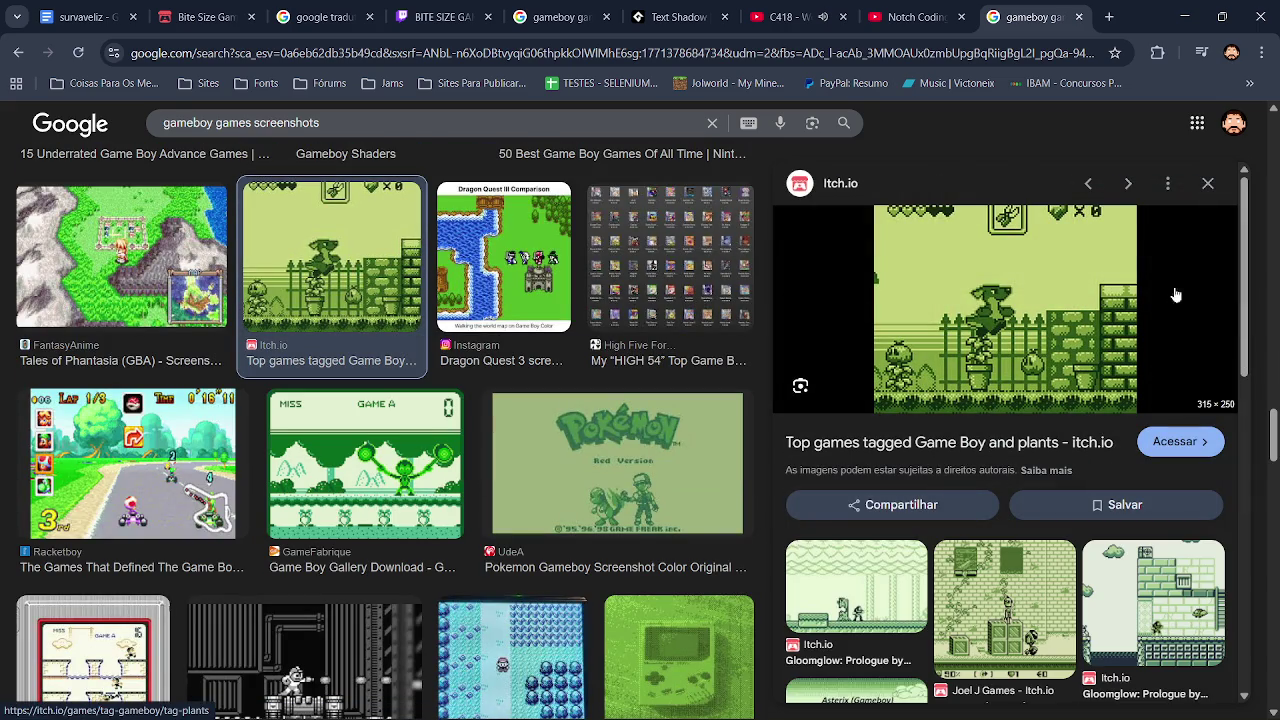
mouse_move(1243, 283)
mouse_down()
mouse_move(1277, 487)
mouse_move(1277, 600)
mouse_up()
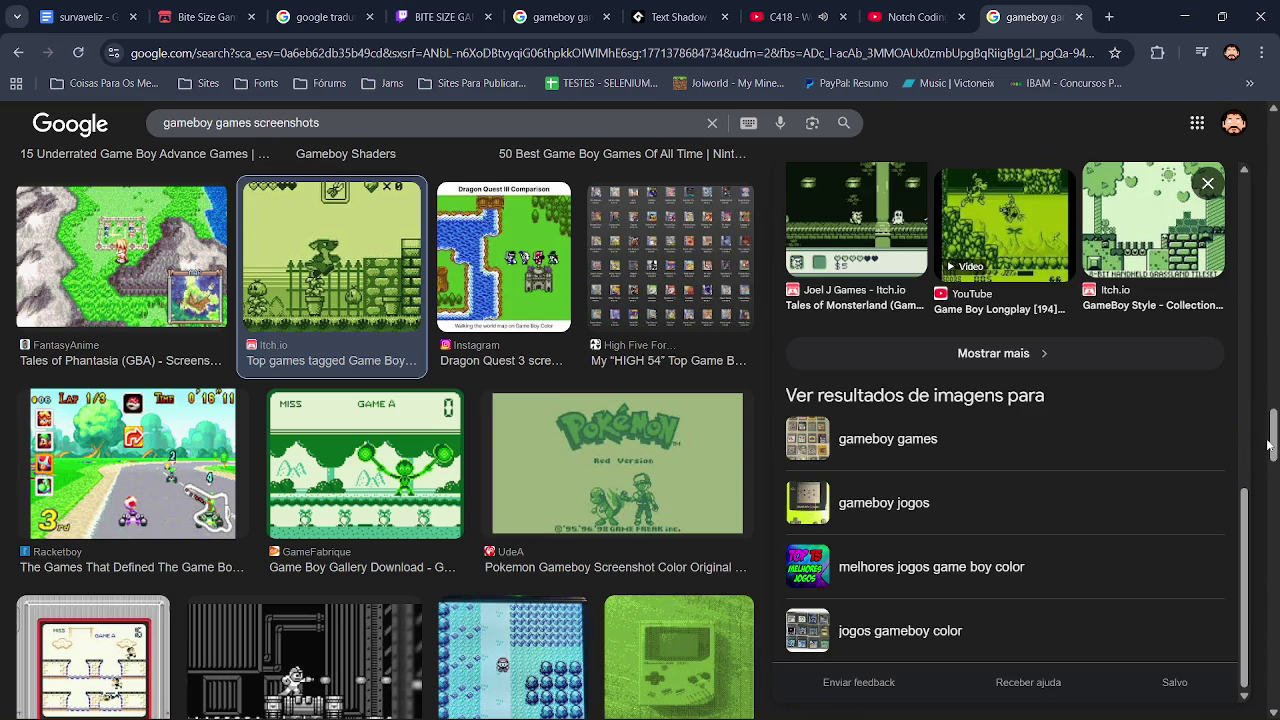
drag(1267, 445, 1273, 480)
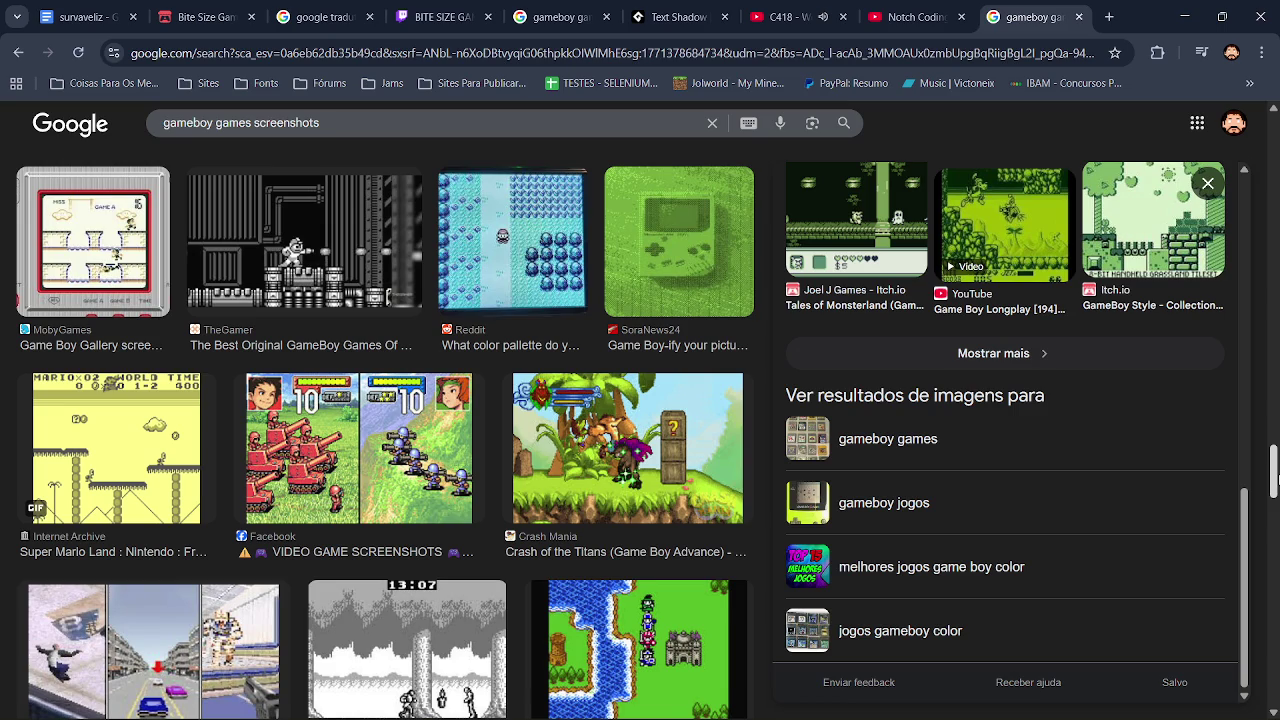
scroll(1270, 450, down, 2)
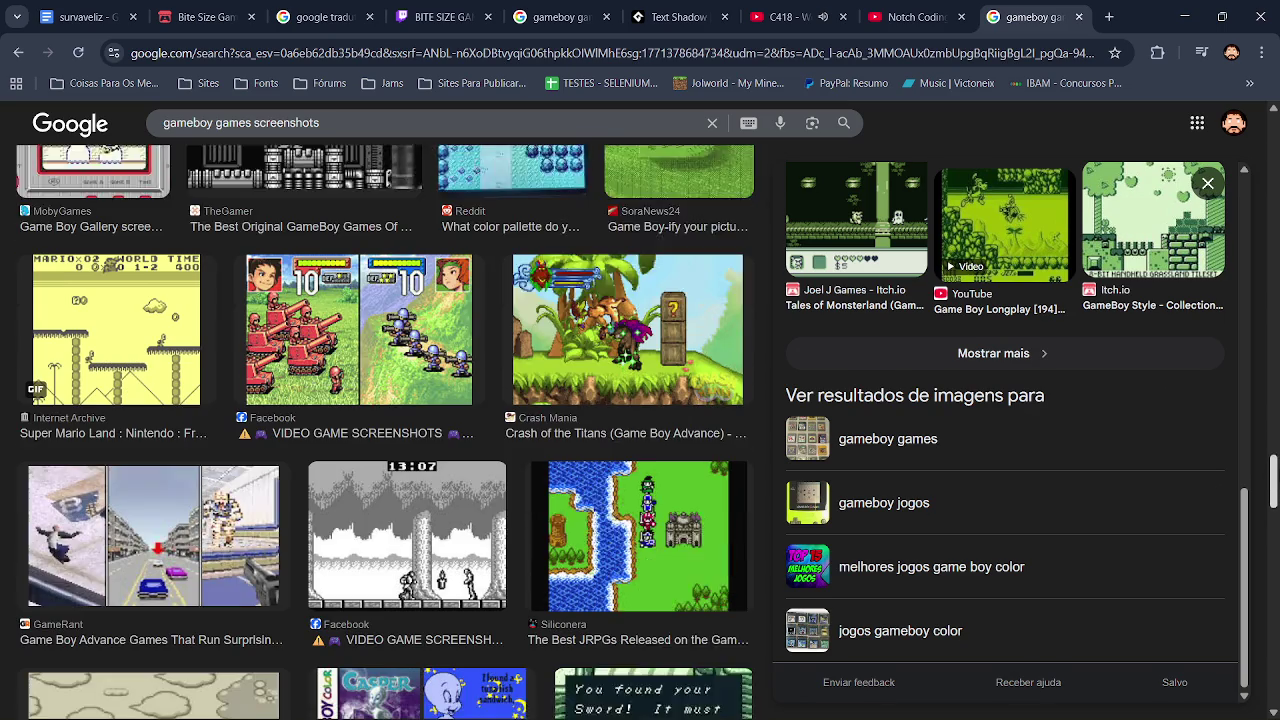
click(406, 500)
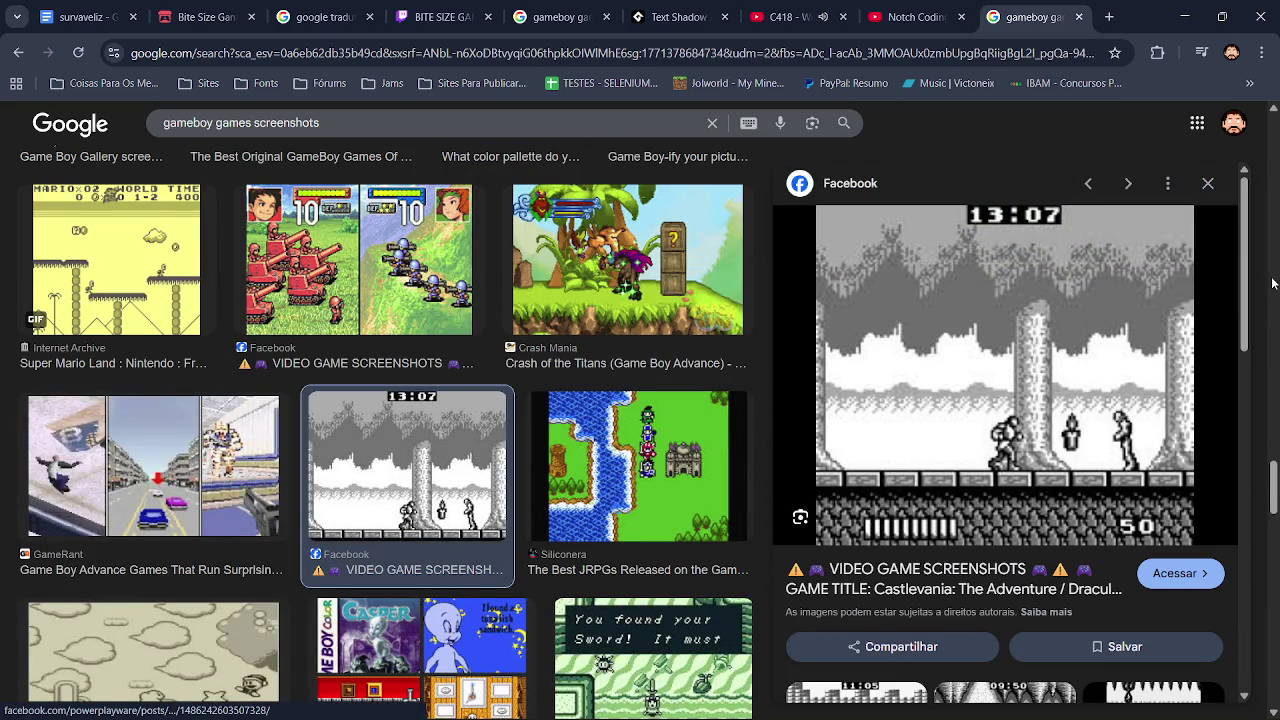
mouse_move(1249, 273)
mouse_down()
mouse_move(1268, 360)
mouse_move(1272, 566)
mouse_up()
drag(1272, 475, 1272, 610)
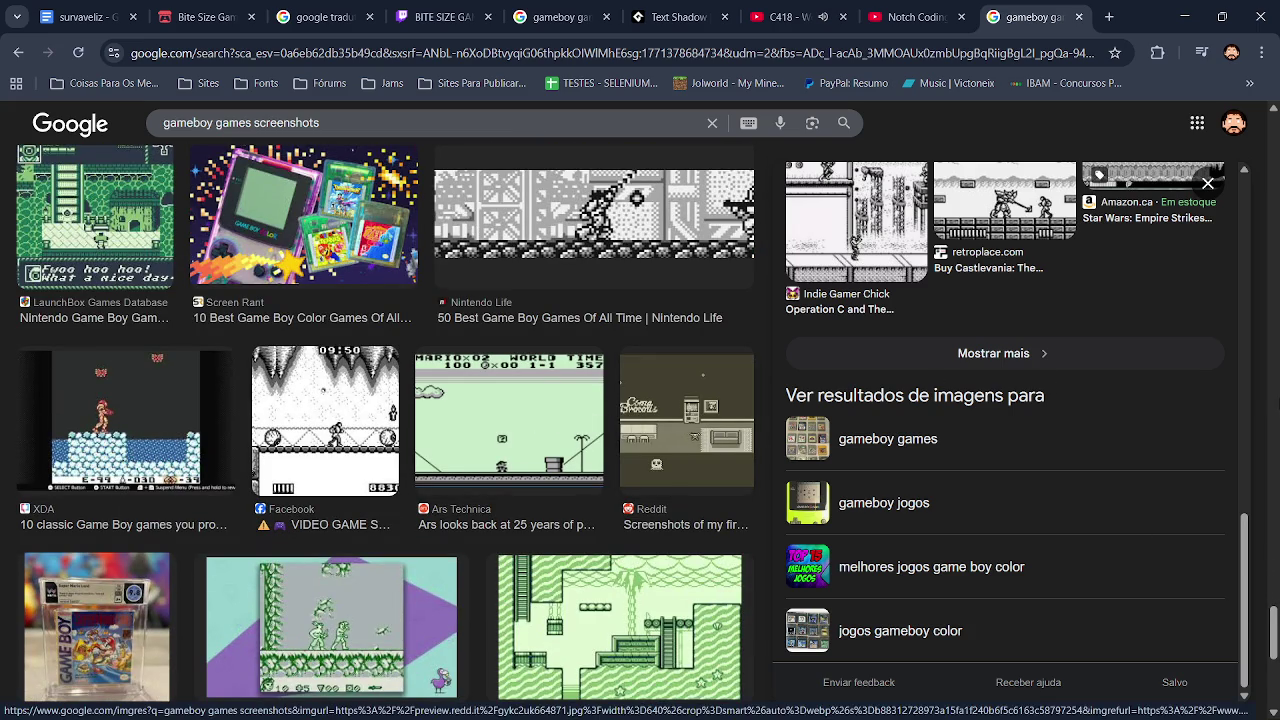
Step: Preview the From the Memory Bank screenshot and its related Donkey Kong images
scroll(1266, 559, down, 5)
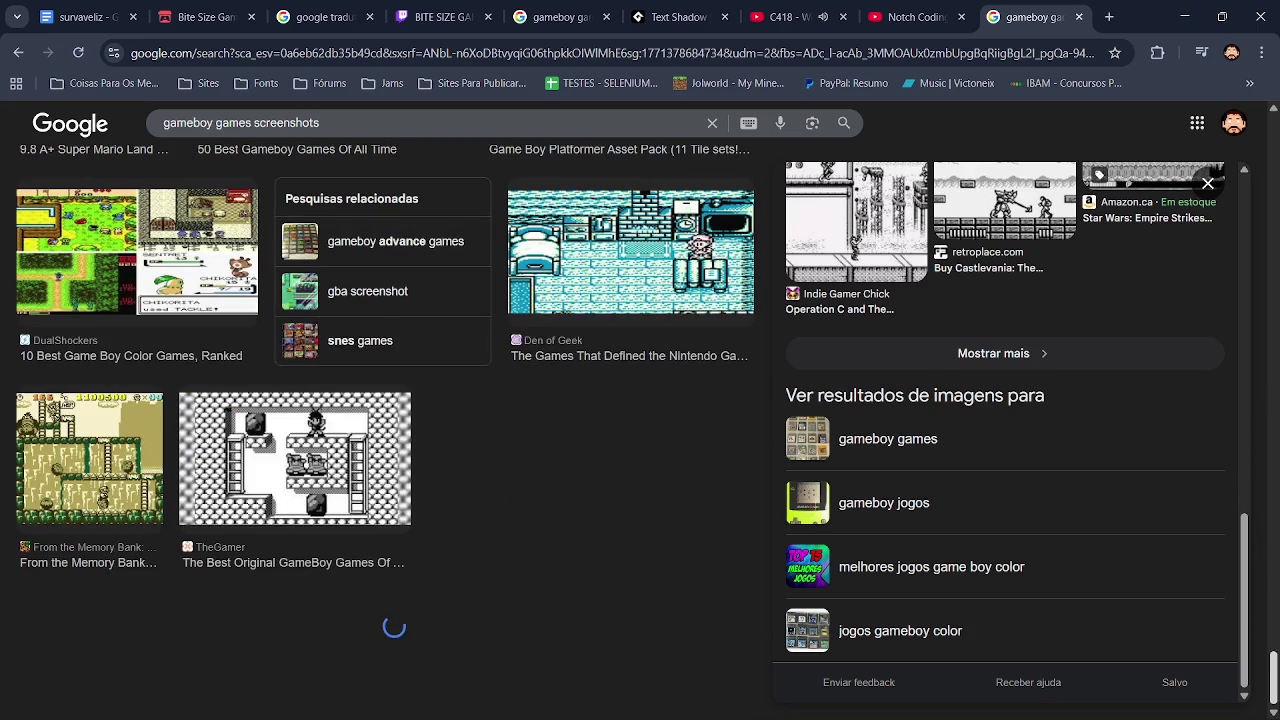
click(72, 423)
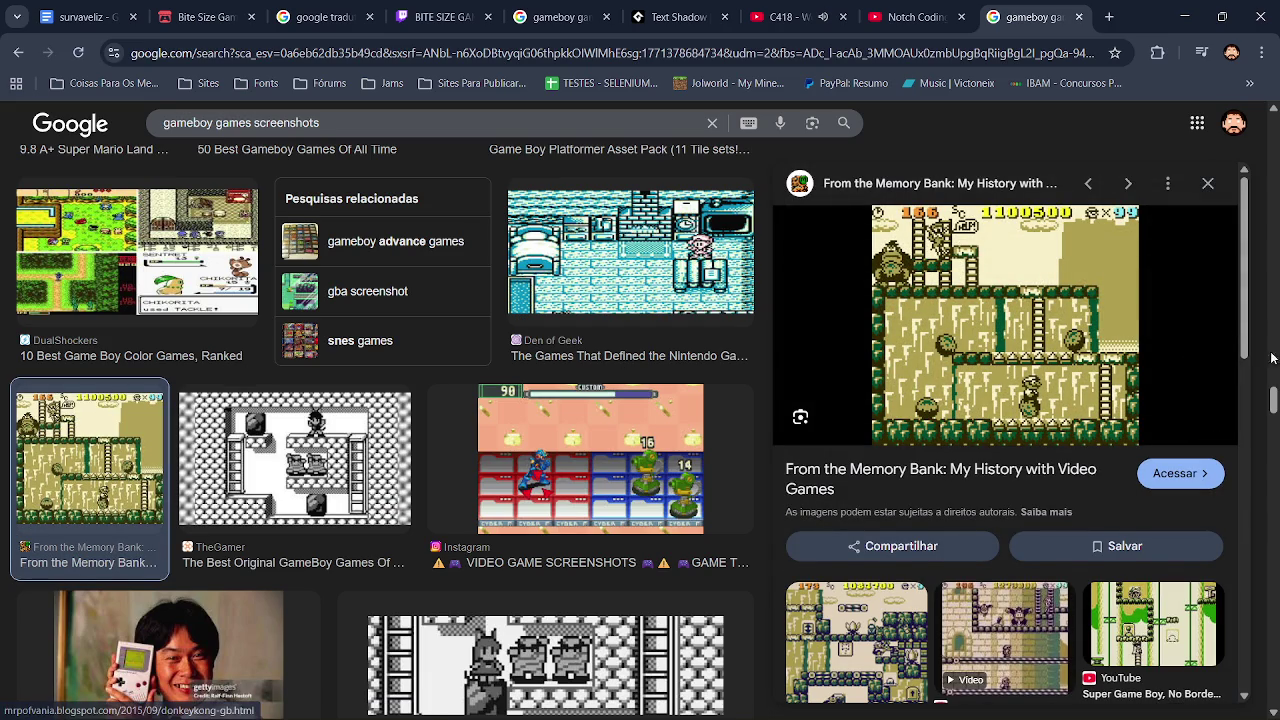
mouse_move(1250, 343)
mouse_down()
mouse_move(1278, 535)
mouse_move(1268, 383)
mouse_up()
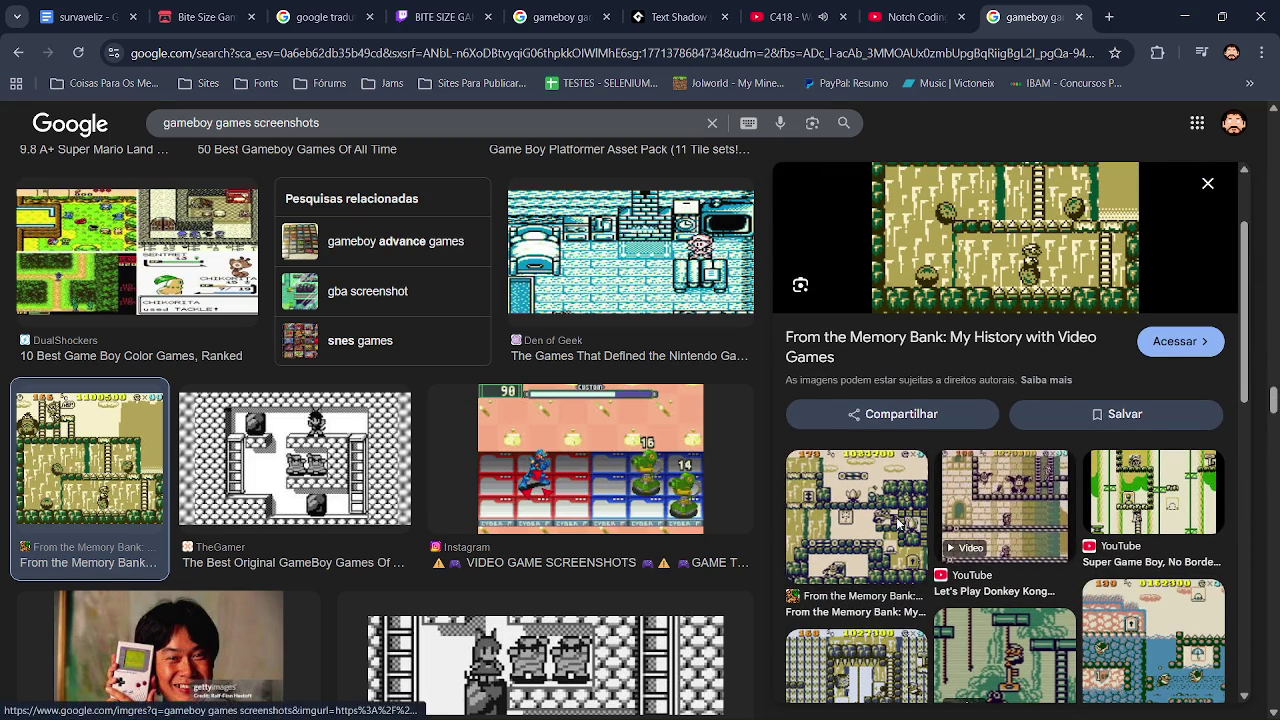
click(840, 510)
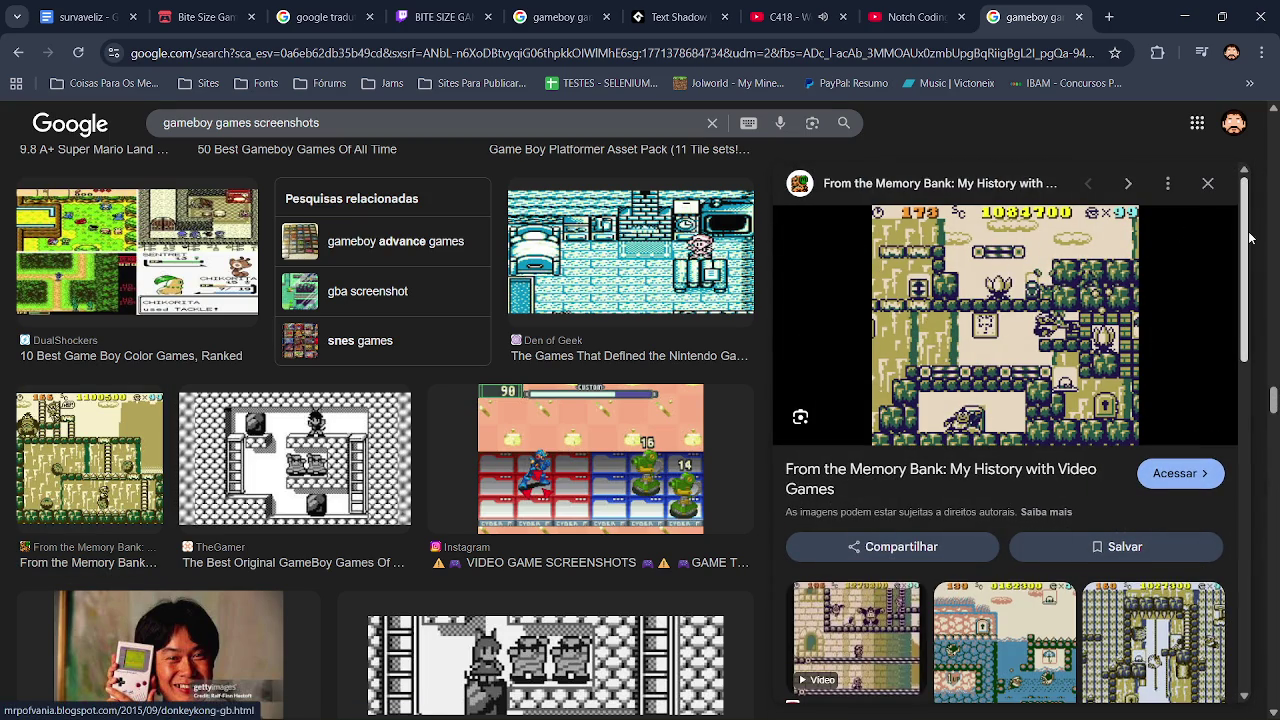
drag(1252, 252, 1272, 489)
click(1210, 400)
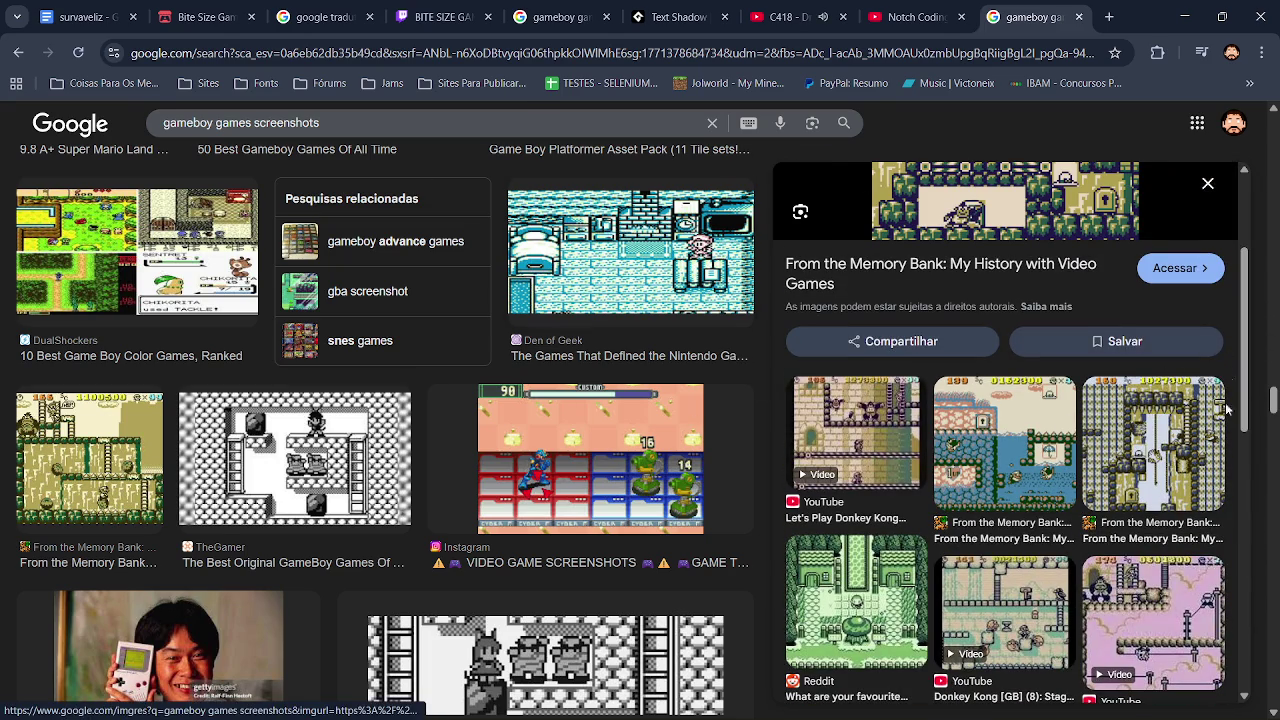
drag(1273, 412, 1273, 436)
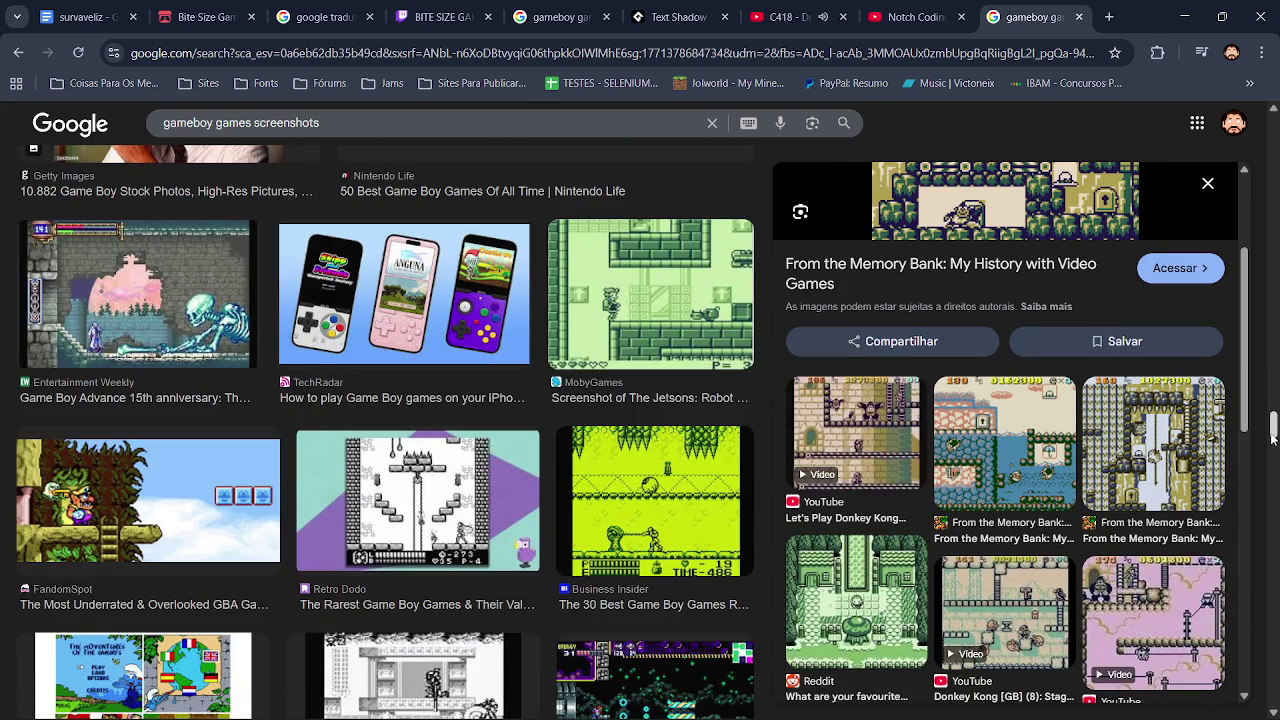
Step: Scroll further through the image results, then bring Paint.NET's assets.png to the front
scroll(1273, 436, down, 2)
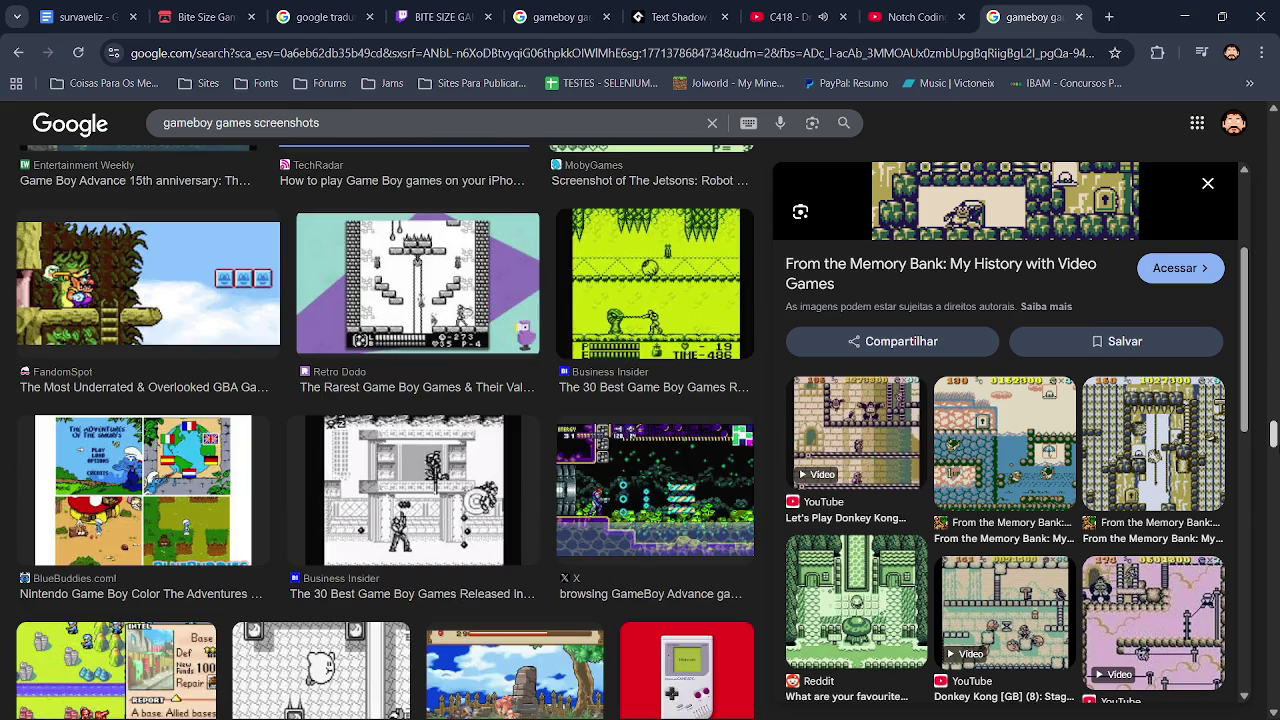
scroll(1273, 436, down, 3)
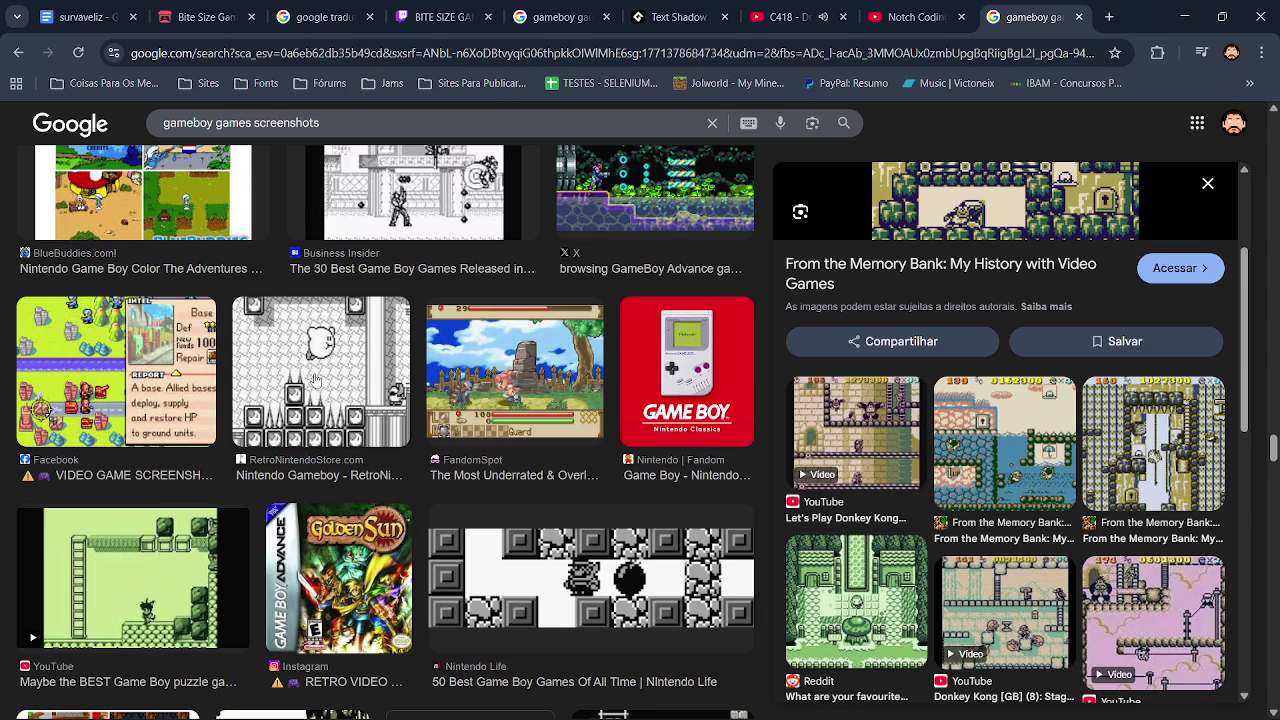
drag(1273, 448, 1274, 465)
scroll(1274, 465, down, 2)
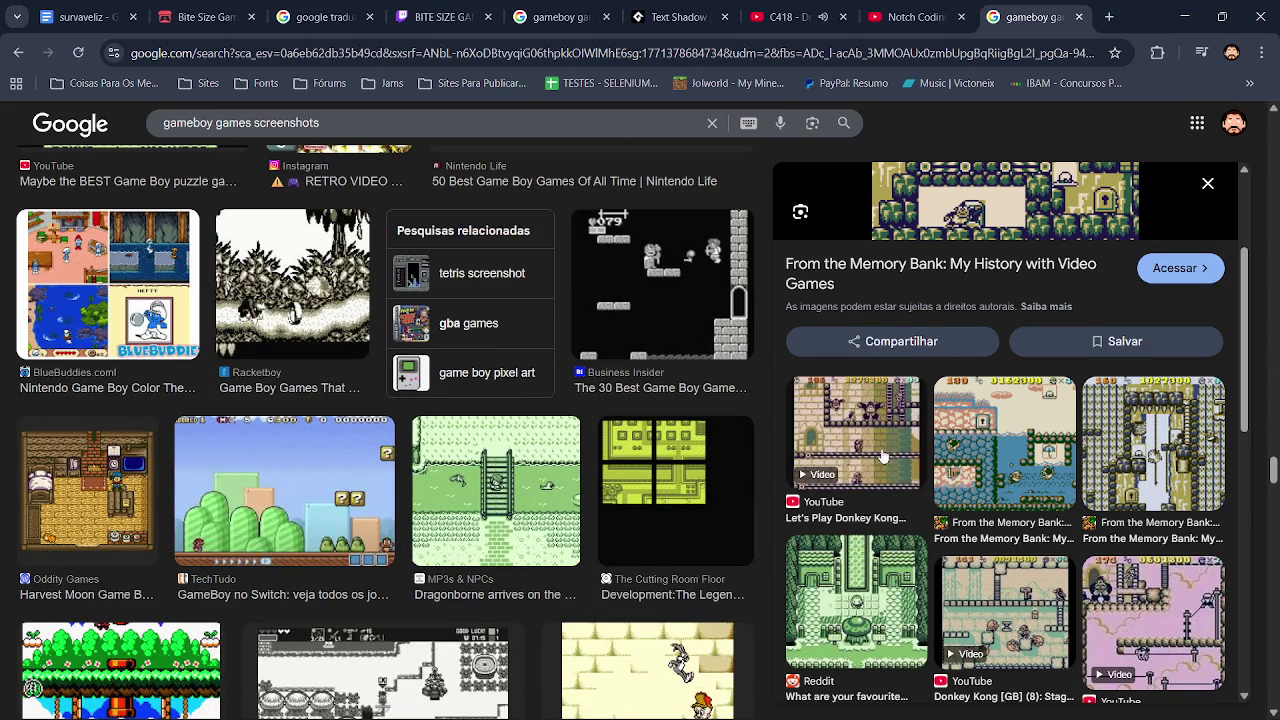
drag(1276, 484, 1274, 548)
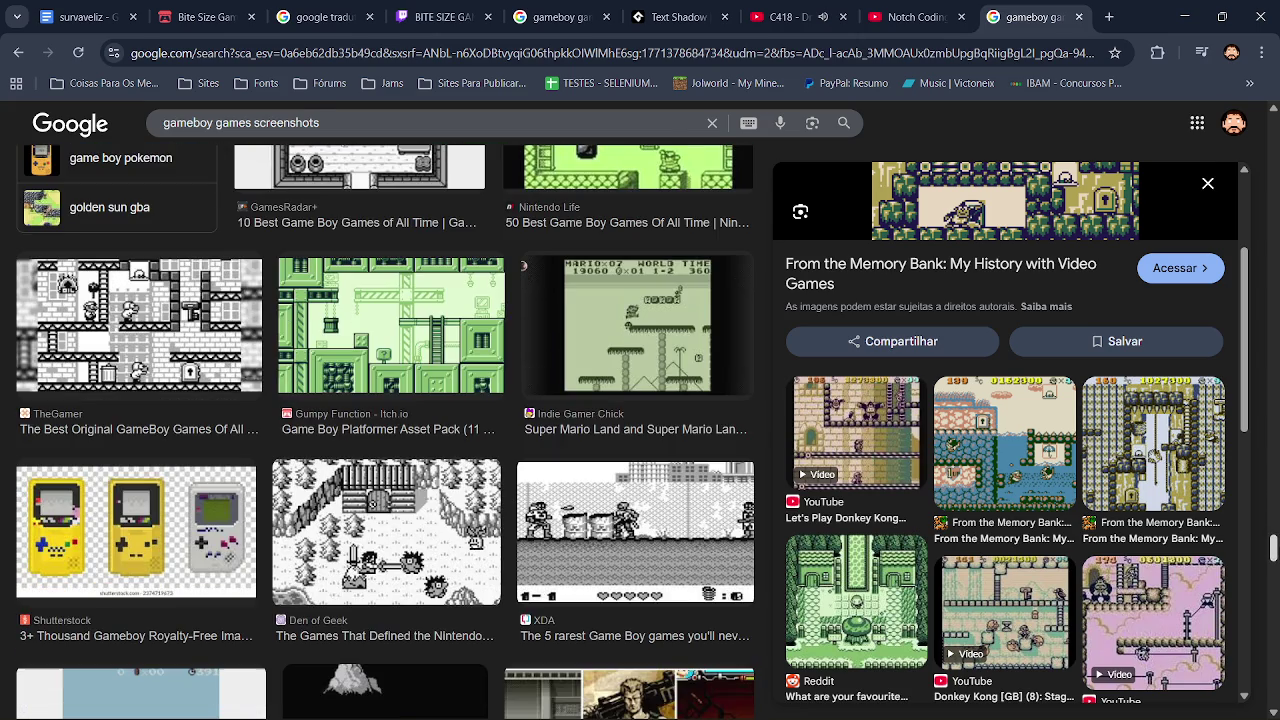
key(alt+Tab)
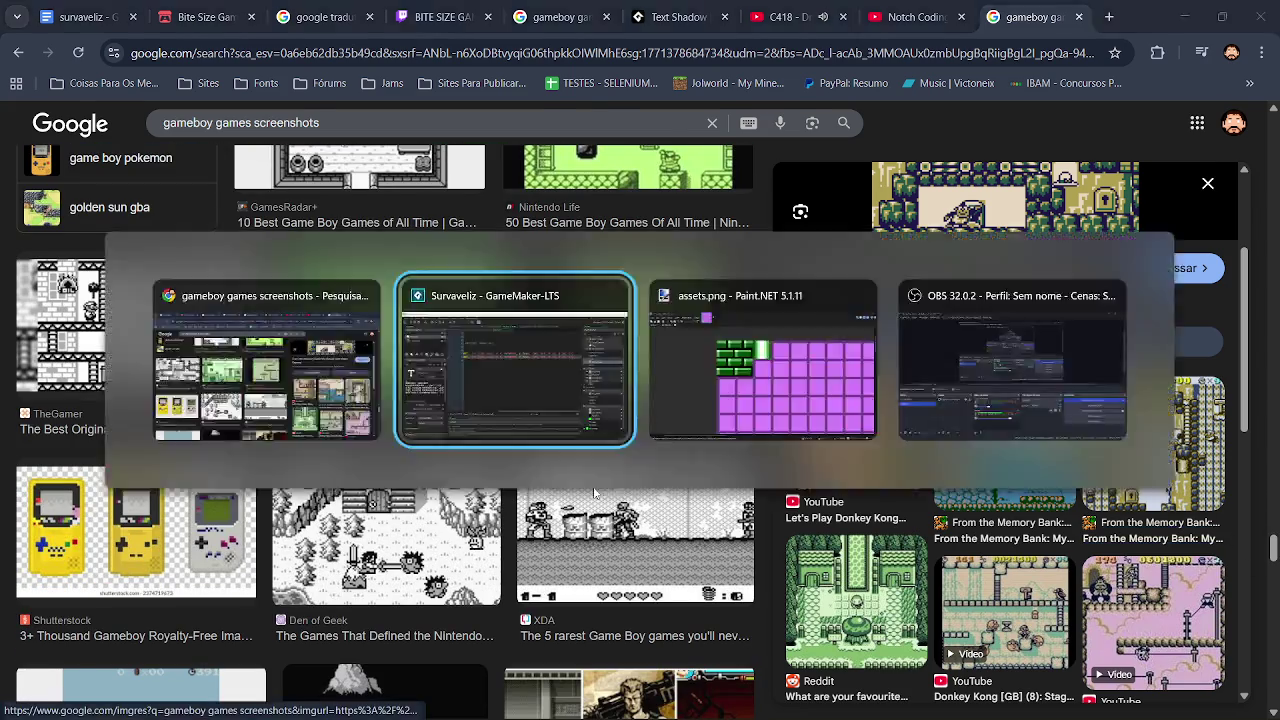
key(alt+Tab)
key(alt+Tab)
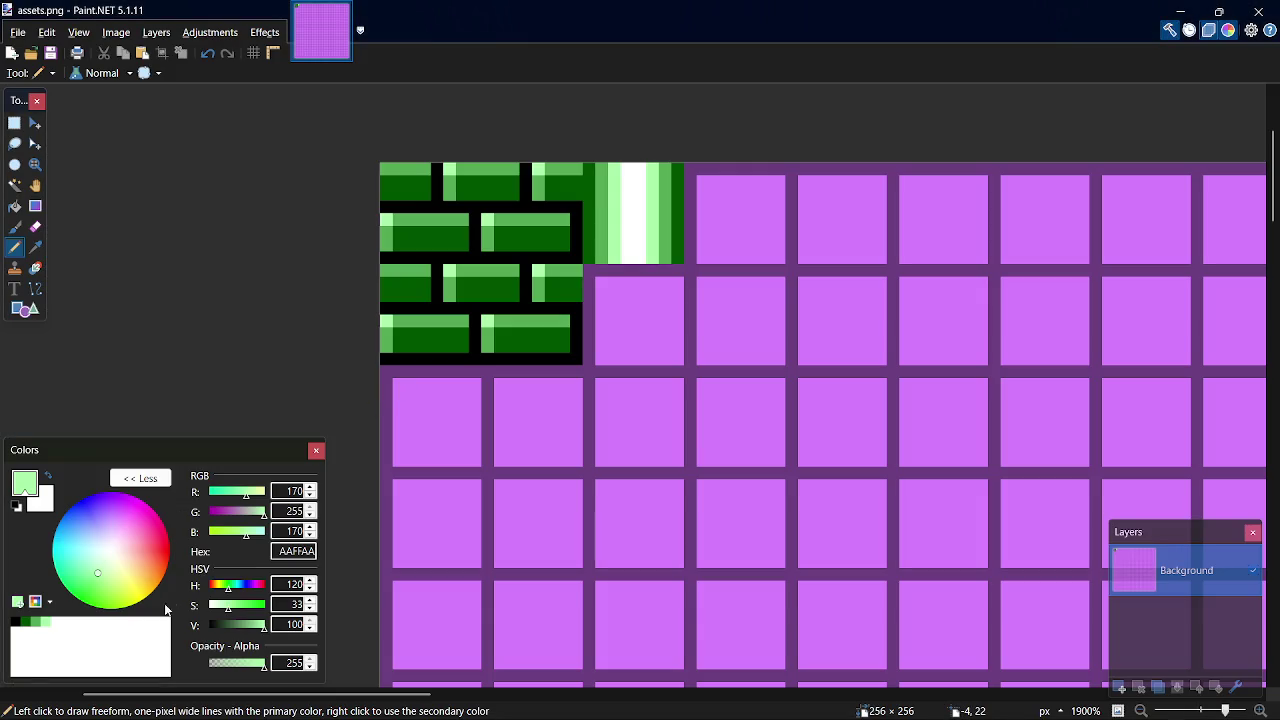
Step: Copy the 55AA55 palette hex and replace AAFFAA on line 6 with it
click(24, 624)
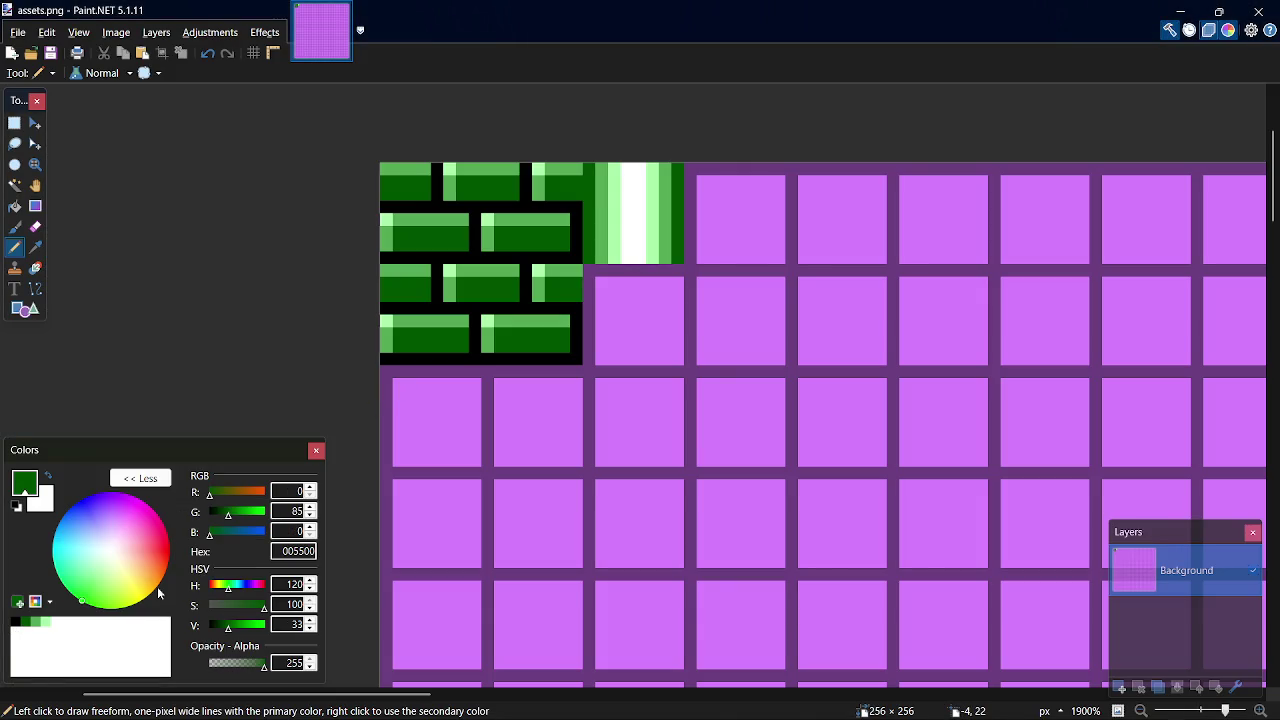
click(36, 622)
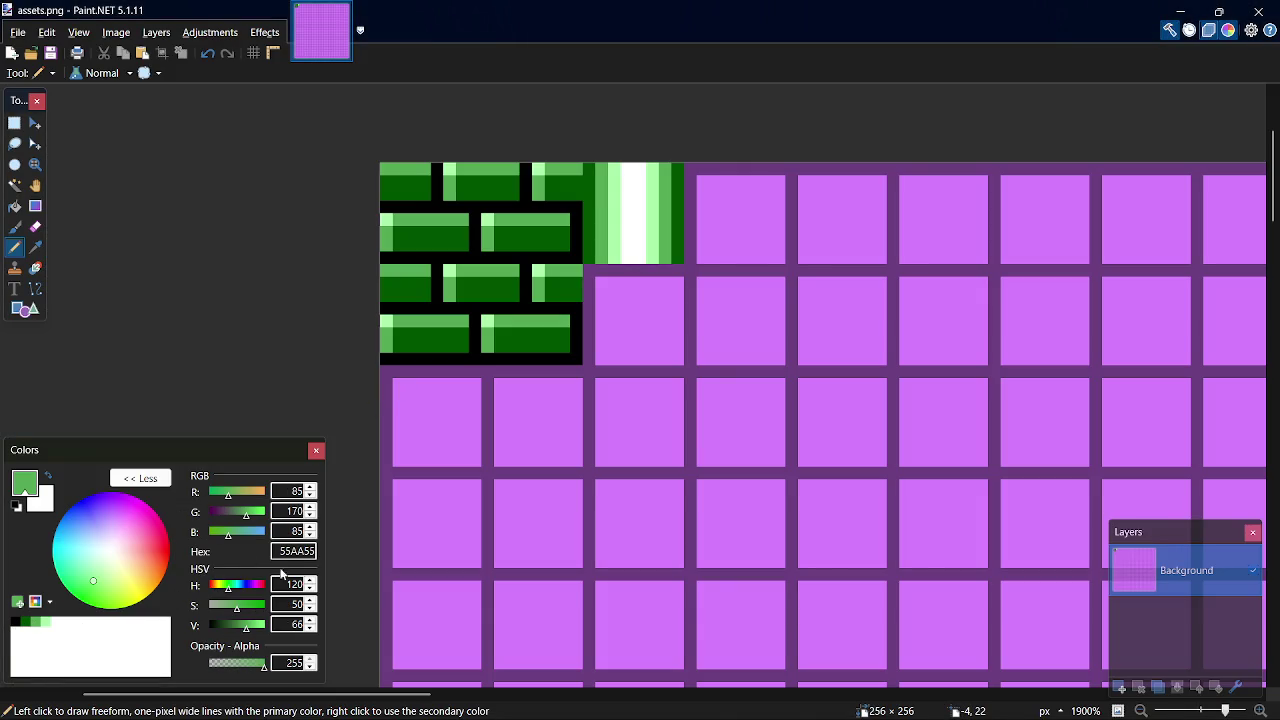
double_click(296, 551)
key(ctrl+c)
key(alt+Tab)
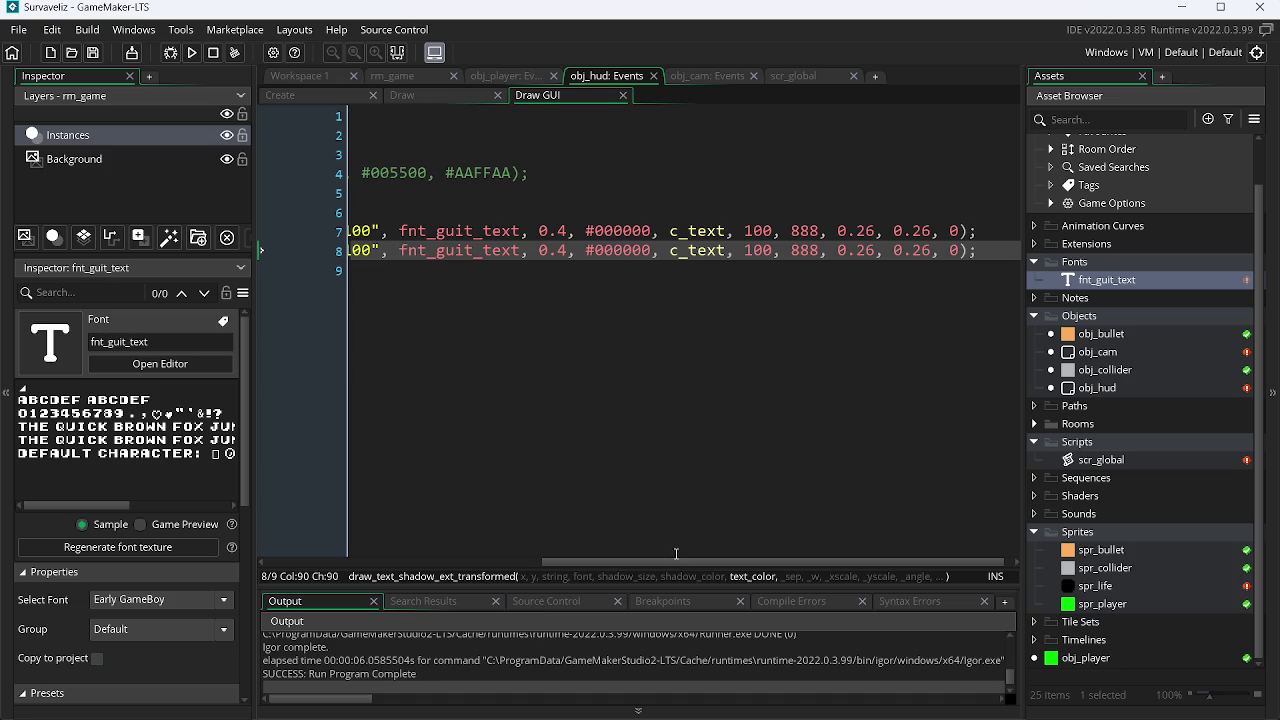
drag(676, 562, 434, 562)
double_click(460, 214)
key(ctrl+v)
Step: Duplicate line 6 as c_shadow with the value 000000 from the black swatch
key(ctrl+d)
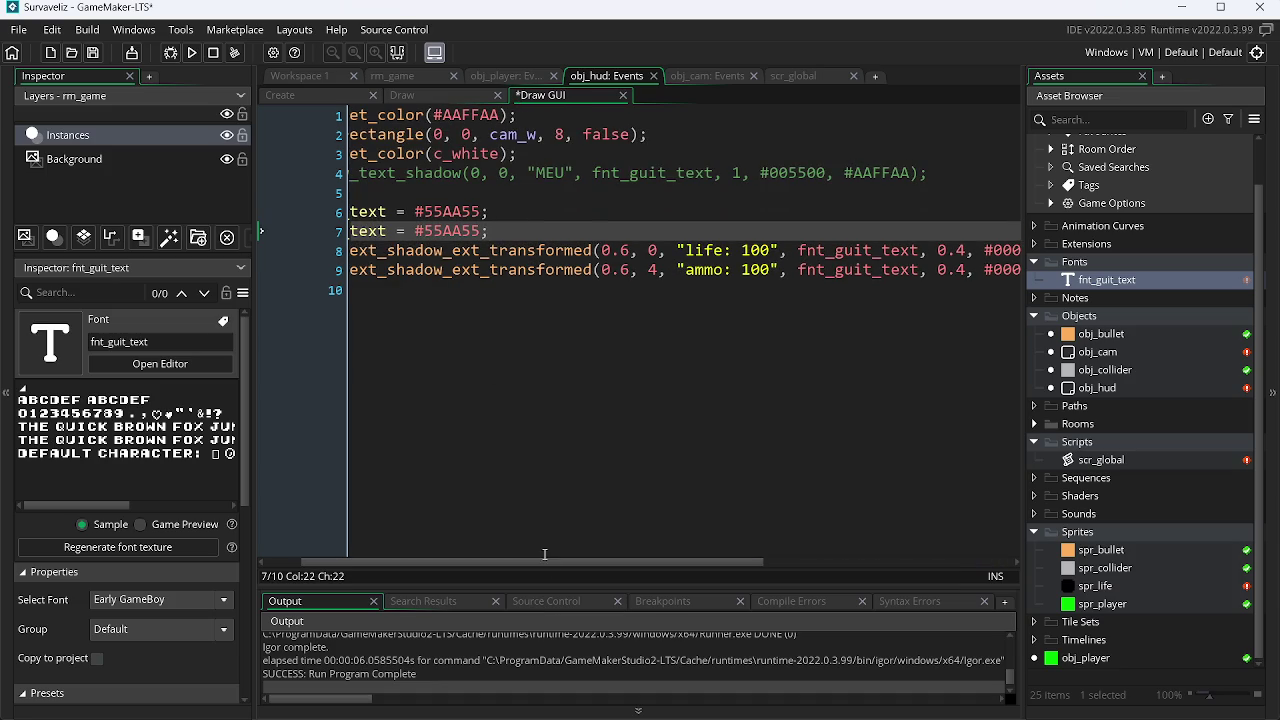
drag(544, 562, 506, 562)
drag(444, 231, 413, 231)
text(shadow)
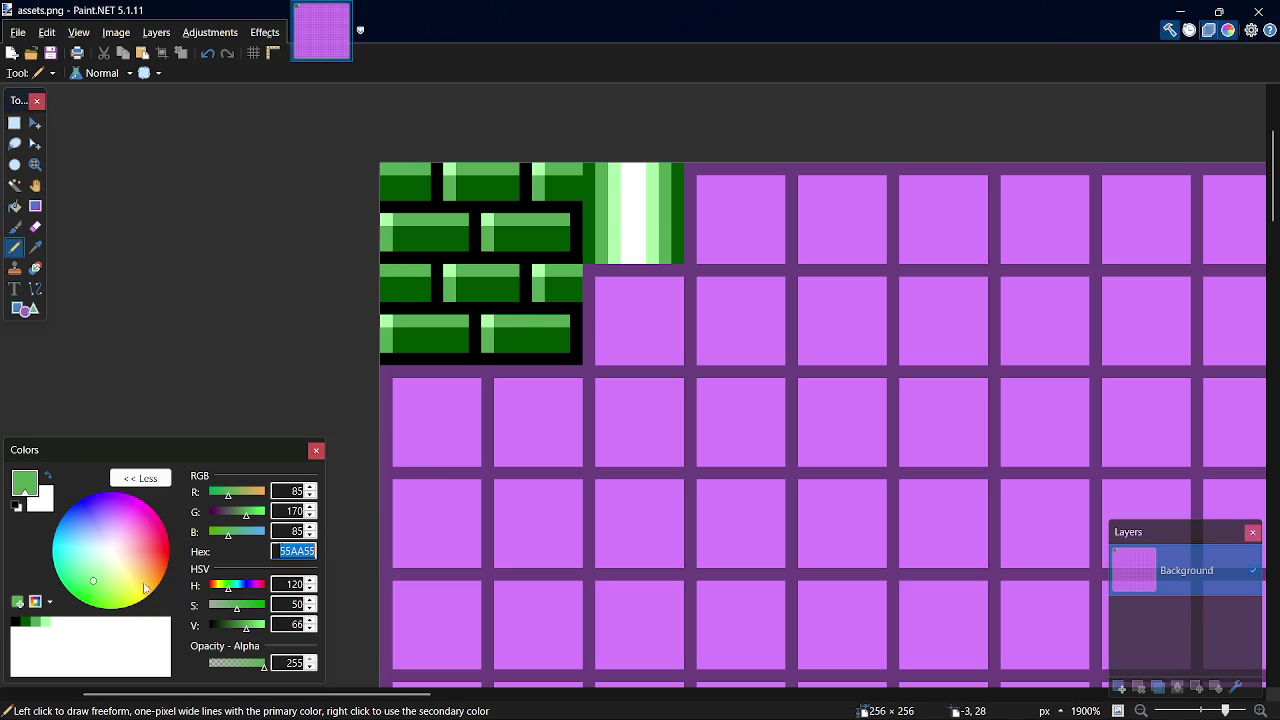
click(15, 624)
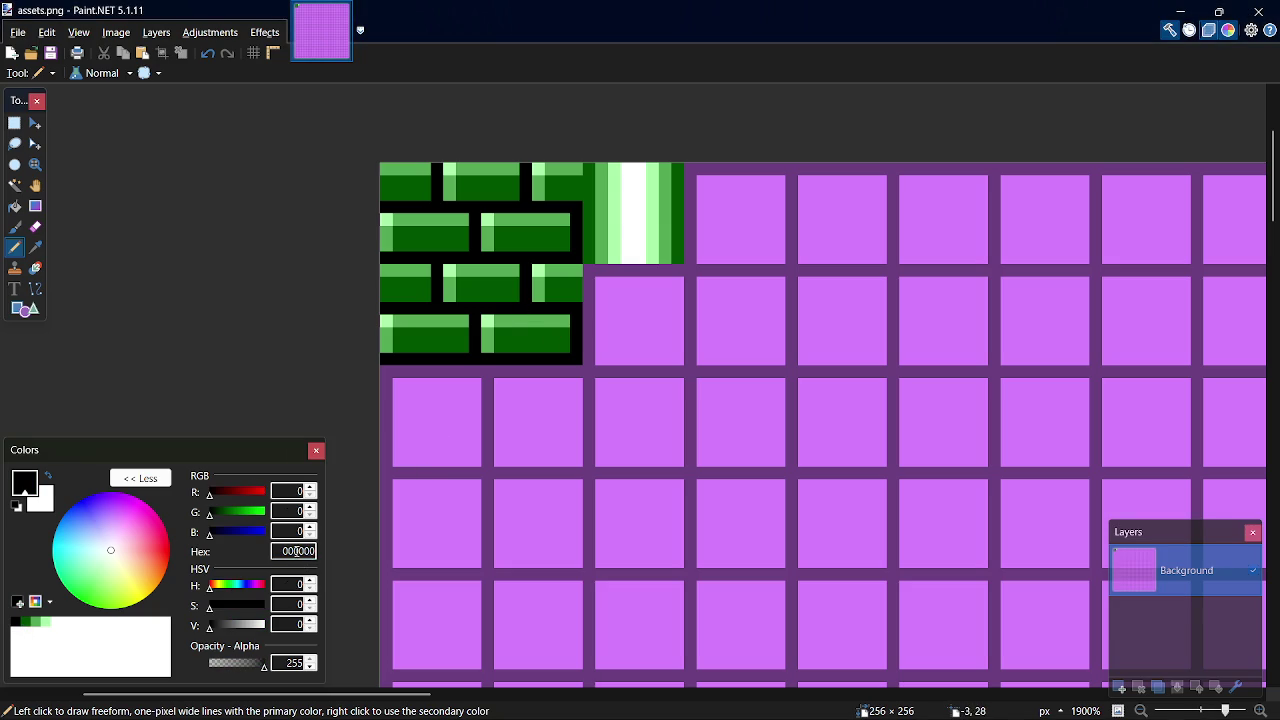
key(alt+Tab)
double_click(526, 231)
text(000000)
Step: Use c_shadow as the shadow colour on lines 8 and 9, then save
double_click(417, 231)
drag(480, 565, 723, 565)
click(679, 250)
double_click(679, 250)
text(c_shadow)
click(673, 270)
double_click(673, 270)
text(c_shadow)
key(ctrl+s)
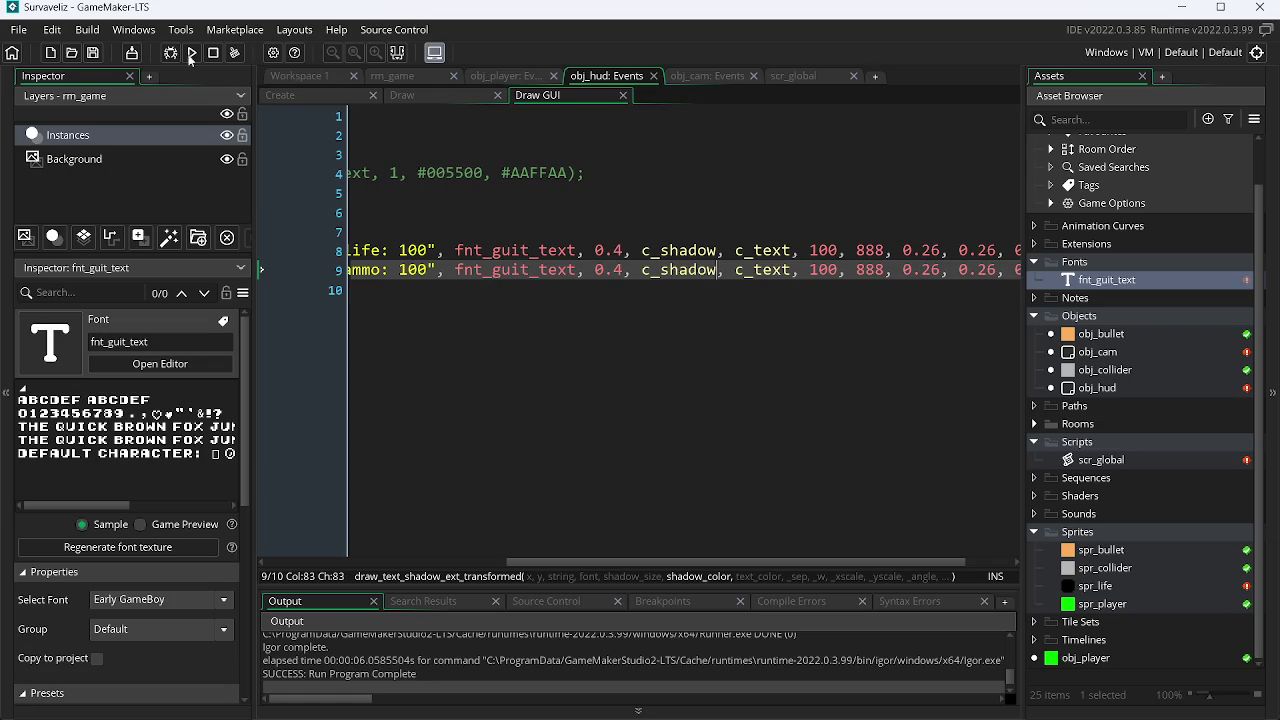
Step: Run the game and move the player to check the LIFE and AMMO HUD colours
click(189, 53)
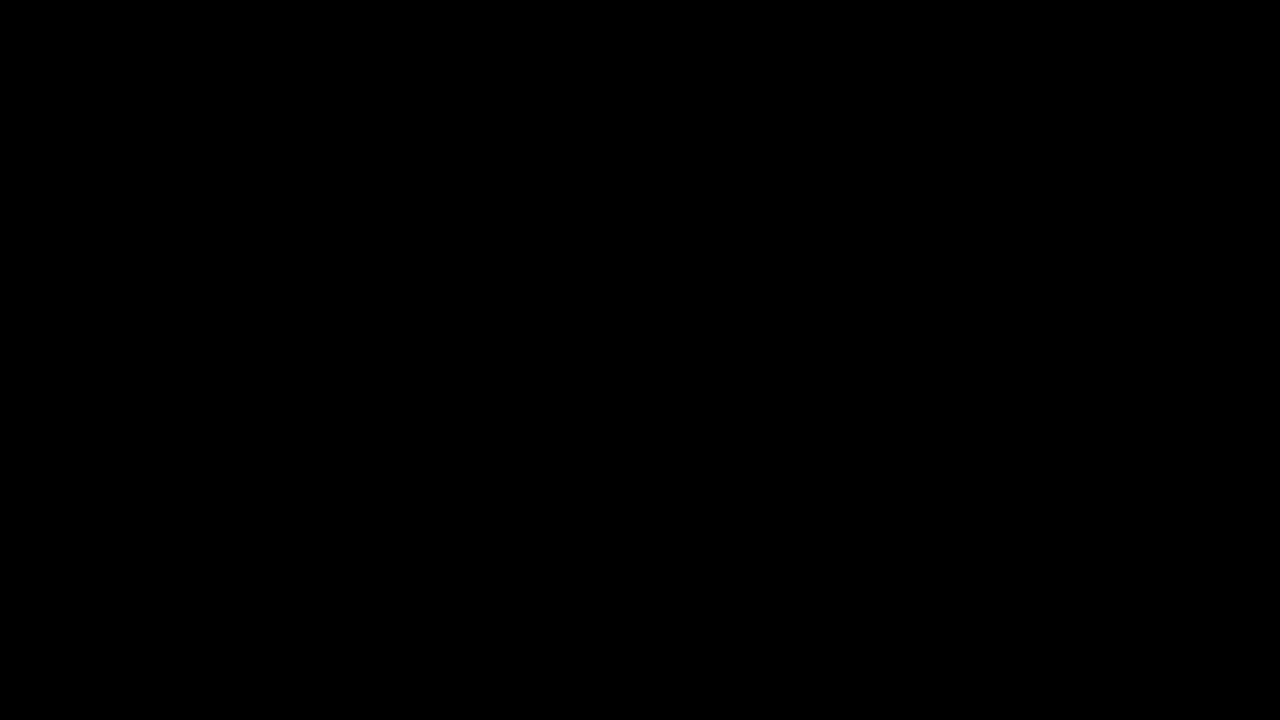
key(a)
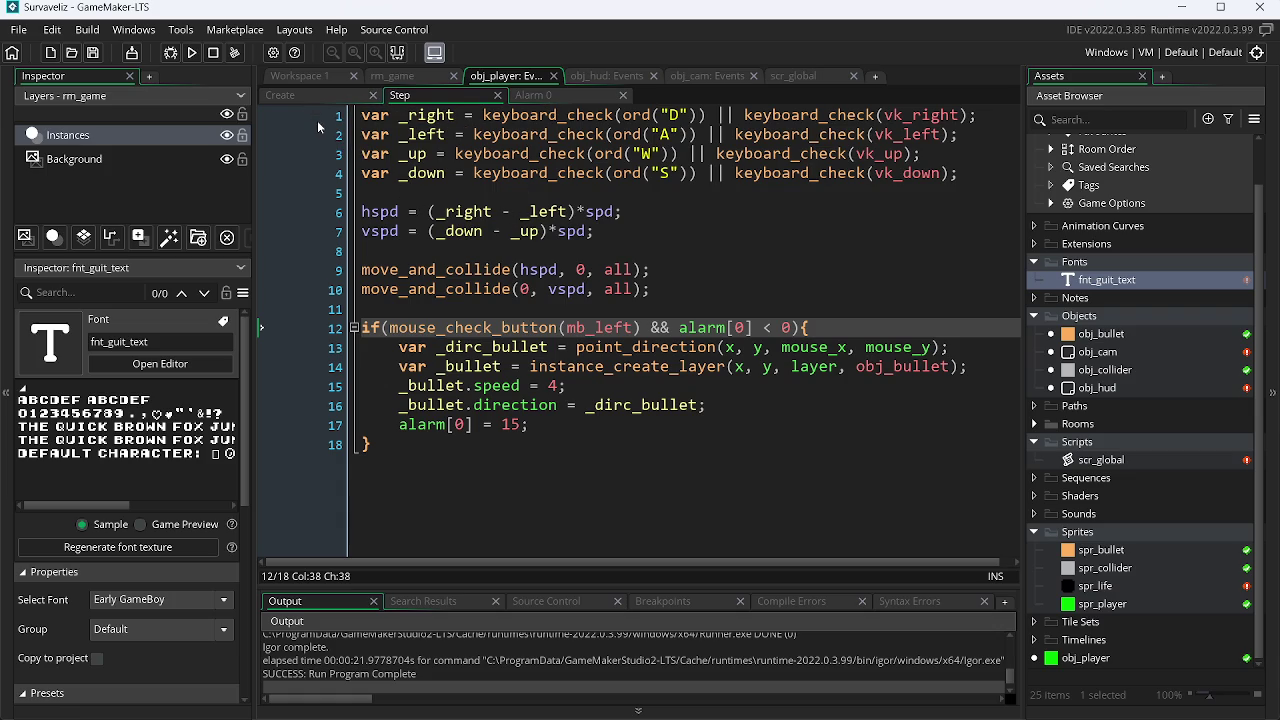
Step: Look over the bullet line, scr_global, obj_cam and obj_hud code, ending on obj_hud's Create event
click(604, 366)
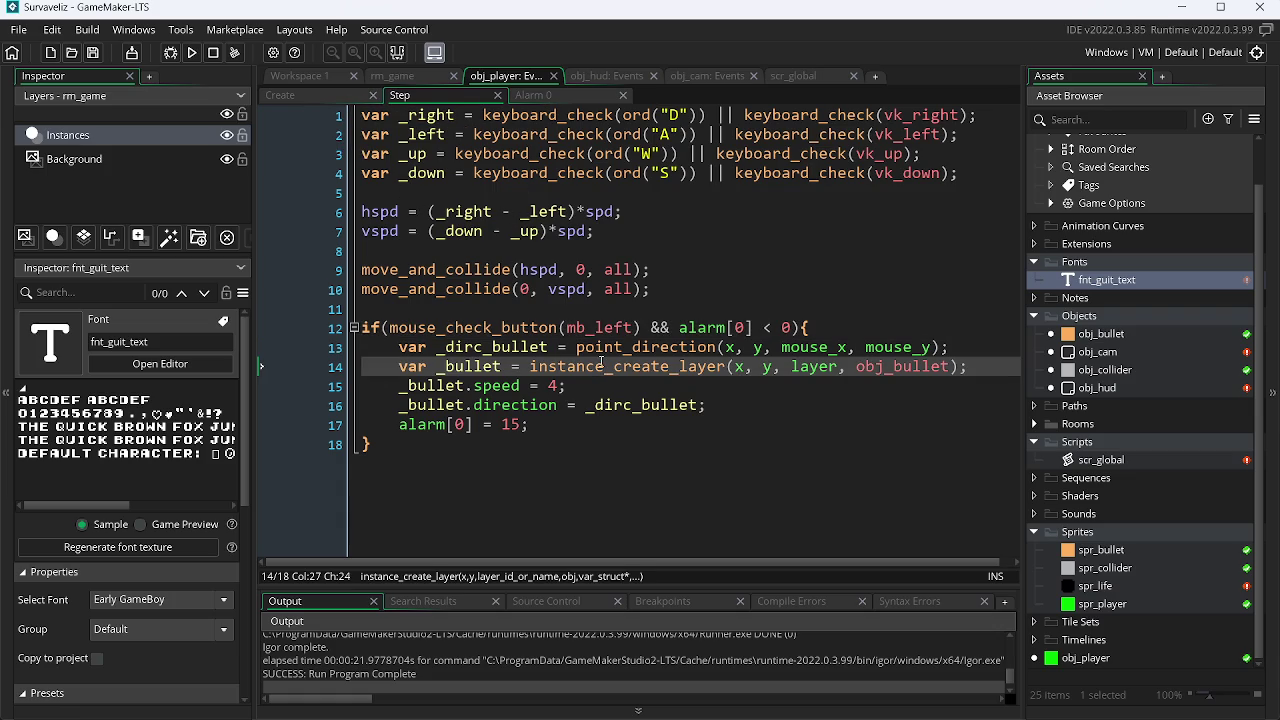
click(801, 77)
click(705, 76)
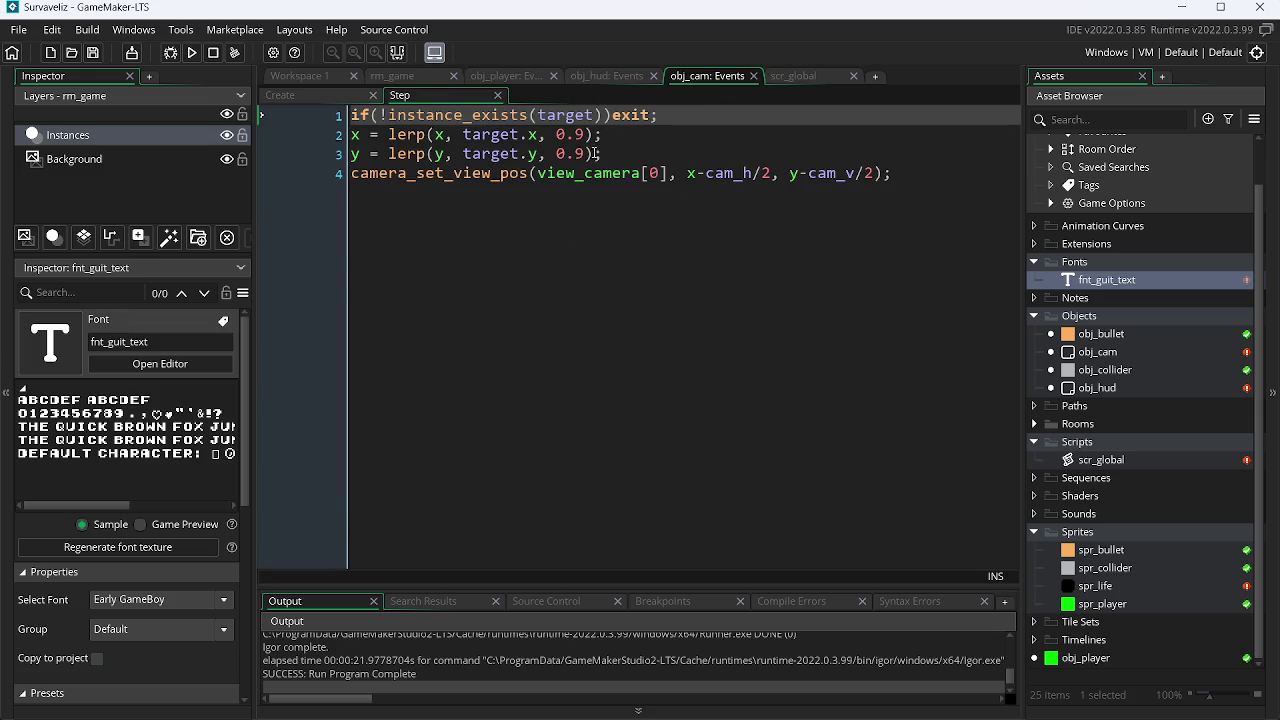
click(610, 77)
click(451, 92)
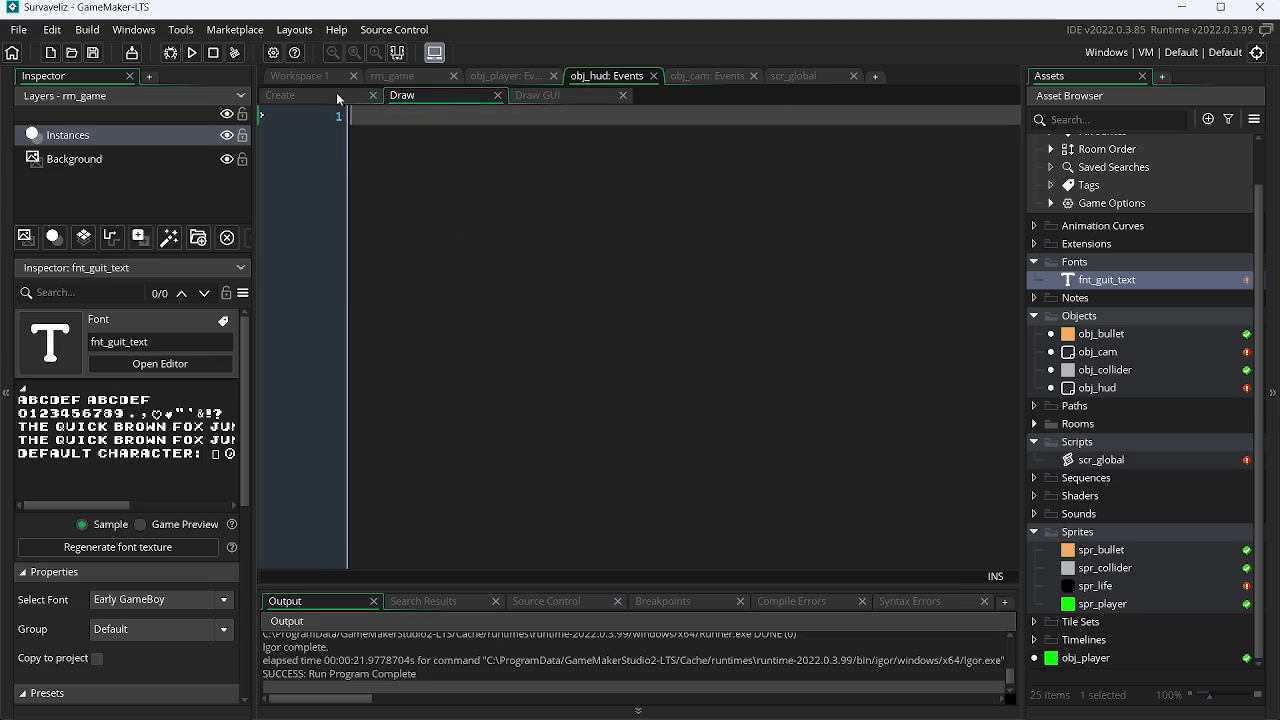
click(336, 94)
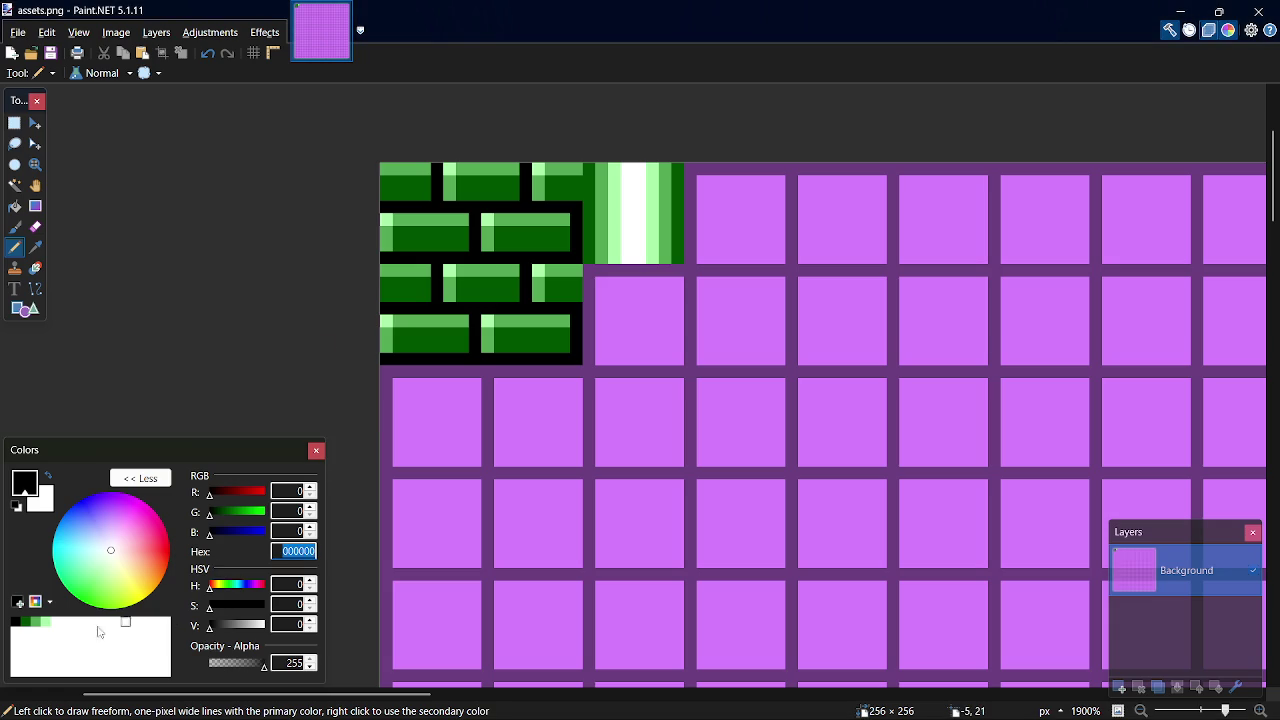
Step: Pick the AAFFAA and 55AA55 swatches and select the 55AA55 hex code
click(45, 622)
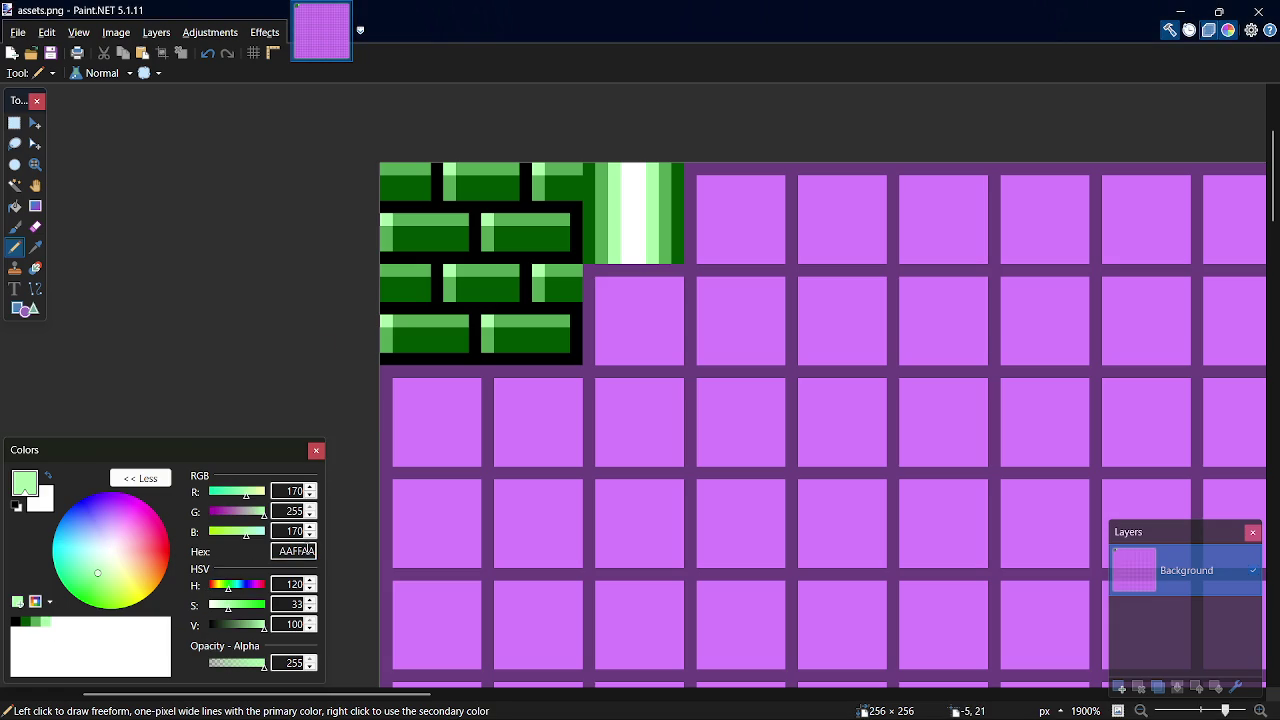
click(36, 623)
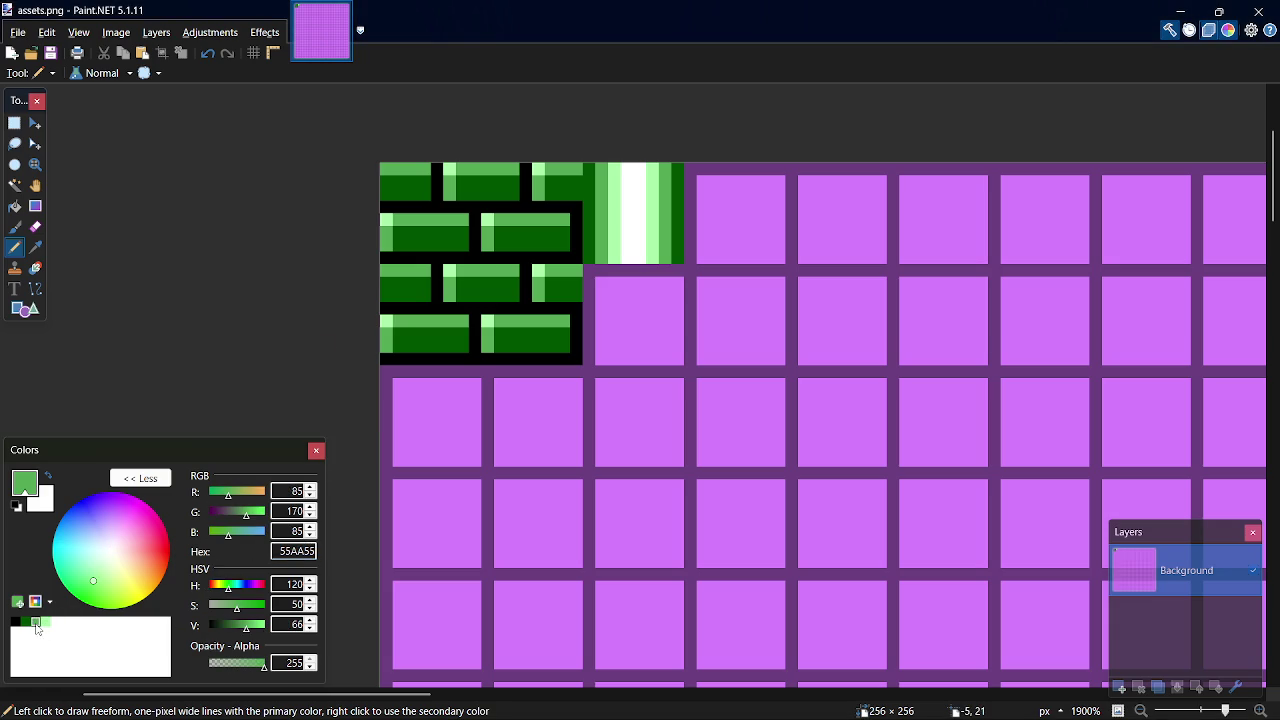
double_click(297, 552)
key(ctrl+c)
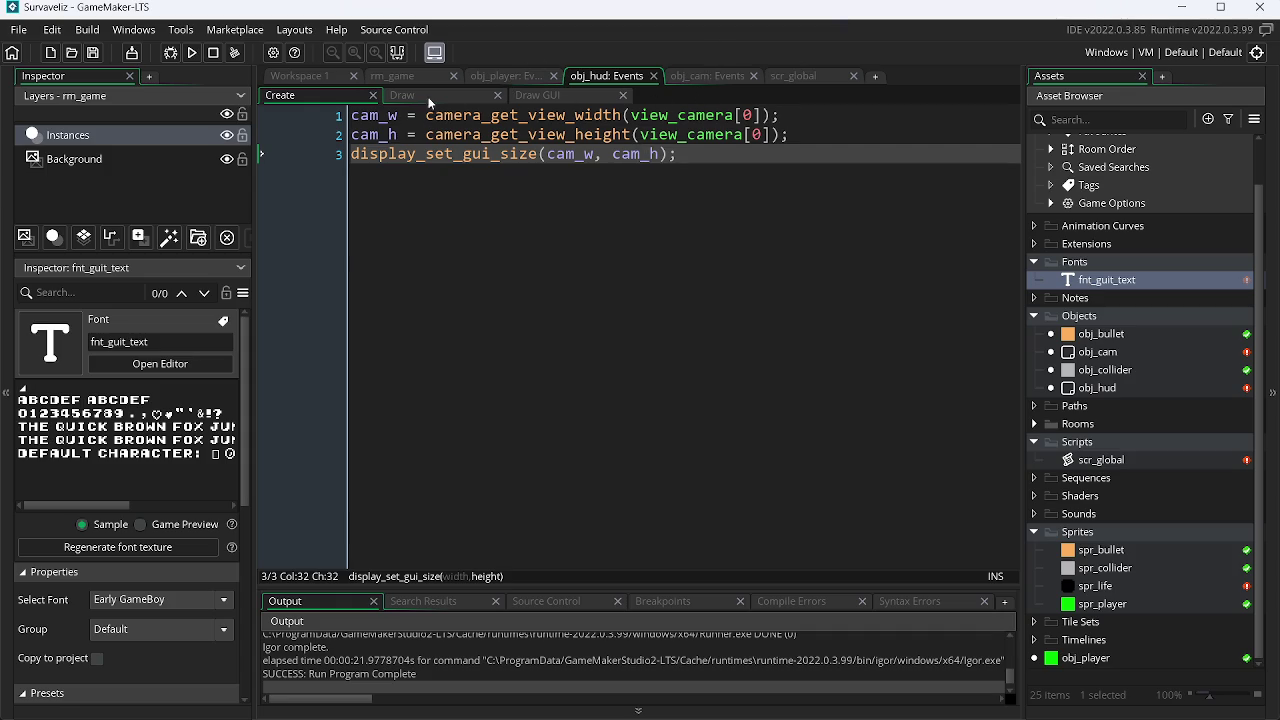
Step: In the HUD's Draw GUI code, paste over the 000000 shadow value, then undo it
click(537, 96)
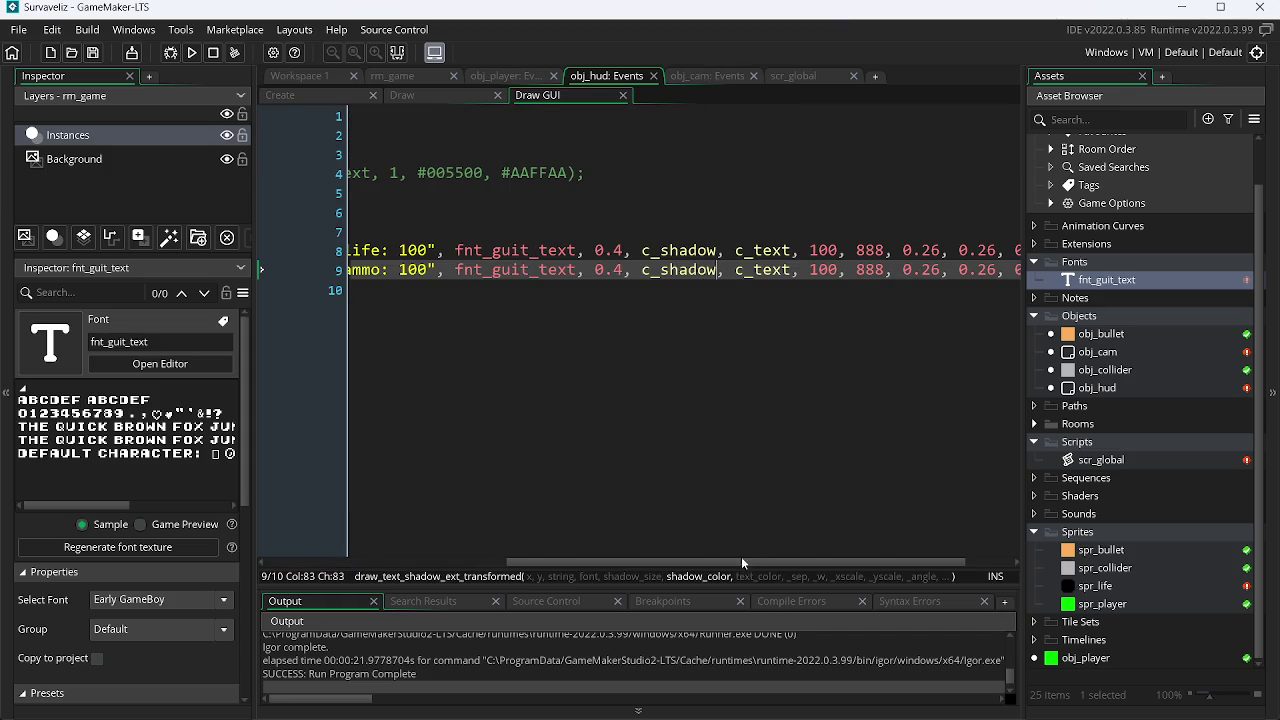
drag(732, 564, 490, 564)
double_click(517, 231)
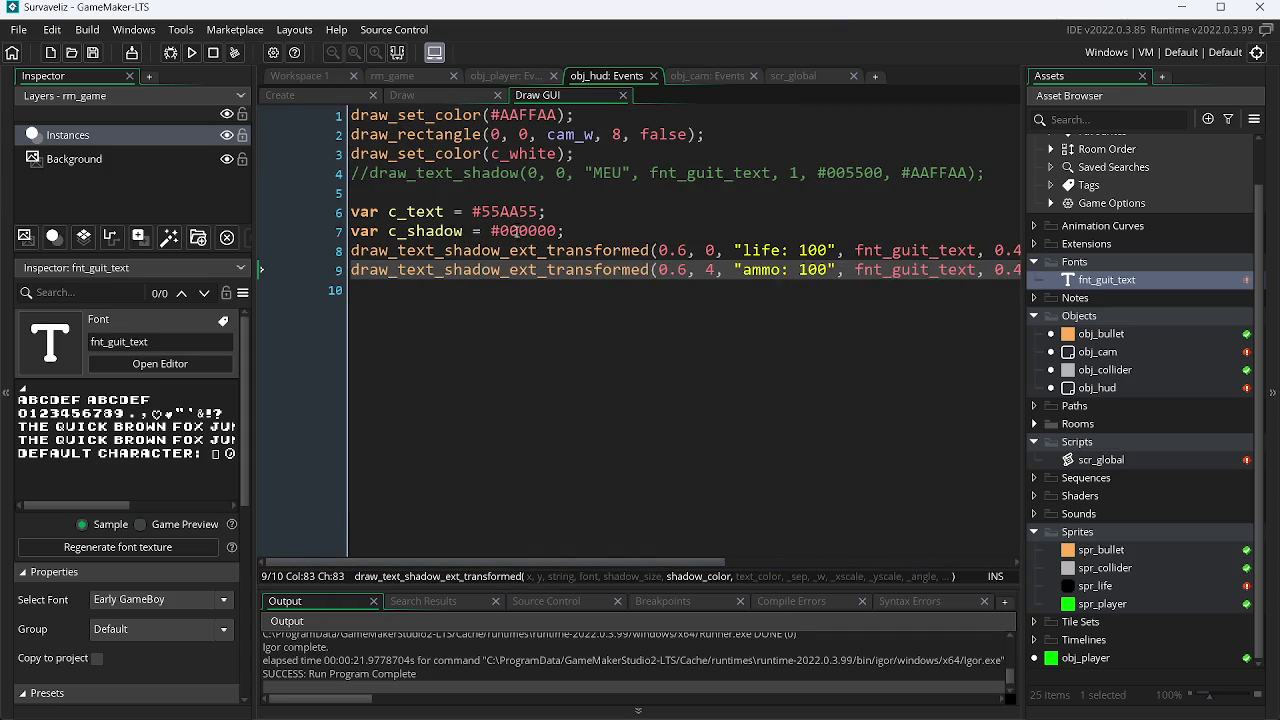
key(ctrl+v)
key(ctrl+z)
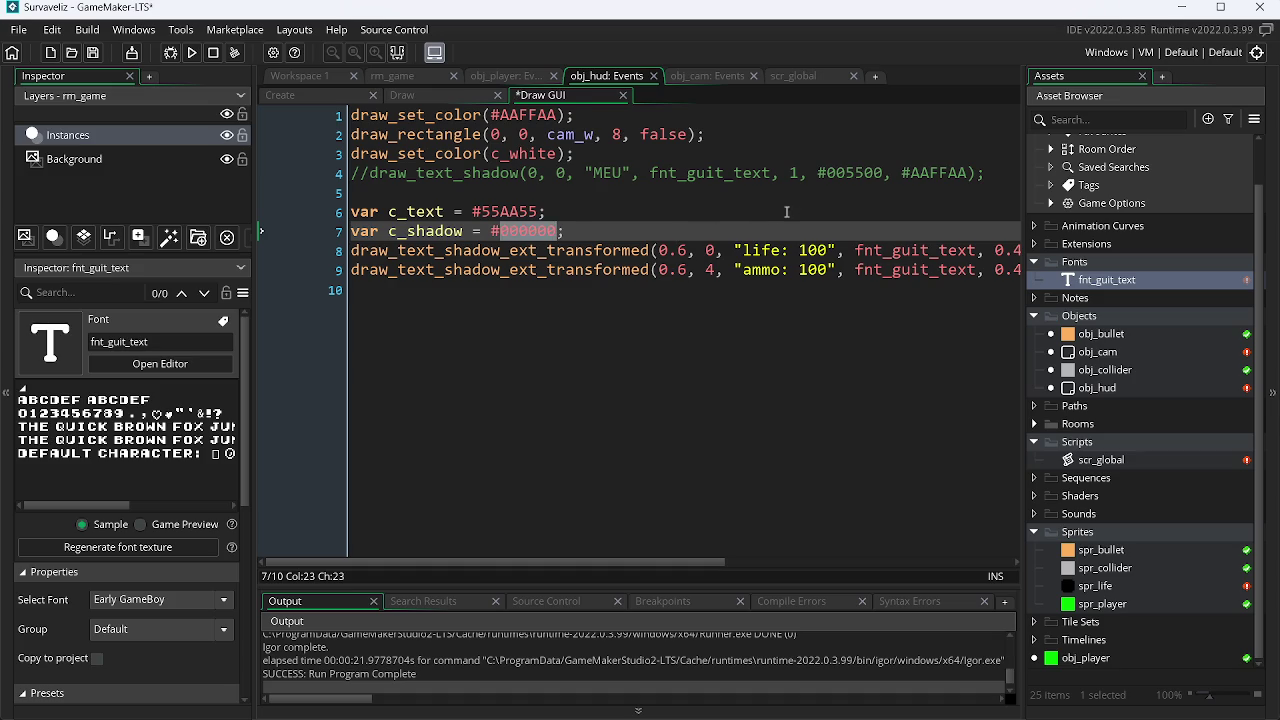
Step: Delete the commented-out 'MEU' line and its blank line, save, and run the game
drag(988, 175, 290, 185)
key(BackSpace)
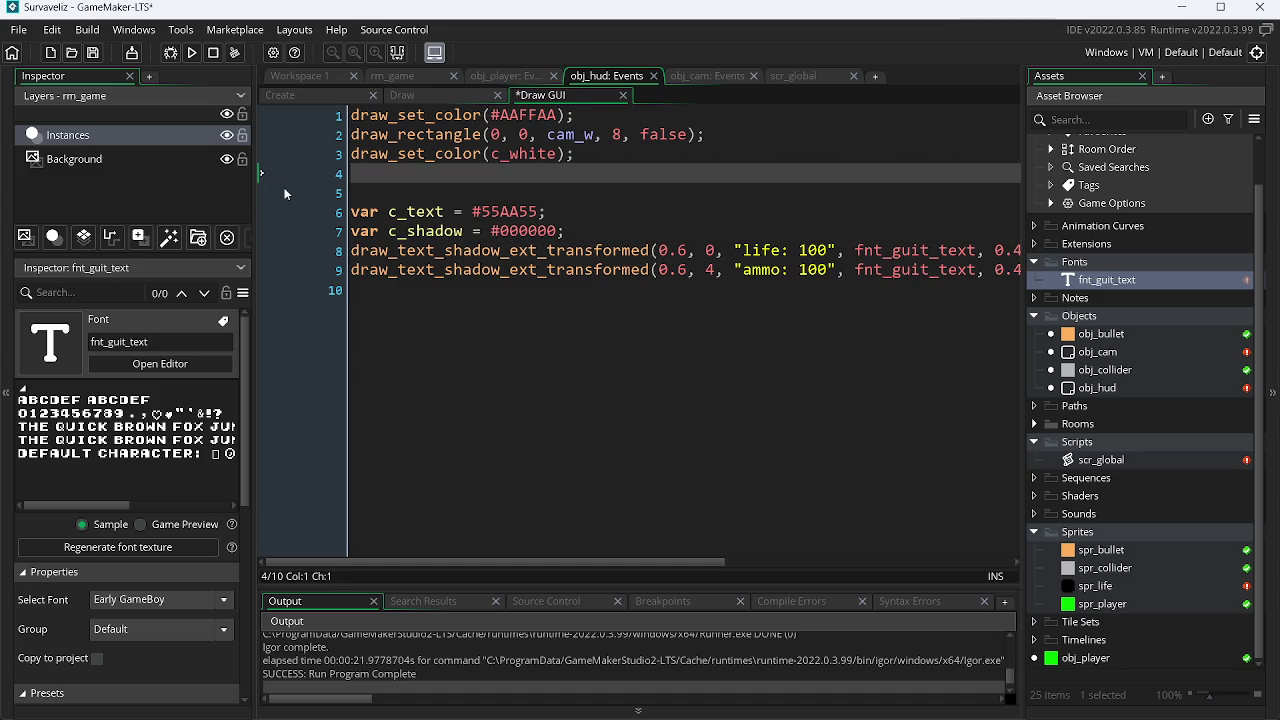
key(BackSpace)
key(ctrl+s)
key(F5)
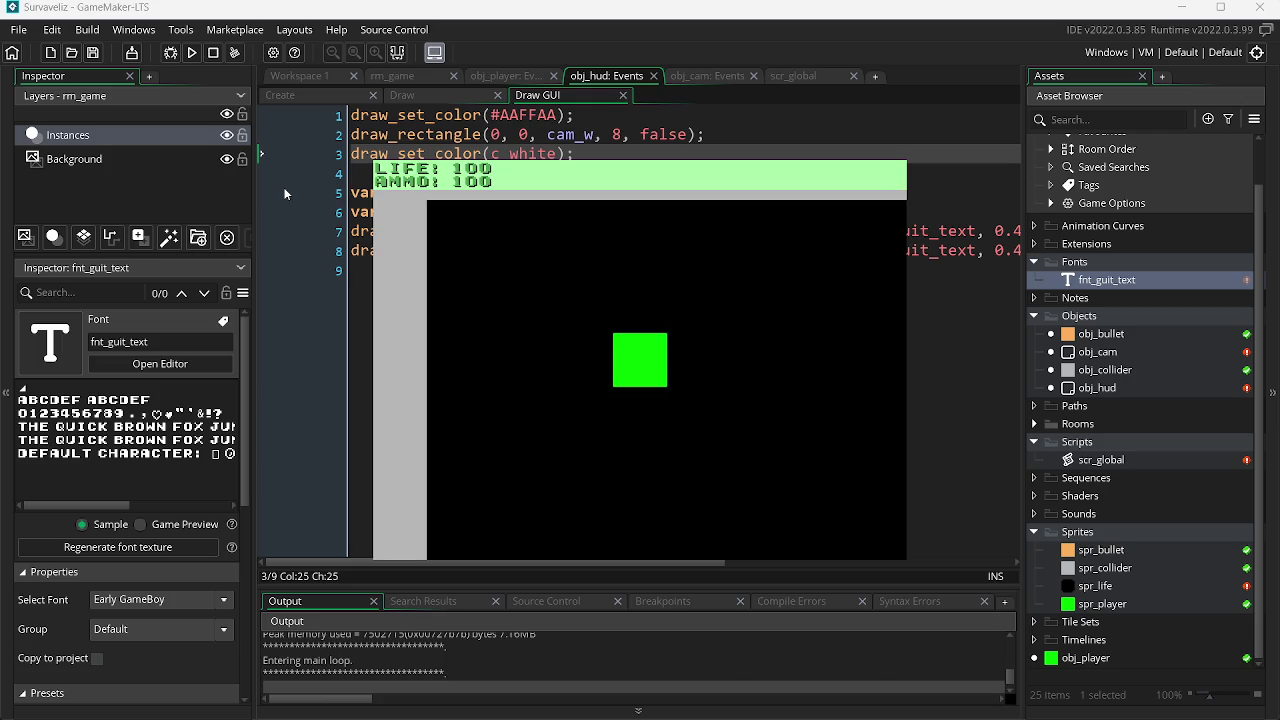
Step: Fire bullets while moving the player left and right with A and D, then close the game with Escape
click(719, 362)
click(646, 272)
click(638, 304)
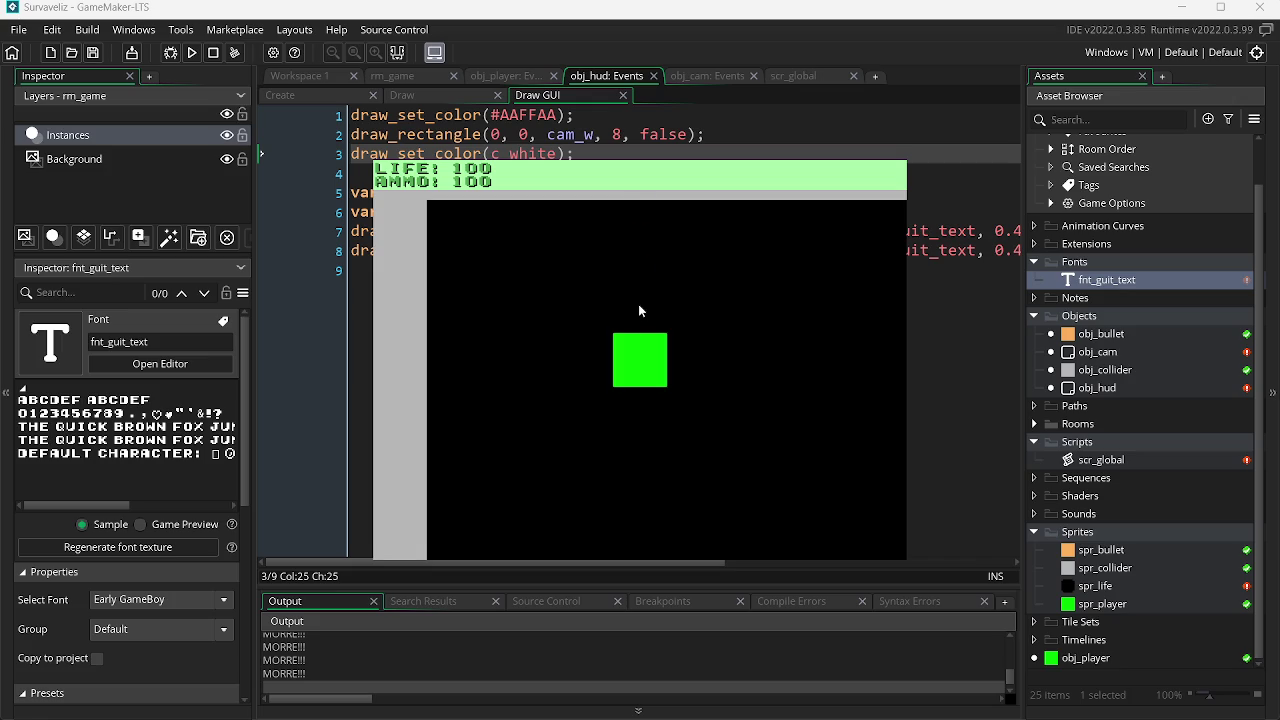
click(599, 321)
key(a)
click(665, 300)
key(d)
click(552, 302)
key(a)
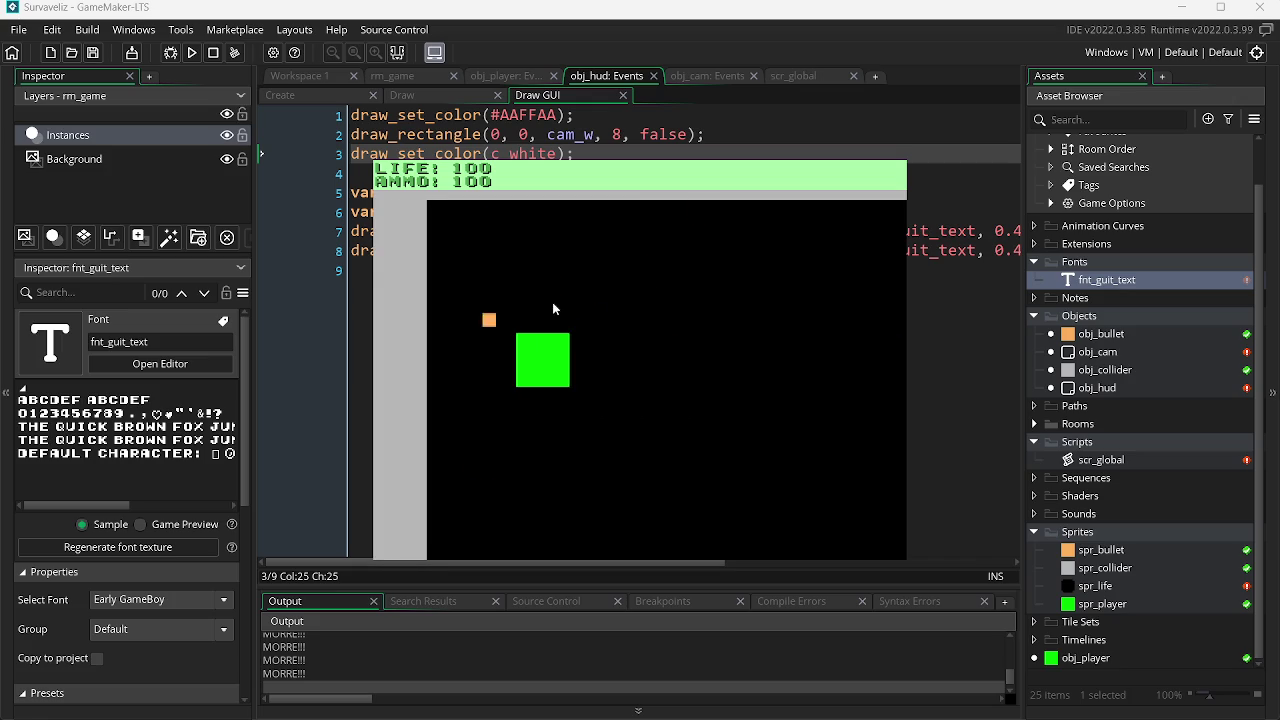
key(d)
click(493, 336)
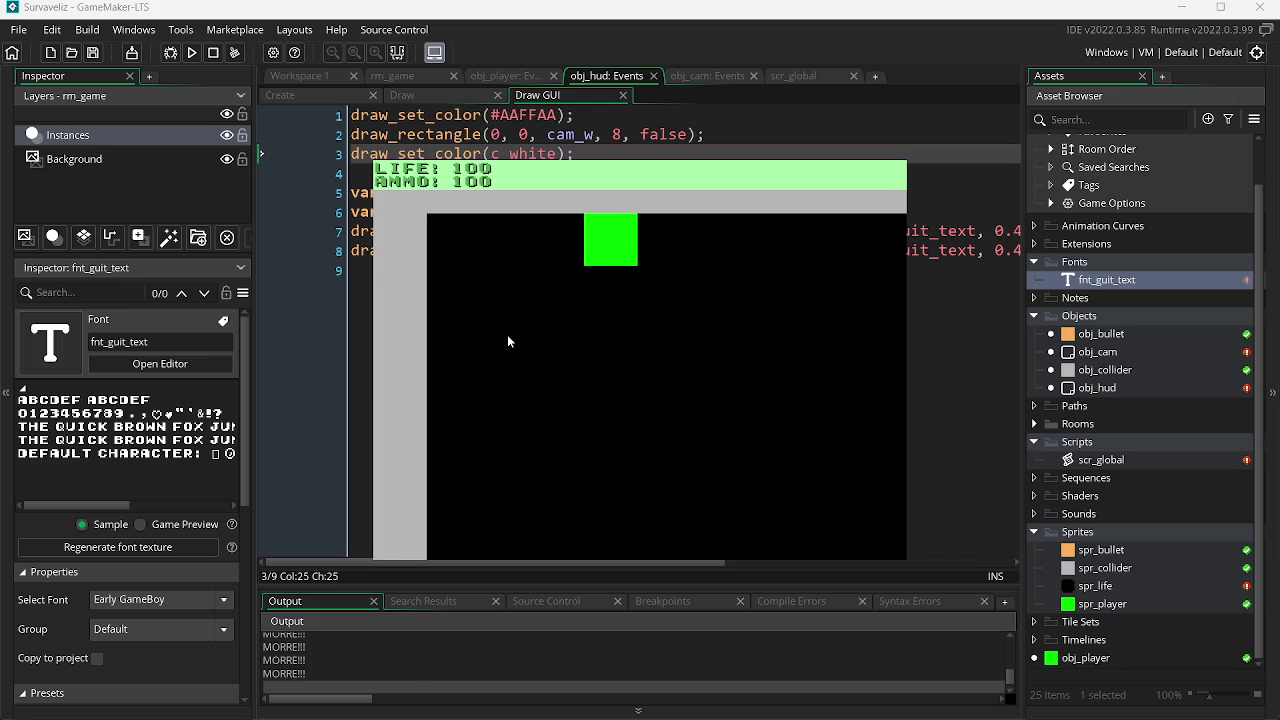
key(Escape)
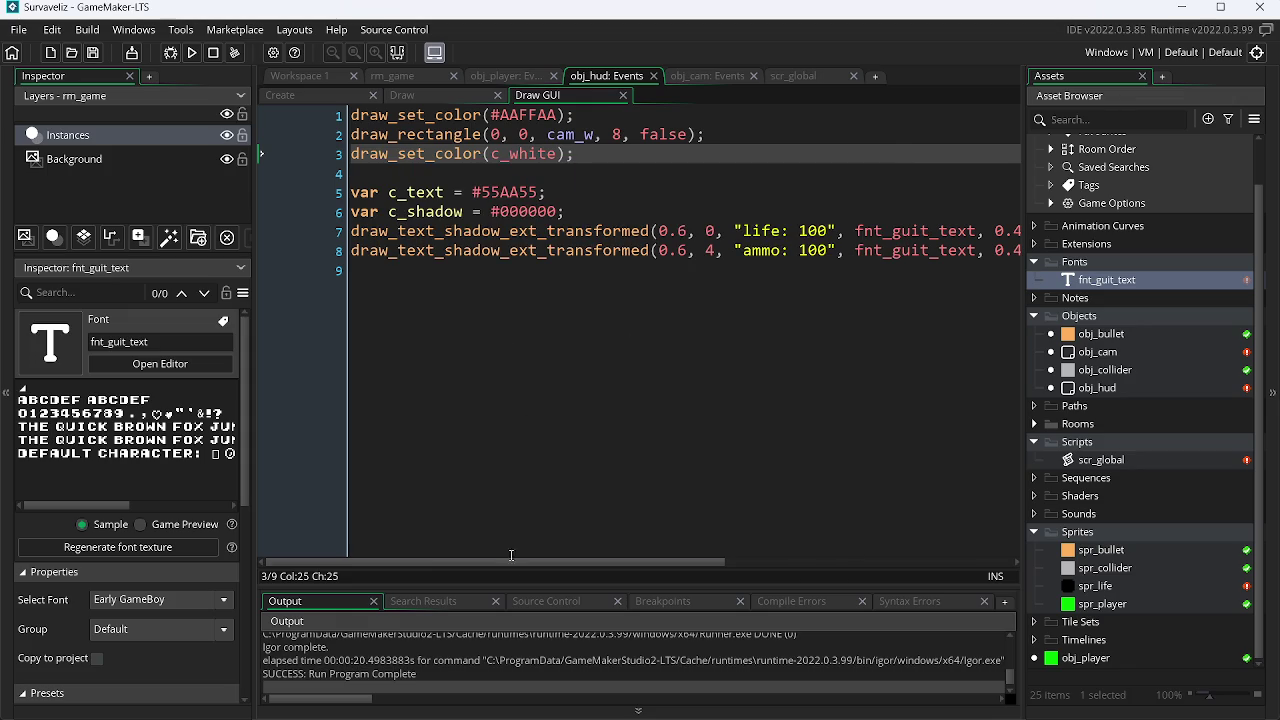
Step: Add an empty draw_set_halign(); call on a new line below the c_shadow declaration
click(581, 214)
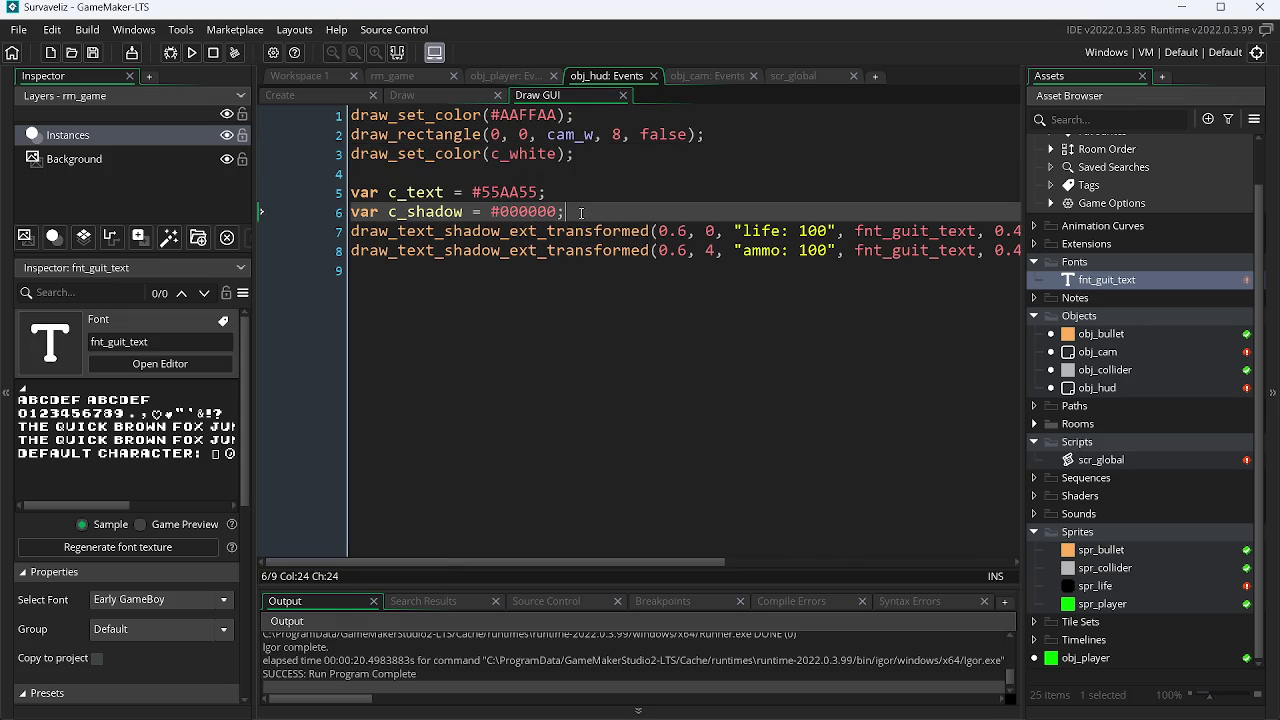
key(Return)
text(draw)
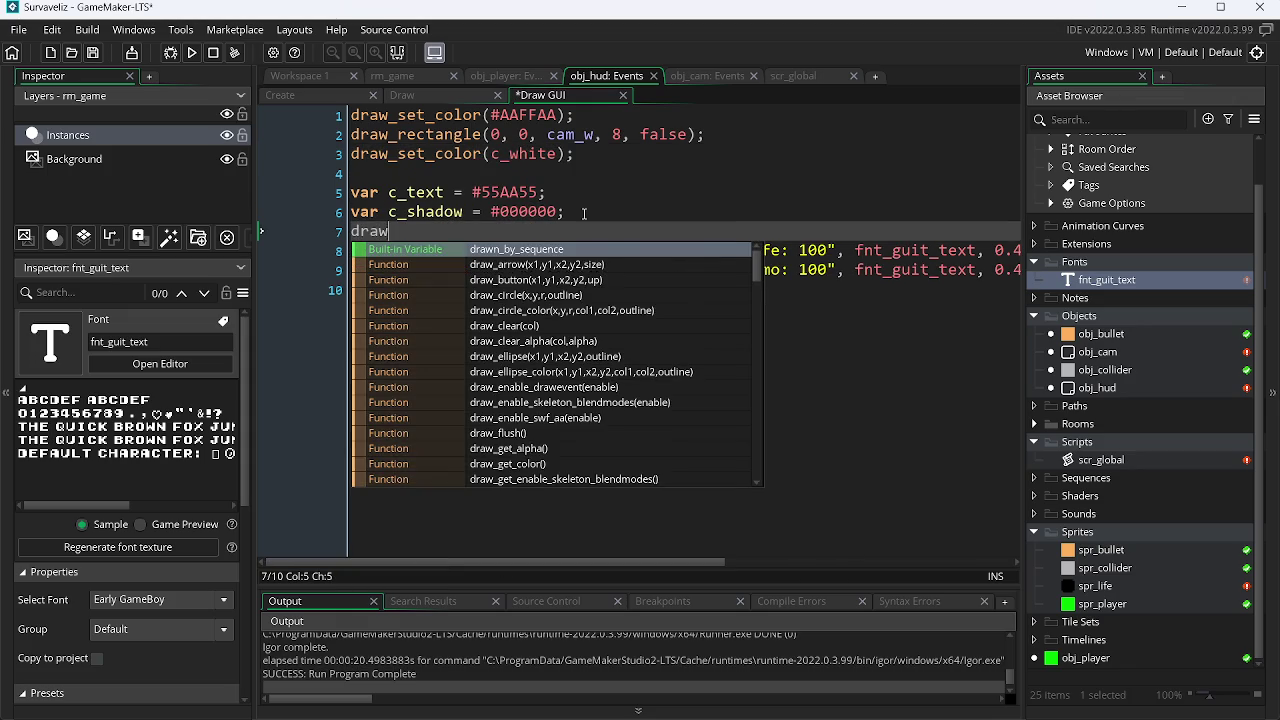
text(_set)
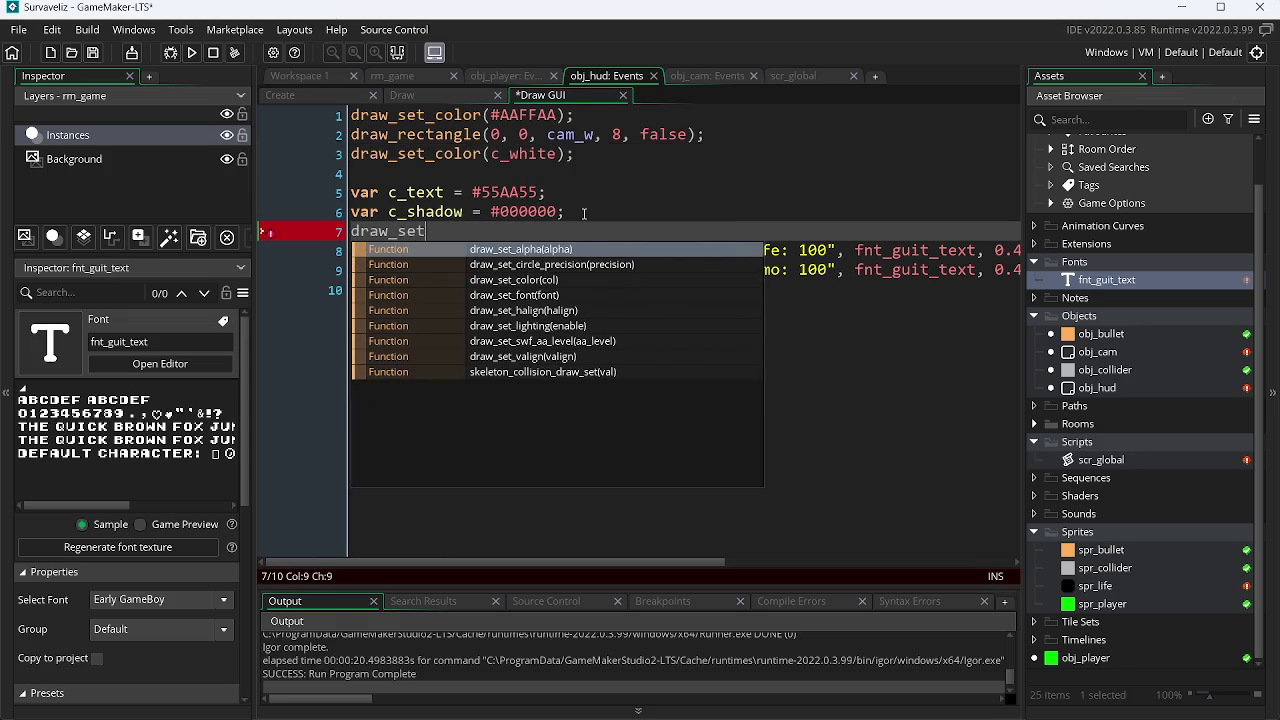
text(_h)
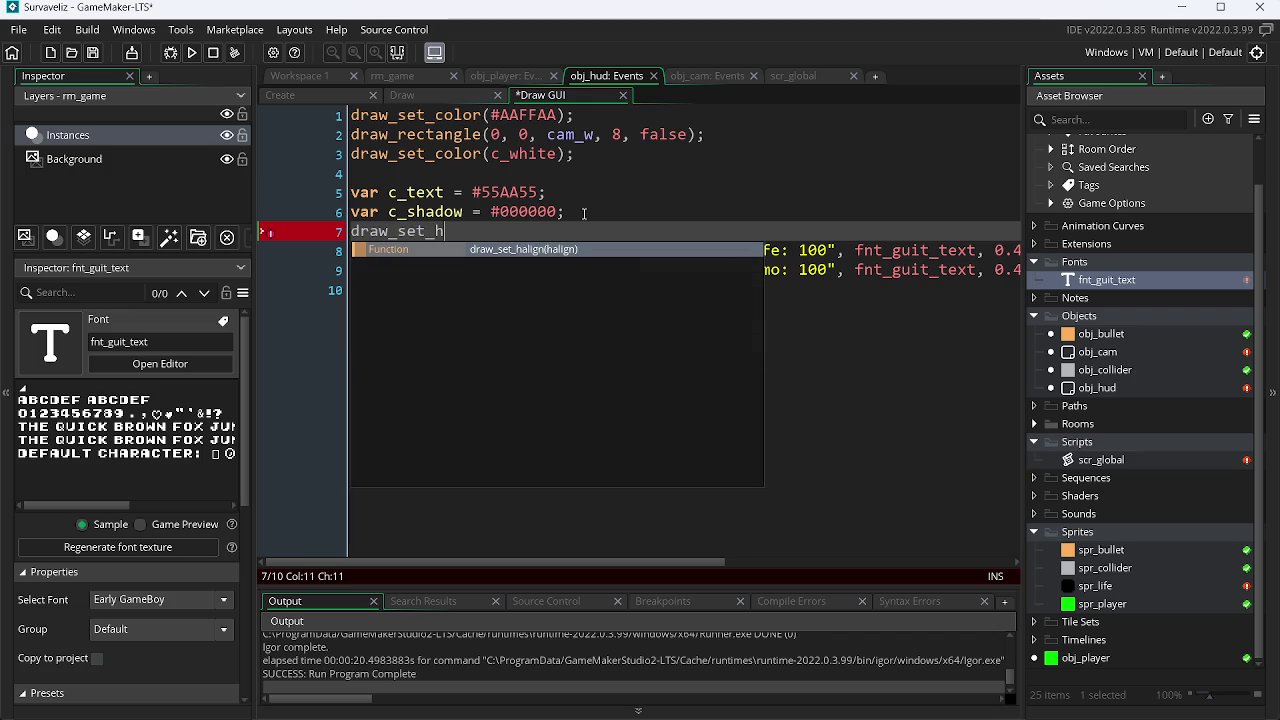
key(Return)
Step: Duplicate that line as an empty draw_set_valign(); call and save the code
key(ctrl+d)
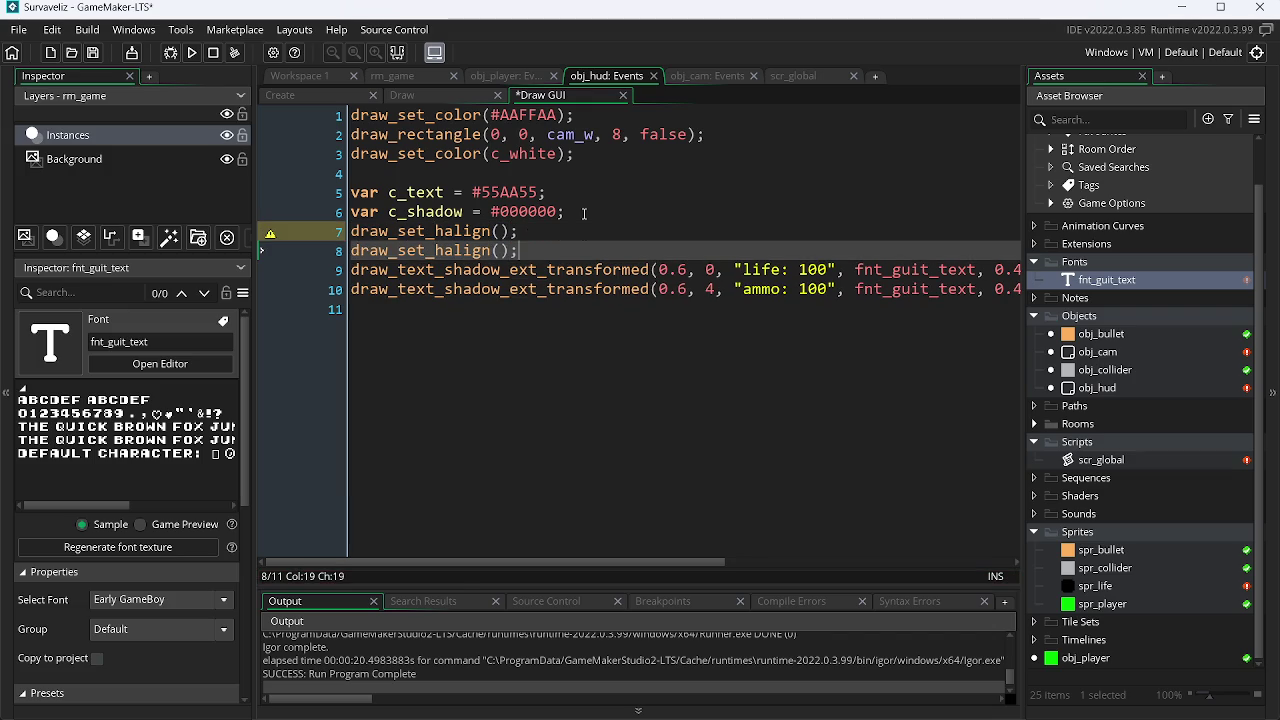
key(Left)
key(Left)
key(Left)
key(BackSpace)
text(v)
key(ctrl+s)
key(Right)
key(Right)
key(Right)
key(Down)
key(Up)
key(Left)
key(Left)
key(Left)
key(Right)
key(Right)
key(Right)
Step: Select and copy the draw_set_halign and draw_set_valign lines together
key(shift+Right)
key(shift+Right)
key(shift+Right)
key(End)
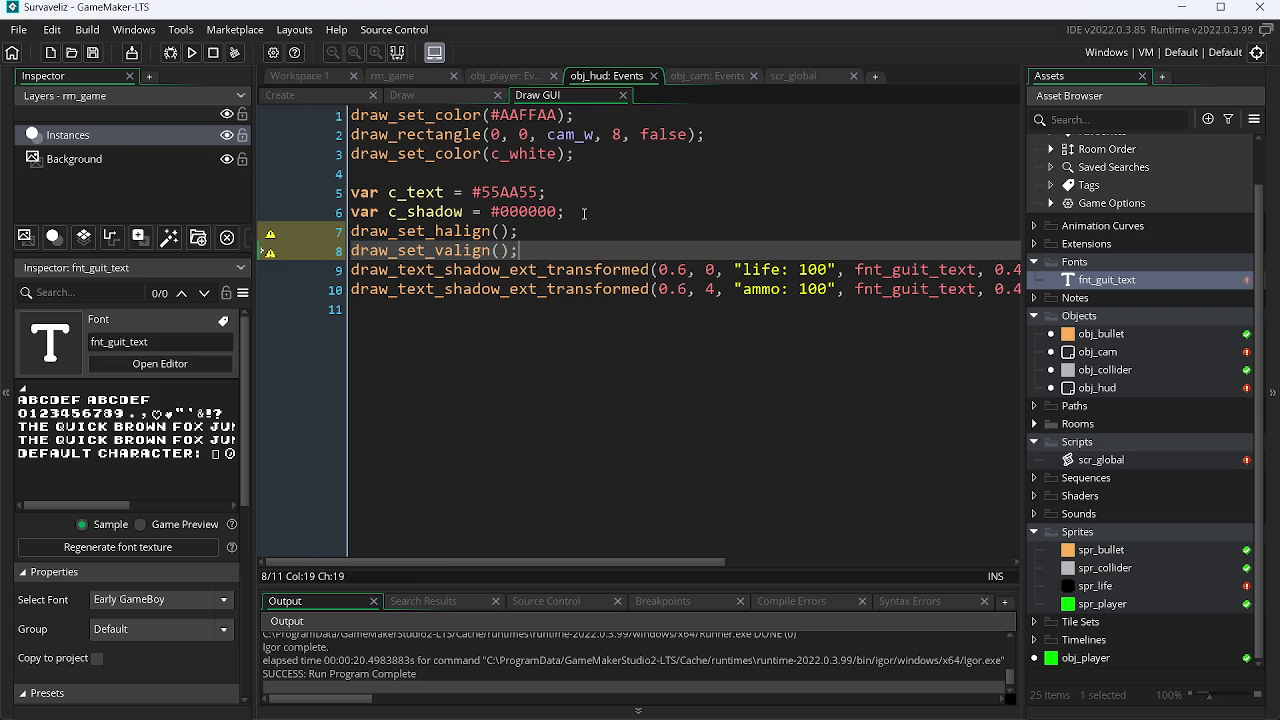
key(shift+Home)
key(Left)
key(Right)
key(Right)
key(Right)
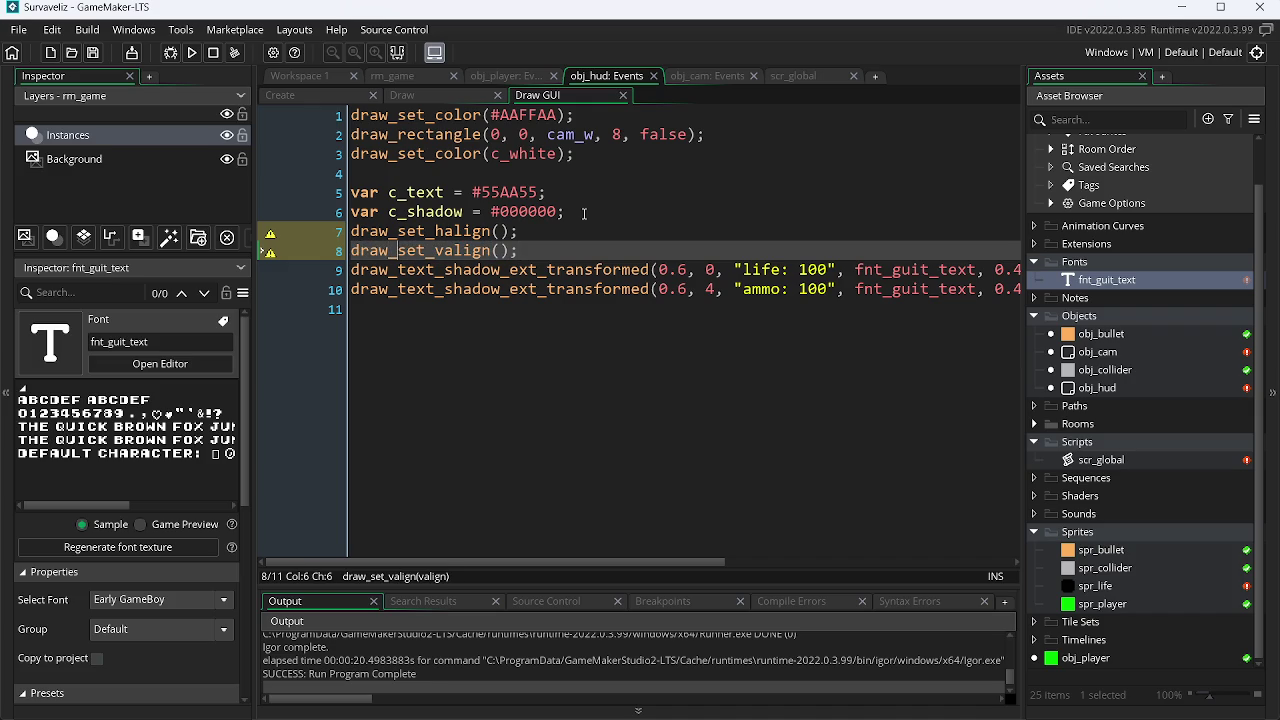
key(End)
key(shift+Left)
key(shift+Left)
key(shift+Left)
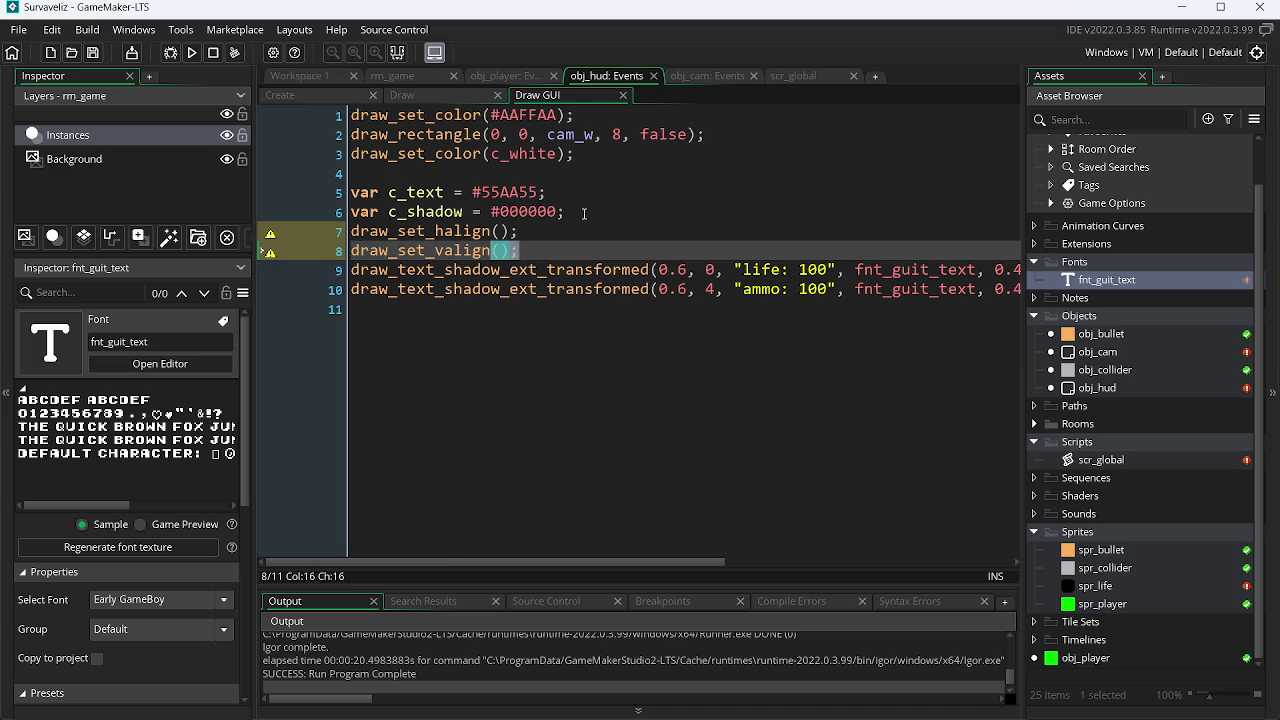
key(shift+Home)
key(shift+Up)
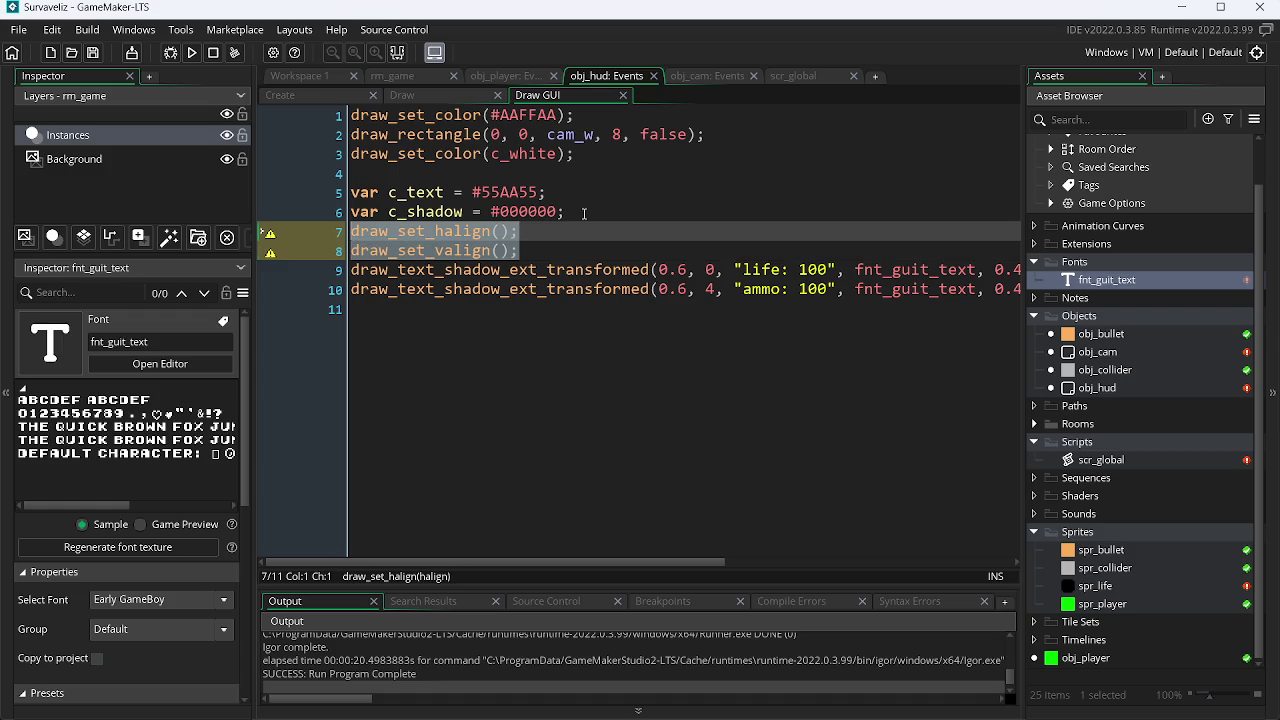
key(ctrl+c)
Step: Paste both alignment calls below the text draws with 0 inside each, then look up draw_set_halign
click(408, 318)
key(ctrl+v)
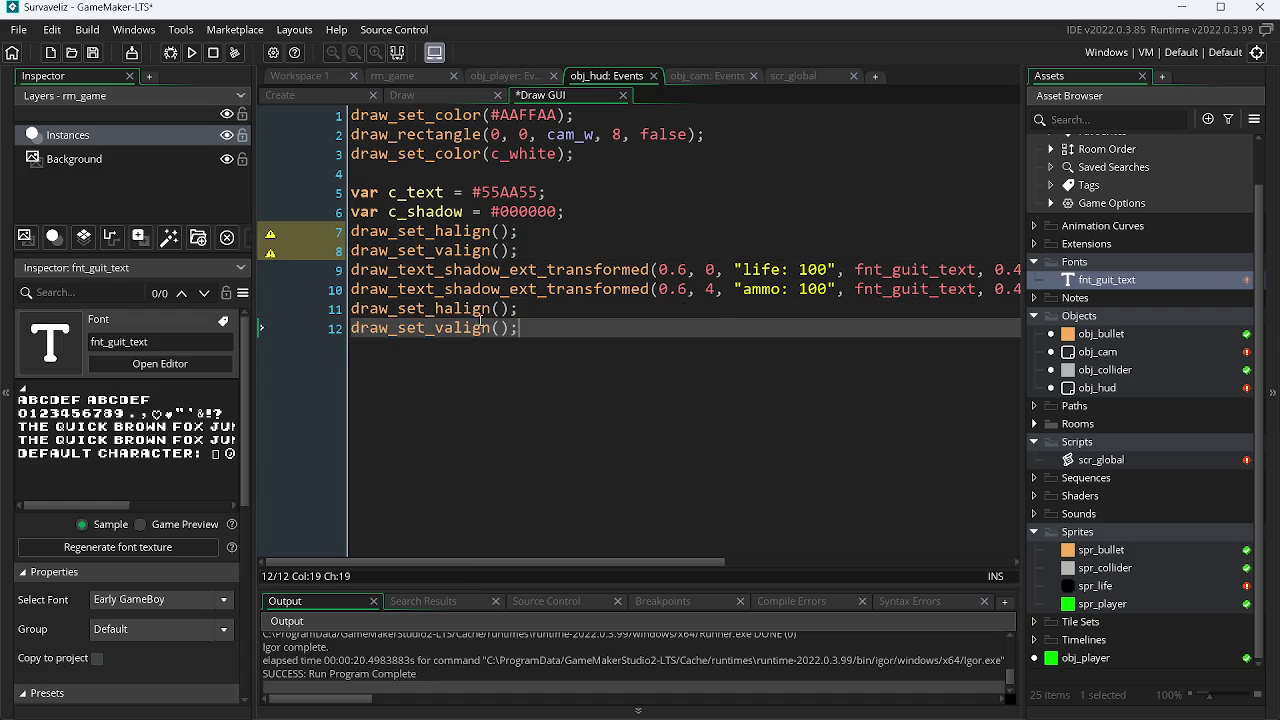
click(498, 312)
text(0)
key(Down)
key(Left)
text(0)
key(Up)
key(Up)
key(Up)
key(Left)
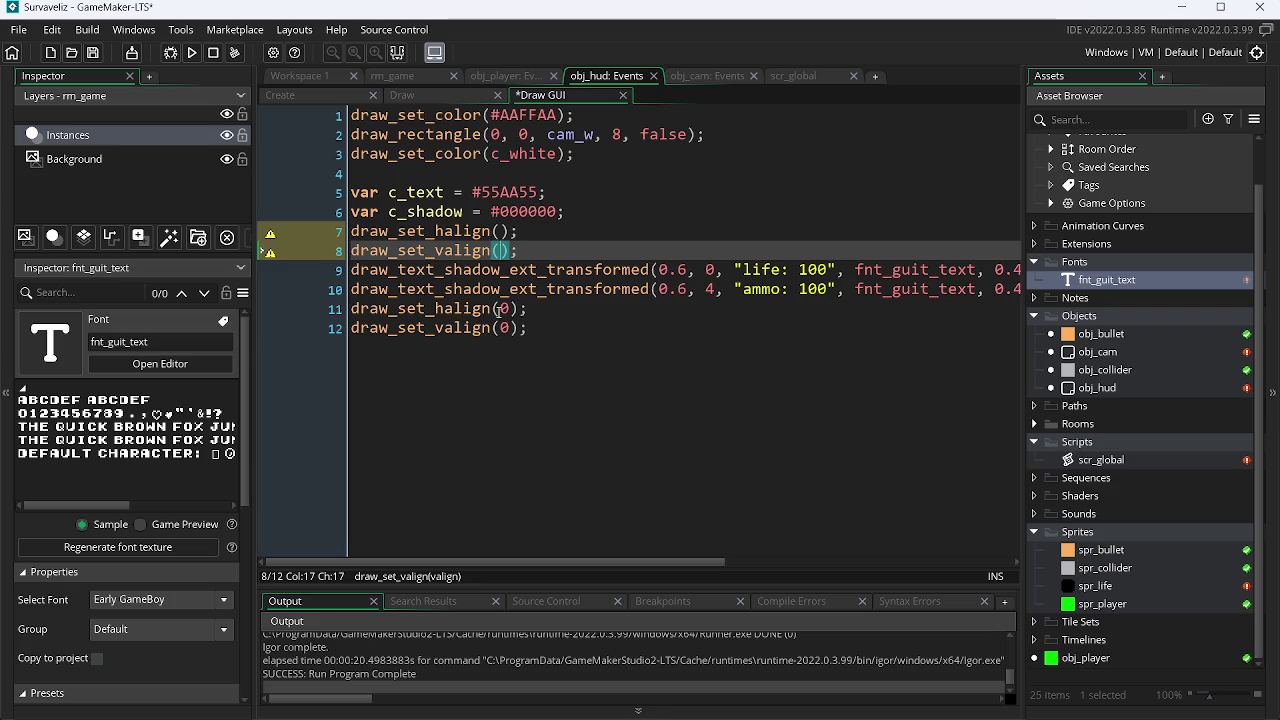
middle_click(458, 231)
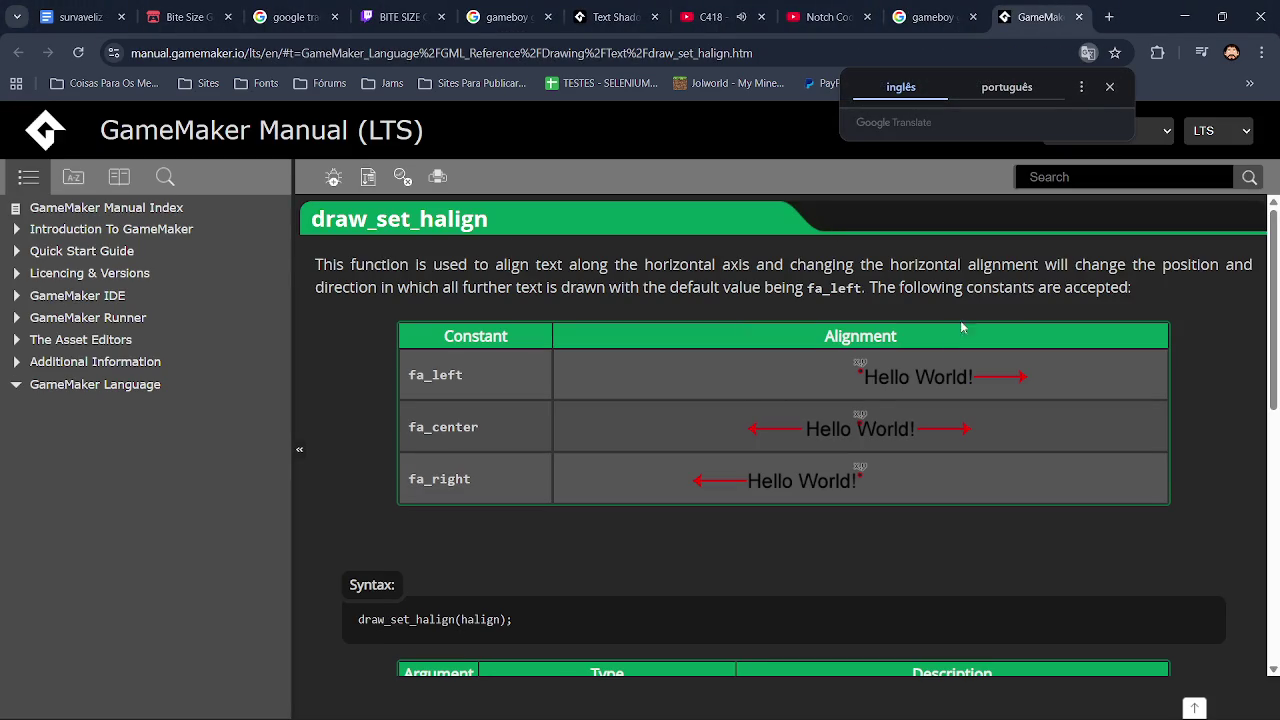
Step: Change the first alignment call on line 7 to draw_set_halign(0)
key(alt+Tab)
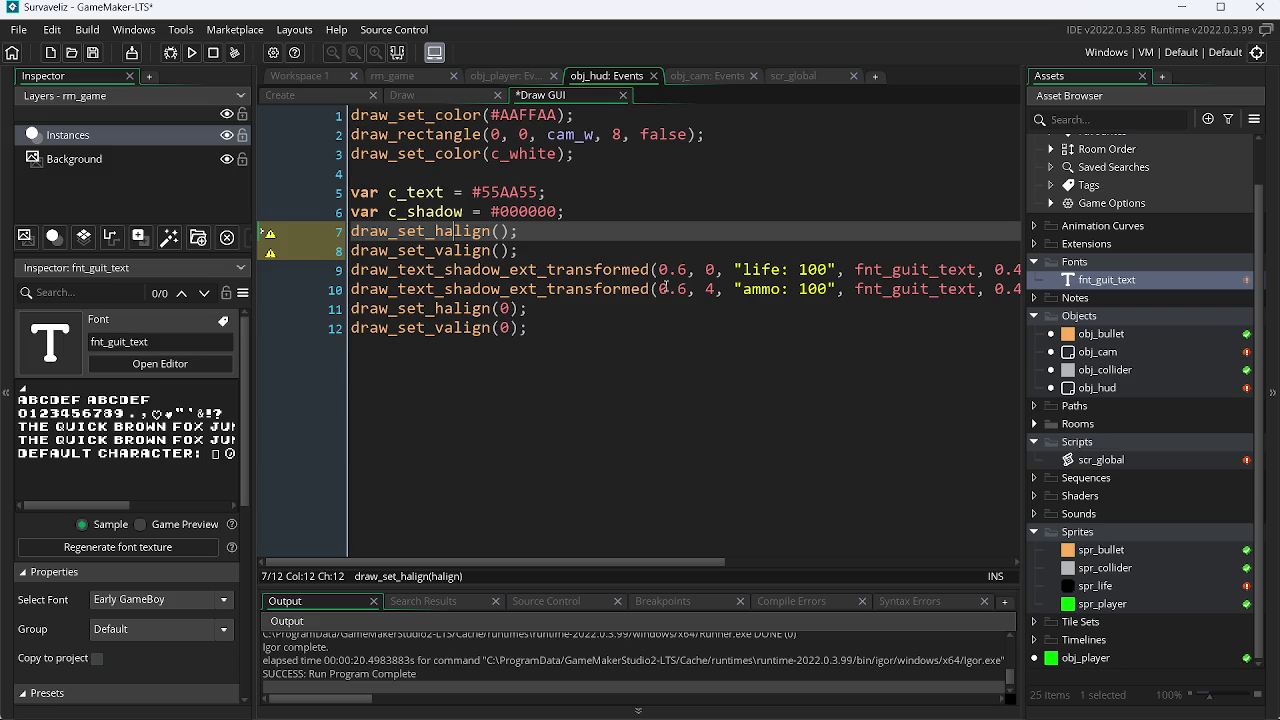
key(Right)
key(Right)
key(Right)
text(0)
key(Down)
key(Left)
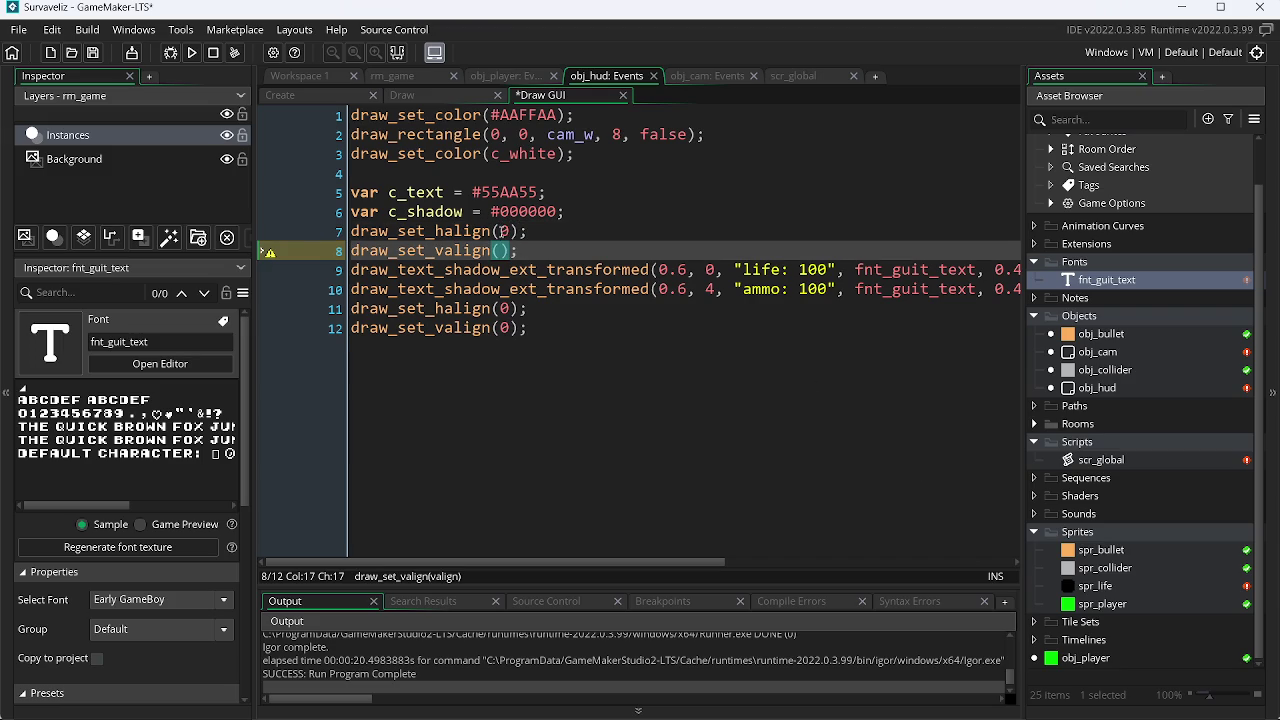
Step: Read the draw_set_valign manual page via F1, then return to the code editor
key(F1)
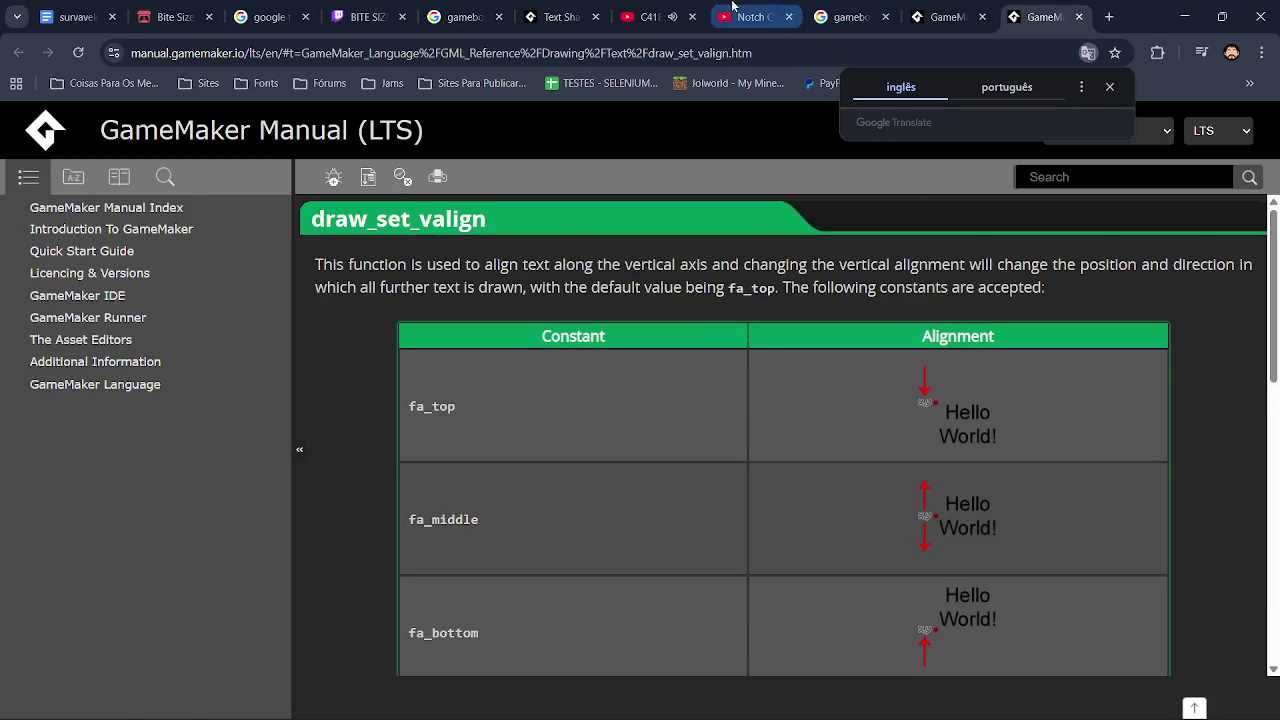
click(650, 17)
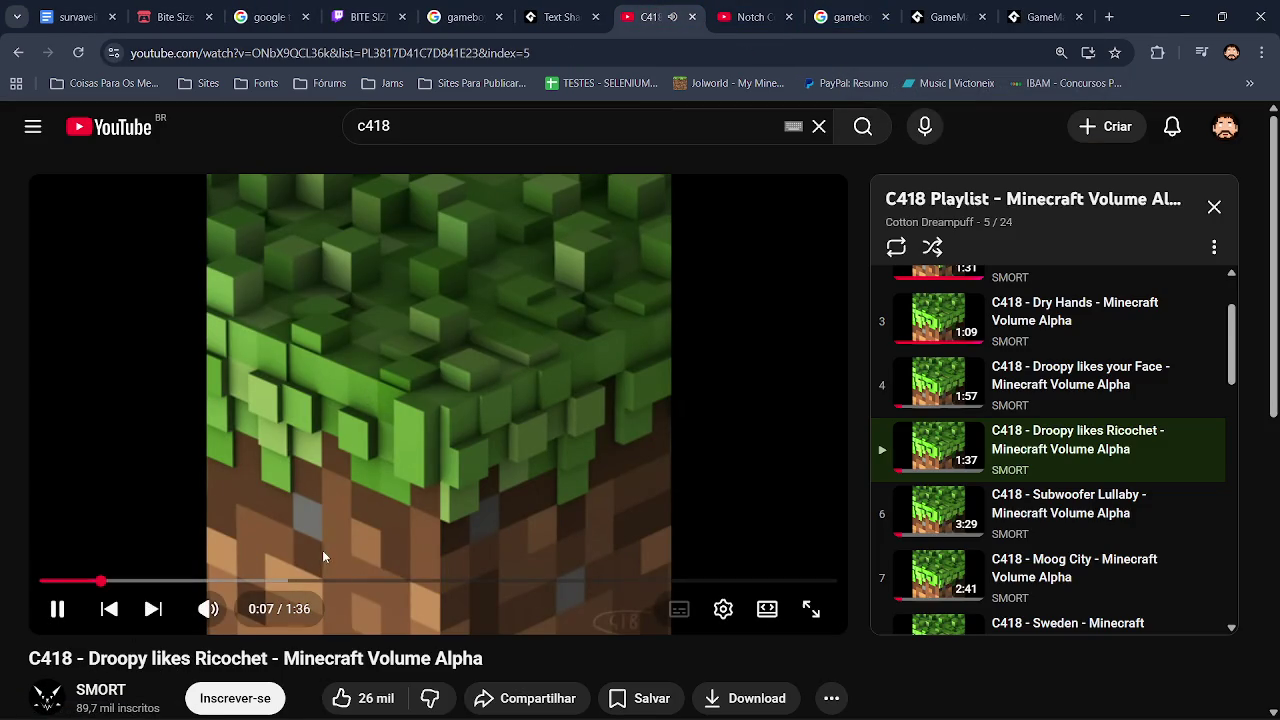
click(1043, 17)
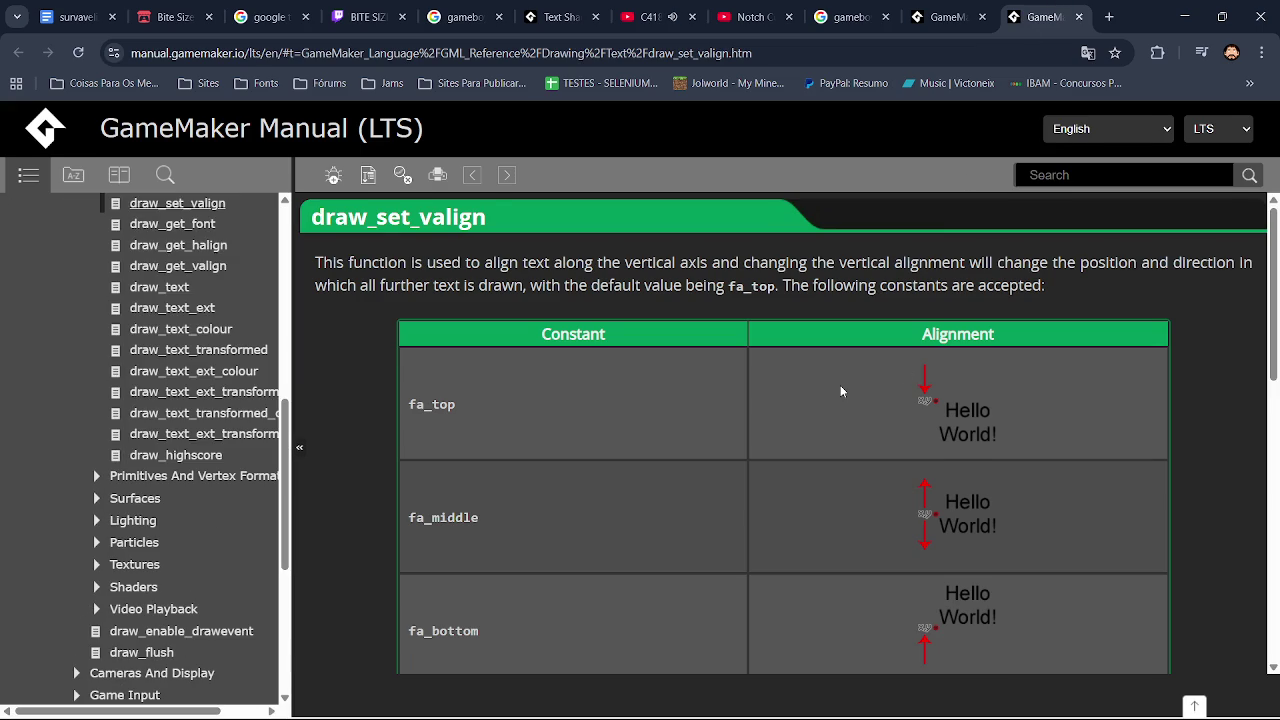
key(alt+Tab)
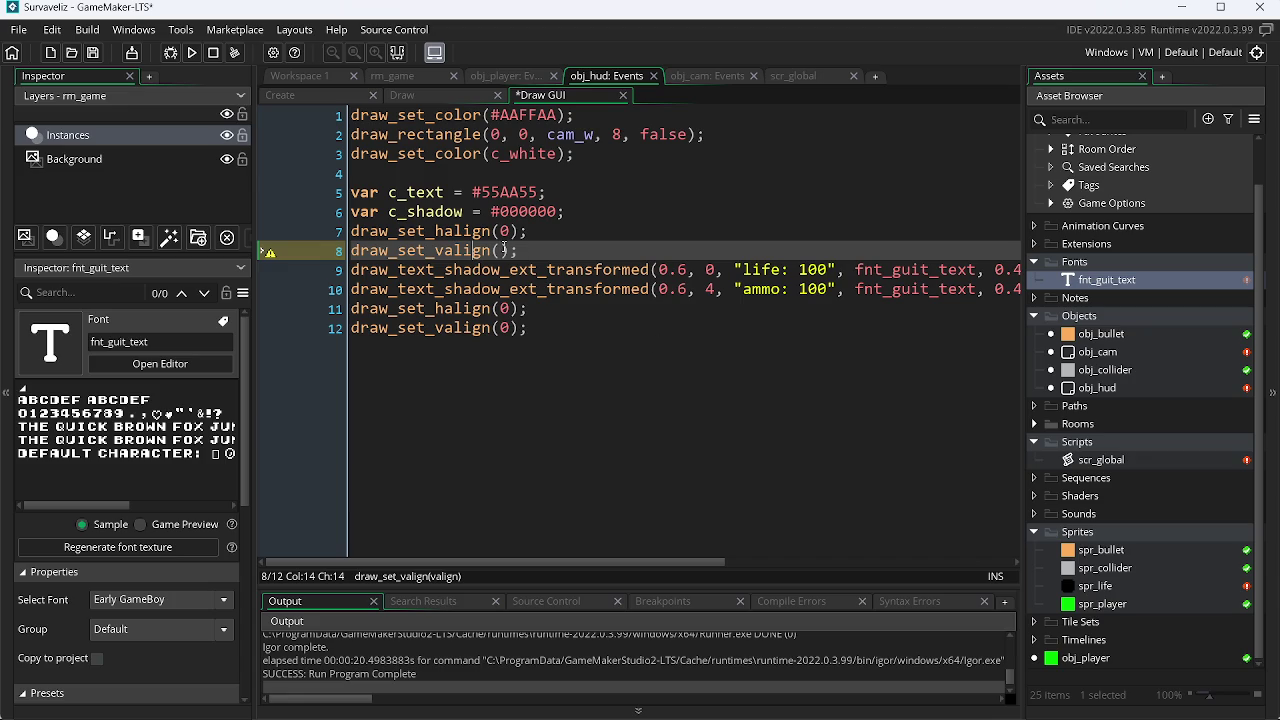
Step: Set the line 8 call to draw_set_valign(1) and run the game
click(502, 250)
text(1)
click(195, 52)
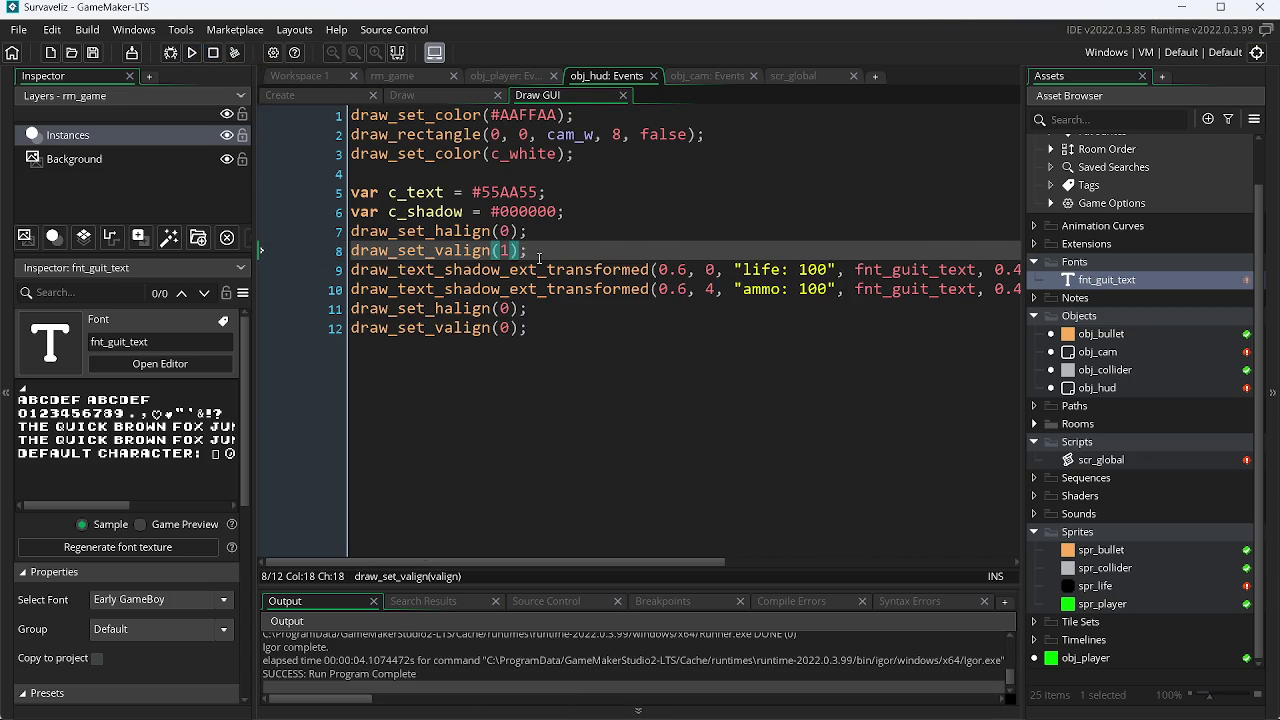
Step: Delete the draw_set_valign(1) and draw_set_valign(0) lines and run the game again
drag(539, 259, 314, 267)
key(BackSpace)
key(BackSpace)
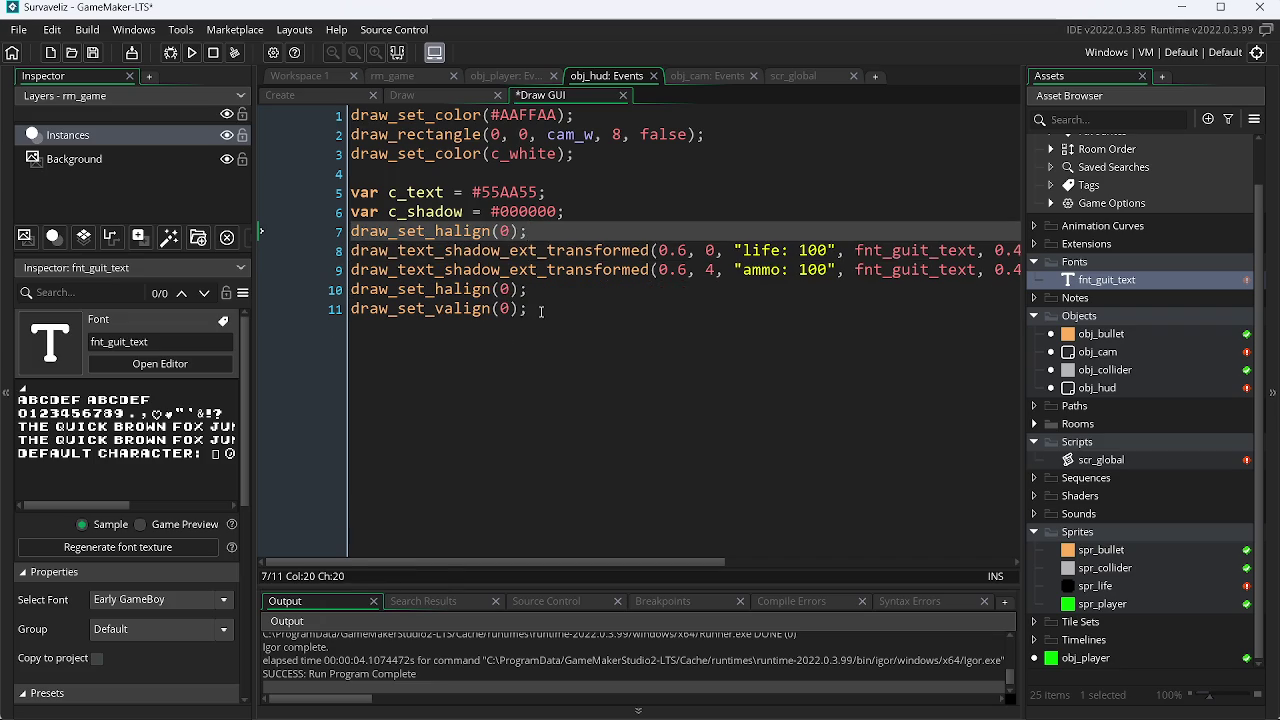
drag(540, 308, 206, 322)
key(BackSpace)
key(BackSpace)
click(188, 52)
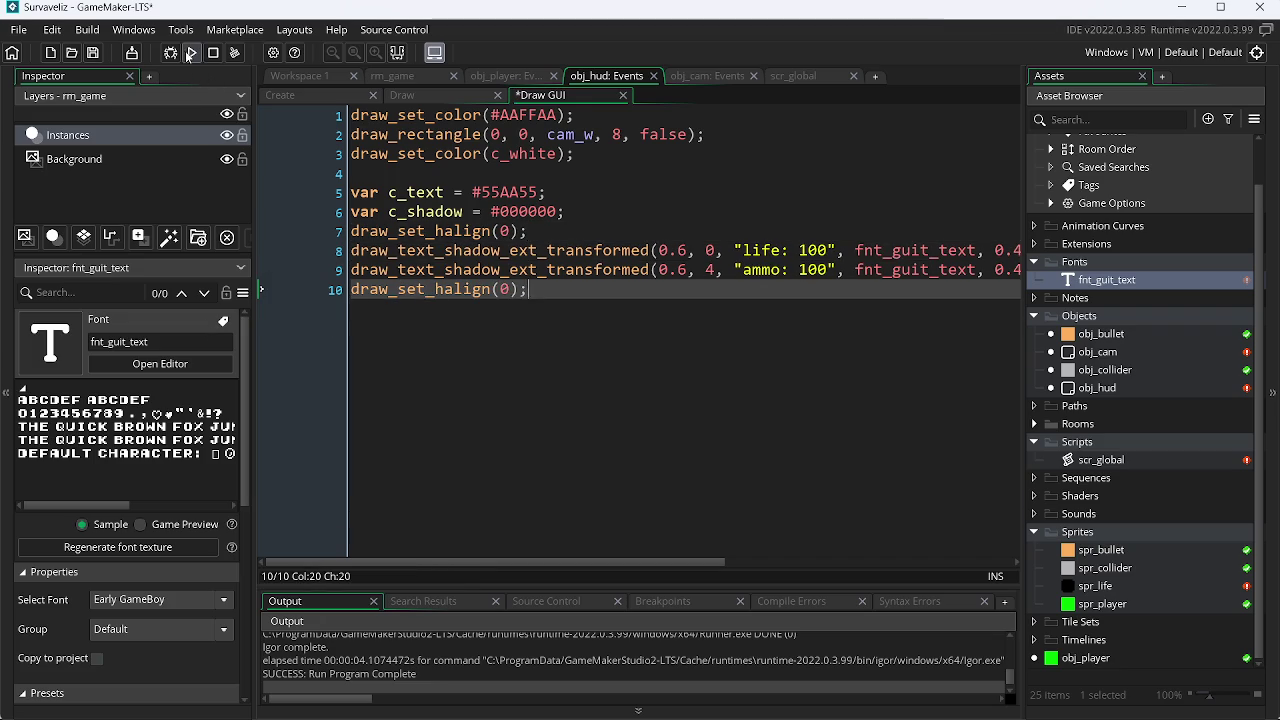
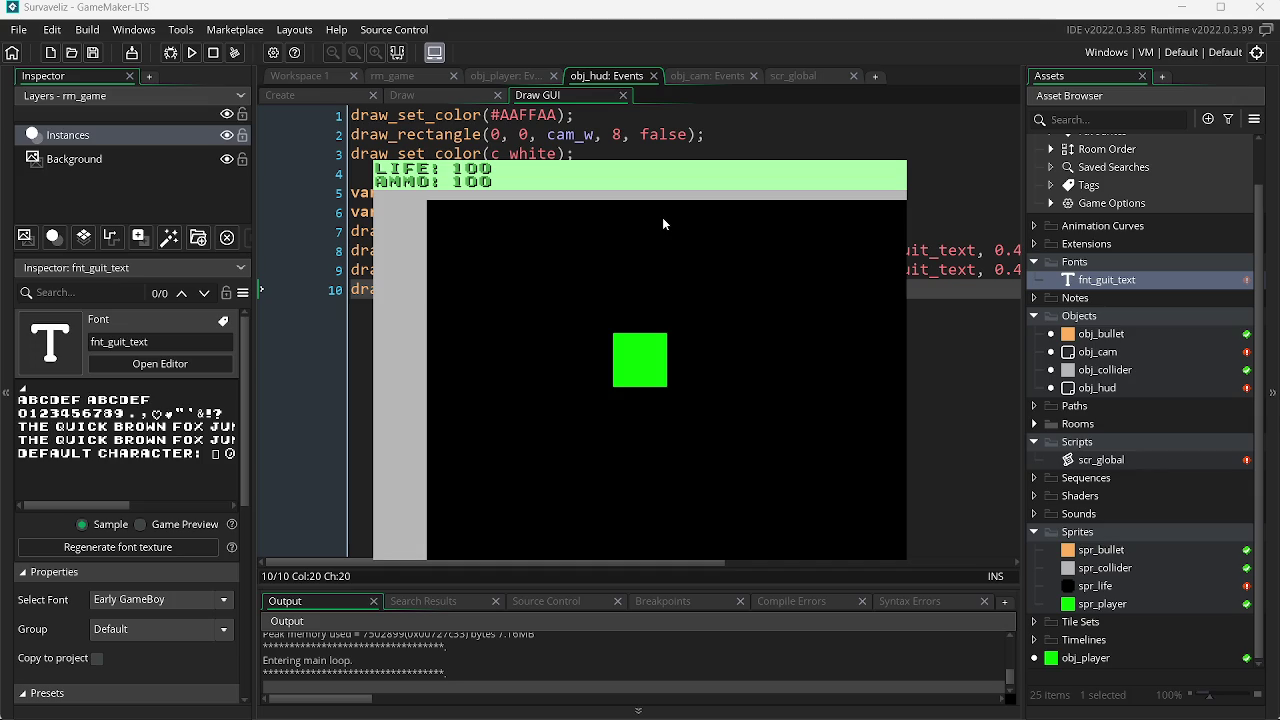
Step: Close the running game and insert a blank line after line 6 of the Draw GUI code
key(Escape)
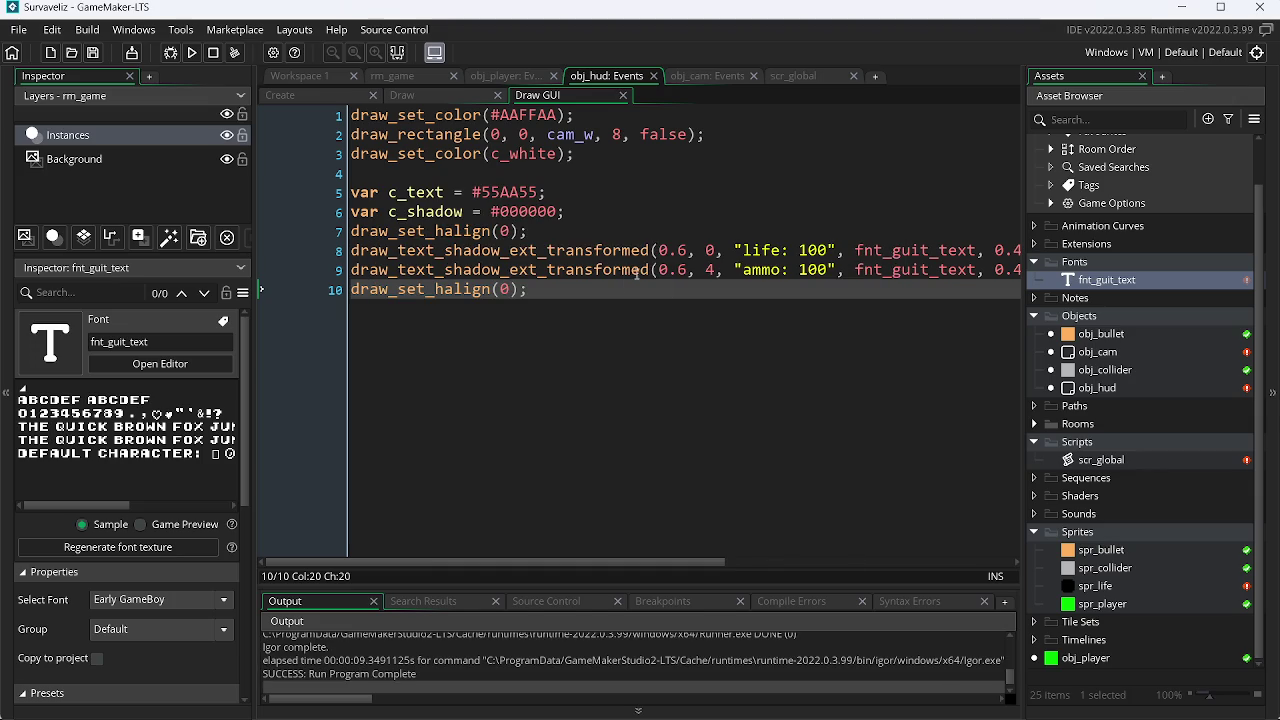
click(608, 213)
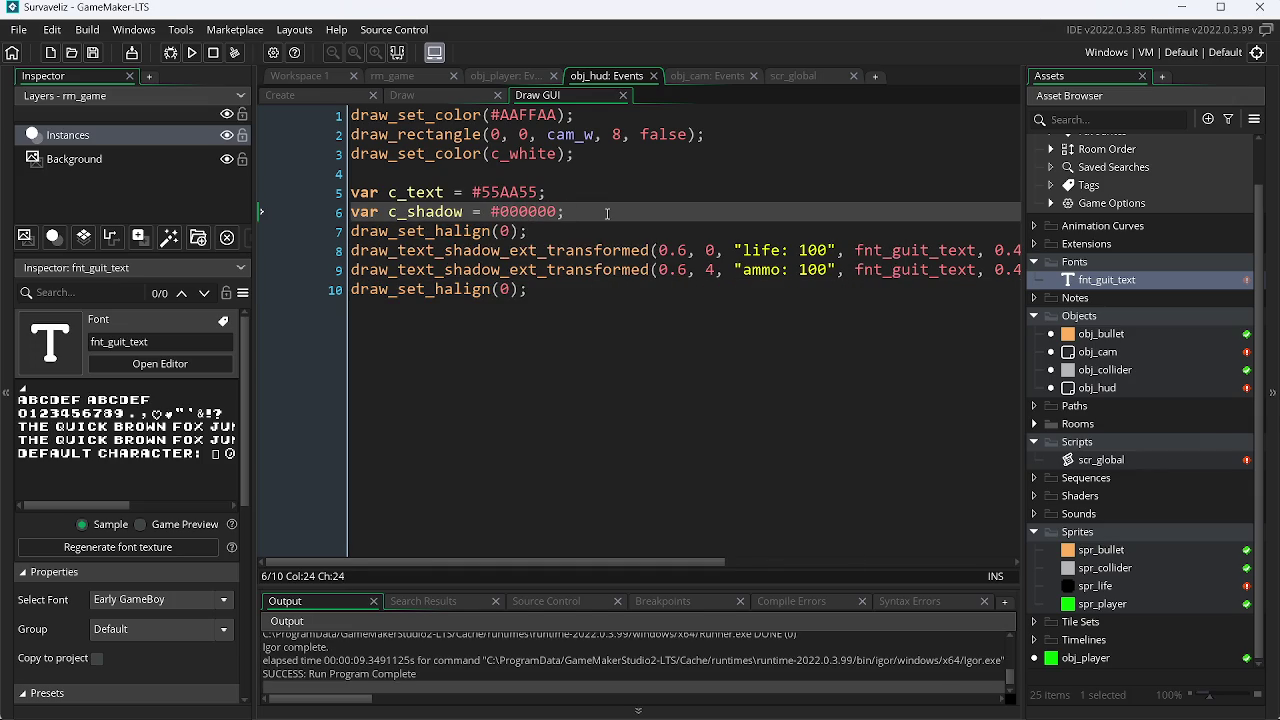
key(Return)
Step: Copy the four HUD text lines 8–11 and paste the duplicate below as lines 13–16
drag(527, 309, 350, 250)
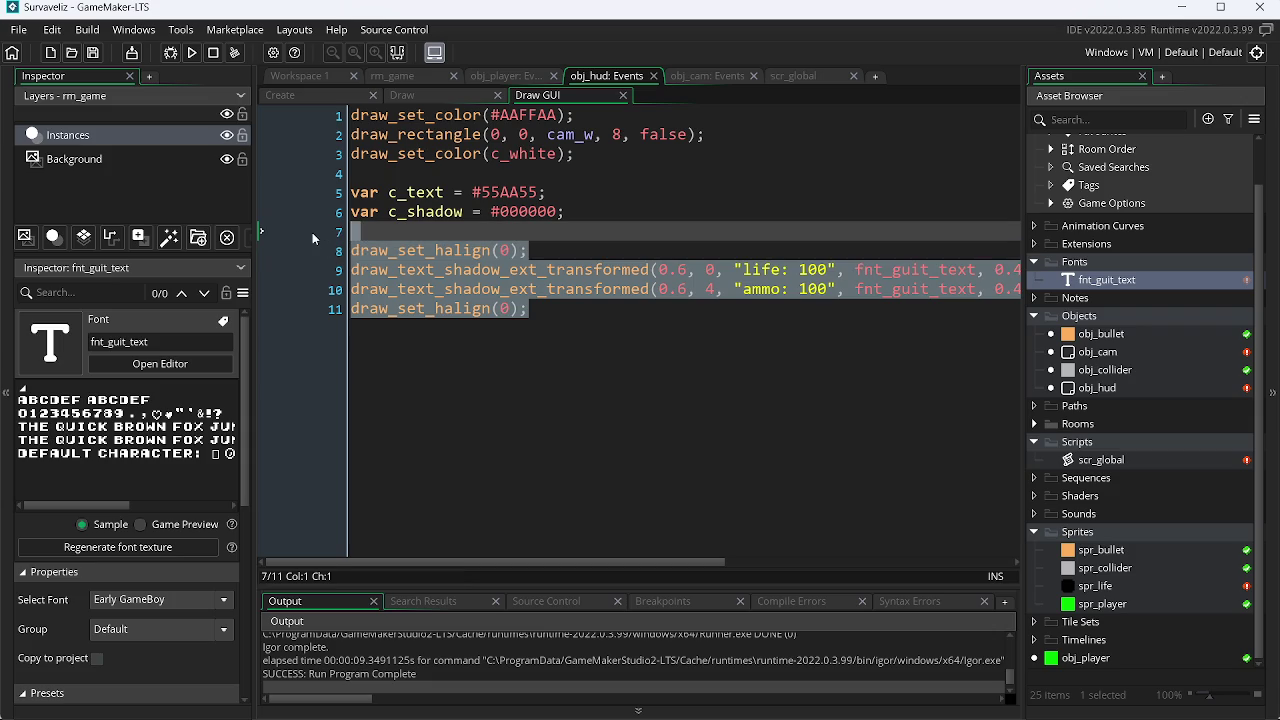
click(466, 270)
drag(528, 310, 338, 258)
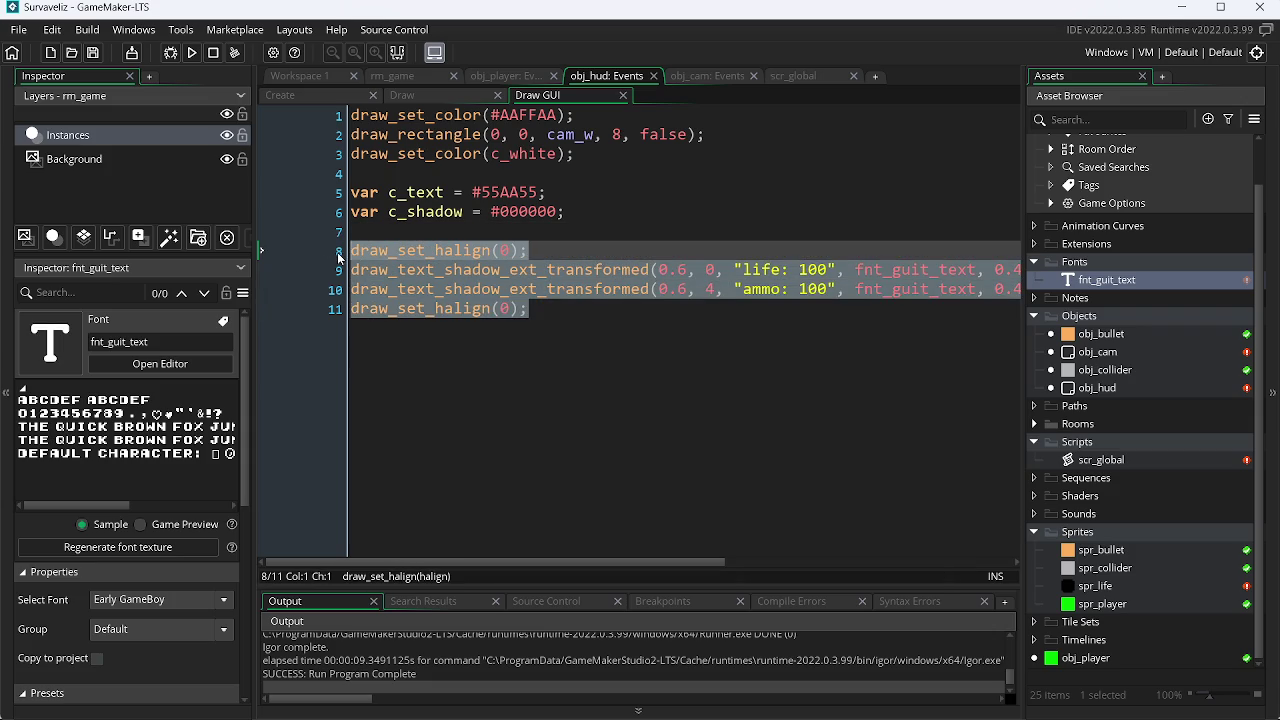
key(ctrl+c)
click(538, 310)
key(Return)
key(Return)
key(ctrl+v)
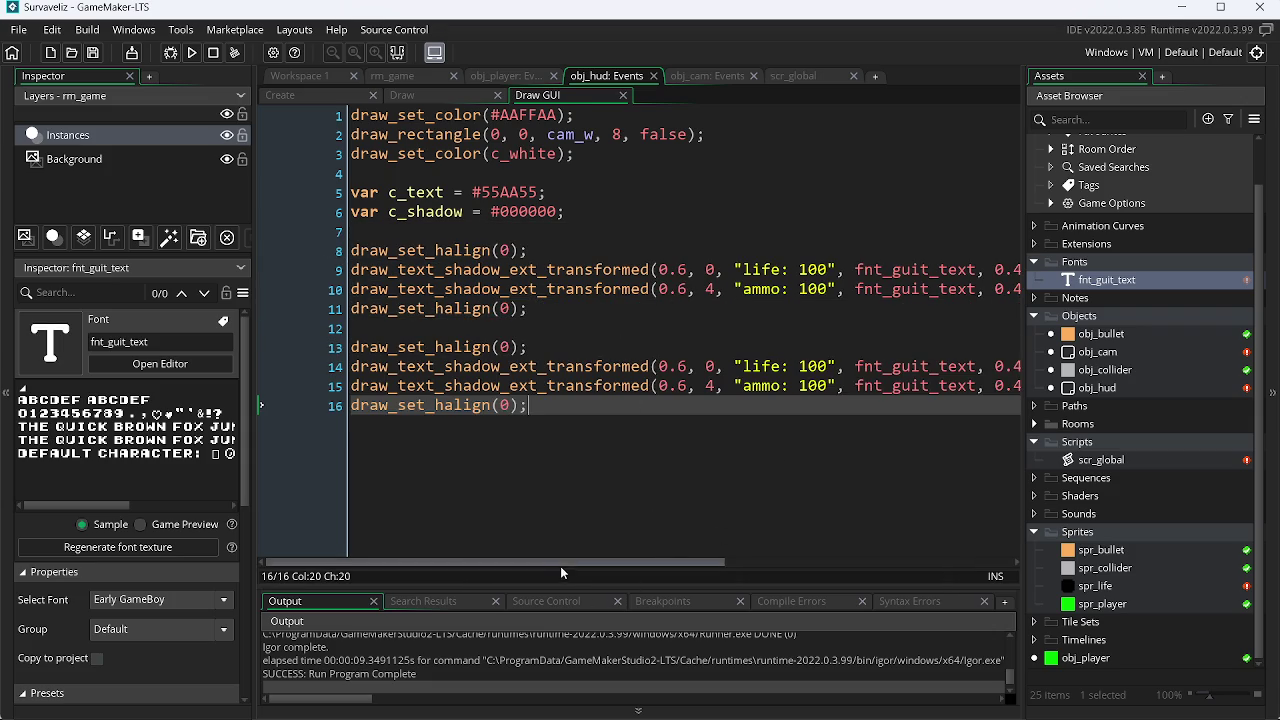
mouse_move(554, 564)
mouse_down()
mouse_move(718, 571)
mouse_move(550, 562)
mouse_up()
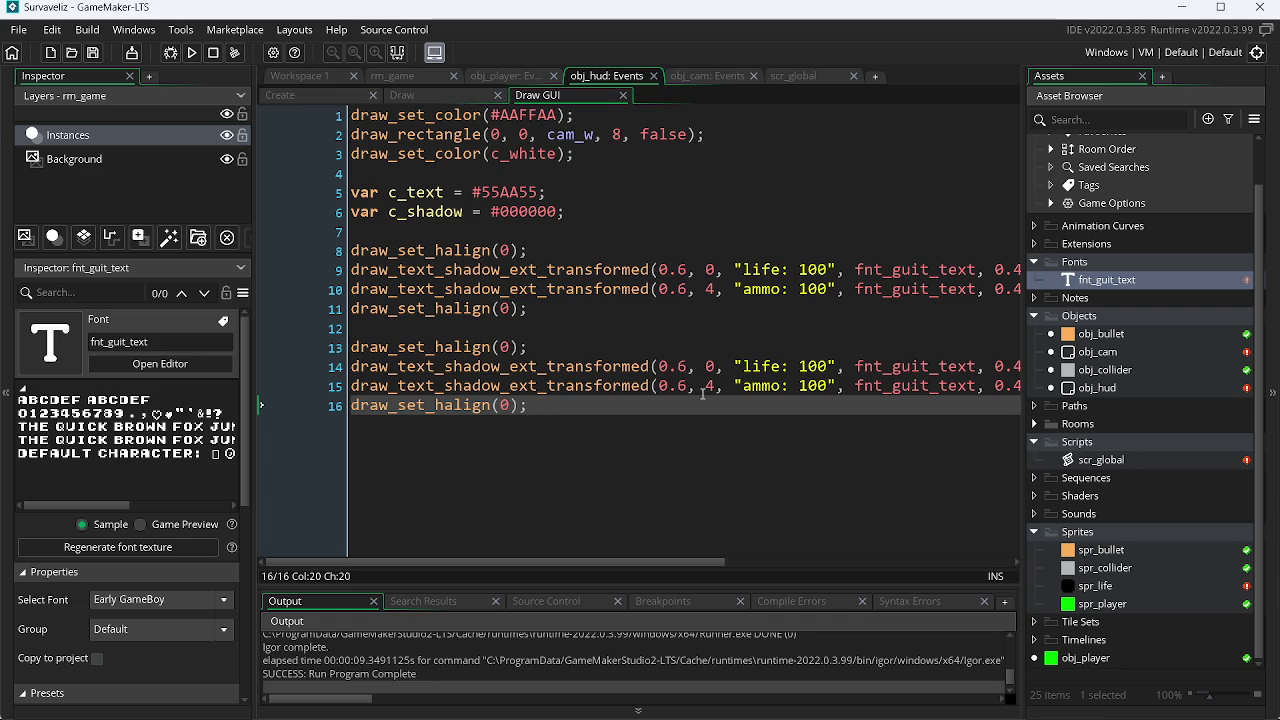
Step: Replace the 0.6 x position with cam_h on lines 14 and 15
drag(690, 367, 661, 370)
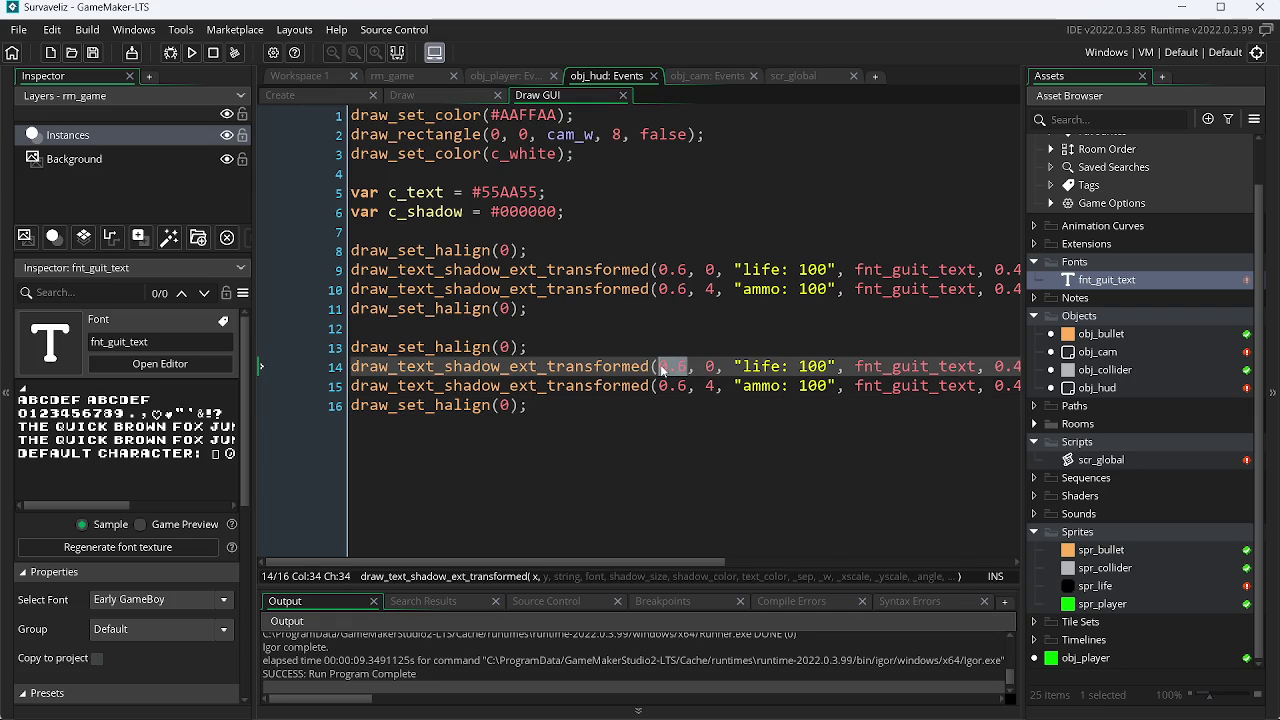
text(c)
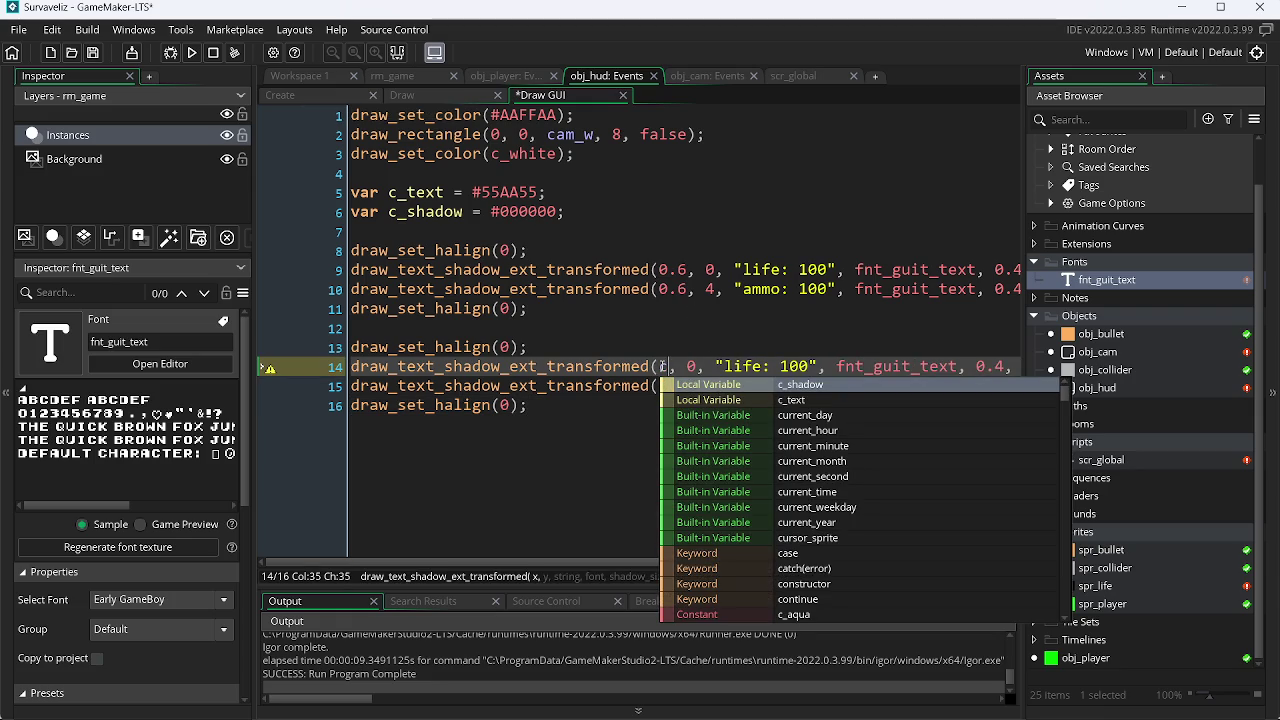
text(m)
key(BackSpace)
text(a)
key(Return)
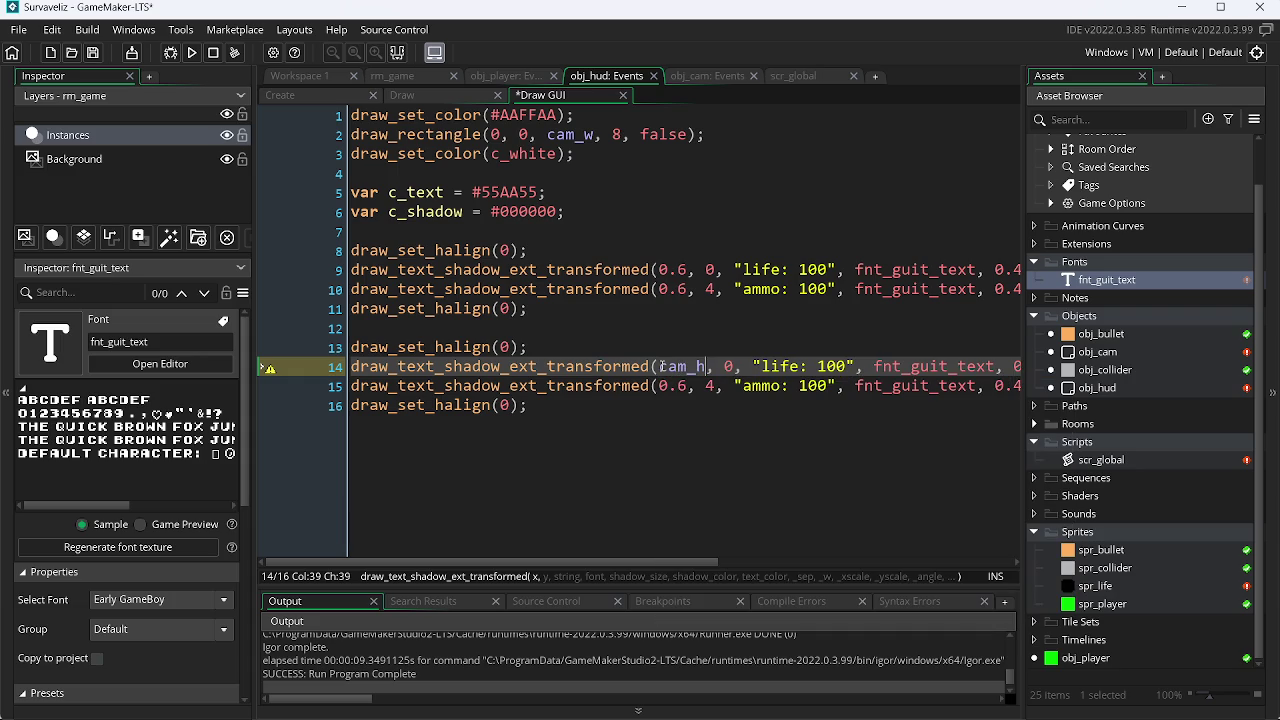
key(Down)
key(Delete)
key(BackSpace)
key(BackSpace)
text(cm)
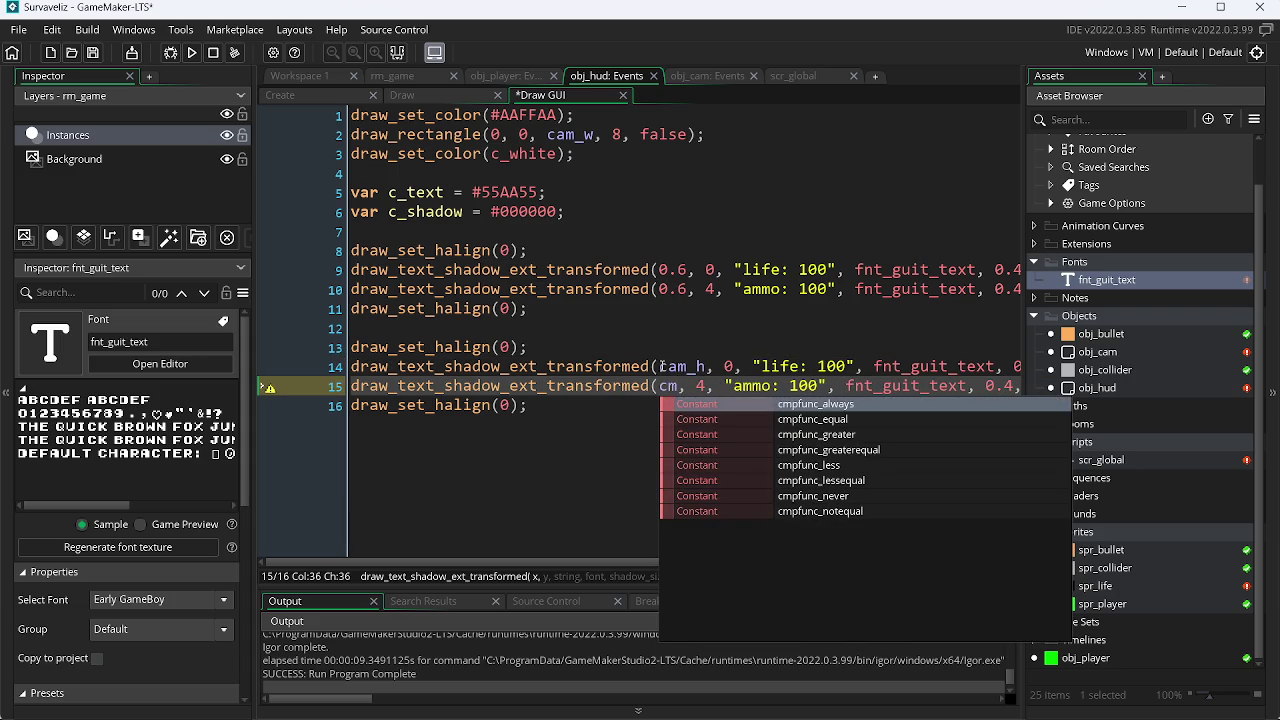
key(BackSpace)
text(a)
key(Return)
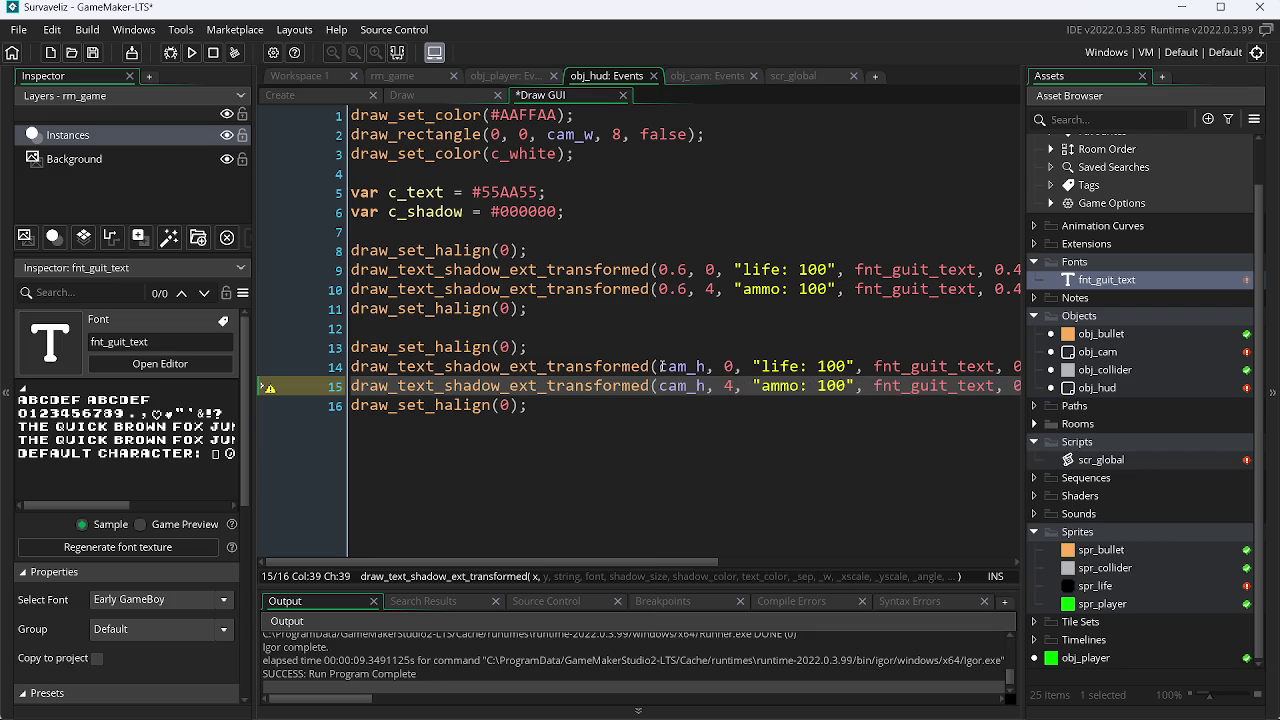
Step: Change the draw_set_halign value on line 13 and check its manual page in the browser
key(Up)
key(Up)
key(Left)
key(Left)
key(BackSpace)
text(3)
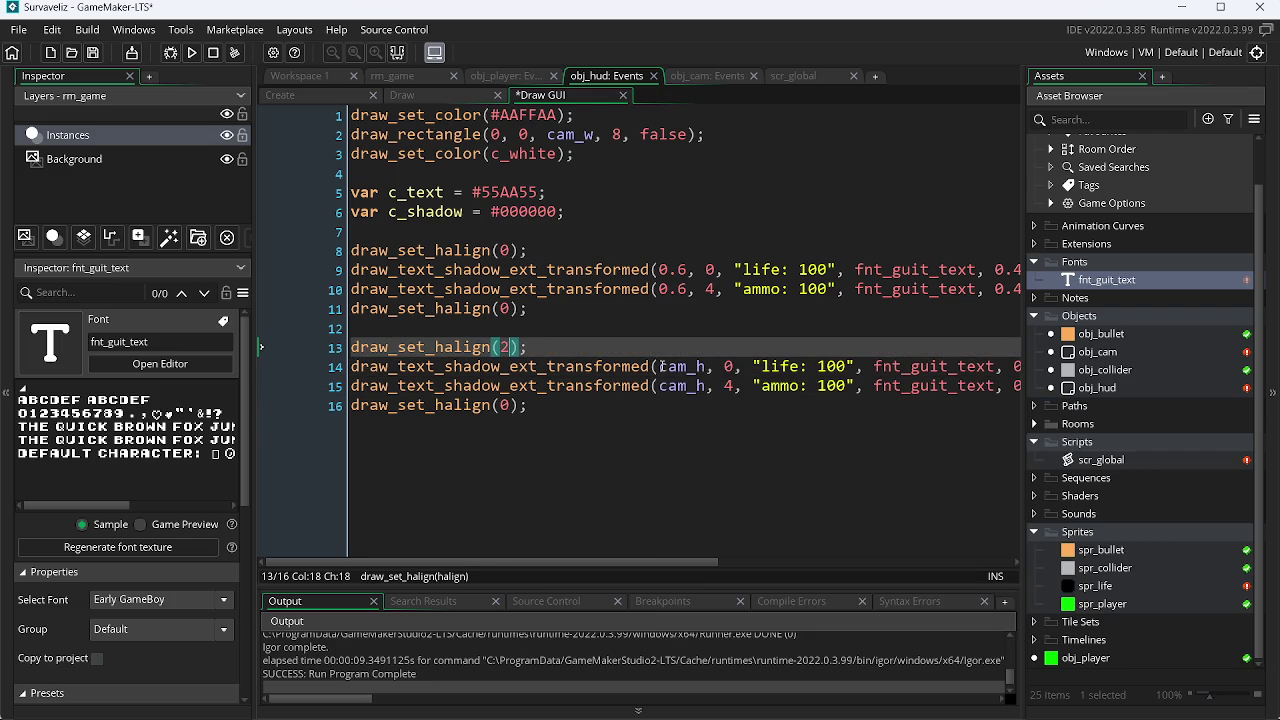
key(alt+Tab)
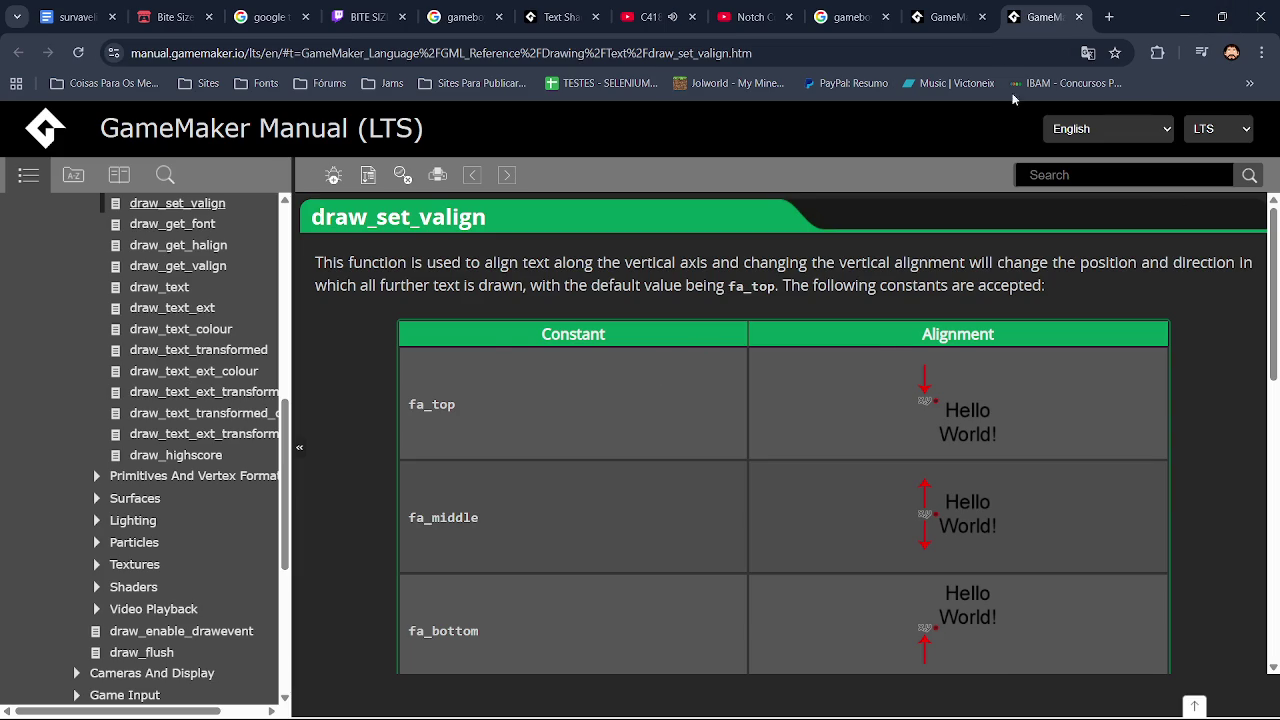
click(947, 12)
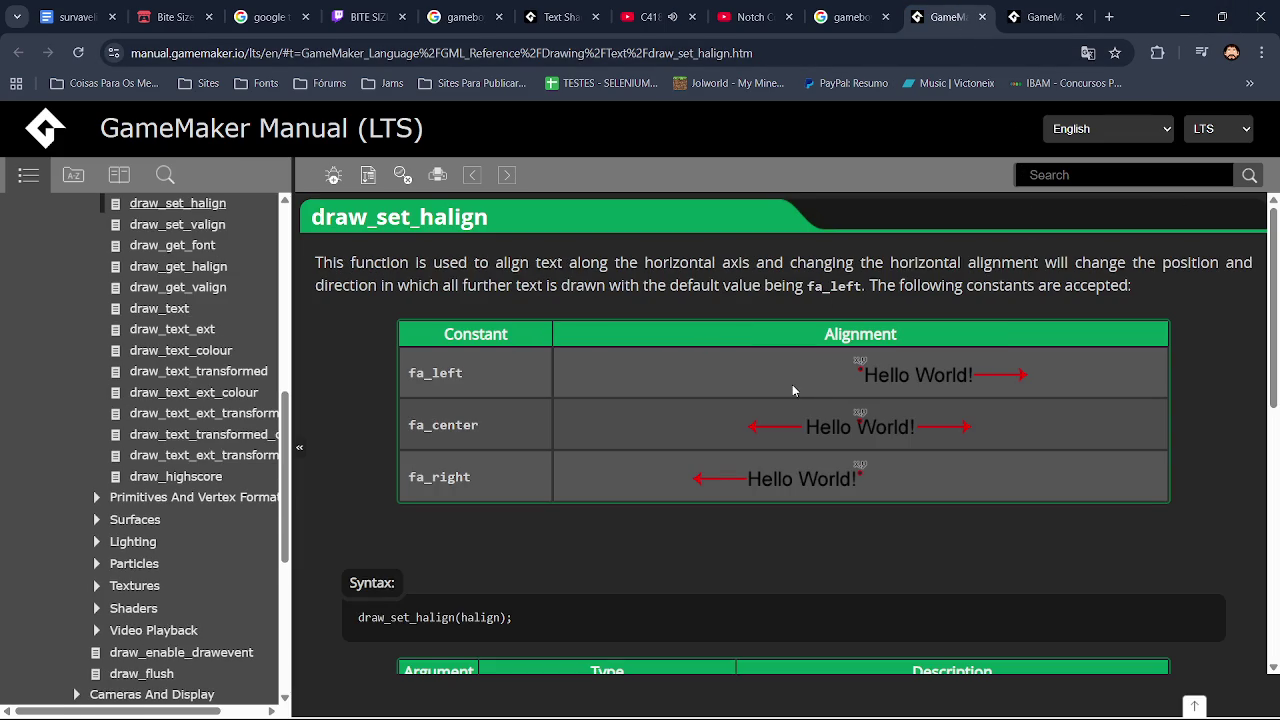
key(alt+Tab)
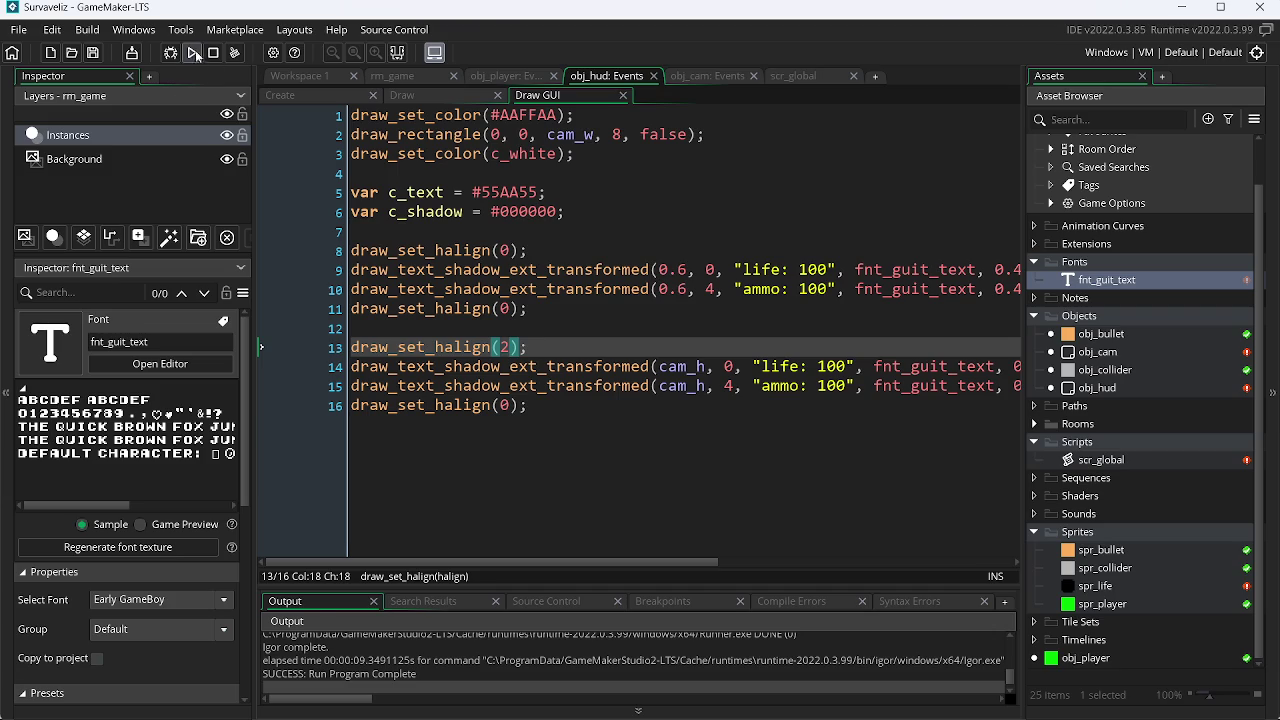
Step: Test the HUD, then try cam_h/2 as the x position on lines 14–15 and run again
click(193, 52)
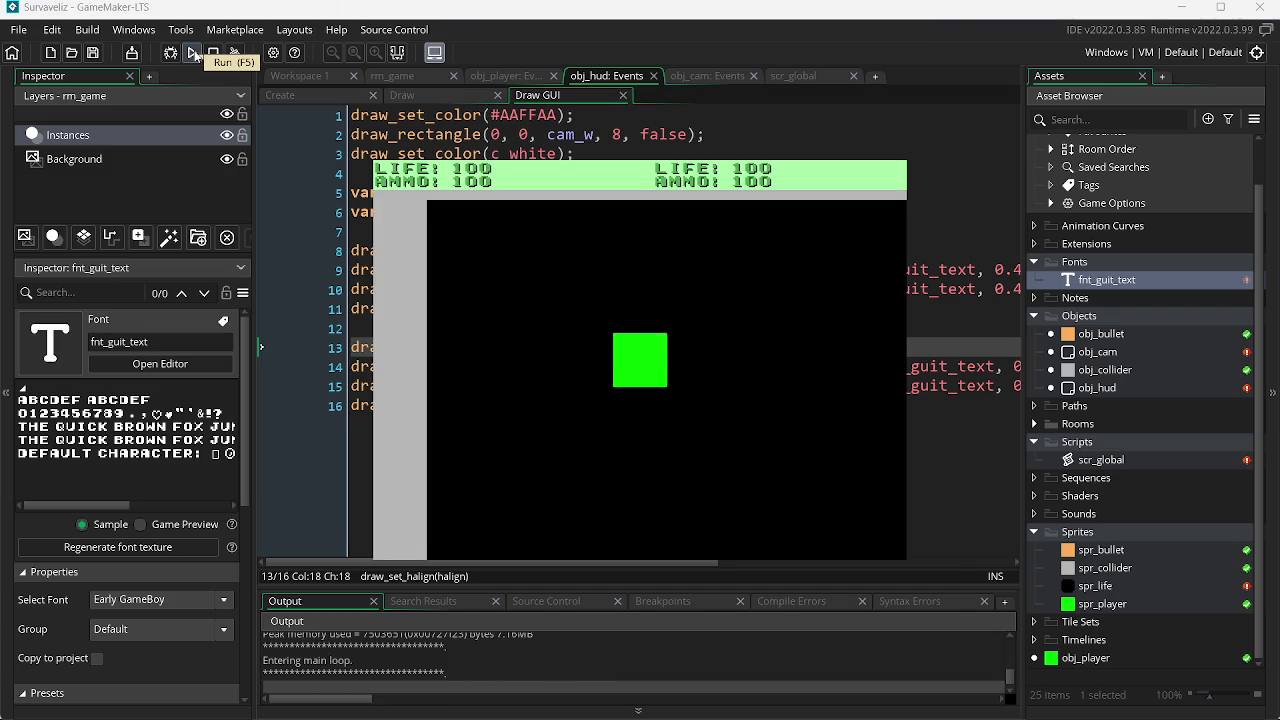
key(alt+F4)
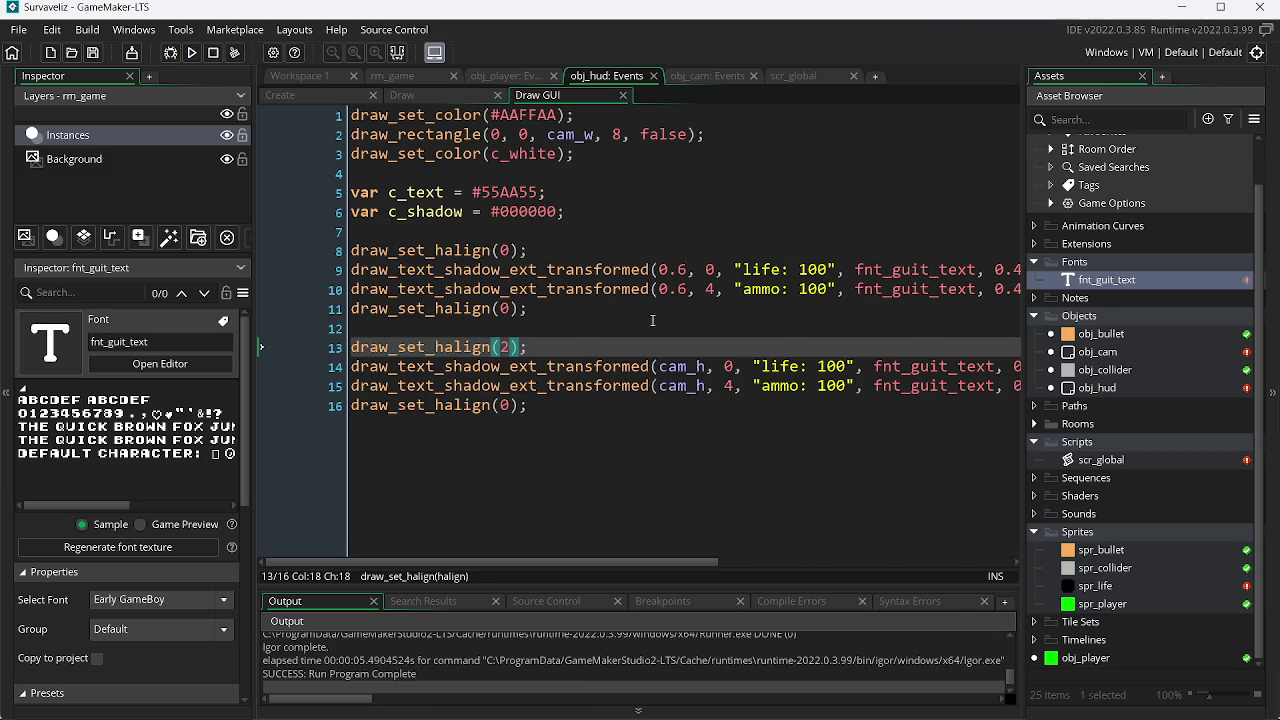
click(697, 367)
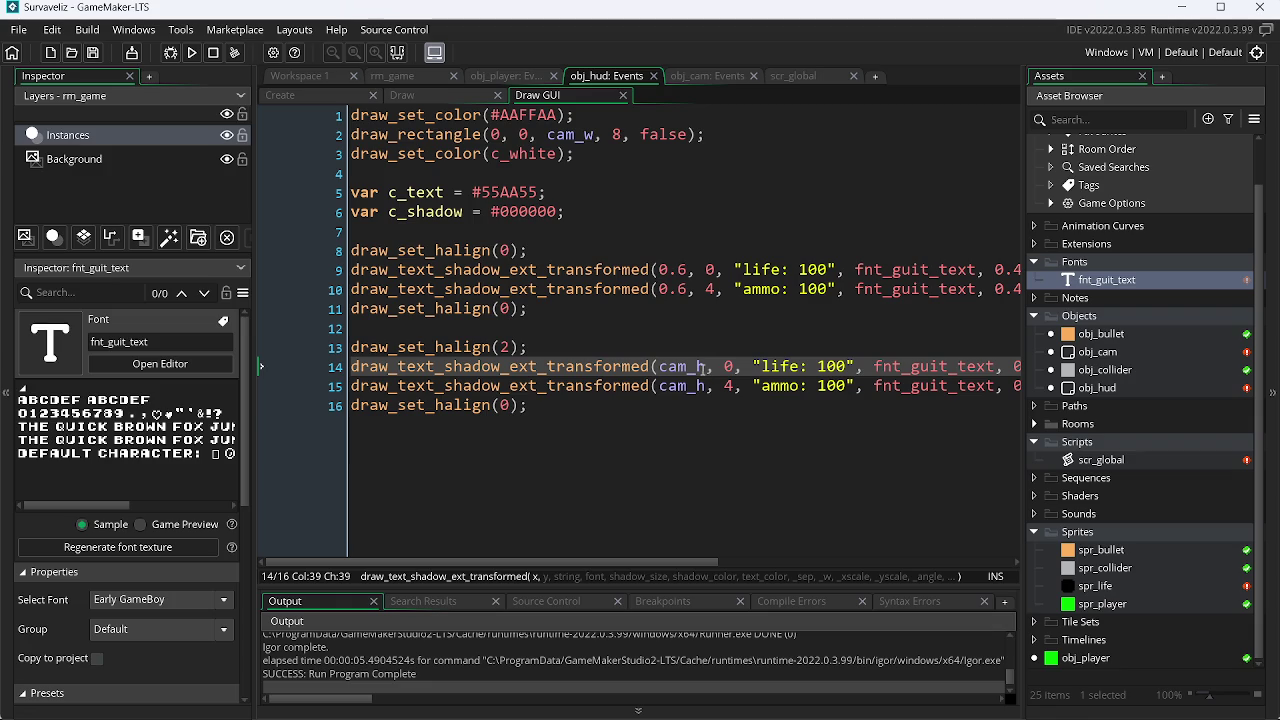
text(/)
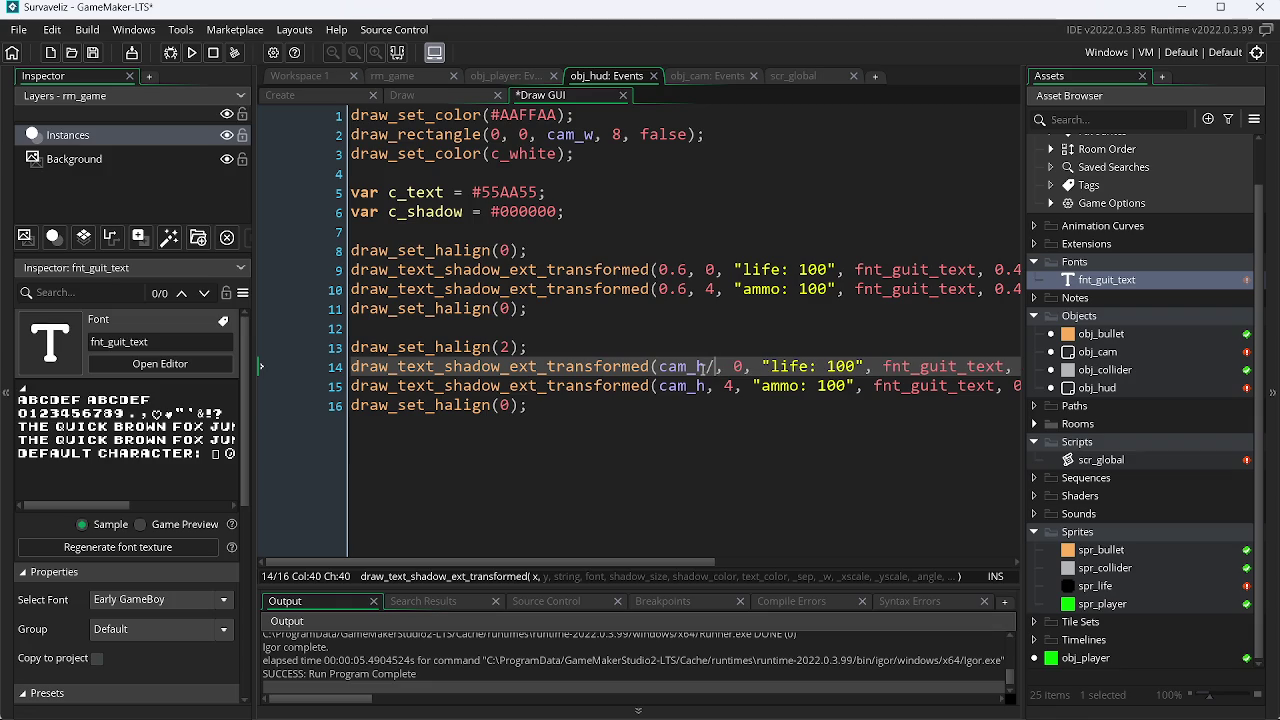
text(2)
key(Down)
key(Left)
key(Left)
text(/2)
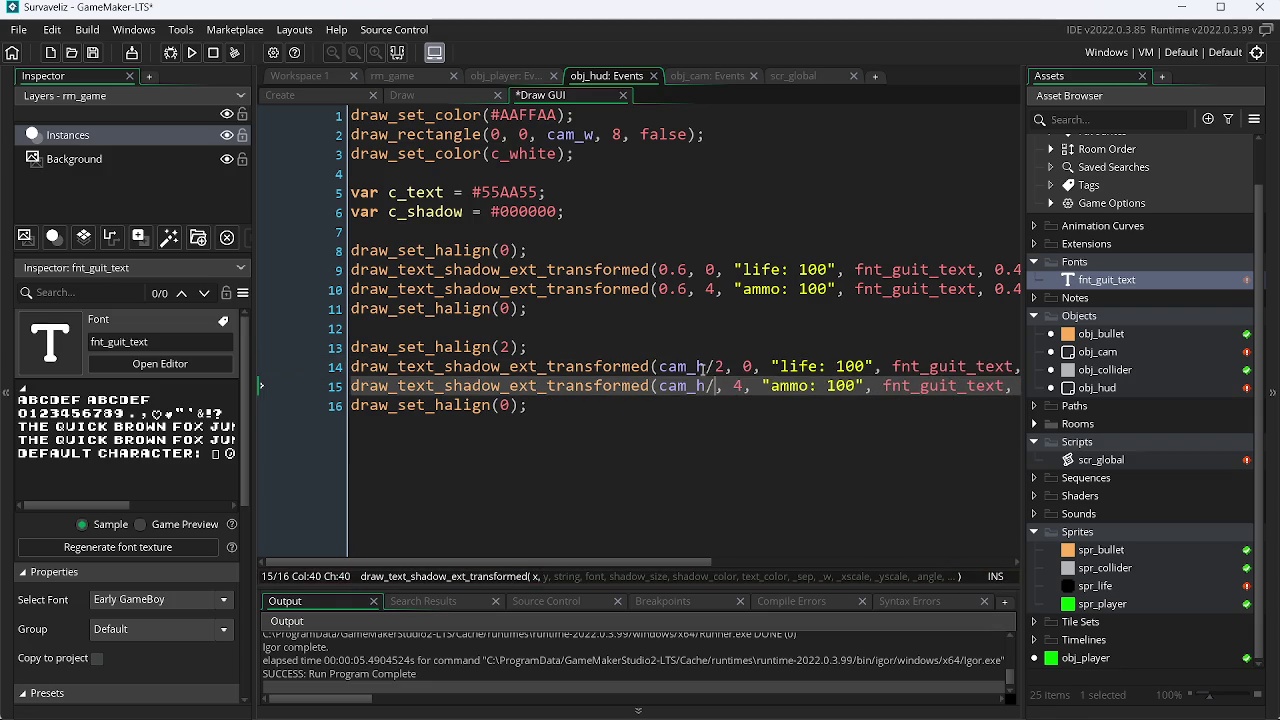
key(F5)
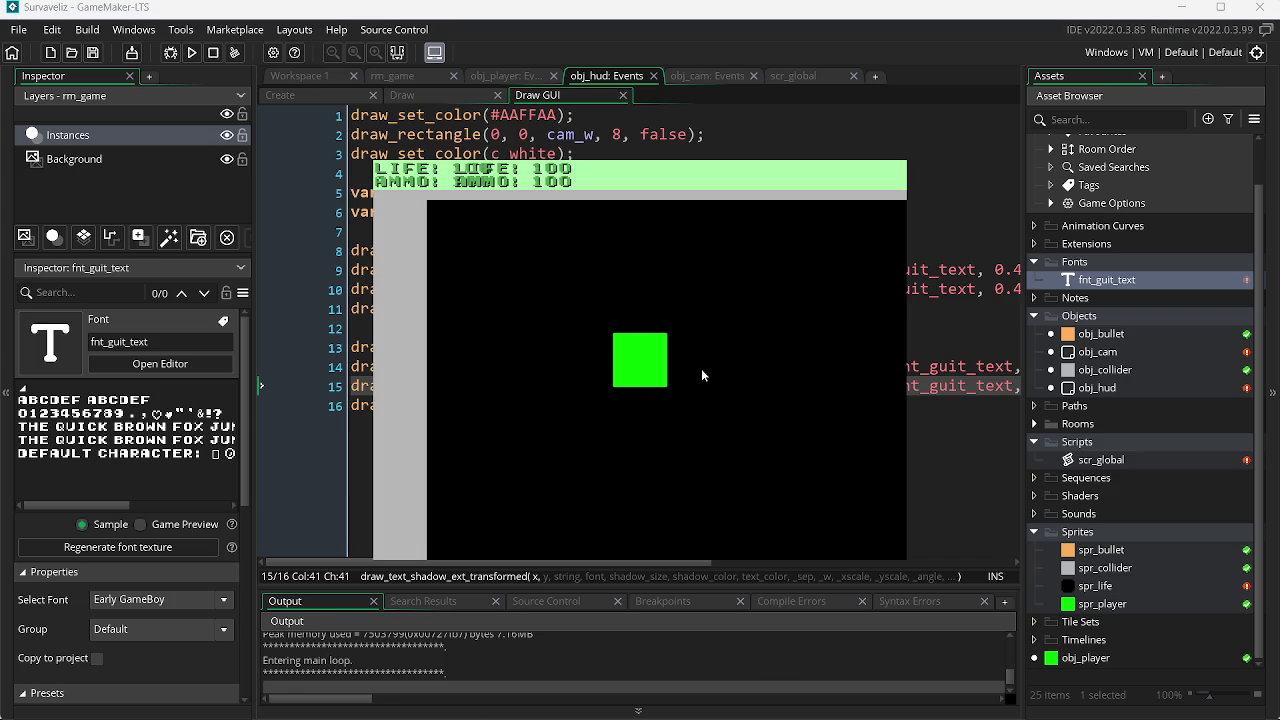
key(Escape)
Step: Remove the /2 from both lines, save, and test the HUD again
key(BackSpace)
key(BackSpace)
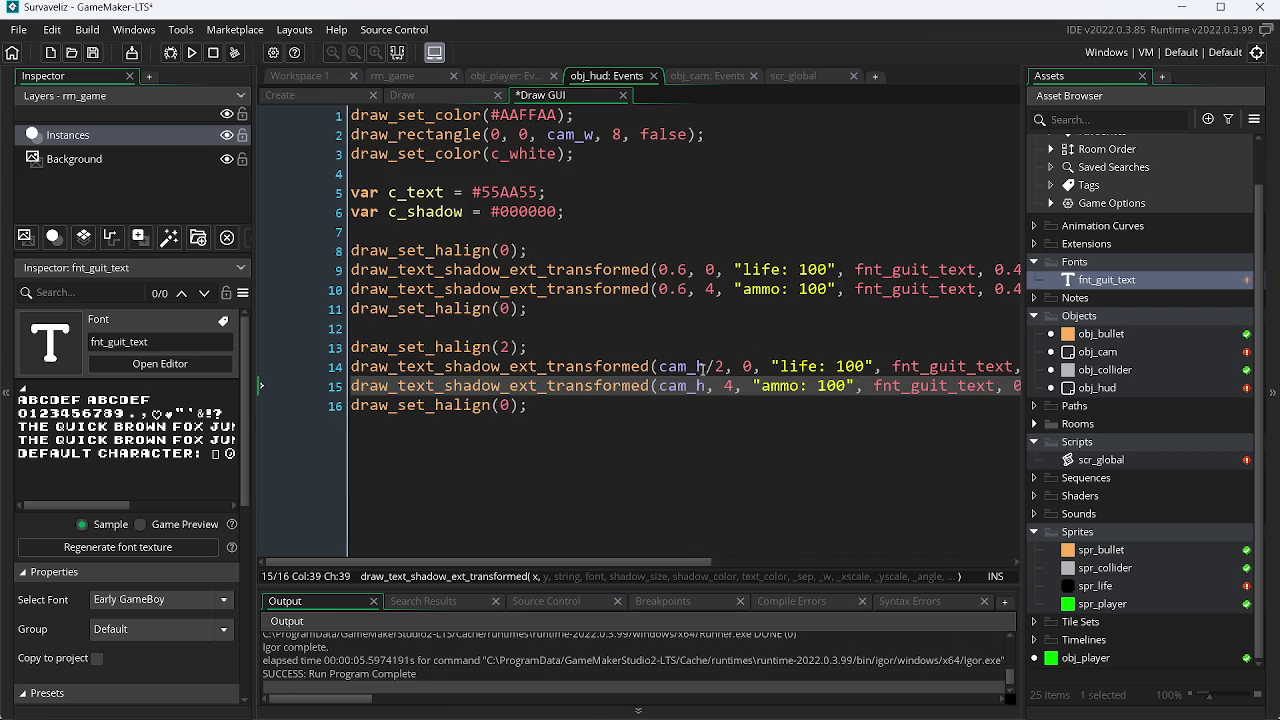
click(702, 369)
key(Delete)
key(Delete)
key(ctrl+s)
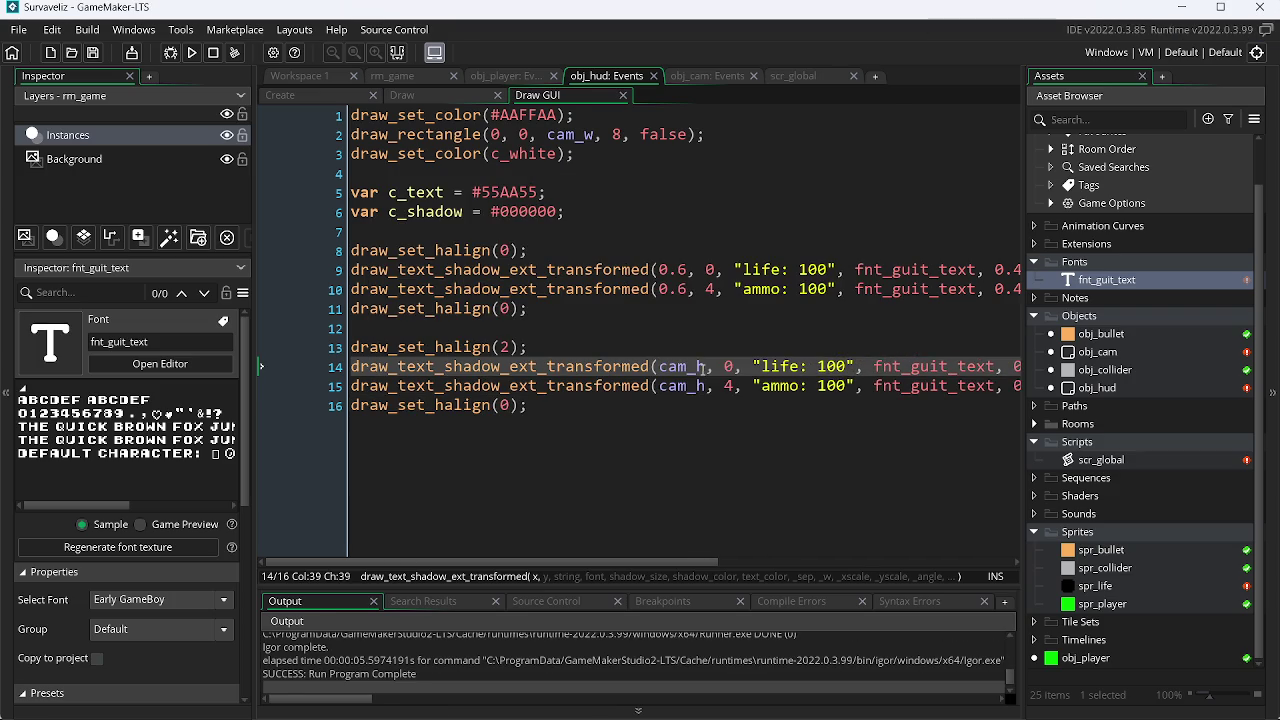
key(F4)
key(F5)
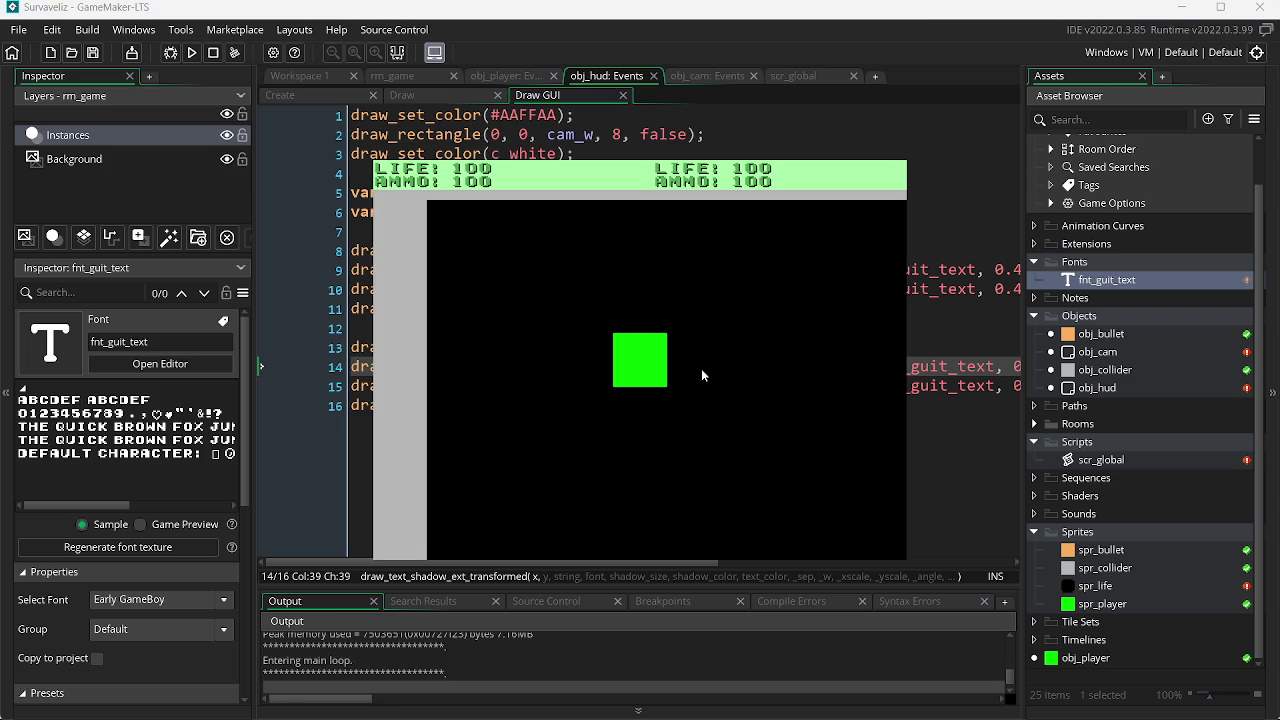
key(Escape)
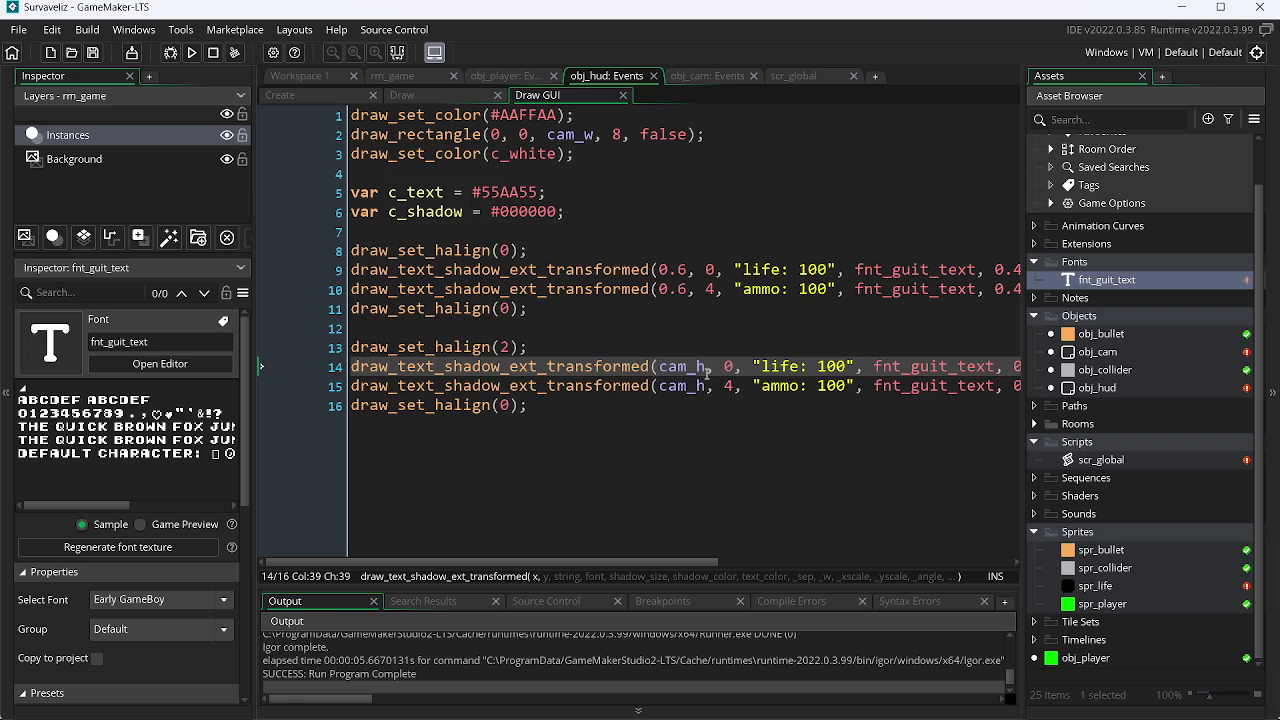
Step: Try cam_h/1 on lines 14–15, test it, then revert to plain cam_h and retest
text(/1)
key(Down)
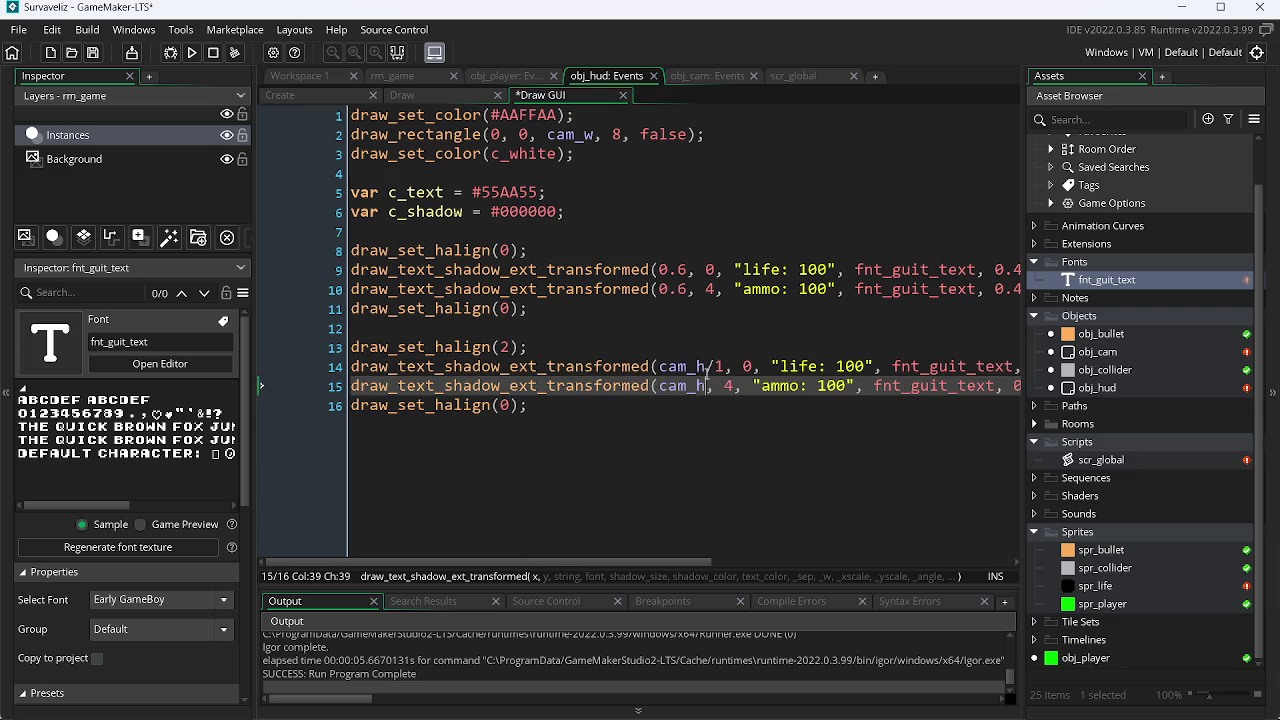
text(/1)
key(F5)
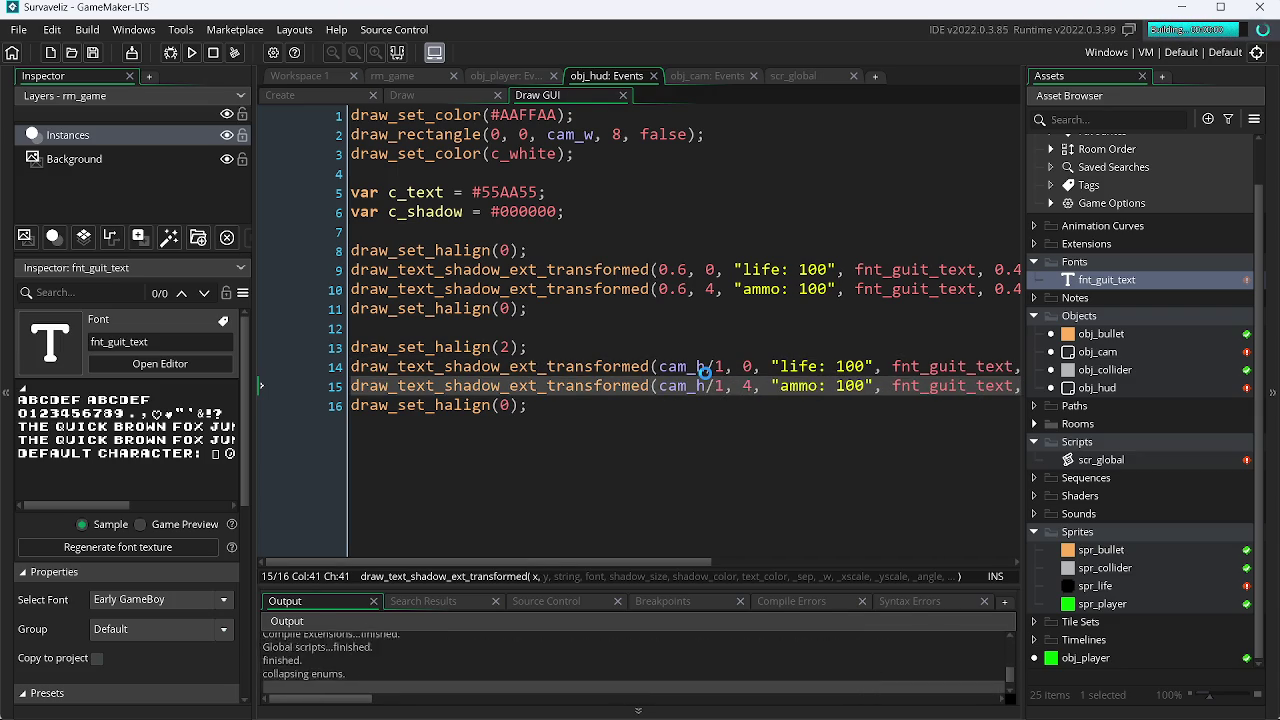
key(Escape)
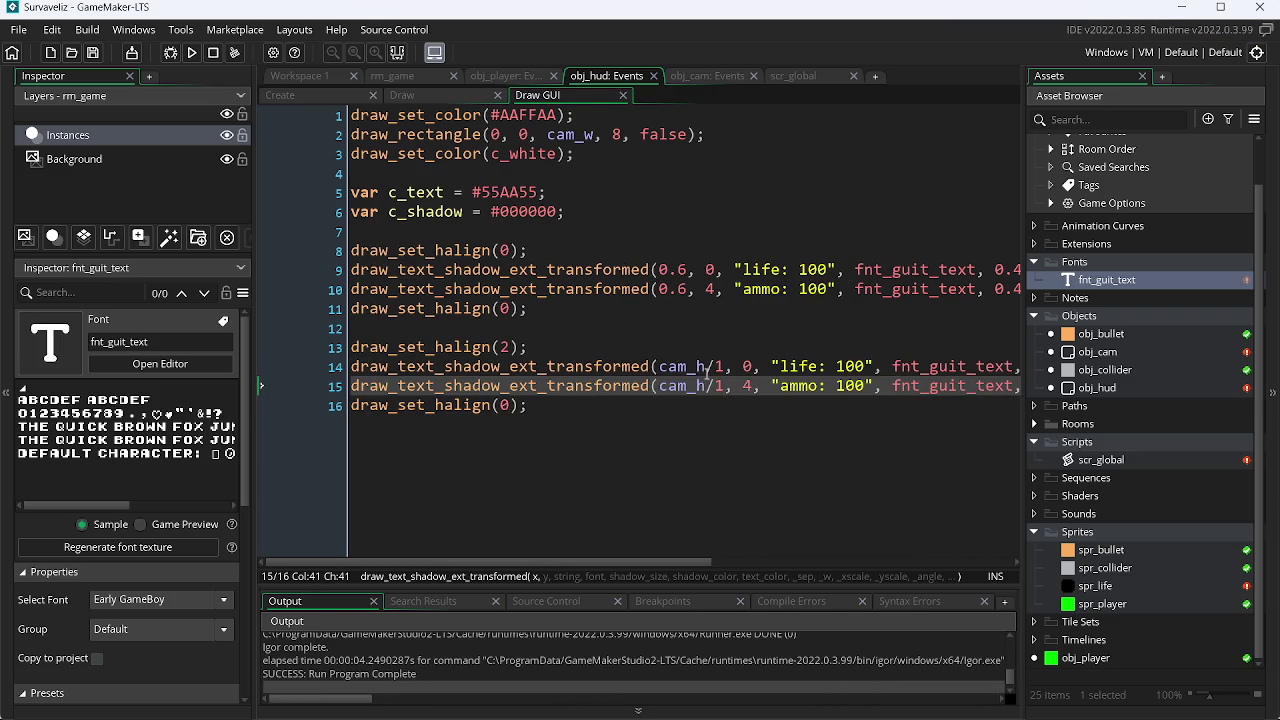
key(BackSpace)
key(BackSpace)
click(706, 371)
key(Delete)
key(Delete)
key(ctrl+s)
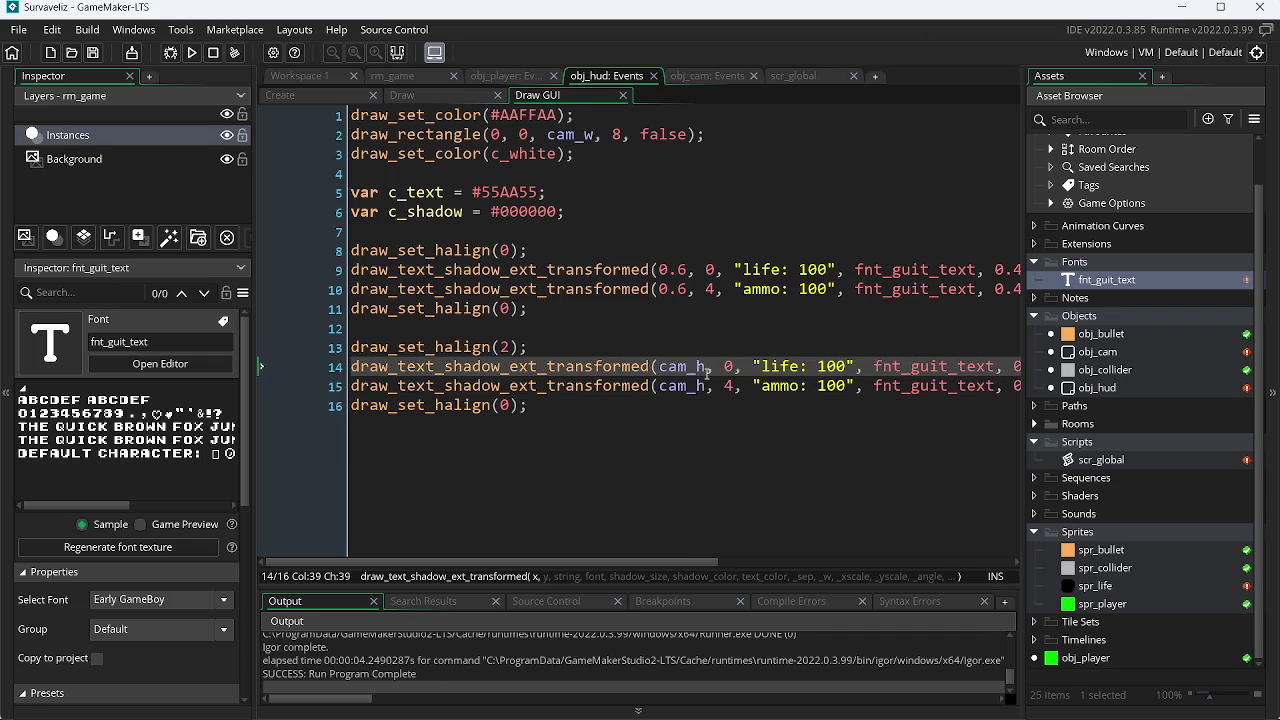
key(F5)
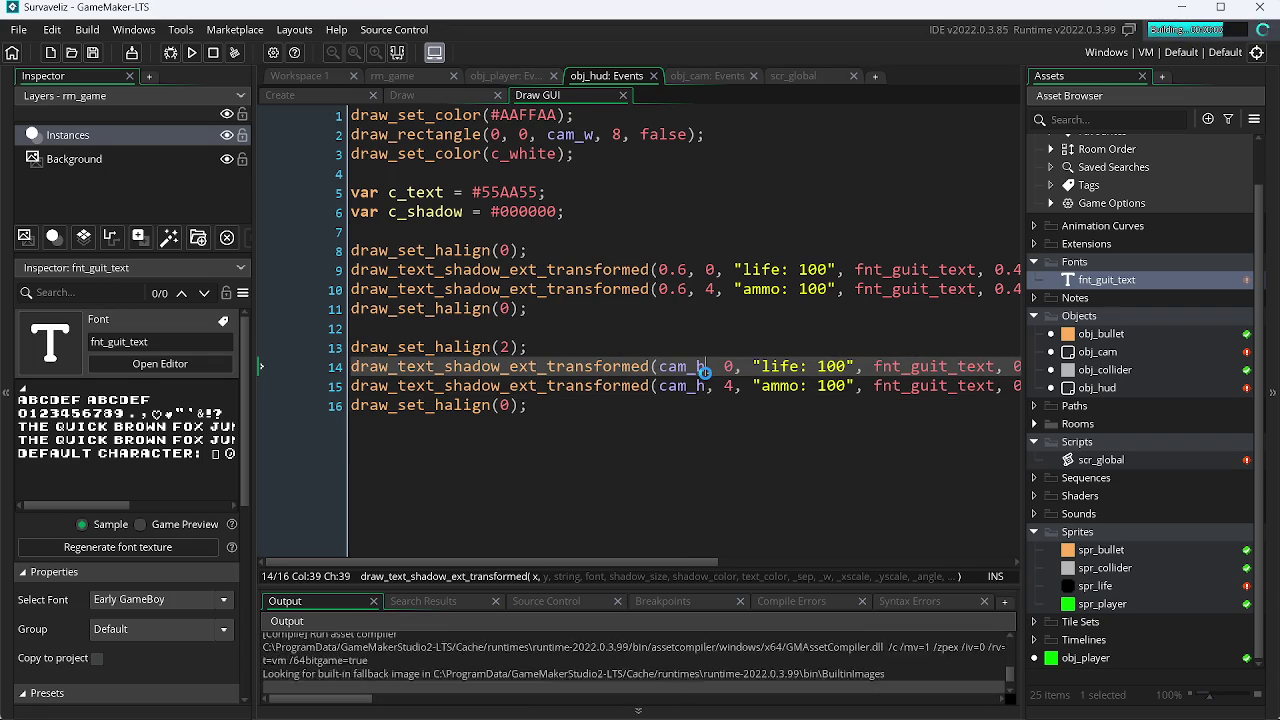
key(Escape)
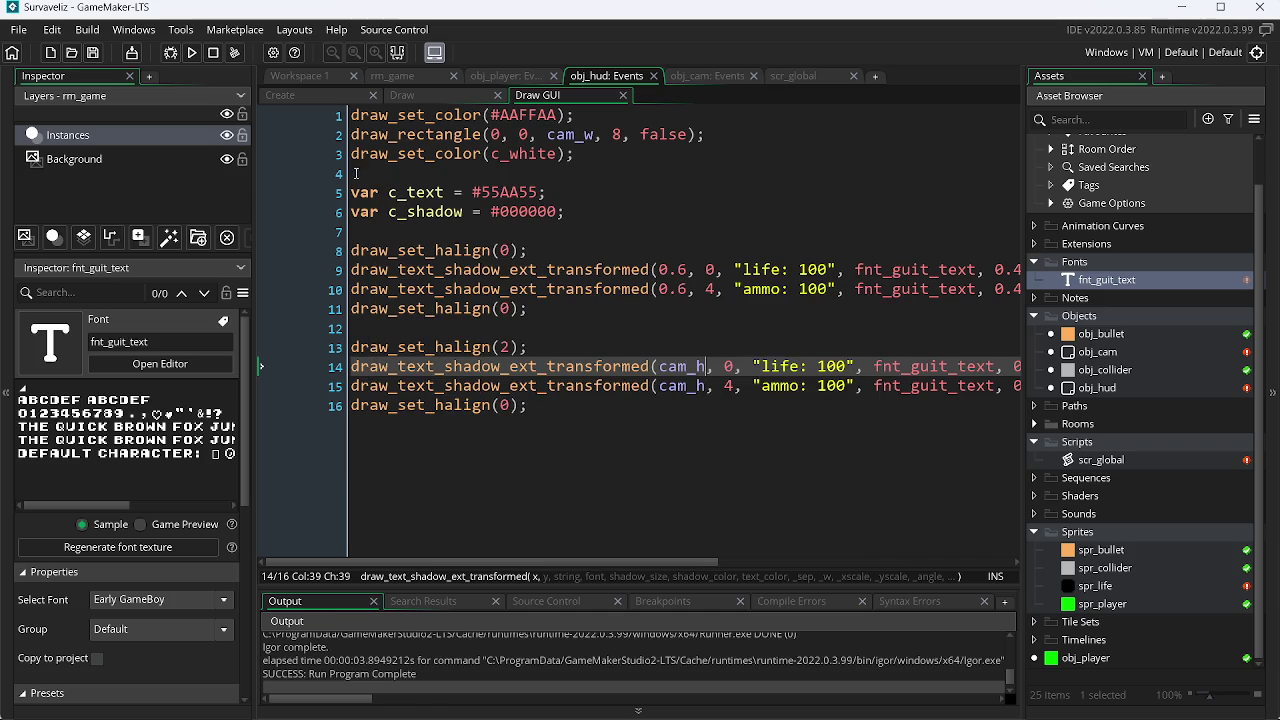
Step: Change cam_h to cam_w on lines 14 and 15 and run the game to check the HUD
click(304, 100)
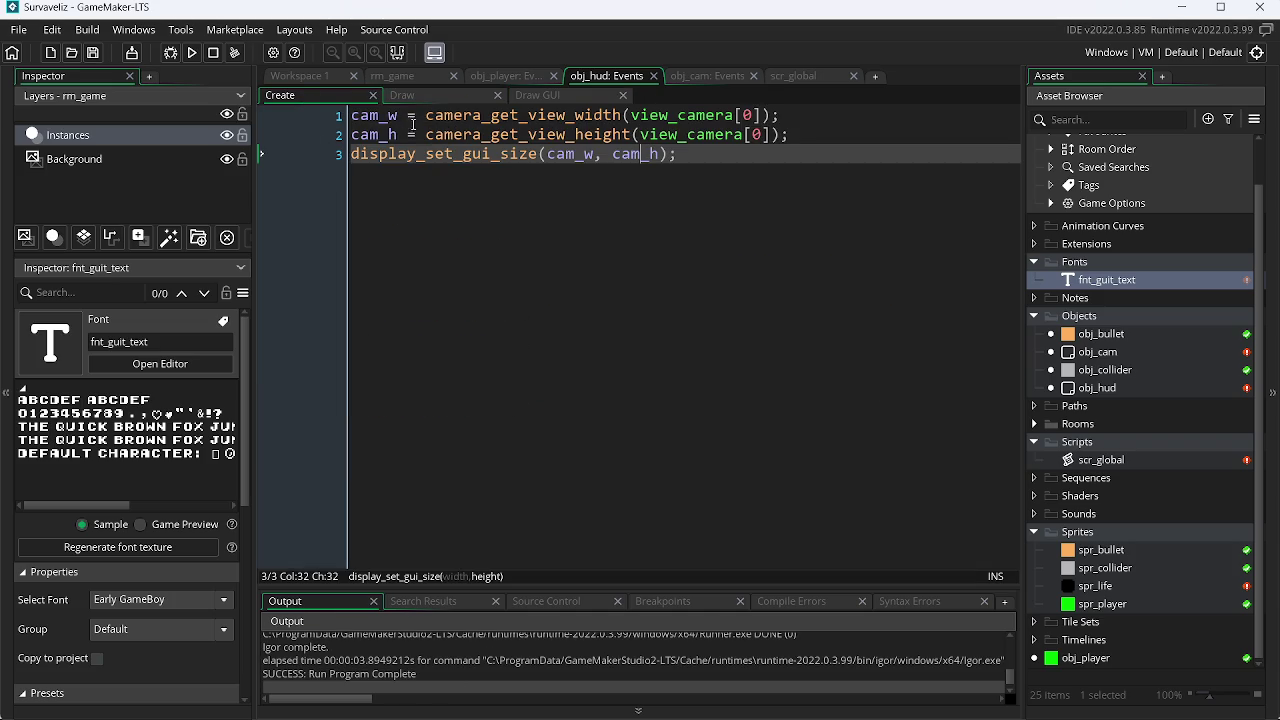
click(568, 92)
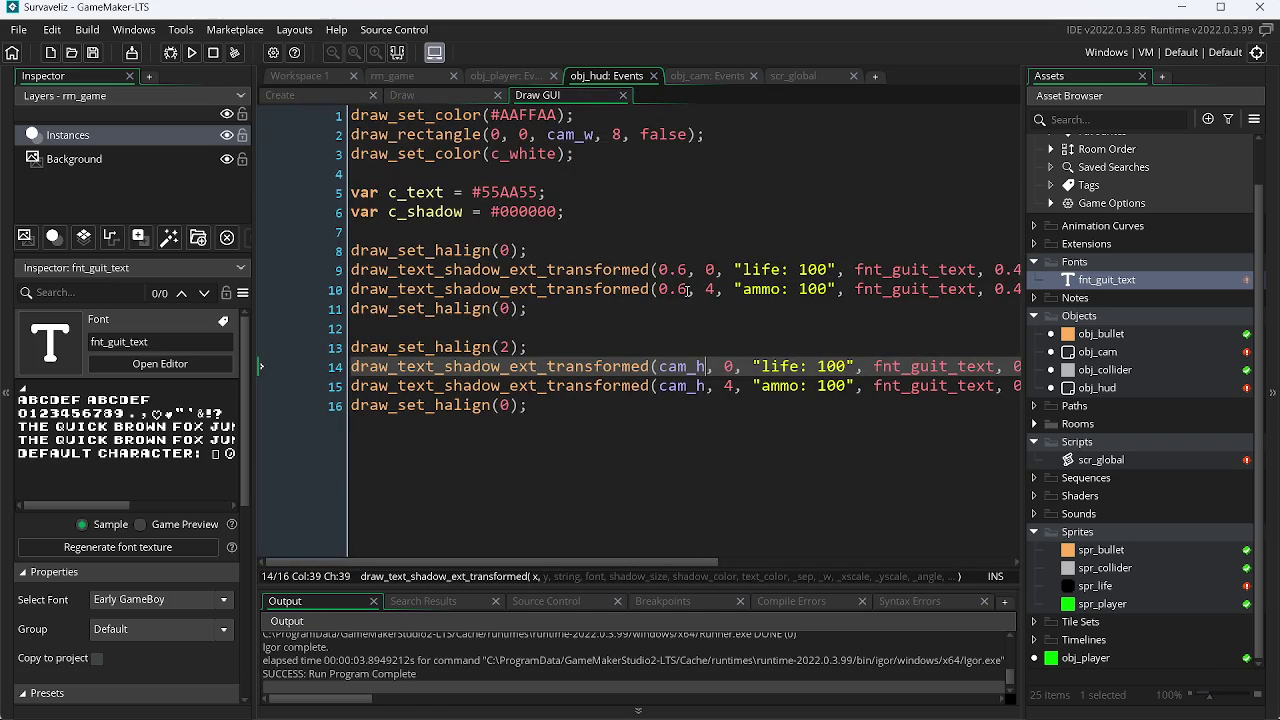
key(BackSpace)
text(w)
key(Down)
key(BackSpace)
text(w)
key(F5)
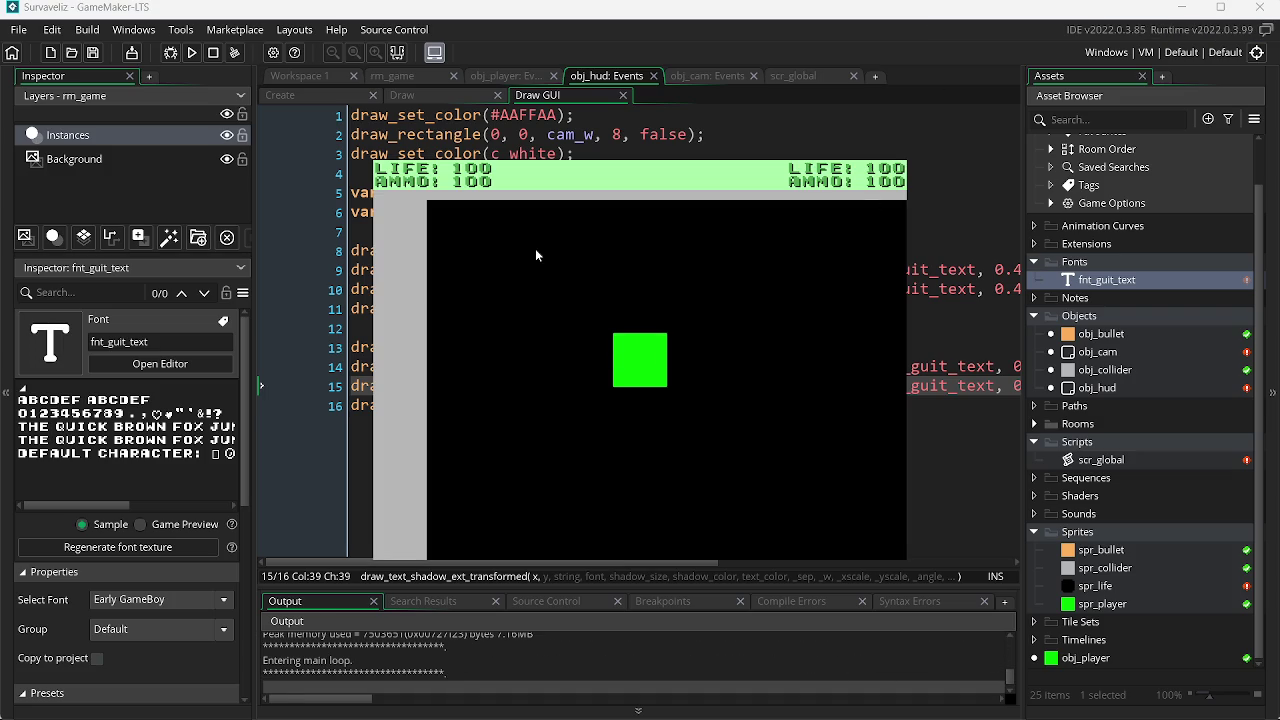
key(alt+F4)
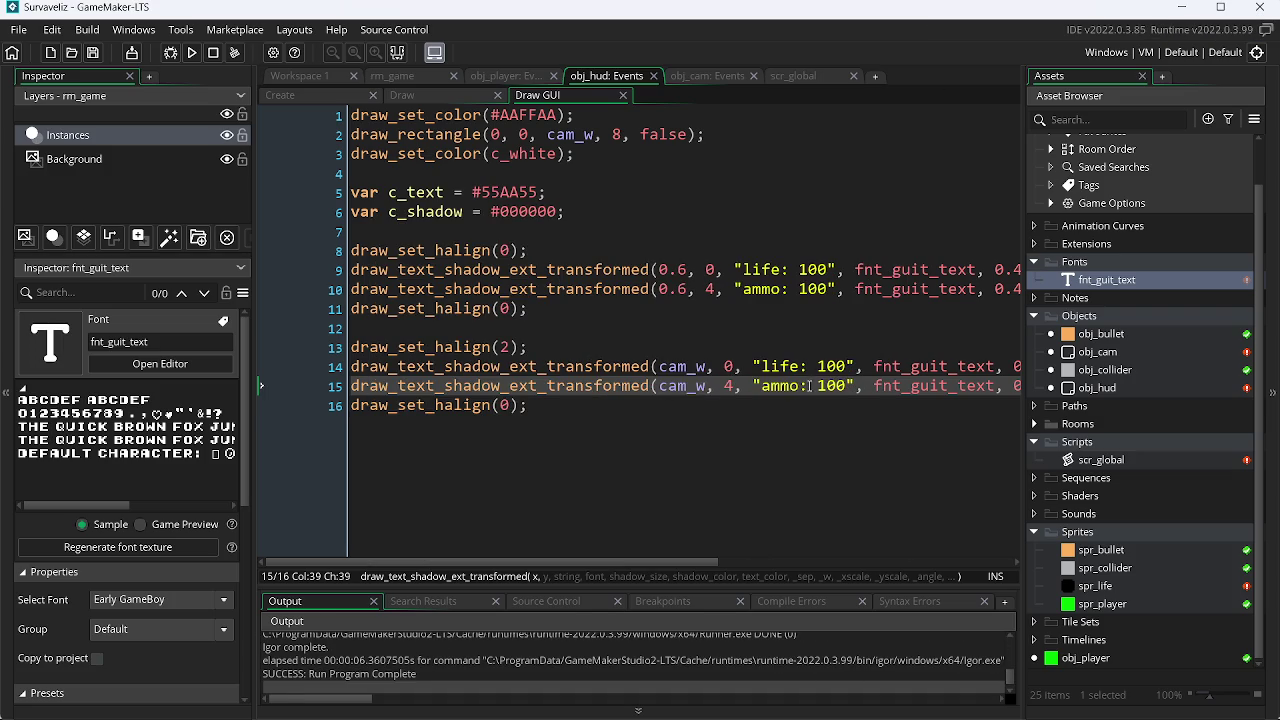
Step: Replace the line 14 text "life: 100" with "level00" and save
double_click(782, 389)
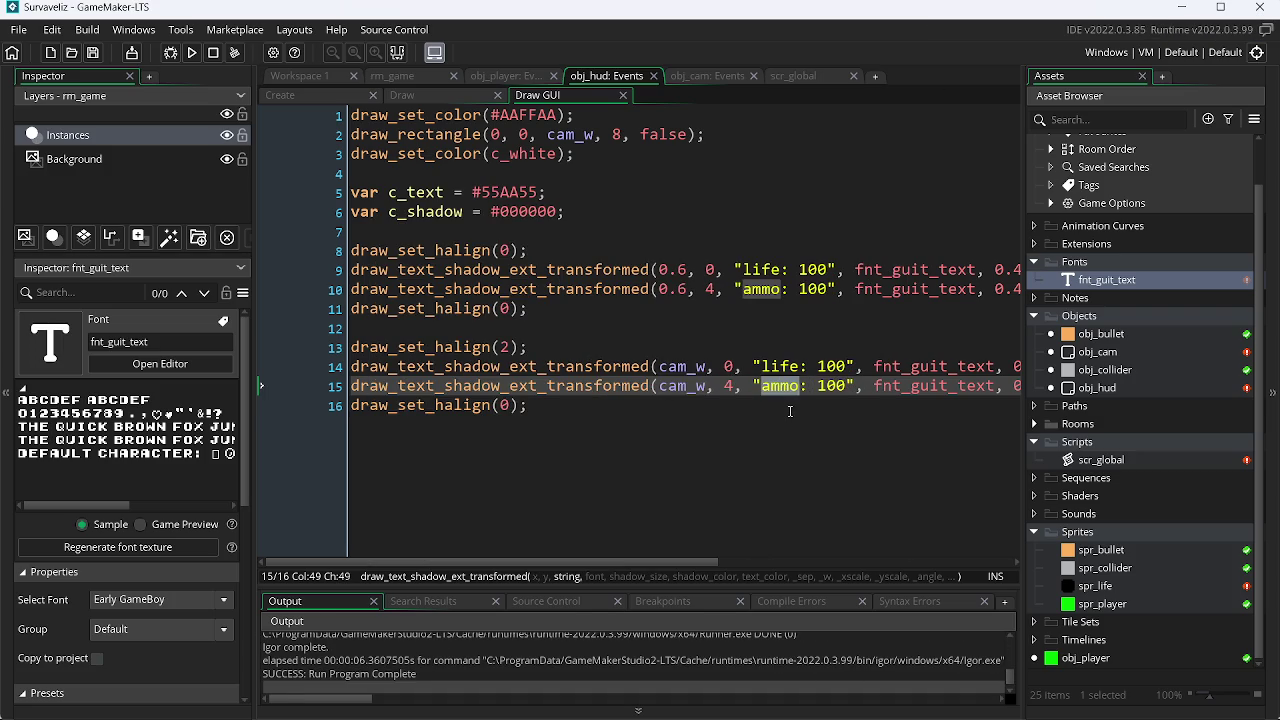
click(776, 366)
drag(847, 367, 768, 378)
text(level)
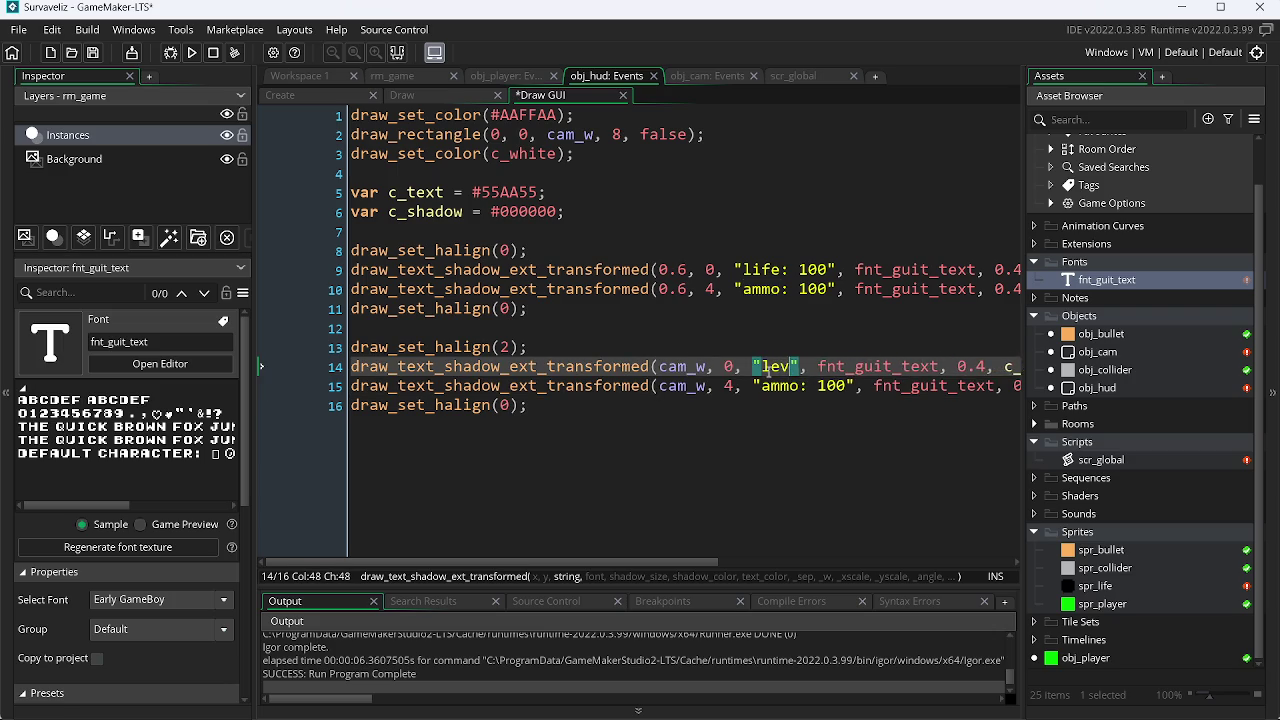
text(00)
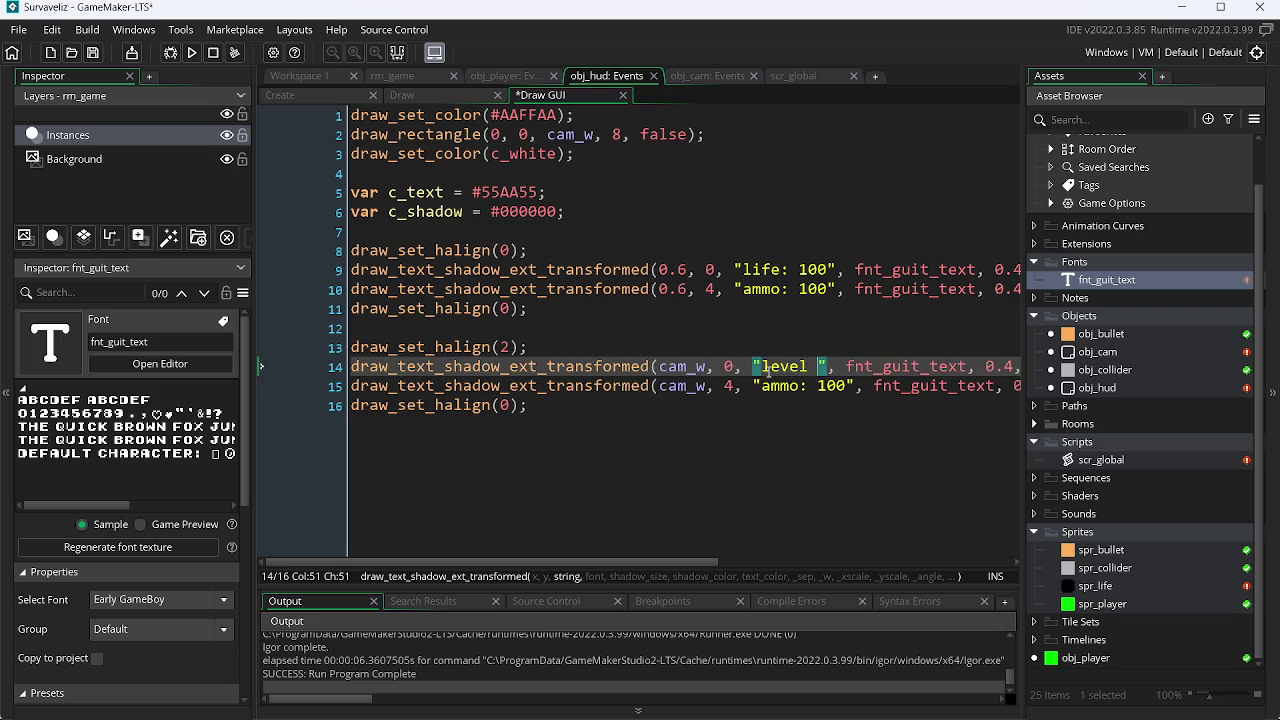
key(ctrl+s)
Step: Replace the line 15 text "ammo: 100" with "000000", save, and view the Game Boy screenshot results
drag(853, 386, 784, 391)
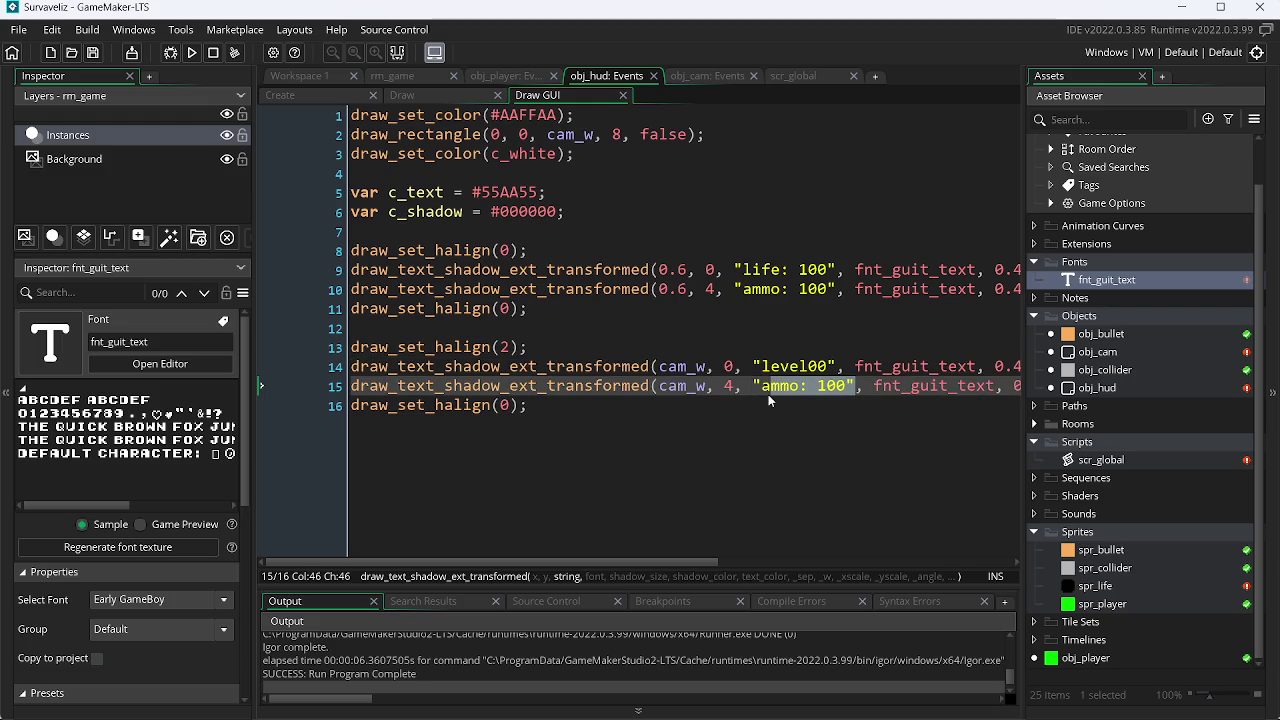
drag(845, 386, 762, 398)
text(000000)
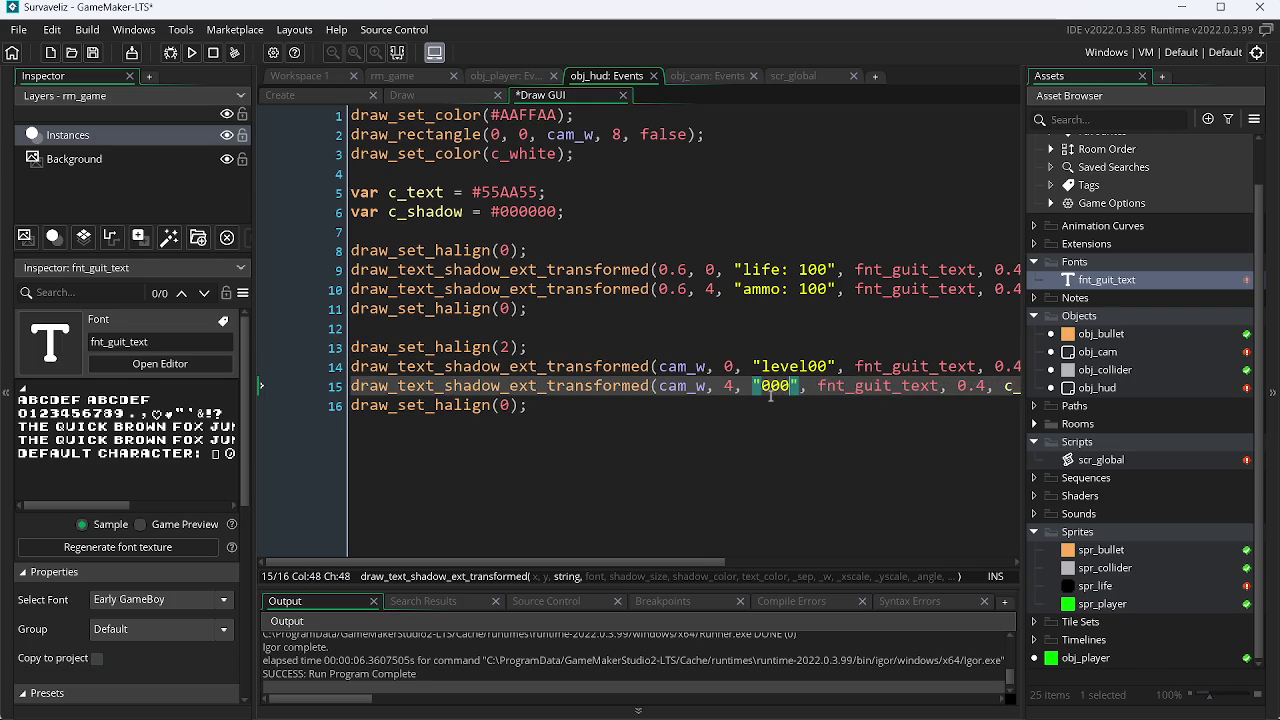
key(ctrl+s)
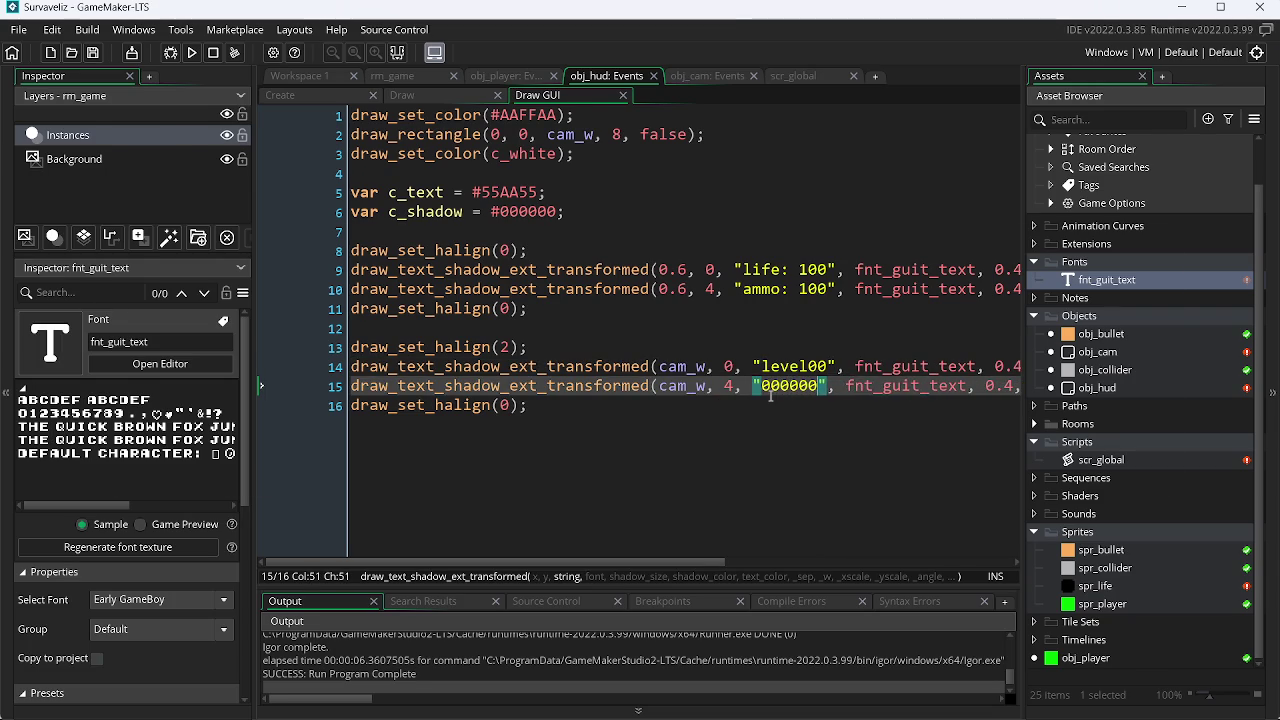
key(alt+Tab)
click(850, 17)
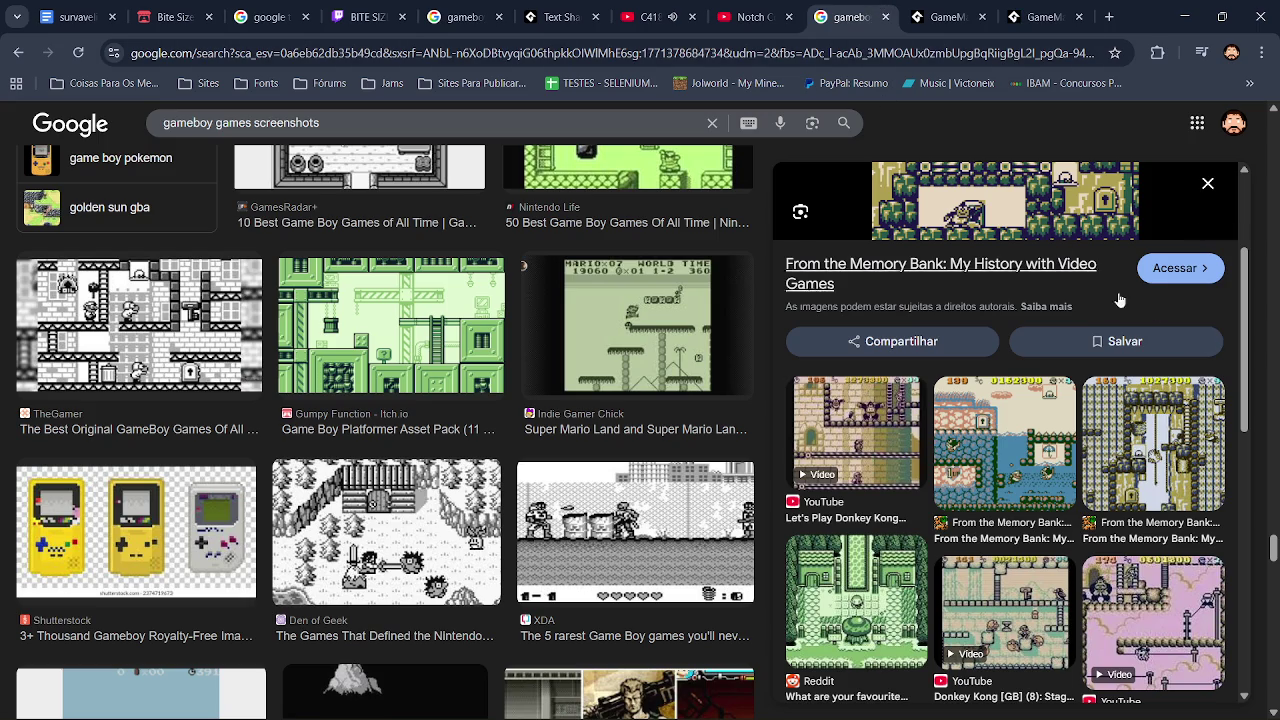
Step: Scroll the Game Boy screenshot preview to the top, then empty line 15's "000000" string to ""
scroll(1230, 278, up, 2)
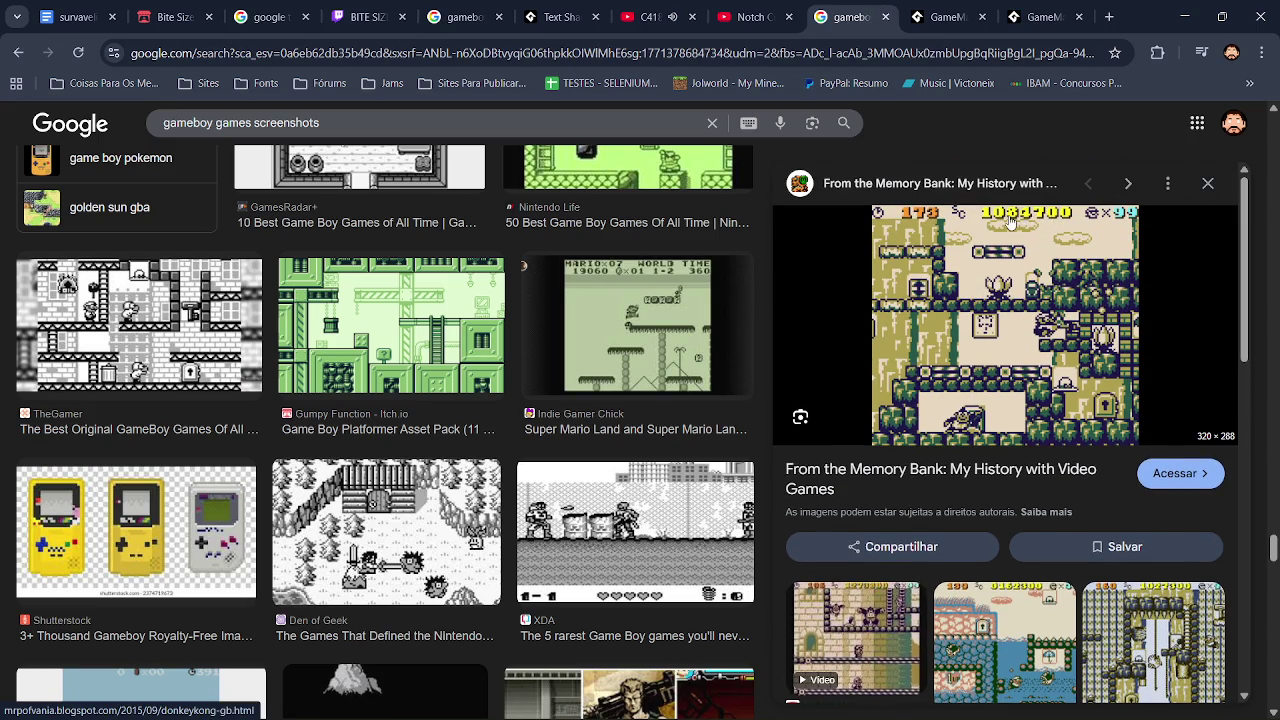
key(alt+Tab)
key(Left)
key(Left)
key(Left)
key(BackSpace)
key(BackSpace)
key(BackSpace)
key(BackSpace)
key(Delete)
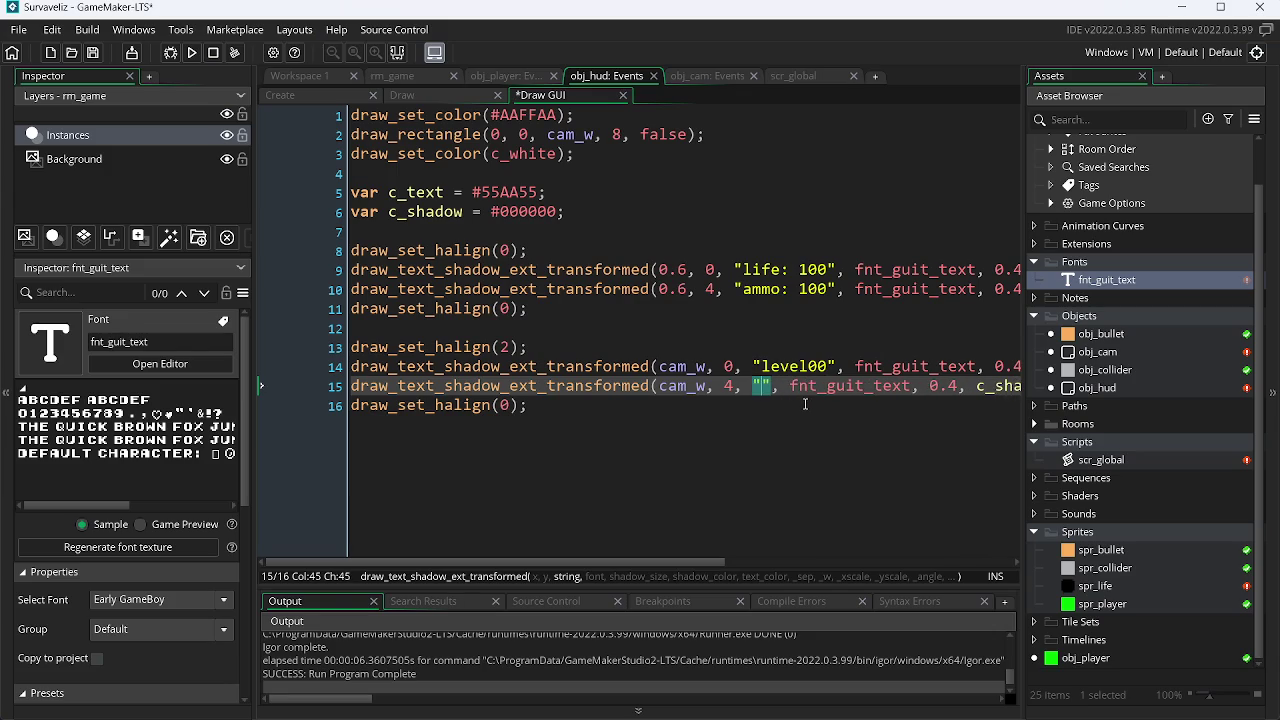
Step: Restore "000000" as the score string and test the HUD in the running game
text(000000)
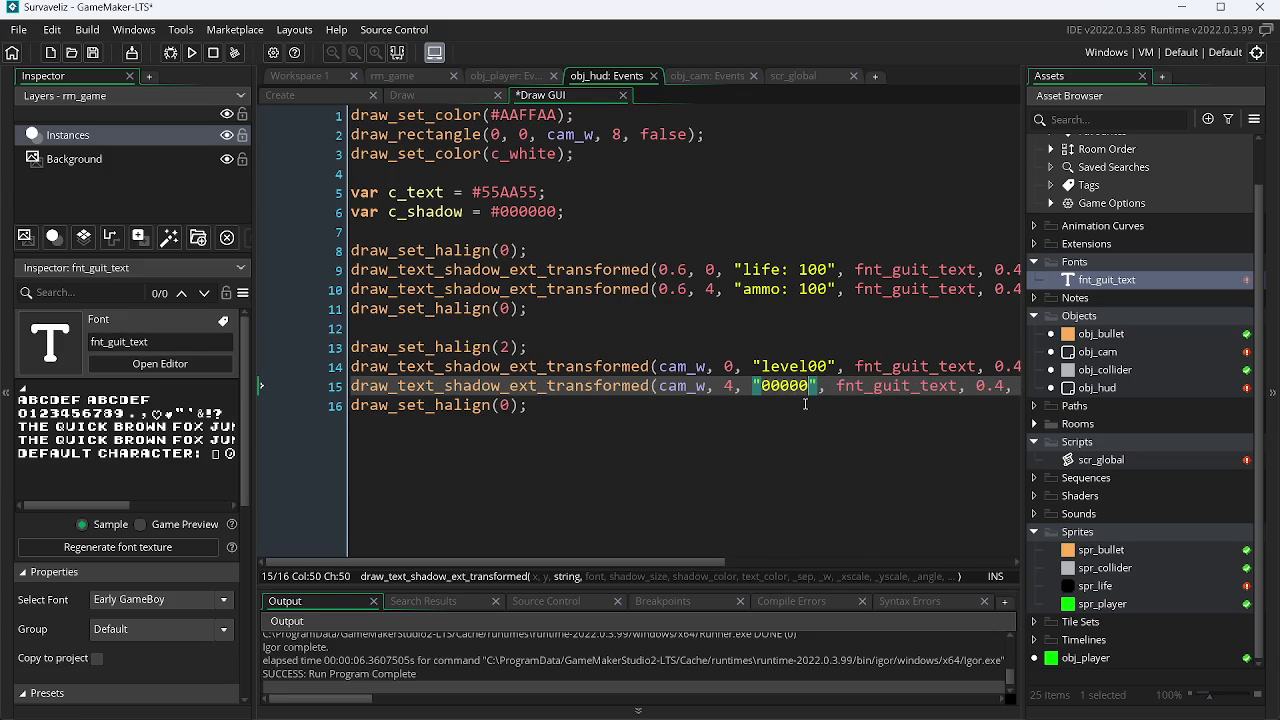
key(F5)
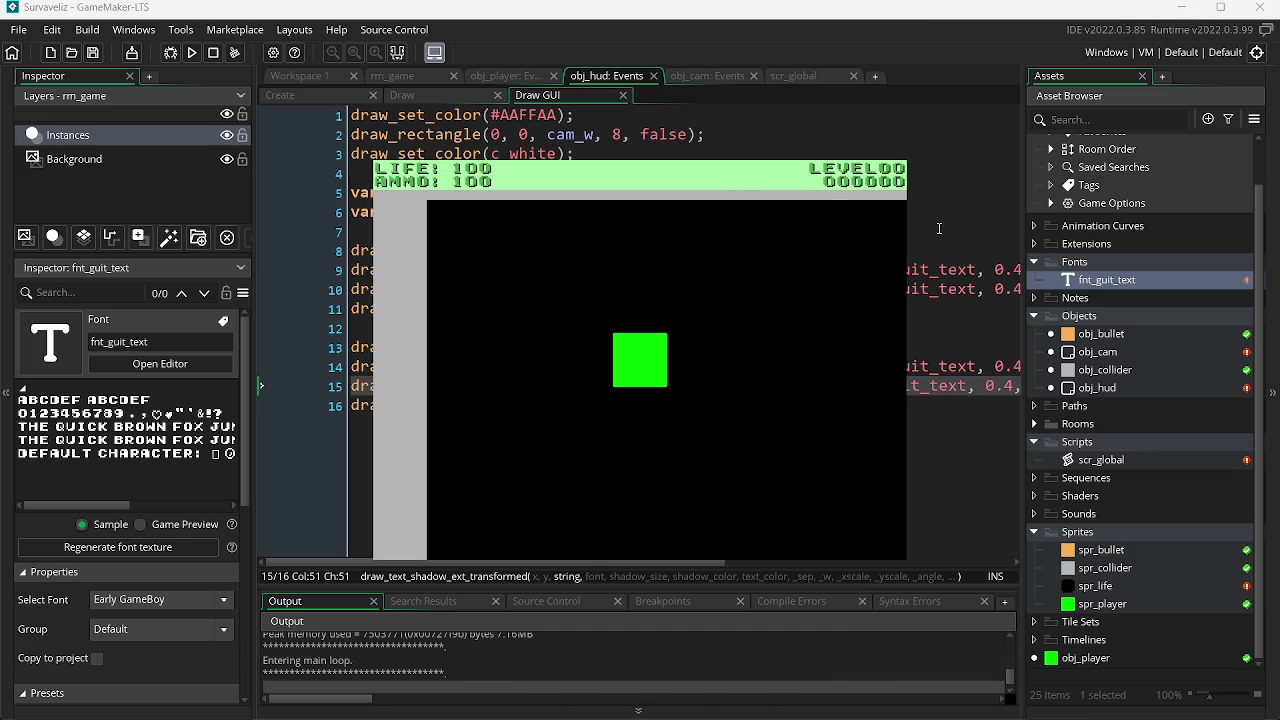
key(Escape)
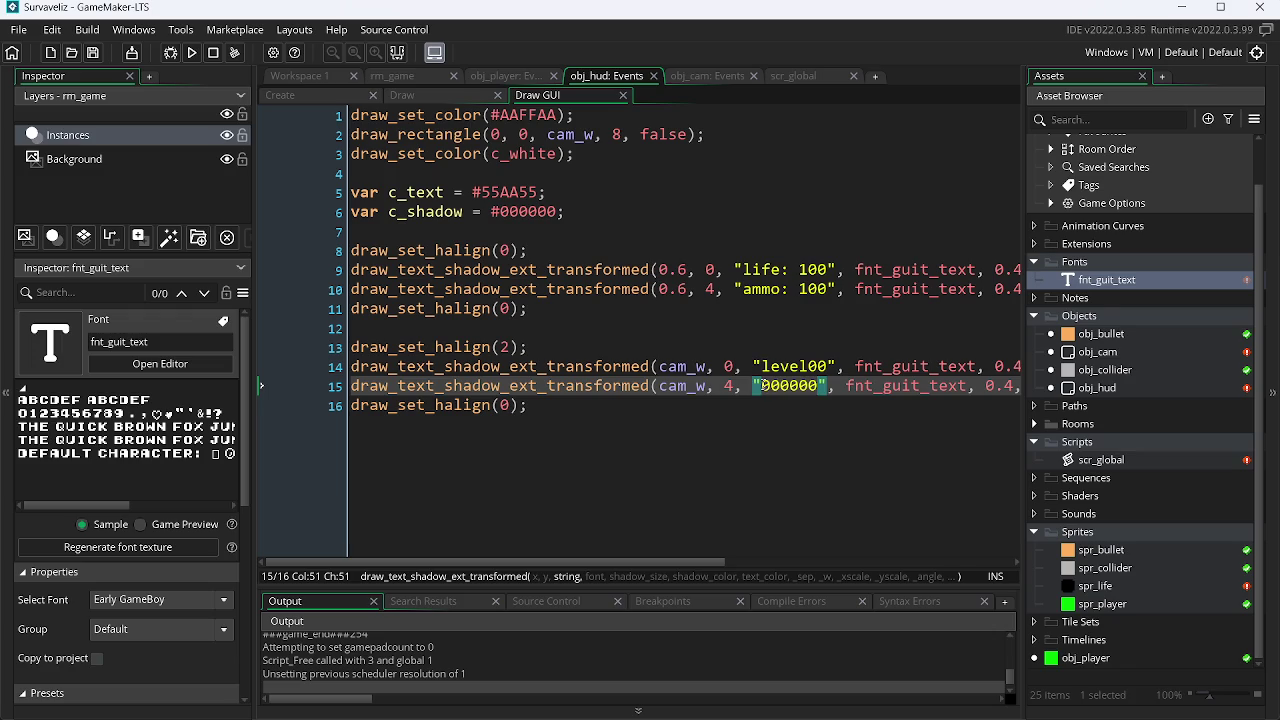
Step: Compare against the Game Boy reference screenshots and run the game again
key(alt+Tab)
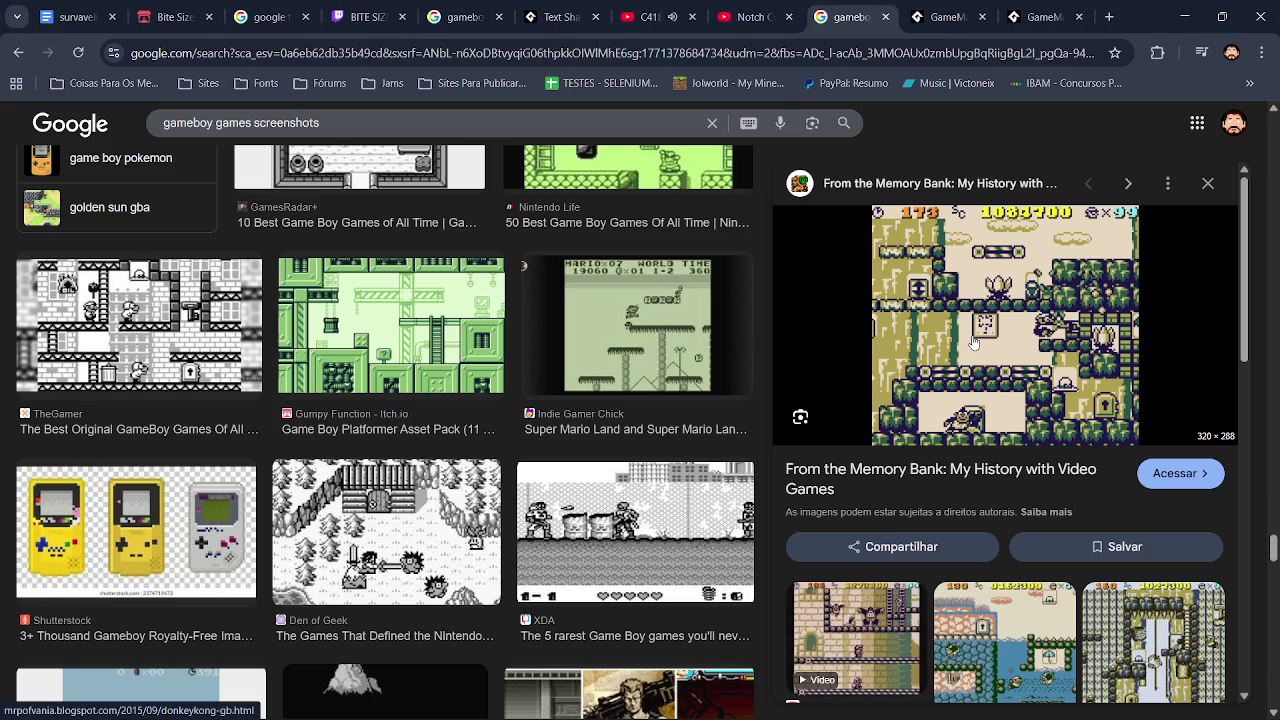
key(alt+Tab)
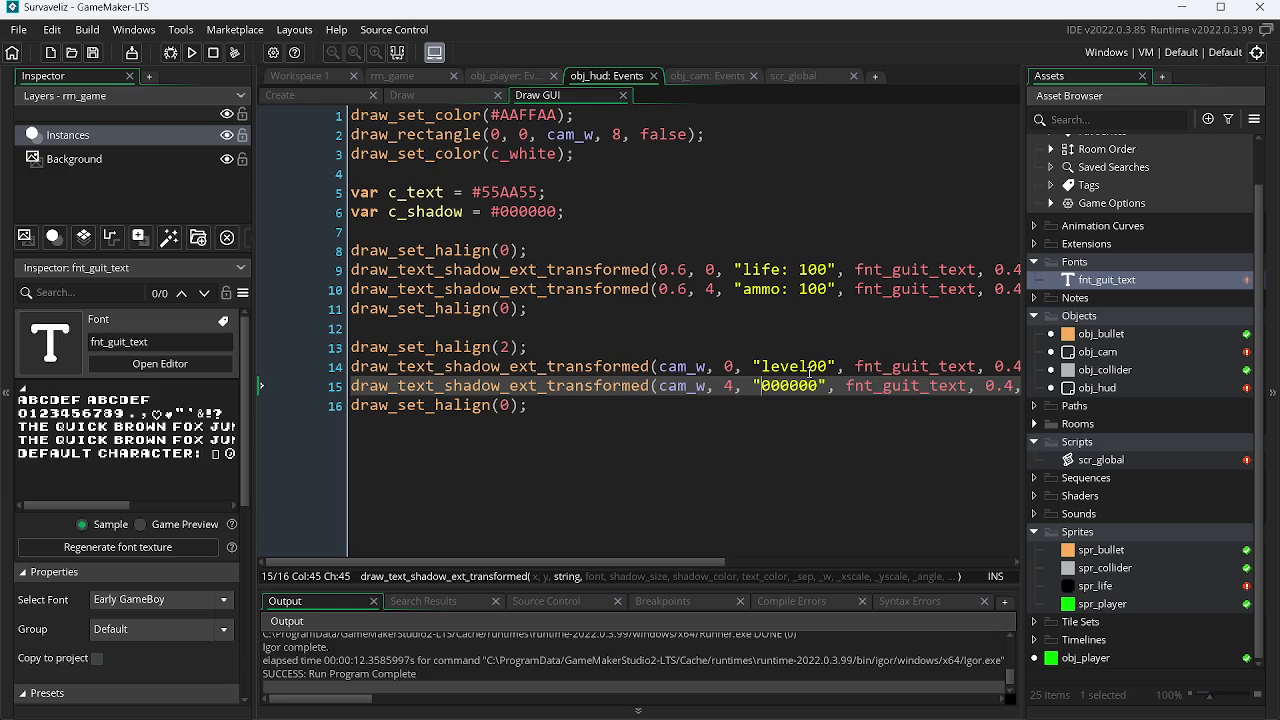
key(F5)
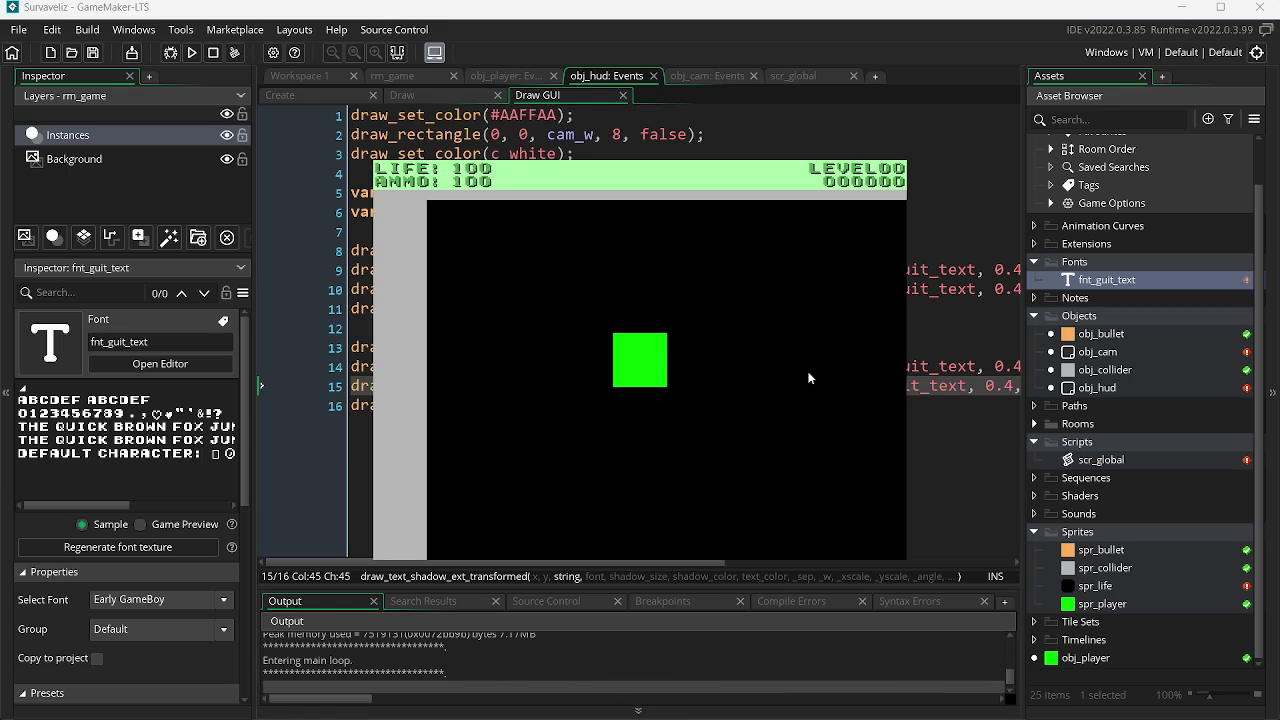
key(Escape)
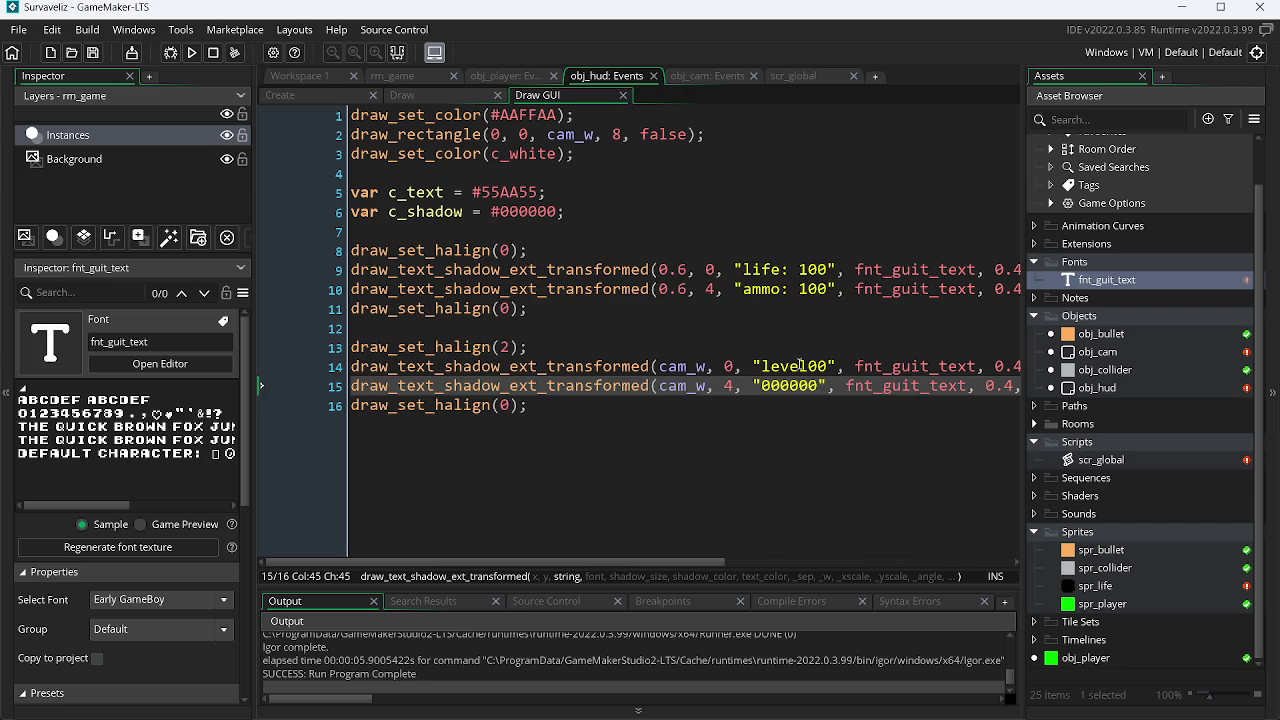
click(809, 366)
Step: Insert a colon so line 14 reads "level:00" and test it in the game
text(:)
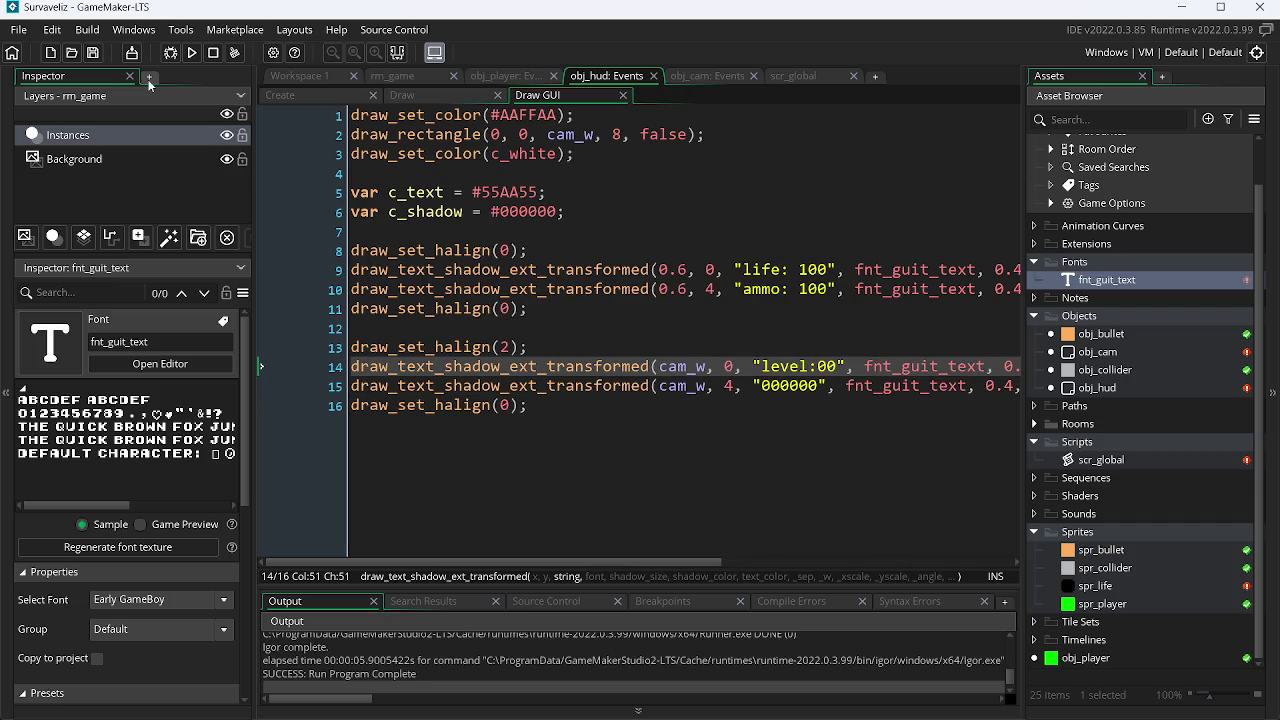
click(186, 54)
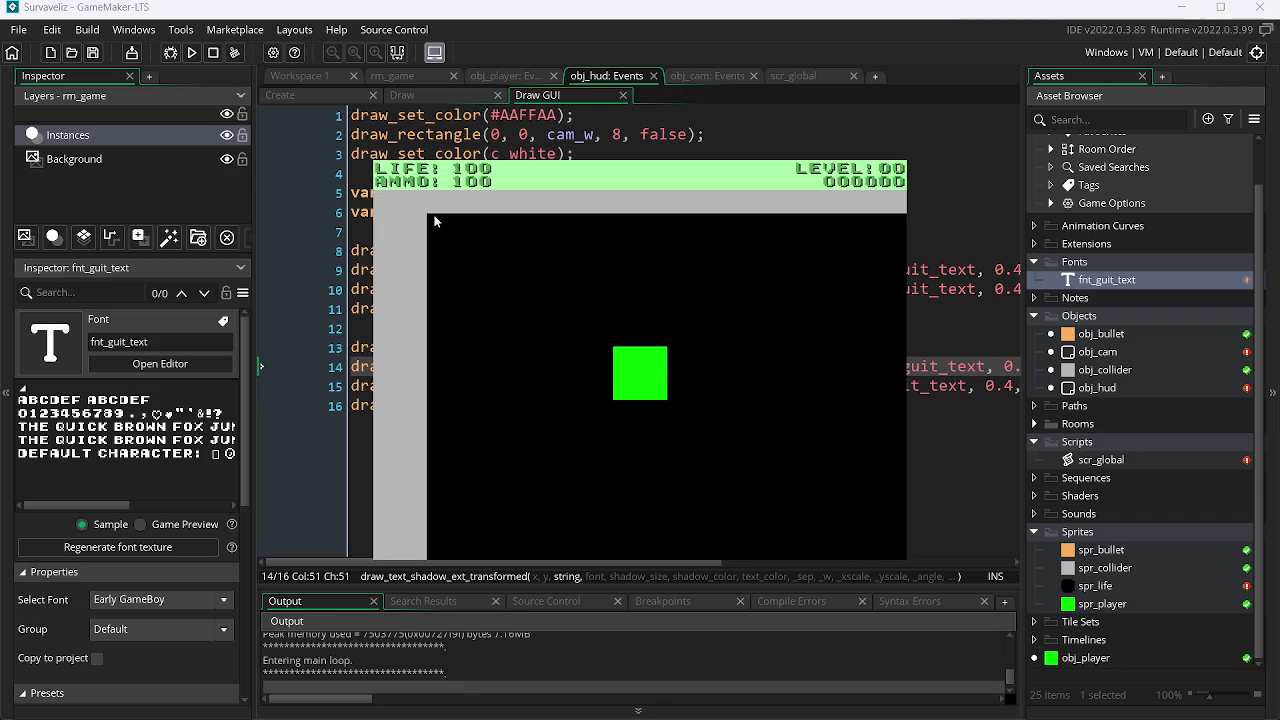
key(Escape)
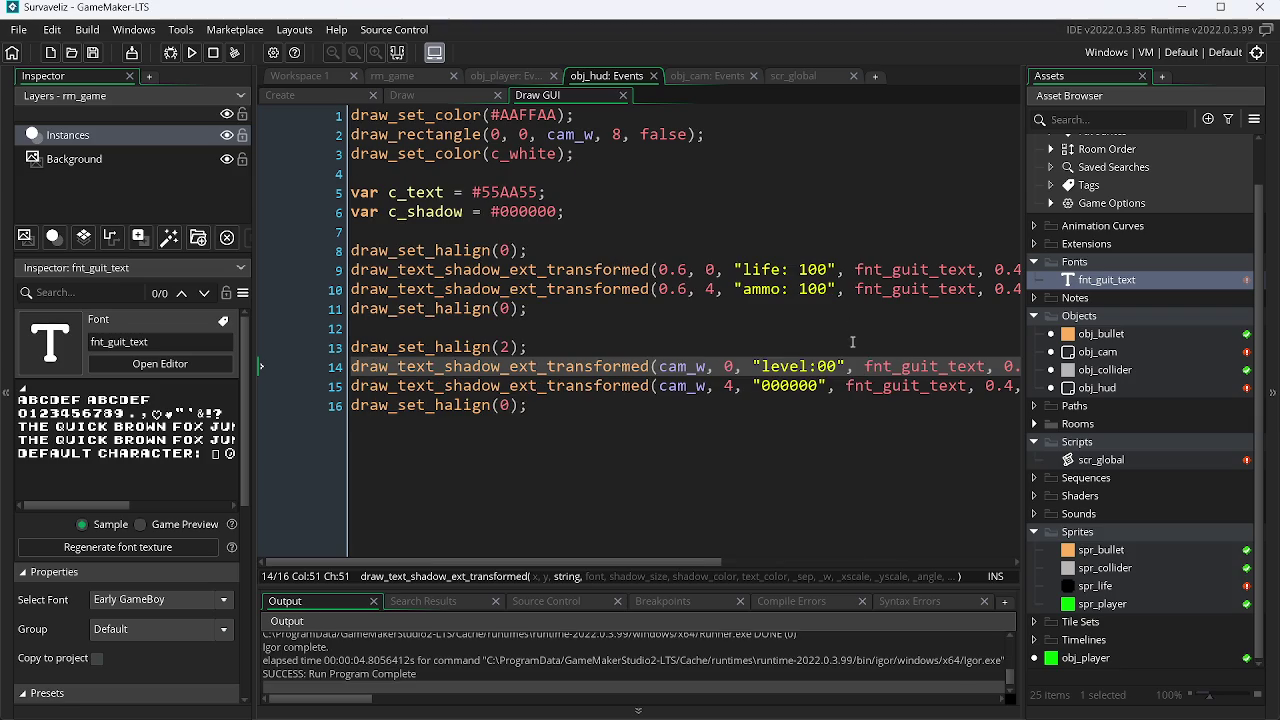
Step: Change "level:00" to "levelx00", run to check it, and return to the browser screenshots
key(BackSpace)
text(x)
key(F5)
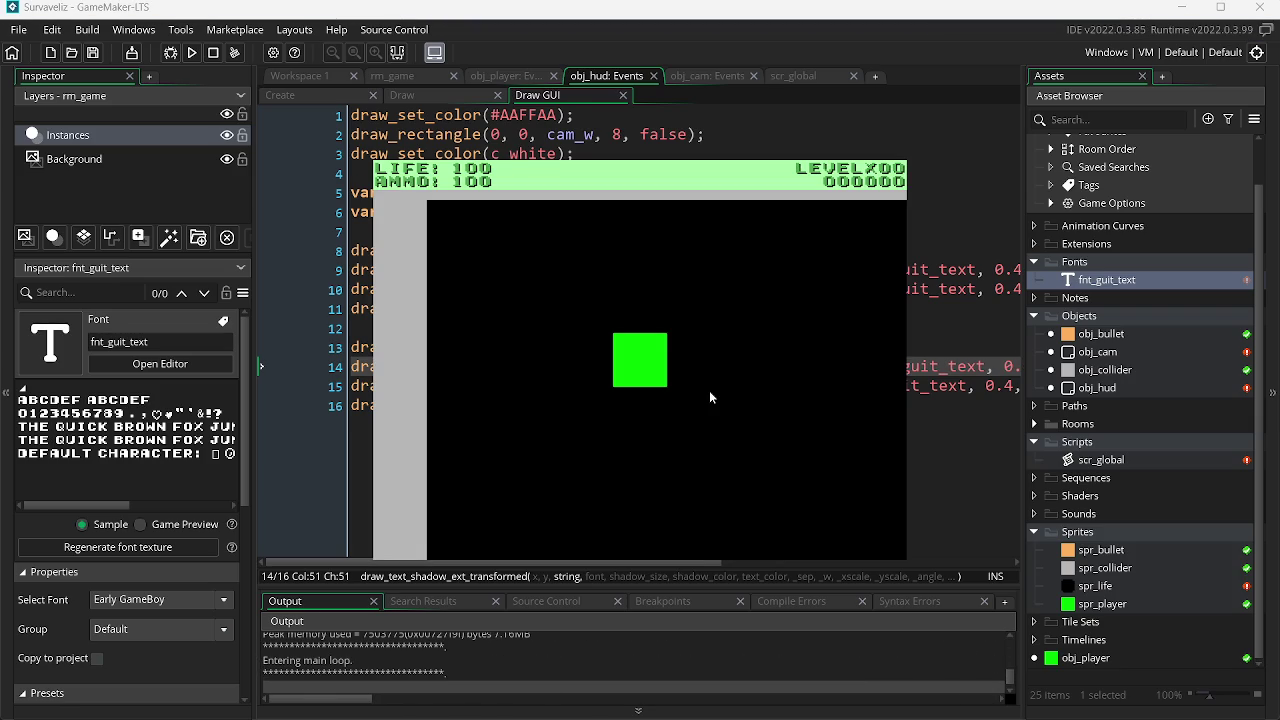
key(Escape)
key(alt+Tab)
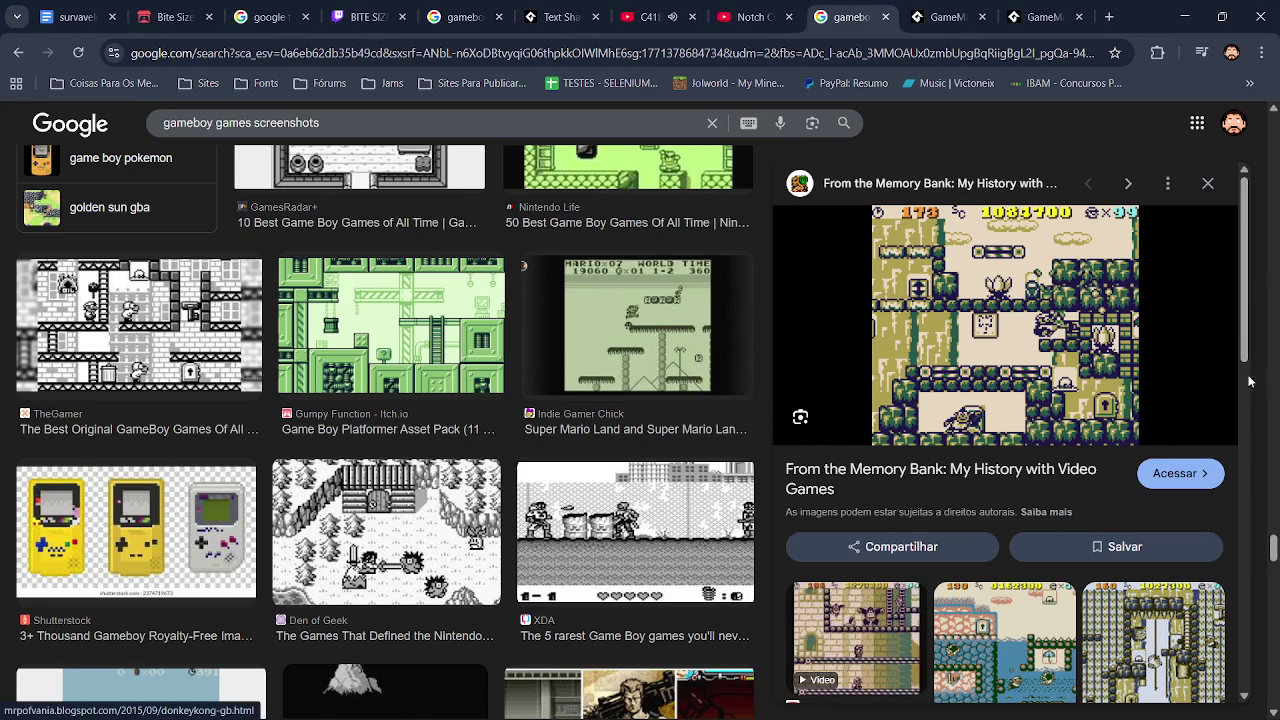
Step: Browse the Game Boy image results, previewing and opening the Retro Dodo screenshot article
scroll(1245, 425, down, 2)
scroll(1245, 425, down, 6)
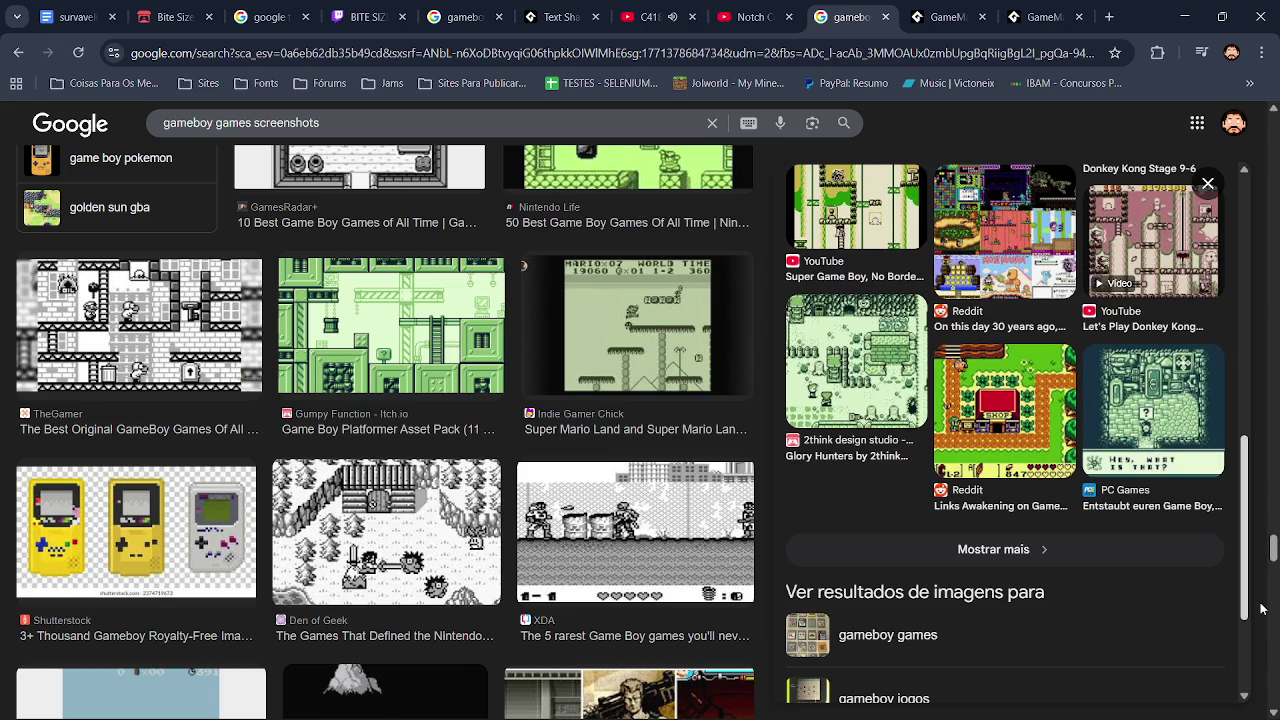
drag(1273, 555, 1274, 613)
click(365, 328)
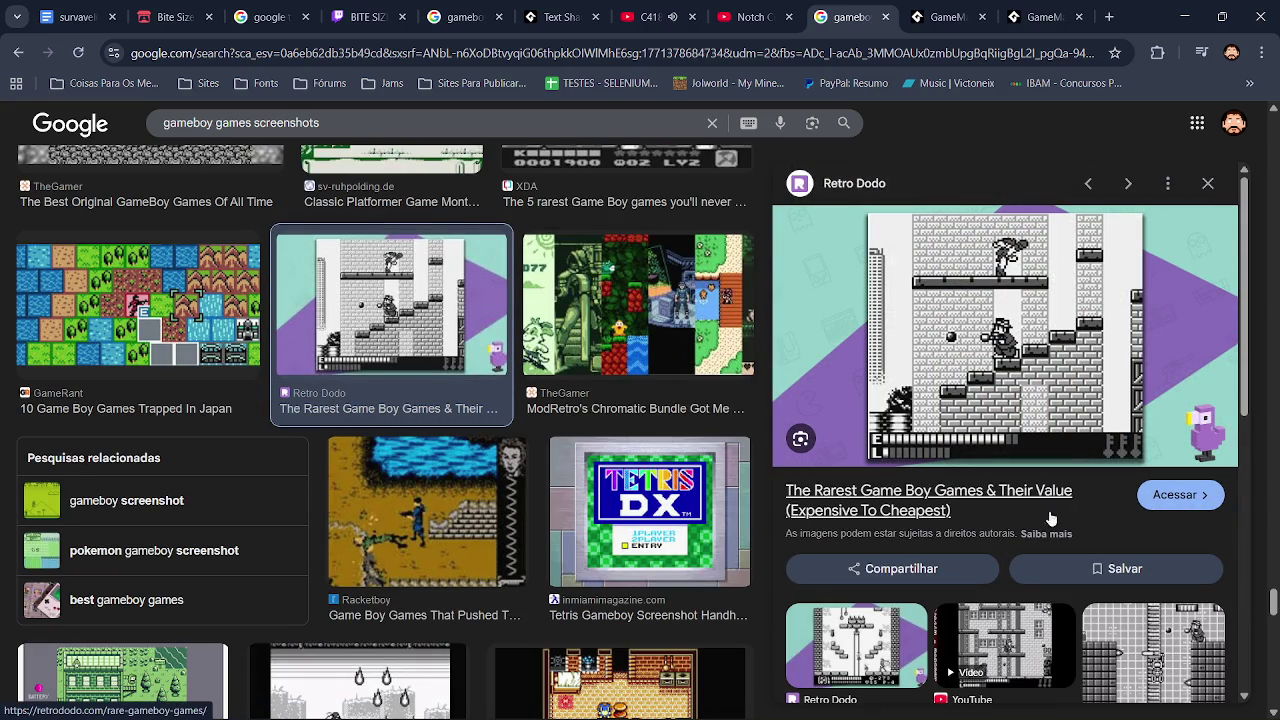
click(1163, 505)
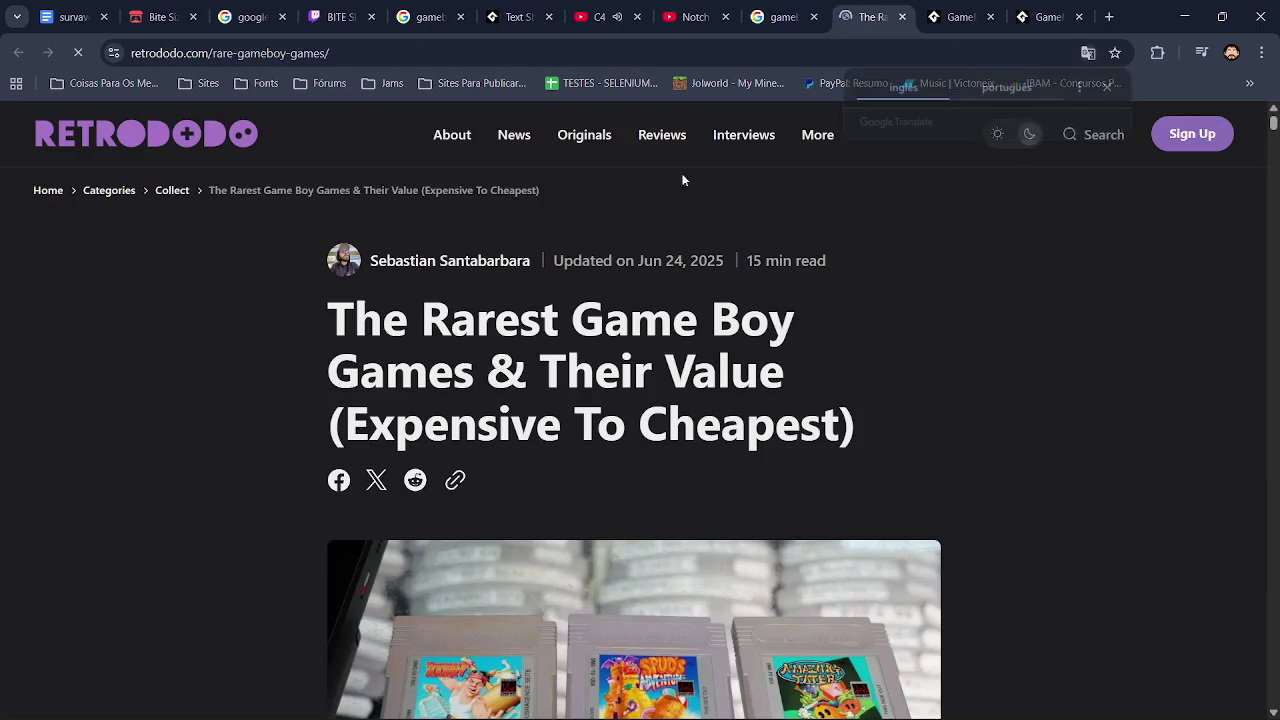
drag(1275, 137, 1277, 302)
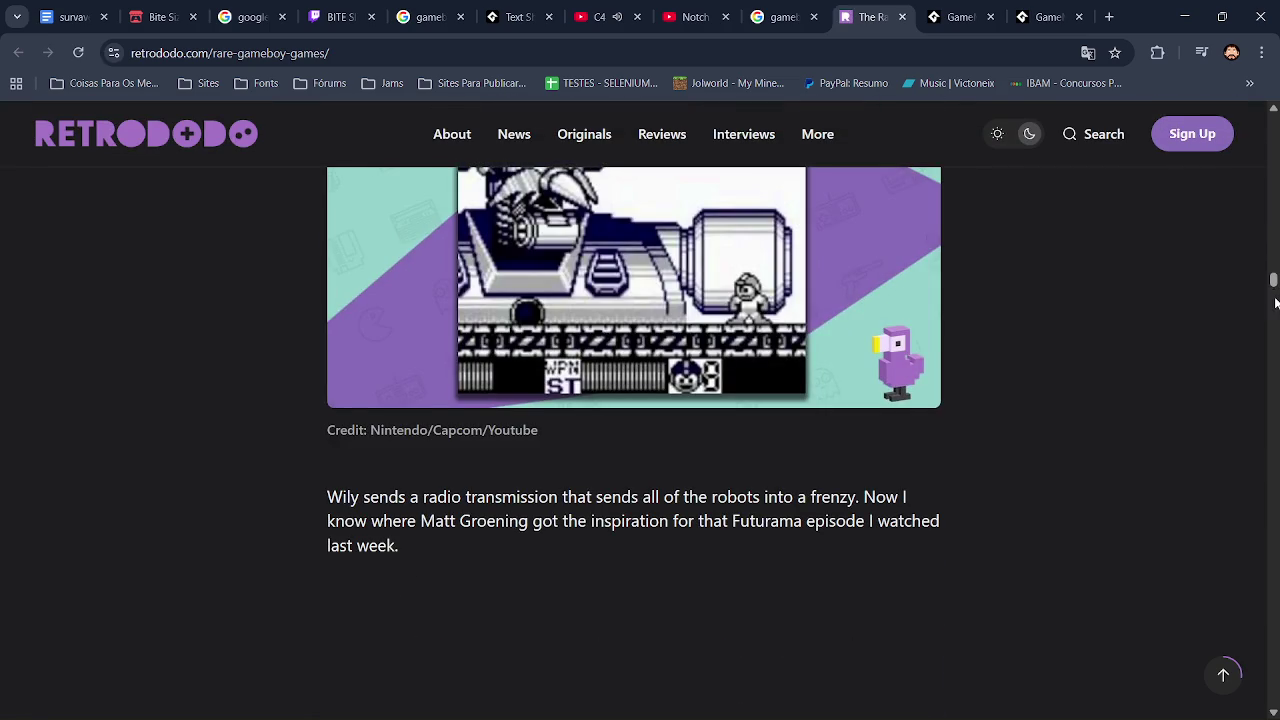
click(770, 17)
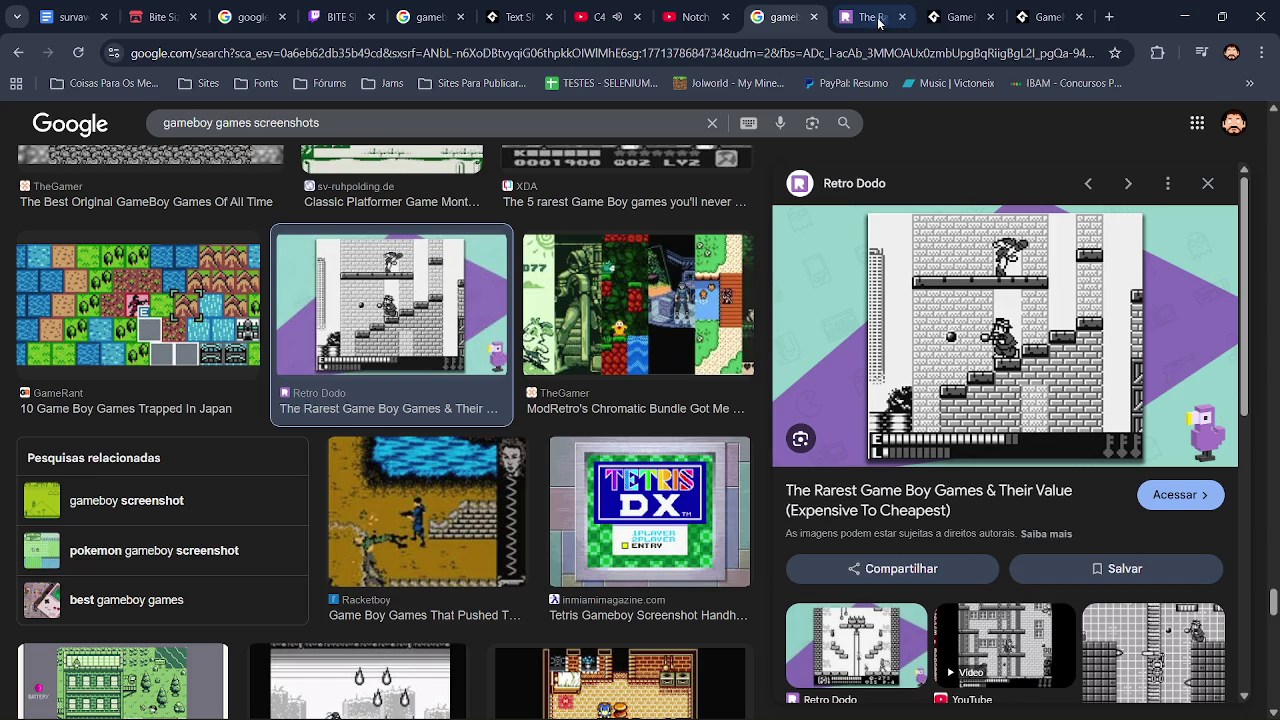
Step: Open the Retro Dodo article in a new tab, close it, and scroll further through the image results
right_click(935, 368)
click(978, 336)
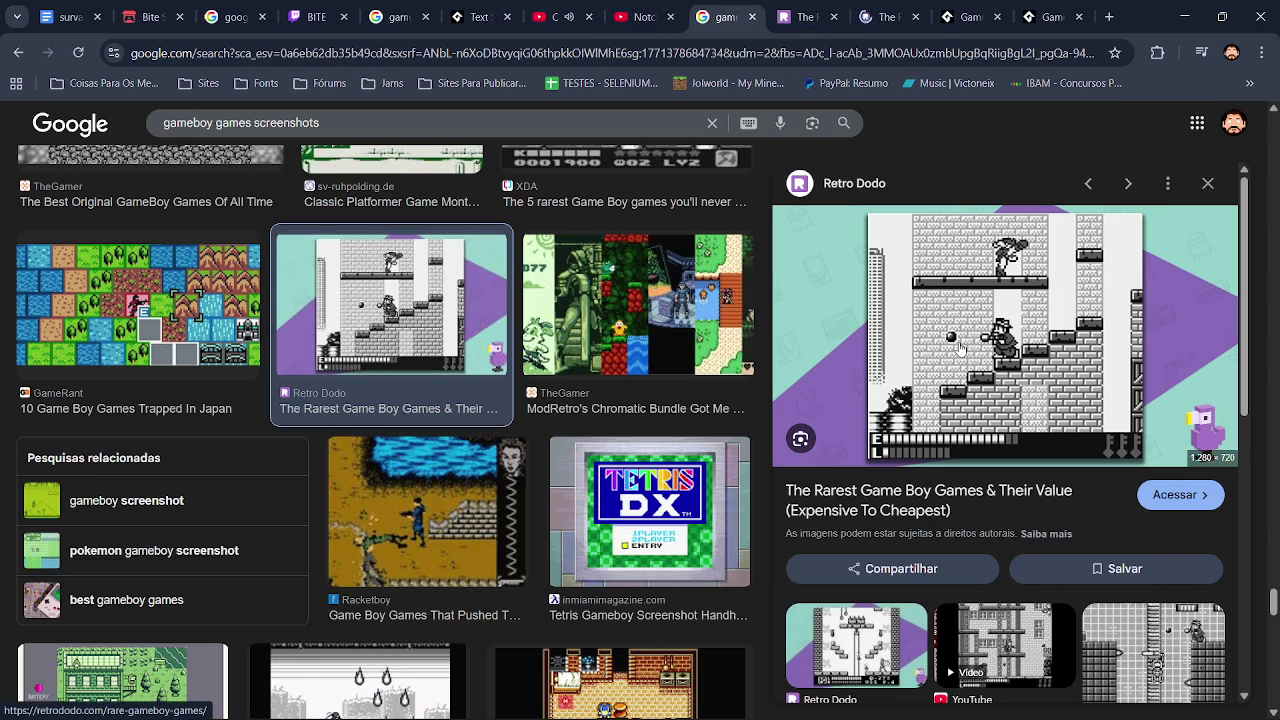
click(900, 19)
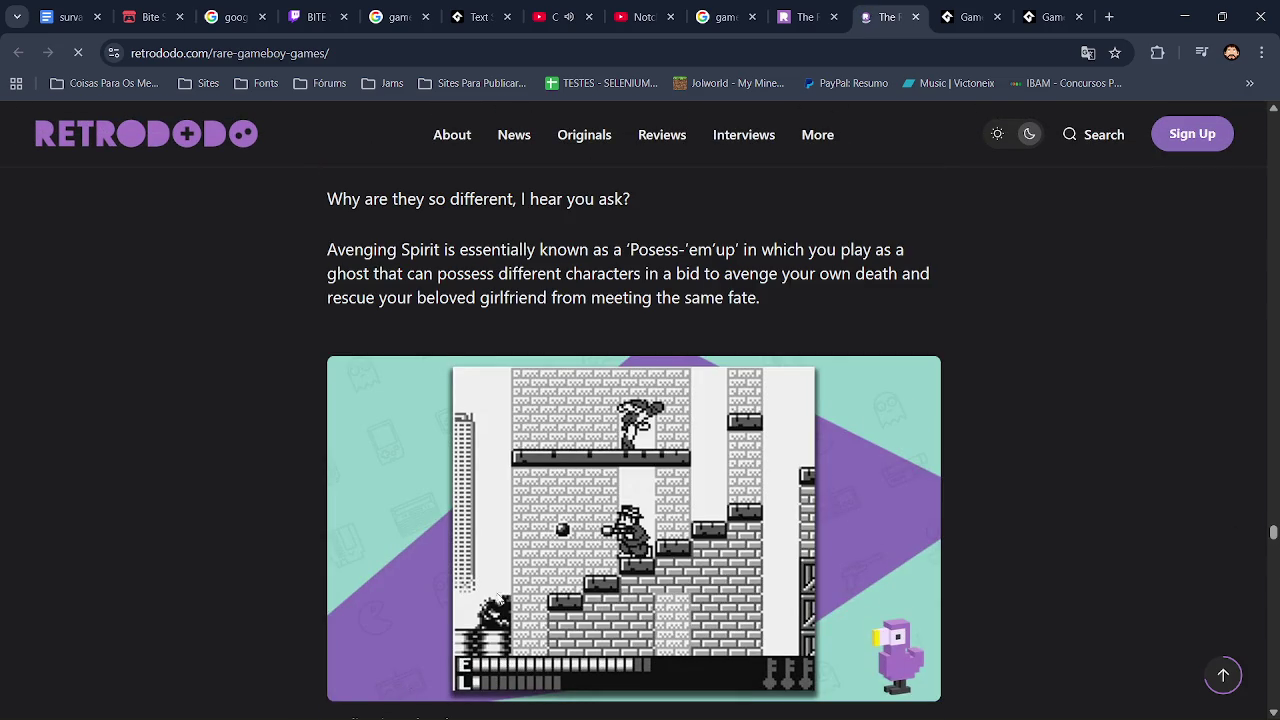
click(725, 17)
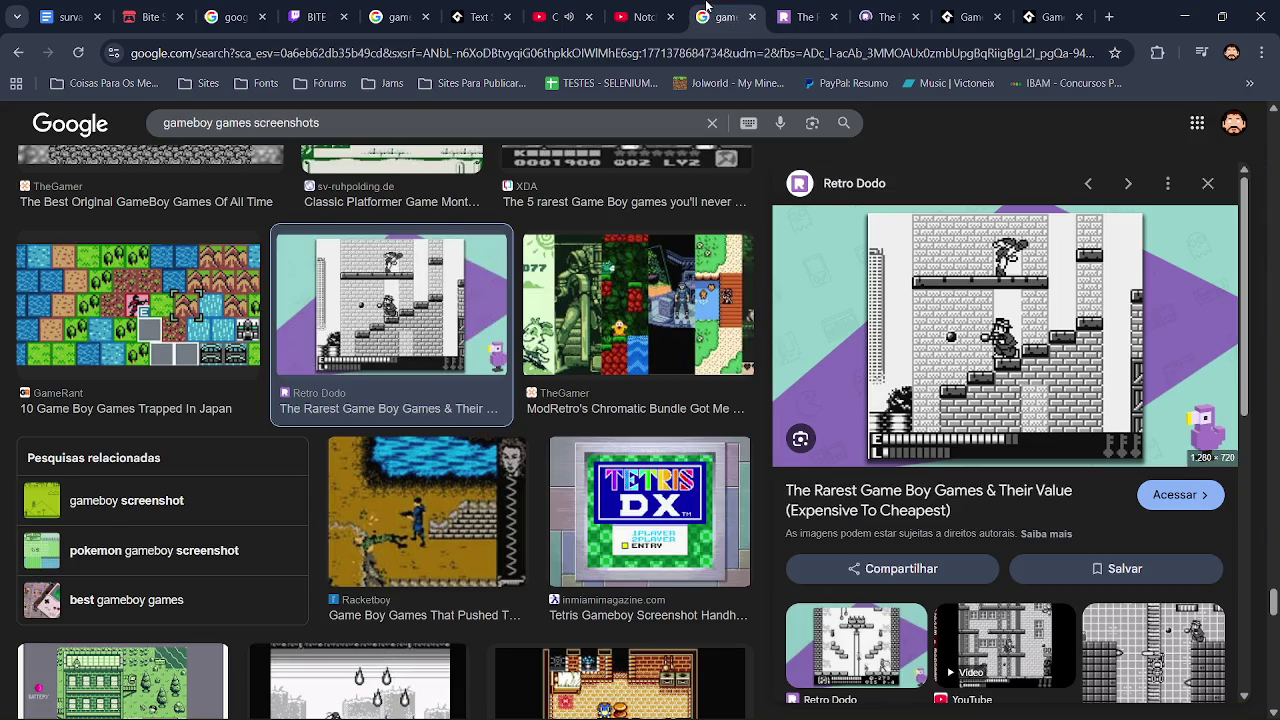
click(842, 17)
scroll(1273, 600, down, 5)
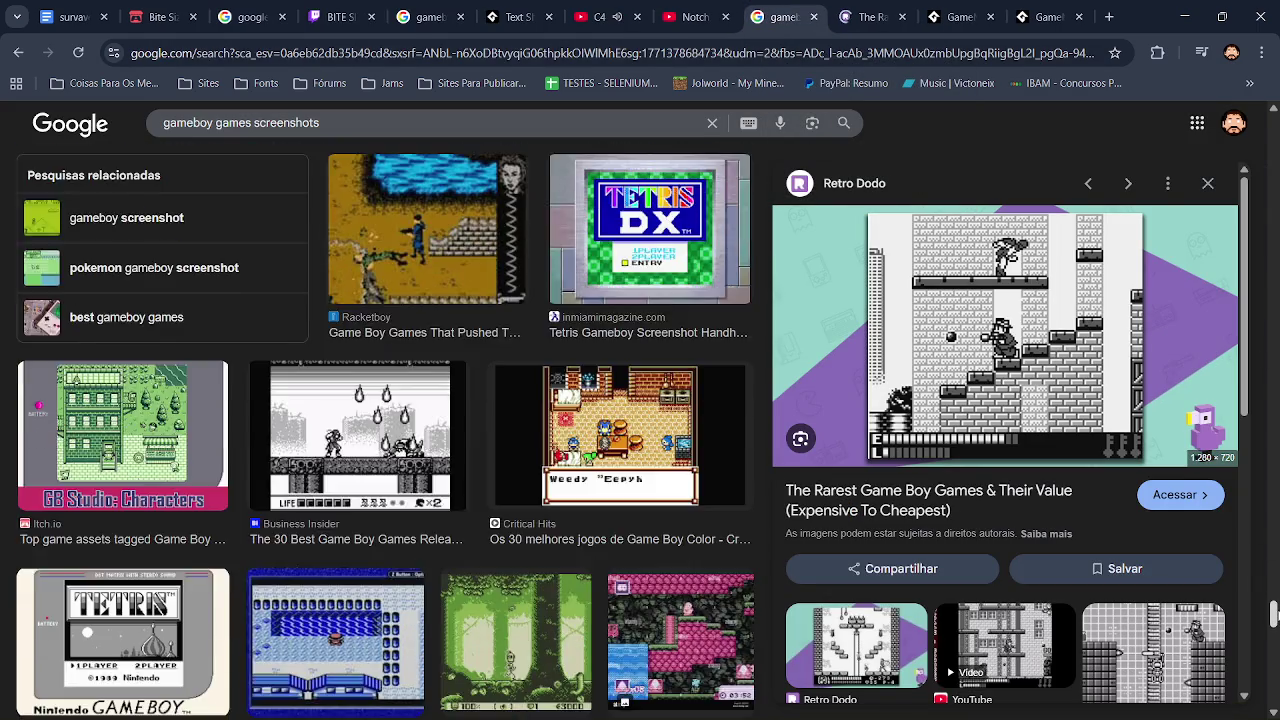
scroll(1273, 625, down, 10)
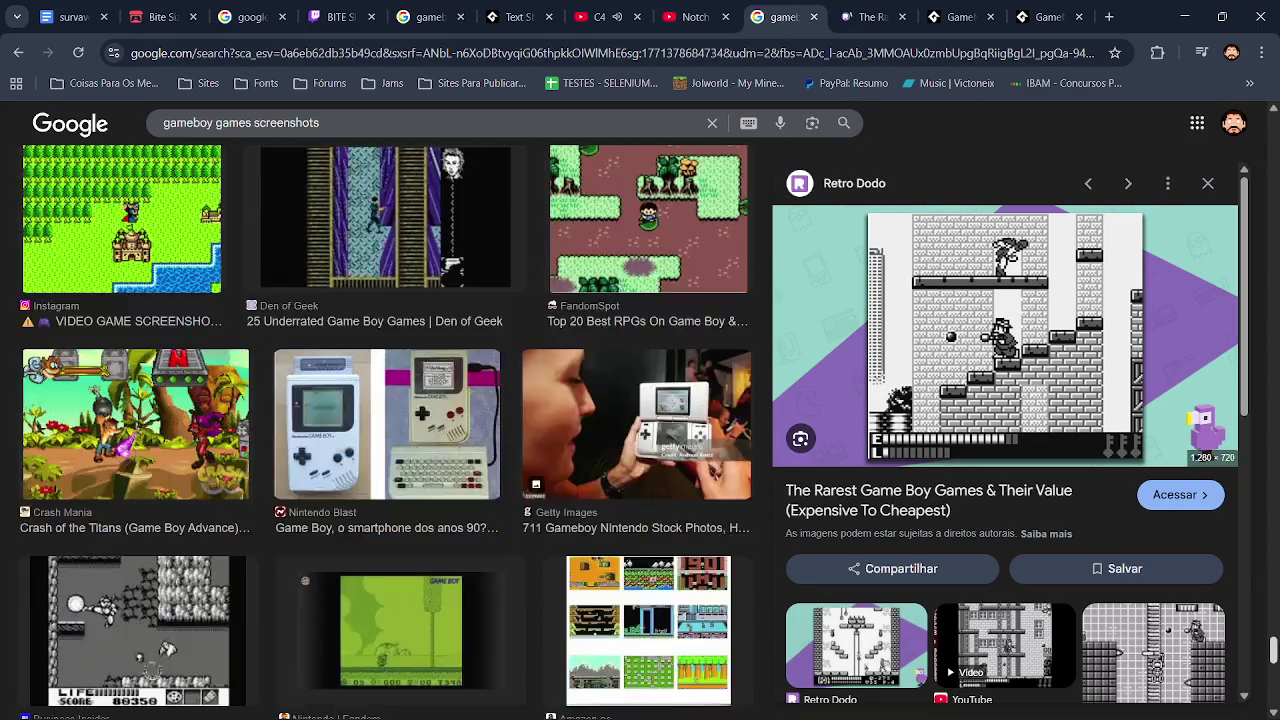
scroll(1273, 650, down, 10)
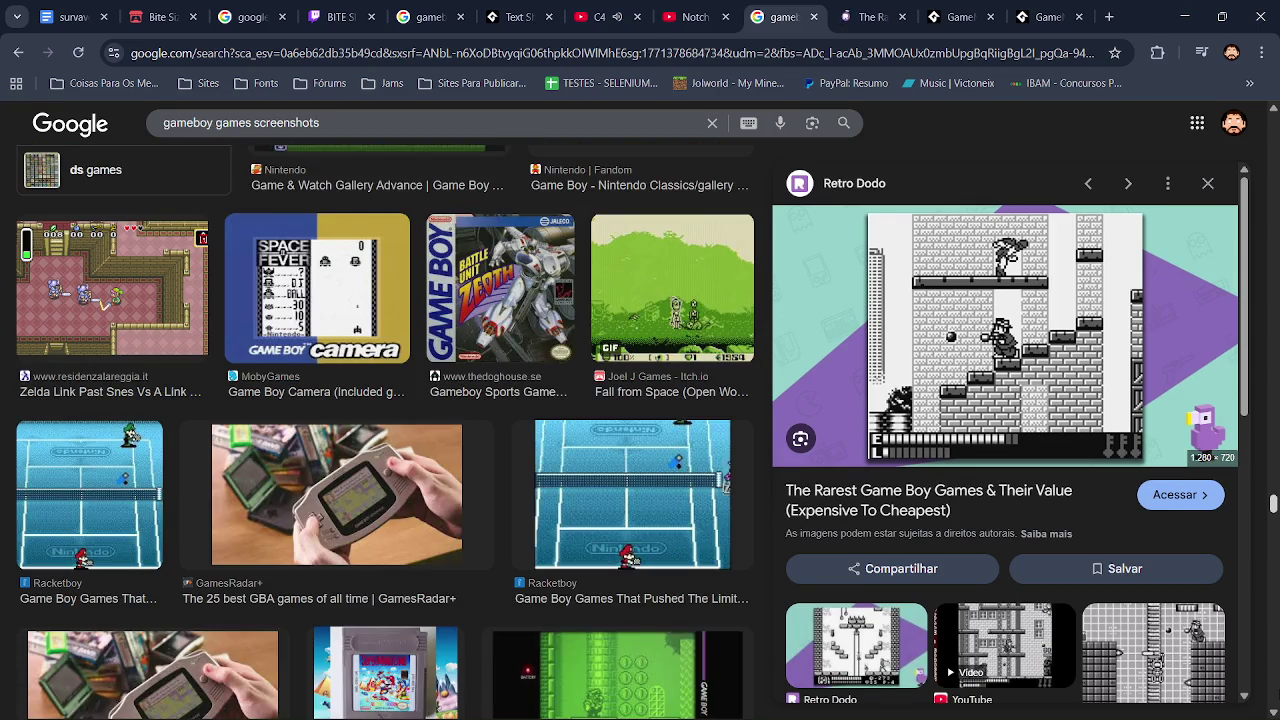
scroll(1273, 510, down, 5)
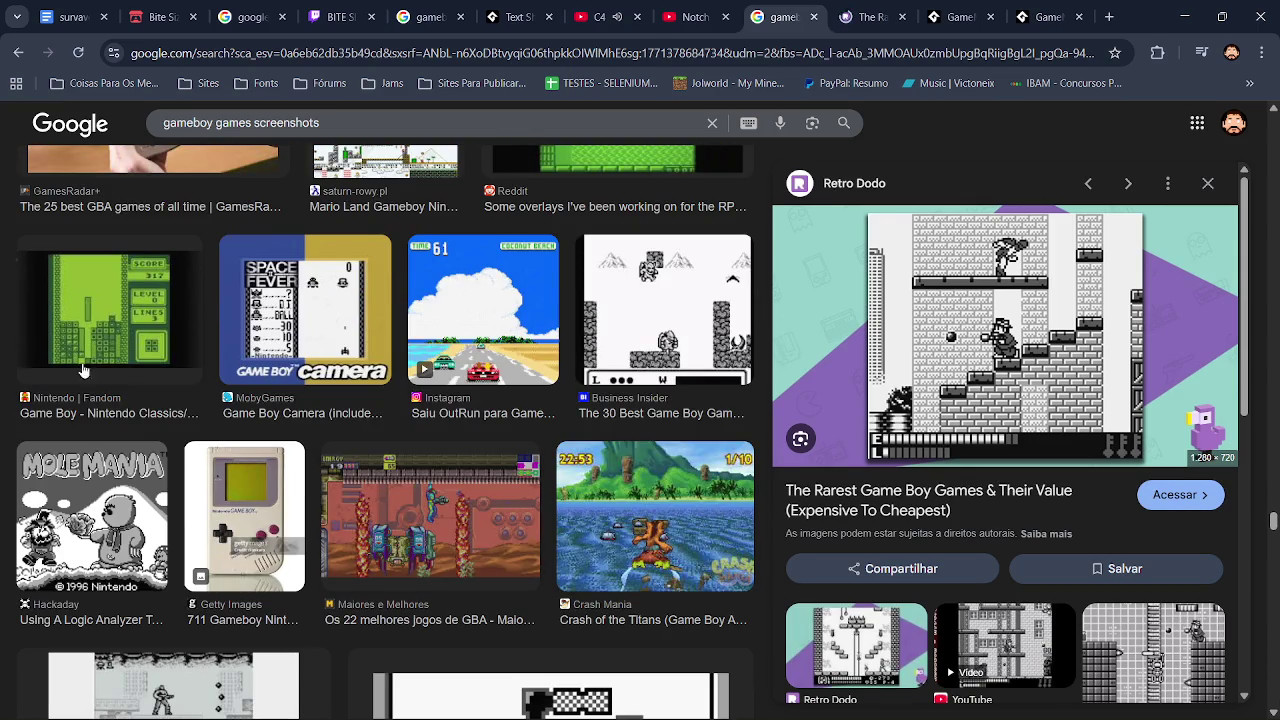
key(alt+Tab)
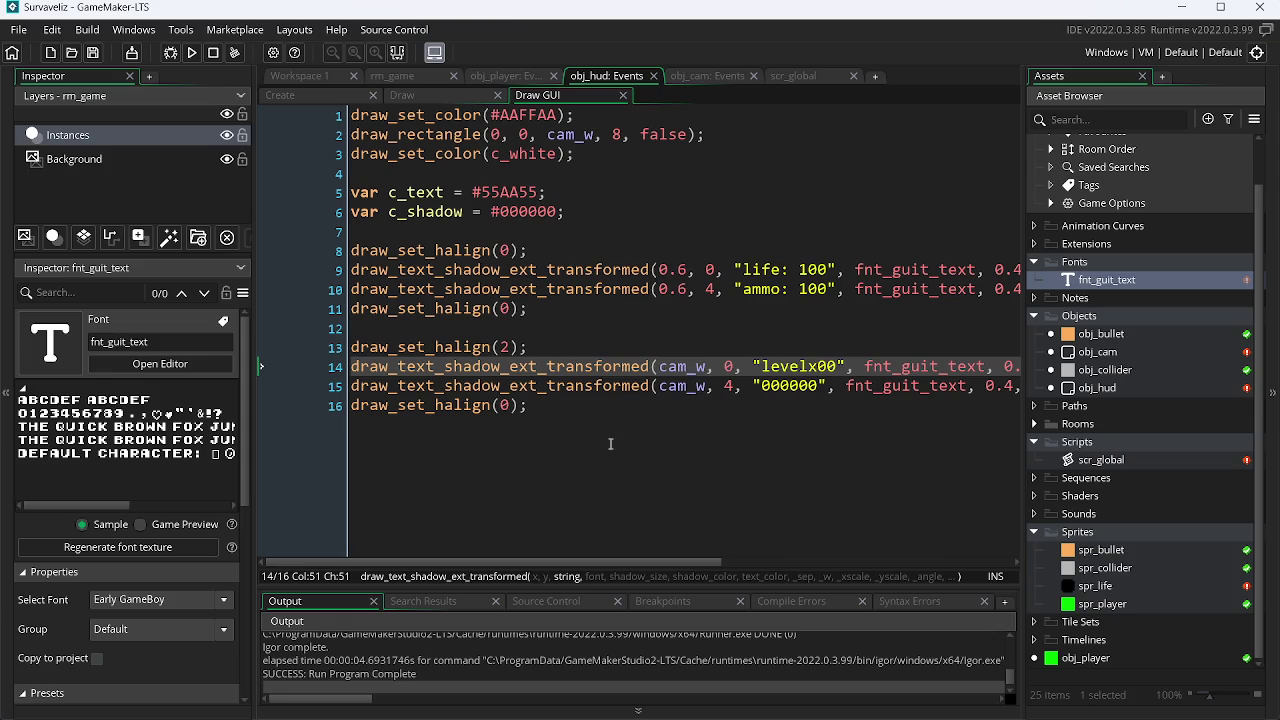
Step: Replace the x in "levelx00" with a space so it reads "level 00" and test it
key(alt+Tab)
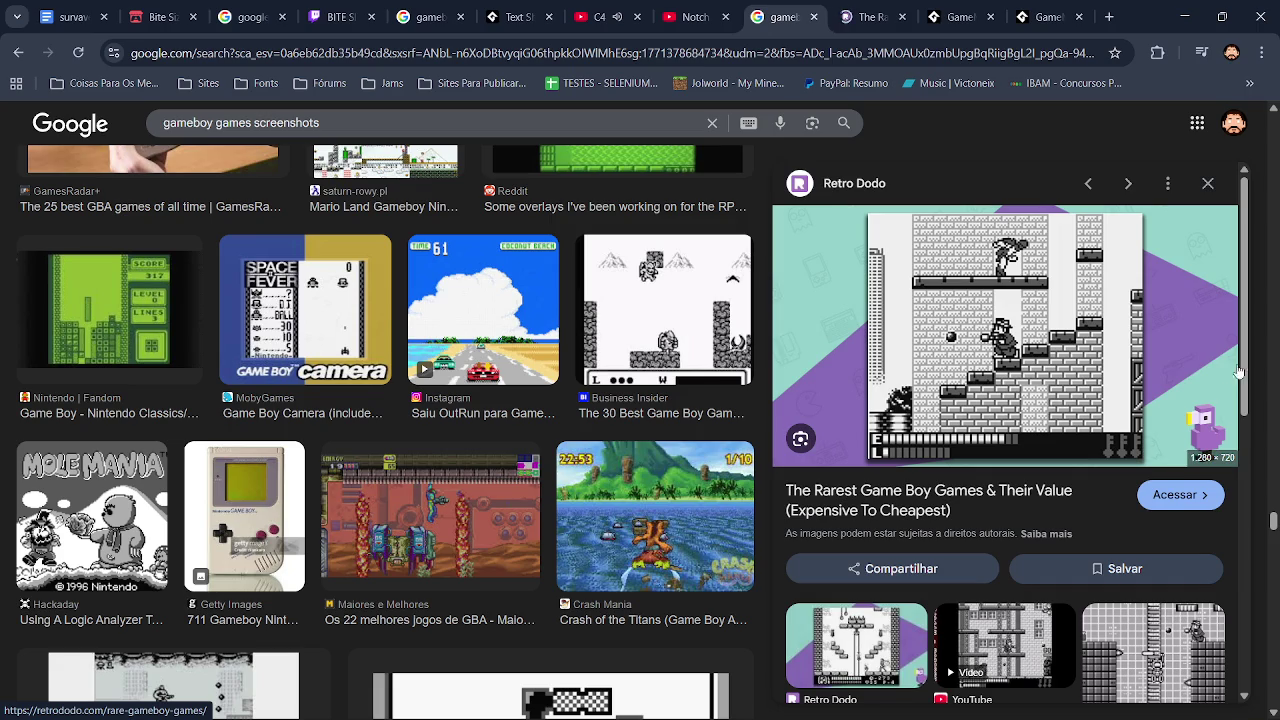
drag(1273, 521, 1273, 571)
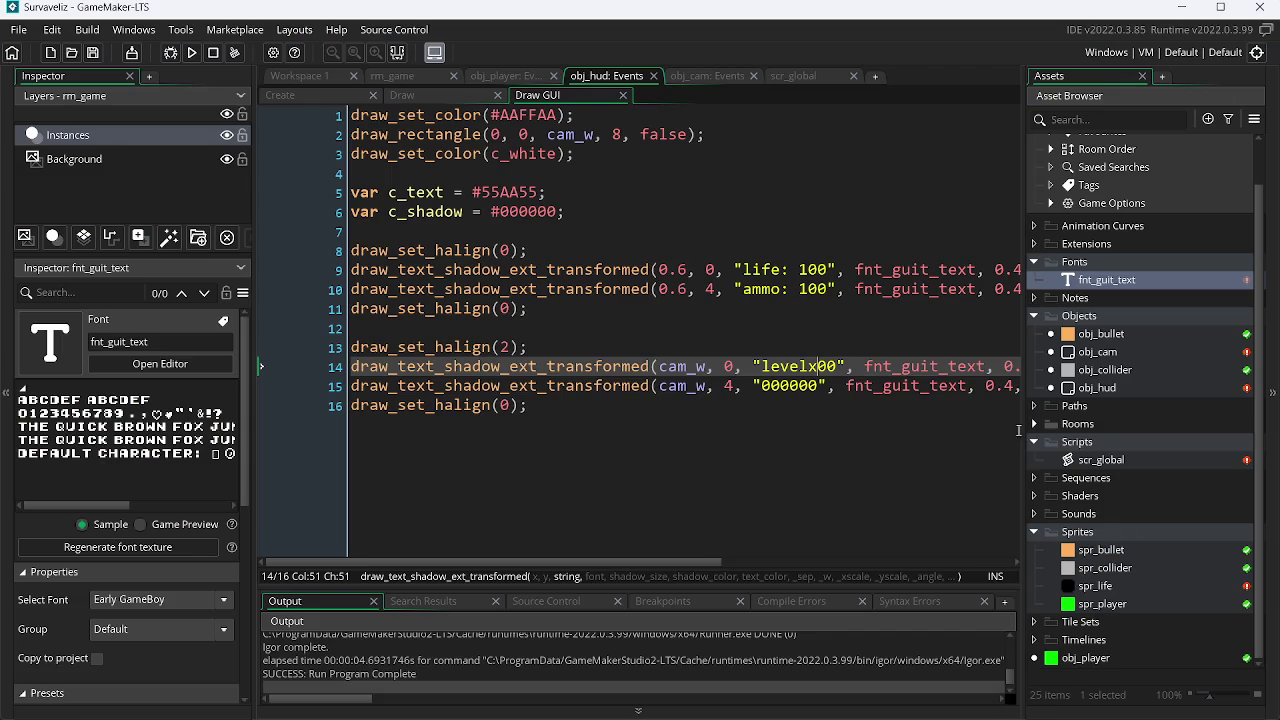
key(BackSpace)
key(F5)
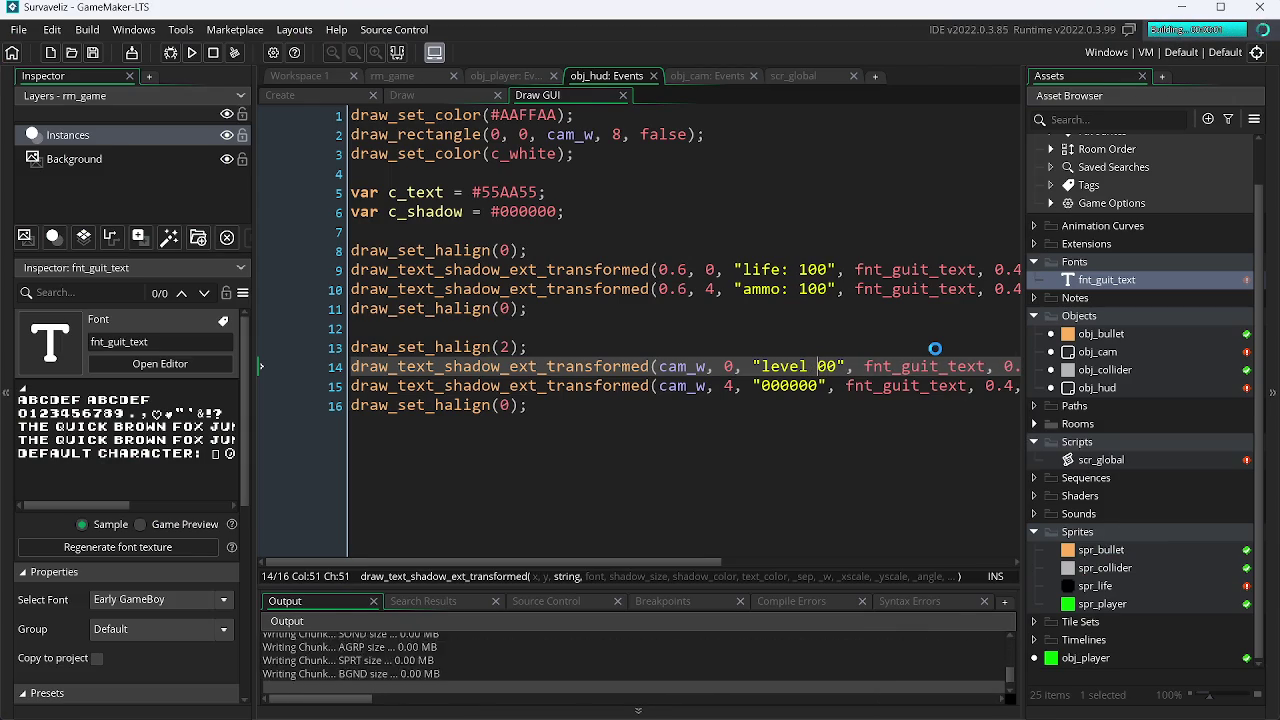
key(Escape)
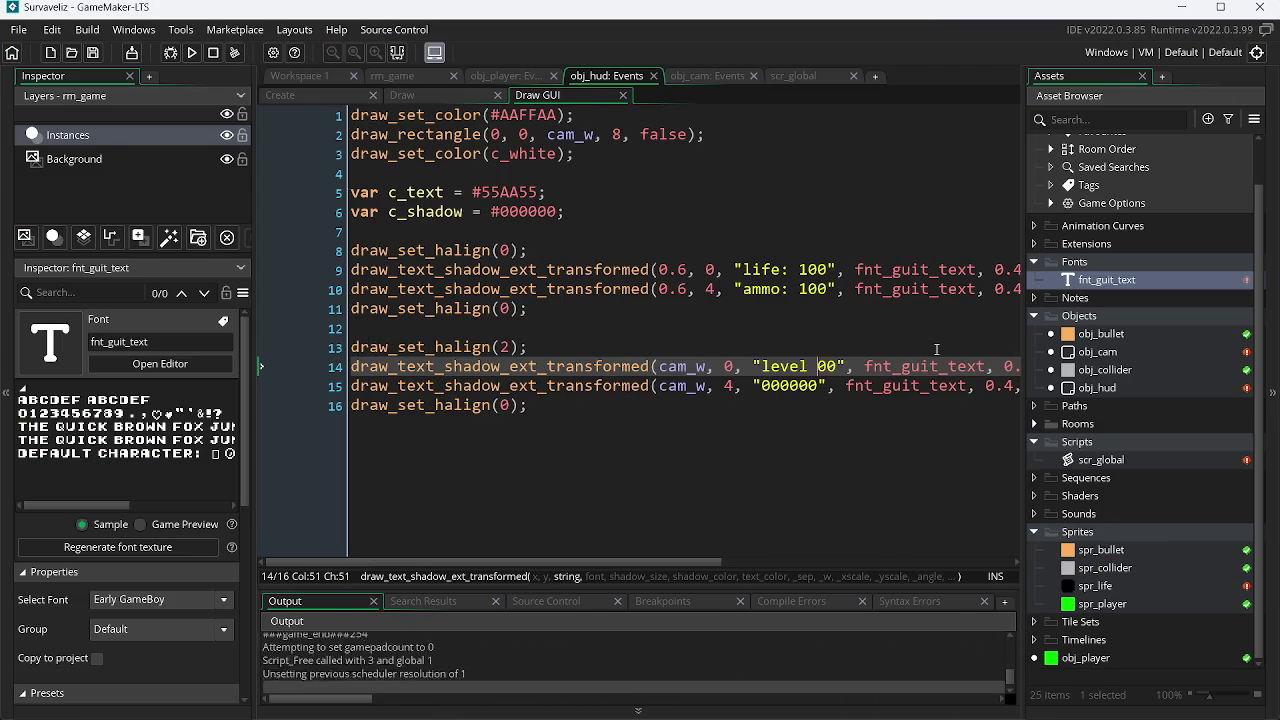
Step: Try a "level max" label in the game, then restore "level 00" and save
key(Delete)
key(Delete)
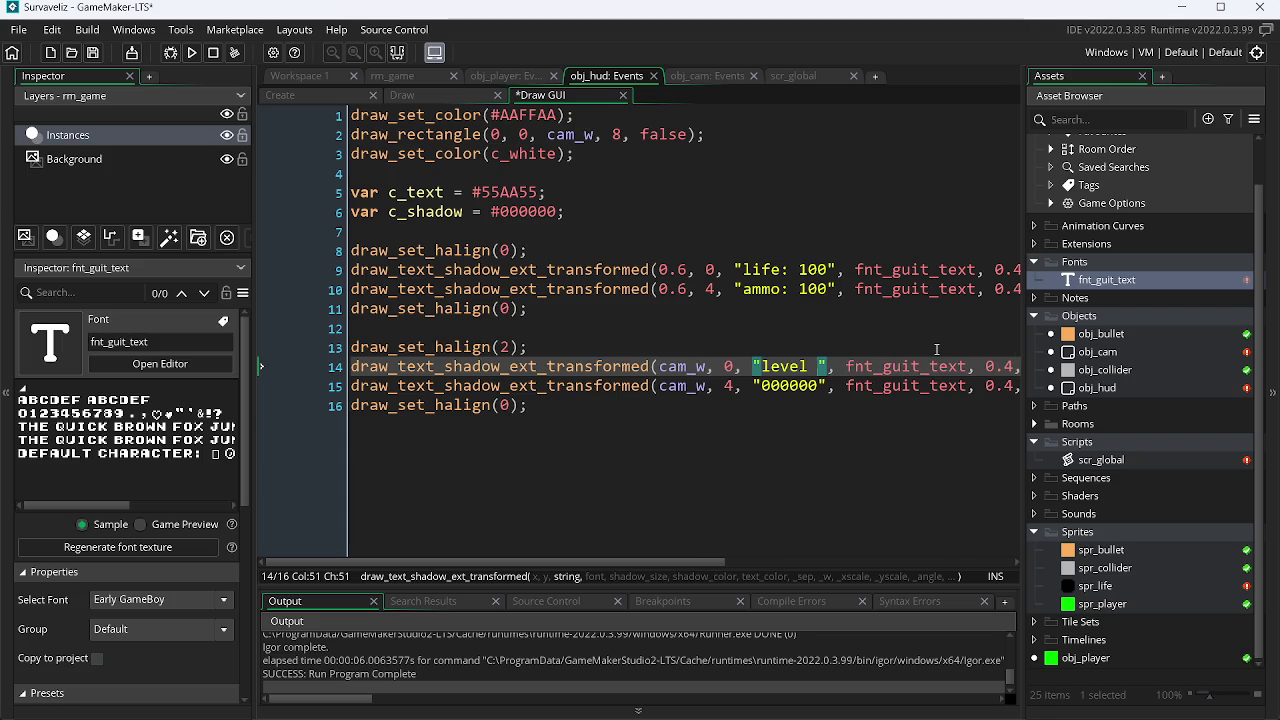
text(max)
key(F5)
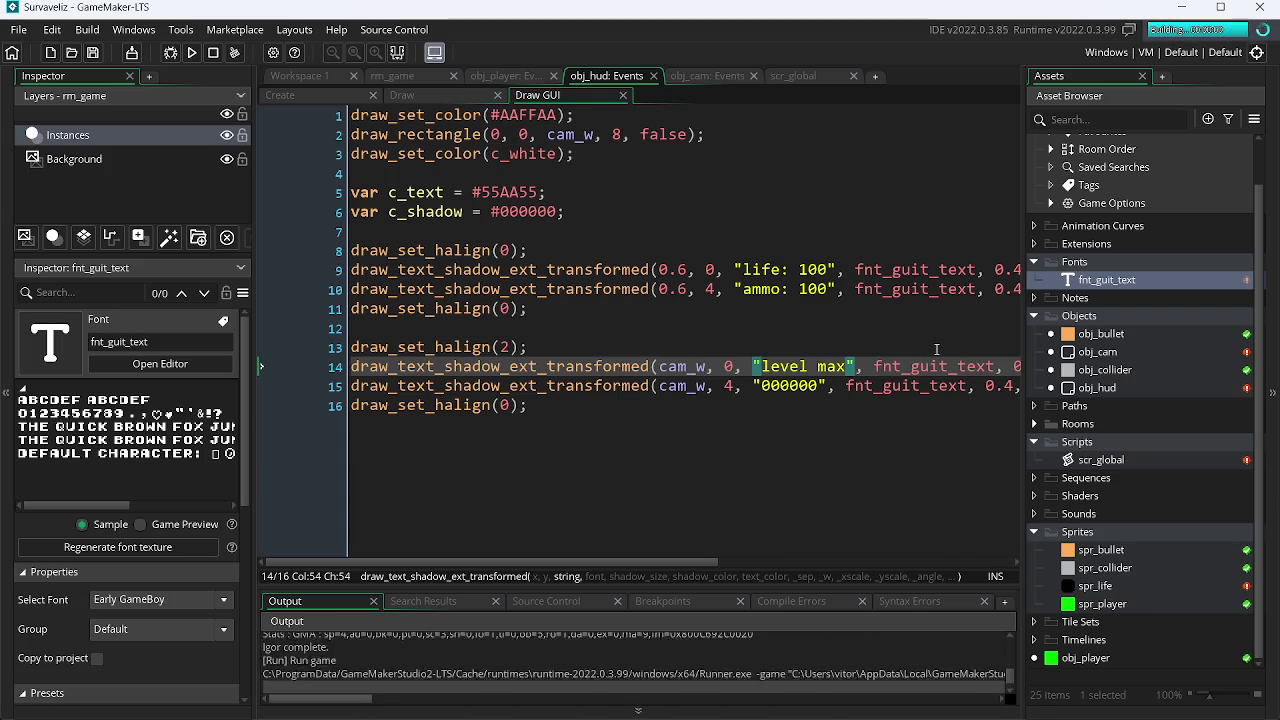
key(Escape)
text(00)
key(ctrl+s)
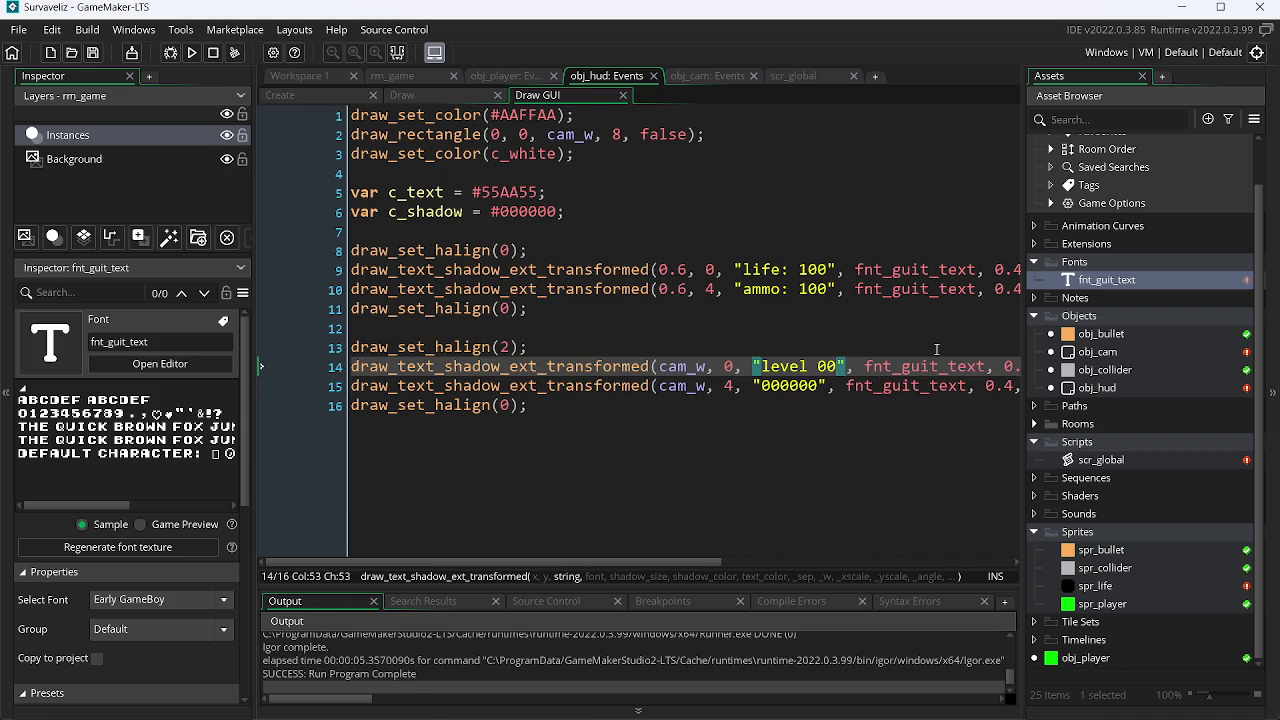
Step: Lengthen the score string to eight zeros, test, then trim it to "0000000" and retest
key(Down)
key(Left)
key(Left)
text(0)
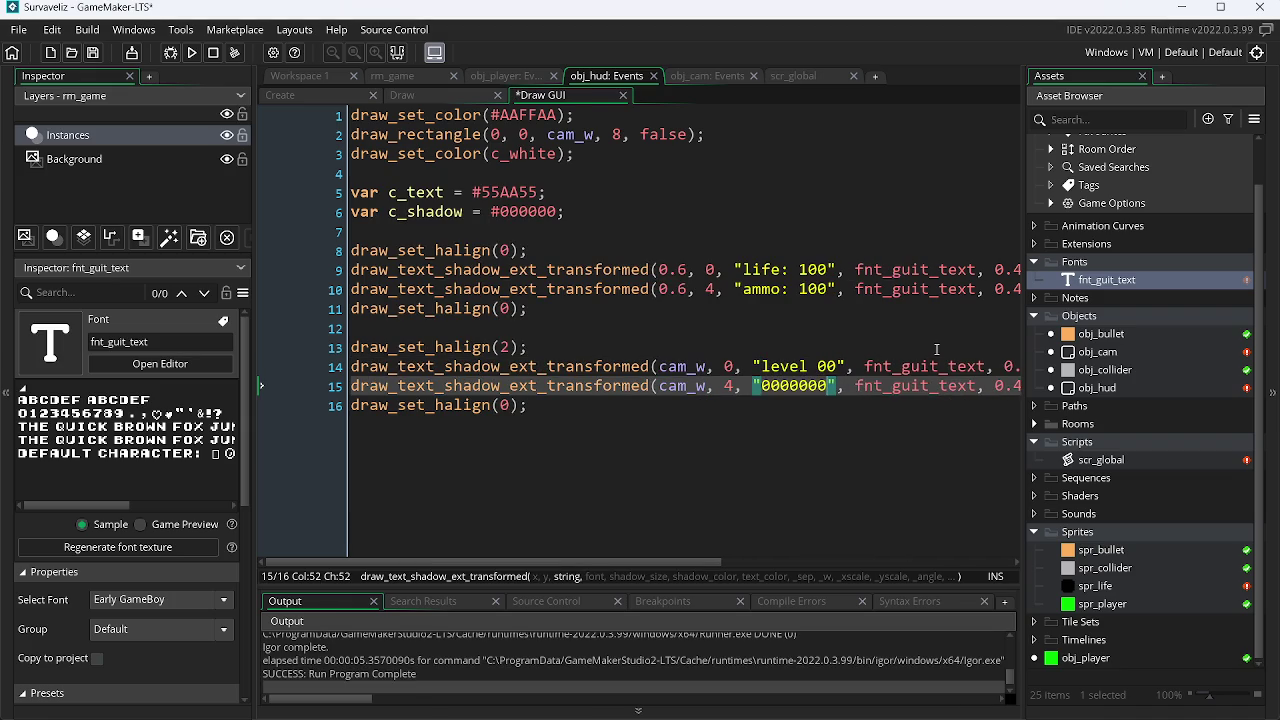
text(0)
key(ctrl+s)
key(F5)
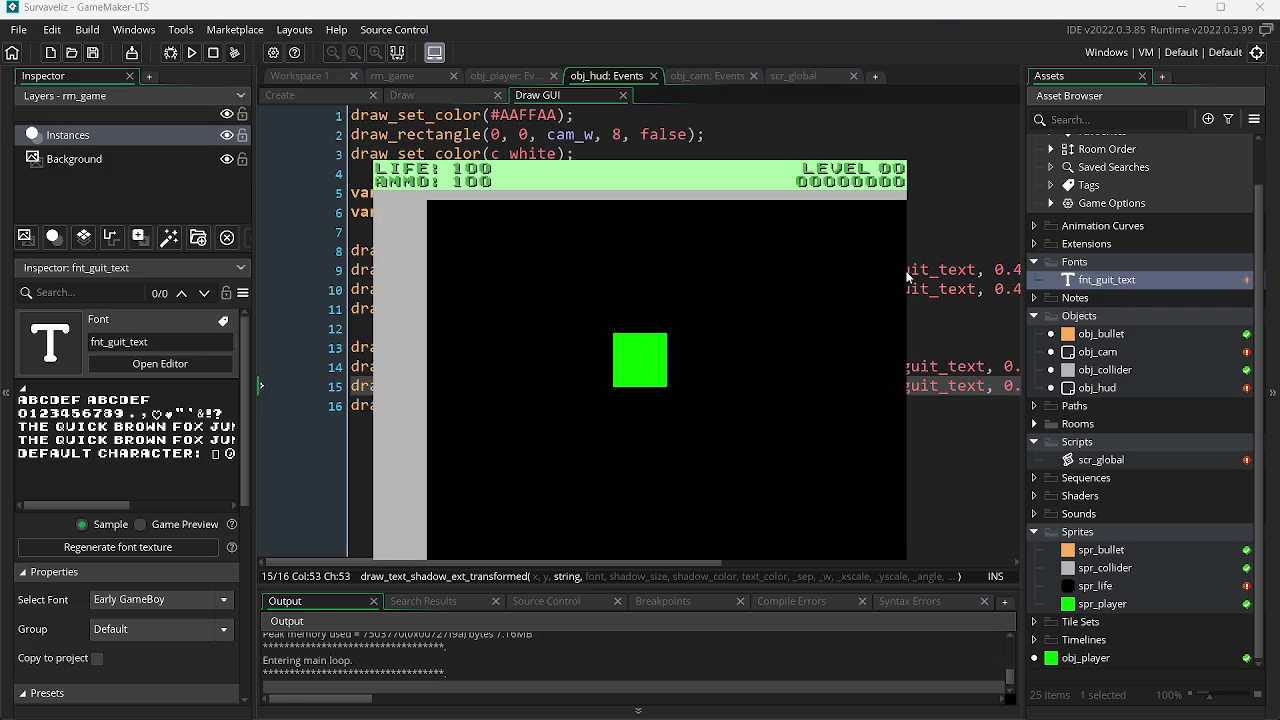
key(Escape)
key(BackSpace)
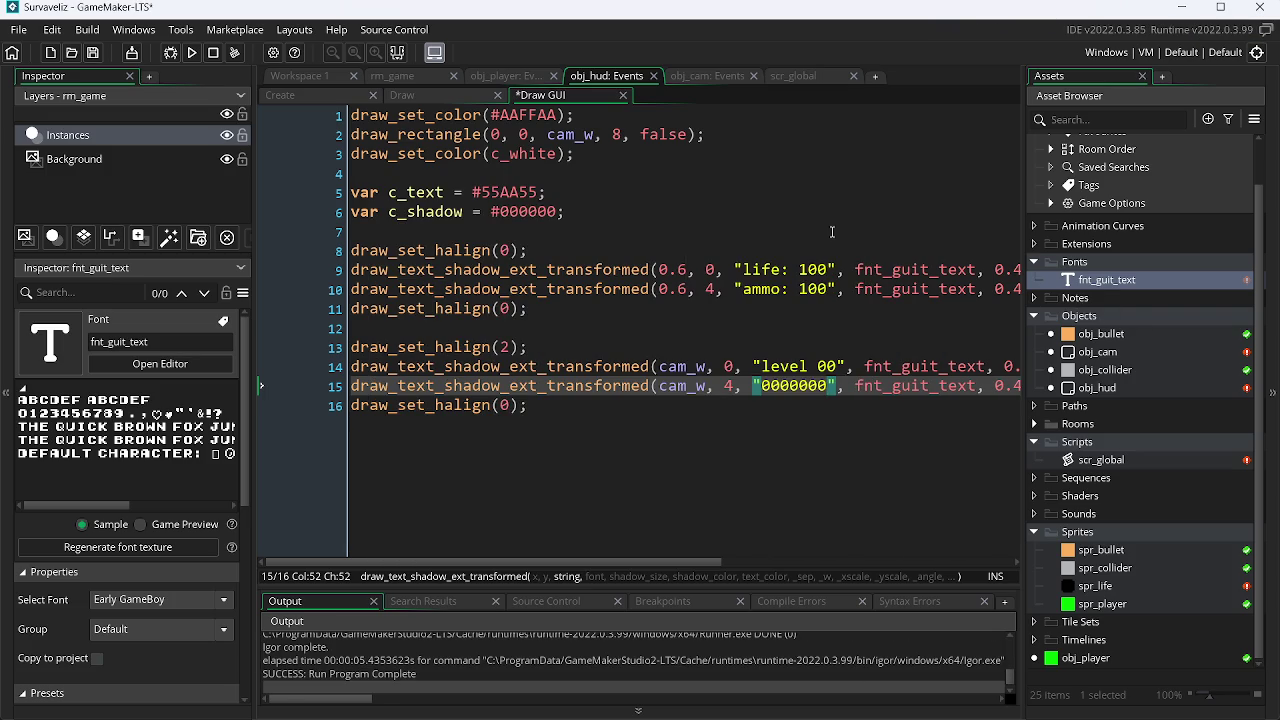
key(F5)
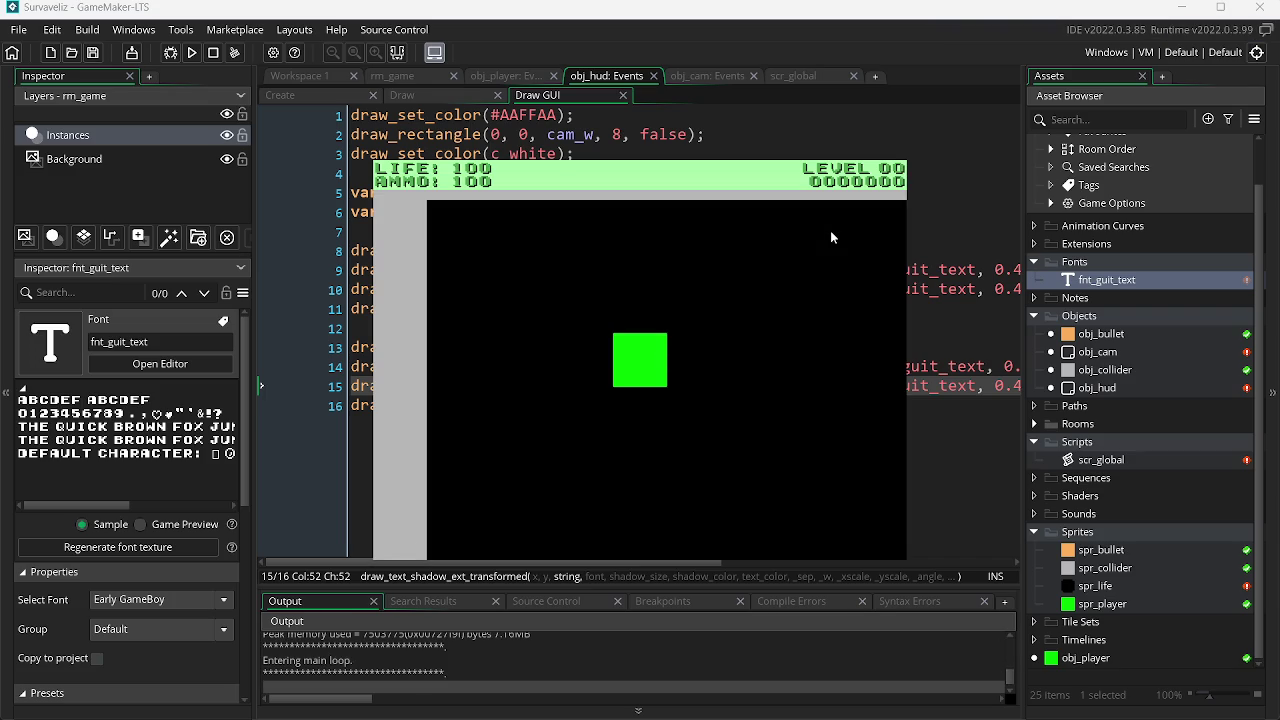
key(Escape)
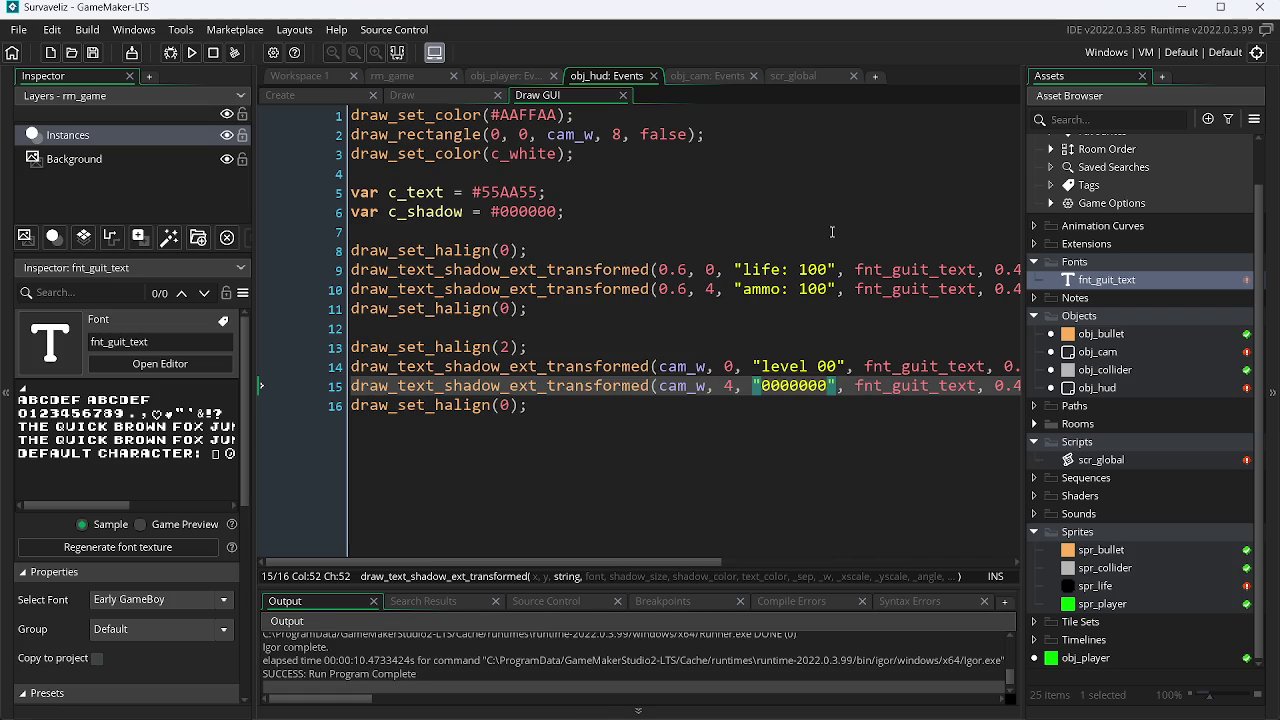
Step: Copy the level and score block (lines 13–16) and add a blank line after line 16
scroll(625, 565, right, 1)
scroll(625, 565, left, 1)
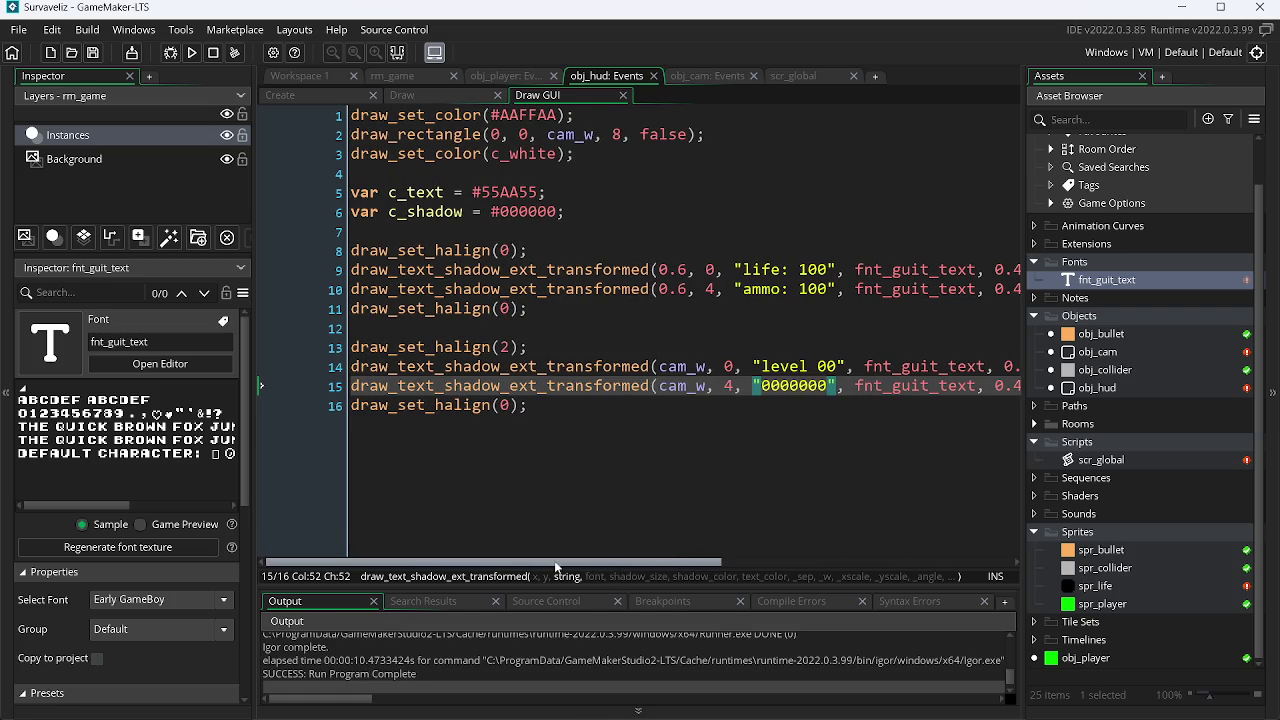
mouse_move(533, 405)
mouse_down()
mouse_move(350, 405)
mouse_move(338, 346)
mouse_up()
key(ctrl+c)
click(509, 421)
key(Return)
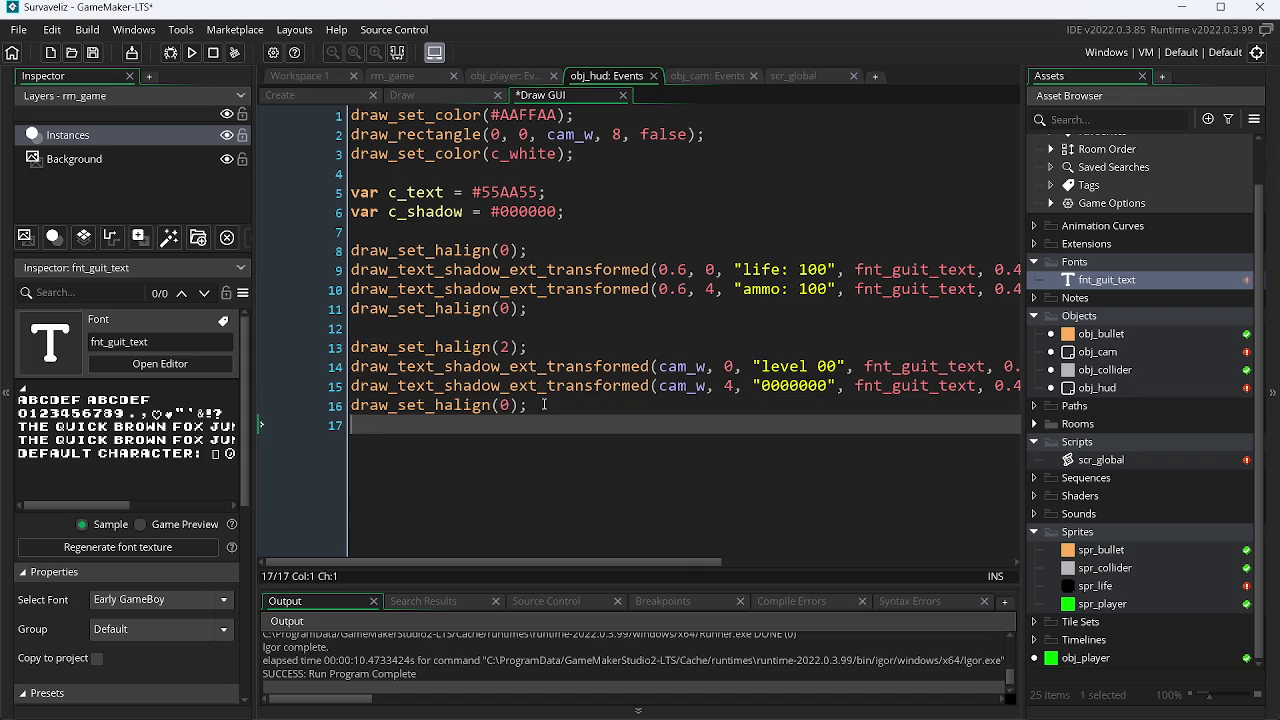
Step: Paste a copy of the level and score block and change its halign value from 2 to 1
key(Return)
key(ctrl+v)
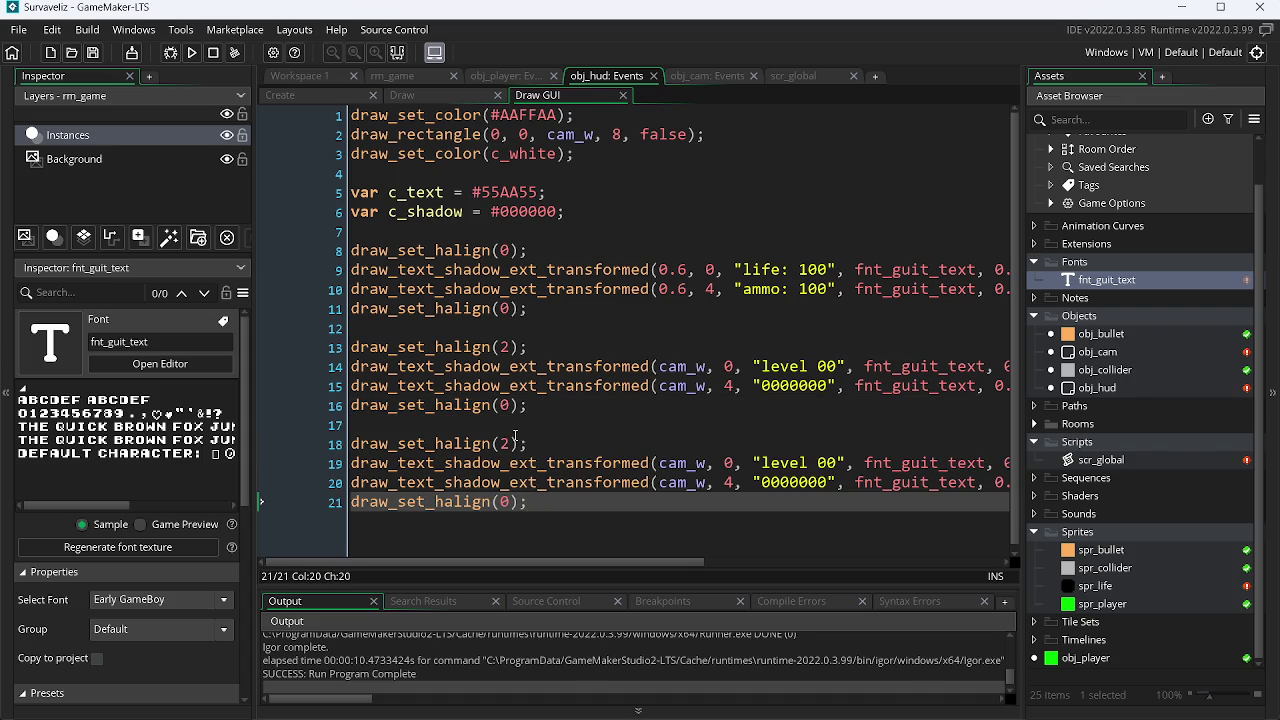
key(alt+Tab)
key(alt+Tab)
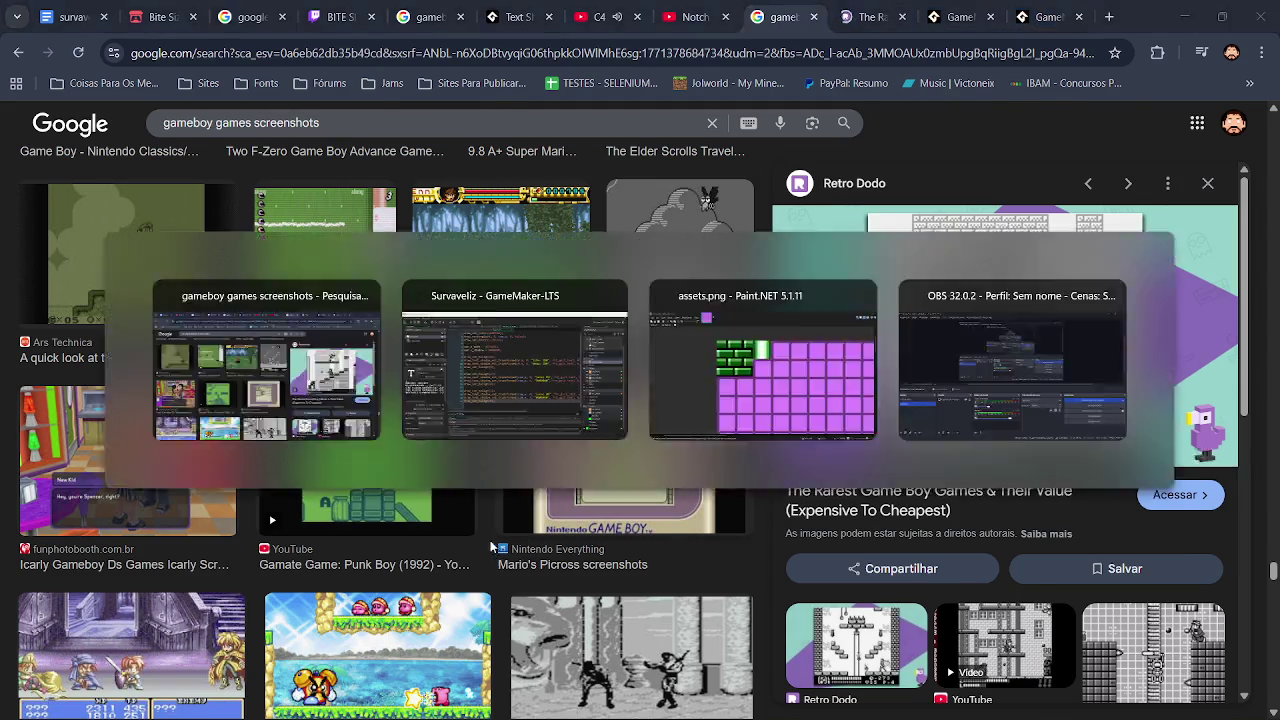
key(alt+Tab)
click(512, 444)
key(BackSpace)
text(1);)
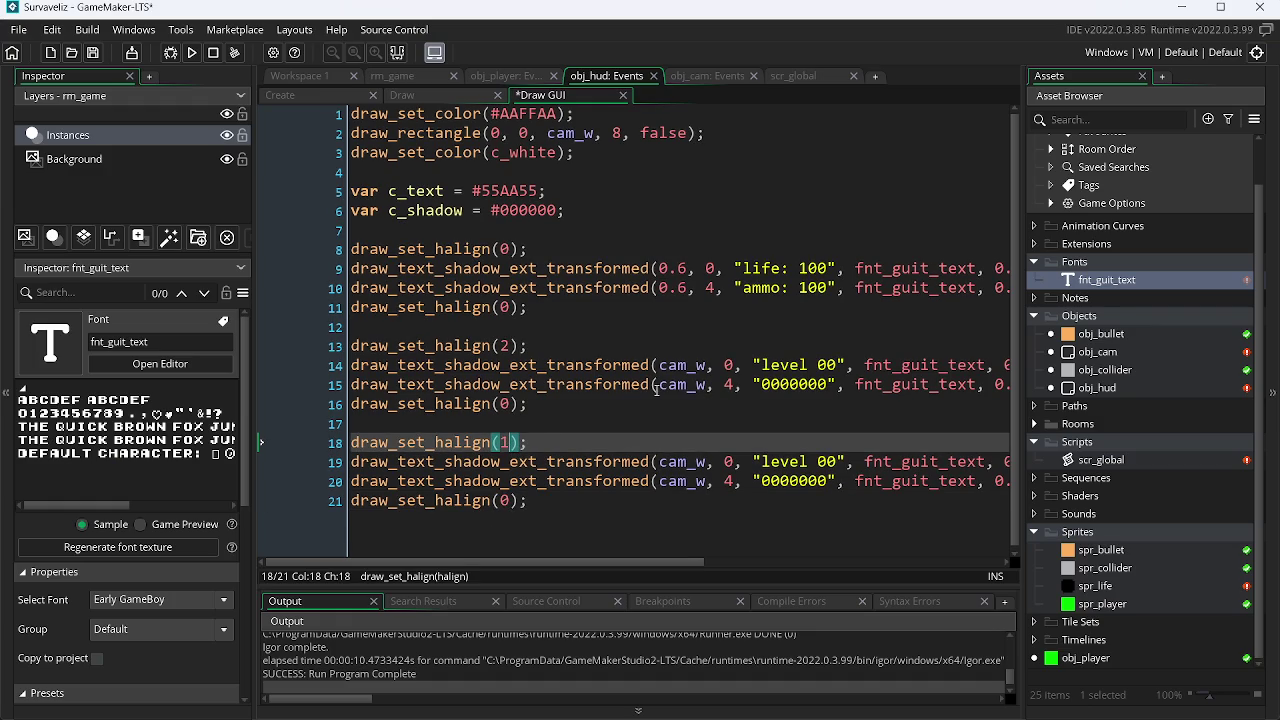
click(549, 443)
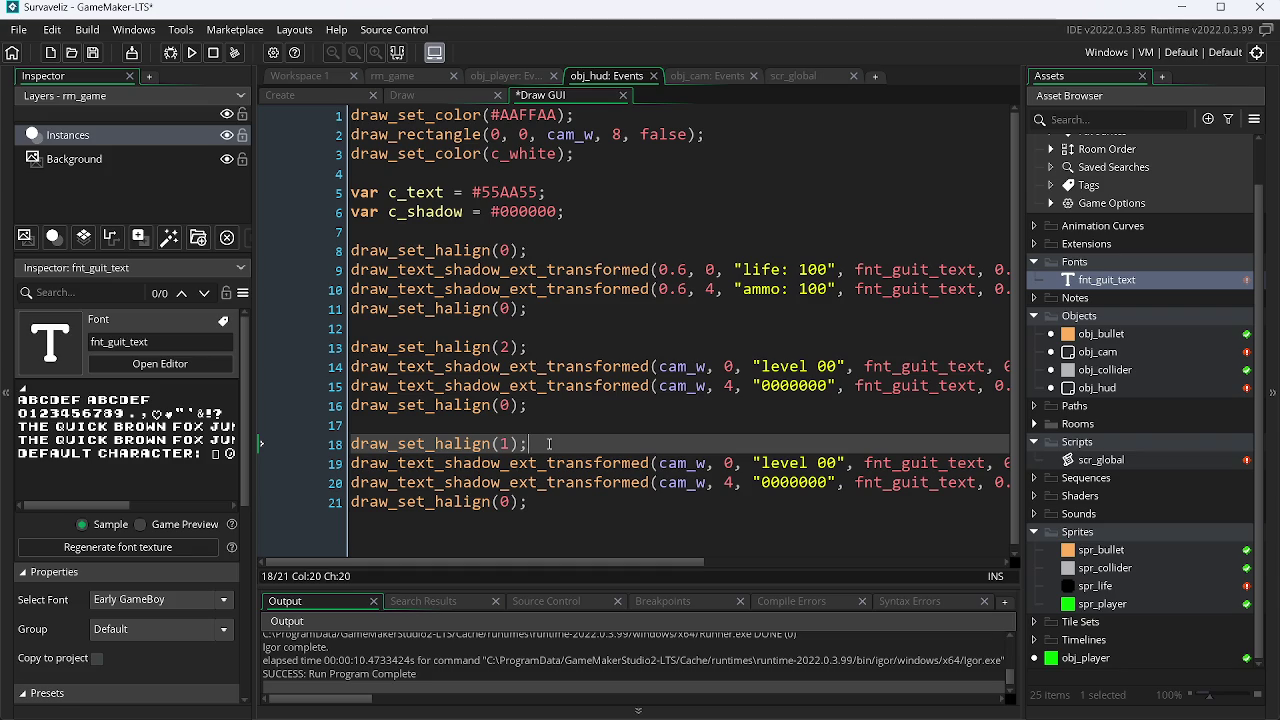
Step: Insert a matching draw_set_valign line below the draw_set_halign call on line 18
key(Return)
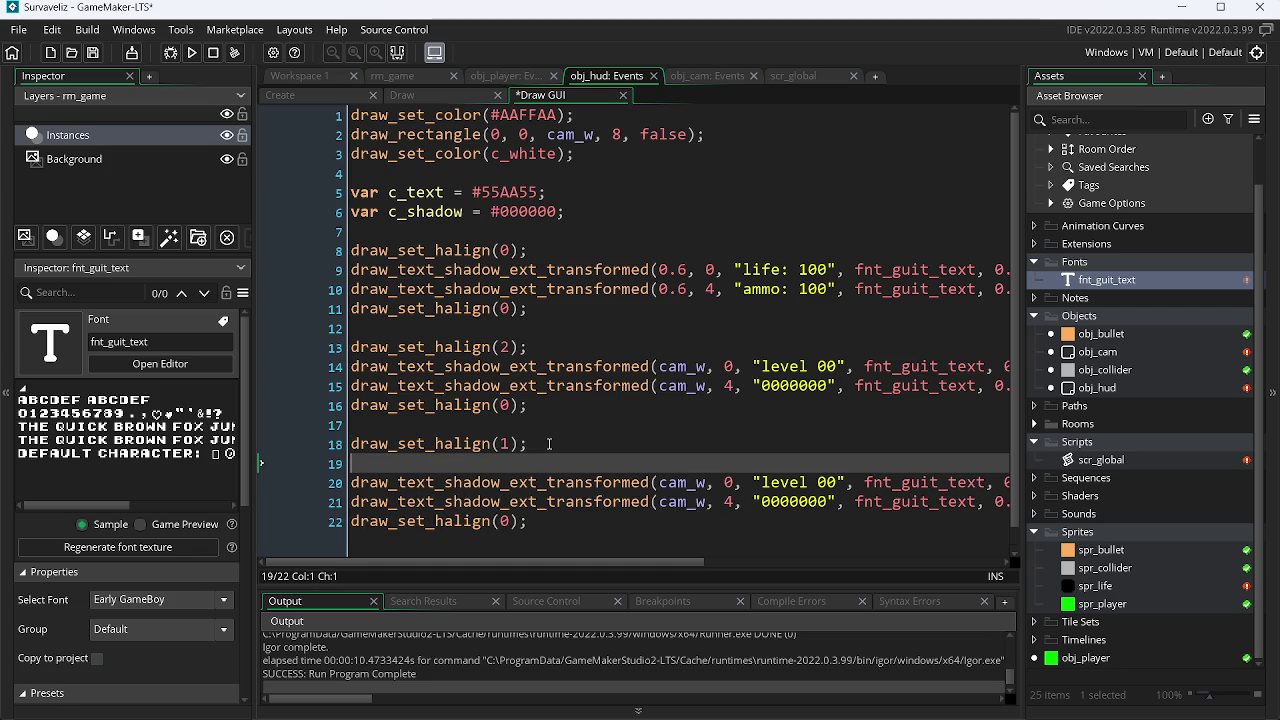
key(ctrl+v)
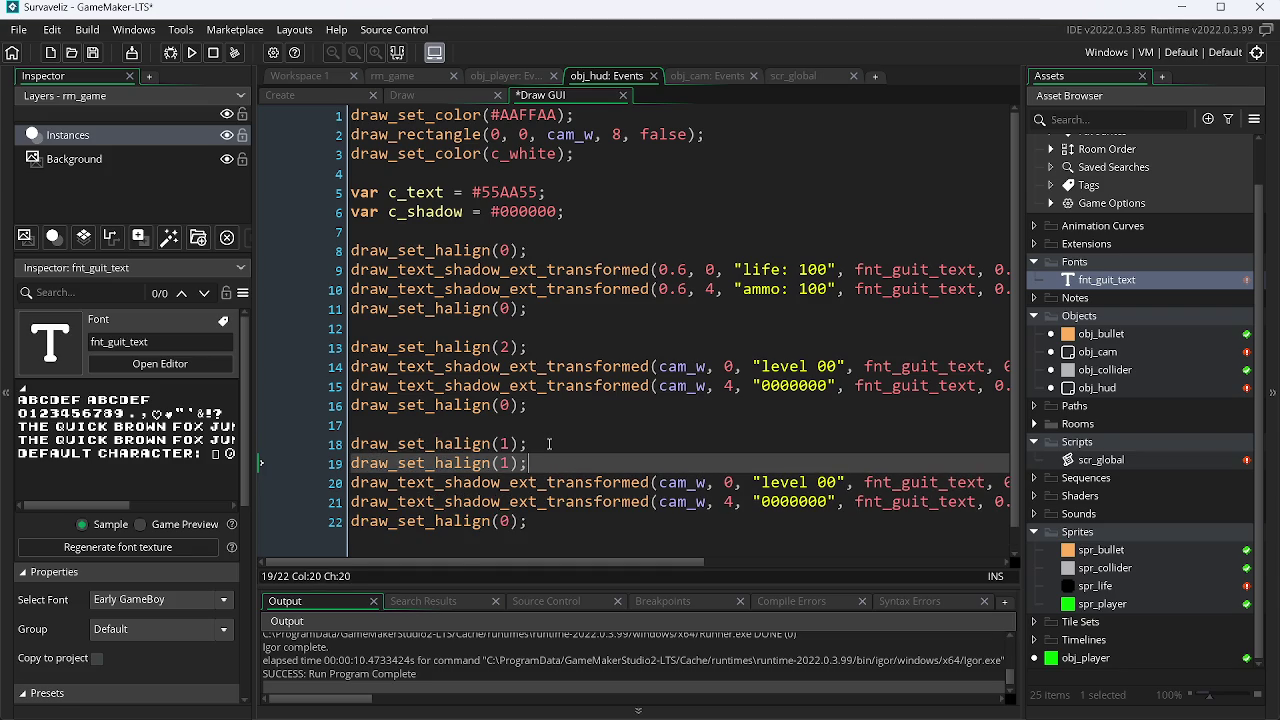
key(Left)
key(Left)
key(Left)
key(BackSpace)
text(v)
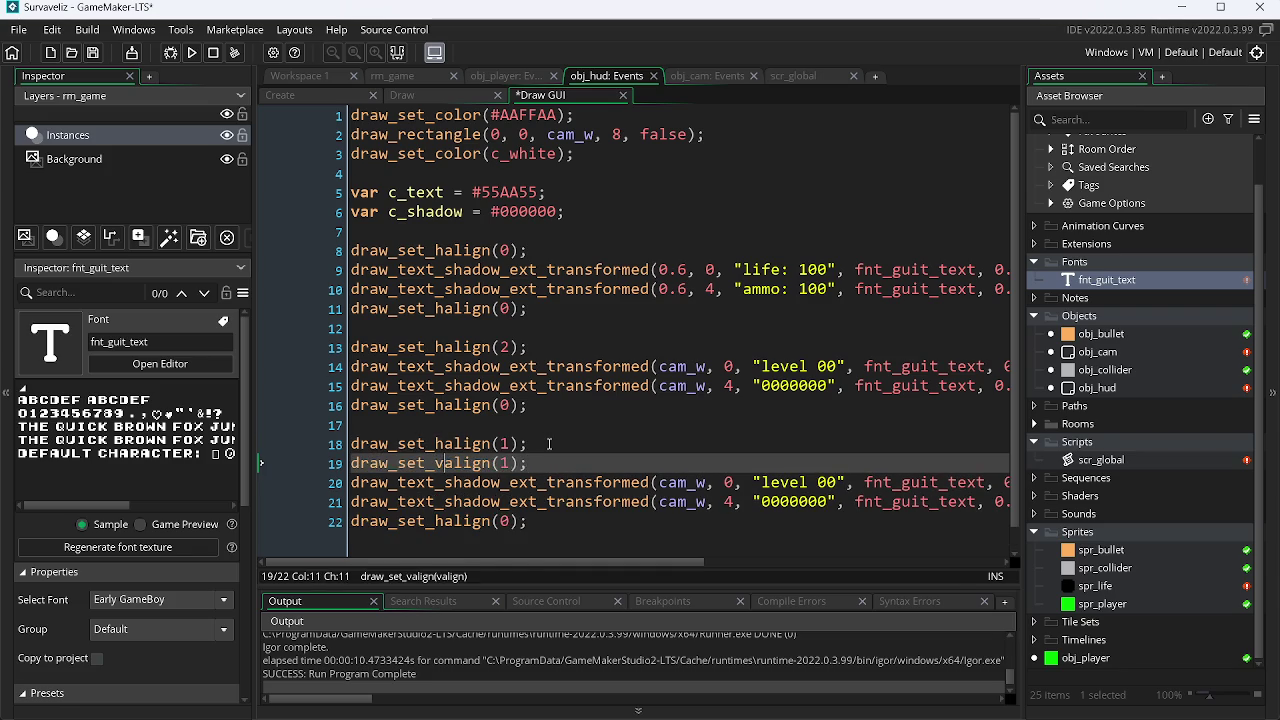
key(Down)
key(Down)
key(Down)
Step: Duplicate the final alignment reset line as a draw_set_valign reset and save
key(ctrl+d)
key(End)
key(Left)
key(Left)
key(Left)
key(Up)
key(Left)
key(BackSpace)
text(v)
key(Right)
key(Right)
key(Right)
key(Right)
key(ctrl+s)
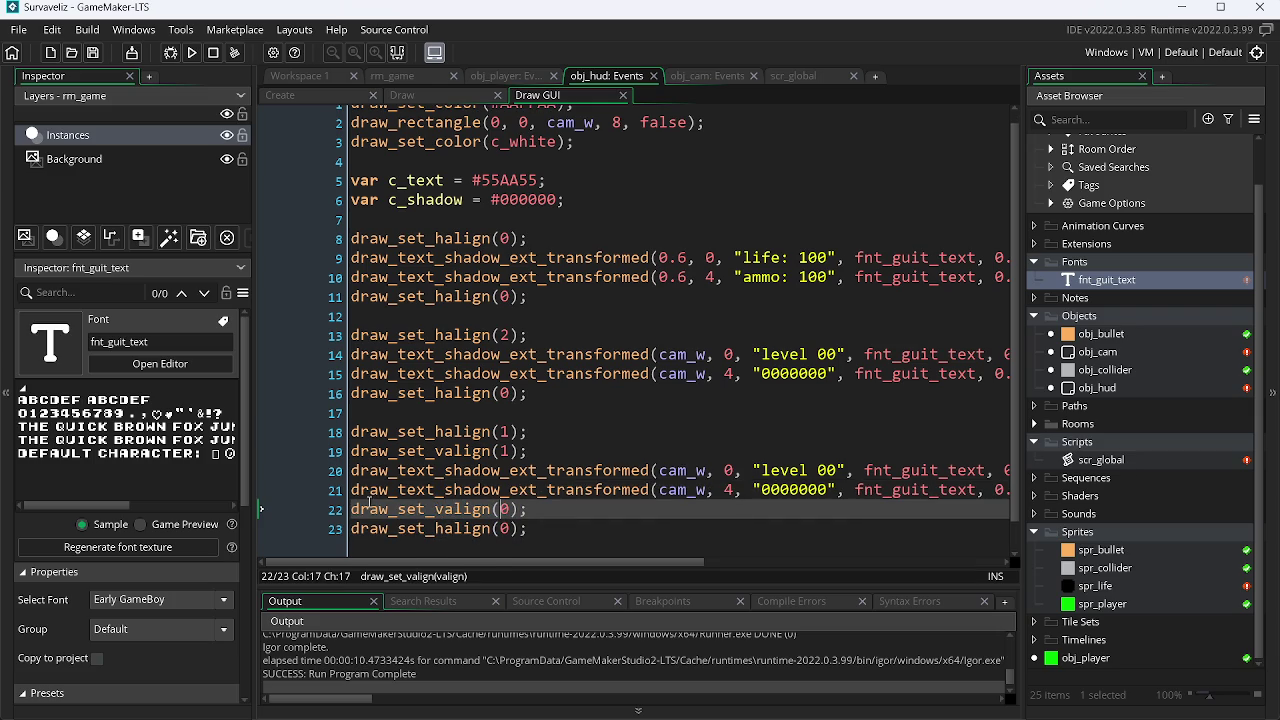
Step: Delete the copied score line and change the copied label's text to '10:00', then save
drag(352, 490, 1060, 490)
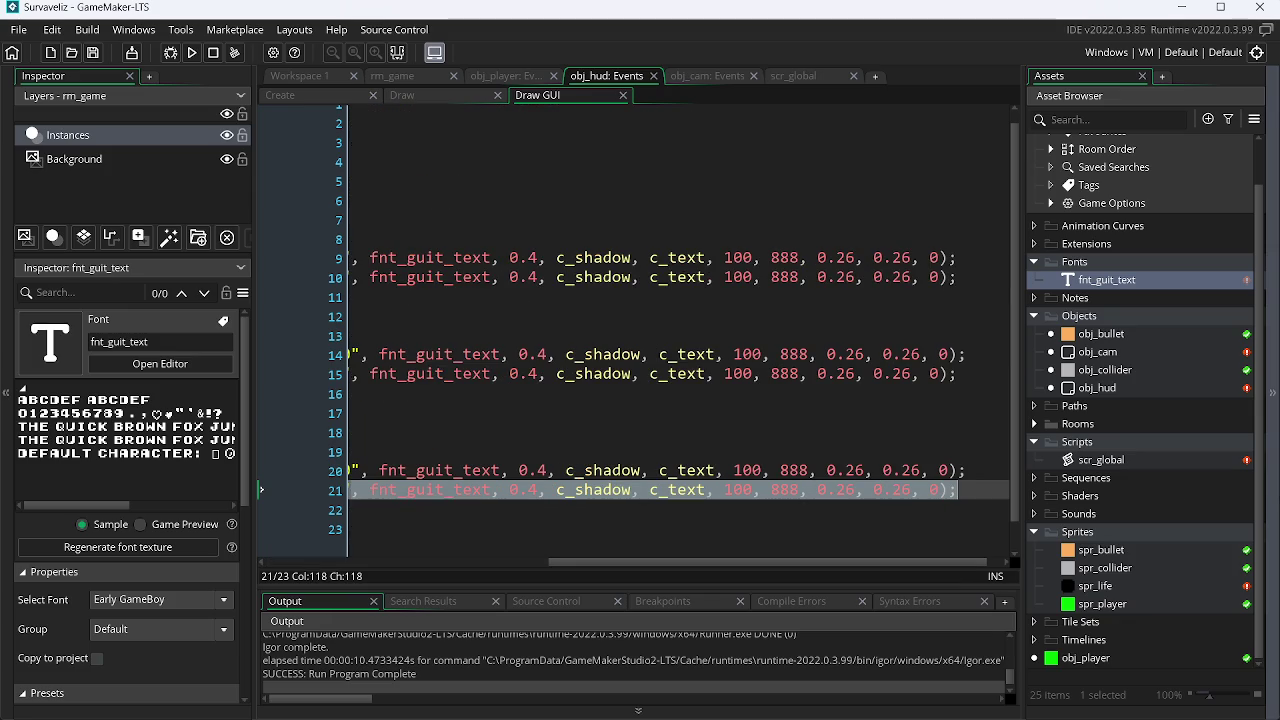
key(BackSpace)
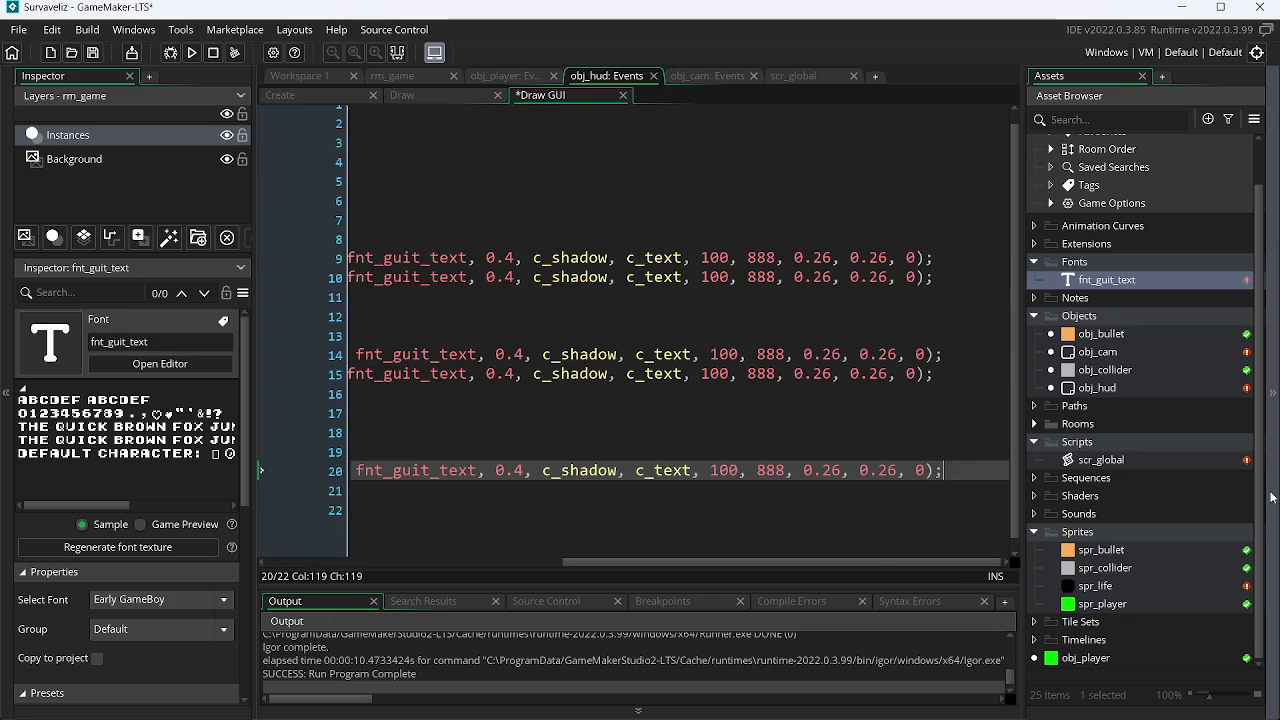
key(Left)
key(Left)
key(Left)
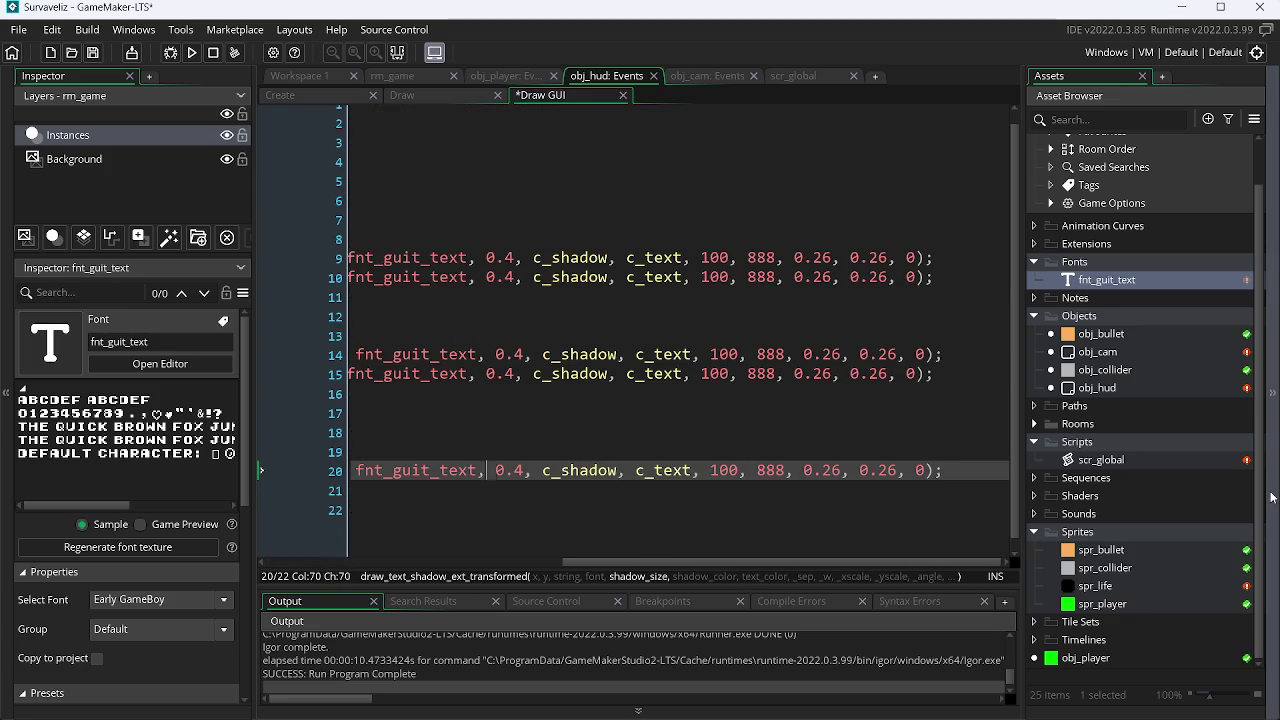
key(Left)
key(Left)
key(Left)
key(Right)
key(Right)
key(Right)
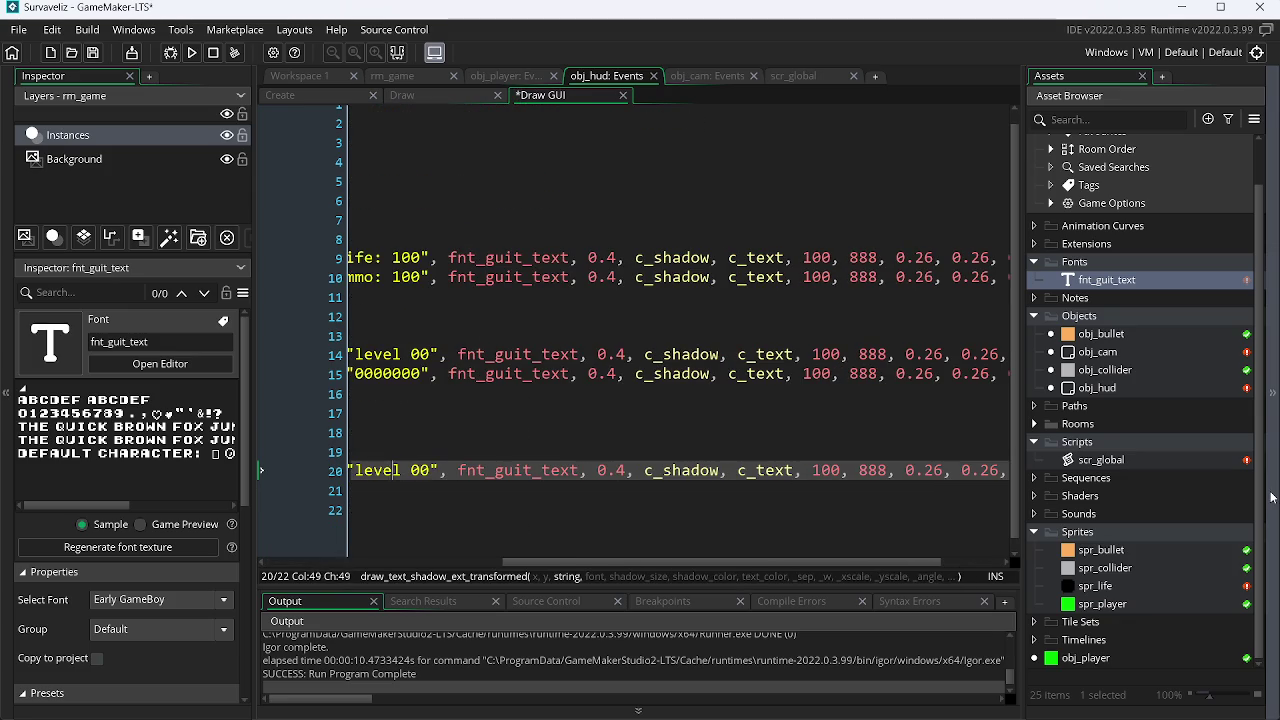
key(BackSpace)
key(BackSpace)
key(BackSpace)
key(BackSpace)
key(BackSpace)
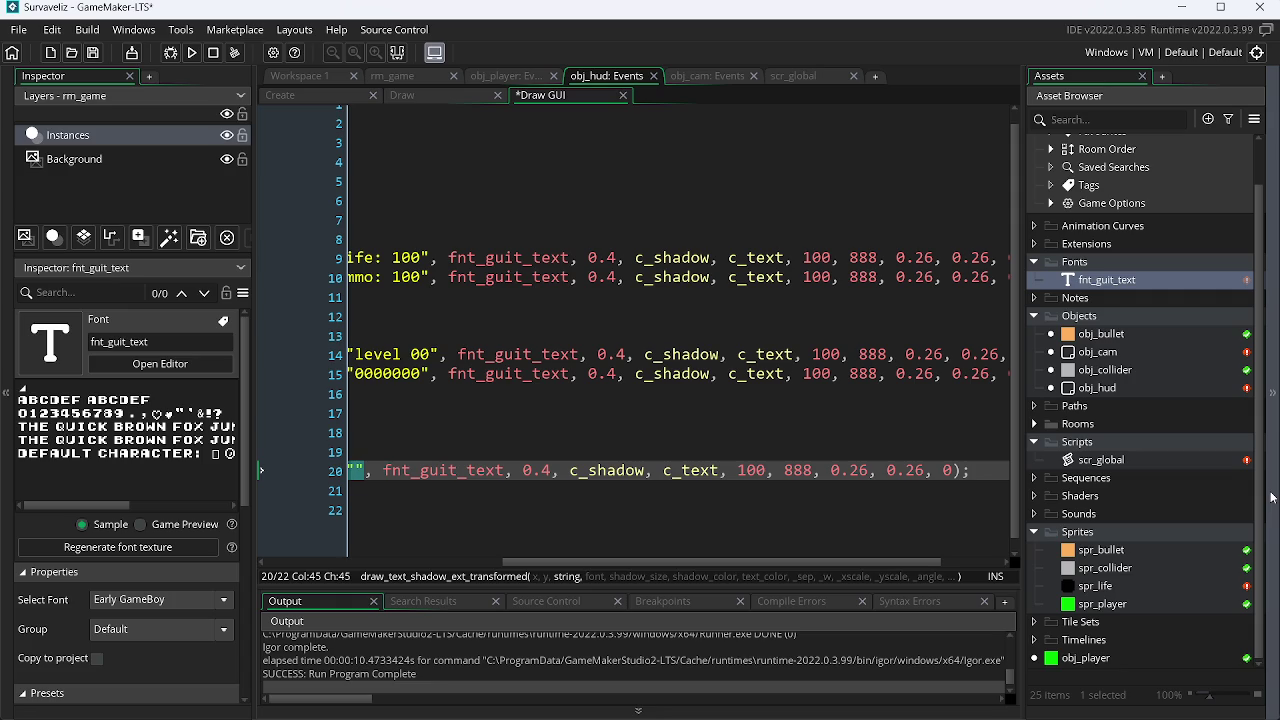
text(10:00)
key(ctrl+s)
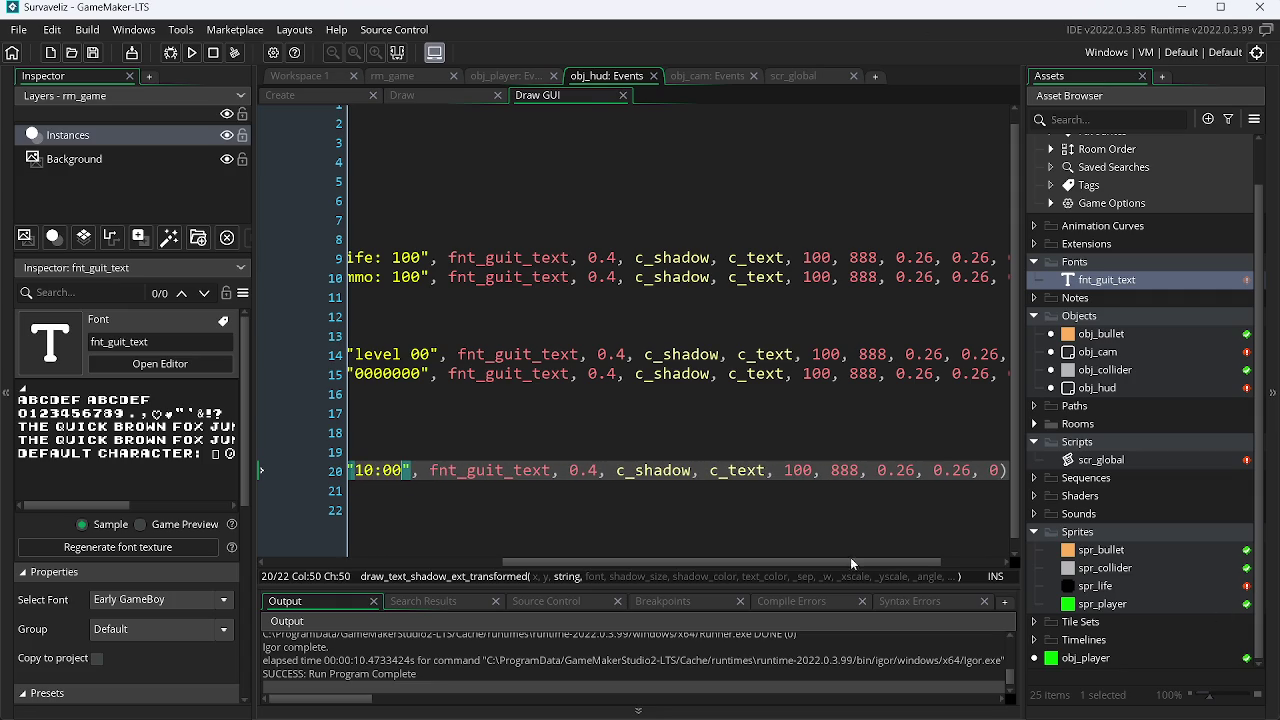
Step: Set the timer's x to cam_w/2, test-run the game, then look up draw_set_halign
drag(807, 562, 569, 562)
click(710, 475)
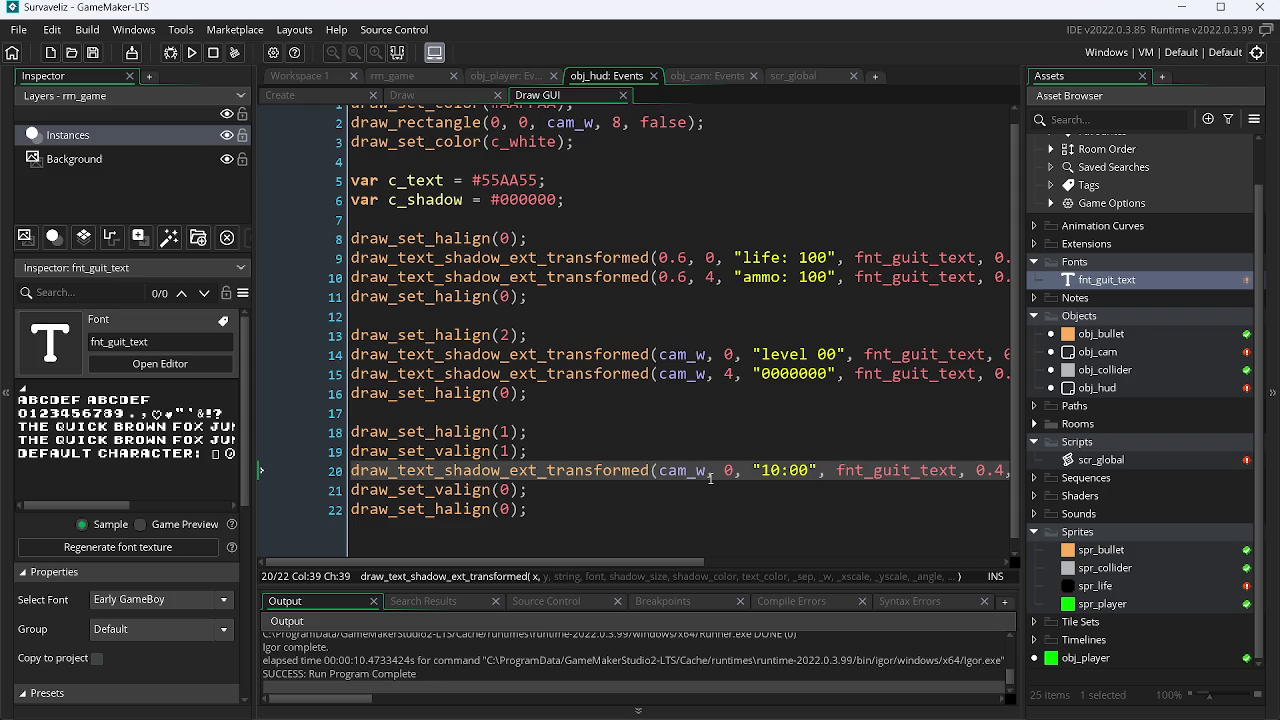
text(/2)
key(F5)
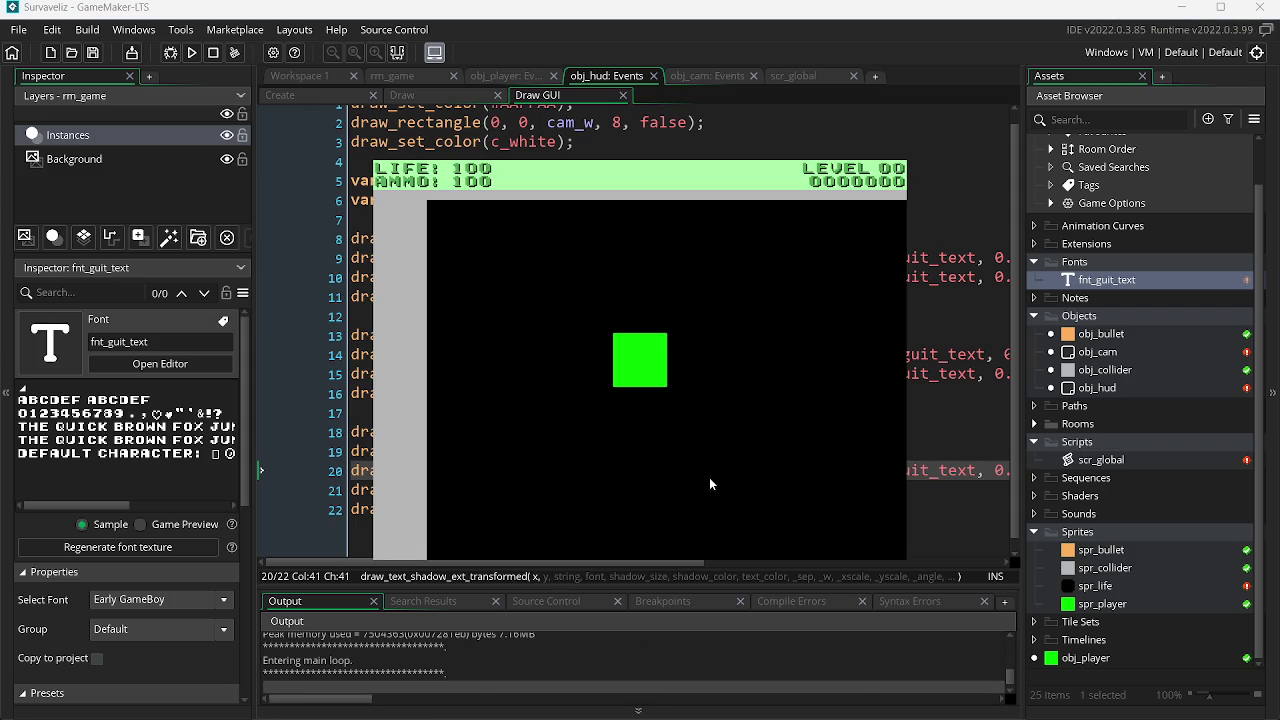
key(Escape)
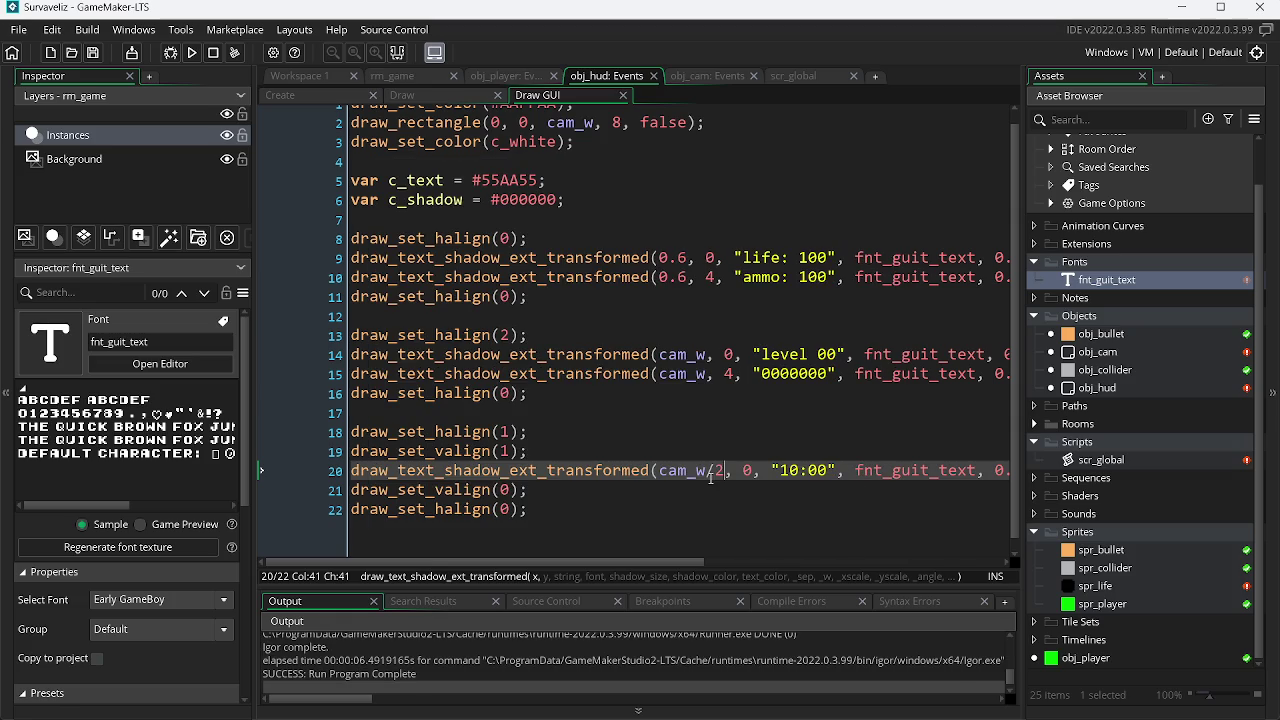
click(475, 431)
key(F1)
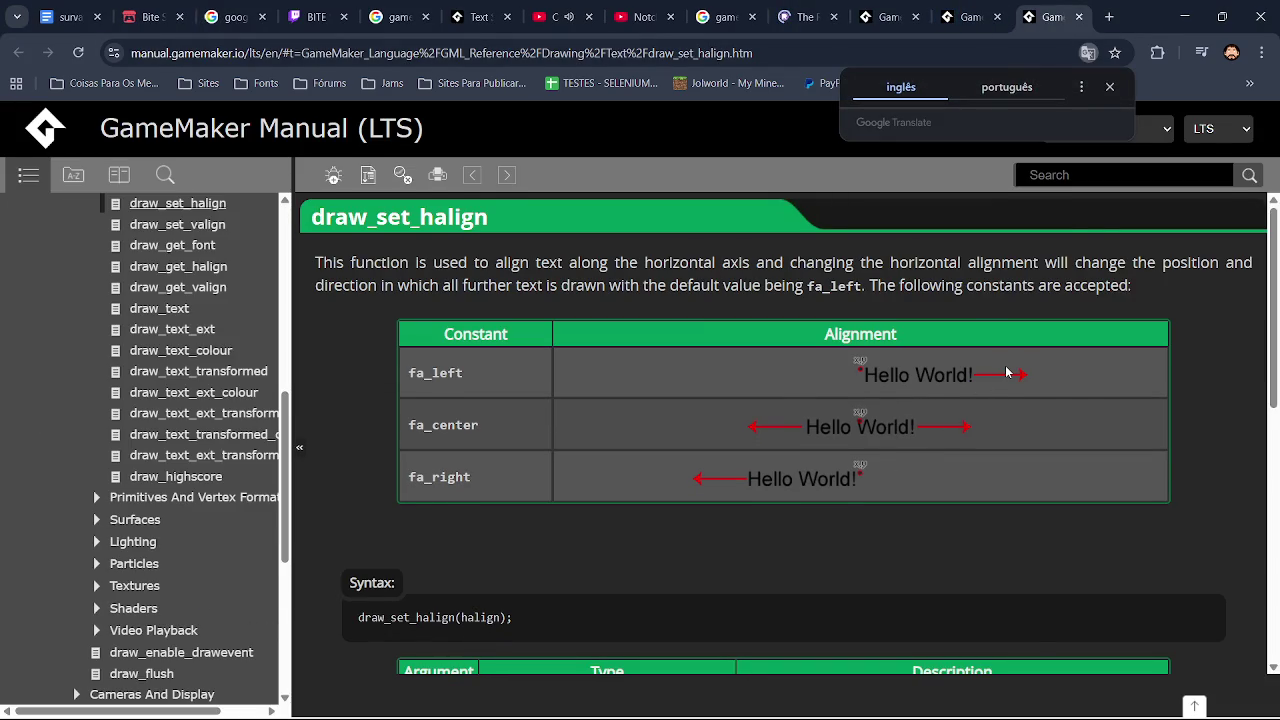
Step: Open the manual page for draw_set_valign from line 19
key(alt+Tab)
key(alt+Tab)
key(alt+Tab)
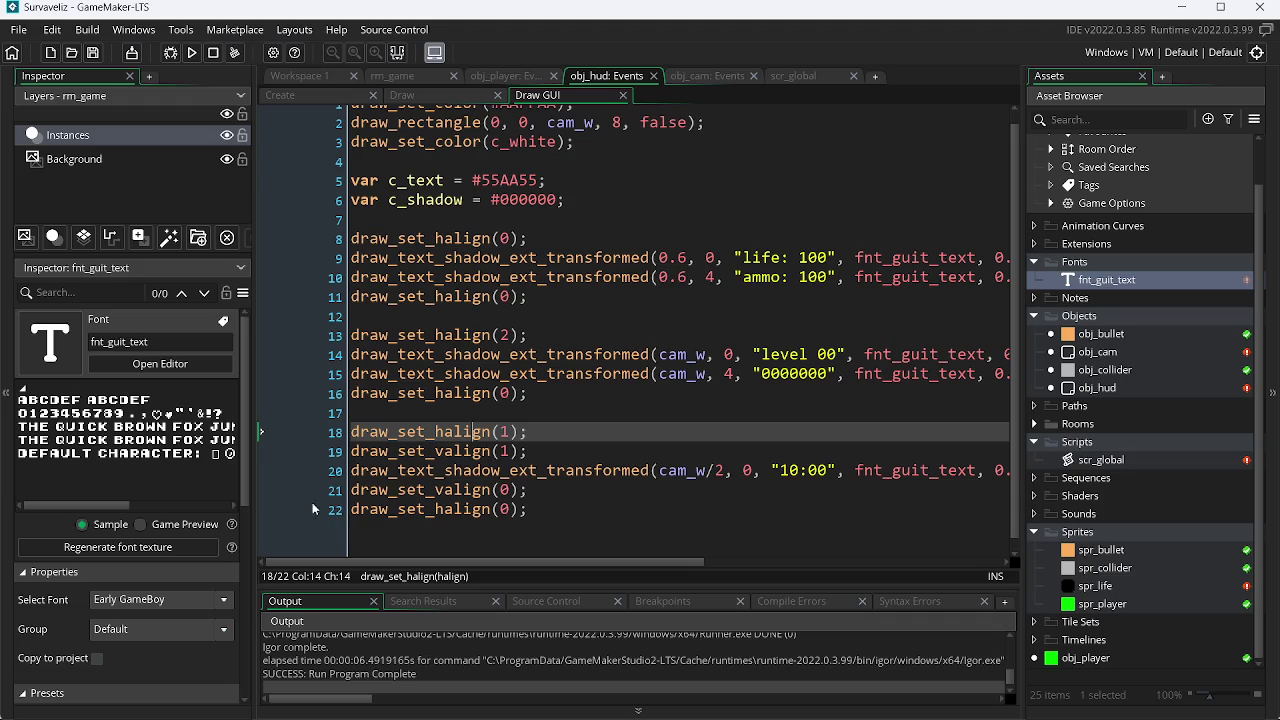
double_click(472, 458)
key(F1)
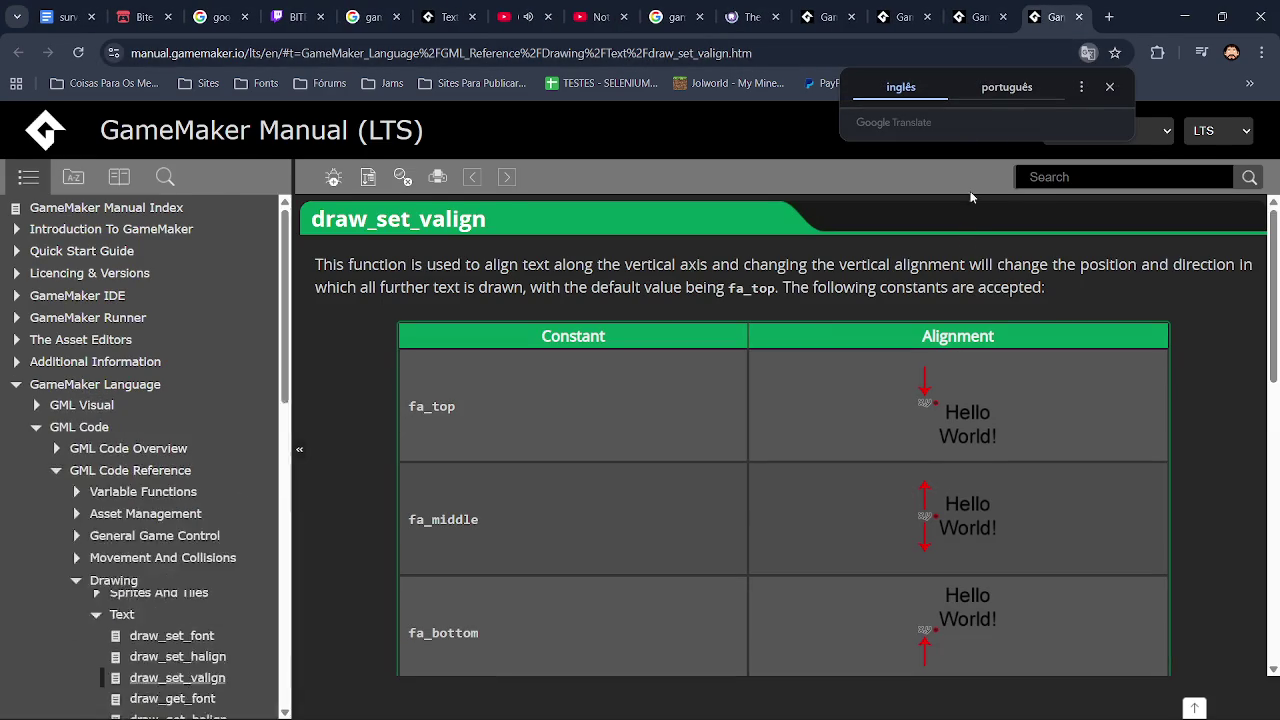
Step: Close the four extra manual tabs and return to GameMaker
click(1003, 17)
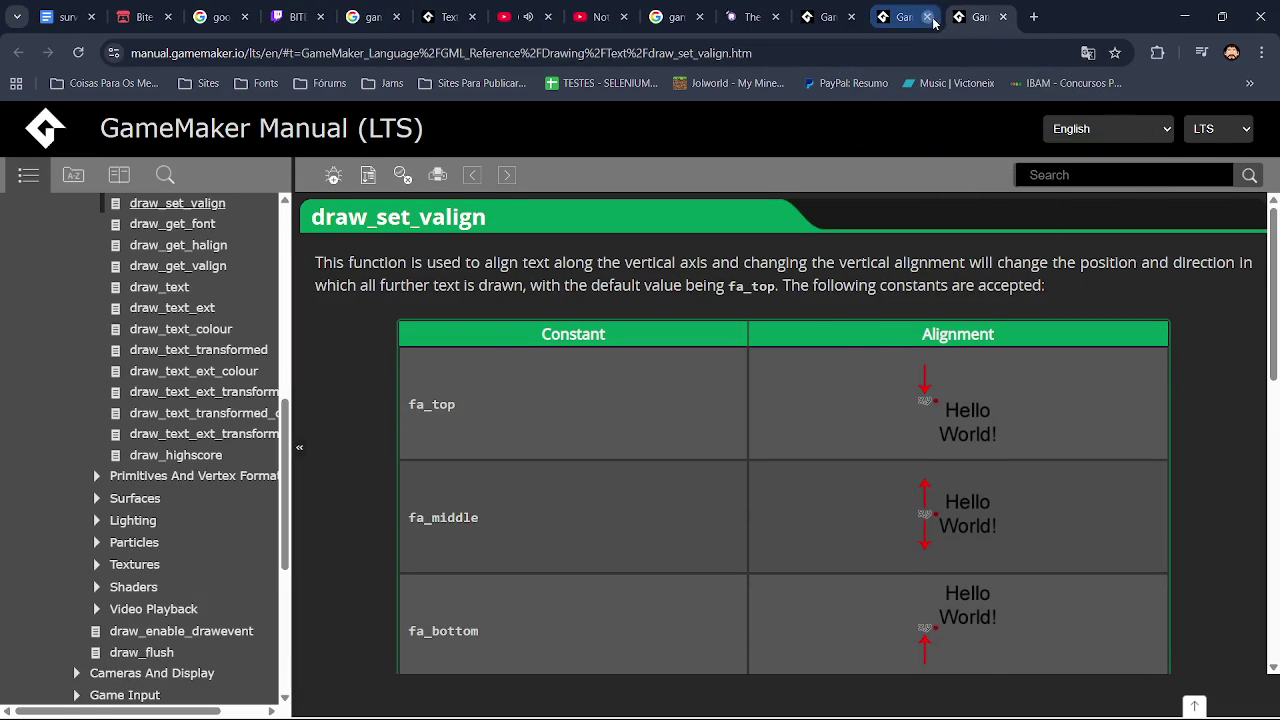
click(928, 17)
click(919, 22)
click(921, 19)
key(alt+Tab)
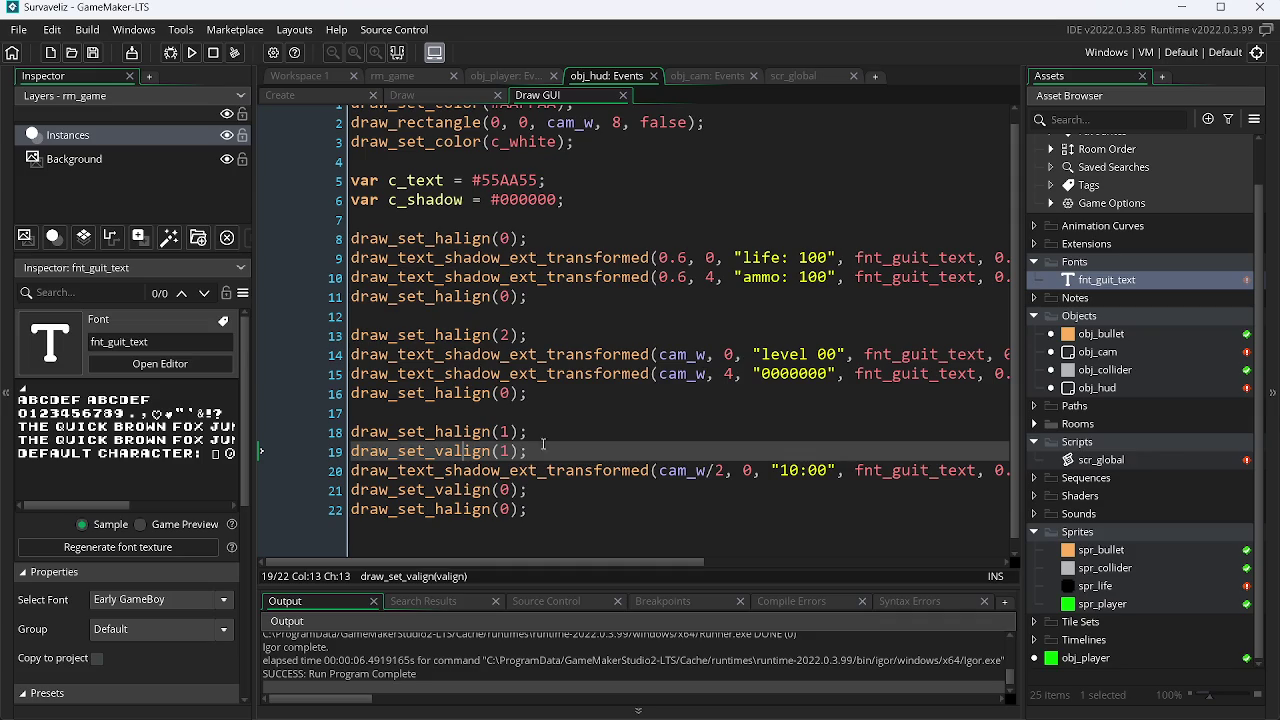
Step: Try the timer's y at 4, 8 and 12, test-running the game each time
click(751, 472)
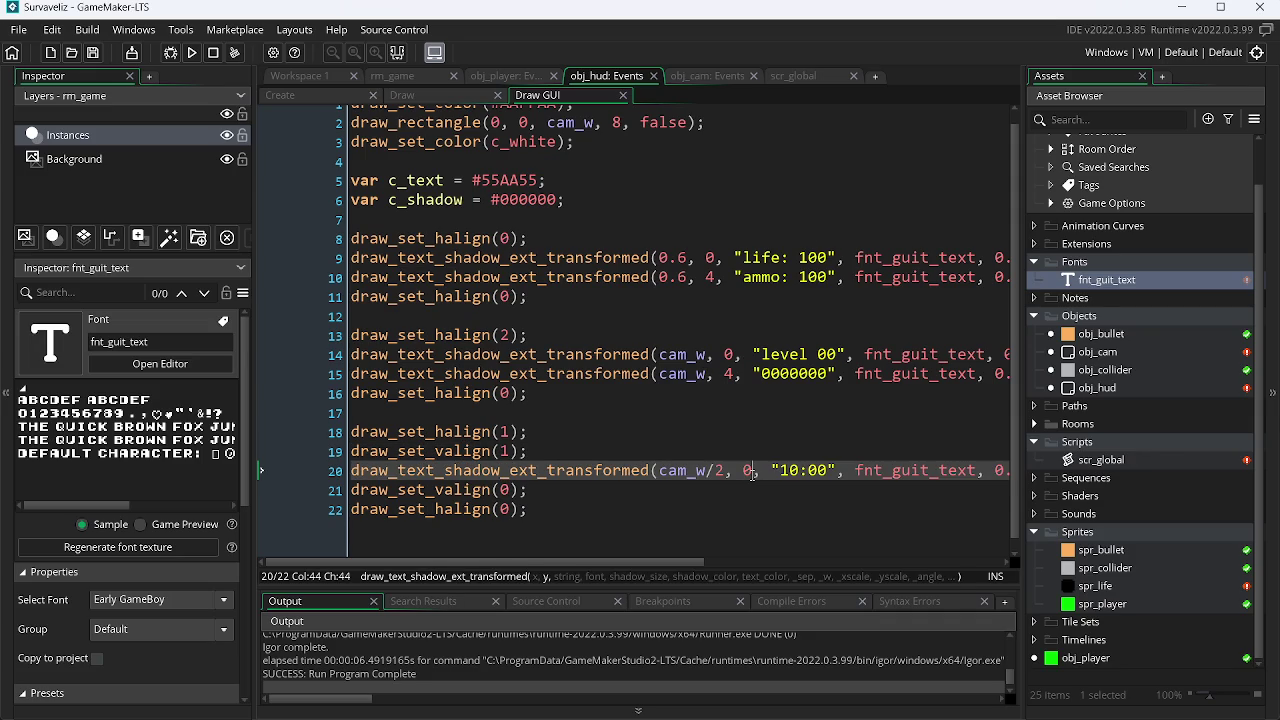
key(BackSpace)
text(4)
key(F5)
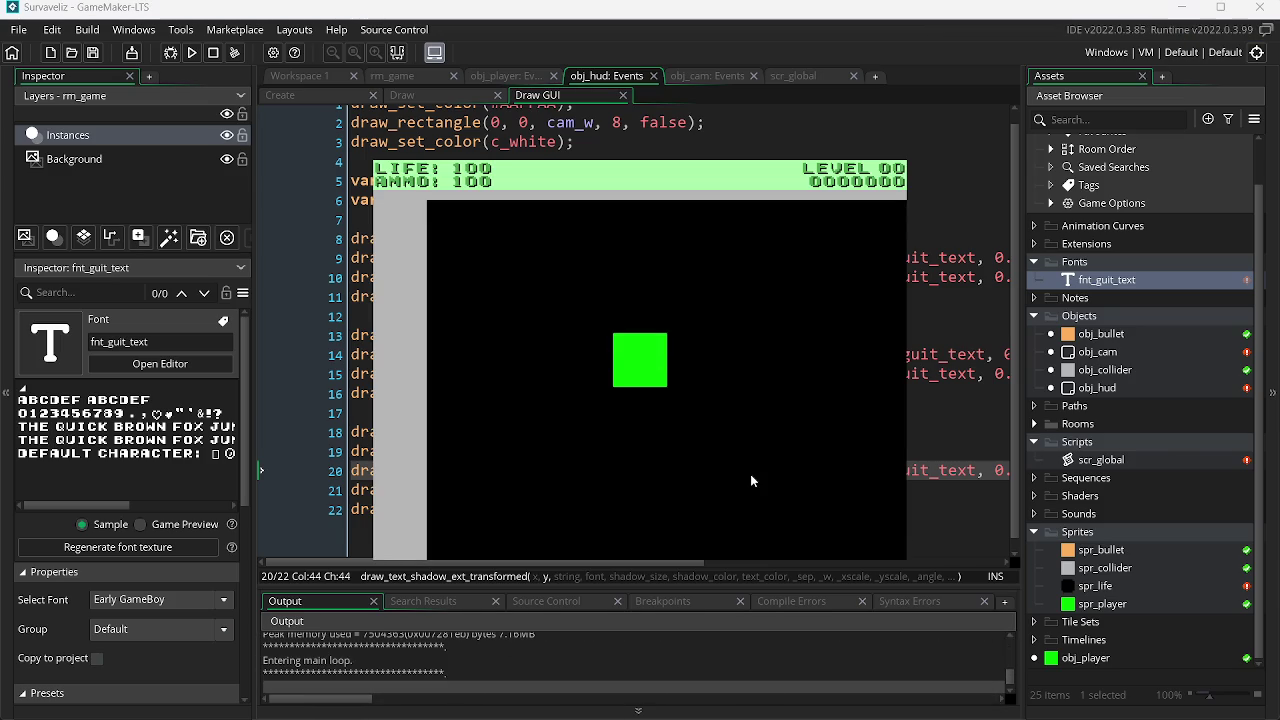
key(alt+F4)
key(BackSpace)
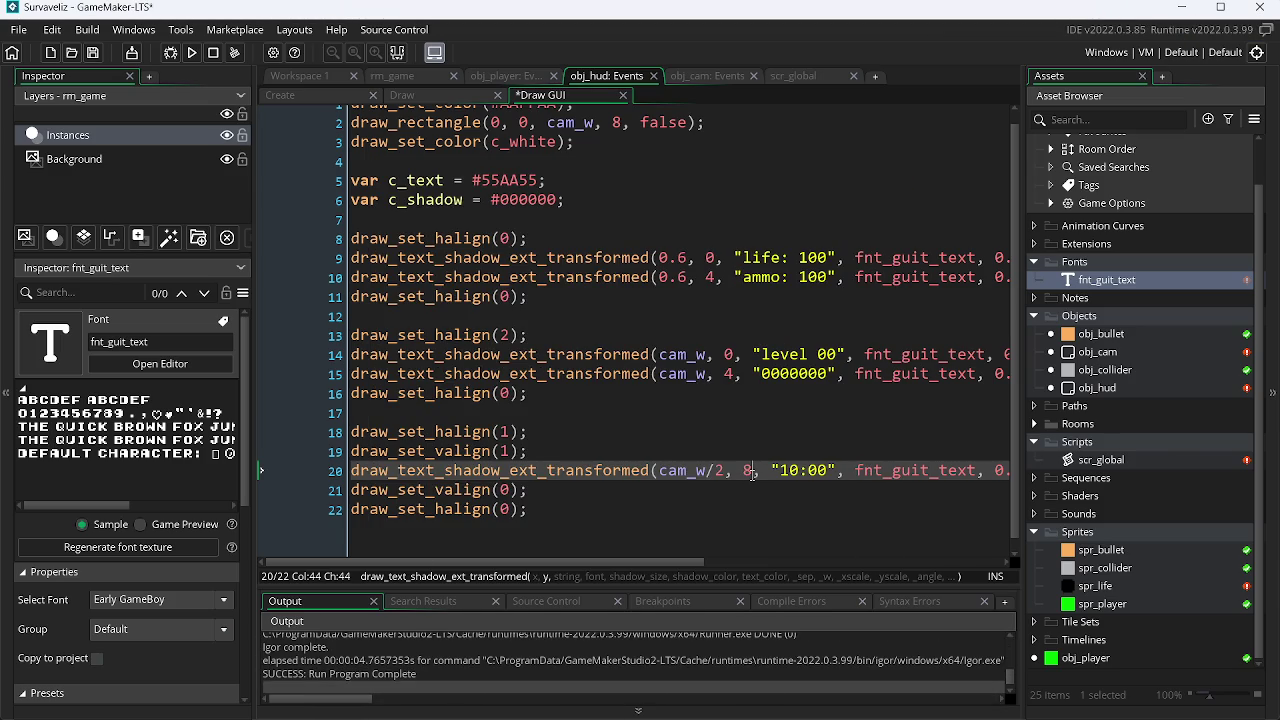
text(8)
key(F5)
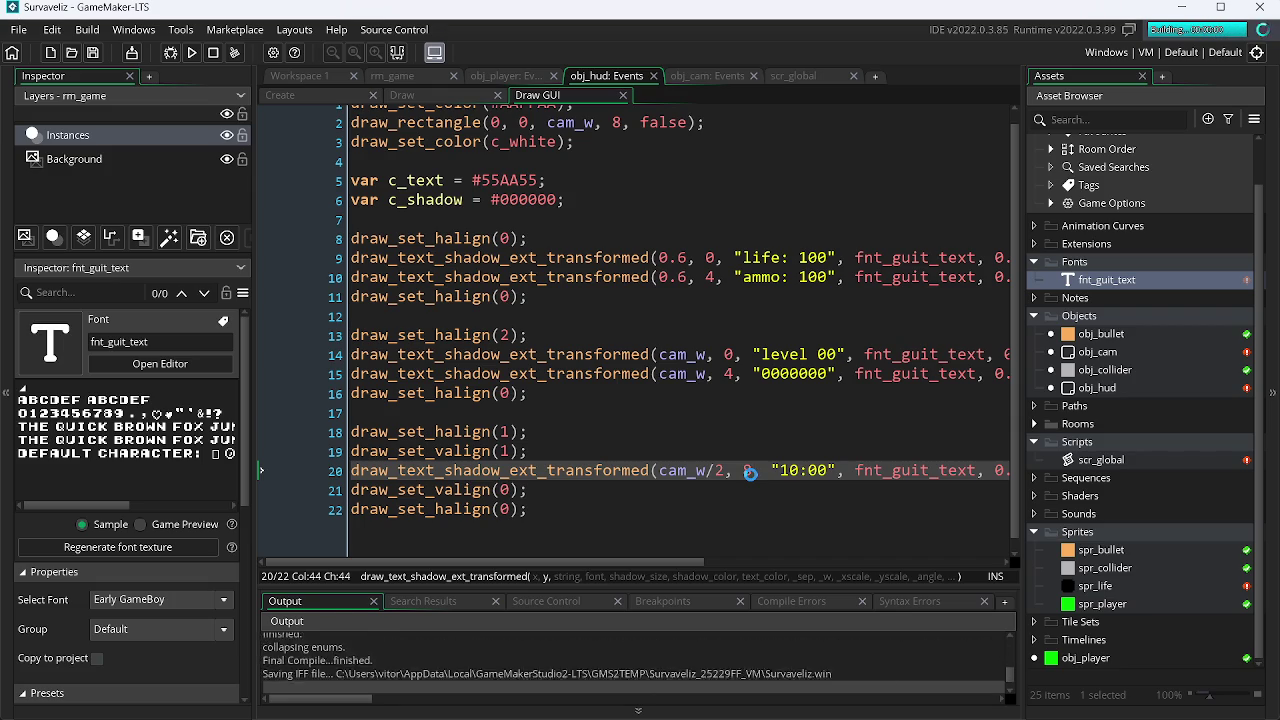
key(Escape)
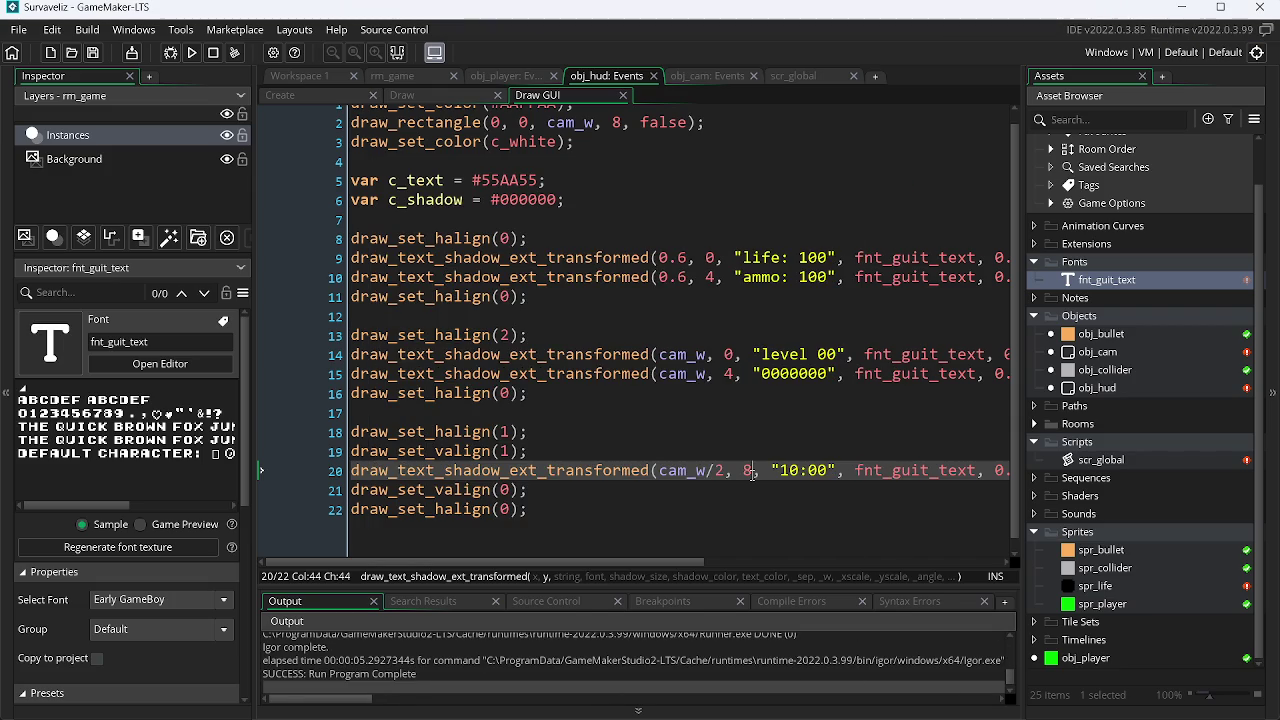
key(BackSpace)
text(12)
key(F5)
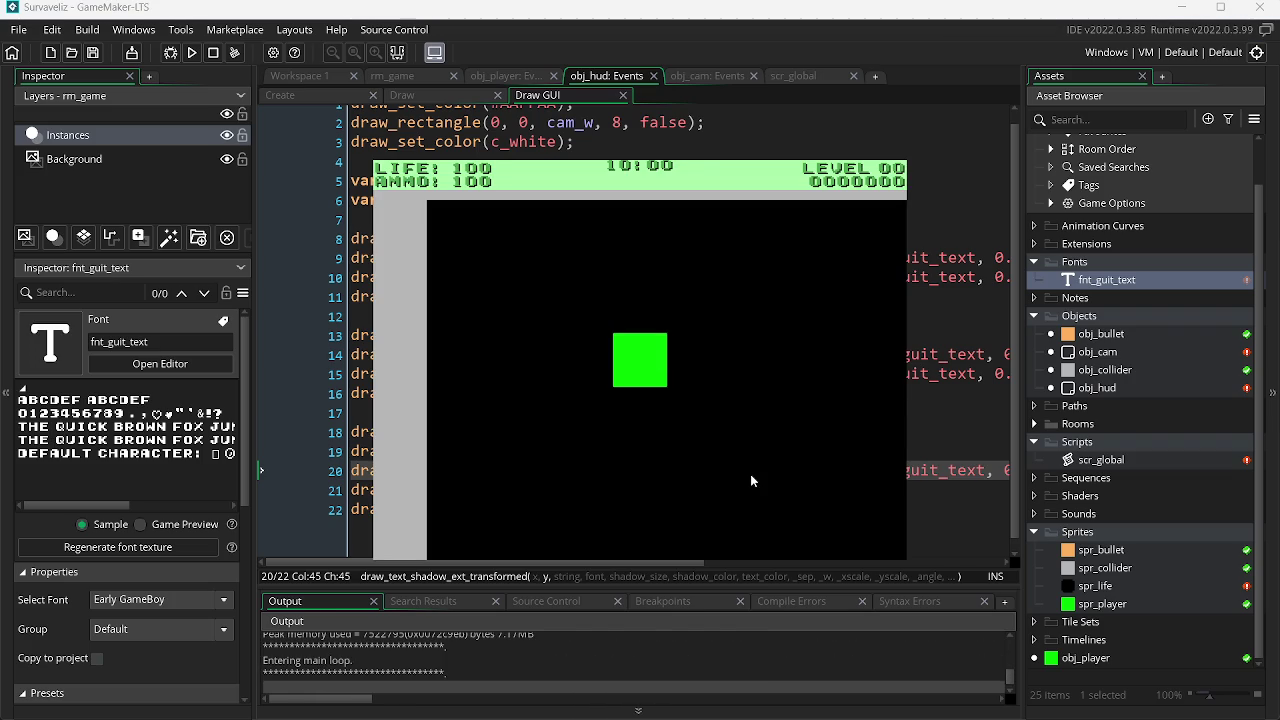
key(Escape)
Step: Try y values 16 and 14, then settle on 15, testing each in the game
key(BackSpace)
text(6)
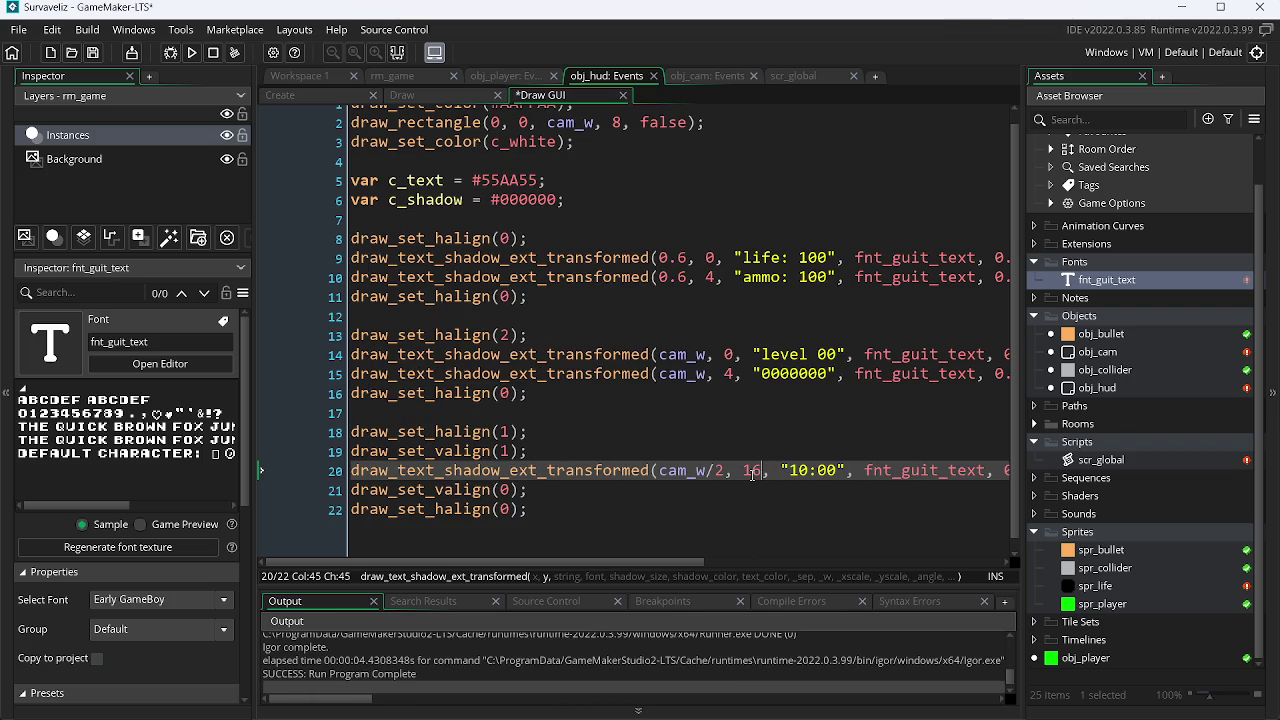
key(F5)
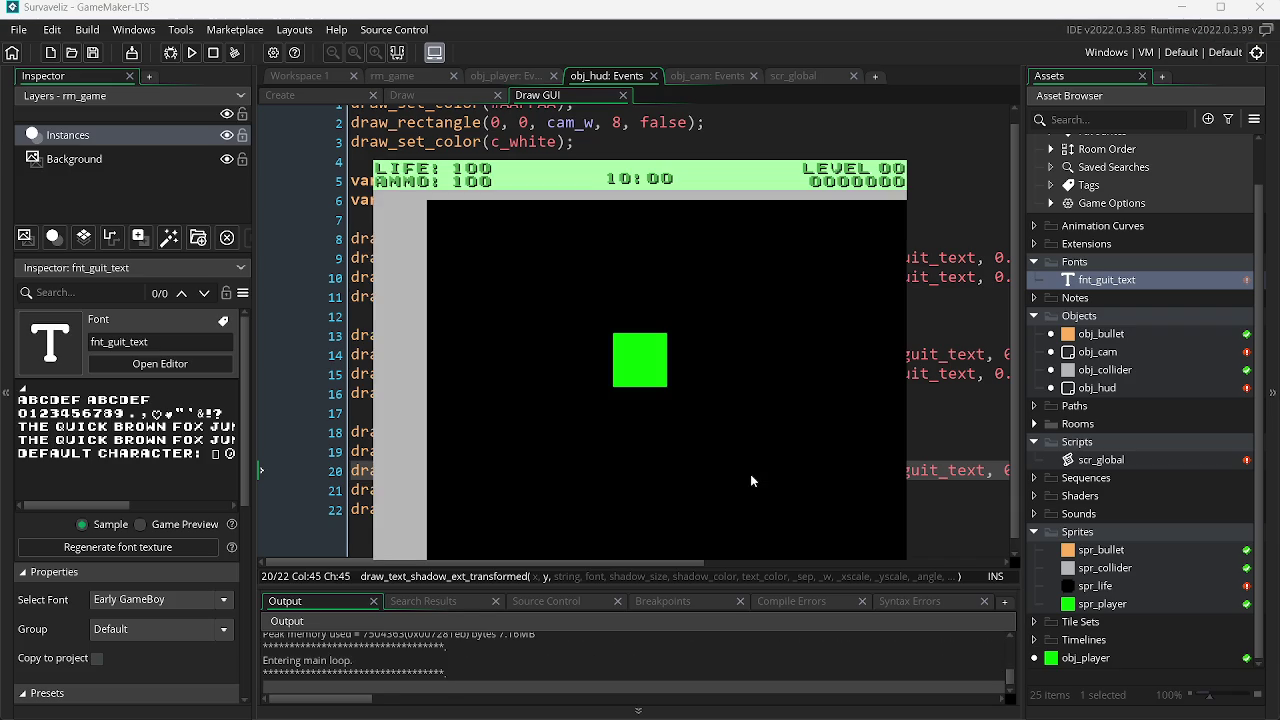
key(Escape)
double_click(752, 471)
text(14)
key(F5)
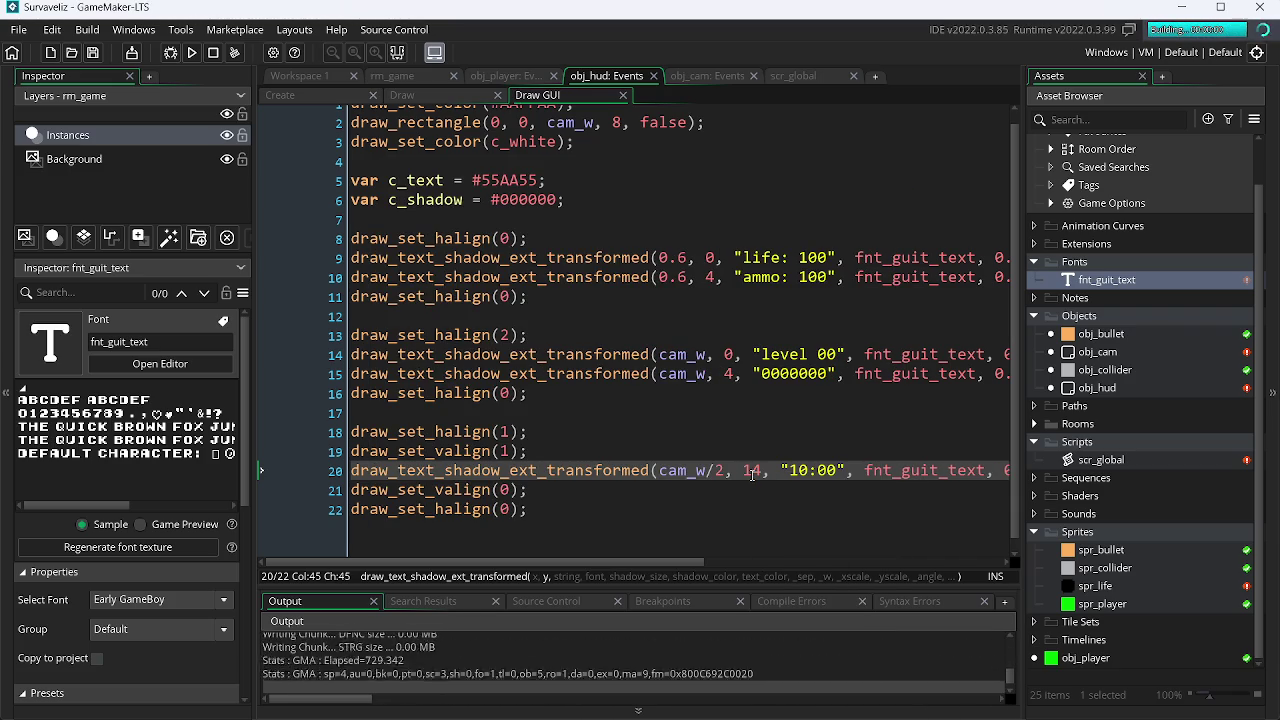
key(Escape)
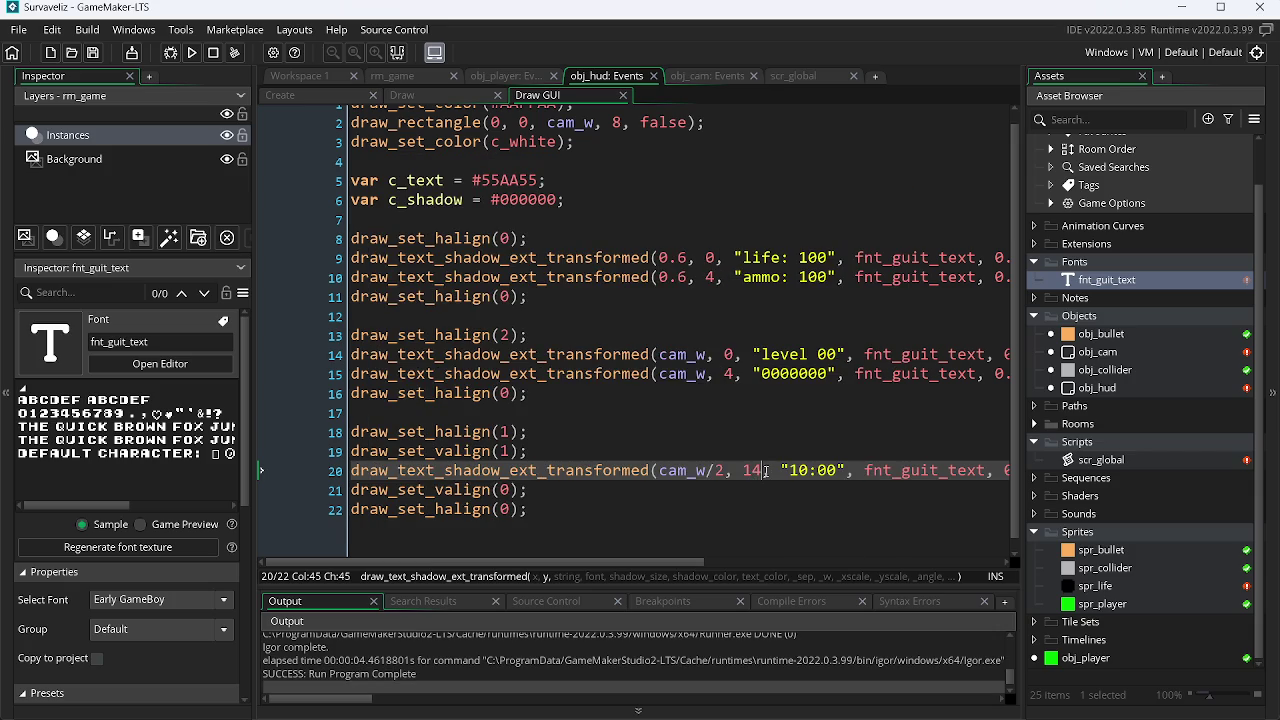
key(BackSpace)
text(5)
key(F5)
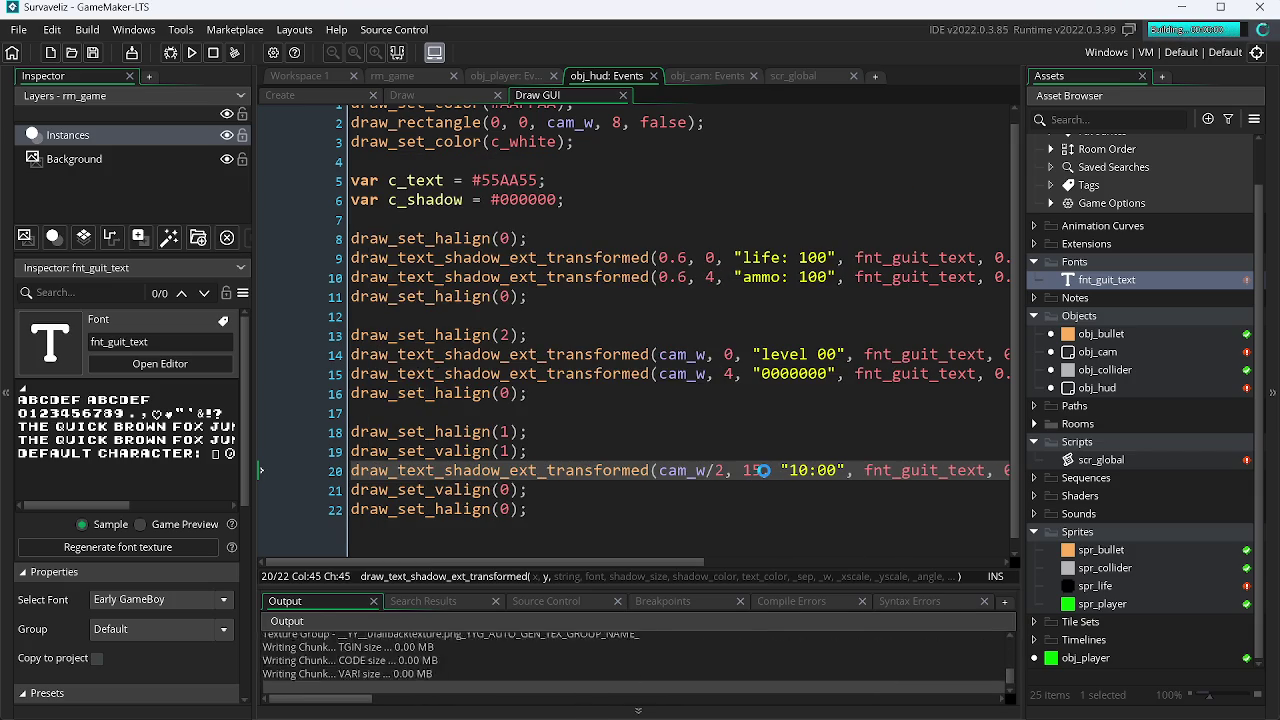
key(Escape)
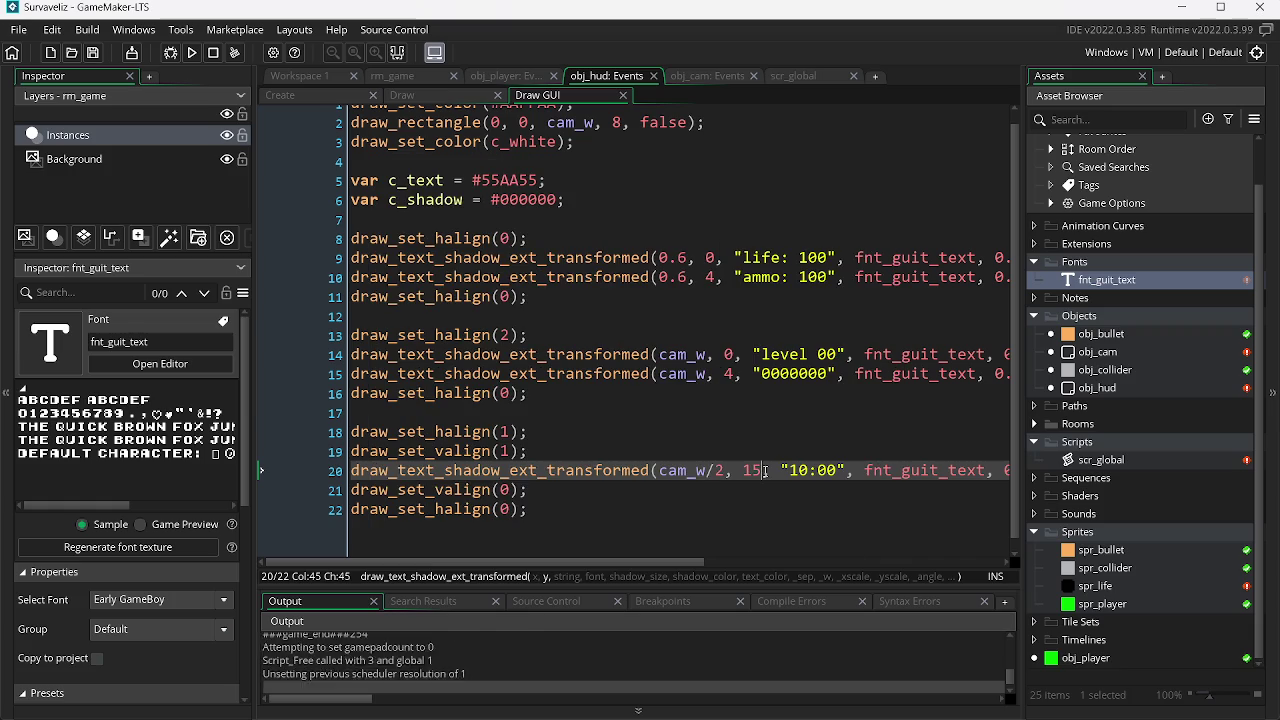
key(Left)
key(Left)
key(Left)
Step: Change the timer string to 'Time: 10:00', save and test-run, then switch windows
key(Right)
key(Right)
key(Right)
key(Right)
text(T)
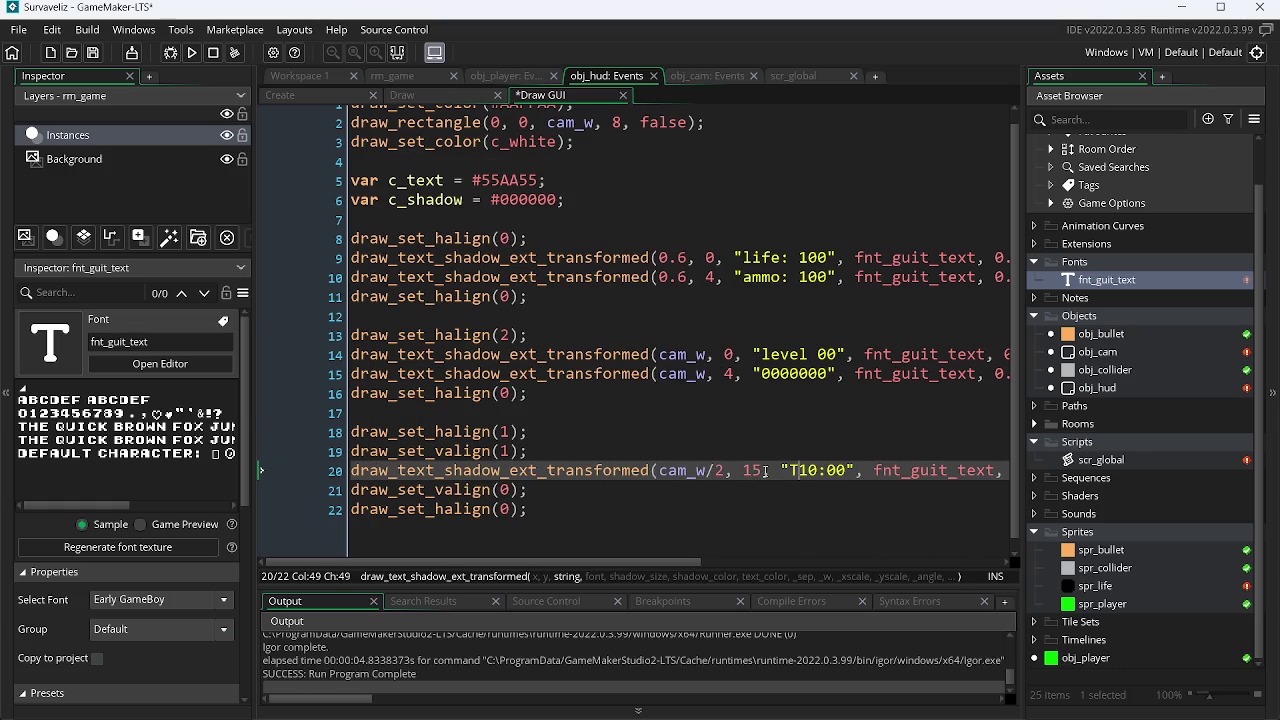
text(ime:)
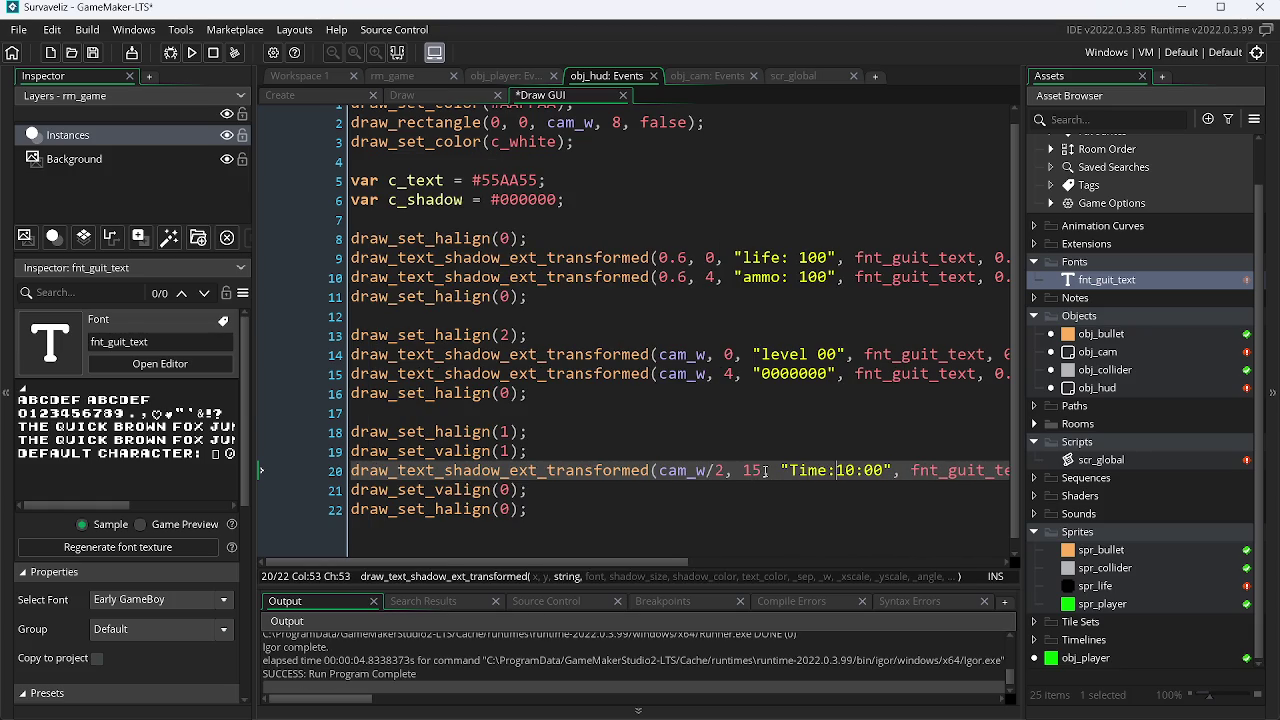
key(ctrl+s)
key(F5)
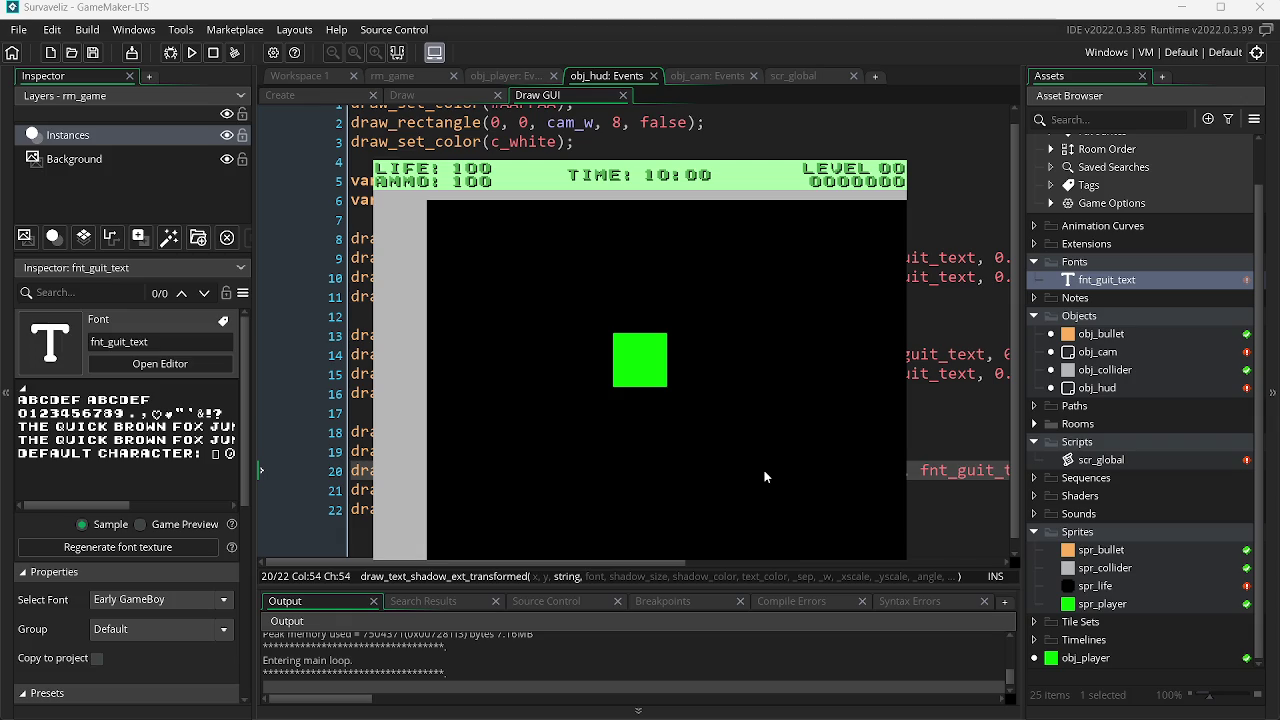
key(alt+Tab)
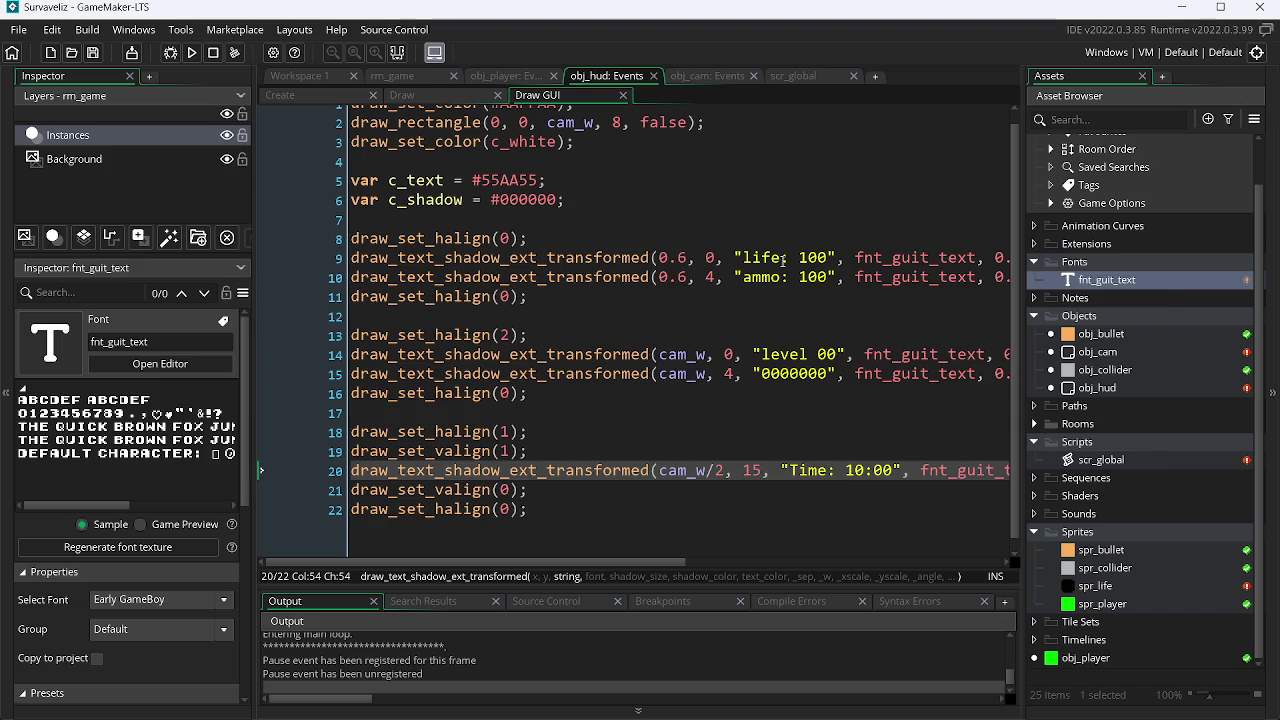
key(alt+Tab)
key(alt+Tab)
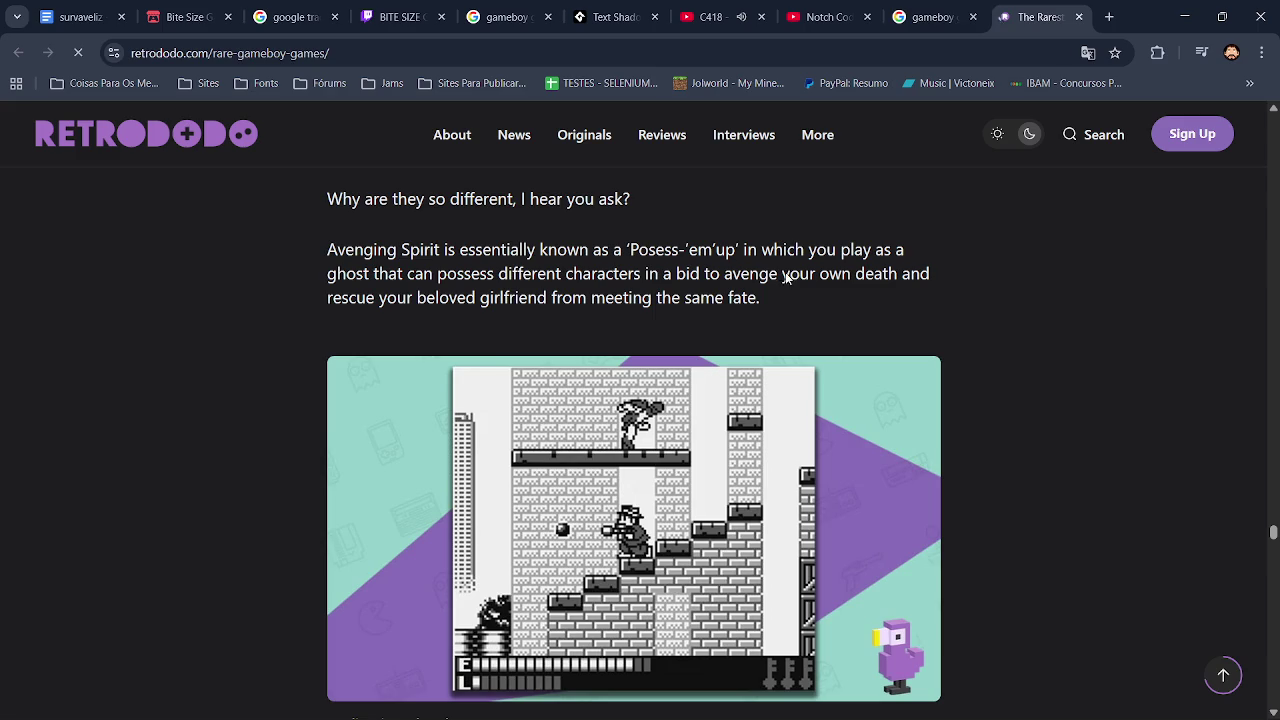
Step: Scroll the Game Boy screenshot results, preview the Super Mario Land image, and return to GameMaker
click(930, 17)
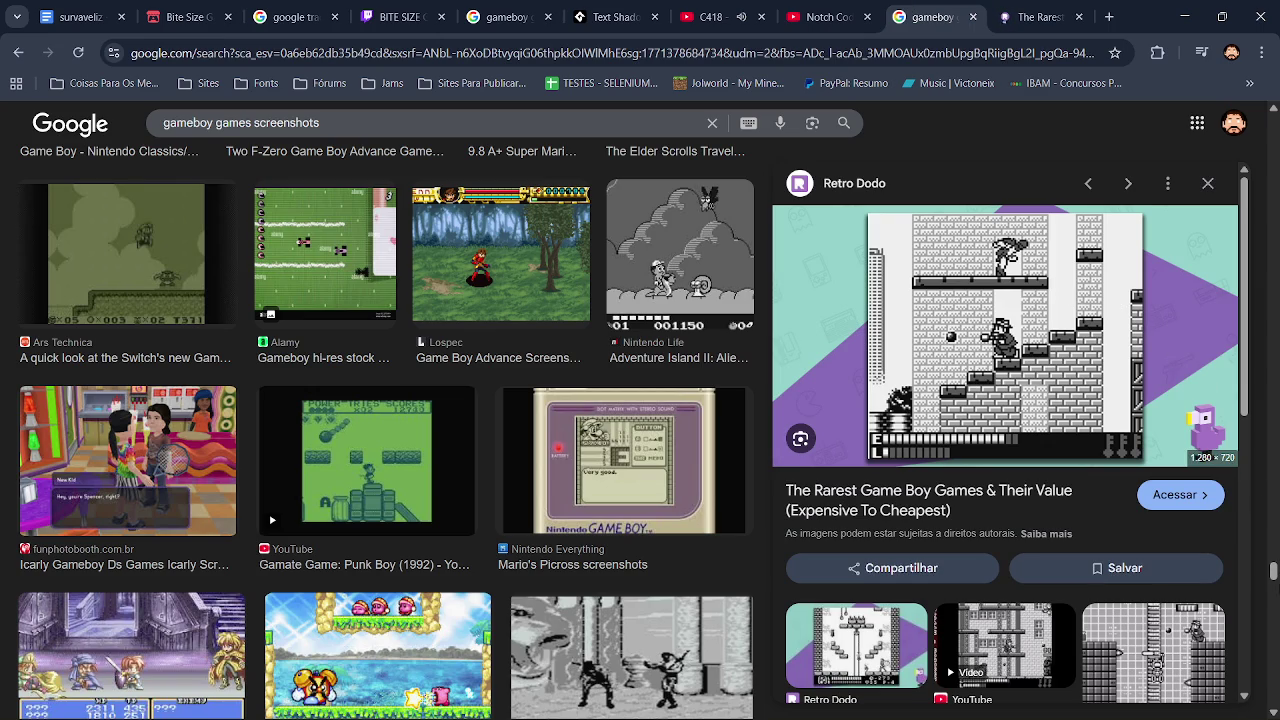
drag(1273, 570, 1273, 598)
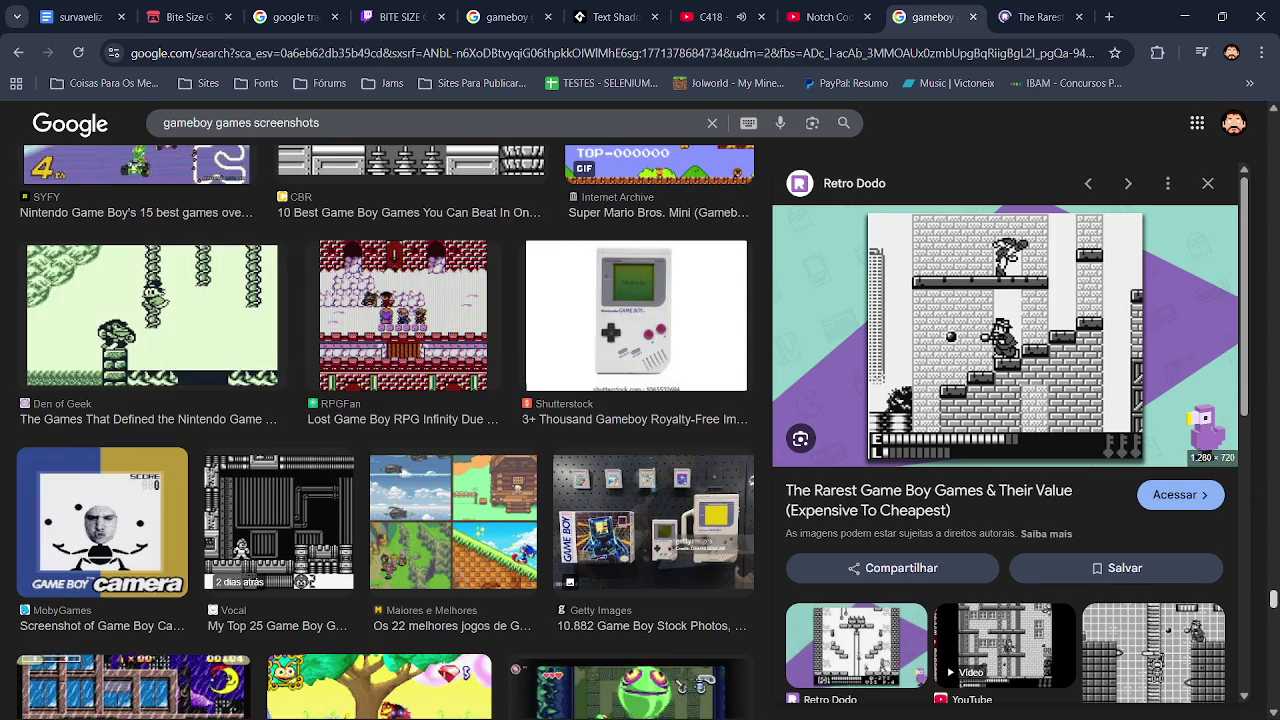
drag(1273, 598, 1273, 125)
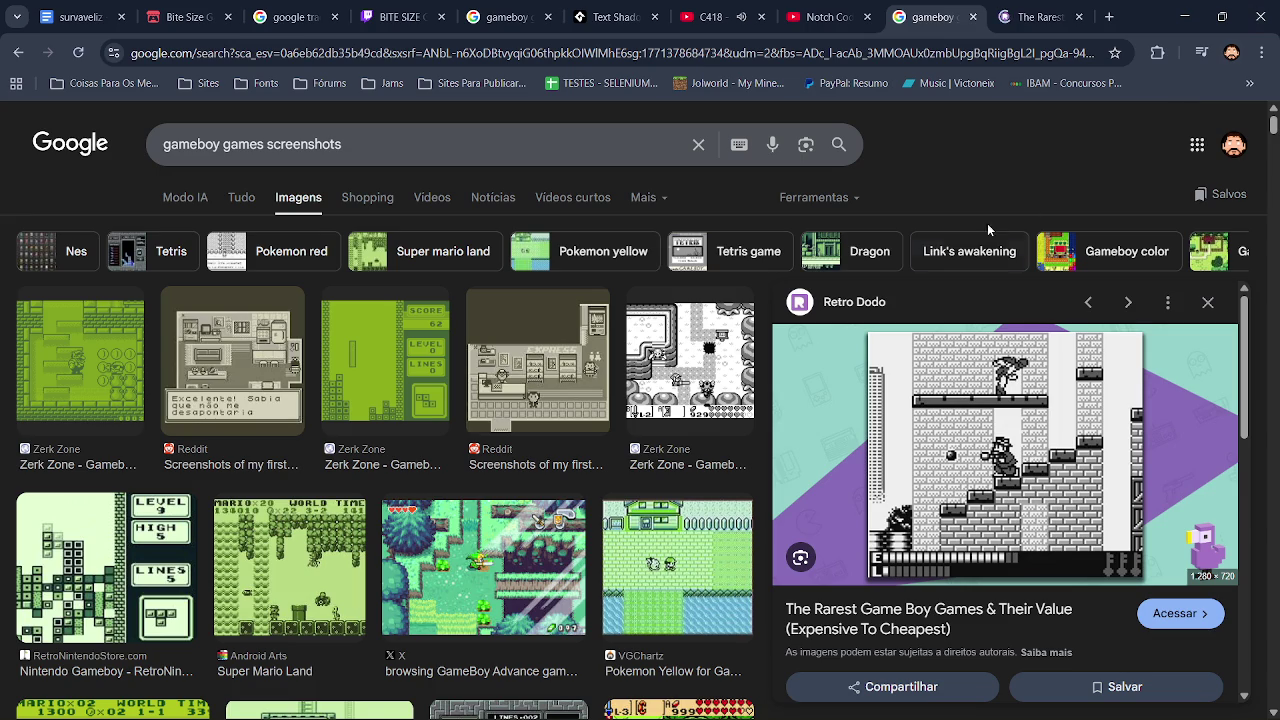
click(306, 574)
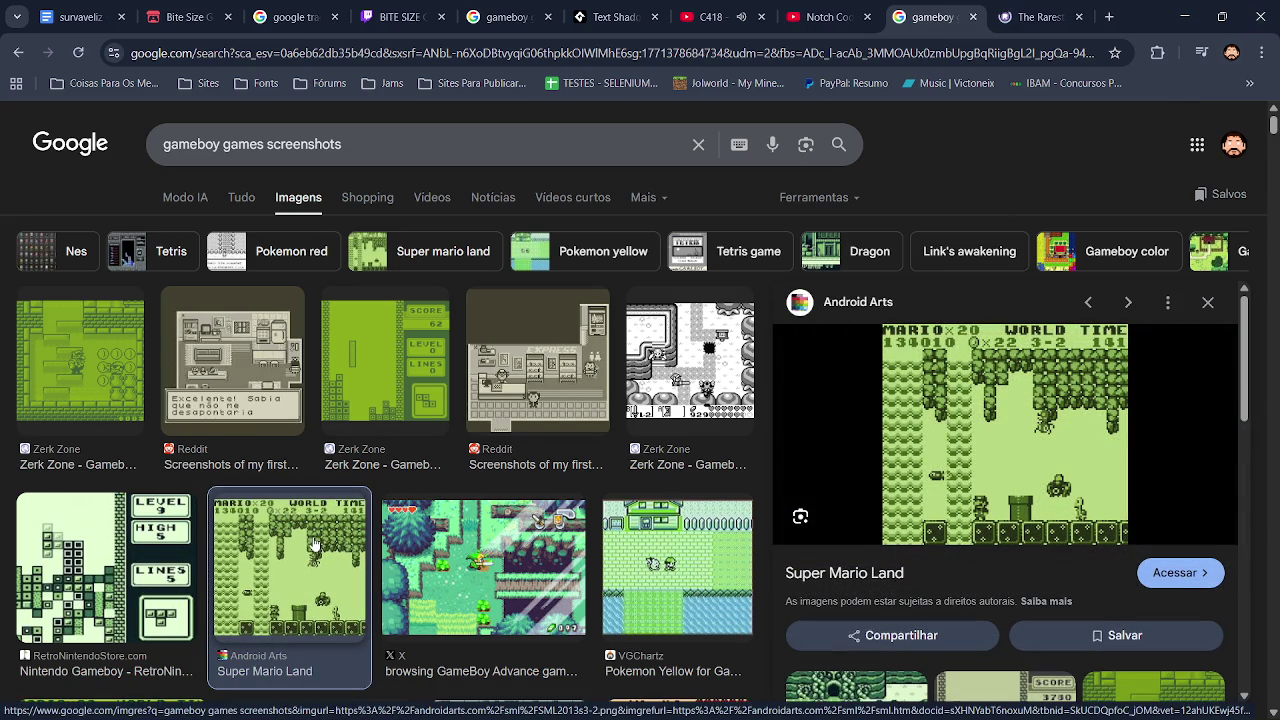
key(alt+Tab)
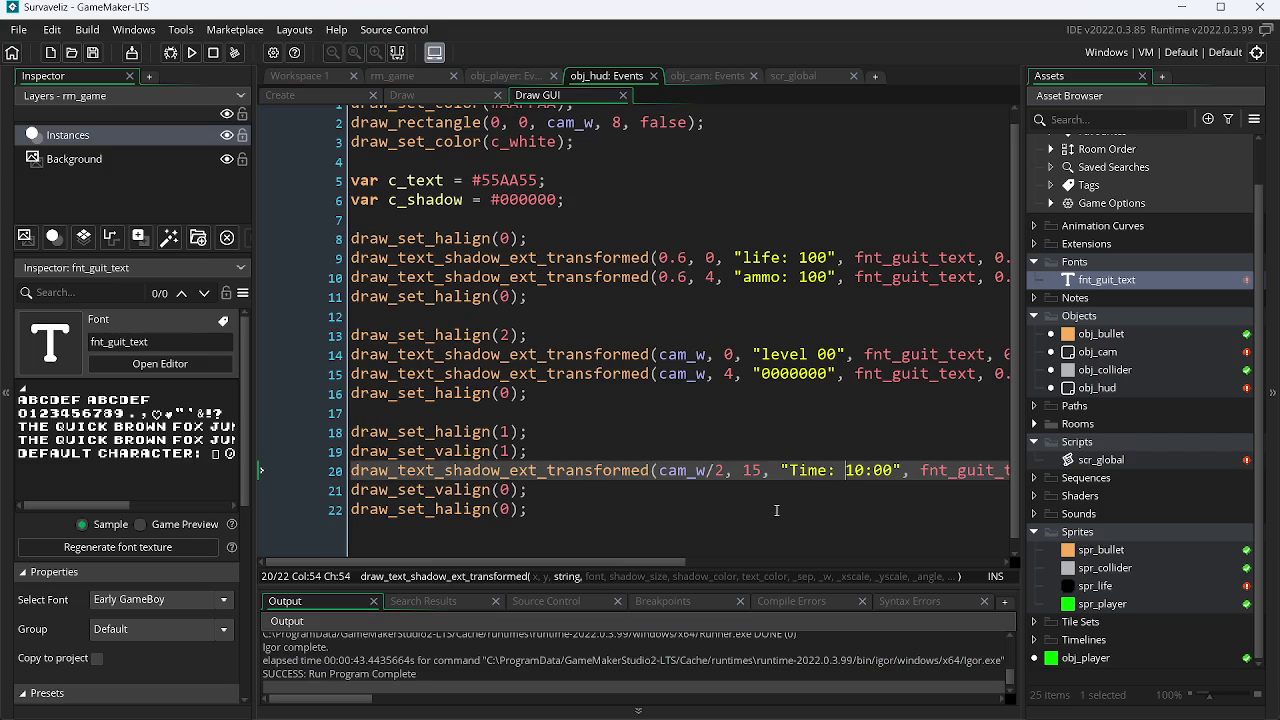
Step: Drop the colon so the label reads 'Time 10:00', test it, then launch calc via Run
key(BackSpace)
key(BackSpace)
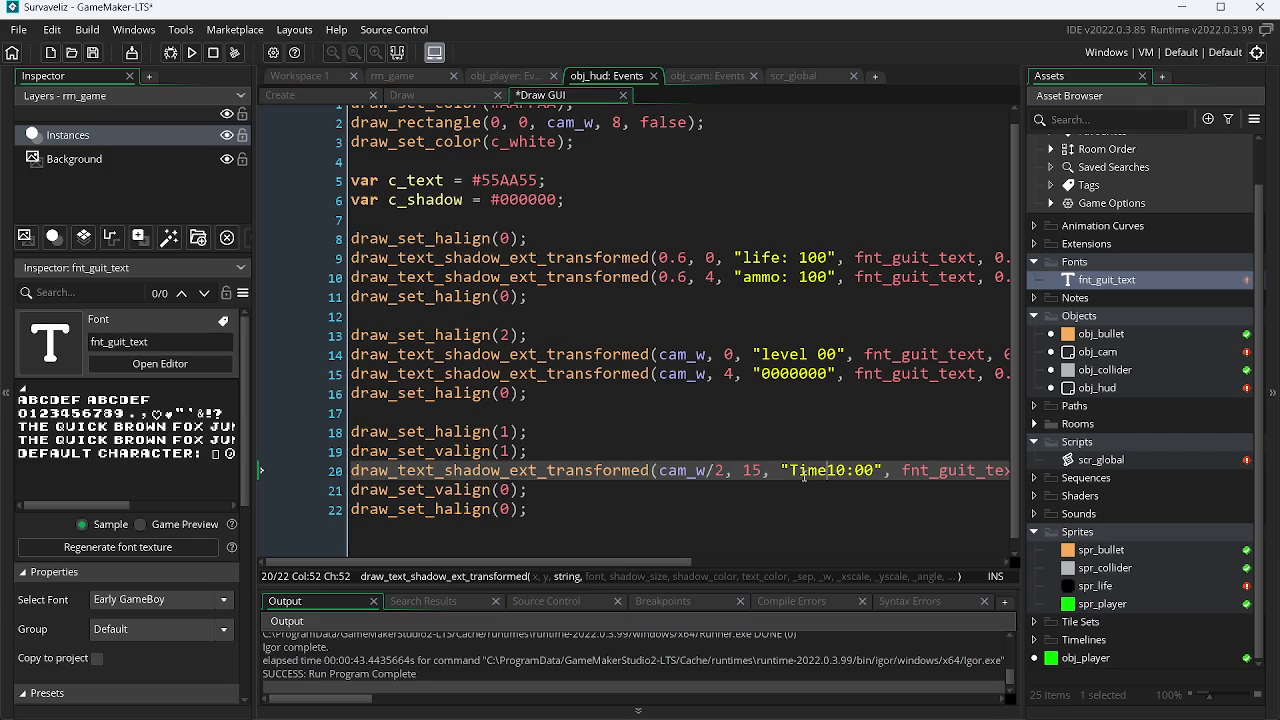
key(F5)
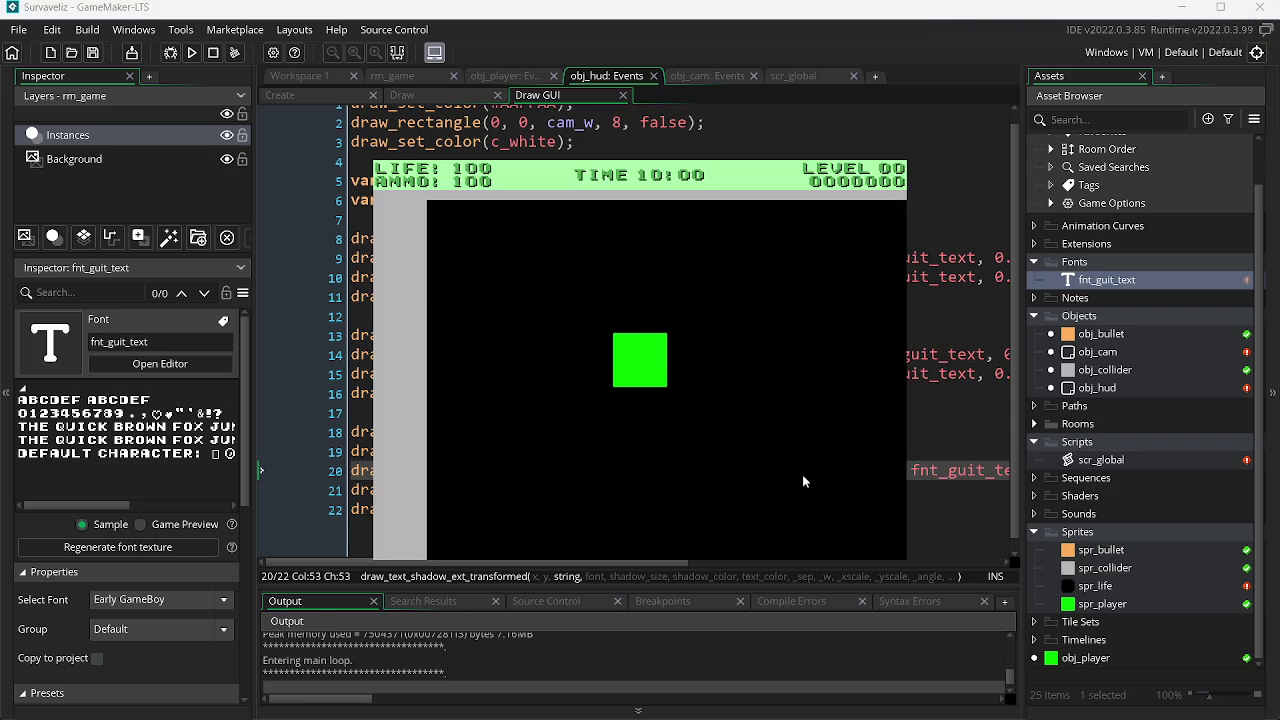
key(Escape)
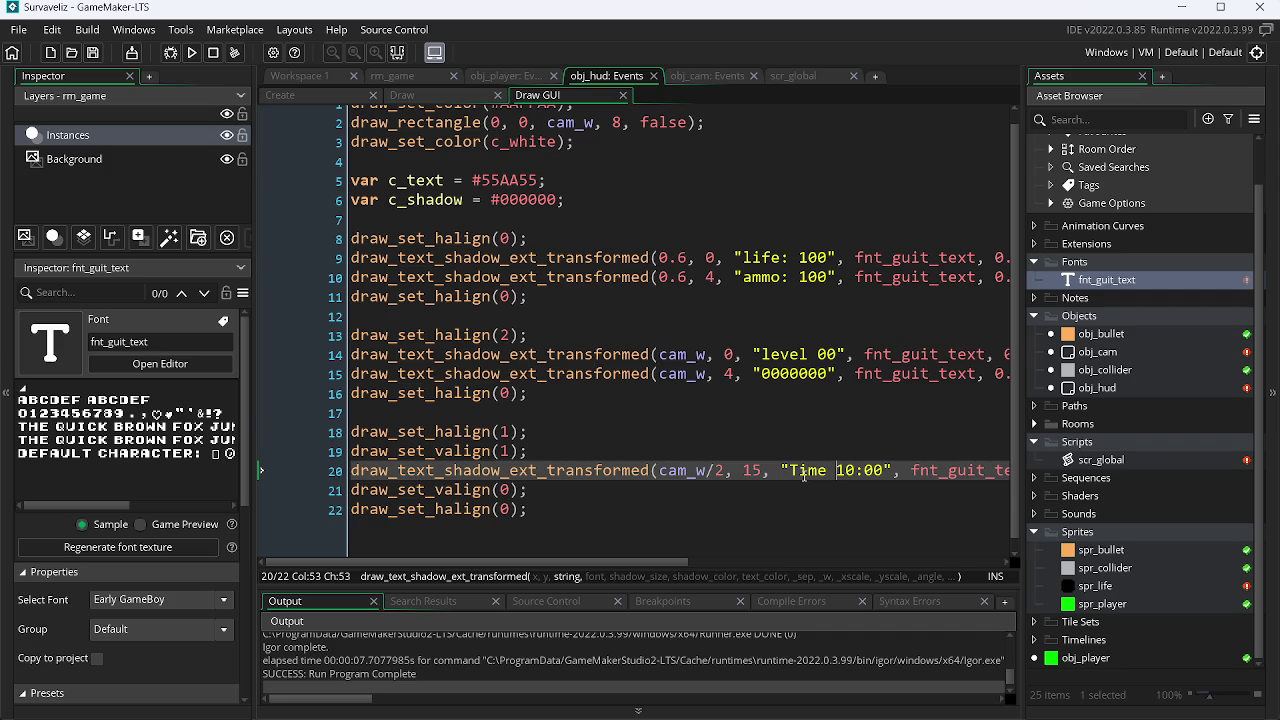
key(super+r)
key(Return)
Step: Calculate 60 × 1000 = 60.000, close Calculator and bring assets.png forward
text(60)
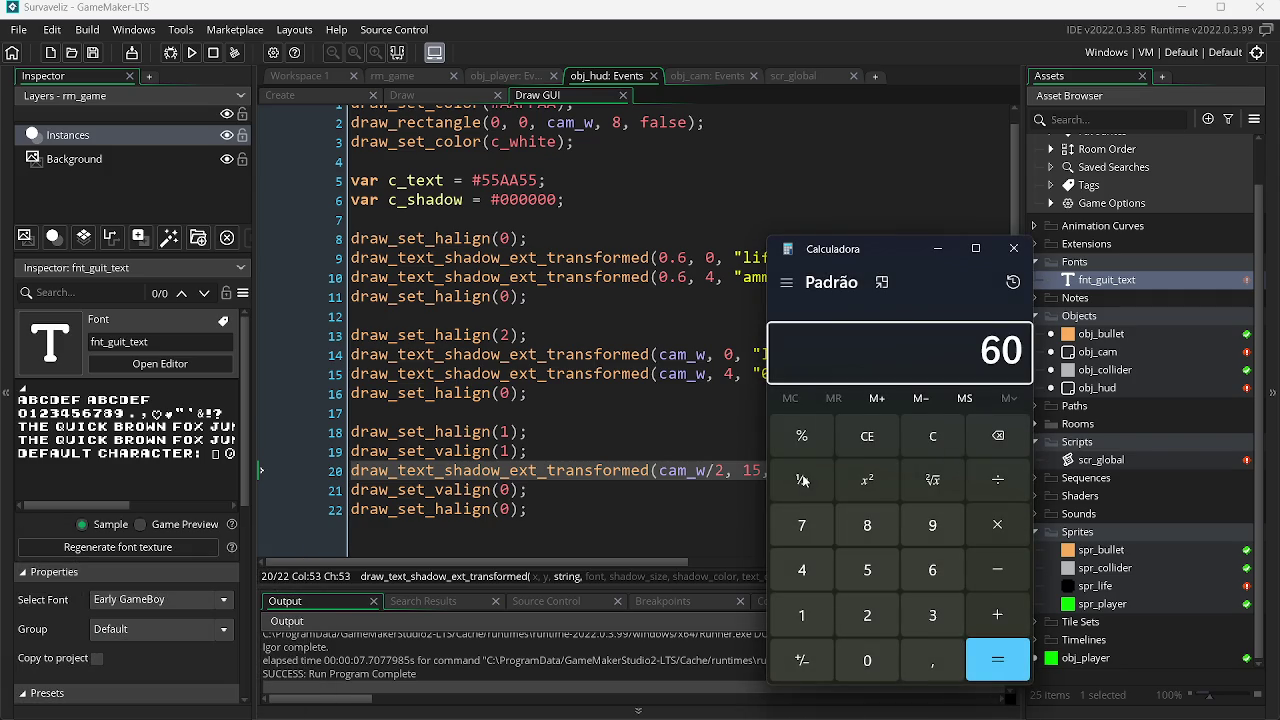
text( × 10)
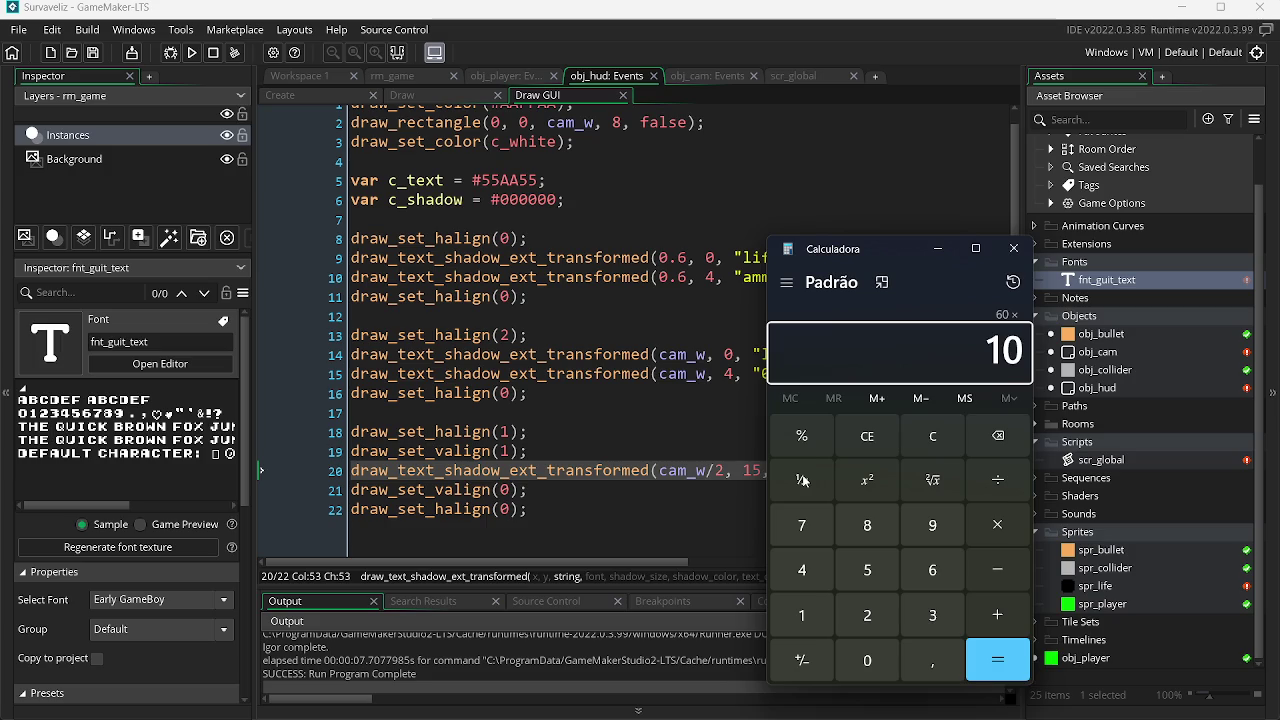
text(0)
text(00)
key(Return)
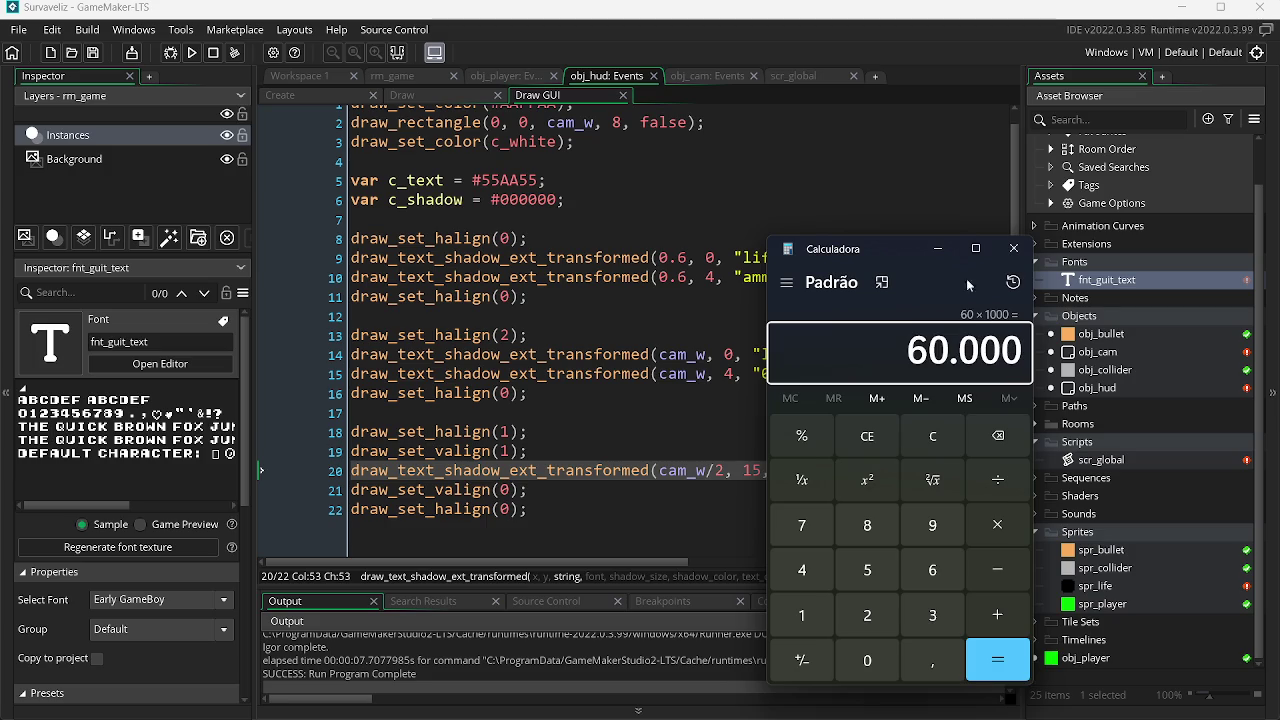
click(1012, 250)
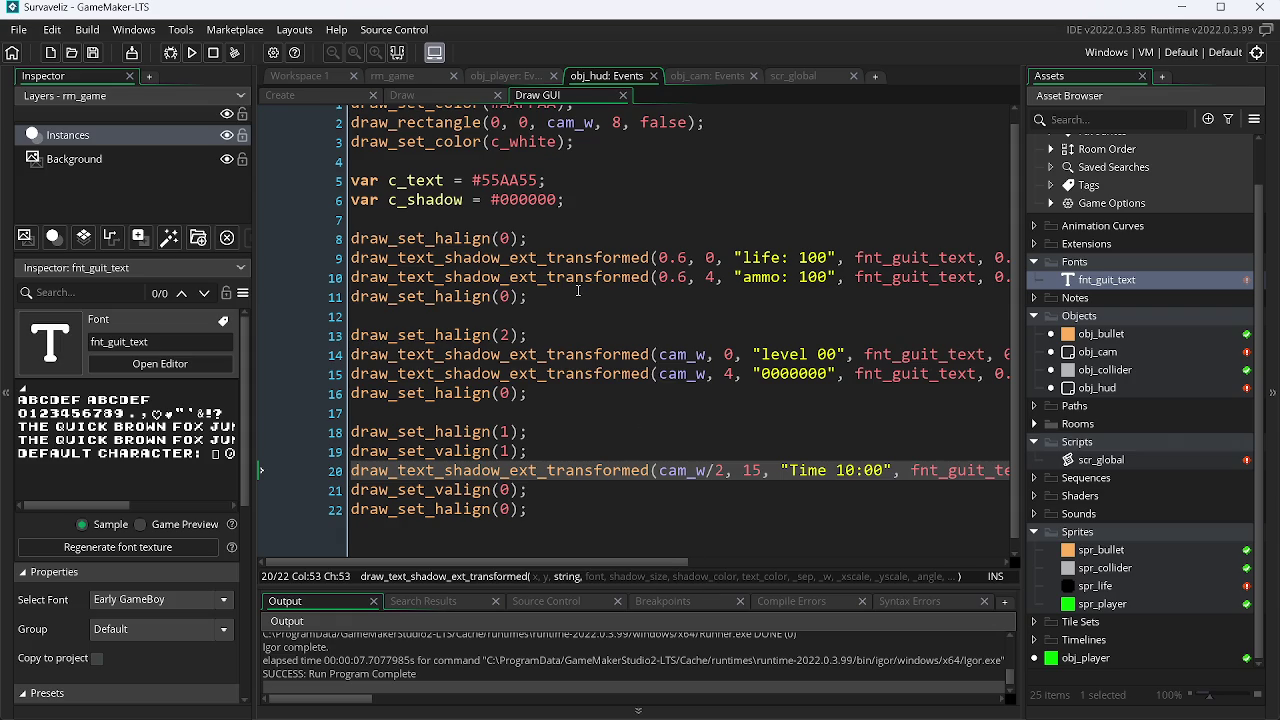
key(alt+Tab)
key(Tab)
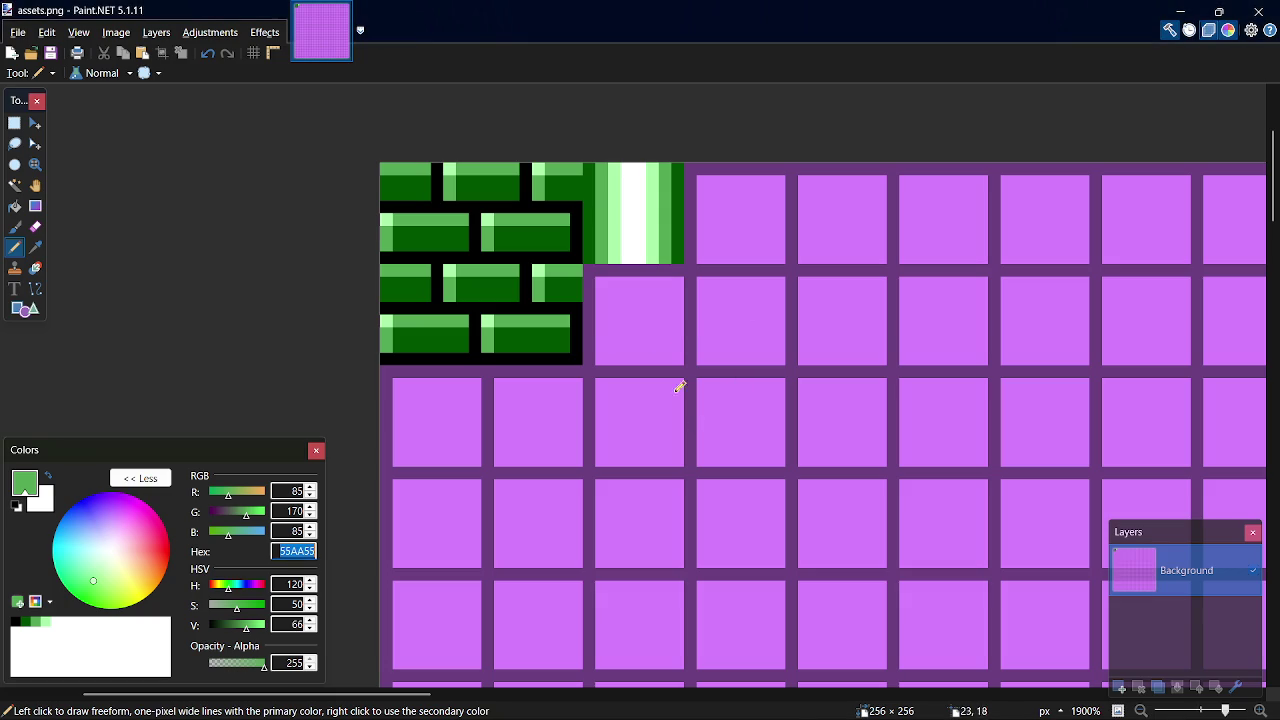
Step: Move the empty purple tile left over the striped green-and-white column, deselect, and return to Pencil
key(BackSpace)
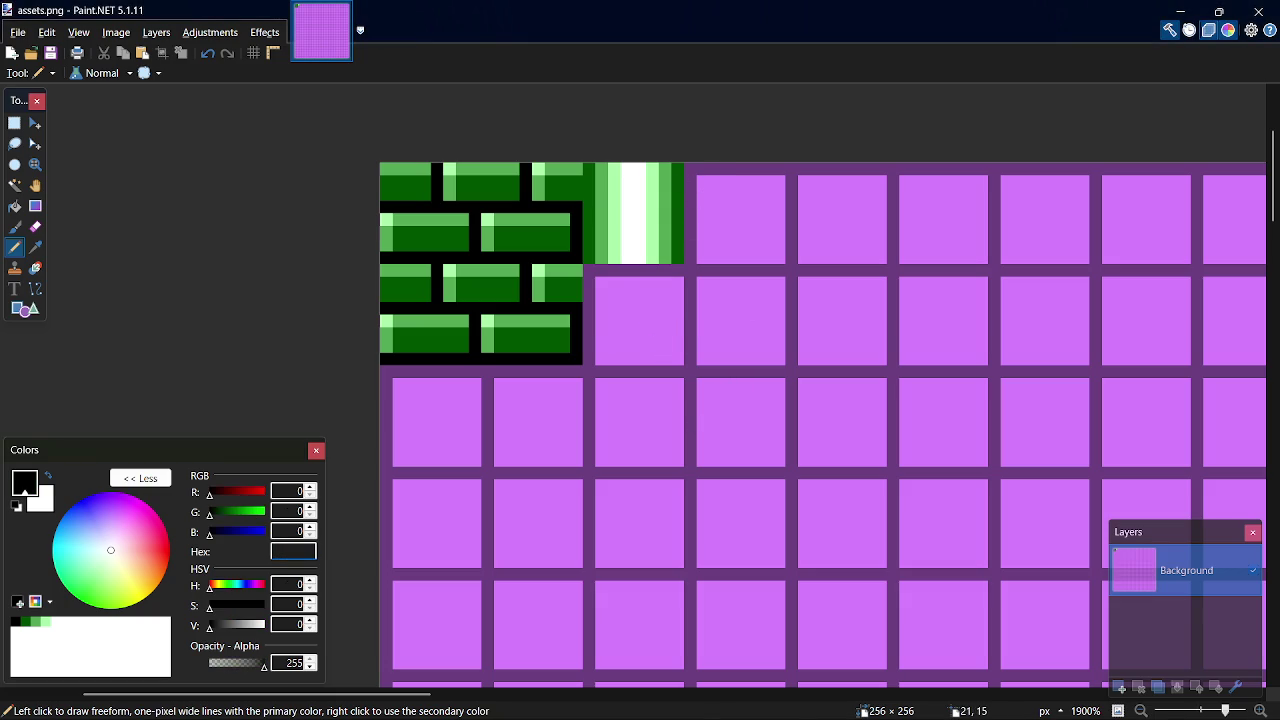
click(14, 122)
drag(690, 165, 786, 257)
click(785, 258)
mouse_move(700, 172)
mouse_down()
mouse_move(790, 266)
mouse_move(688, 165)
mouse_up()
click(783, 248)
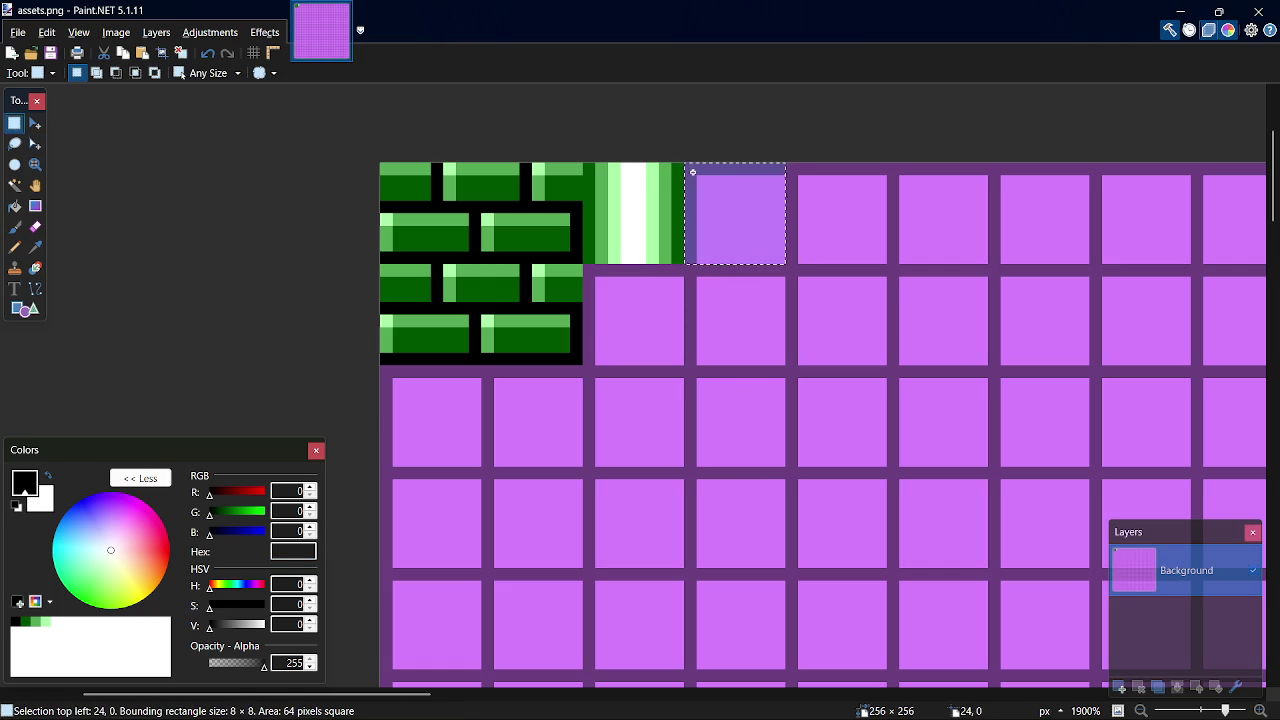
key(m)
drag(731, 218, 645, 220)
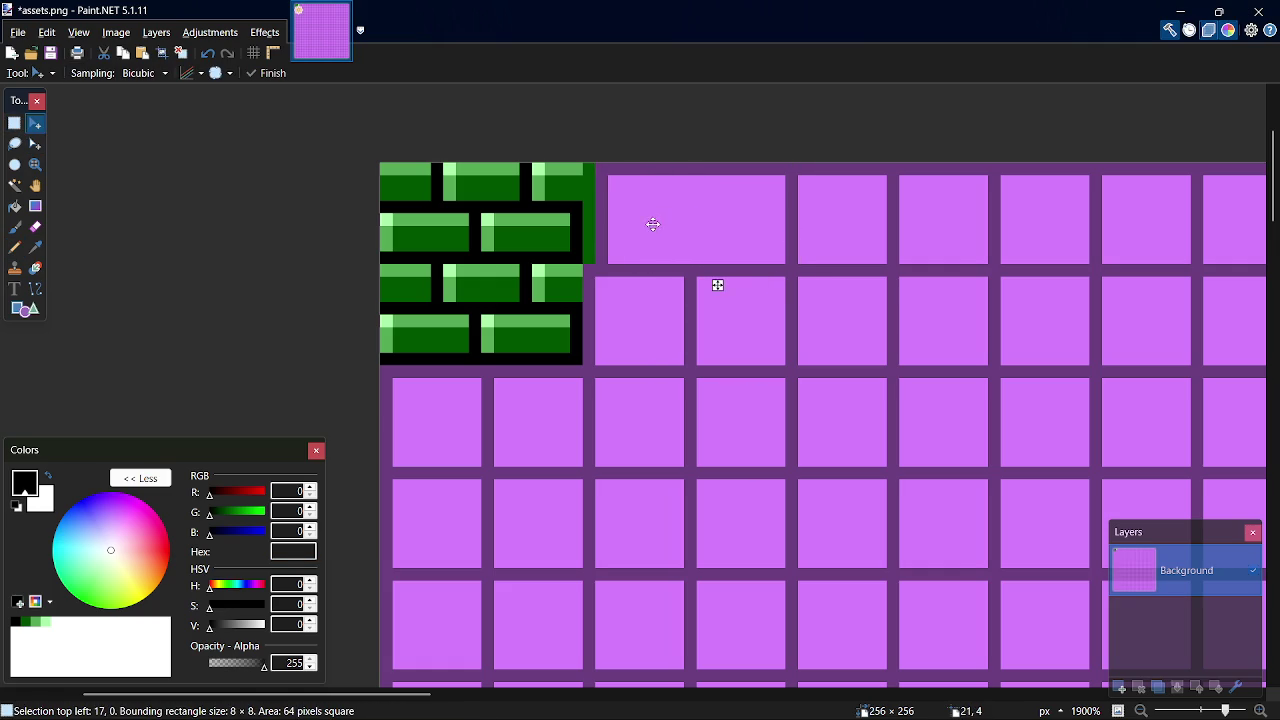
key(s)
key(m)
key(ctrl+d)
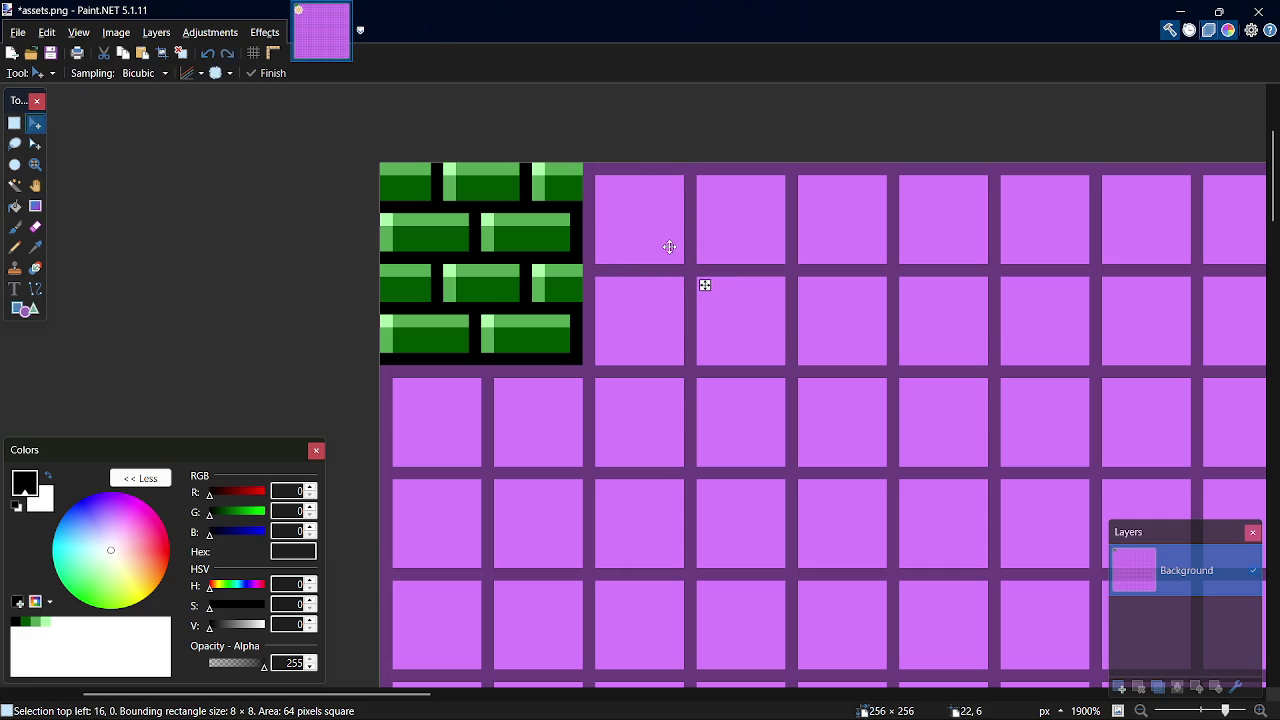
key(s)
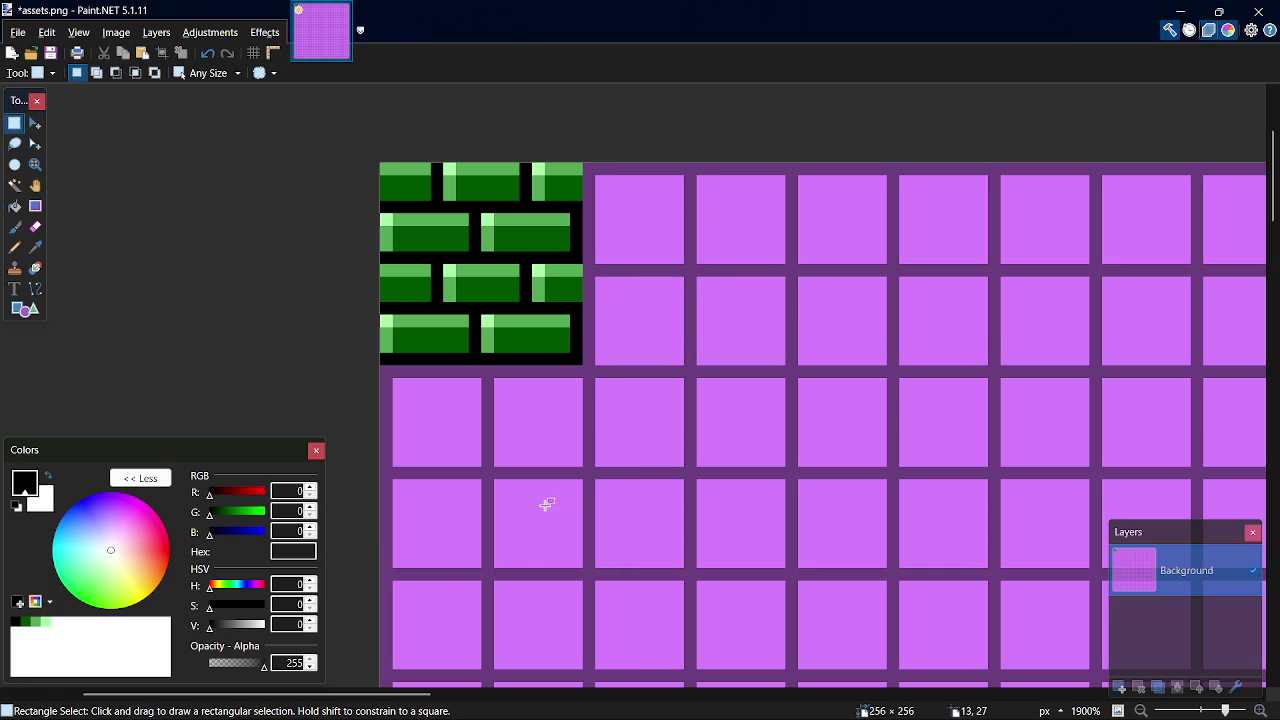
key(p)
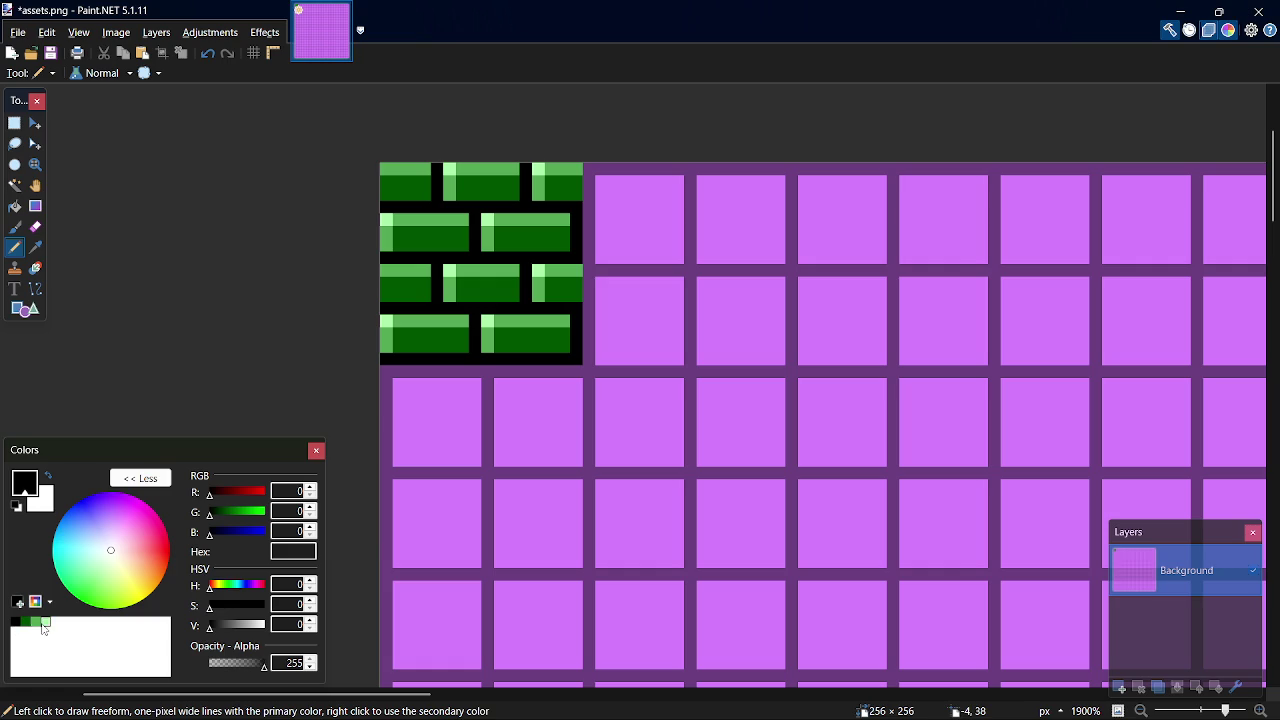
Step: Paint dark green 005500 ends on the left and right below the bricks
click(24, 622)
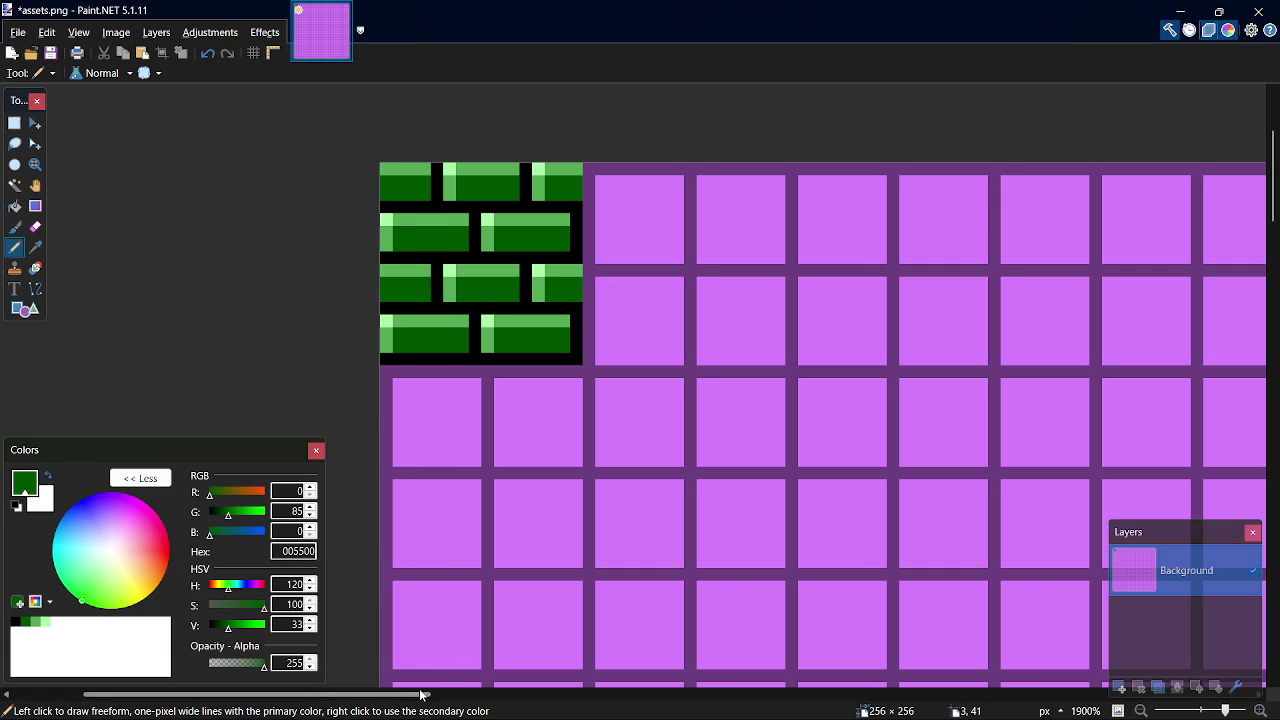
drag(420, 694, 402, 694)
scroll(463, 418, up, 5)
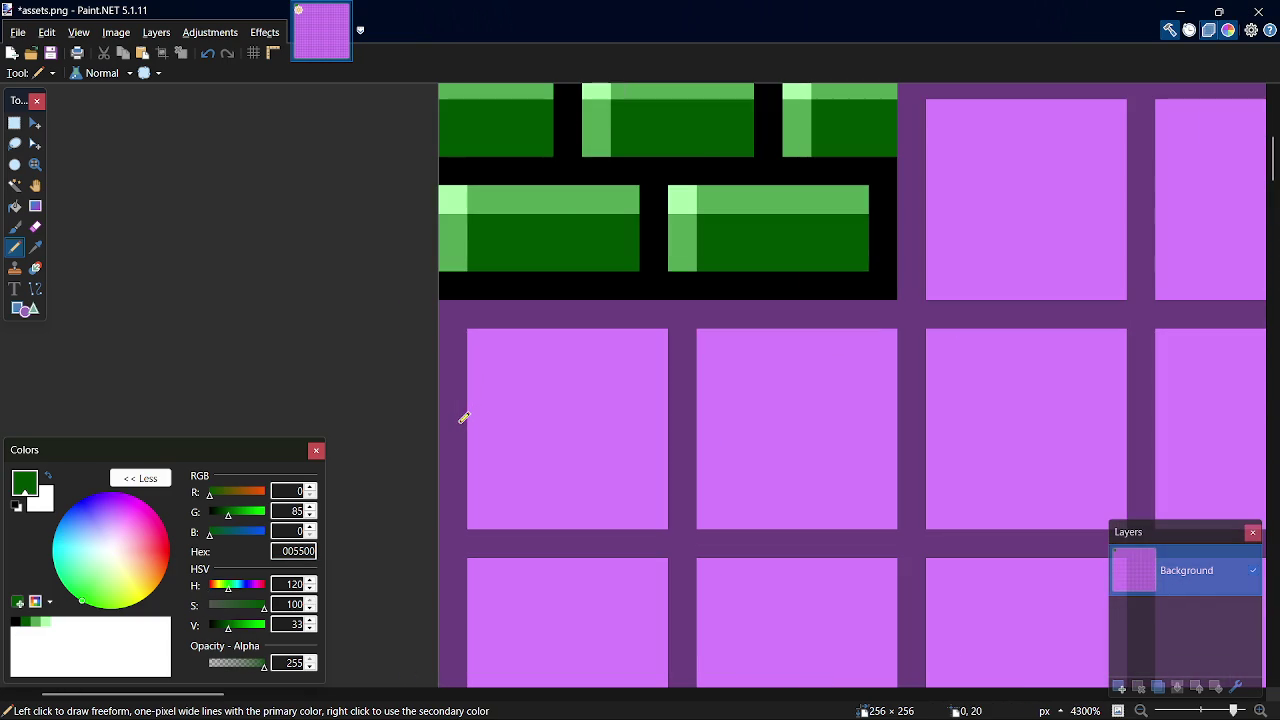
mouse_move(458, 319)
mouse_down()
mouse_move(458, 353)
mouse_move(486, 368)
mouse_up()
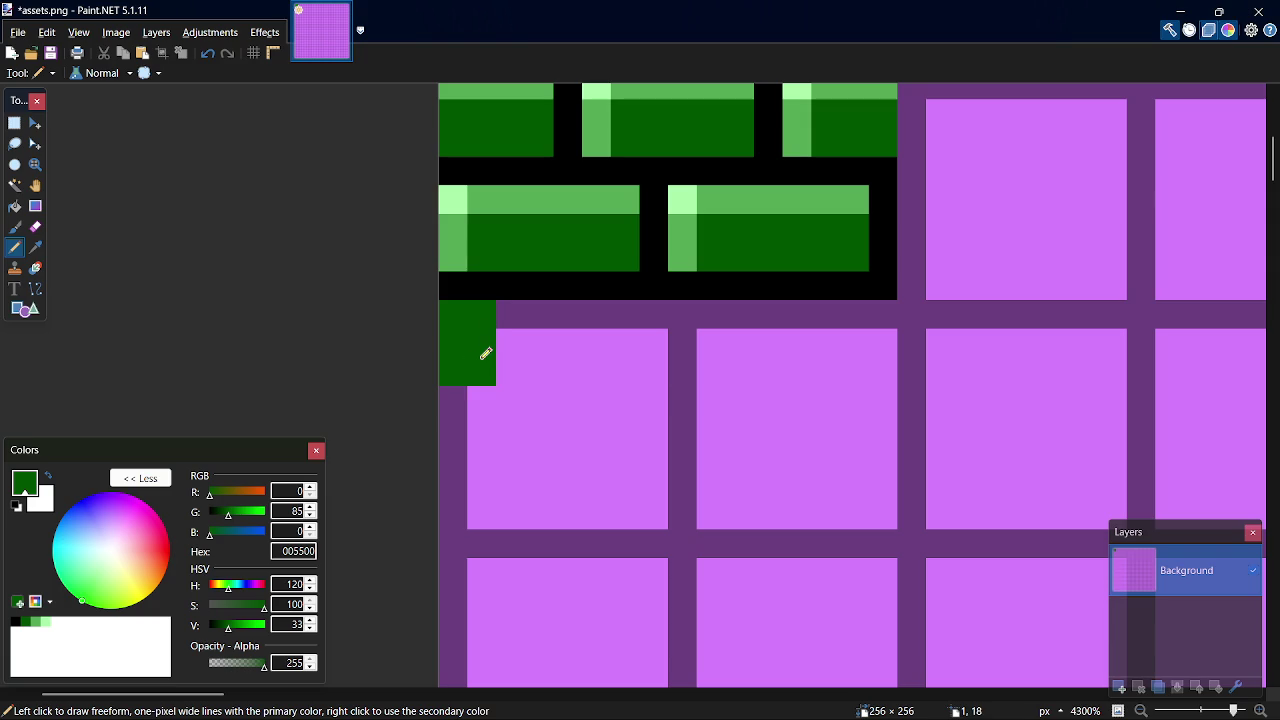
drag(894, 317, 892, 354)
drag(857, 309, 864, 366)
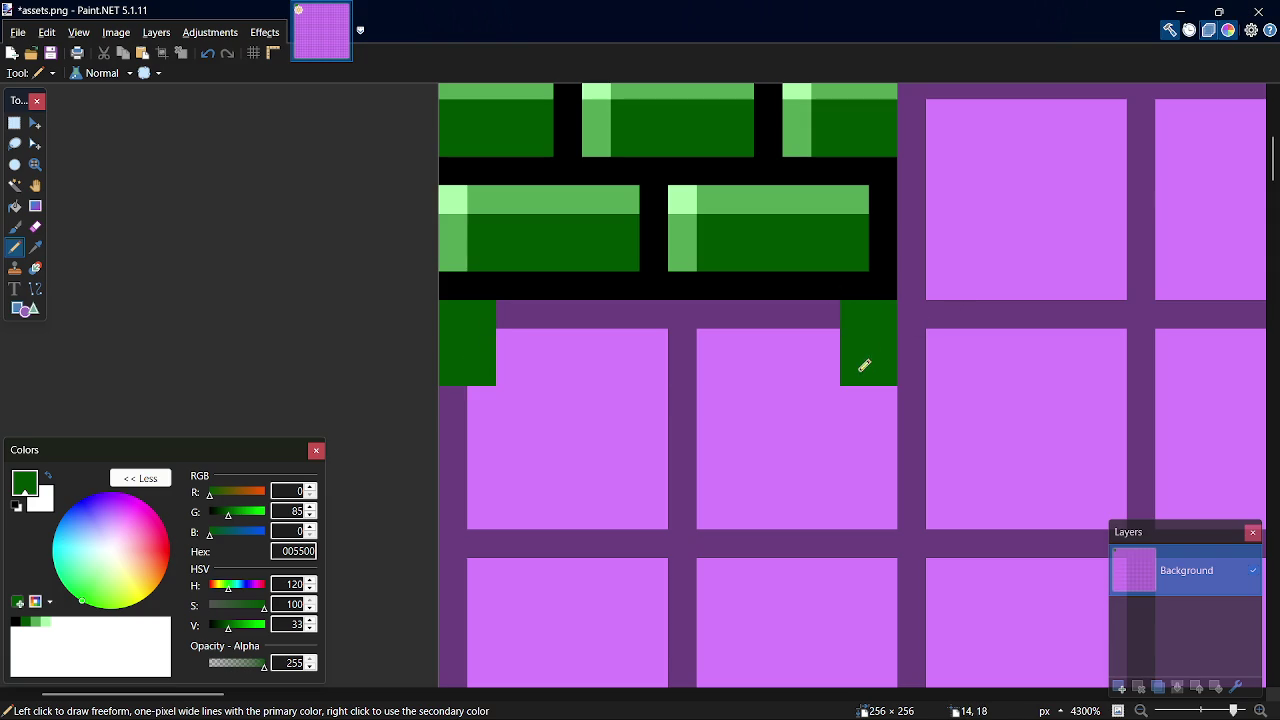
Step: Add medium green 55AA55 and pale green AAFFAA columns inward from both ends
click(35, 622)
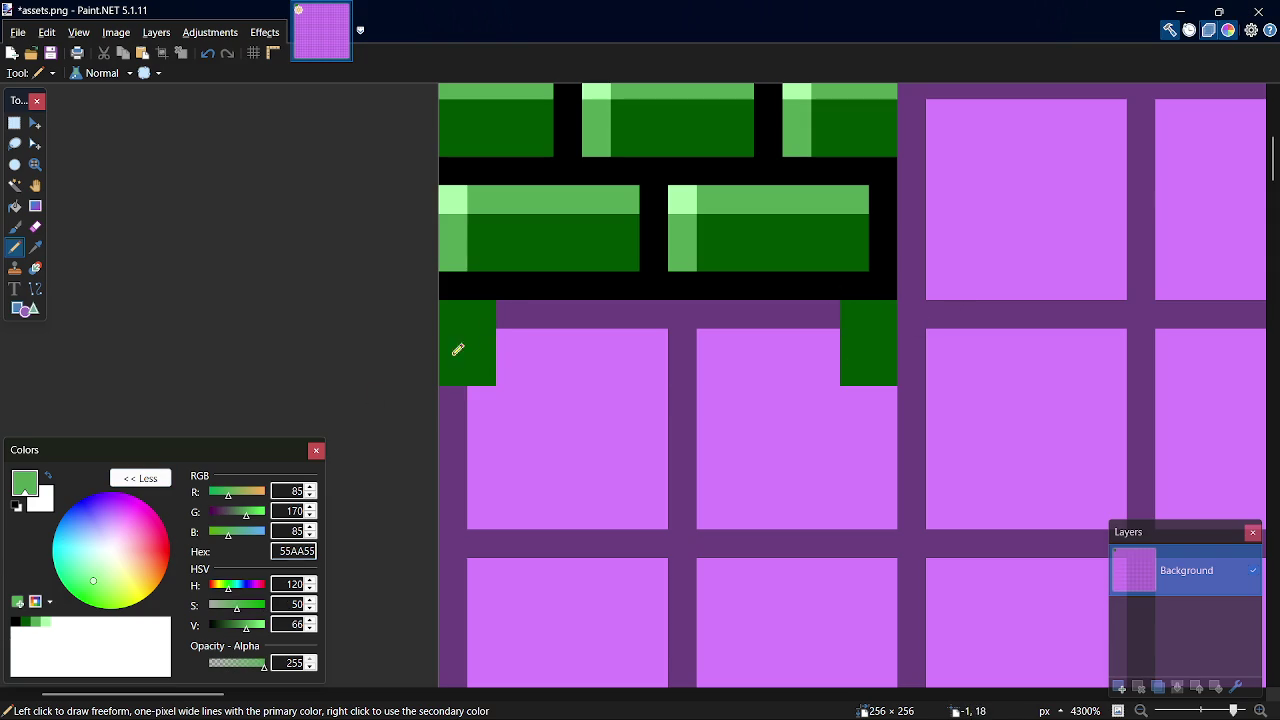
mouse_move(514, 357)
mouse_down()
mouse_move(514, 308)
mouse_move(554, 329)
mouse_move(550, 306)
mouse_up()
drag(831, 309, 832, 373)
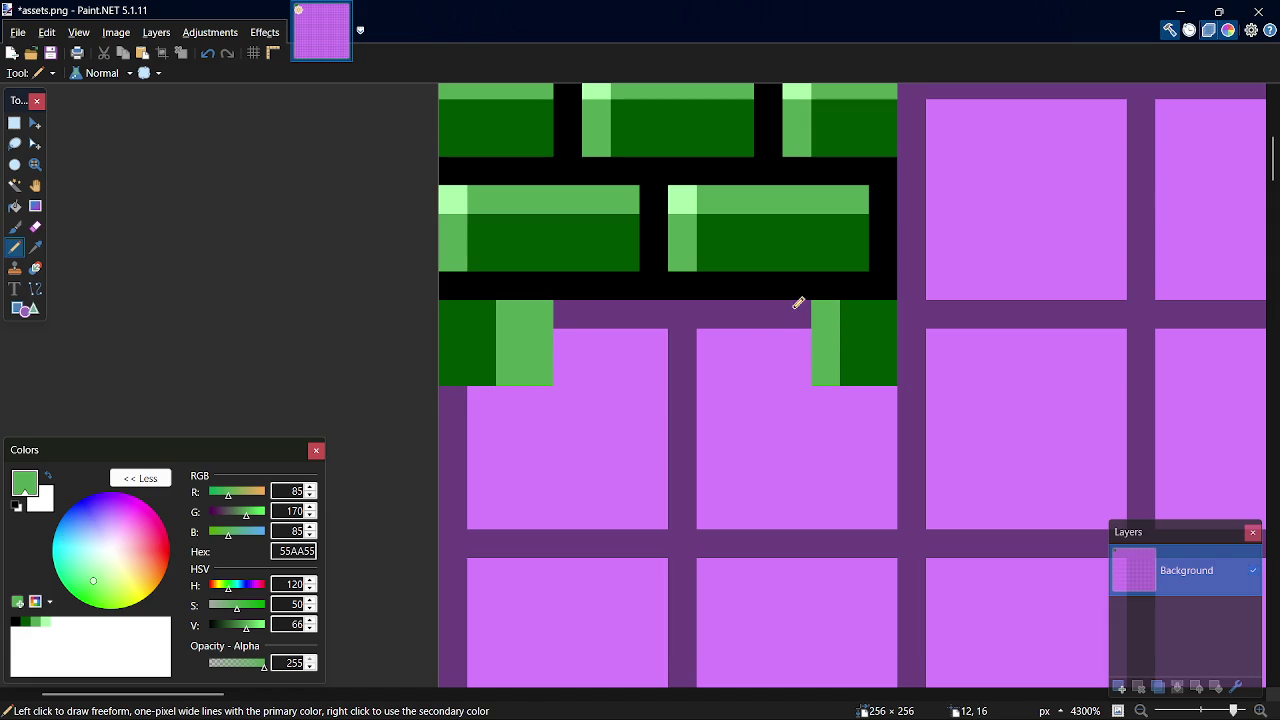
drag(800, 300, 808, 356)
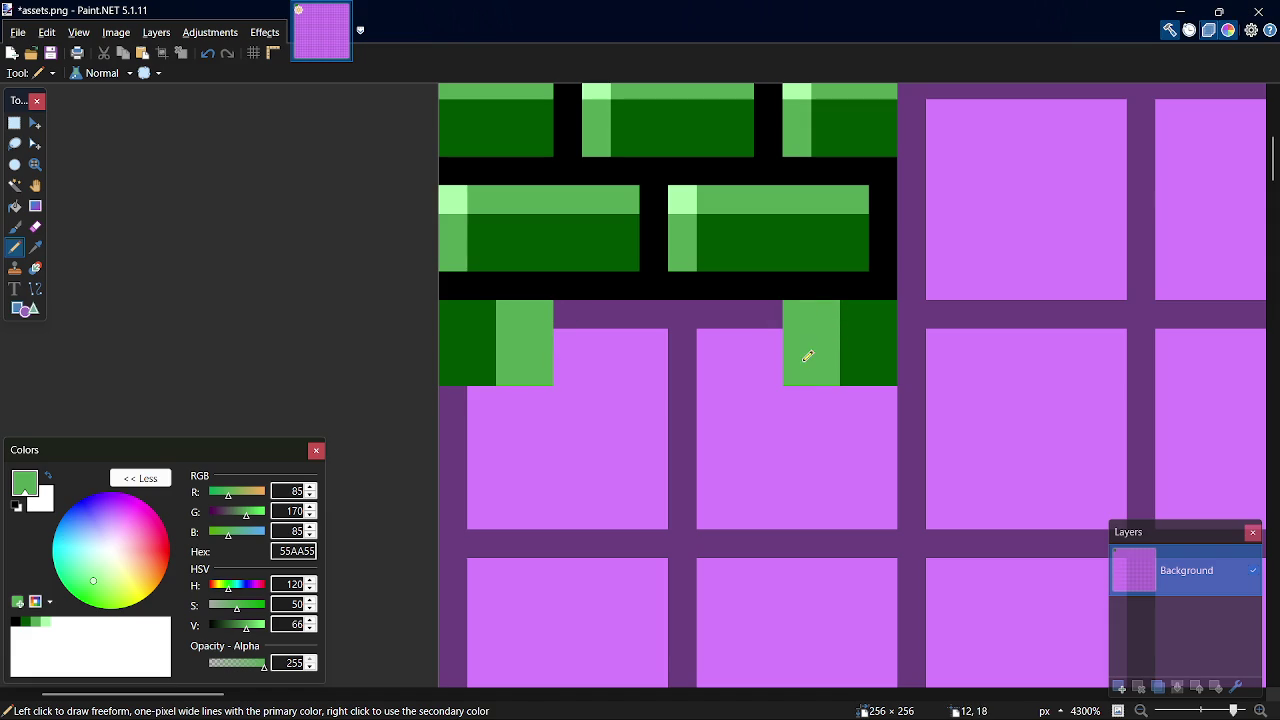
click(45, 622)
drag(576, 361, 585, 312)
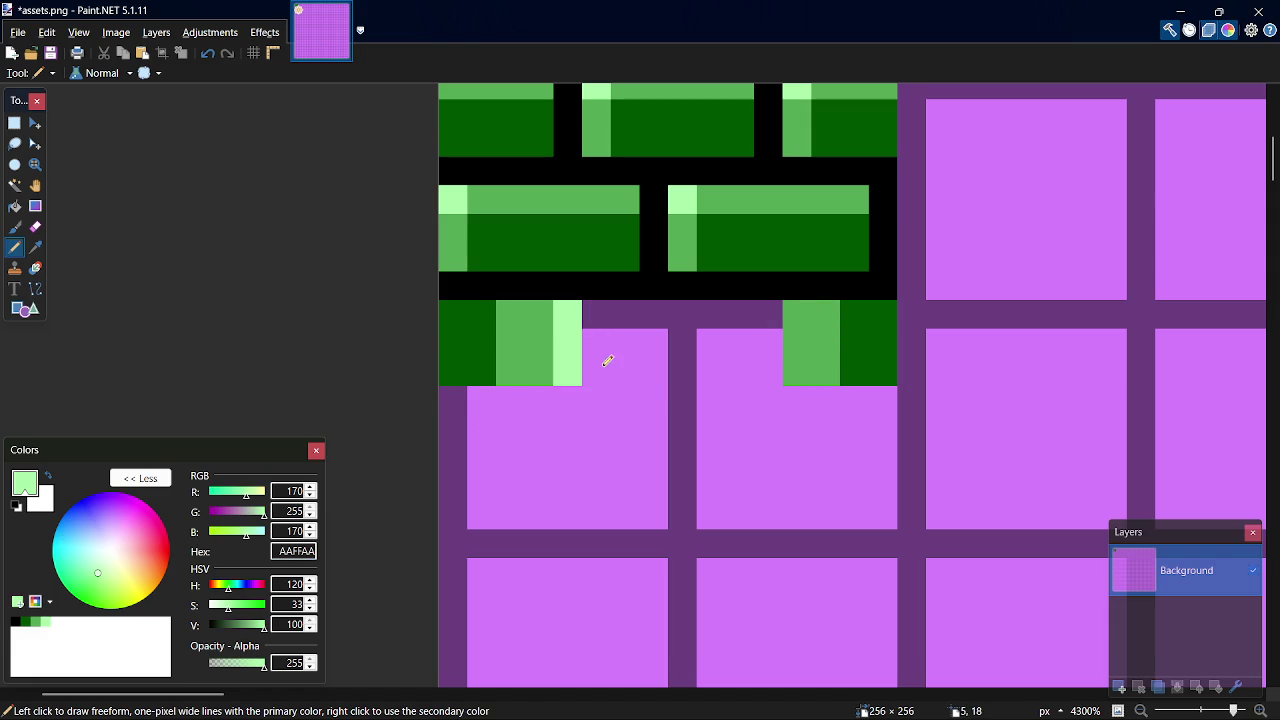
drag(607, 359, 608, 302)
mouse_move(777, 303)
mouse_down()
mouse_move(769, 380)
mouse_move(748, 357)
mouse_up()
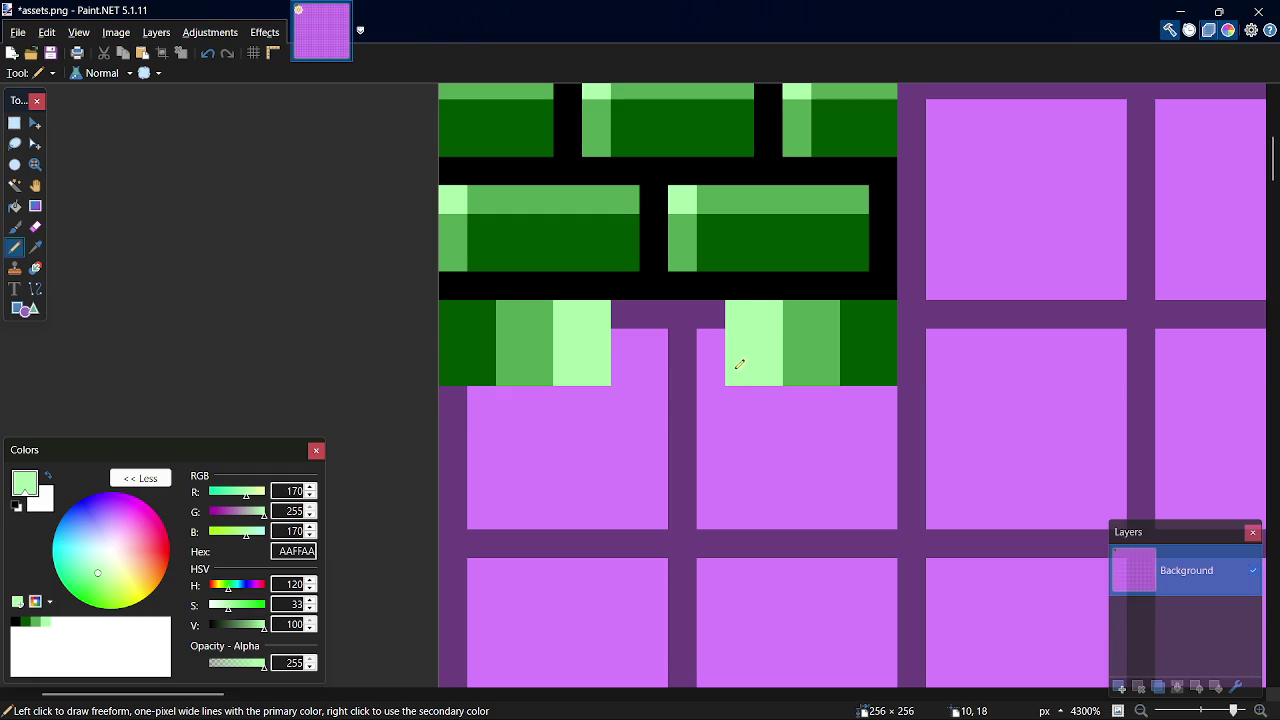
Step: Fill the middle of the bar with white
click(61, 625)
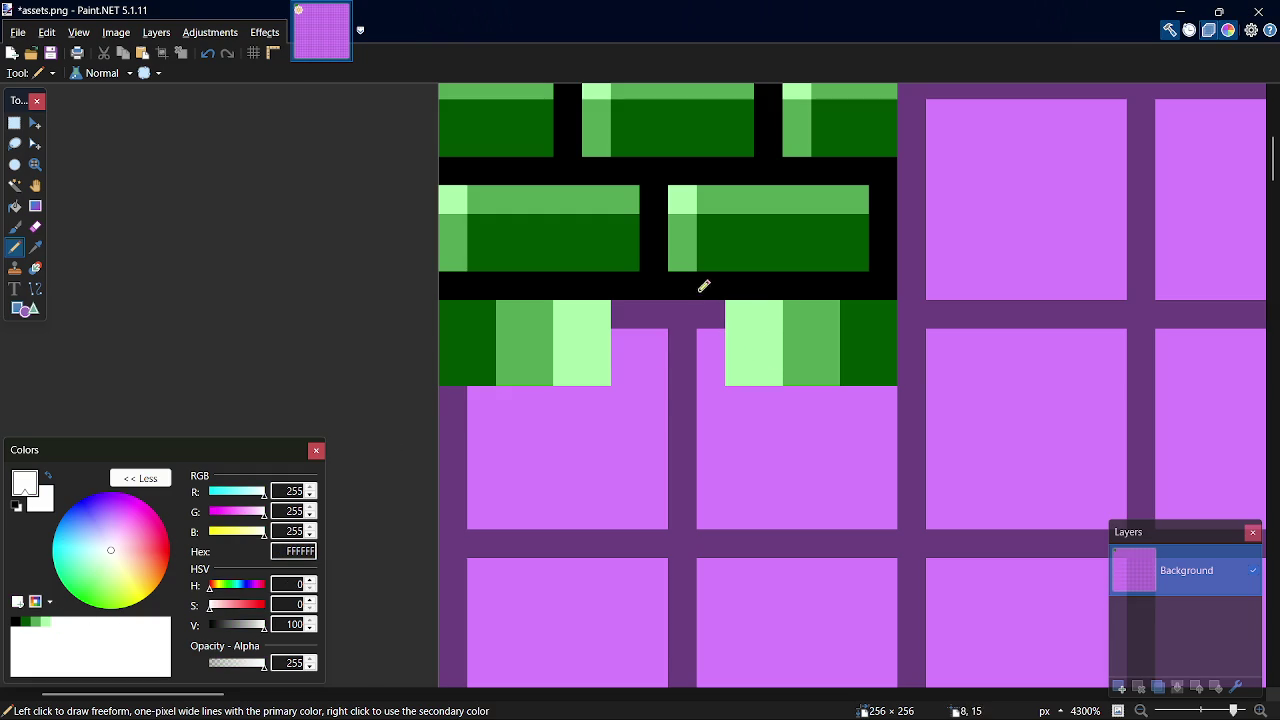
mouse_move(640, 348)
mouse_down()
mouse_move(623, 343)
mouse_move(628, 310)
mouse_up()
drag(705, 305, 713, 359)
mouse_move(655, 311)
mouse_down()
mouse_move(663, 346)
mouse_move(690, 330)
mouse_up()
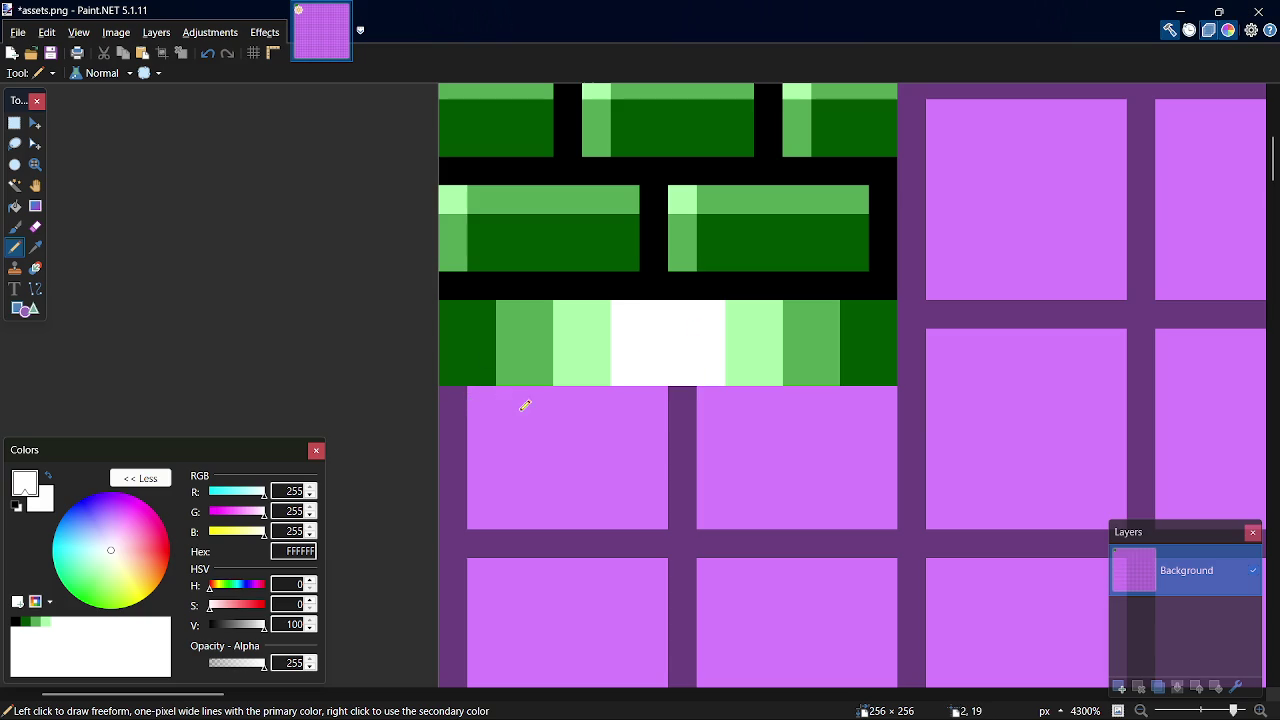
Step: Outline the bar's left, right and bottom edges in black, then select the whole bar
click(15, 622)
mouse_move(434, 309)
mouse_down()
mouse_move(449, 309)
mouse_move(451, 363)
mouse_up()
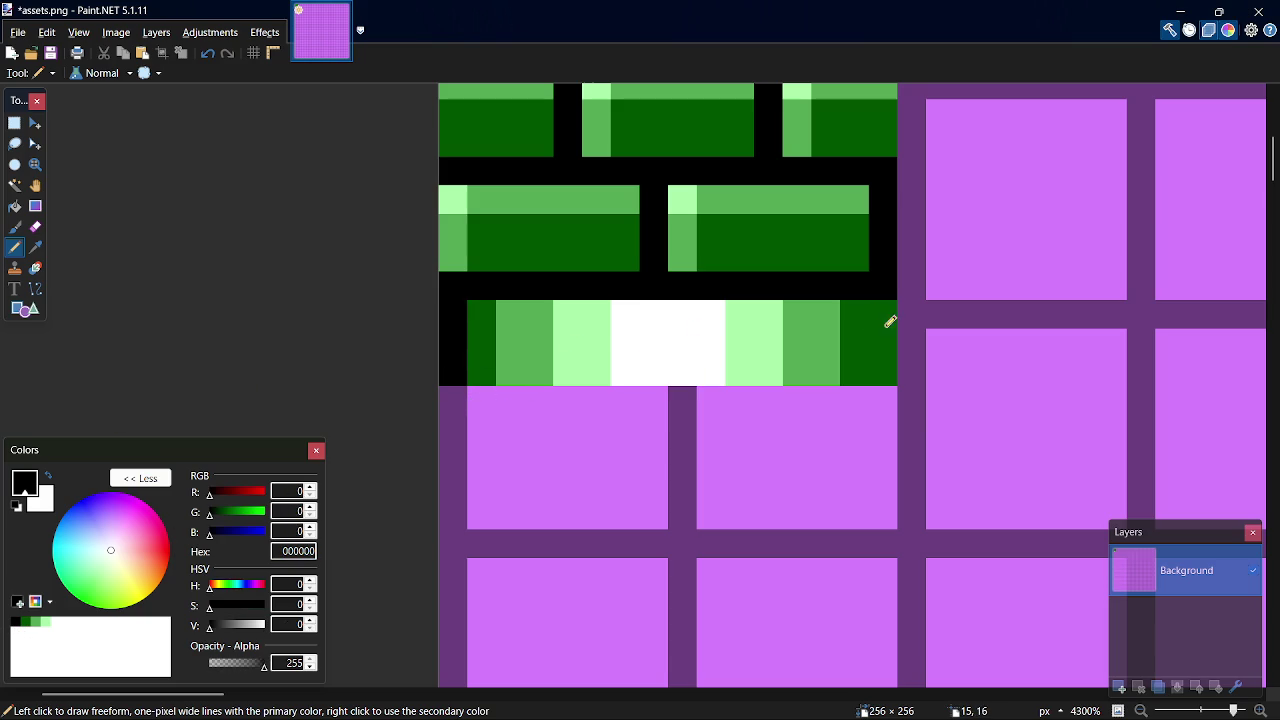
drag(887, 324, 892, 358)
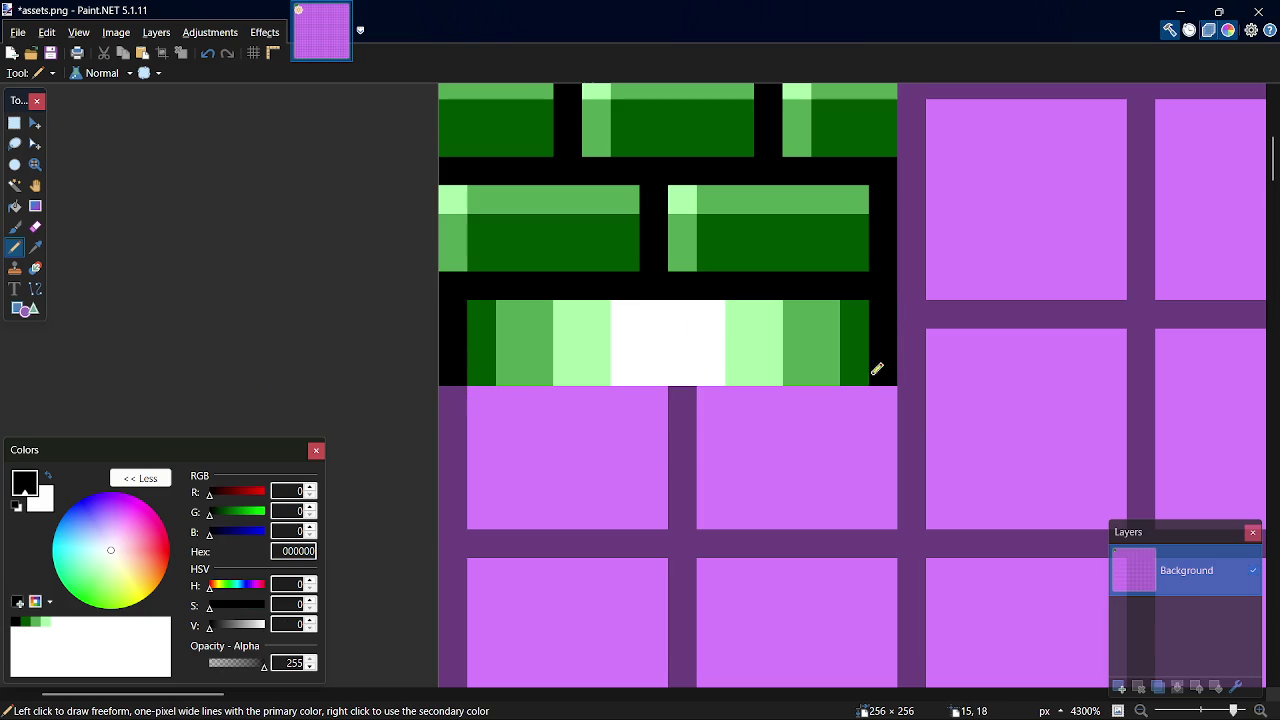
drag(860, 371, 700, 374)
key(ctrl+z)
drag(866, 369, 488, 371)
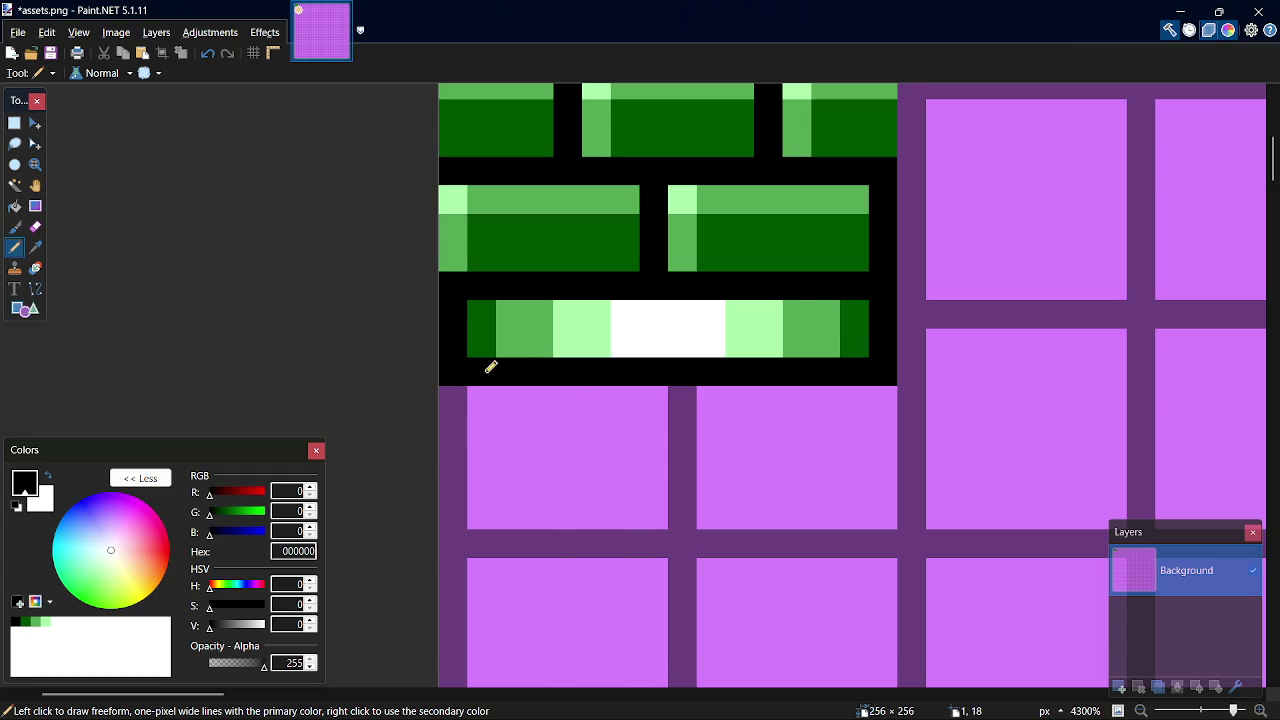
key(s)
mouse_move(451, 300)
mouse_down()
mouse_move(885, 368)
mouse_move(866, 457)
mouse_move(857, 452)
mouse_up()
Step: Paste copies of the green bar and drag them down as third and fourth bars
key(ctrl+c)
key(ctrl+v)
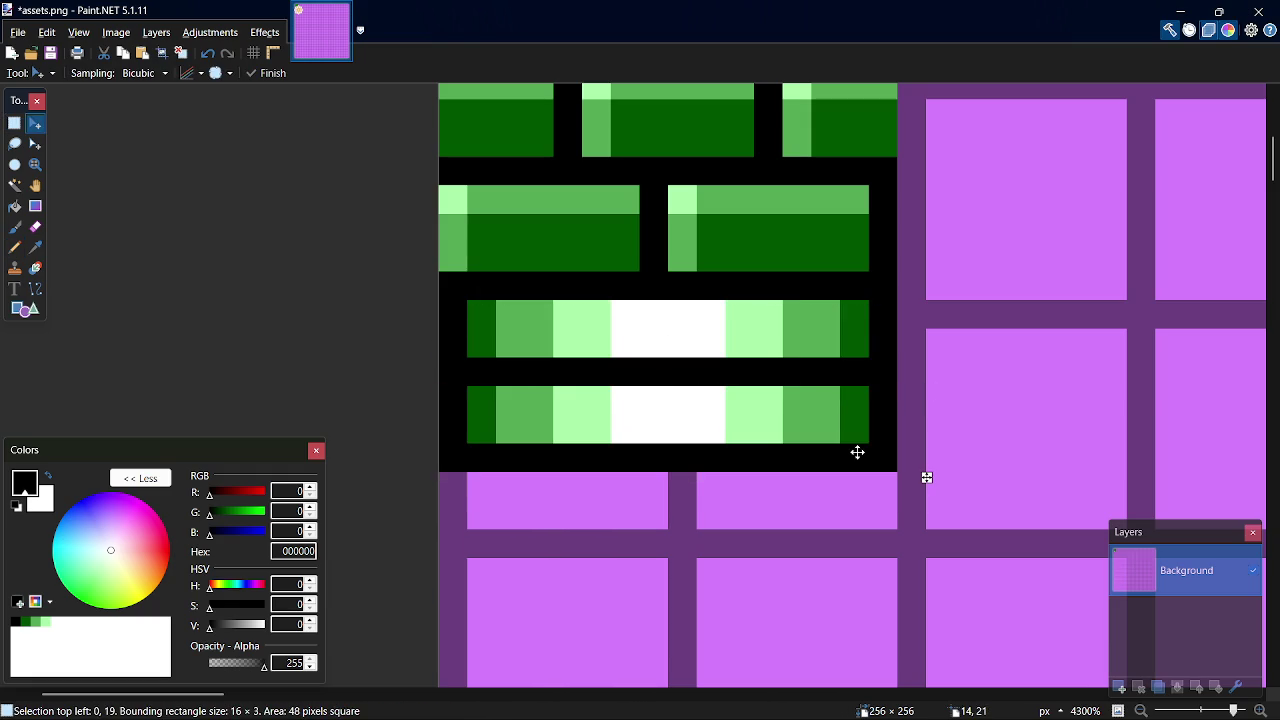
key(ctrl+v)
drag(874, 366, 884, 527)
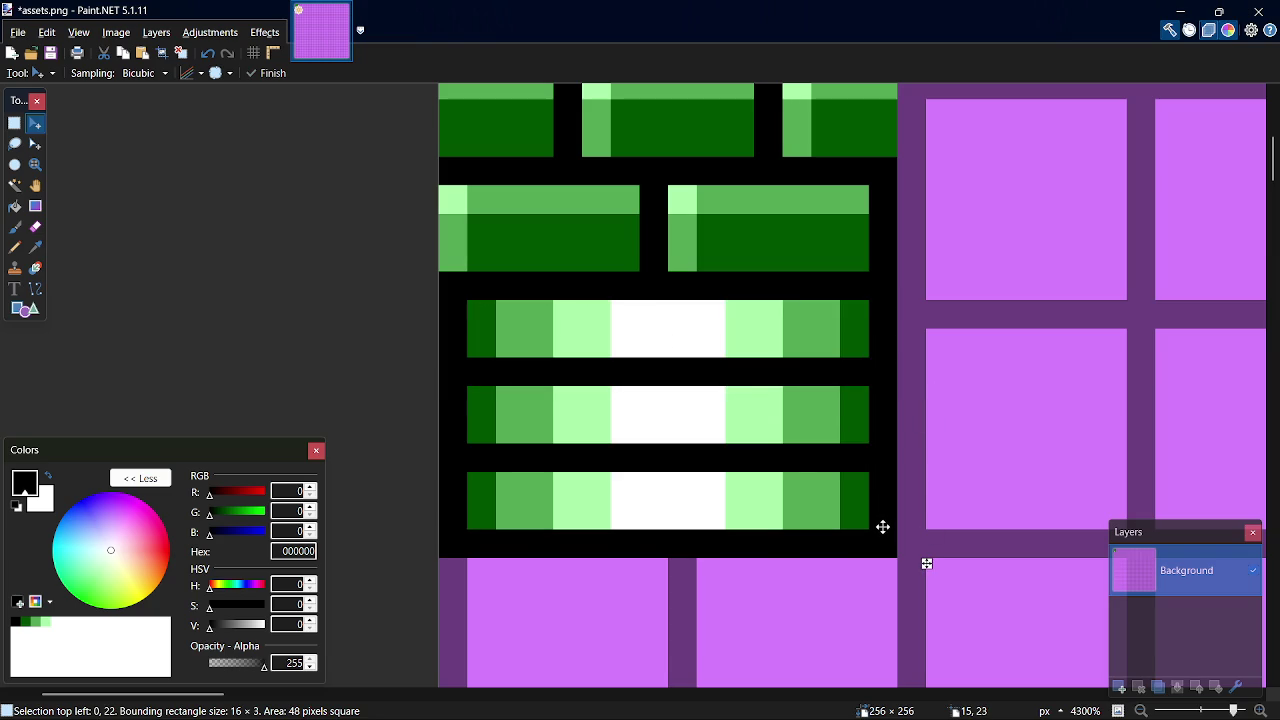
key(ctrl+v)
mouse_move(860, 340)
mouse_down()
mouse_move(895, 602)
mouse_move(927, 469)
mouse_up()
scroll(927, 469, down, 1)
scroll(927, 469, up, 3)
Step: Undo the stacked copies, then draw a black separator row under the green bar with the Pencil
key(s)
key(ctrl+d)
mouse_move(451, 160)
mouse_down()
mouse_move(675, 345)
mouse_move(868, 538)
mouse_move(885, 600)
mouse_up()
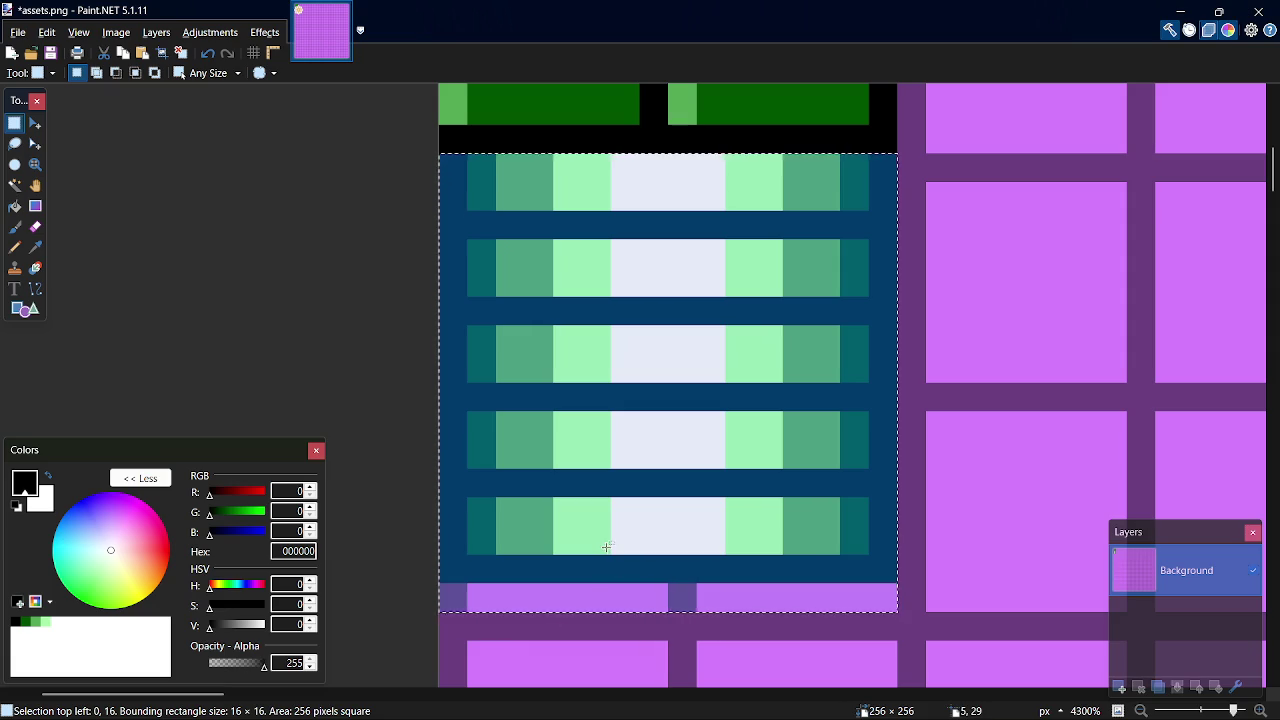
key(ctrl+z)
key(m)
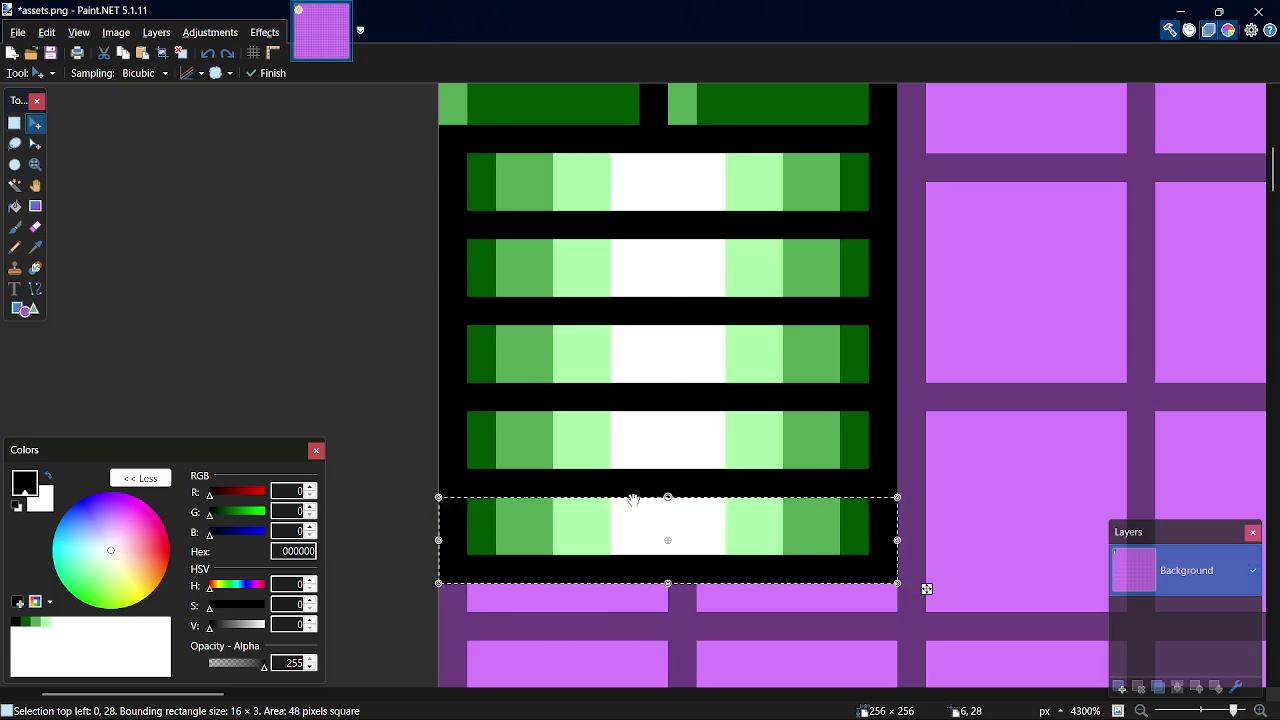
key(Up)
key(Up)
key(Up)
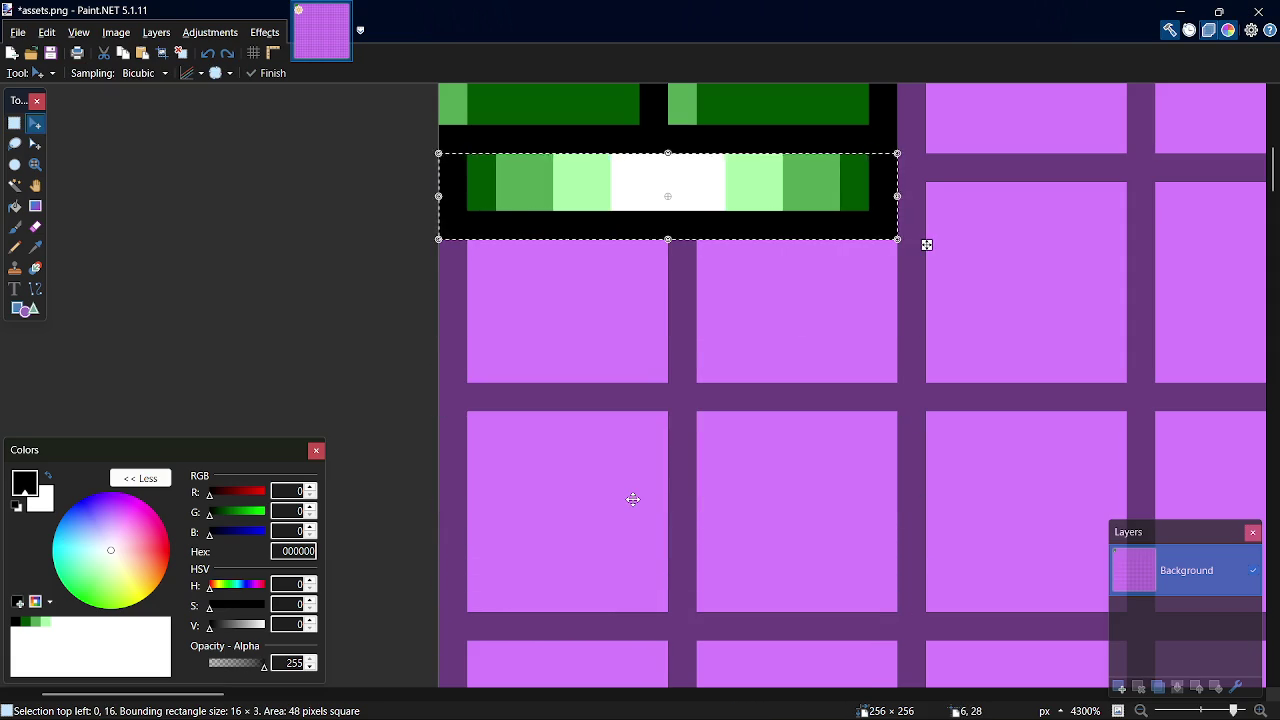
key(ctrl+d)
key(k)
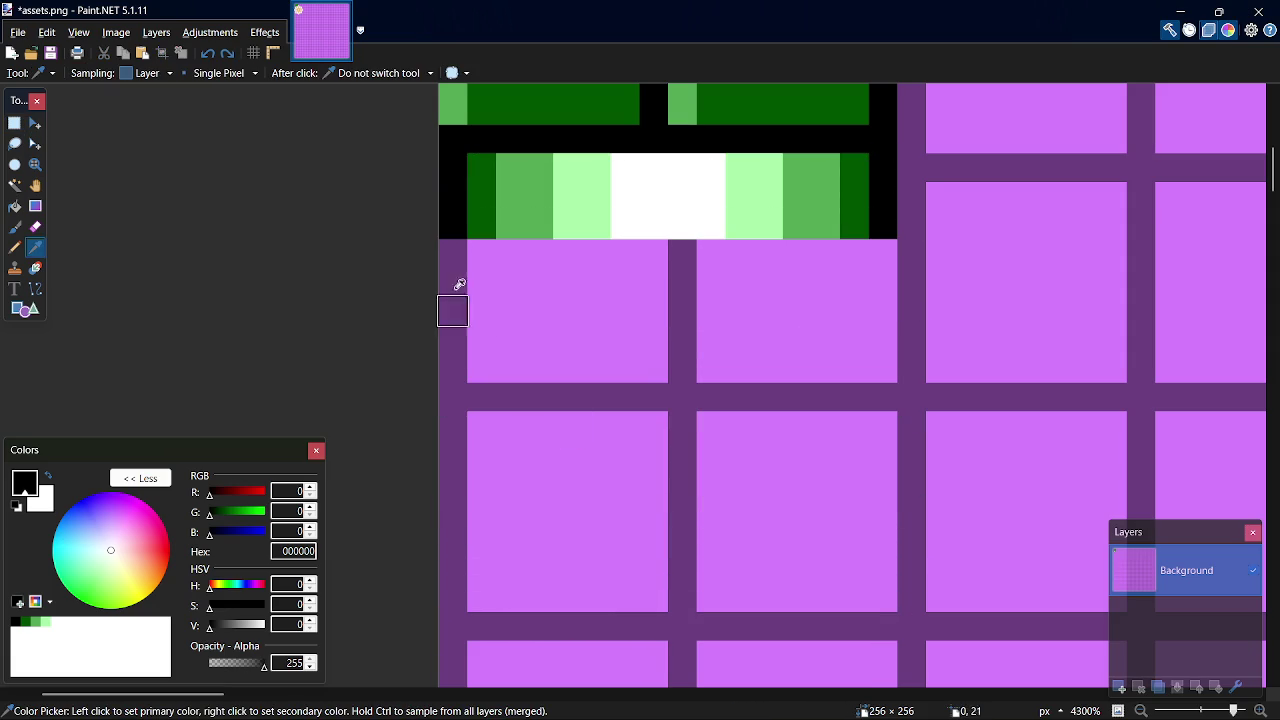
key(p)
mouse_move(451, 247)
mouse_down()
mouse_move(885, 245)
mouse_move(650, 165)
mouse_move(447, 181)
mouse_up()
Step: Copy the green bar and stack three pasted copies one bar-height apart below it
key(s)
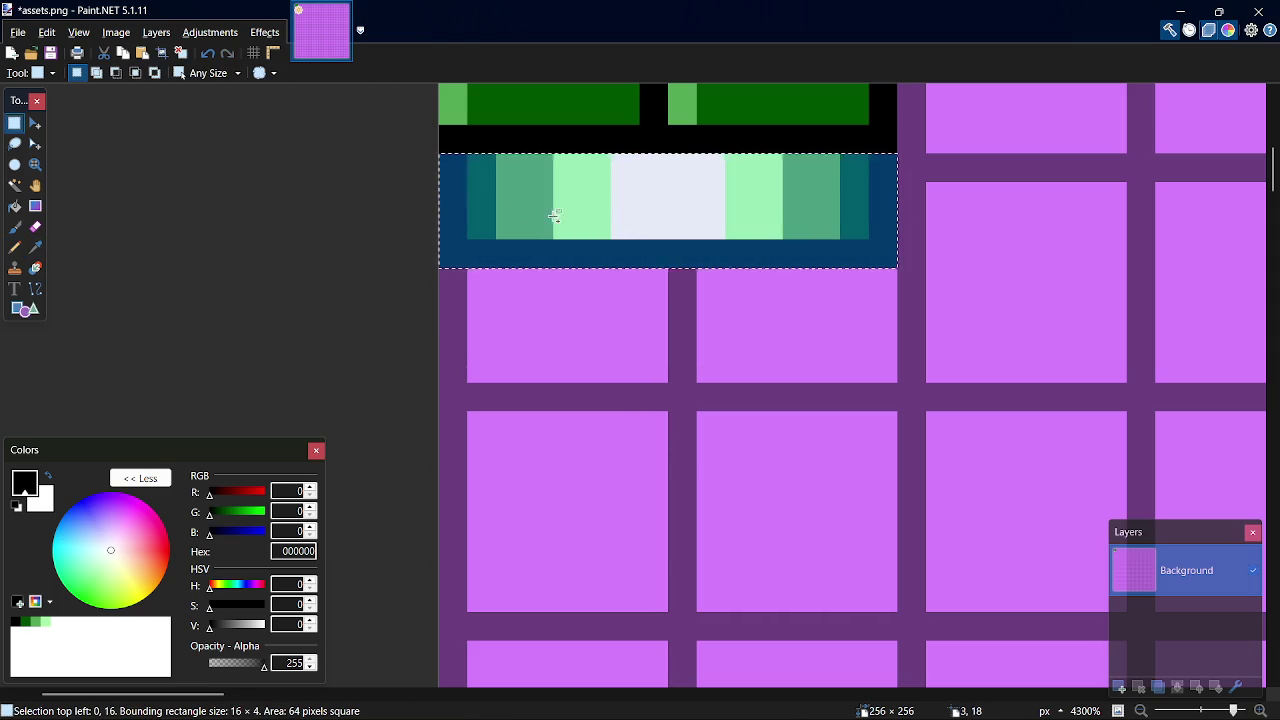
key(ctrl+c)
key(ctrl+v)
drag(797, 228, 811, 343)
key(ctrl+v)
drag(834, 271, 848, 489)
key(ctrl+v)
drag(829, 260, 845, 582)
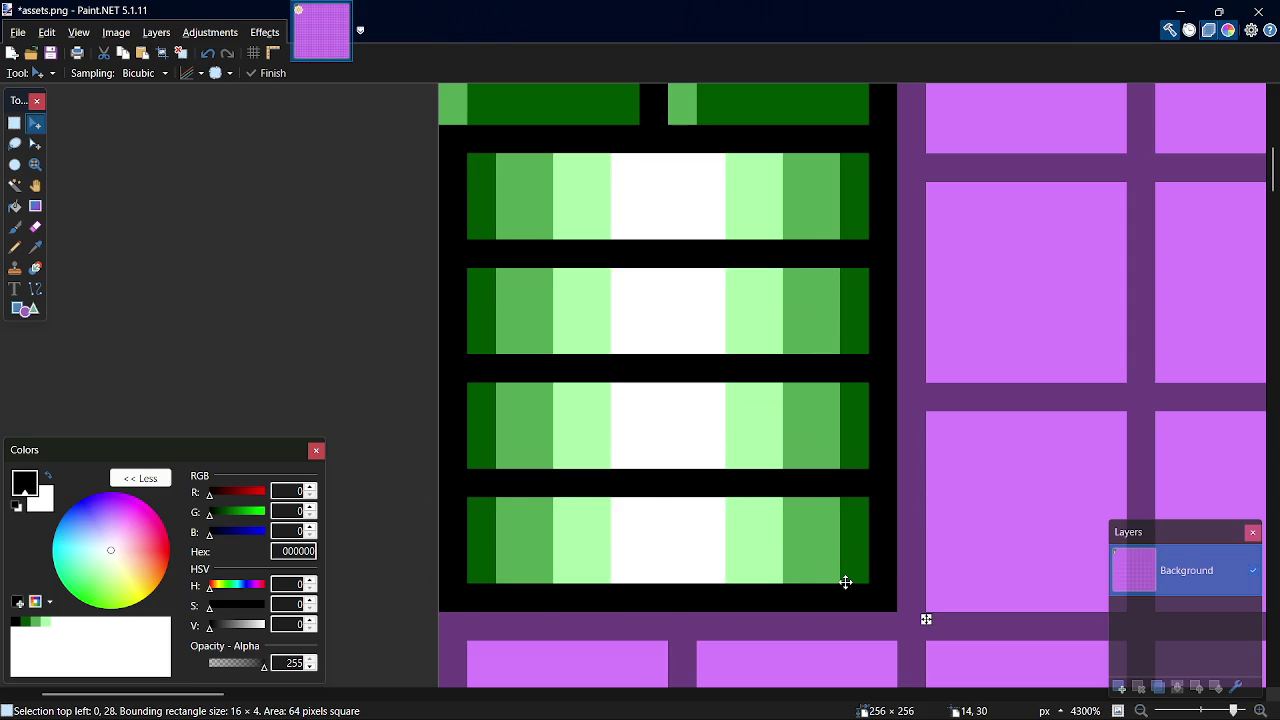
key(ctrl+d)
Step: Select the 16×16 four-bar tile, try pasting a copy up and right, then undo it
key(s)
mouse_move(895, 605)
mouse_down()
mouse_move(582, 238)
mouse_move(403, 152)
mouse_up()
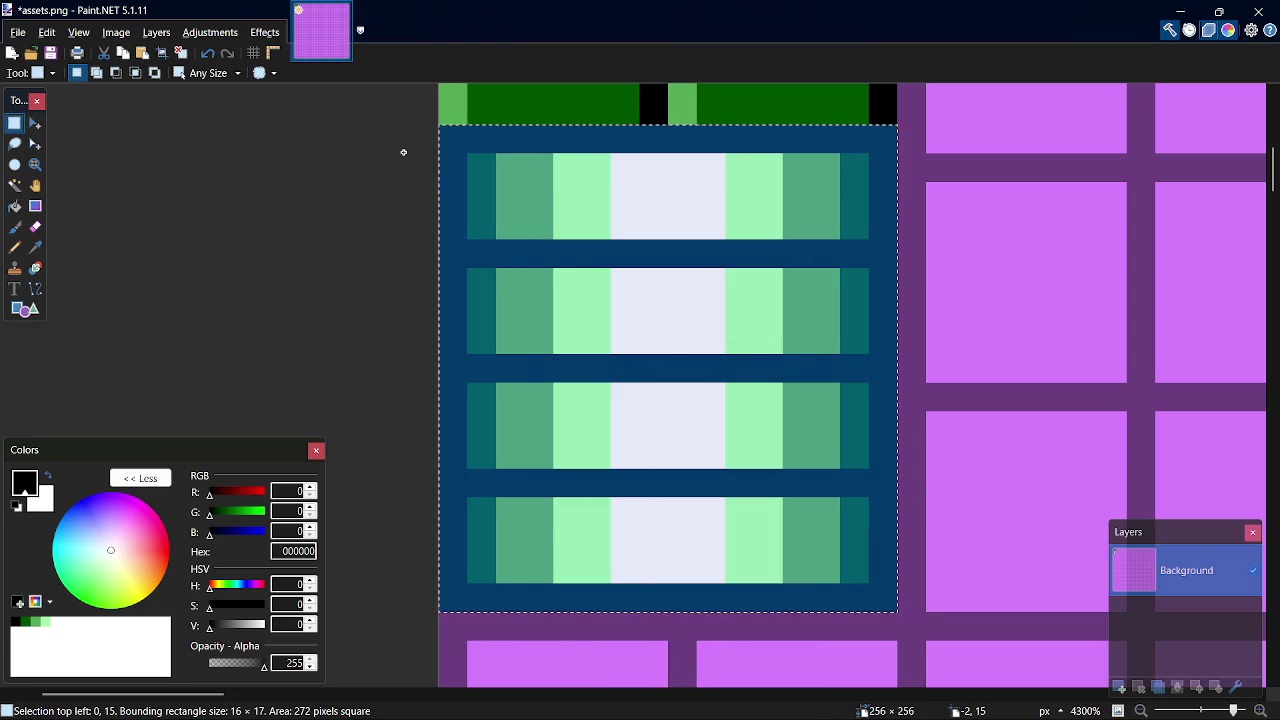
key(ctrl+d)
drag(892, 598, 442, 167)
key(ctrl+c)
key(ctrl+v)
mouse_move(640, 337)
mouse_down()
mouse_move(831, 451)
mouse_move(652, 441)
mouse_up()
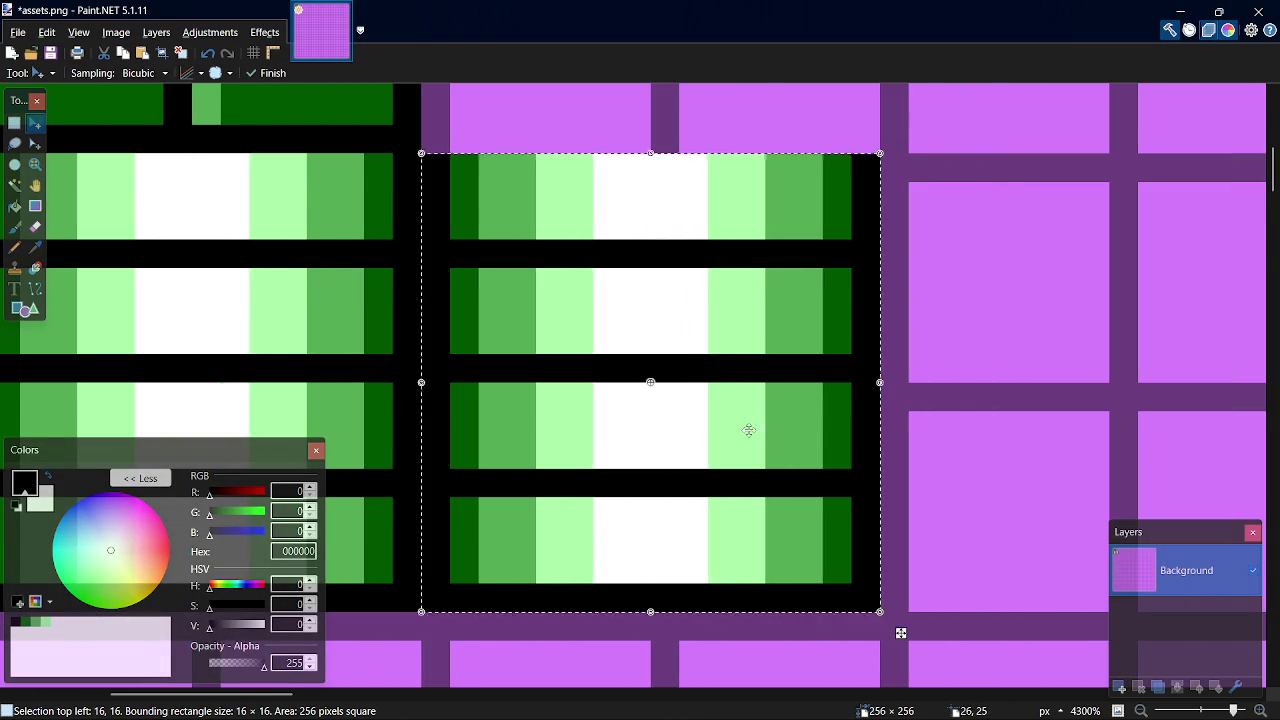
scroll(720, 434, down, 3)
scroll(705, 463, up, 4)
scroll(705, 463, down, 5)
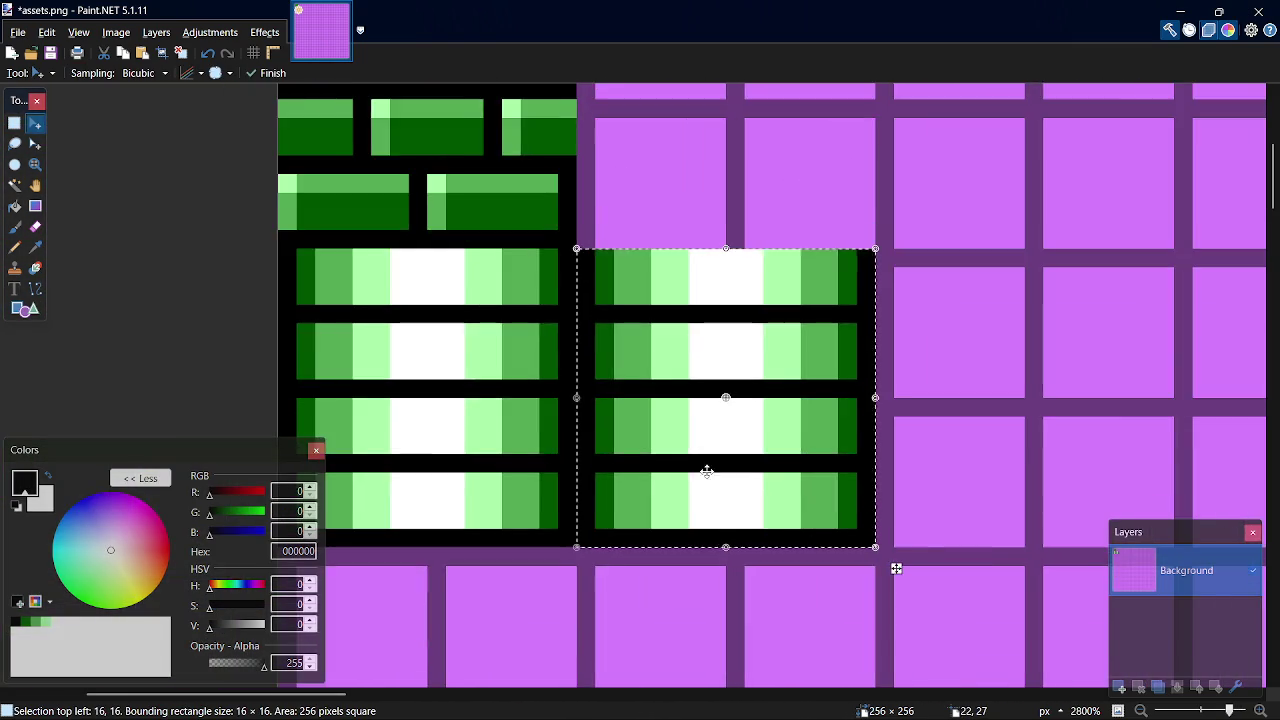
drag(761, 471, 1038, 418)
key(ctrl+z)
key(ctrl+z)
key(ctrl+z)
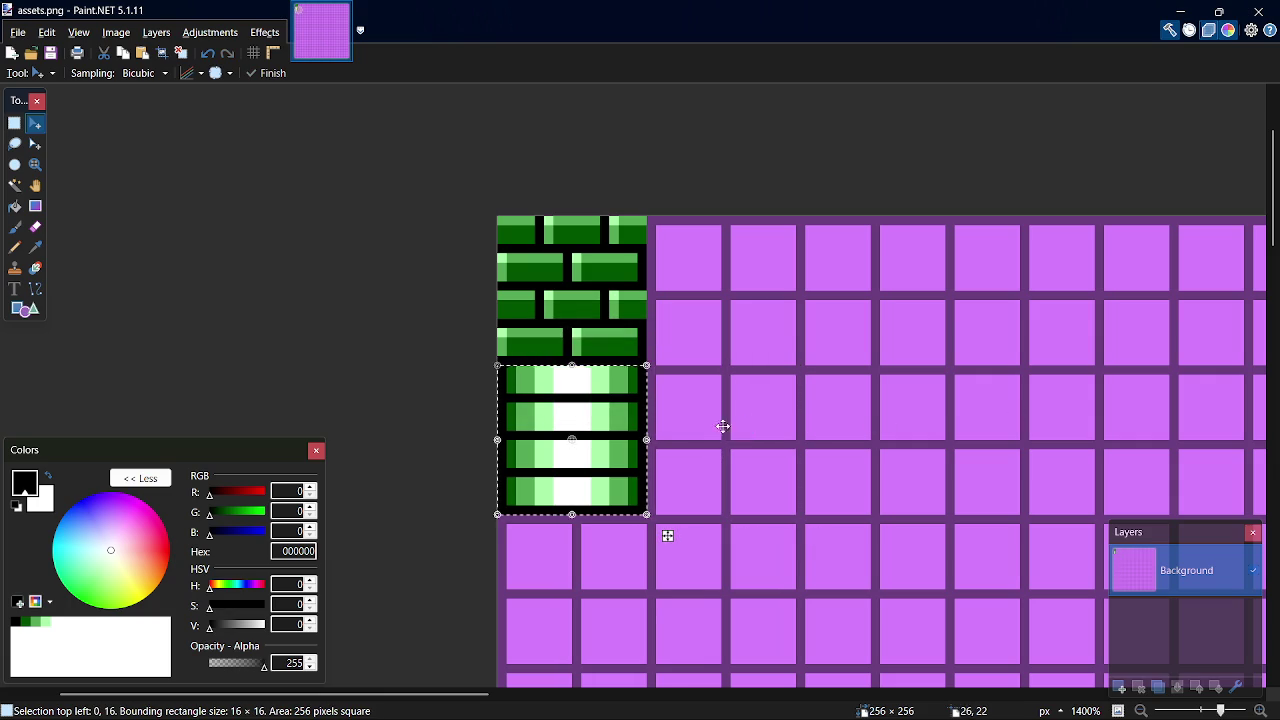
Step: Move the four-bar tile beside the brick tiles at 16,0
key(s)
click(614, 357)
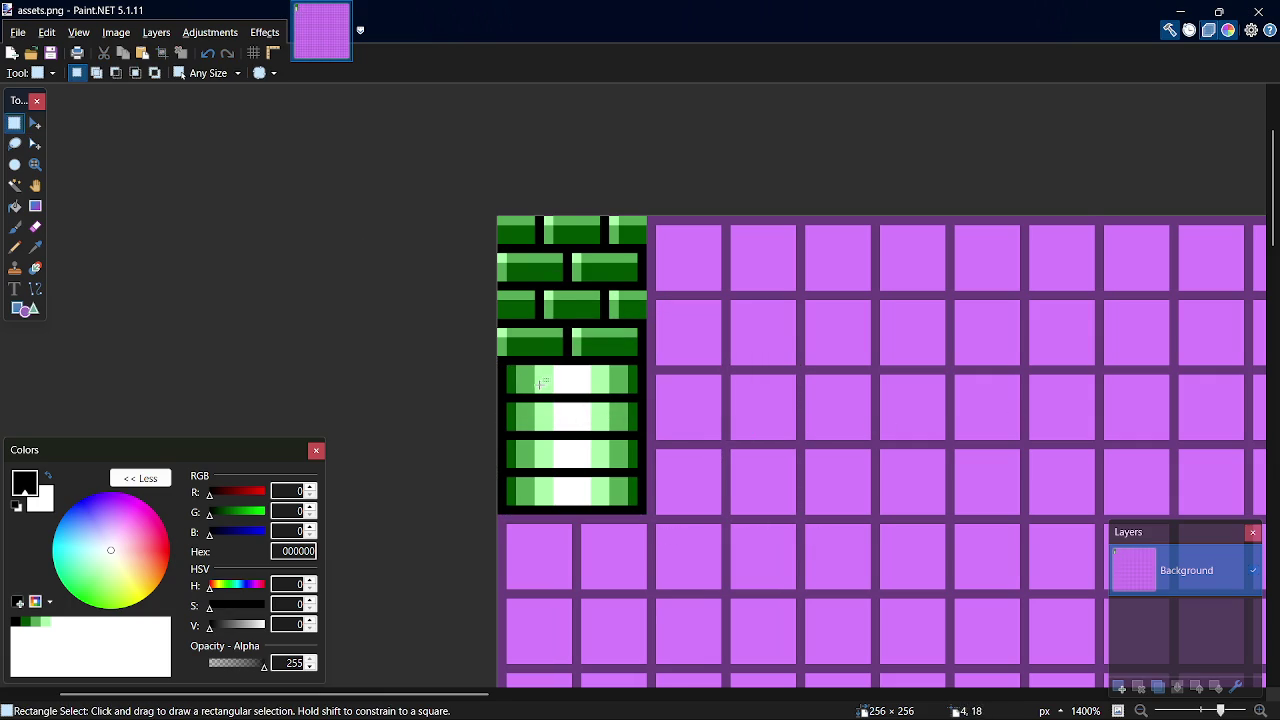
scroll(400, 460, up, 3)
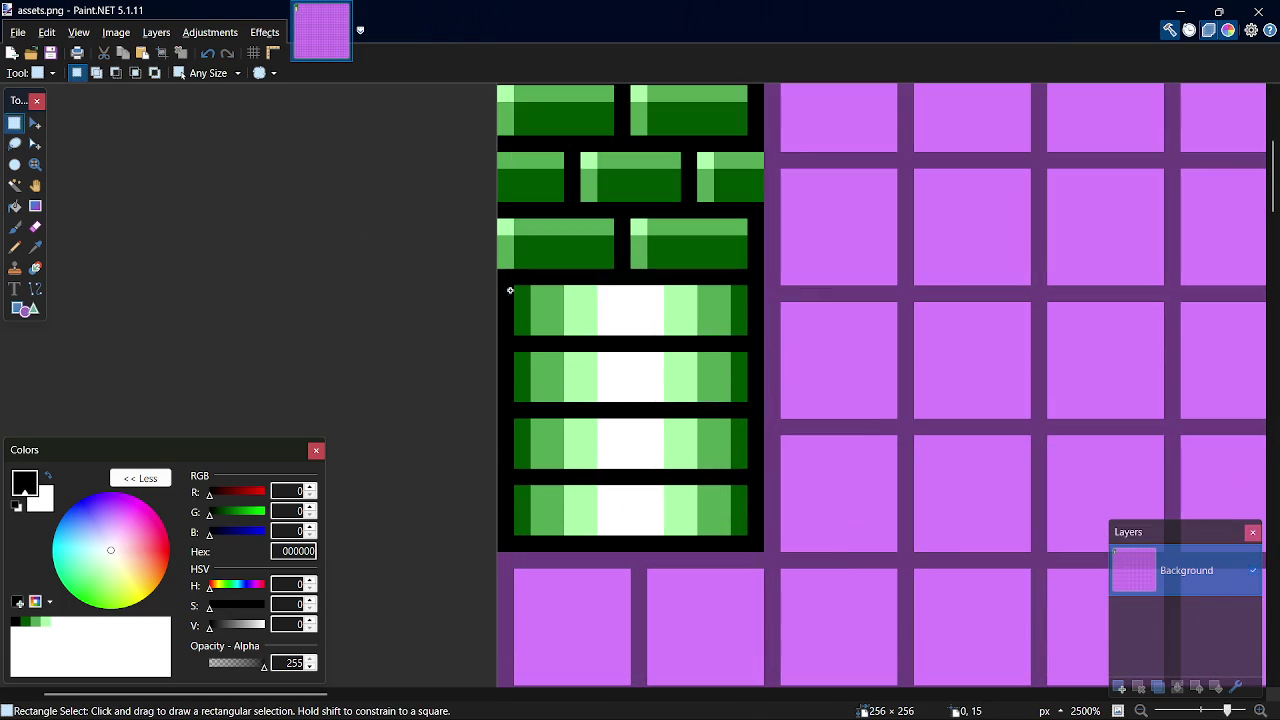
mouse_move(502, 287)
mouse_down()
mouse_move(746, 466)
mouse_move(763, 534)
mouse_move(966, 446)
mouse_move(1168, 223)
mouse_move(912, 592)
mouse_move(943, 477)
mouse_move(931, 476)
mouse_up()
key(m)
key(s)
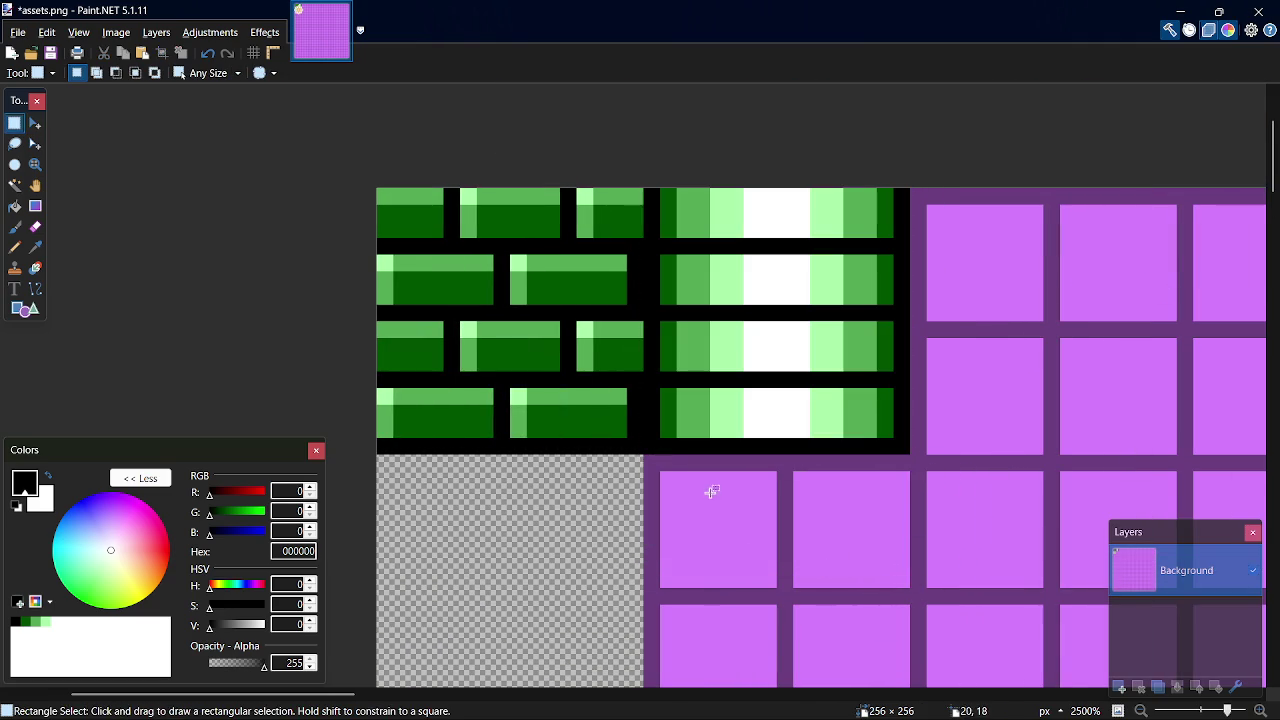
Step: Slide the purple tiles left into the gap at 0,16, save the sheet, and return to GameMaker
scroll(911, 443, down, 4)
mouse_move(660, 460)
mouse_down()
mouse_move(911, 443)
mouse_move(900, 314)
mouse_up()
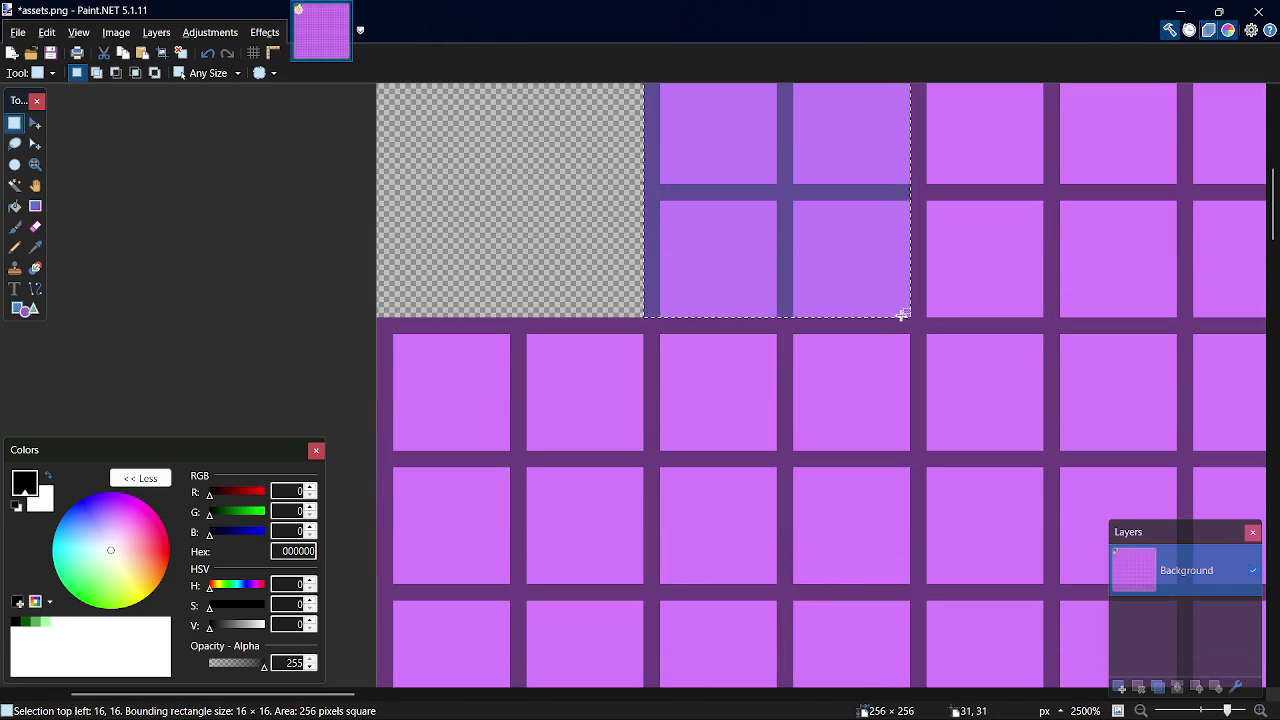
key(m)
mouse_move(864, 251)
mouse_down()
mouse_move(654, 289)
mouse_move(597, 251)
mouse_move(613, 251)
mouse_up()
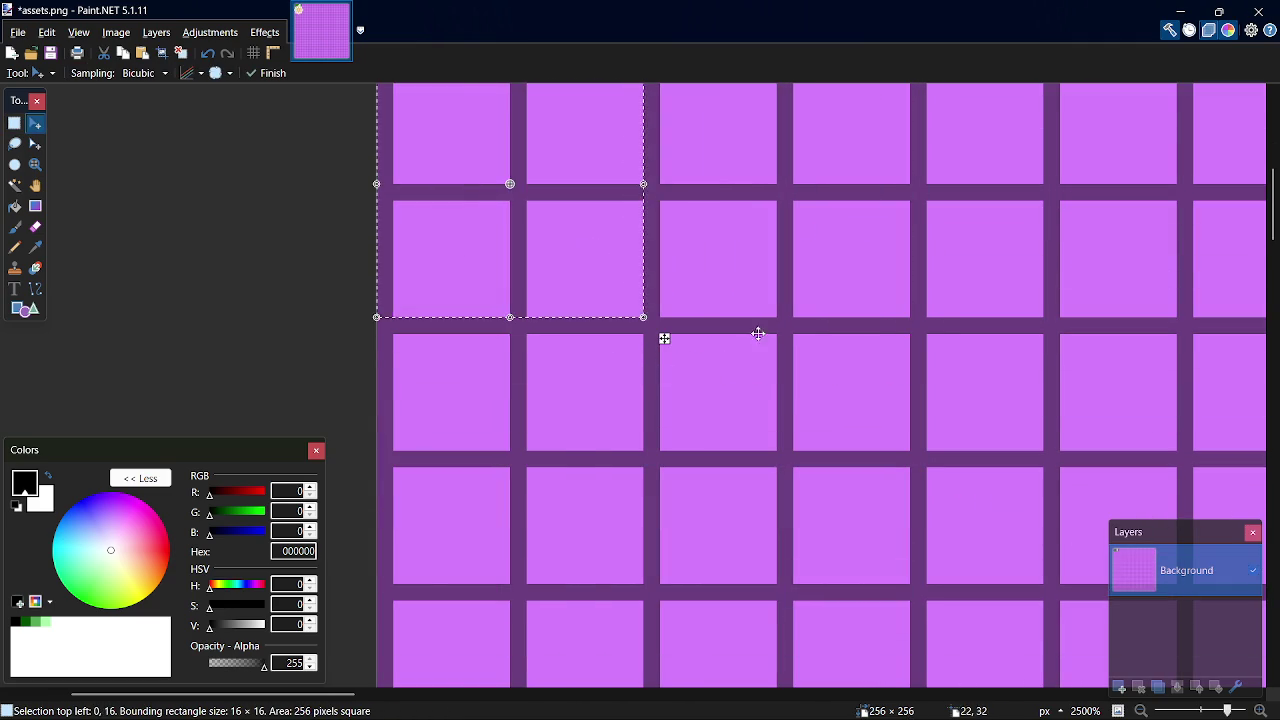
key(s)
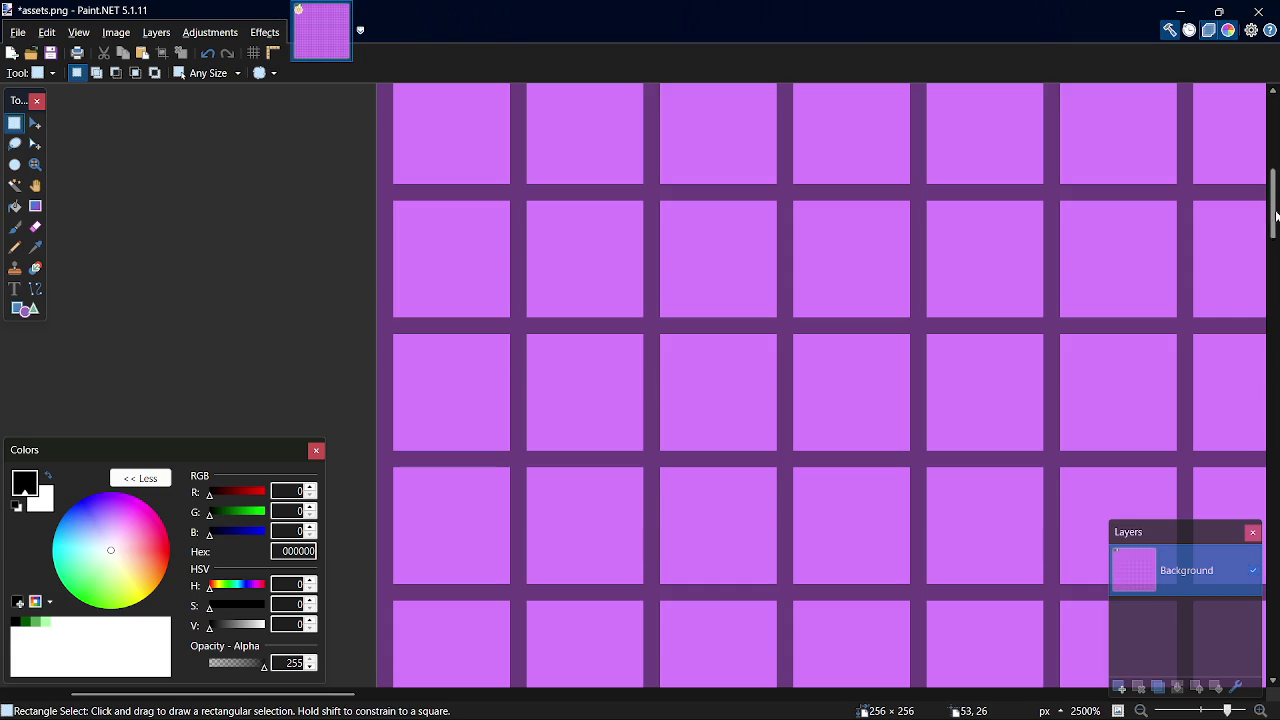
scroll(1266, 162, up, 4)
key(ctrl+s)
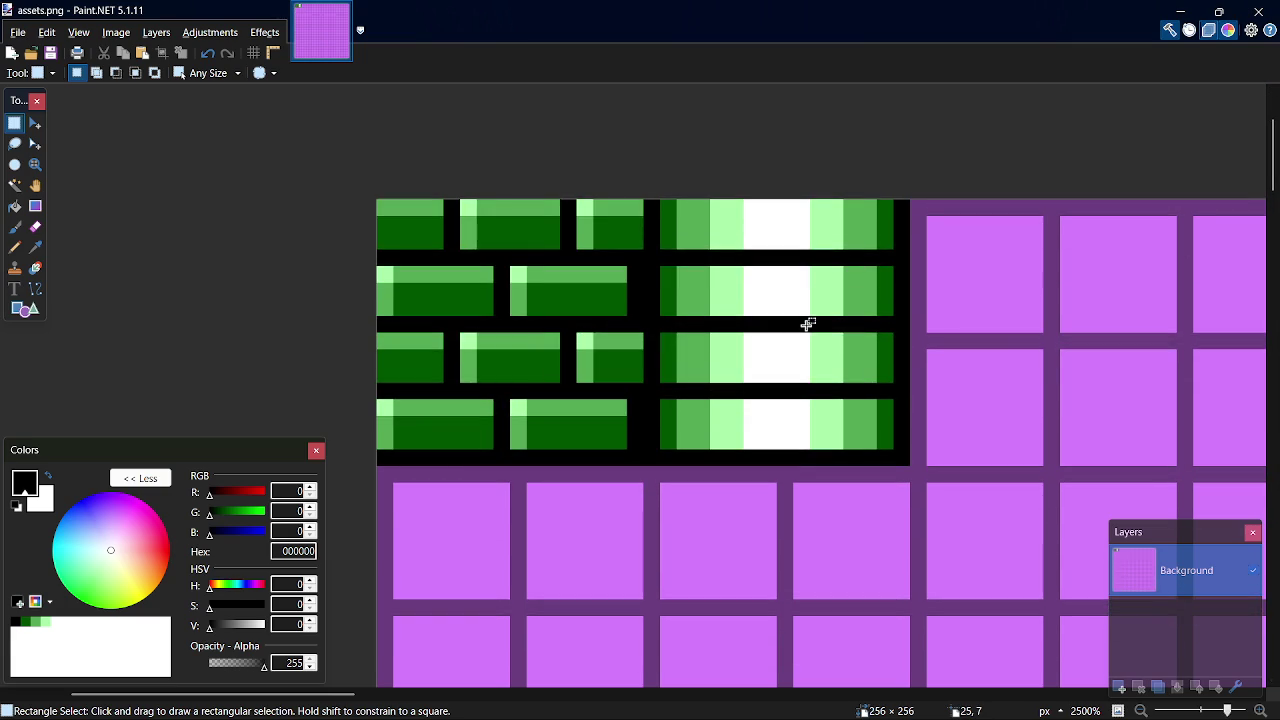
key(alt+Tab)
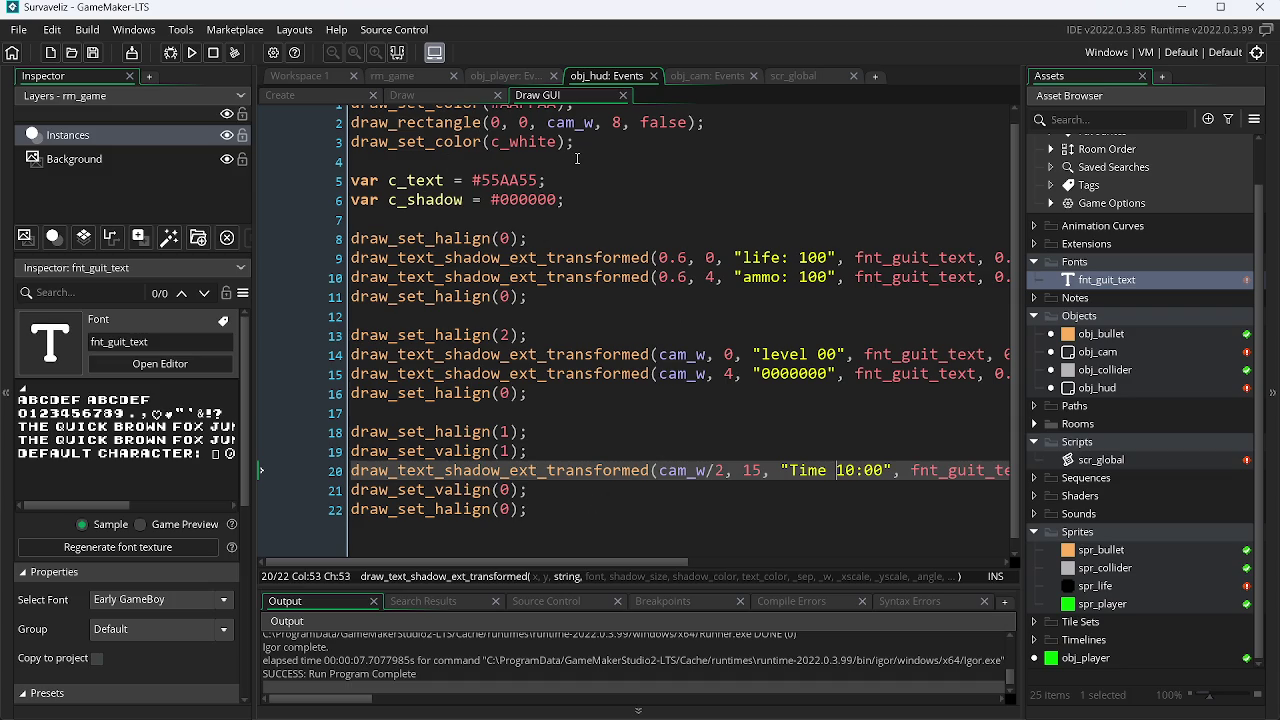
click(196, 52)
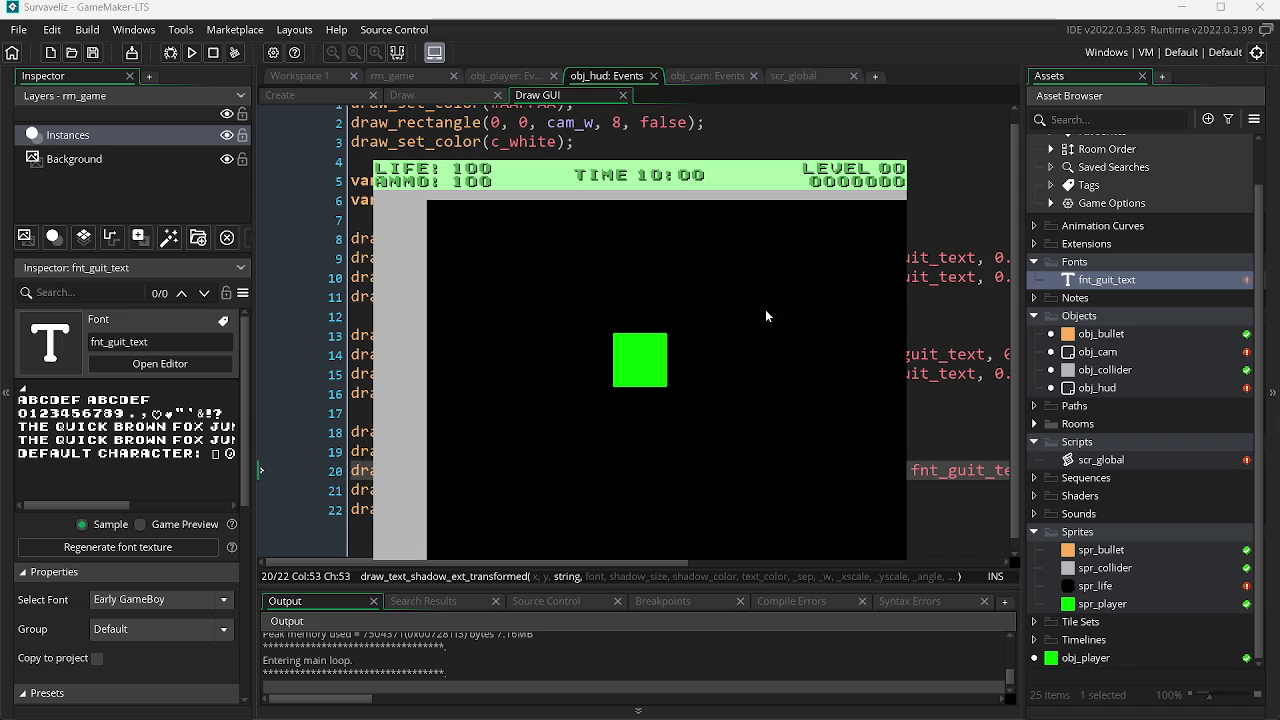
key(Escape)
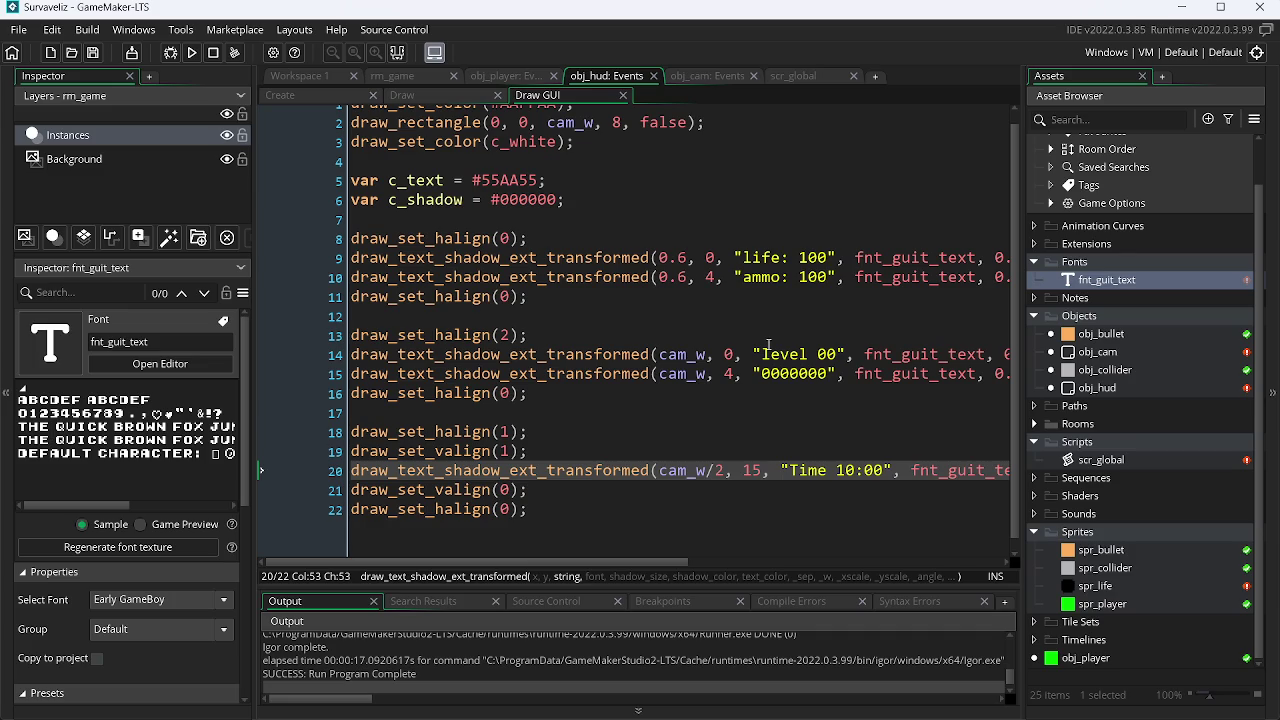
scroll(768, 344, up, 1)
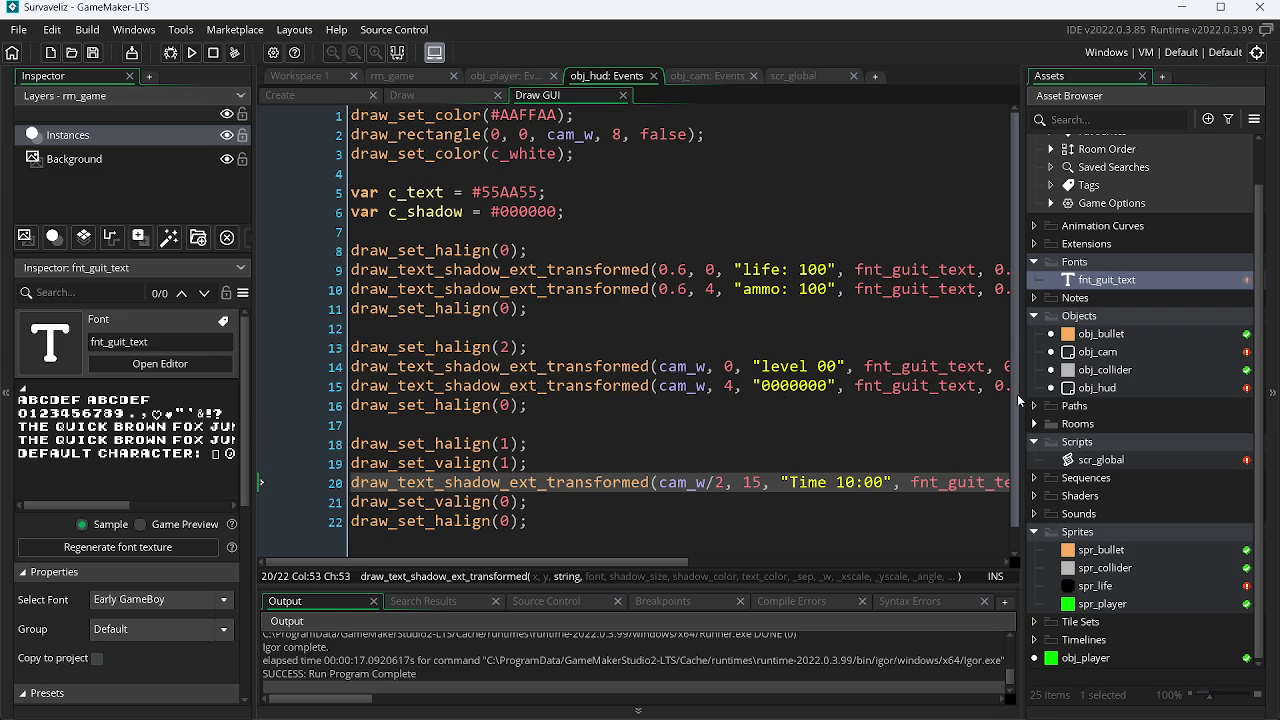
right_click(1120, 606)
Step: Delete the spr_life sprite and move obj_player into the Objects folder
click(1188, 586)
right_click(1188, 584)
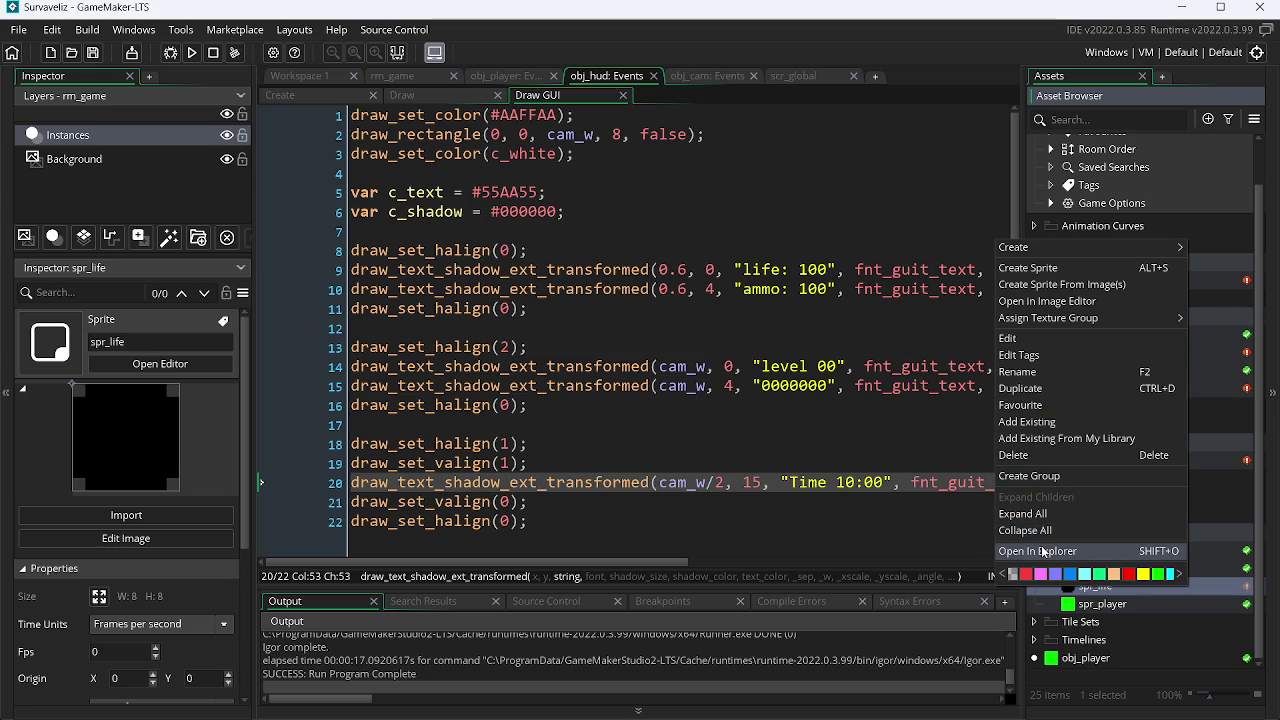
click(1042, 456)
click(1080, 664)
mouse_move(1080, 664)
mouse_down()
mouse_move(1150, 402)
mouse_move(1149, 350)
mouse_up()
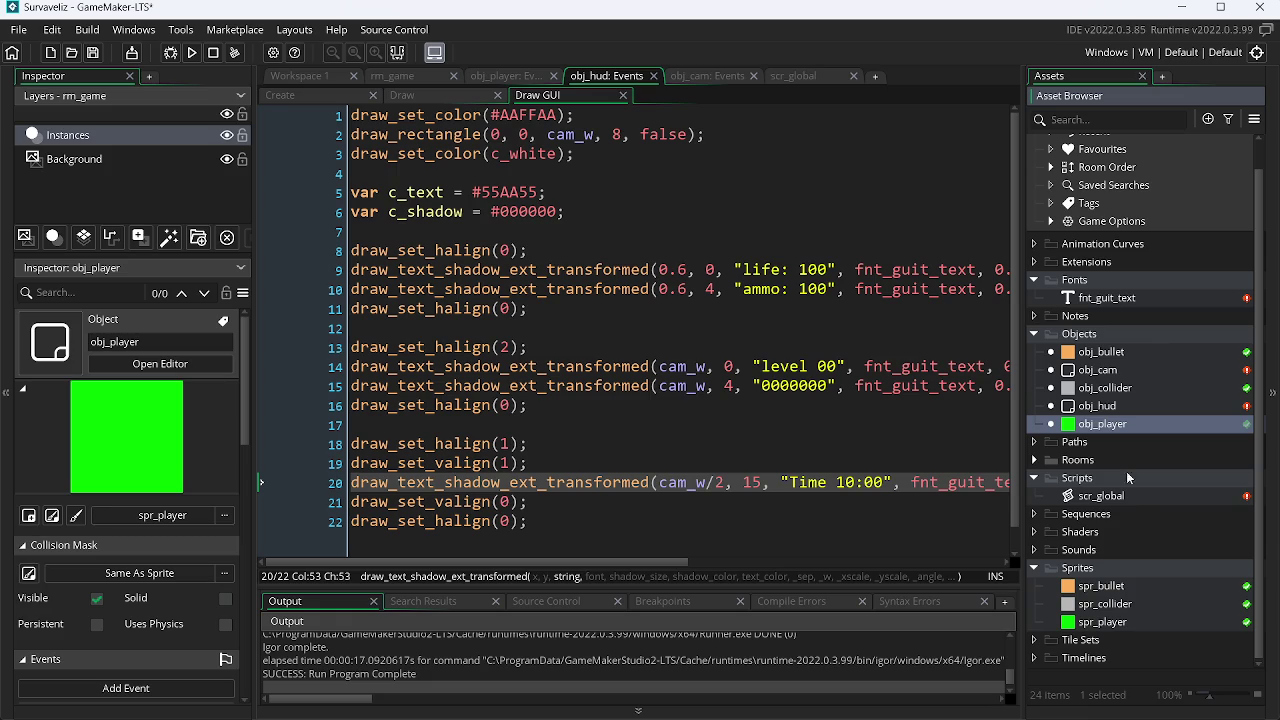
Step: Create a new 64×64 sprite named spr_ and switch to Chrome
right_click(1110, 622)
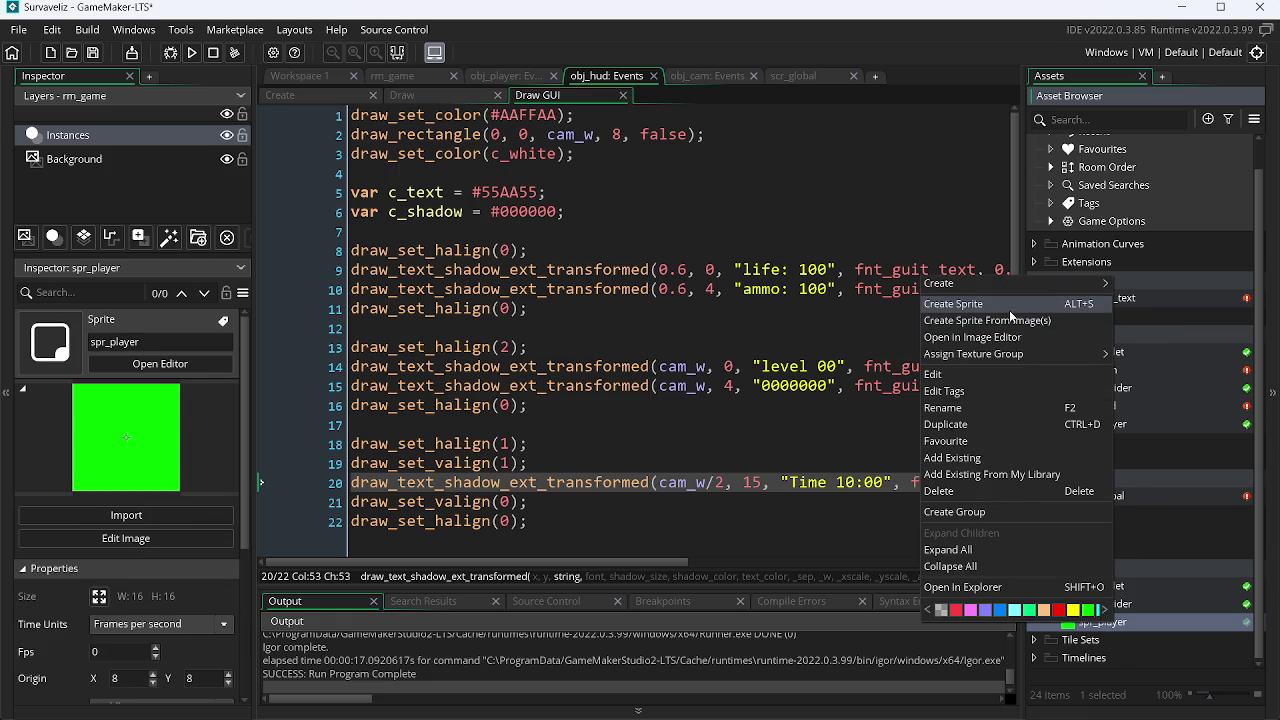
click(1009, 304)
text(spr_)
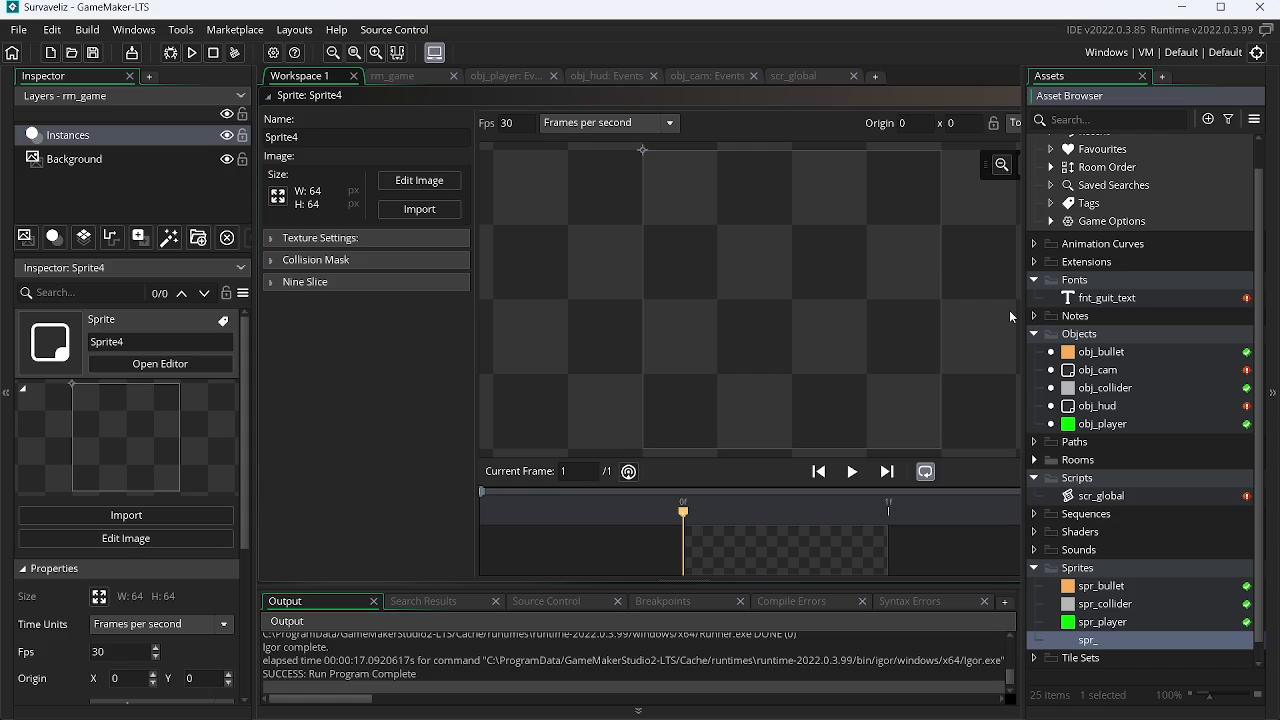
click(491, 126)
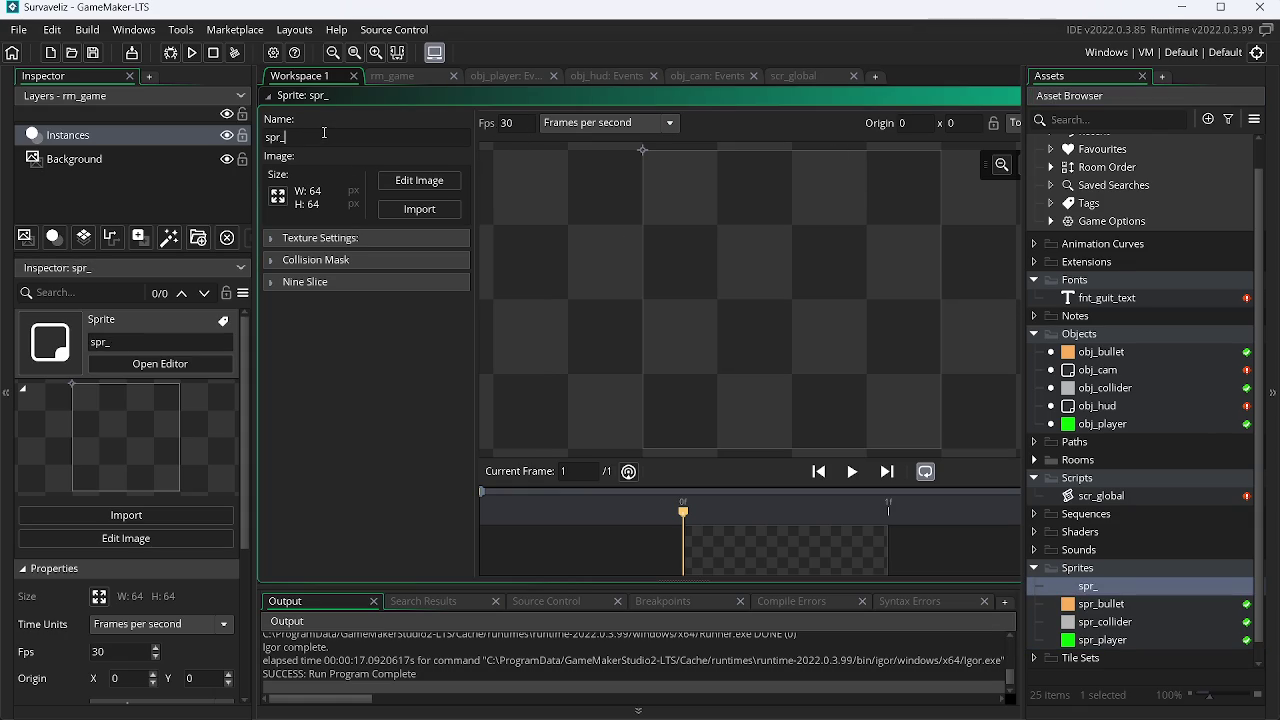
text(enty)
key(alt+Tab)
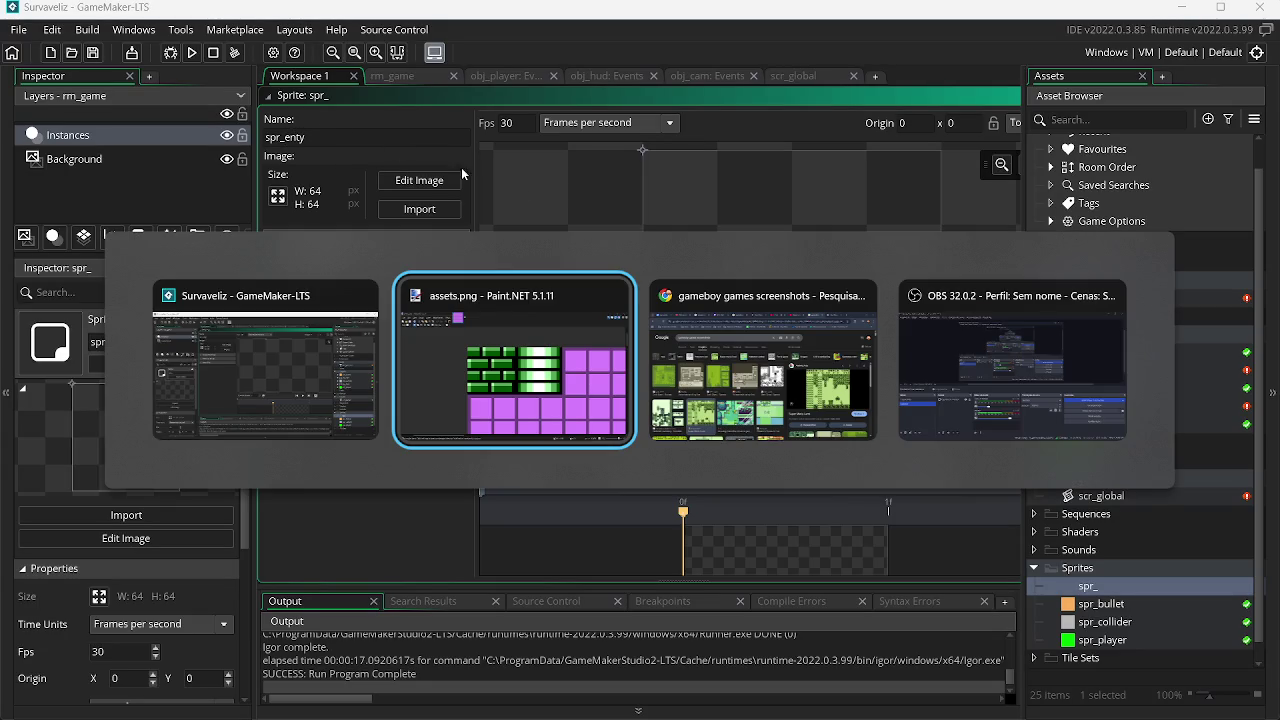
key(Tab)
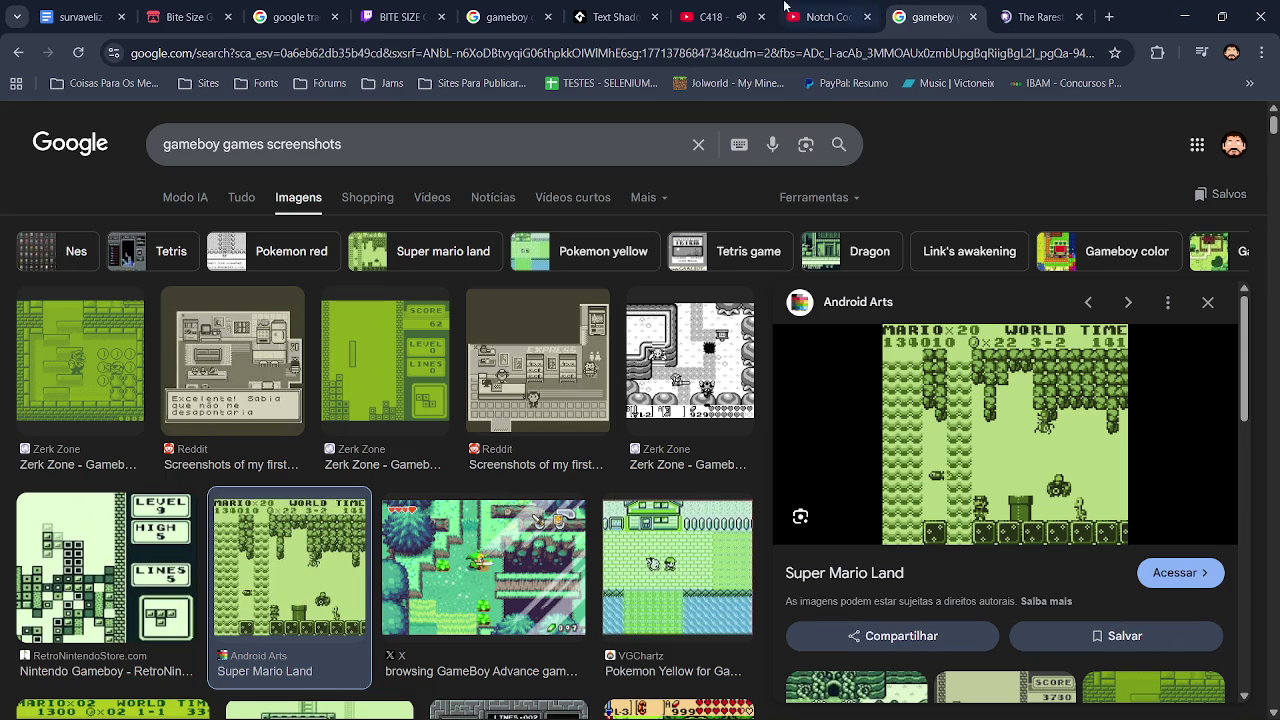
Step: Close the Game Boy screenshots tab and another unneeded tab in Chrome
click(300, 17)
click(505, 17)
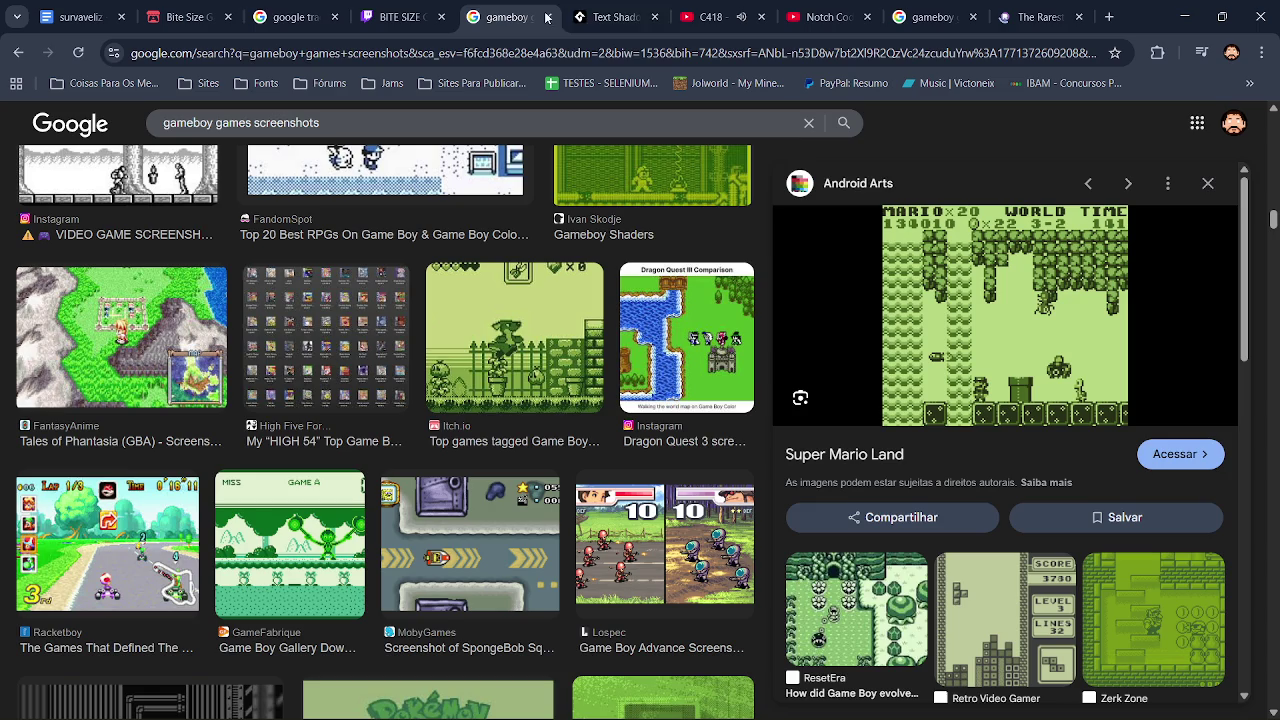
click(548, 17)
click(965, 18)
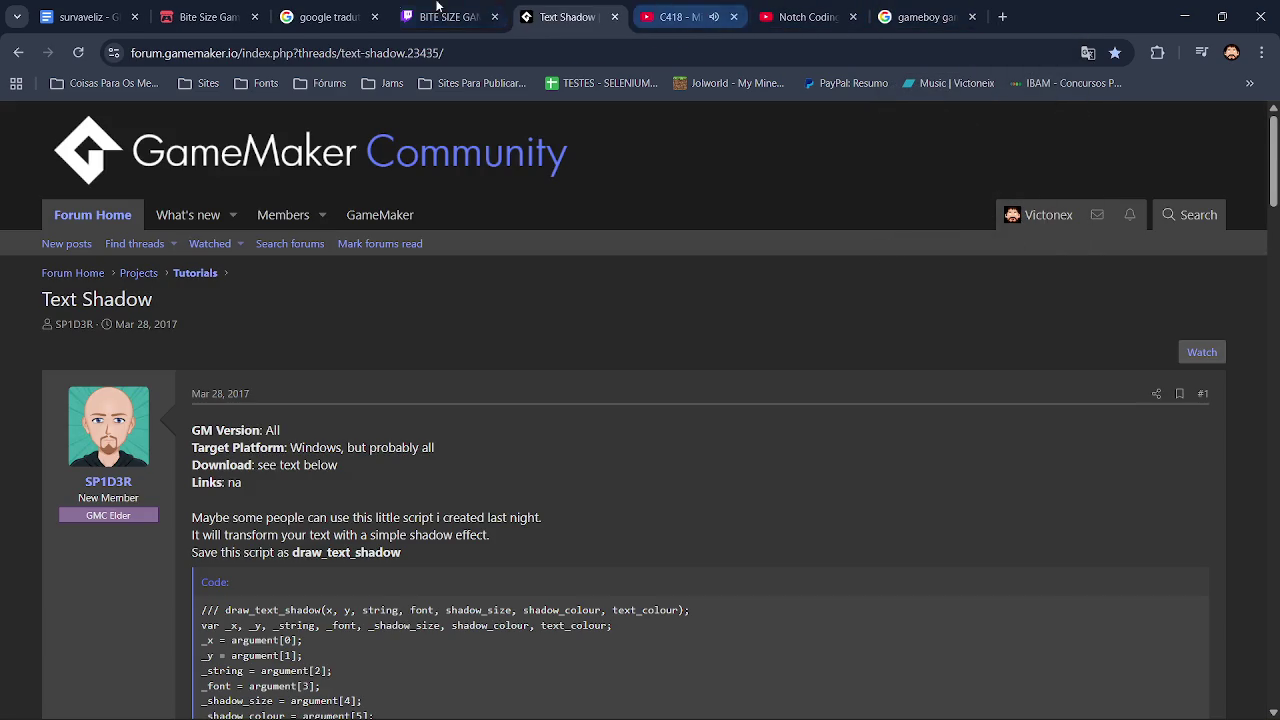
Step: Translate 'entidade' from Portuguese to English and copy the result 'entity' back to GameMaker
click(322, 12)
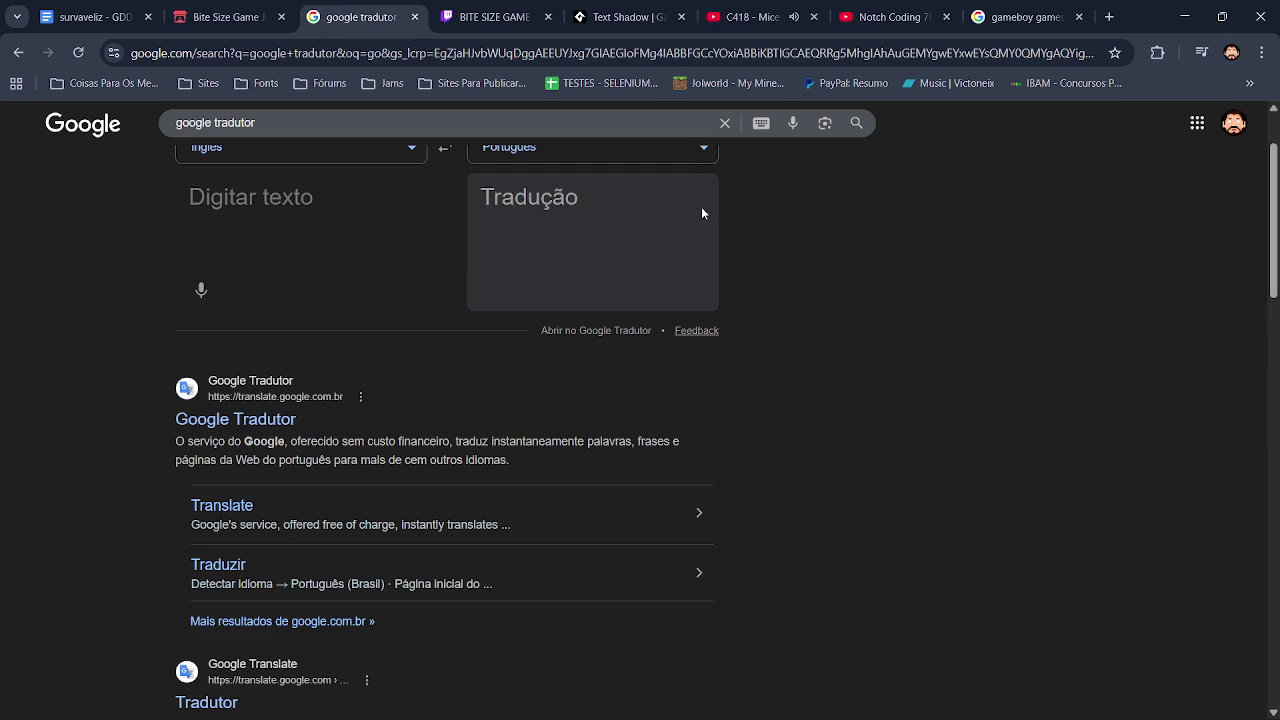
scroll(566, 194, up, 1)
click(446, 257)
text(ent)
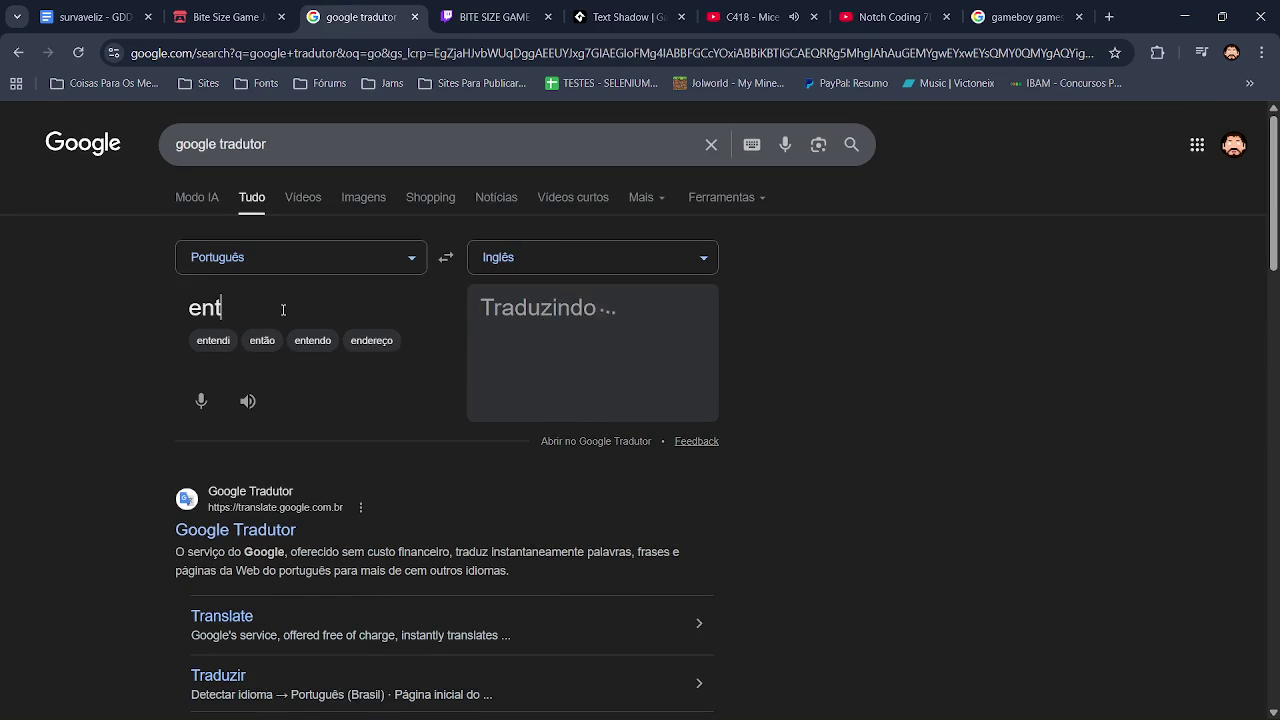
text(idade)
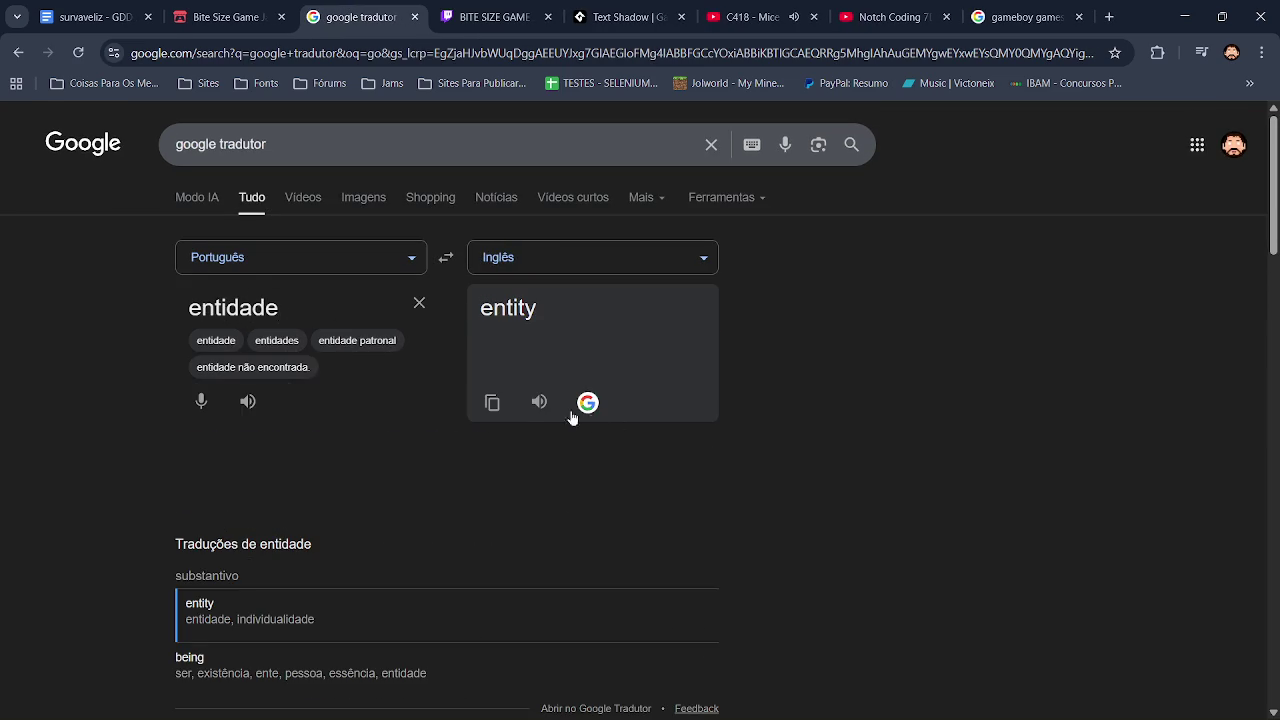
click(492, 402)
key(alt+Tab)
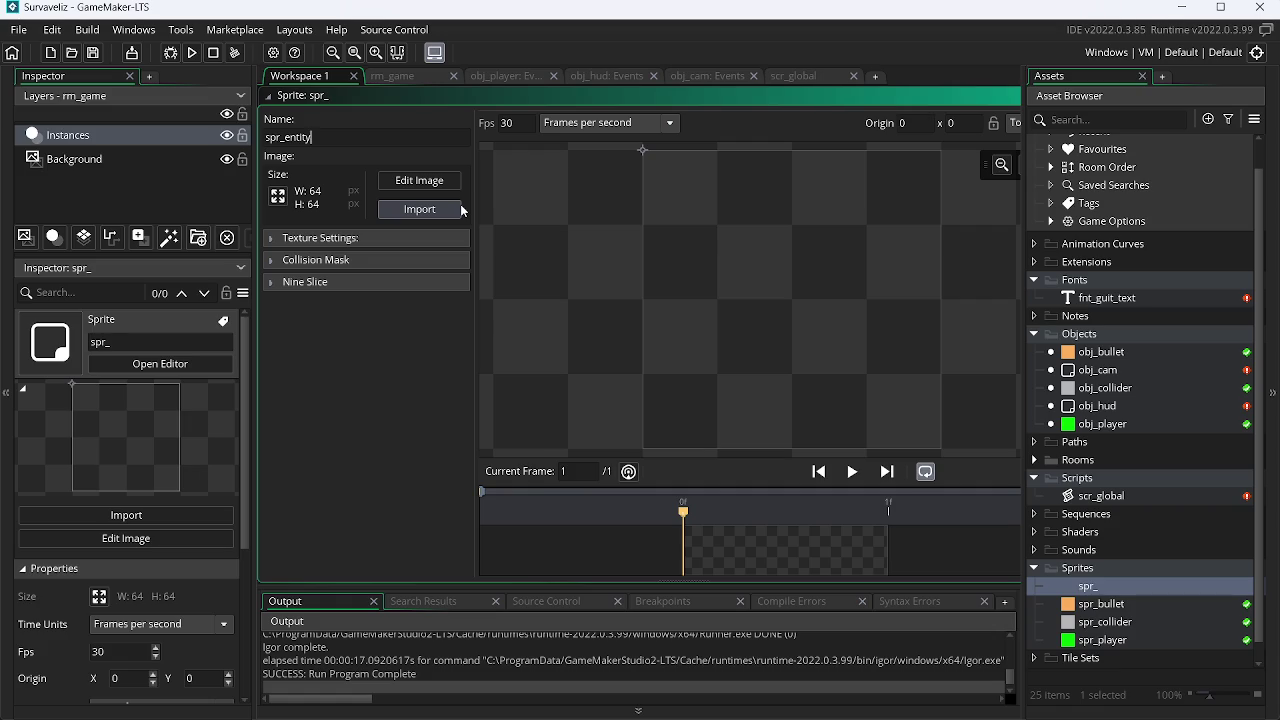
Step: Name the sprite spr_entity, set its frame rate to 0, and scale it to 16×16
click(530, 148)
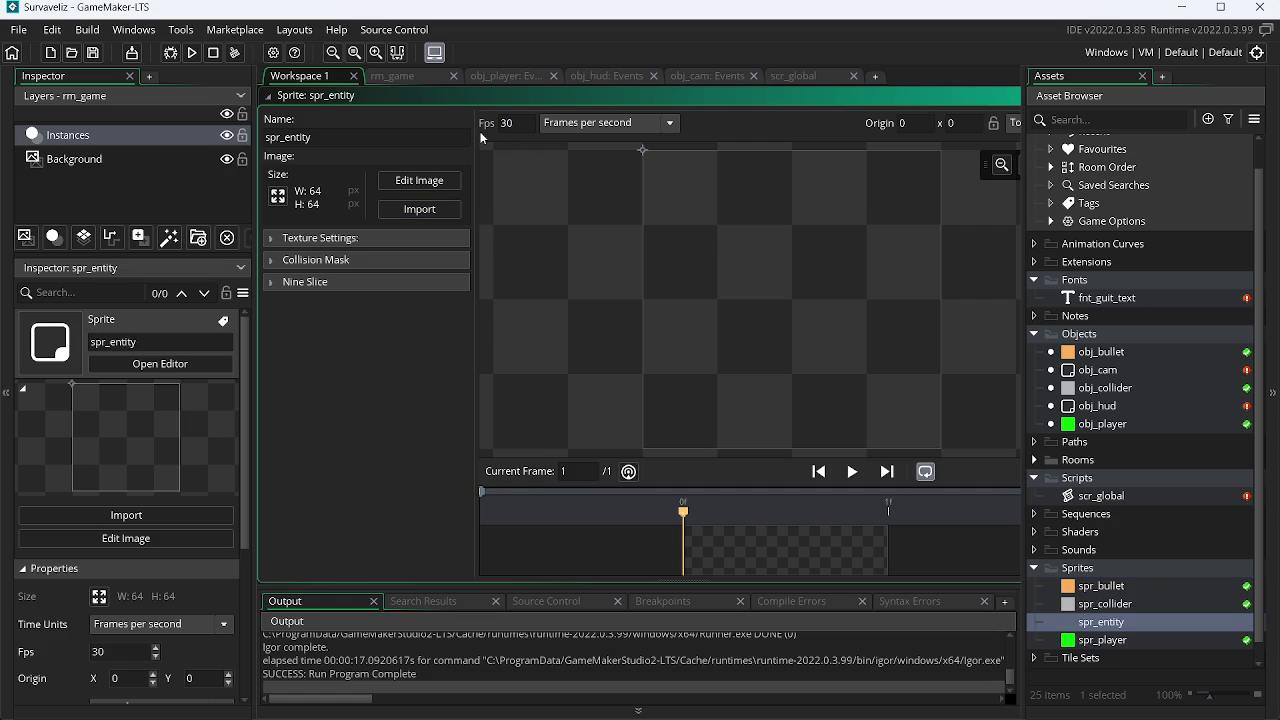
click(502, 126)
key(Delete)
click(279, 196)
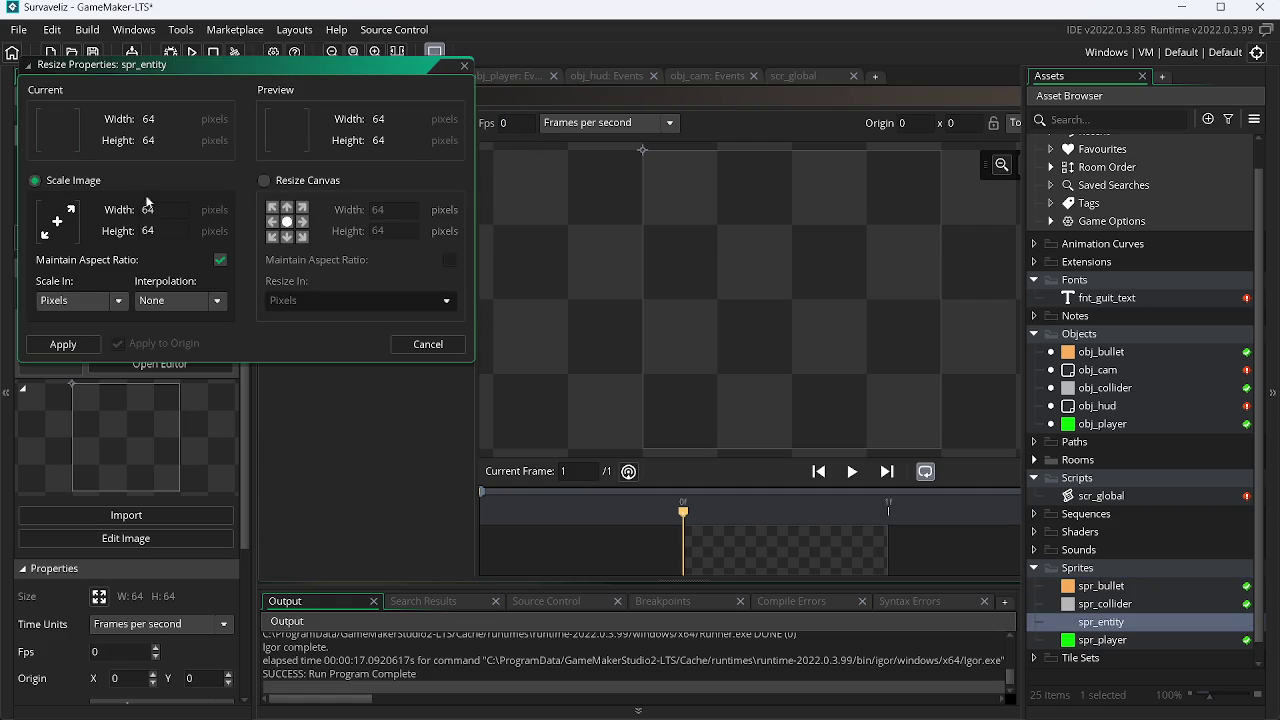
double_click(160, 211)
text(1)
key(Return)
key(alt+Tab)
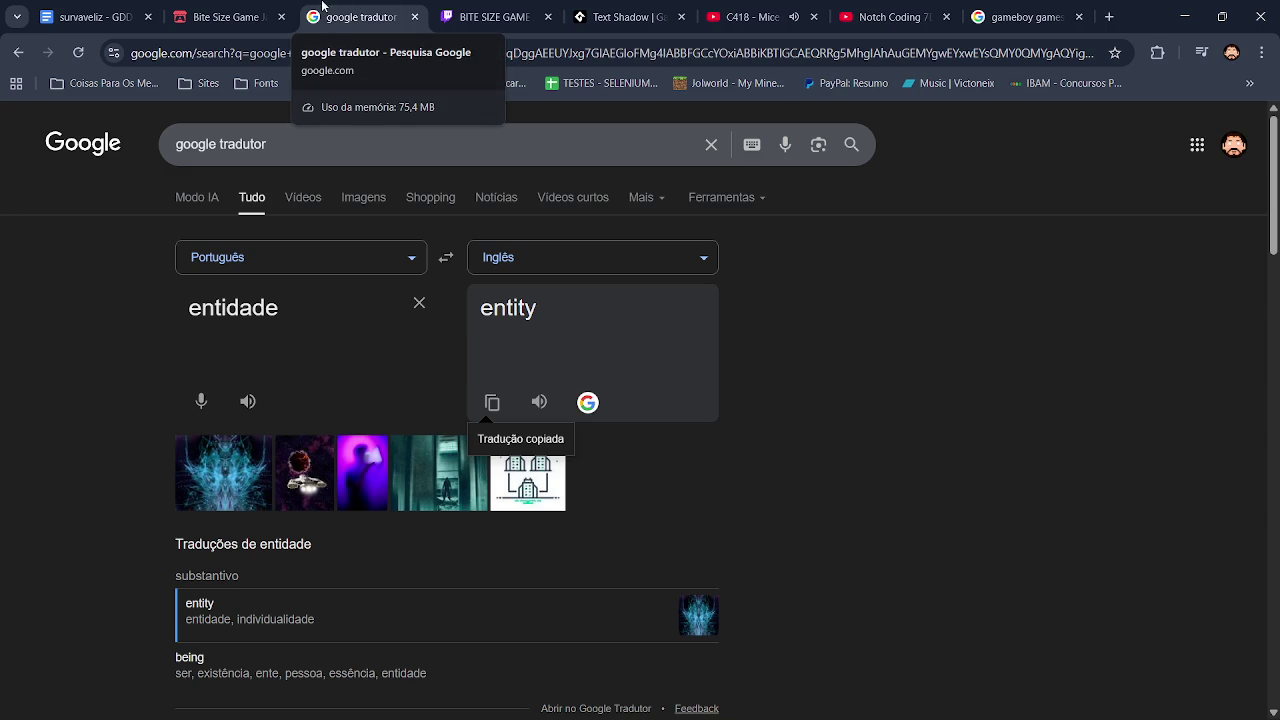
Step: Look over the Bite Size Game Jam page and the survaveliz GDD document
click(226, 18)
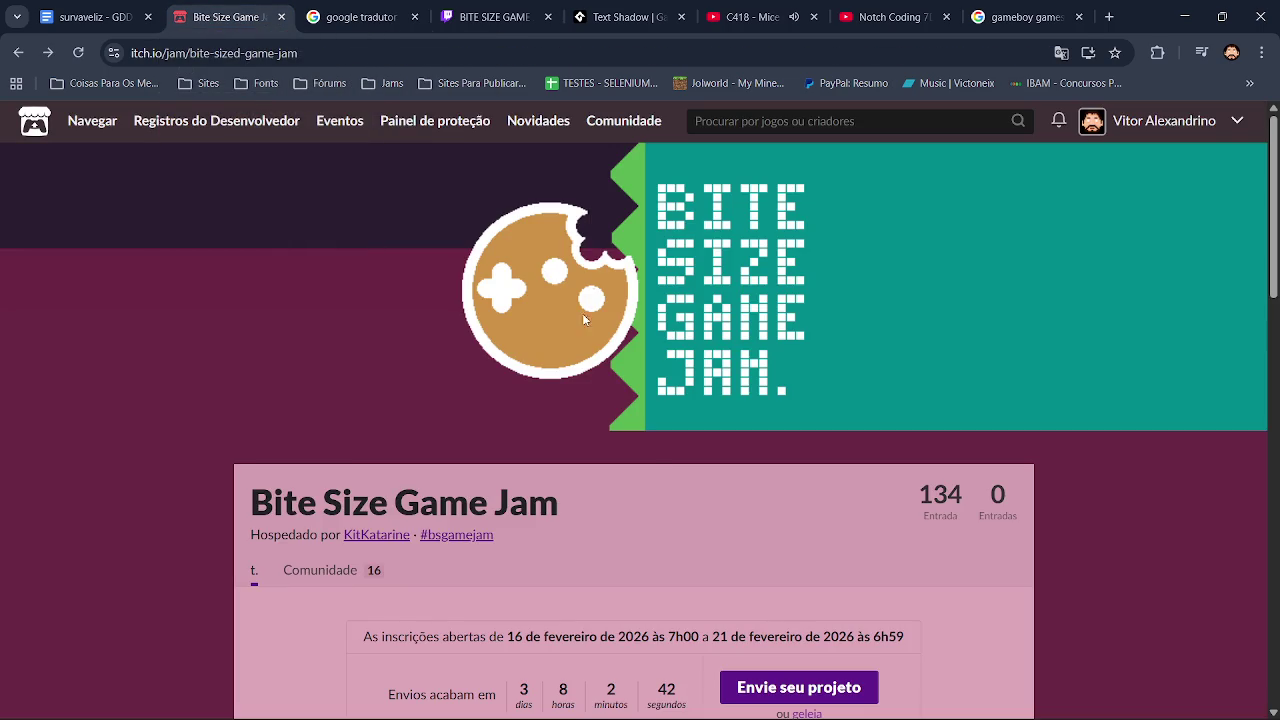
scroll(528, 283, down, 2)
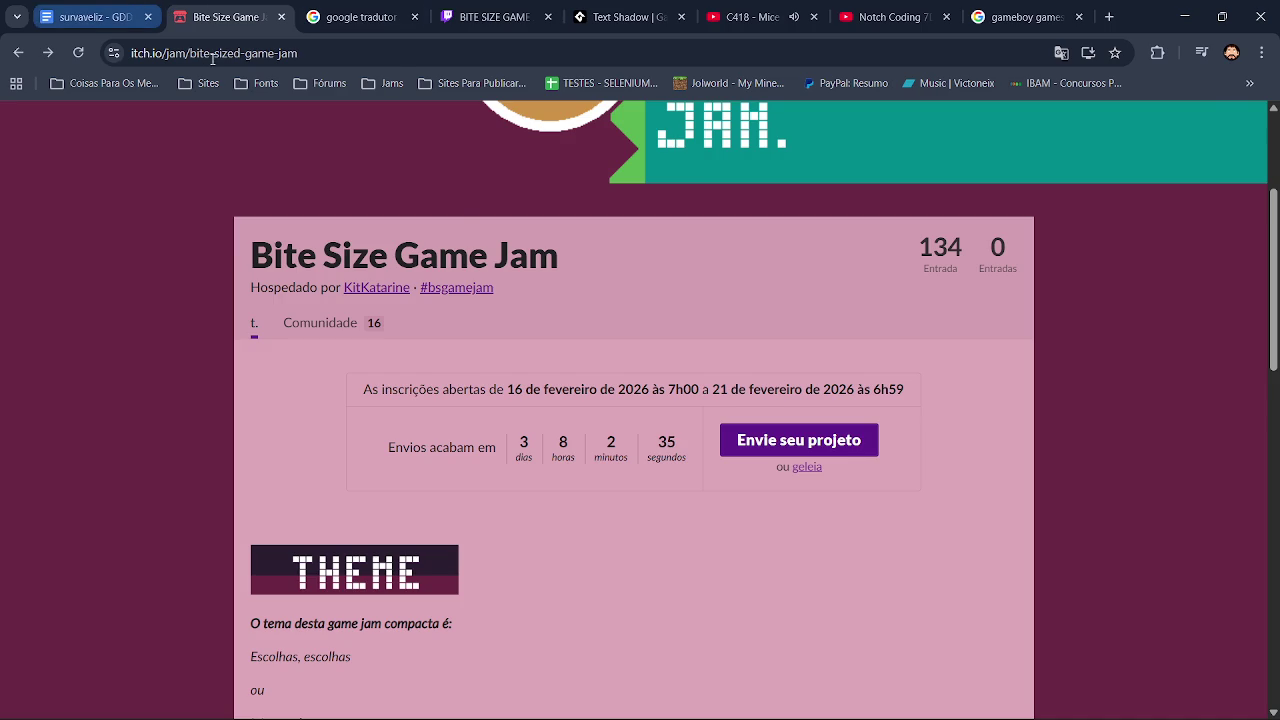
key(ctrl+shift+Tab)
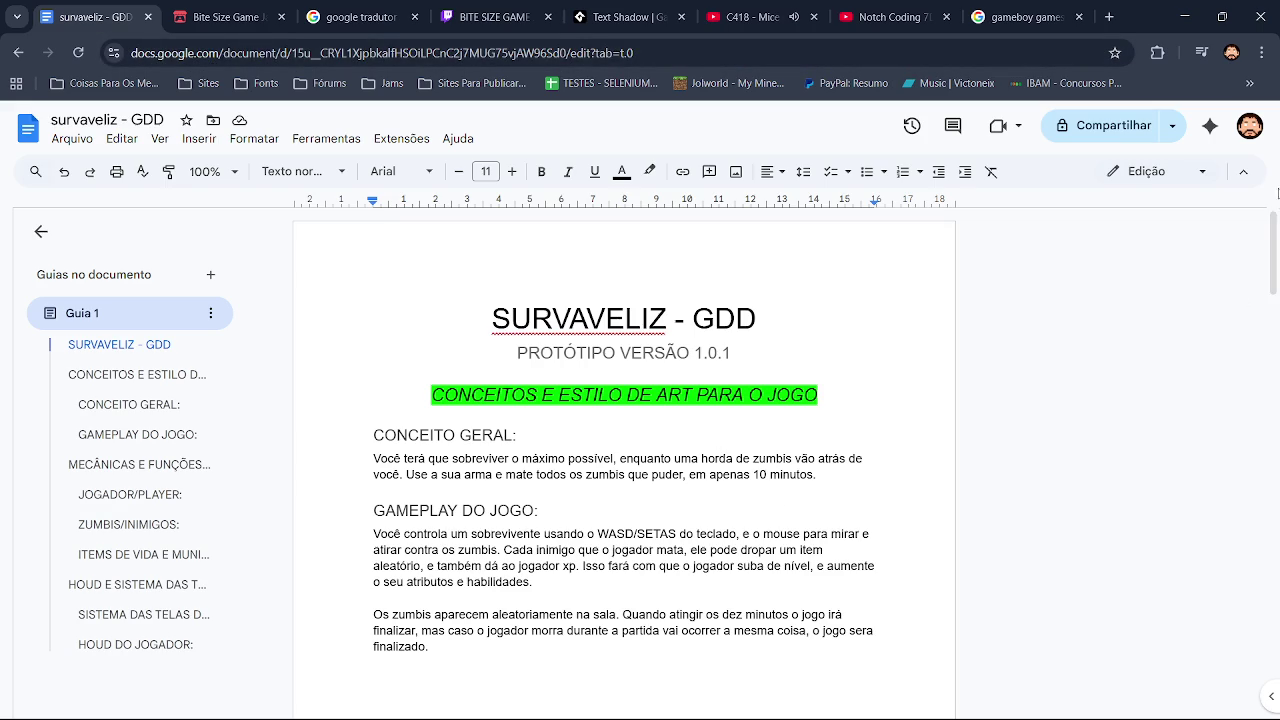
drag(1276, 233, 1278, 548)
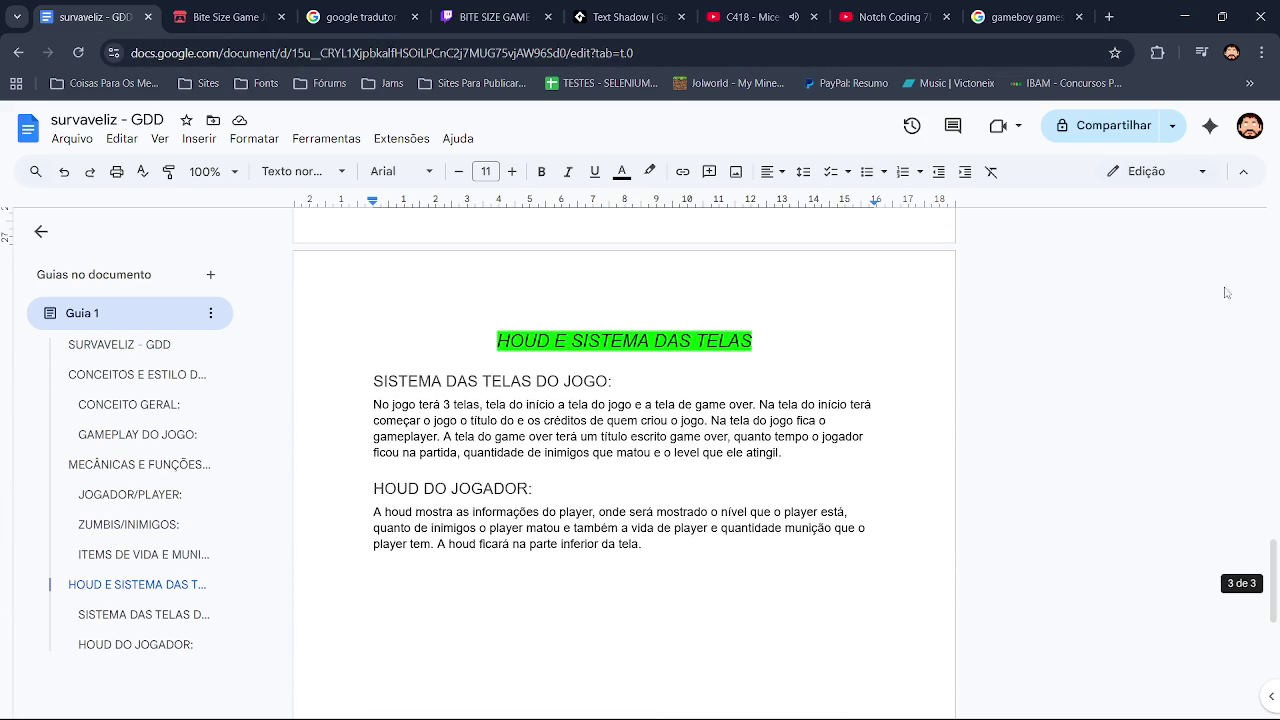
Step: Search Google Images for 'doom 93' in a new tab
click(1109, 17)
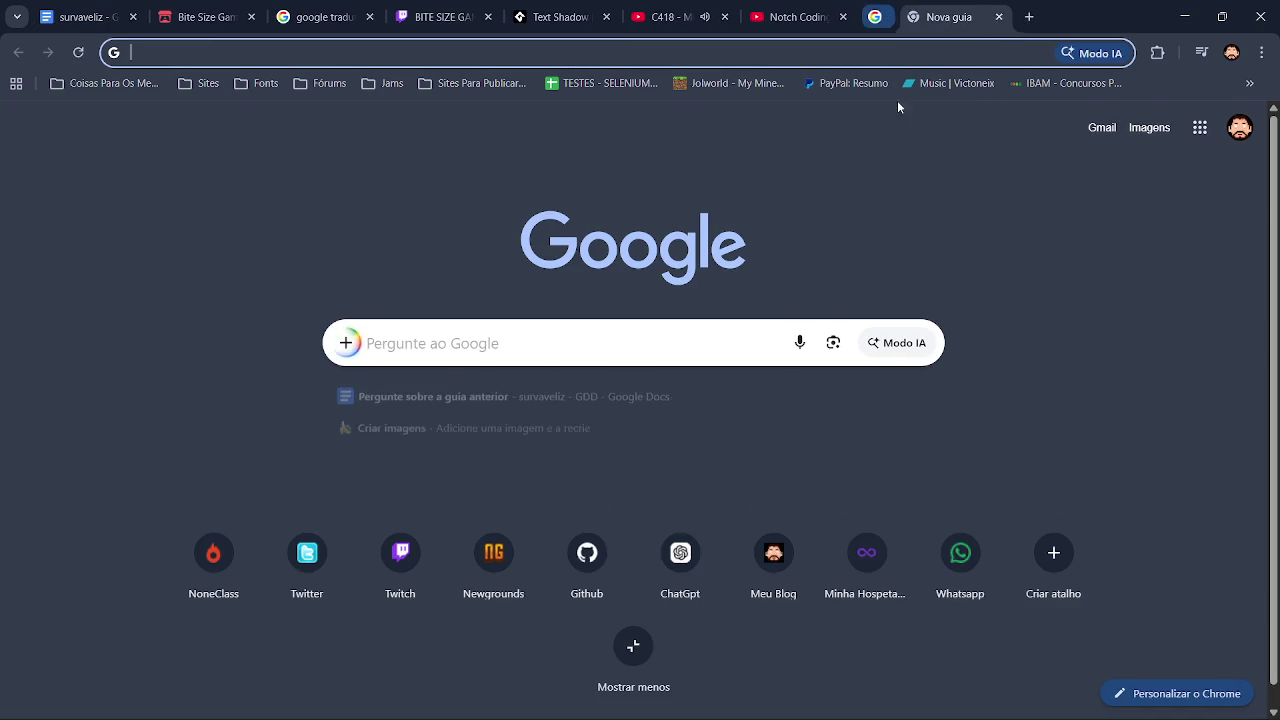
click(750, 346)
text(doom )
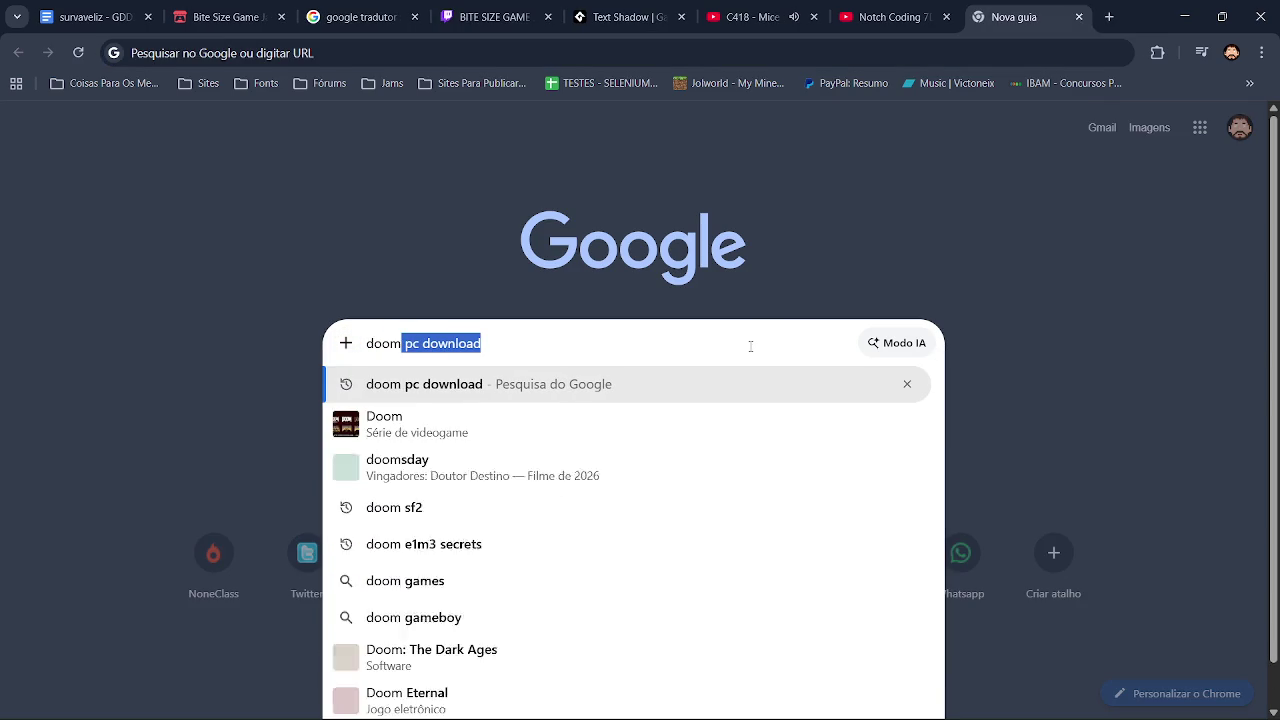
text(93)
key(Return)
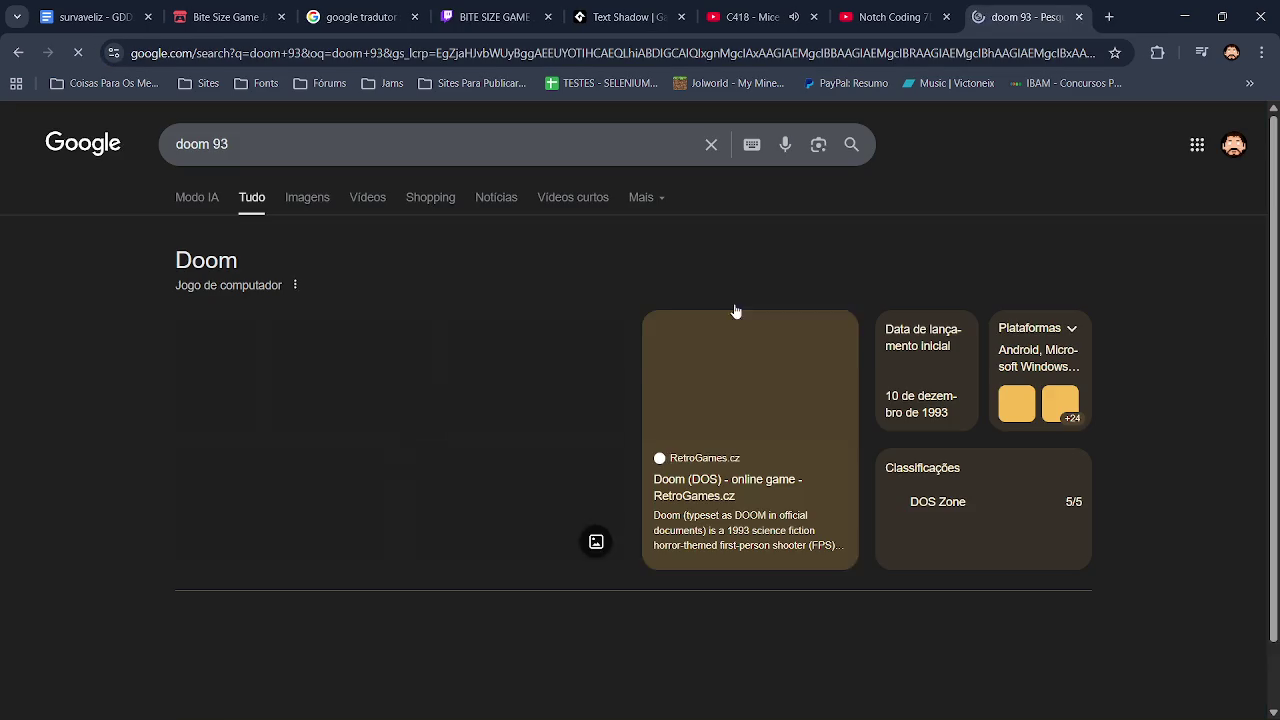
click(286, 197)
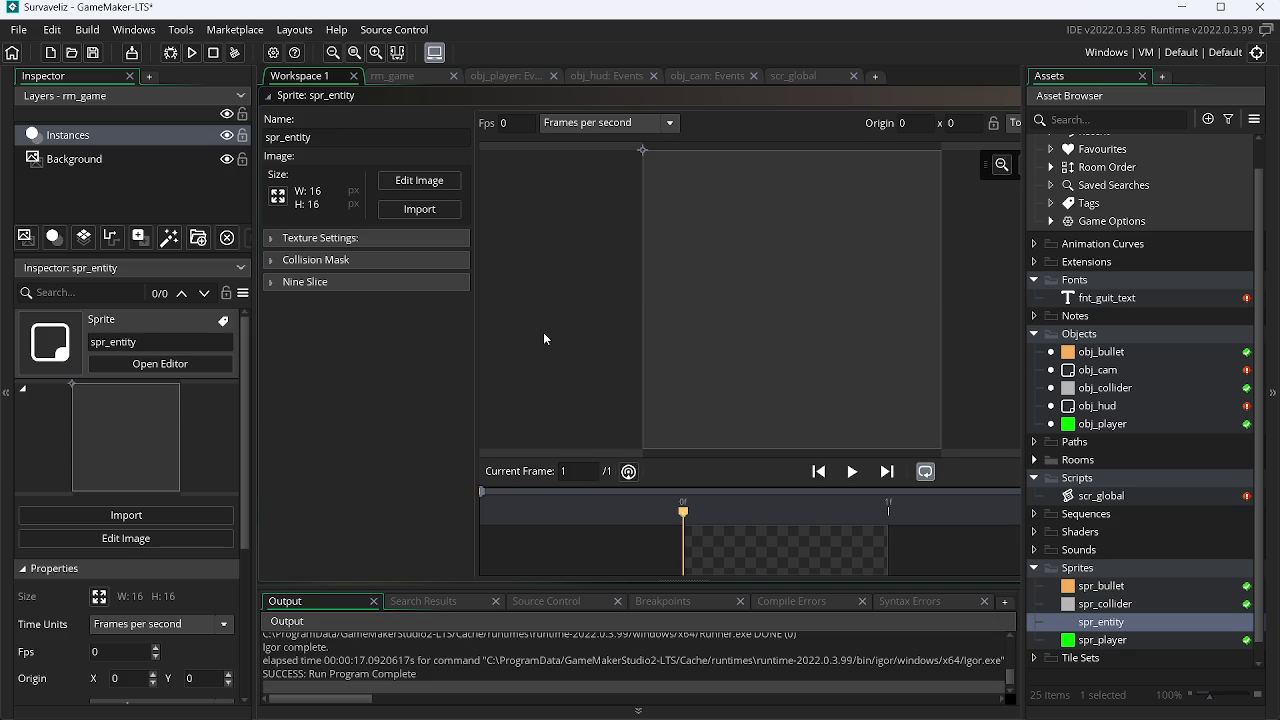
Step: Draw a red filled rectangle across the whole 16×16 spr_entity canvas
click(420, 180)
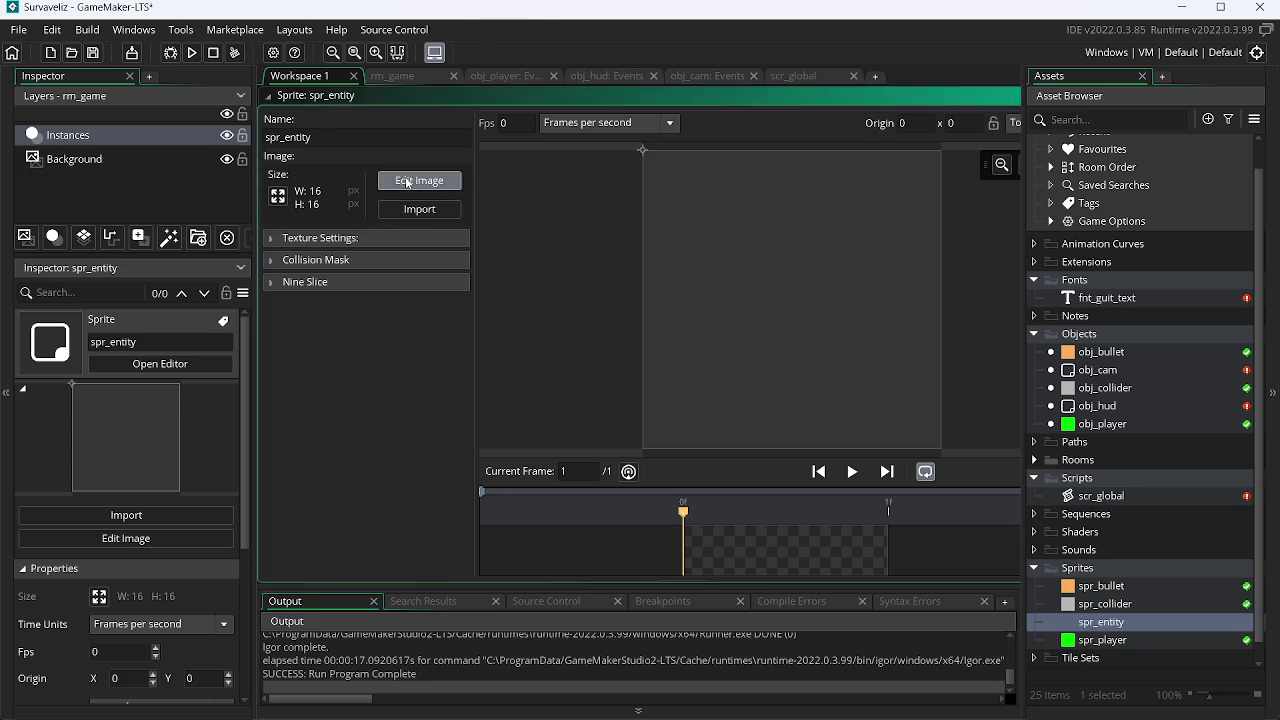
click(826, 453)
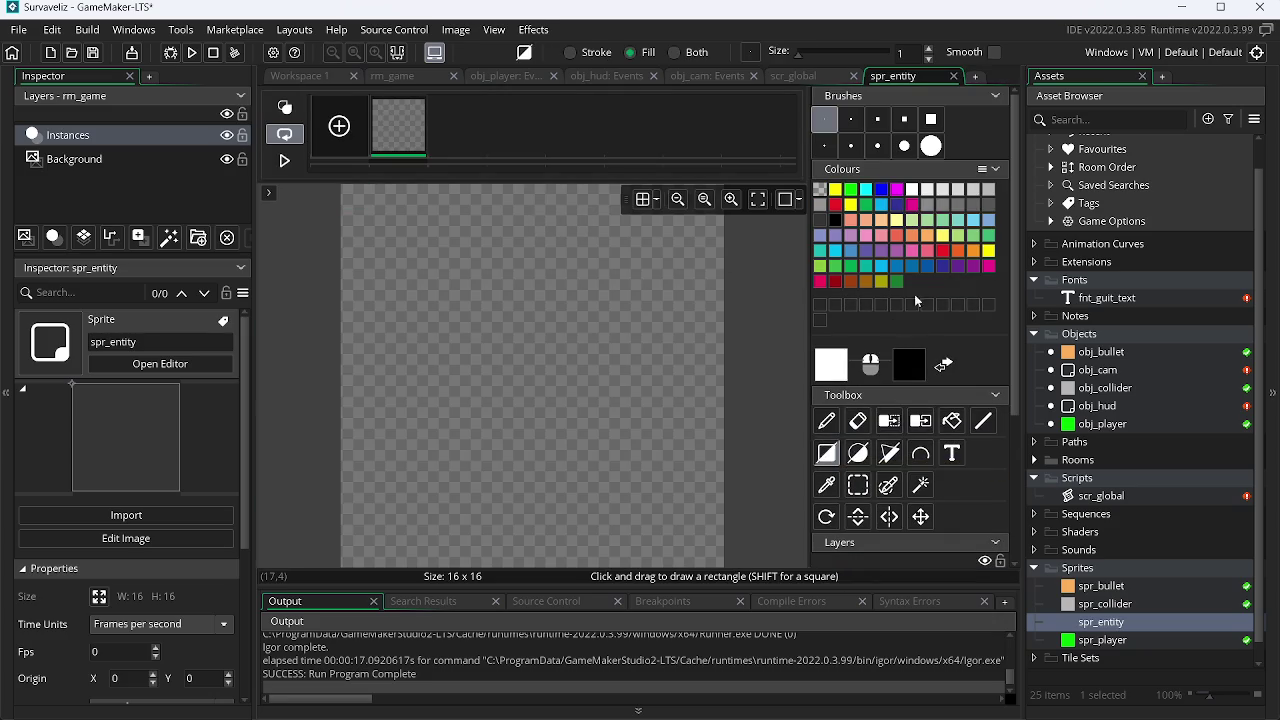
click(835, 204)
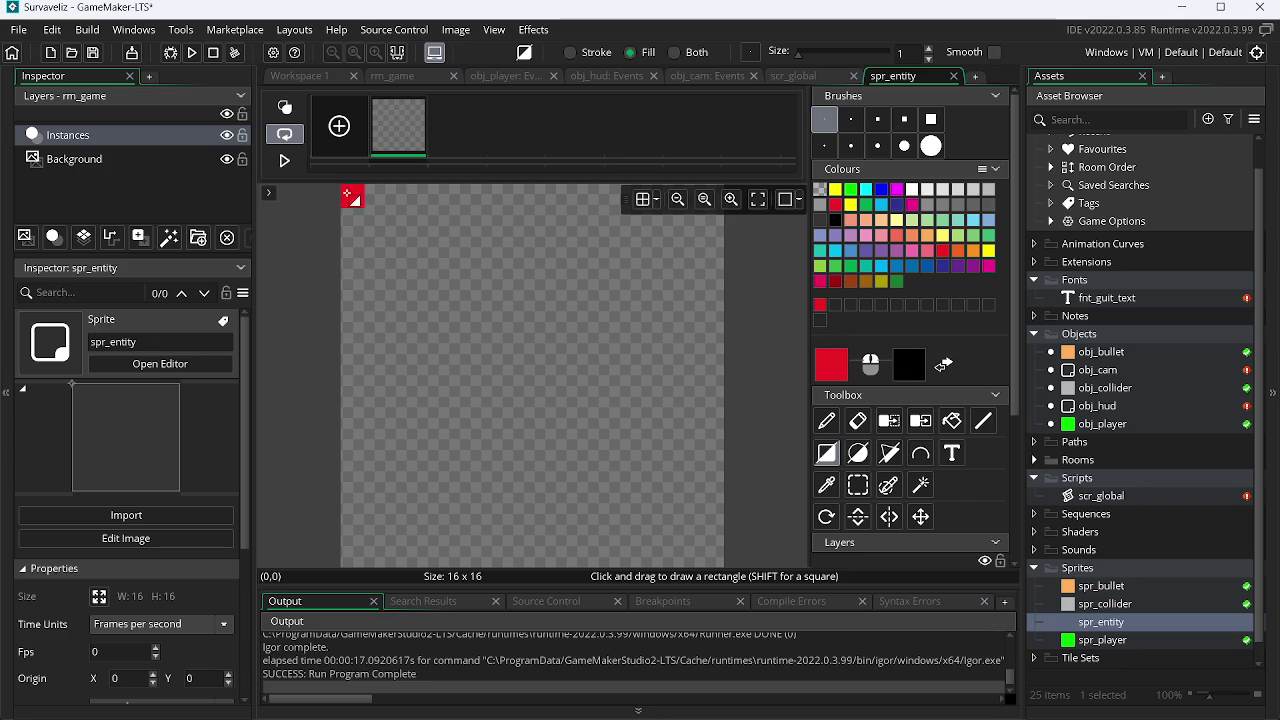
drag(350, 192, 893, 648)
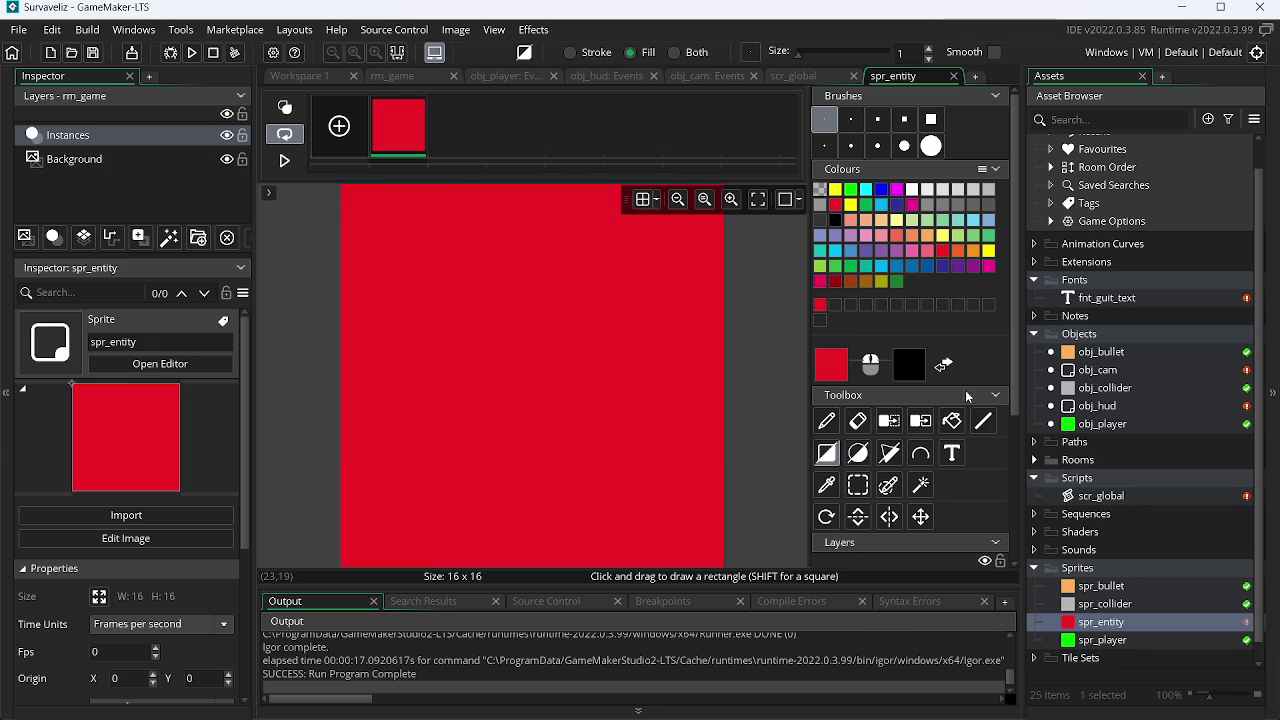
right_click(1120, 425)
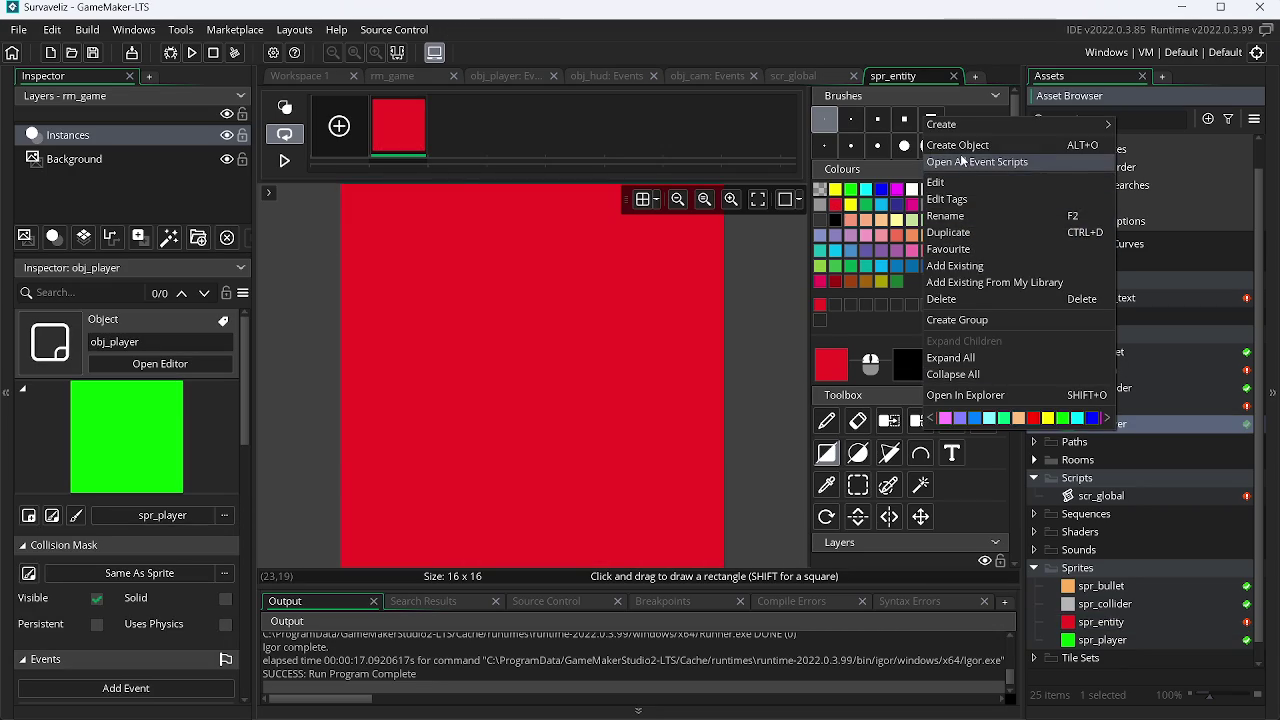
Step: Create an object named obj_entity and assign it the spr_entity sprite
click(958, 145)
text(obj_)
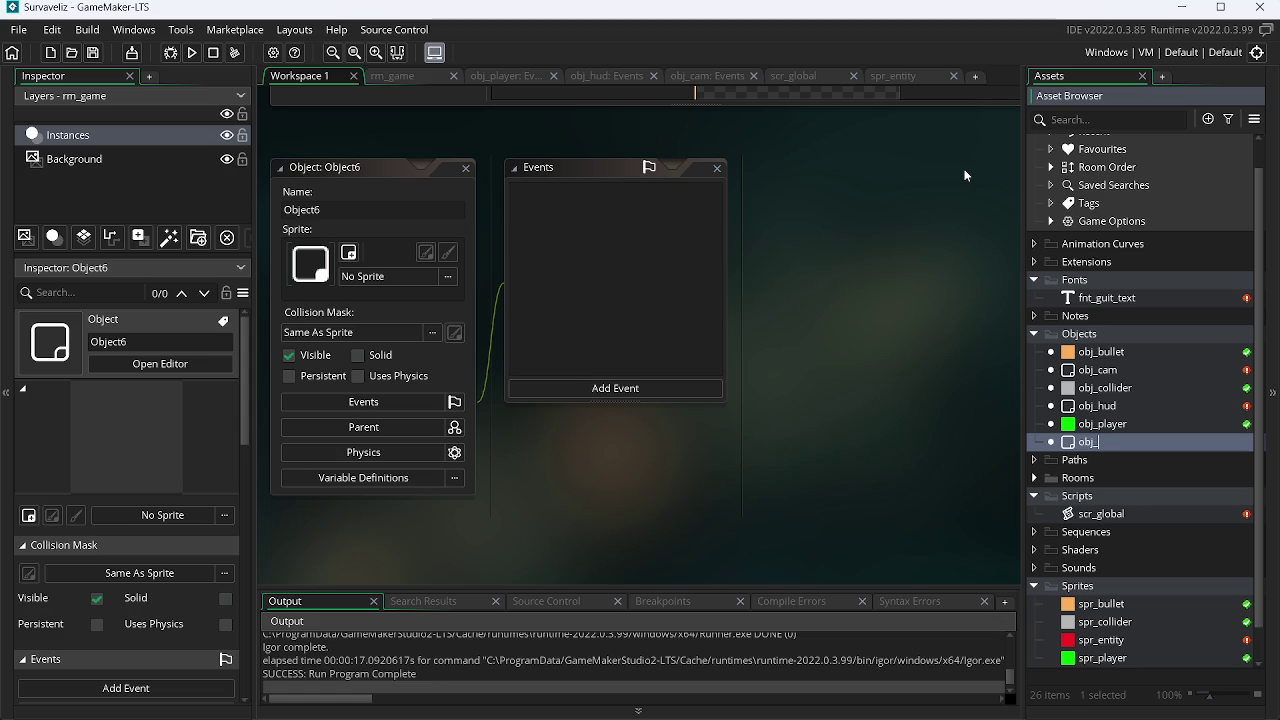
text(en)
text(r)
text(tity)
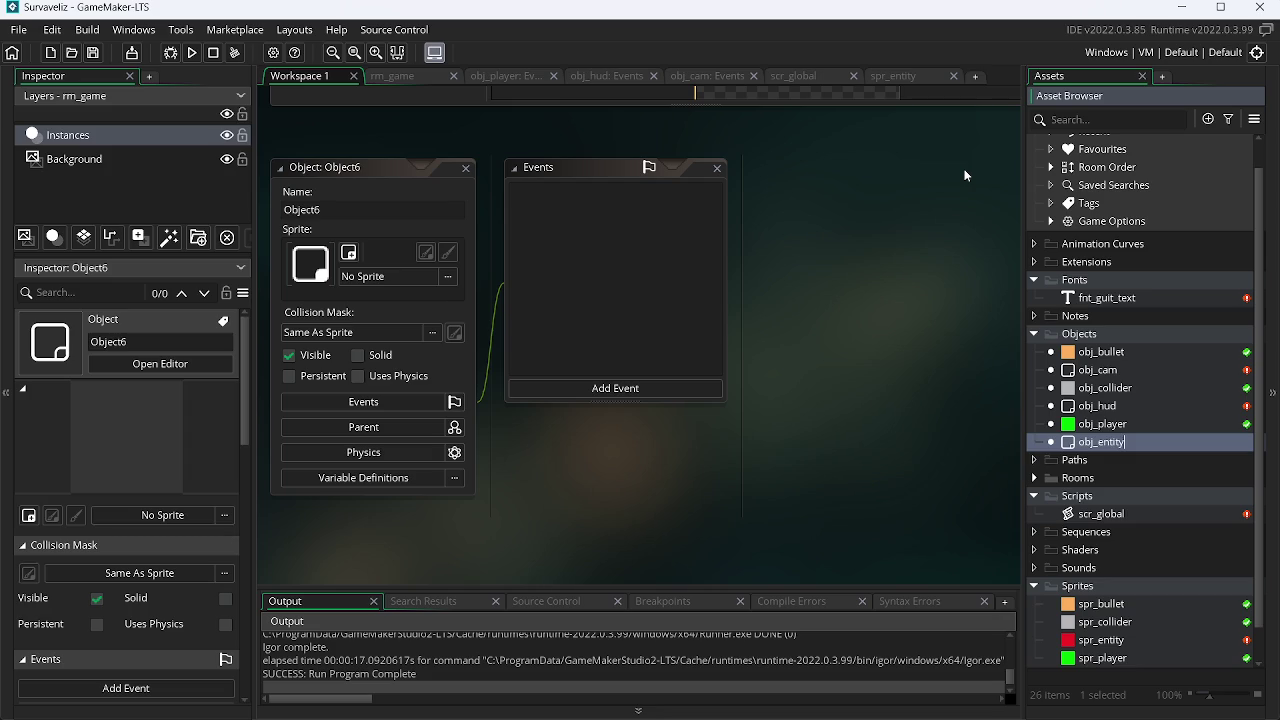
key(Return)
mouse_move(1100, 640)
mouse_down()
mouse_move(571, 423)
mouse_move(390, 276)
mouse_up()
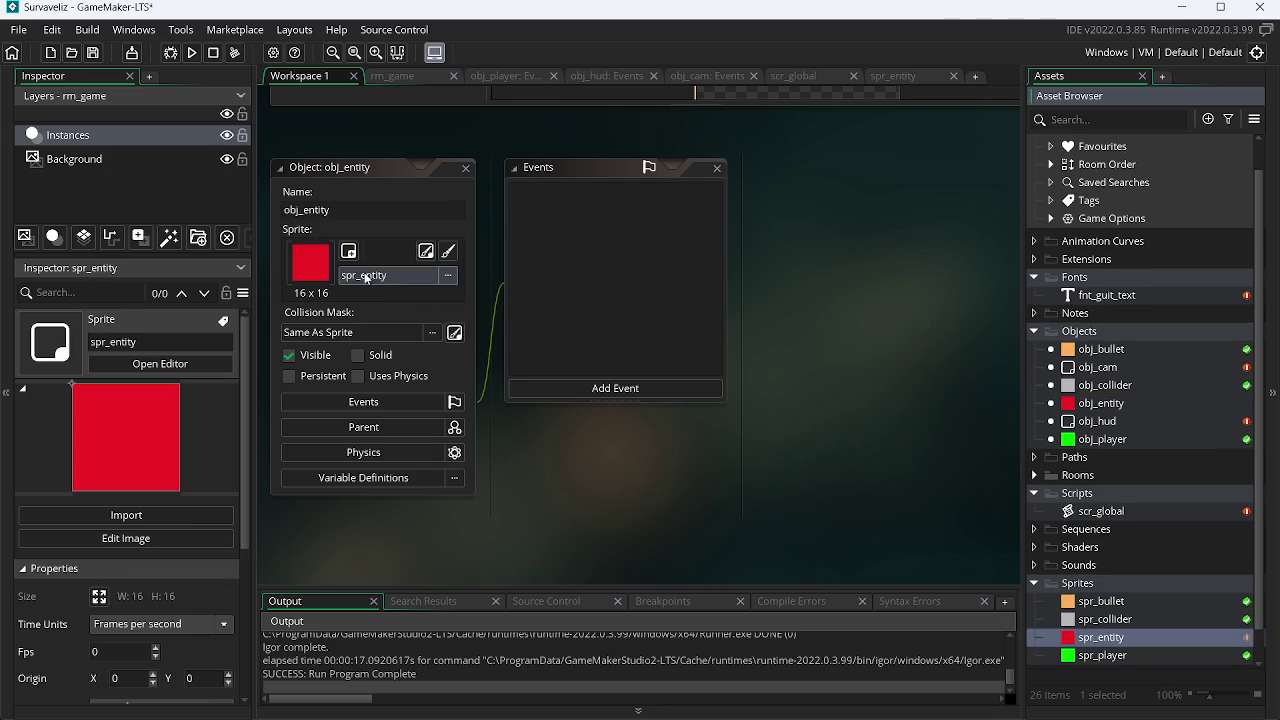
Step: Add Create and Step events to obj_entity and open all its event code
click(663, 391)
click(696, 401)
click(688, 387)
mouse_move(760, 456)
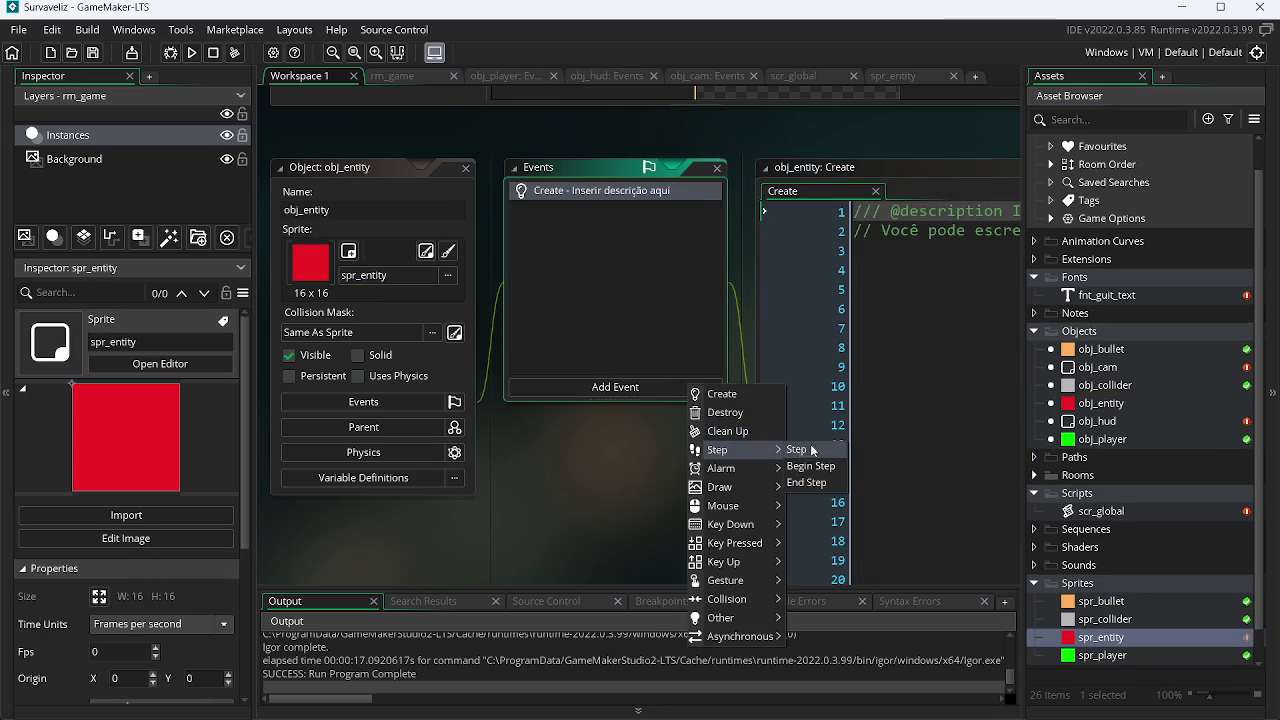
click(800, 450)
right_click(1117, 405)
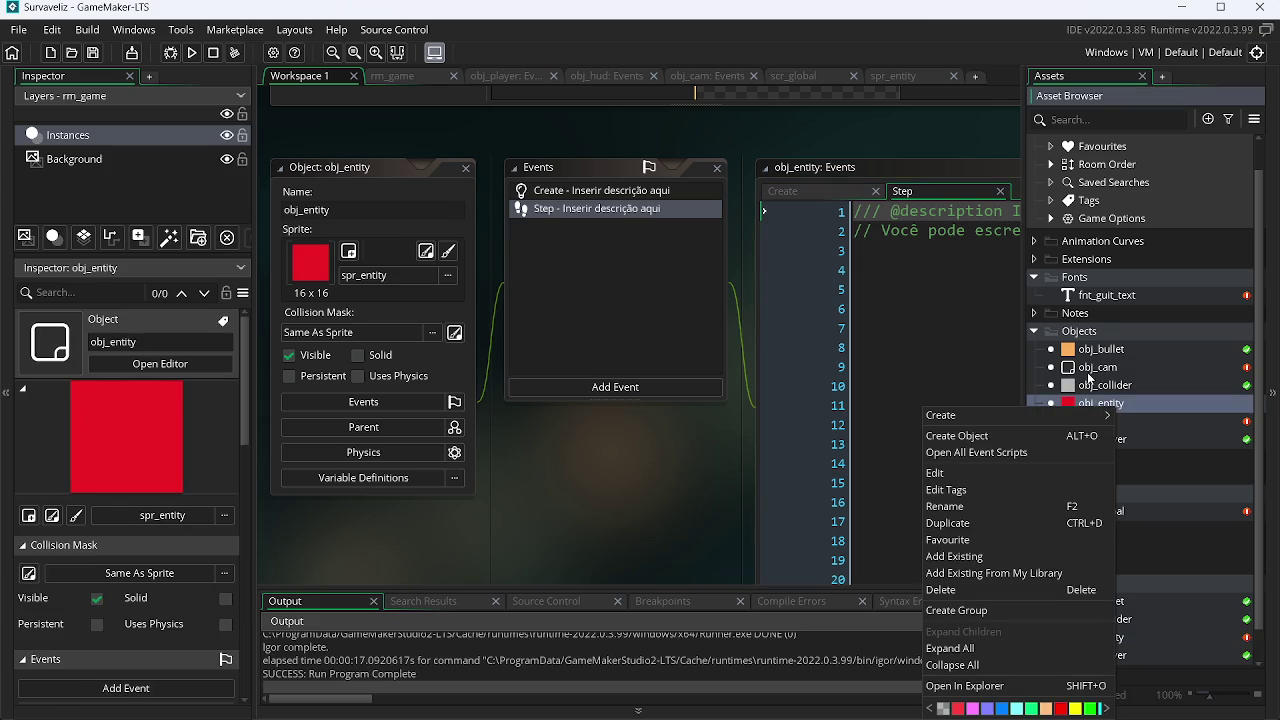
click(1090, 448)
click(324, 91)
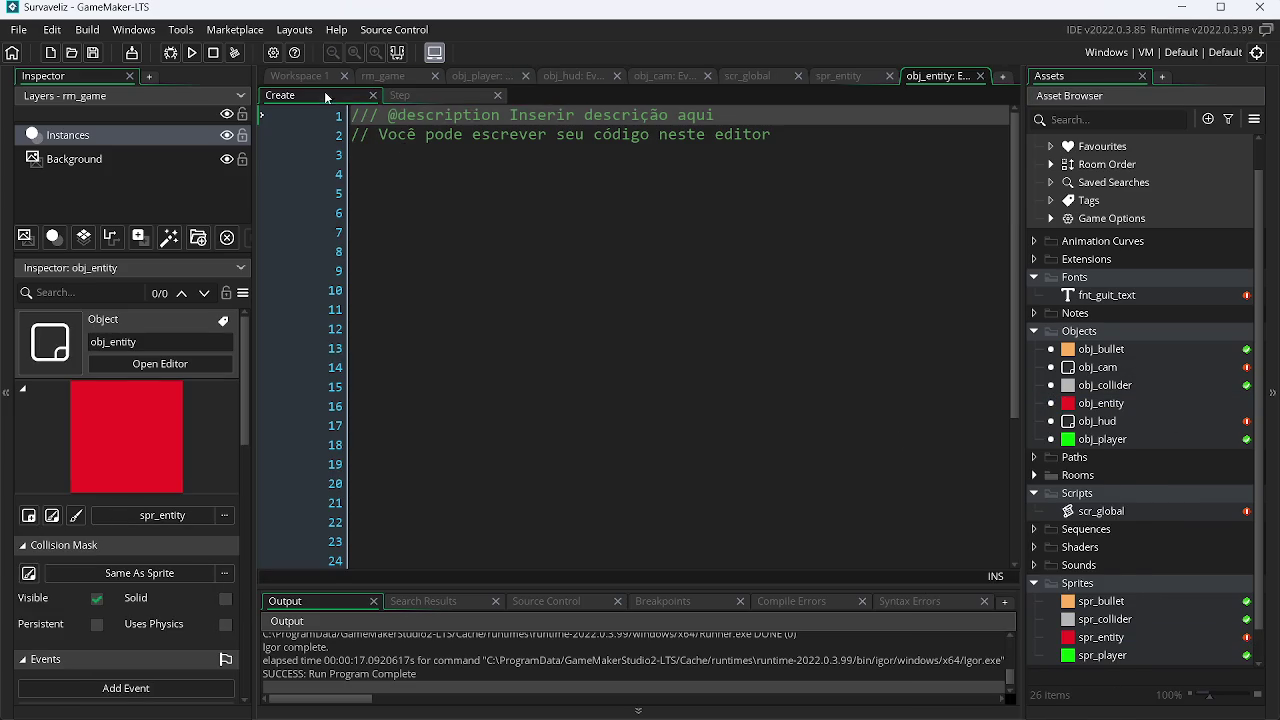
Step: Delete all template comments from obj_entity's Create and Step event code
key(ctrl+a)
key(Delete)
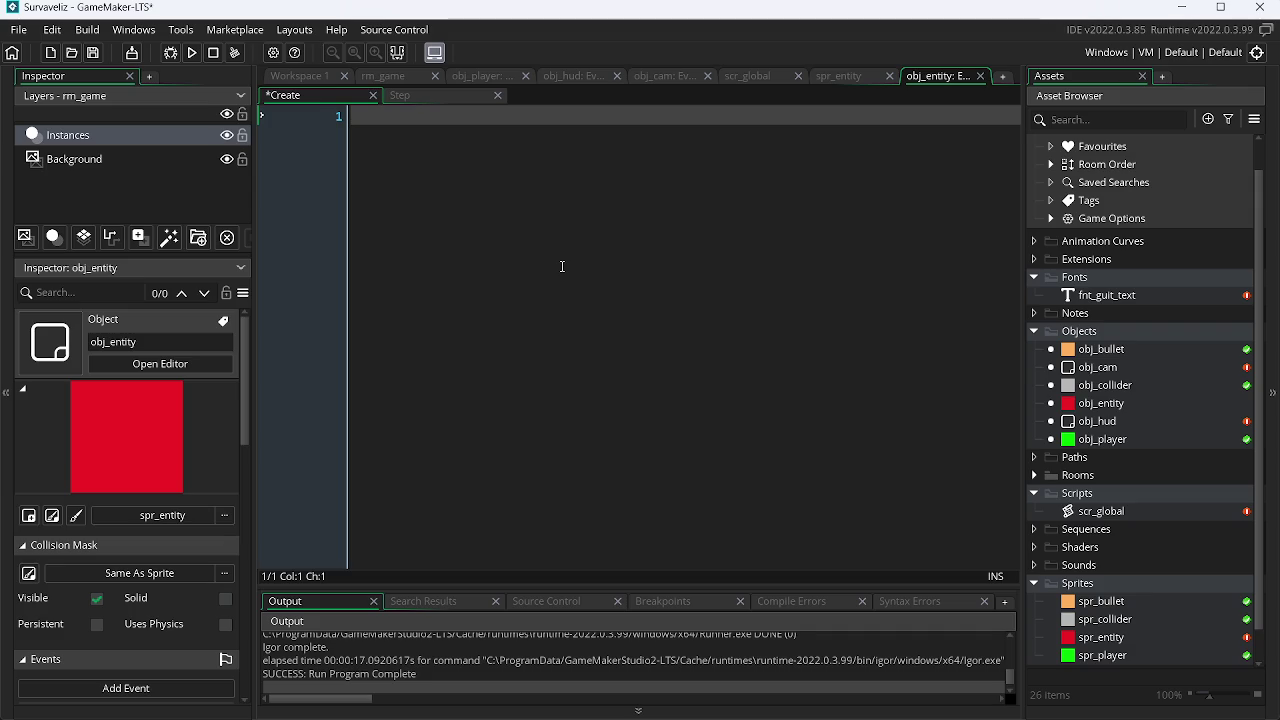
click(412, 97)
click(454, 193)
key(ctrl+a)
key(Delete)
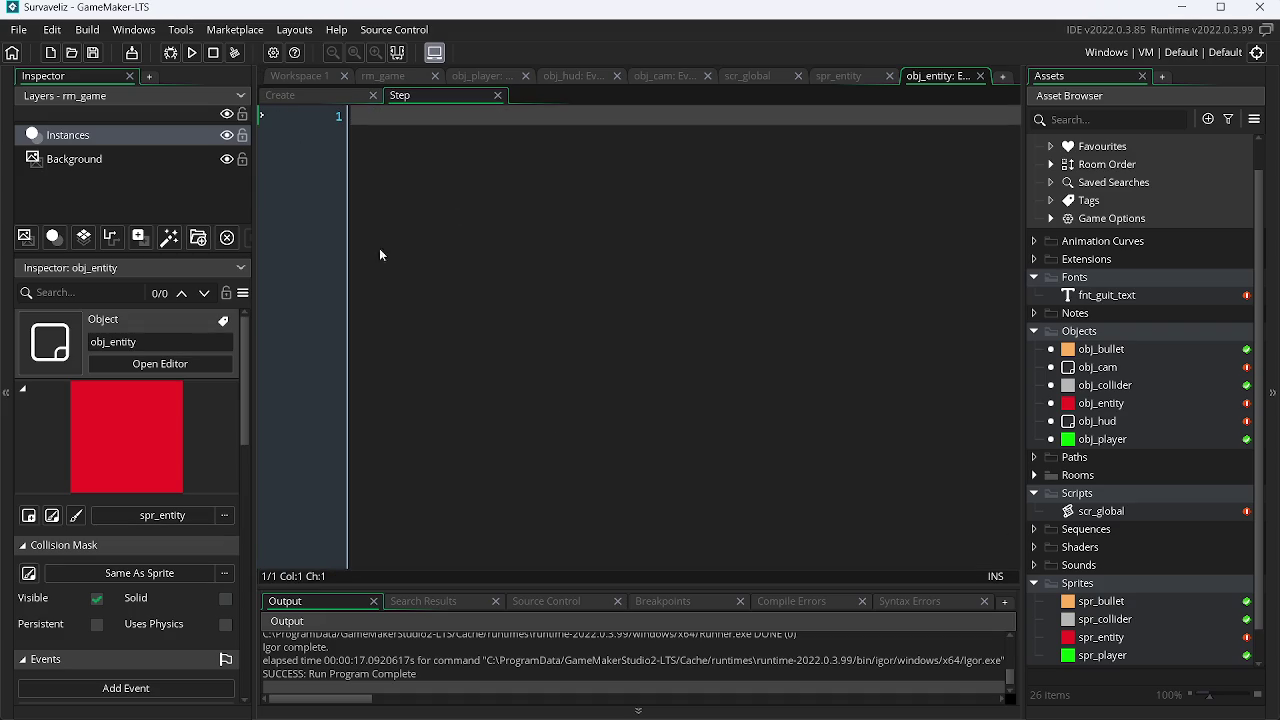
mouse_move(1147, 712)
key(alt+Tab)
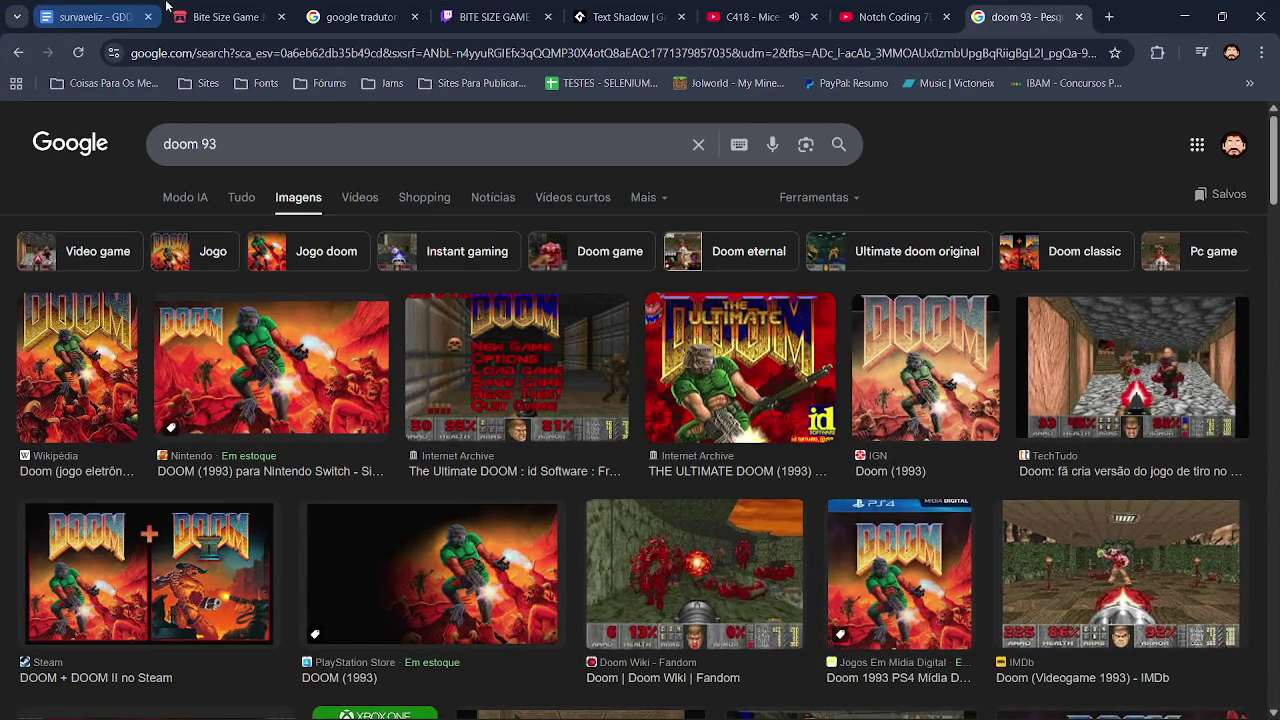
click(230, 17)
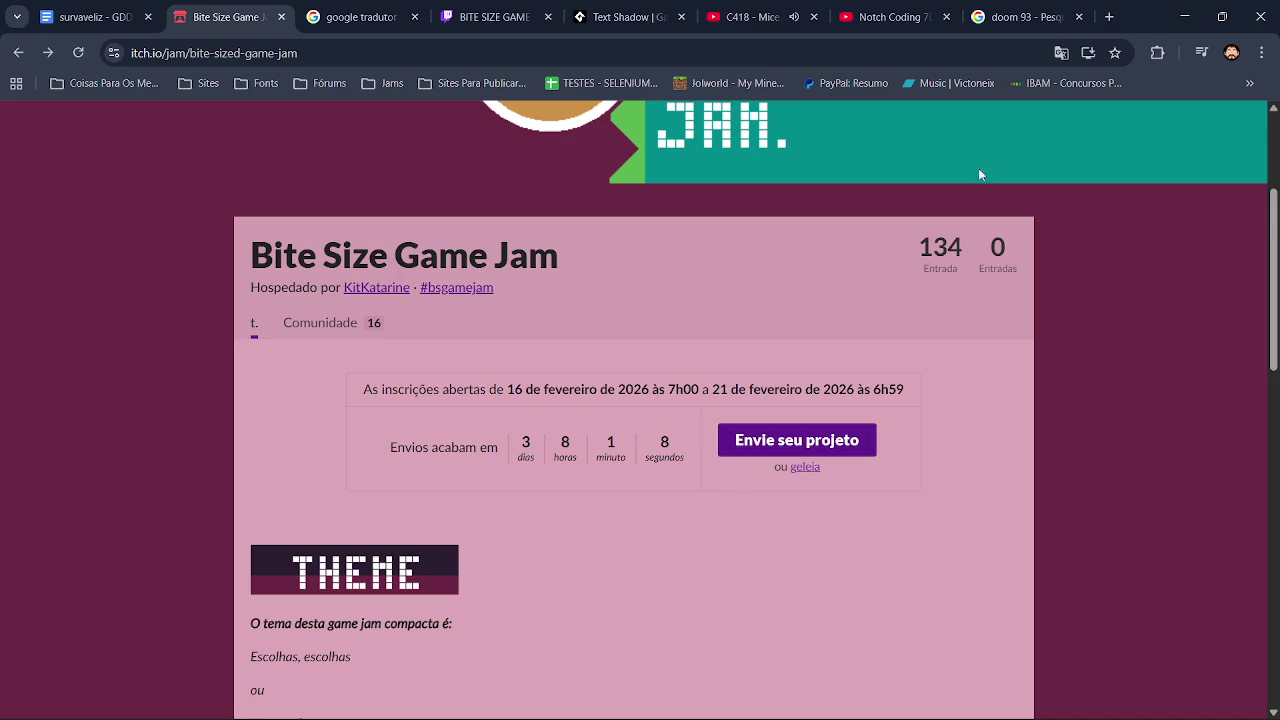
click(1182, 7)
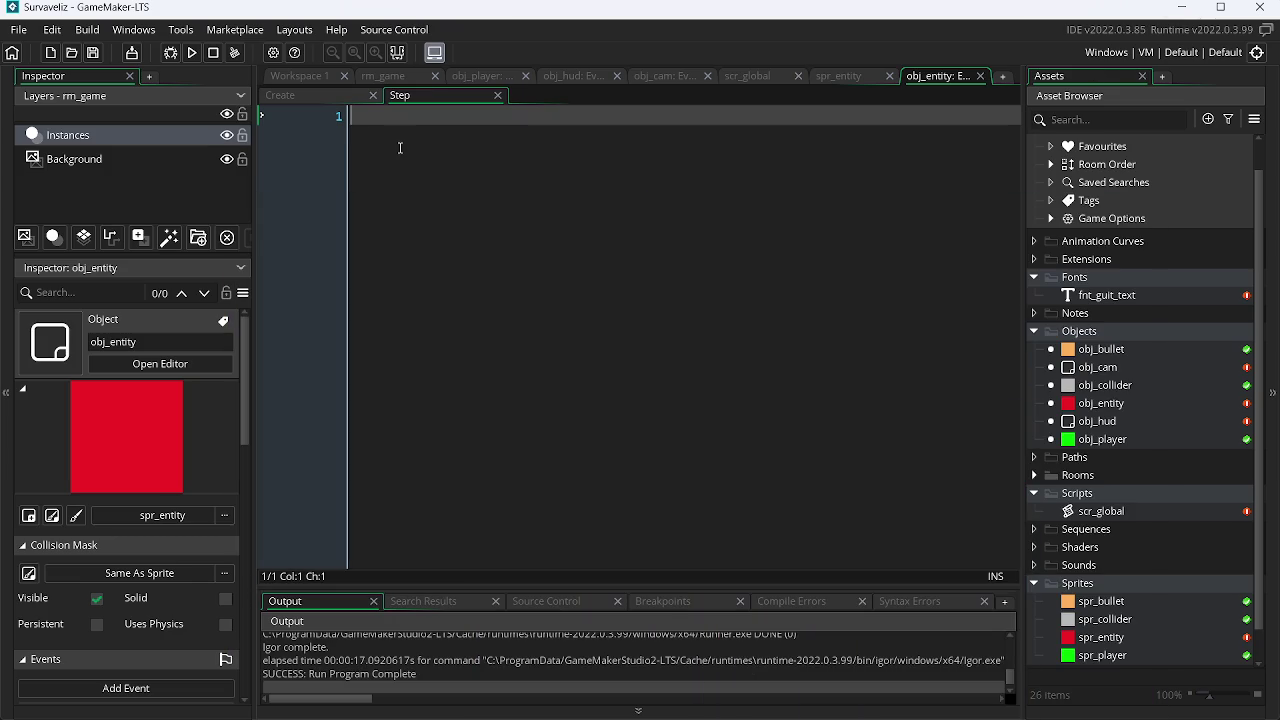
Step: Begin a point_direction(x, y call in obj_entity's Step event
click(335, 96)
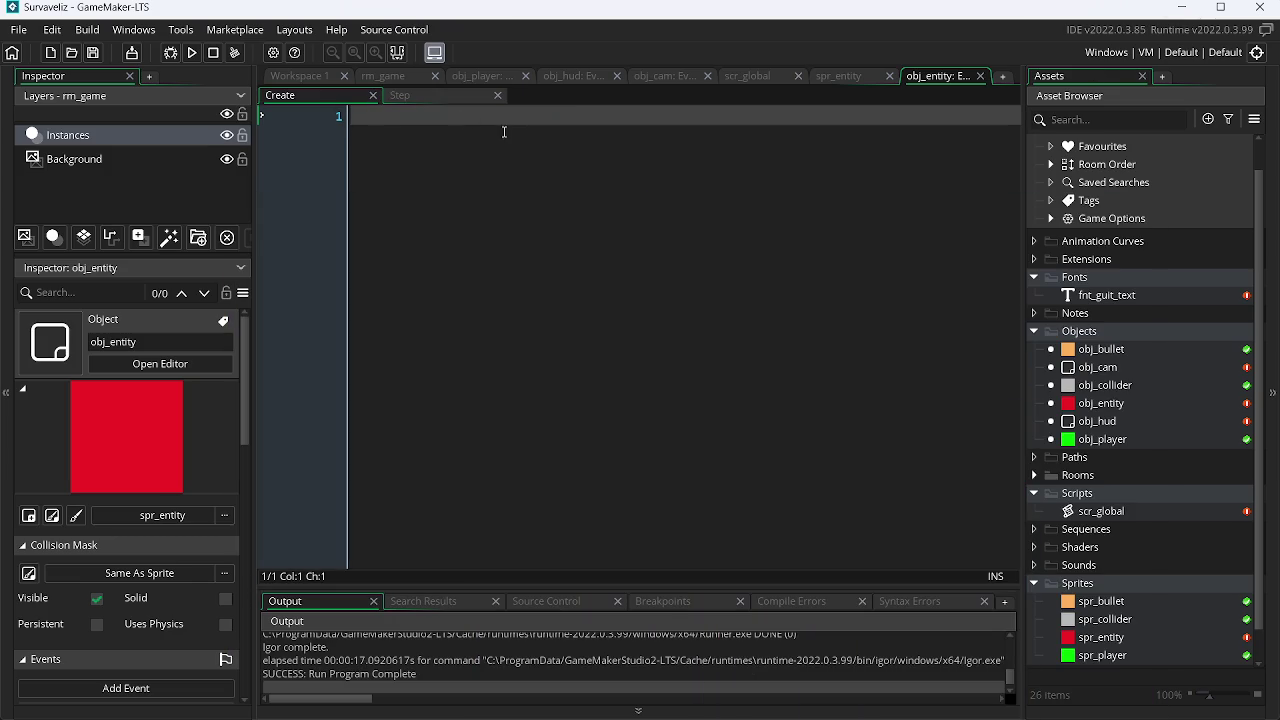
click(442, 99)
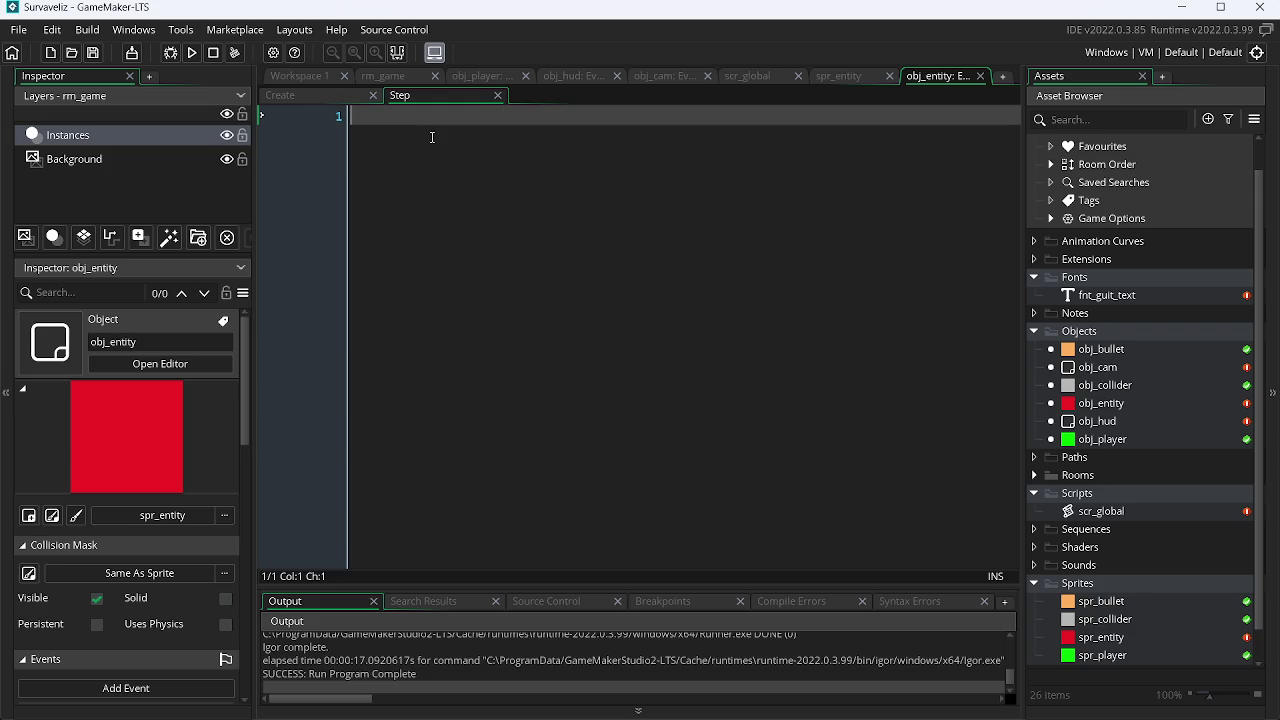
text(poi)
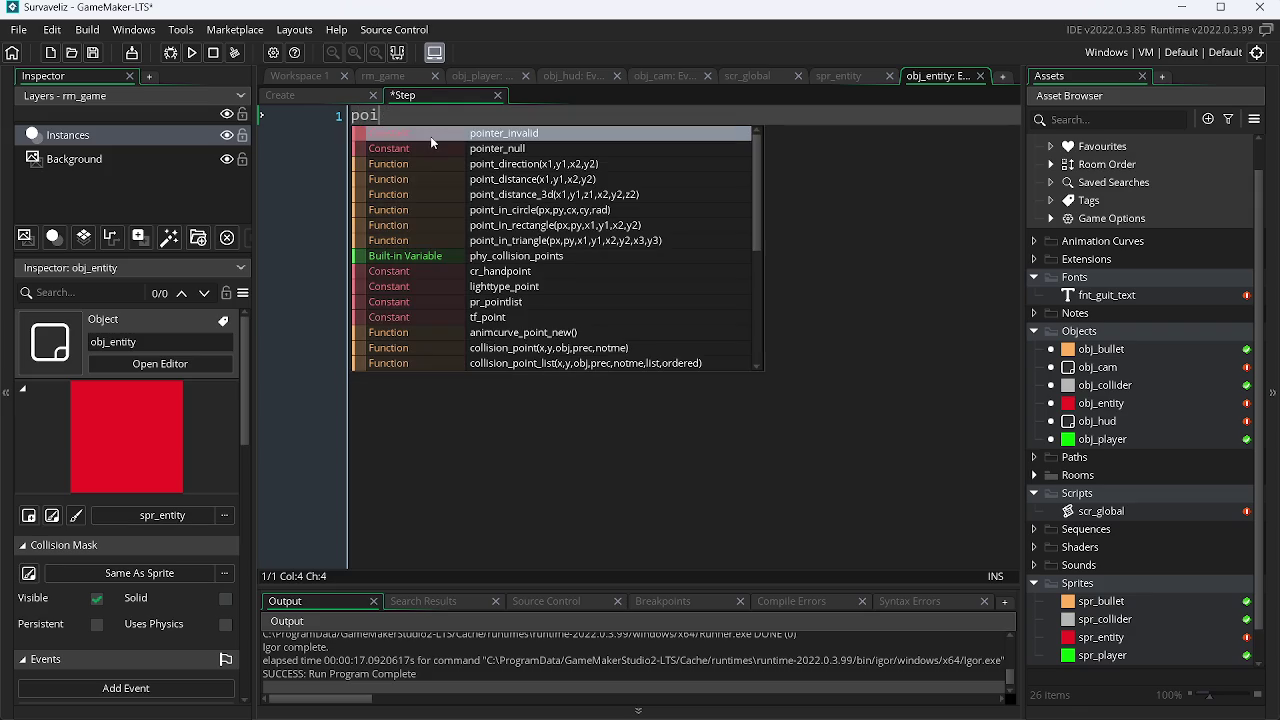
key(Down)
key(Down)
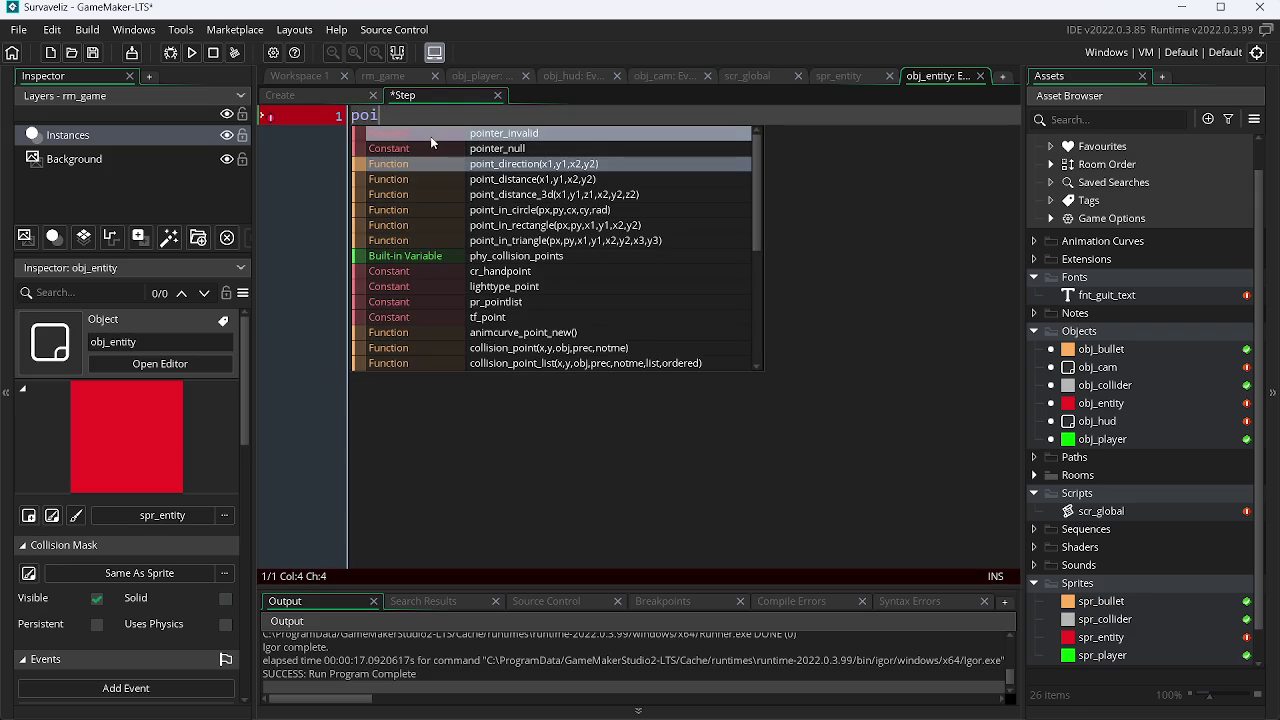
key(Return)
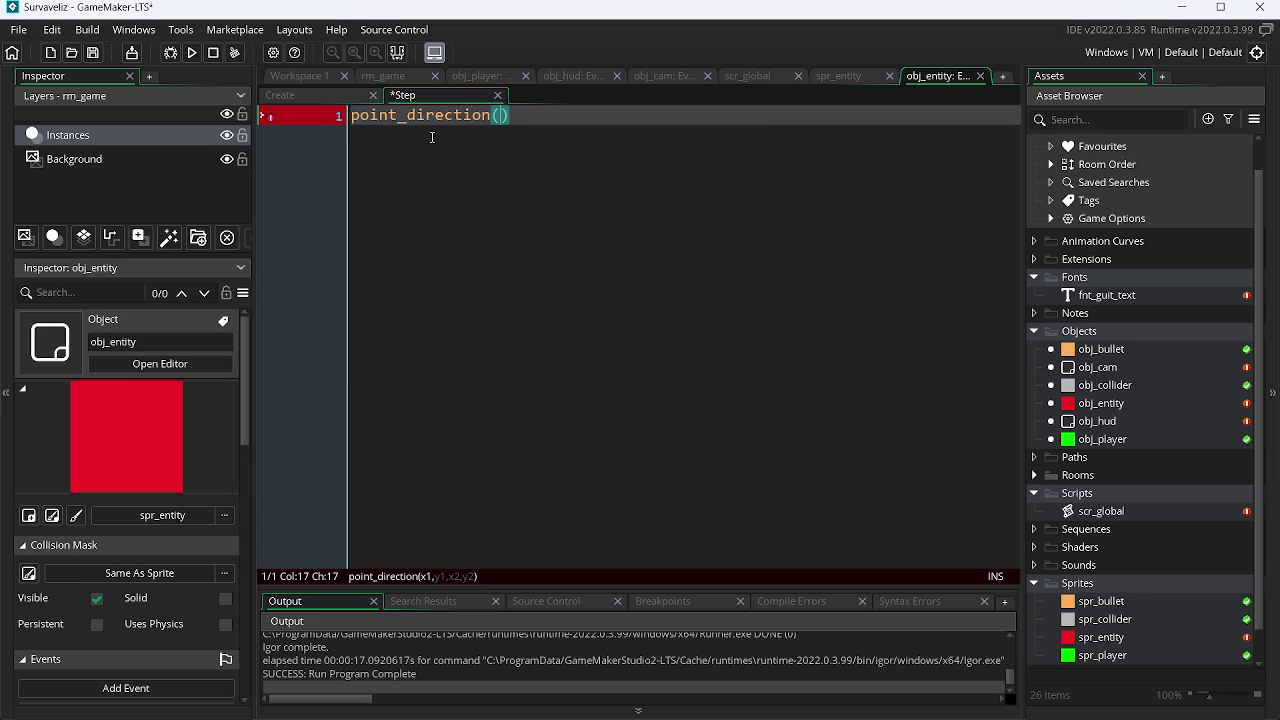
text(x,y)
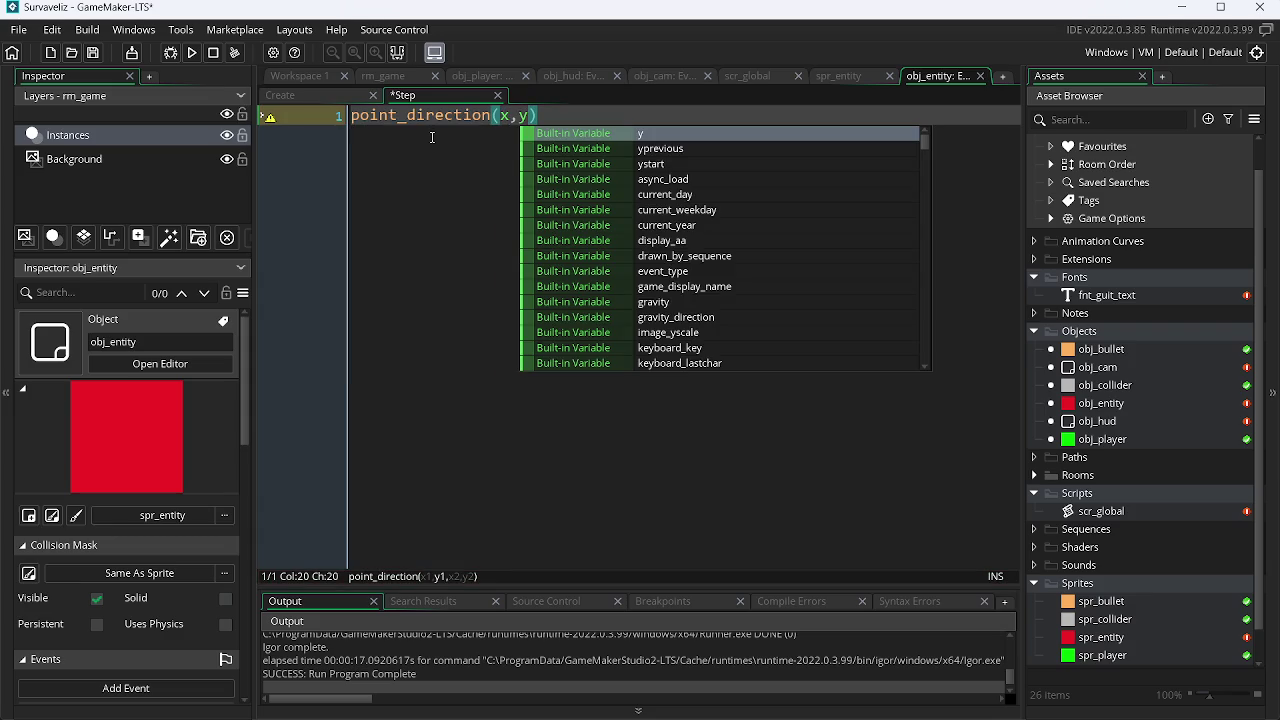
key(Left)
key(Right)
Step: Add obj_player.x and obj_player.y as the target arguments and close the call with ';'
text(, obj_)
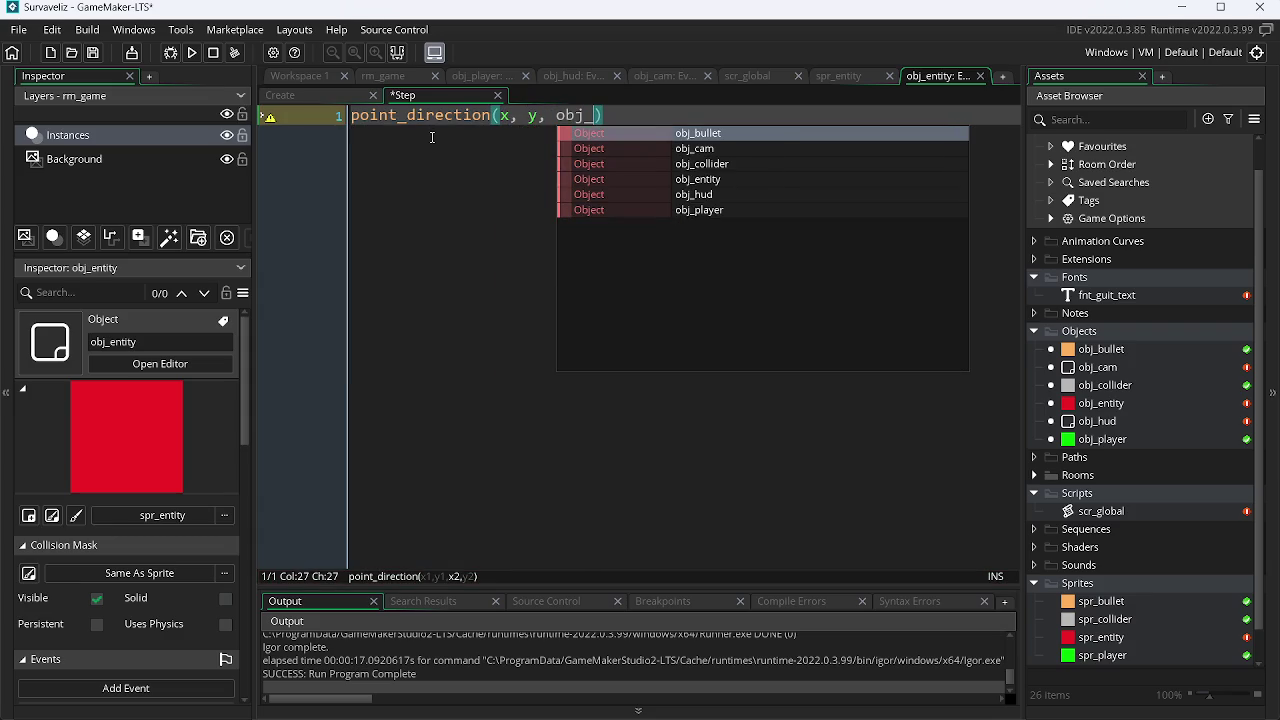
key(Down)
key(Down)
key(Down)
key(Down)
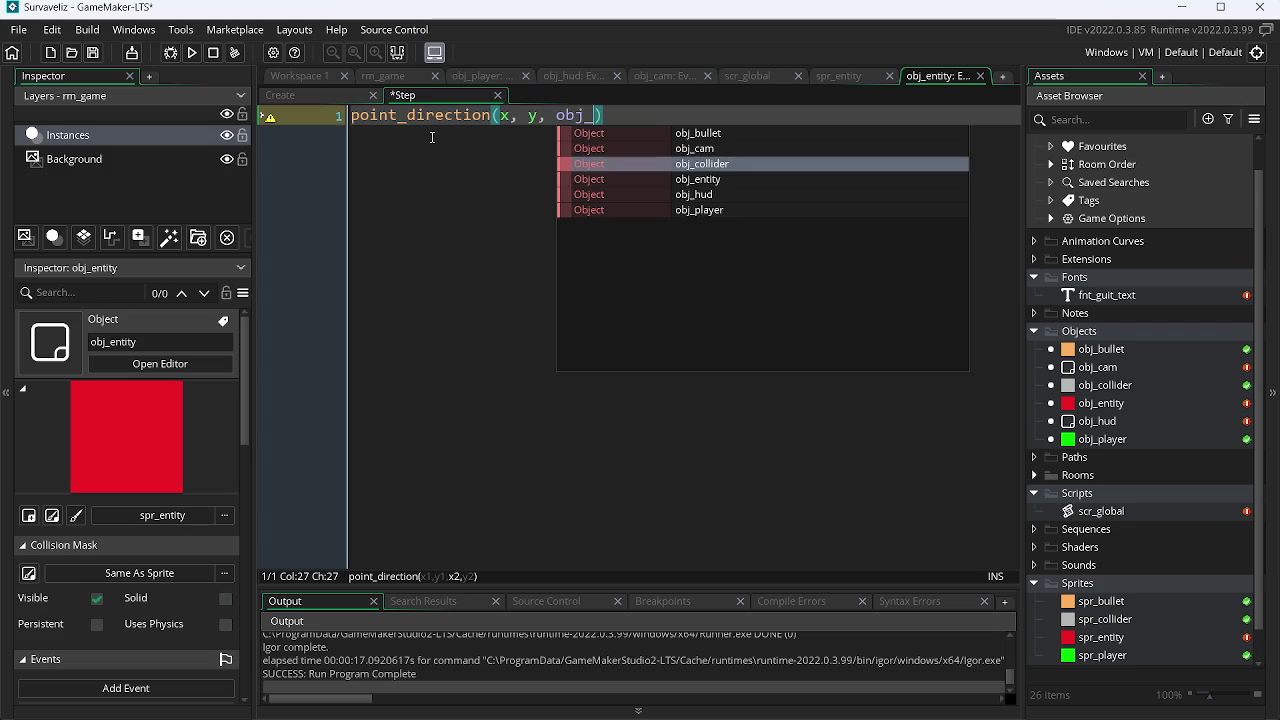
key(Return)
text(.x)
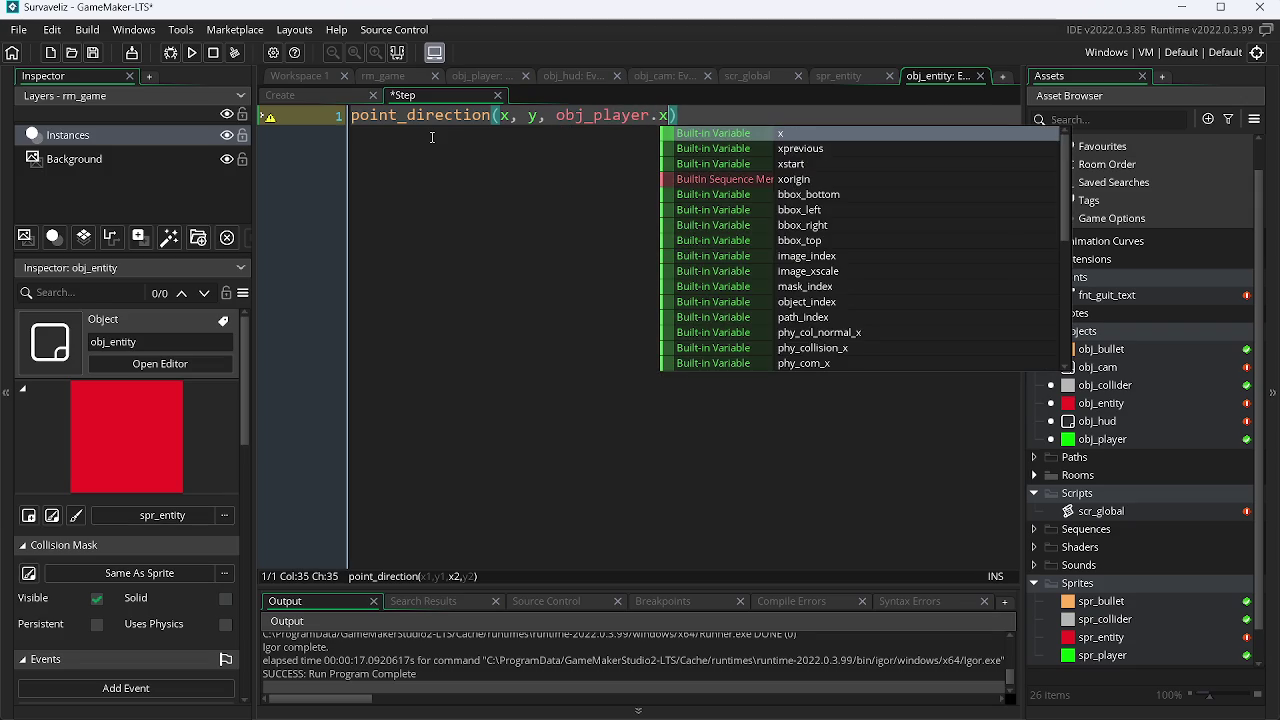
text(, obj_)
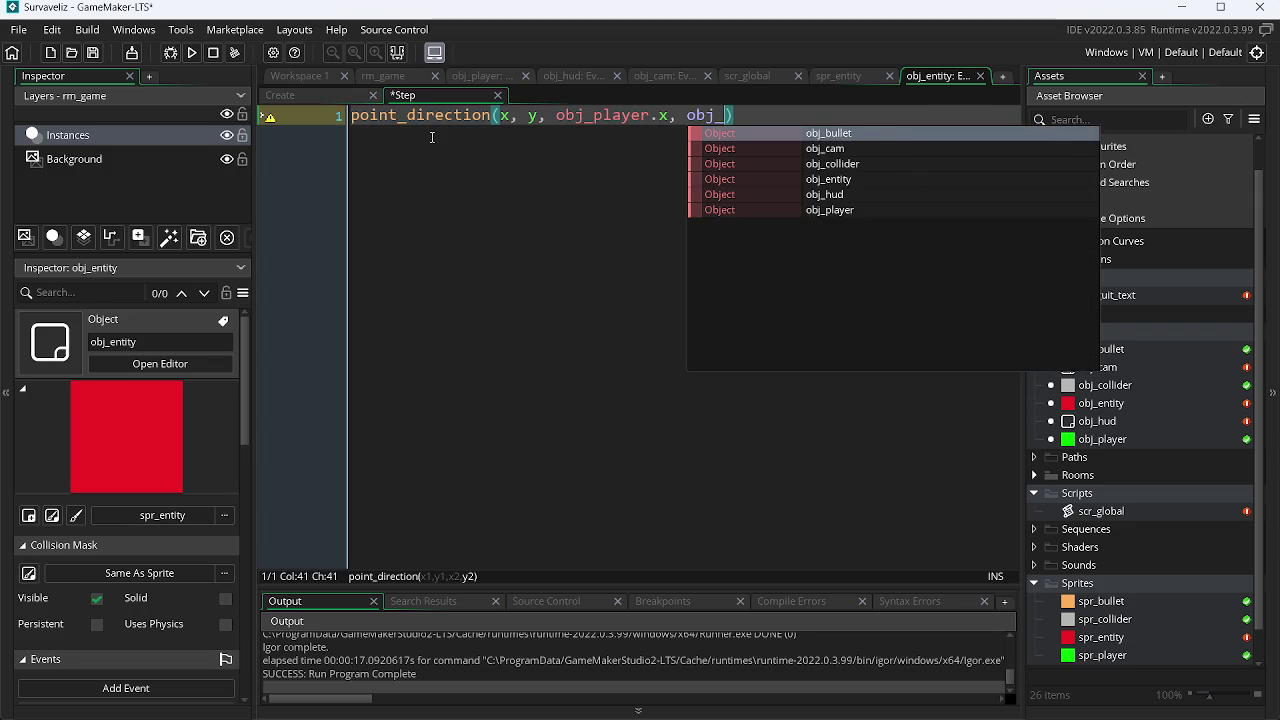
key(Down)
key(Down)
key(Down)
key(Return)
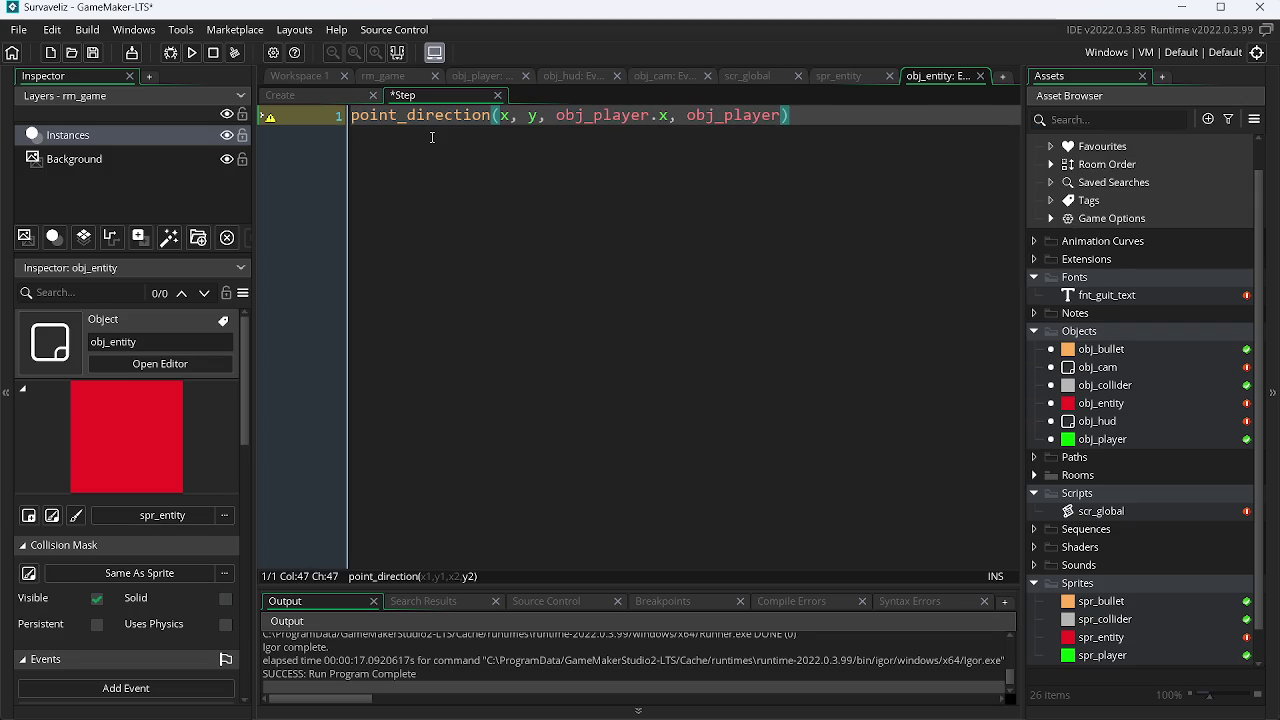
text(.y)
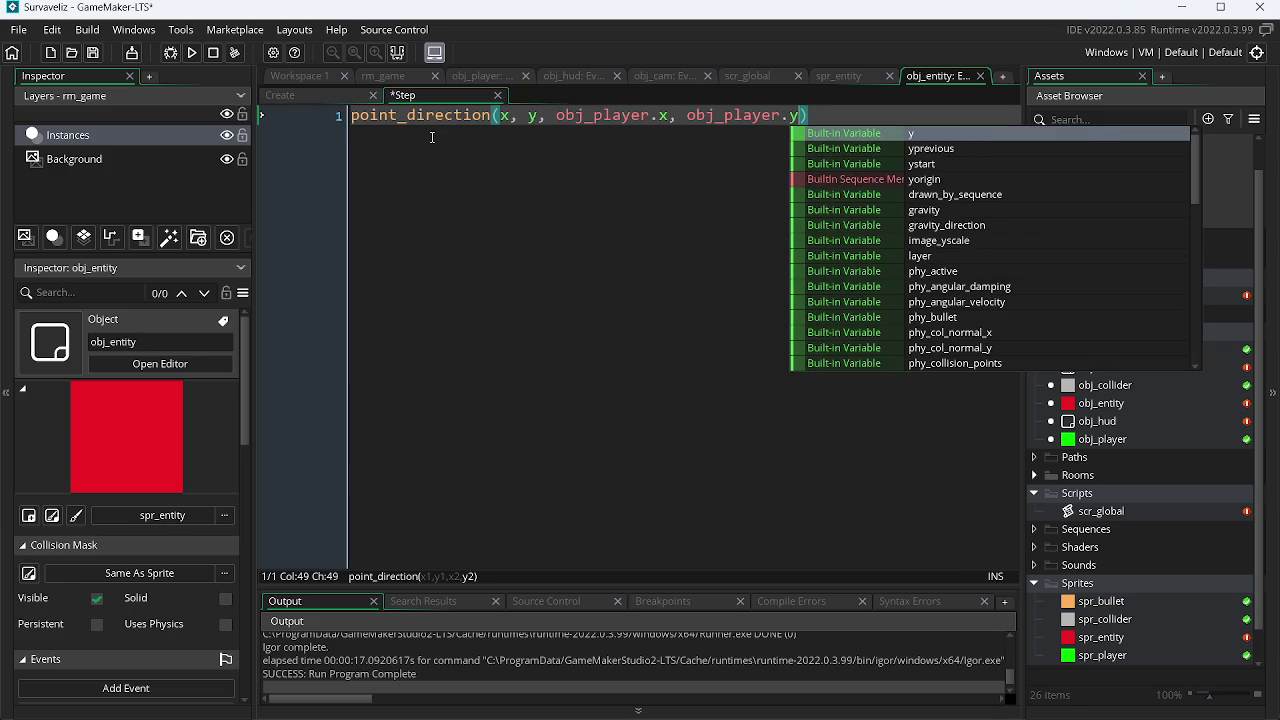
text())
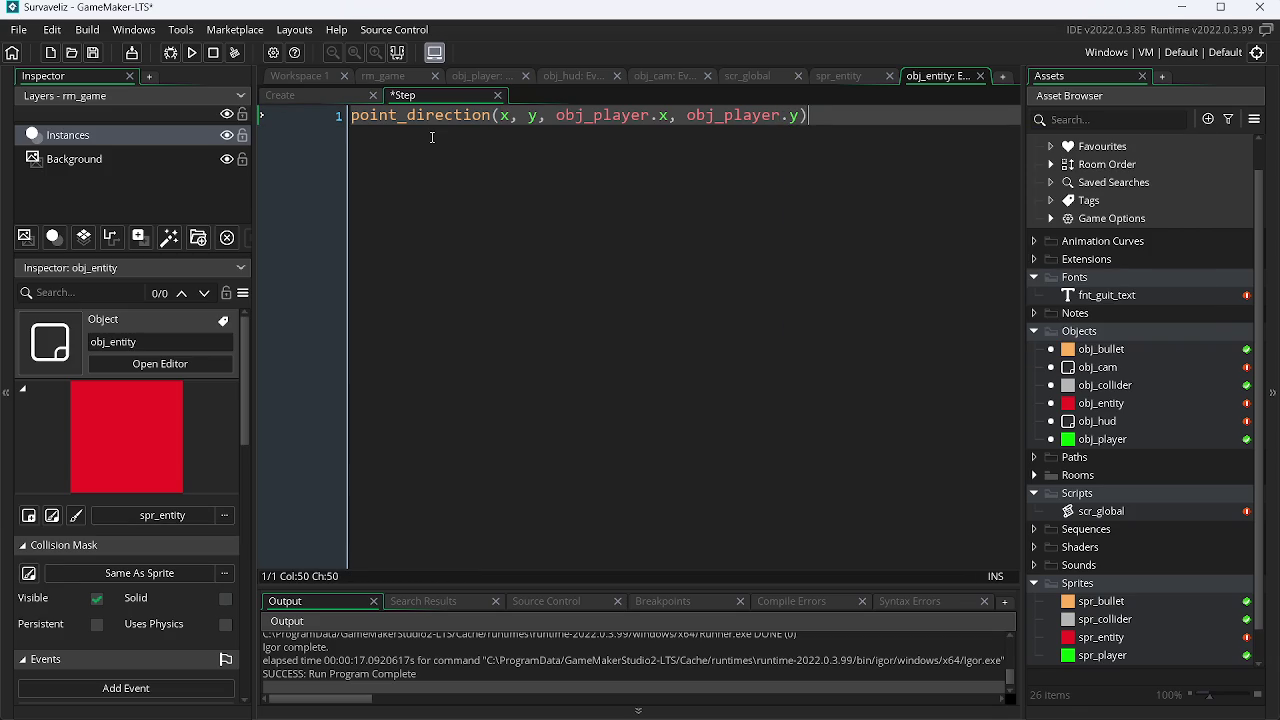
text(;)
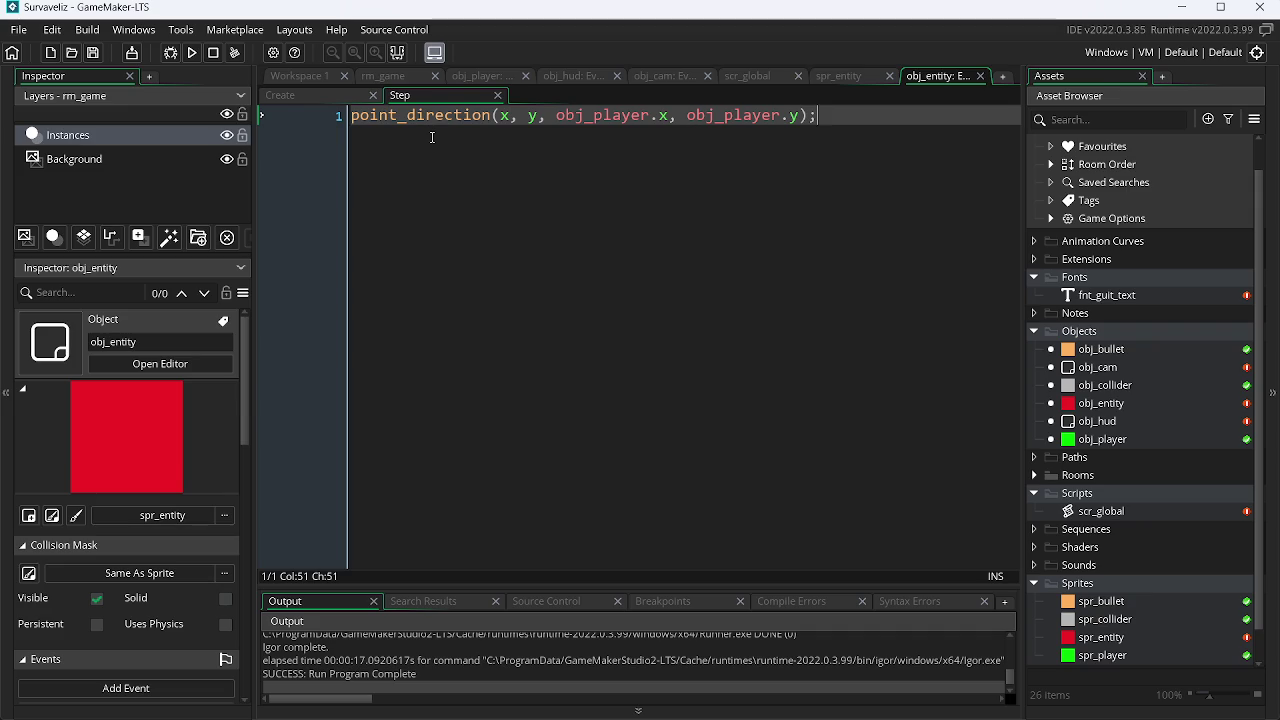
Step: Add 'speed = 2;' on a new line, prefix the call with 'direction =', and save
key(Return)
text(speed )
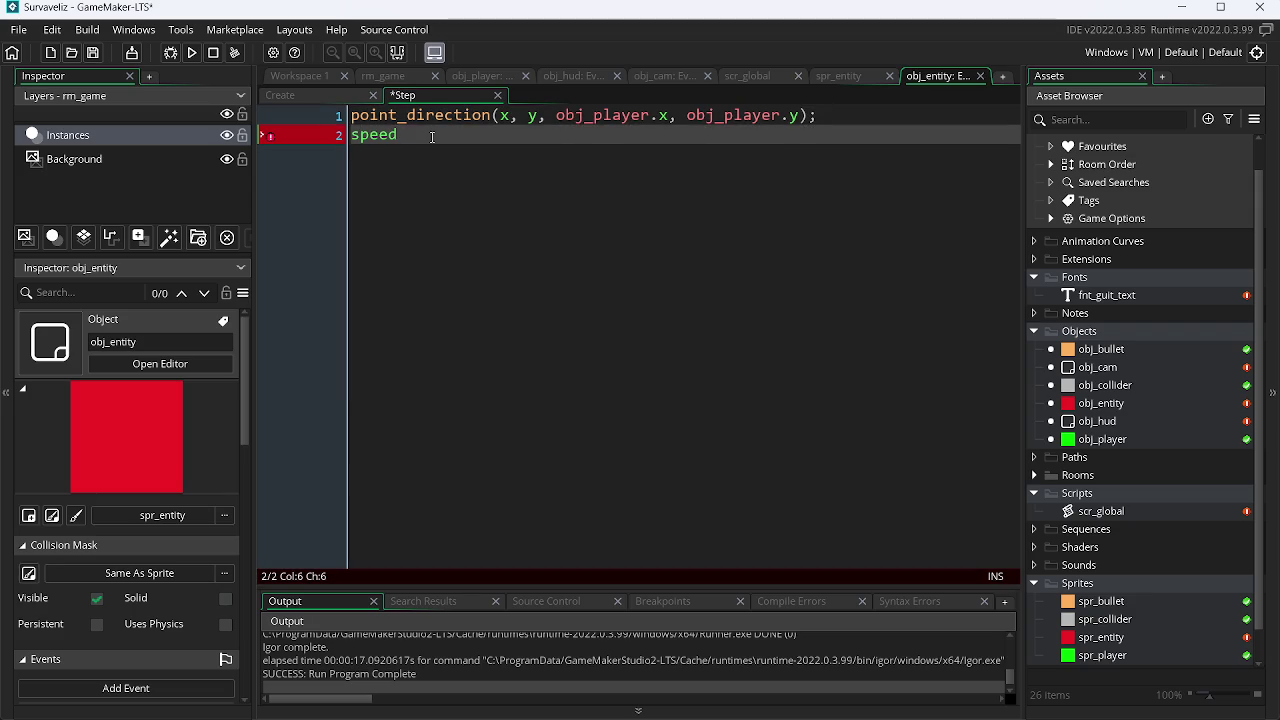
text(= 2;)
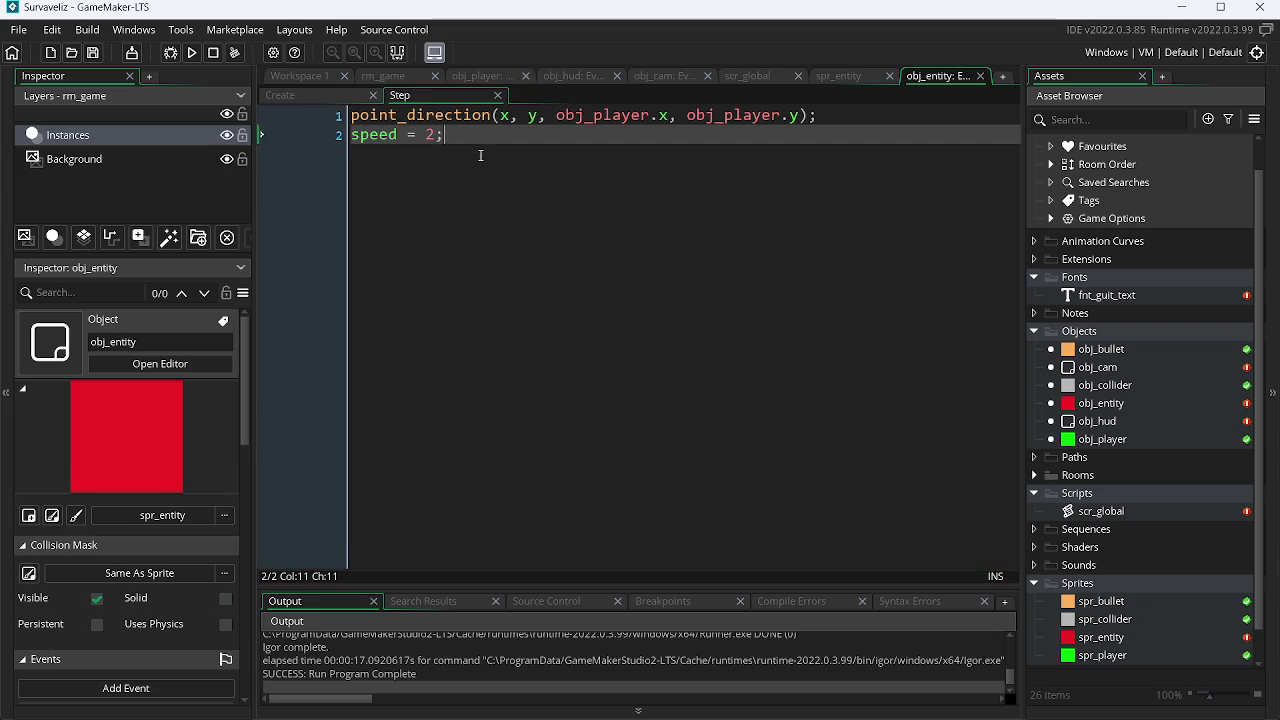
click(352, 134)
click(356, 116)
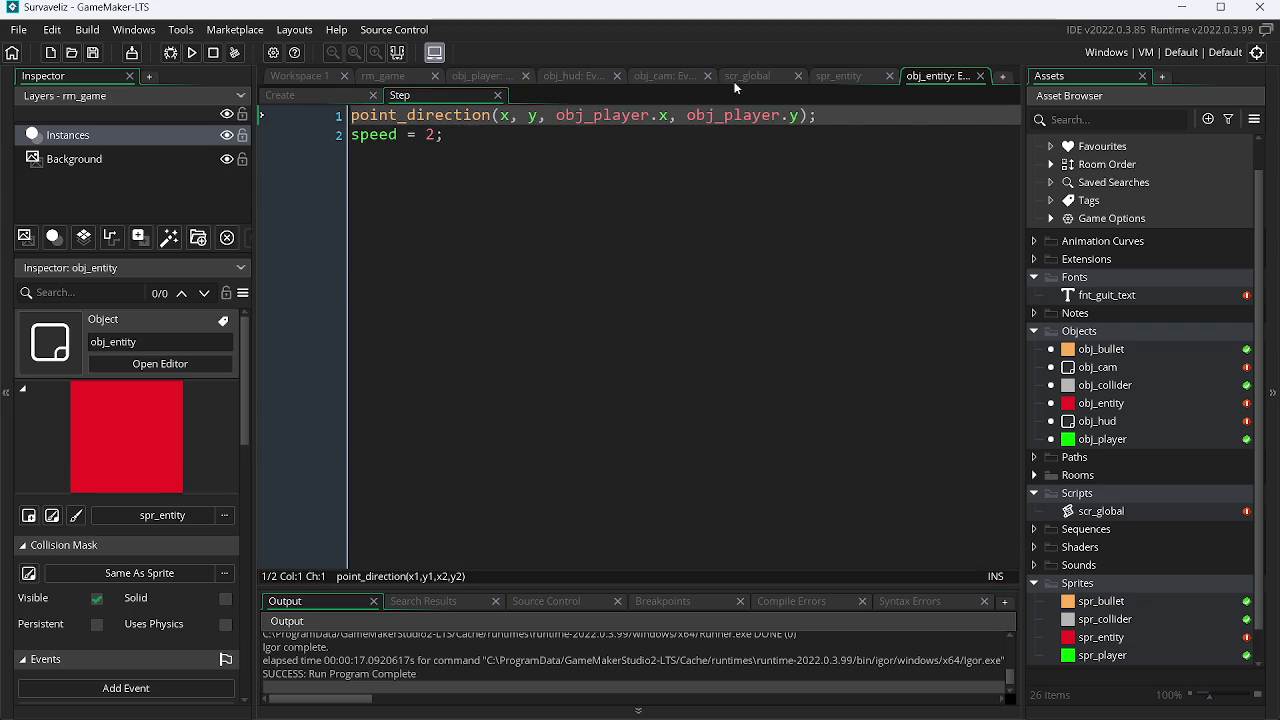
click(478, 75)
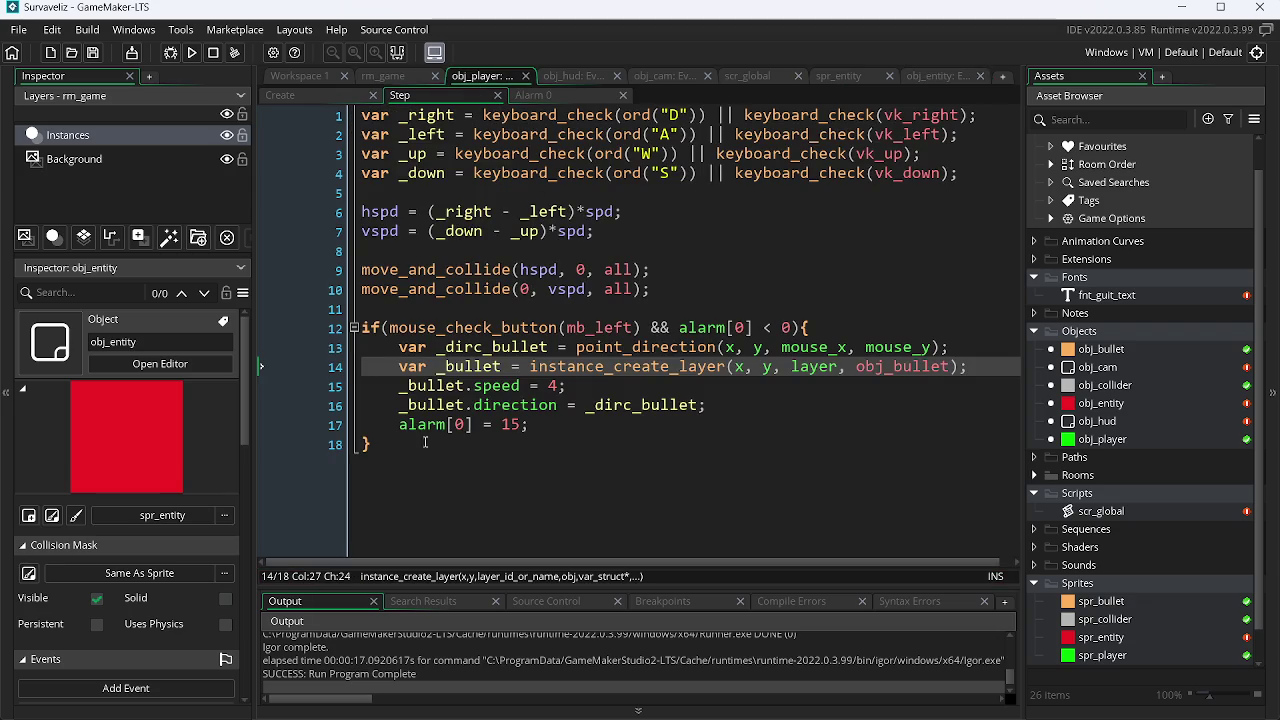
click(922, 78)
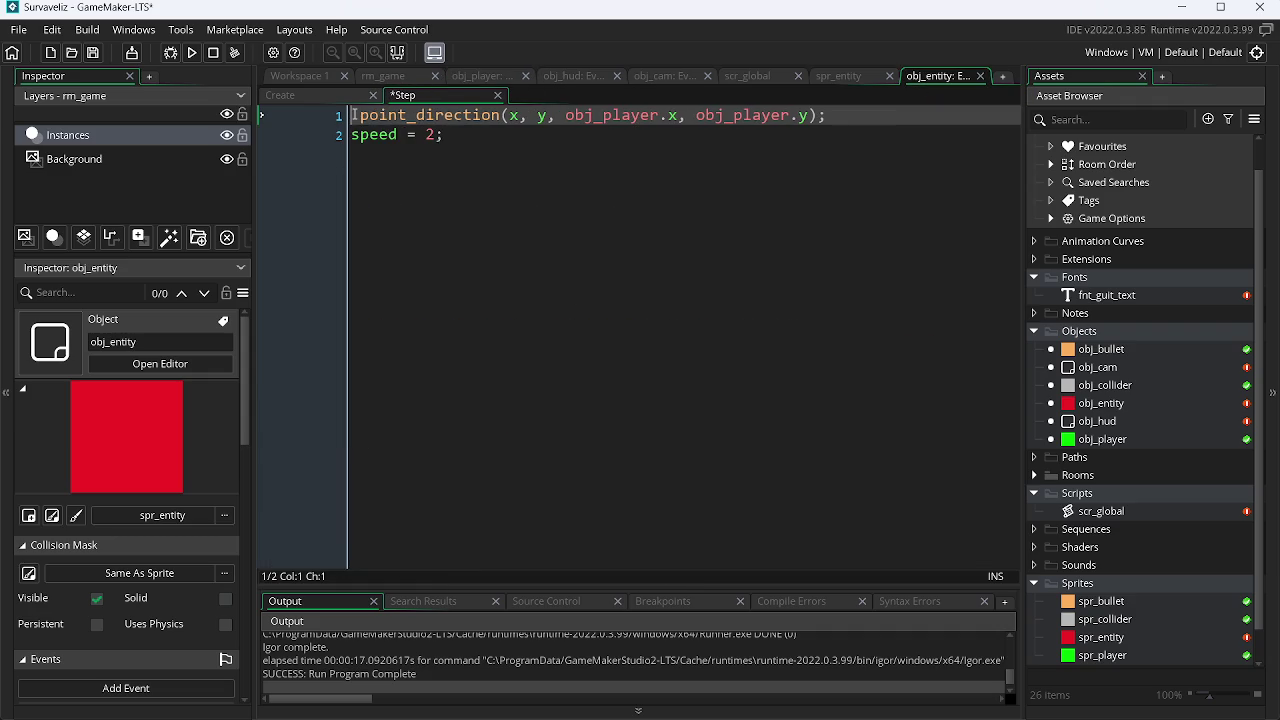
text(direction =)
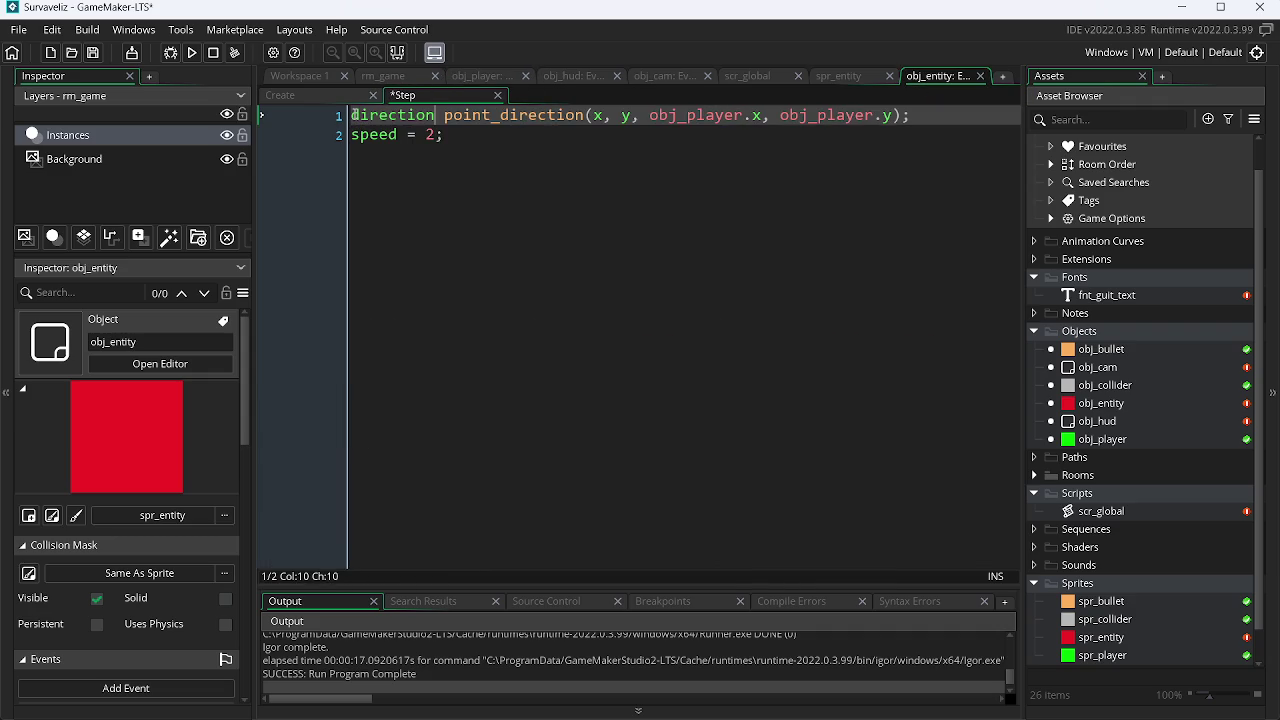
key(ctrl+s)
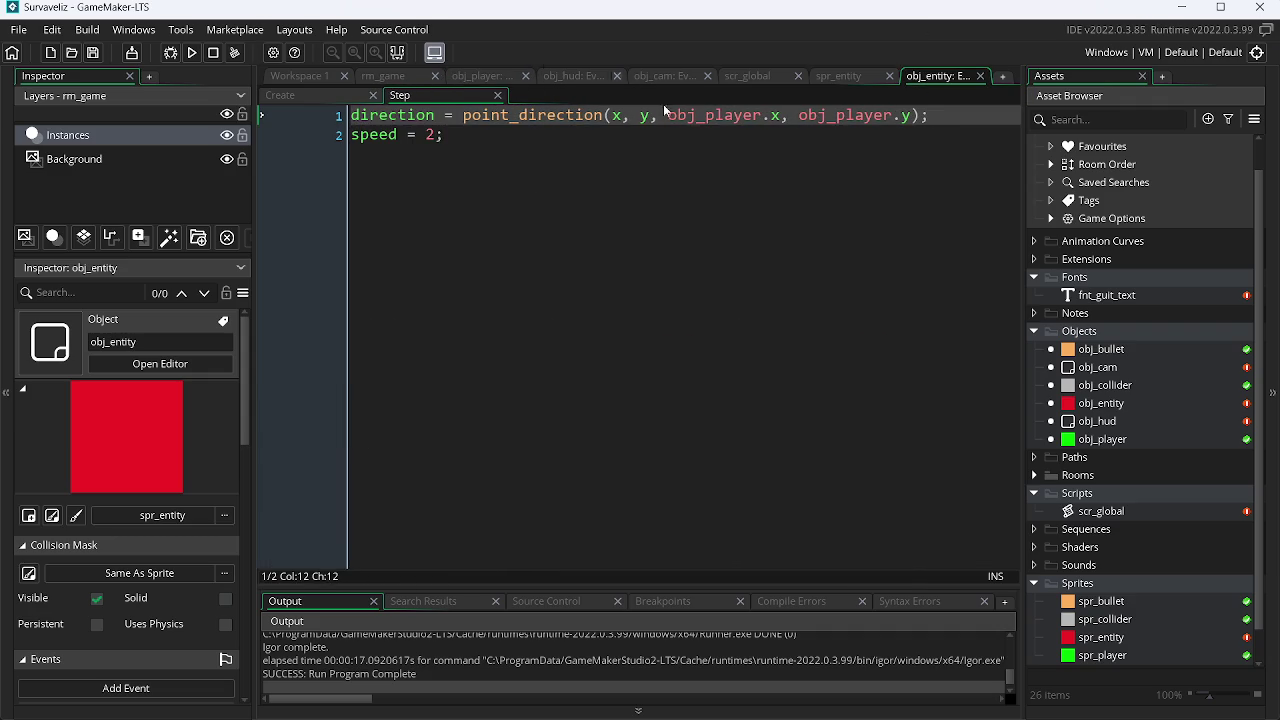
Step: Place an obj_entity instance in rm_game at (144, 96) near the player and run the game
click(850, 77)
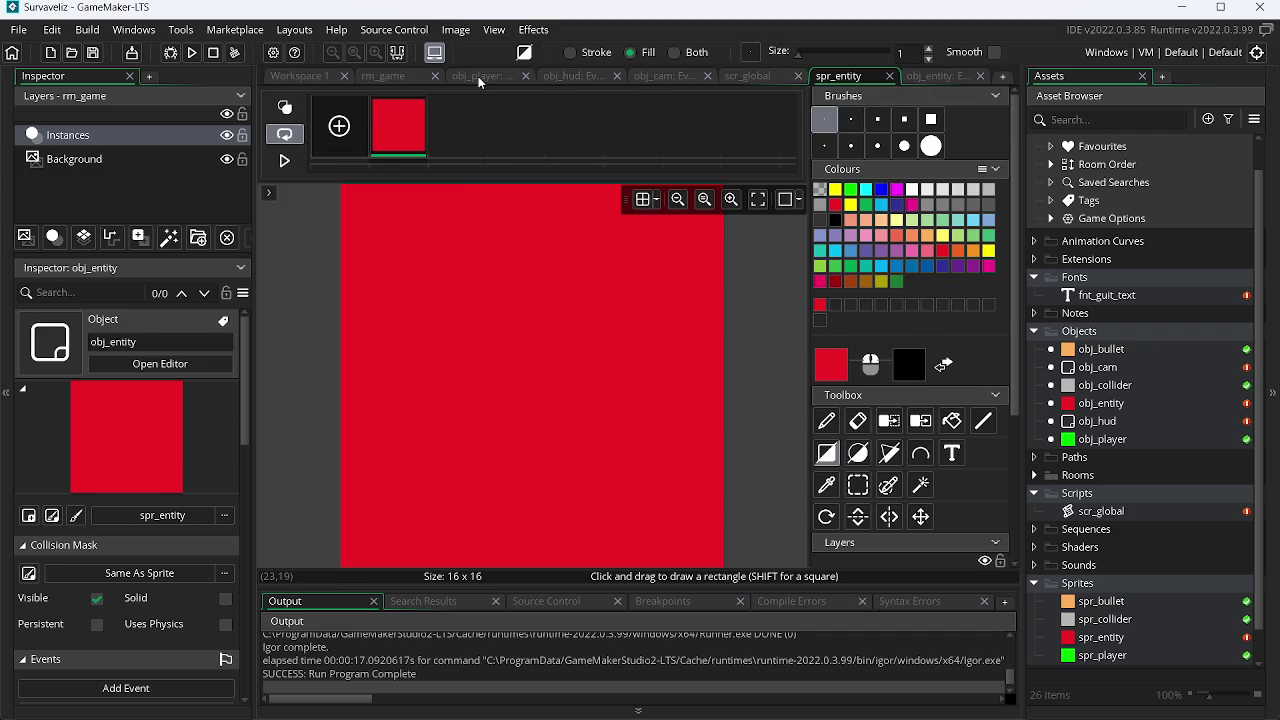
click(481, 78)
click(385, 71)
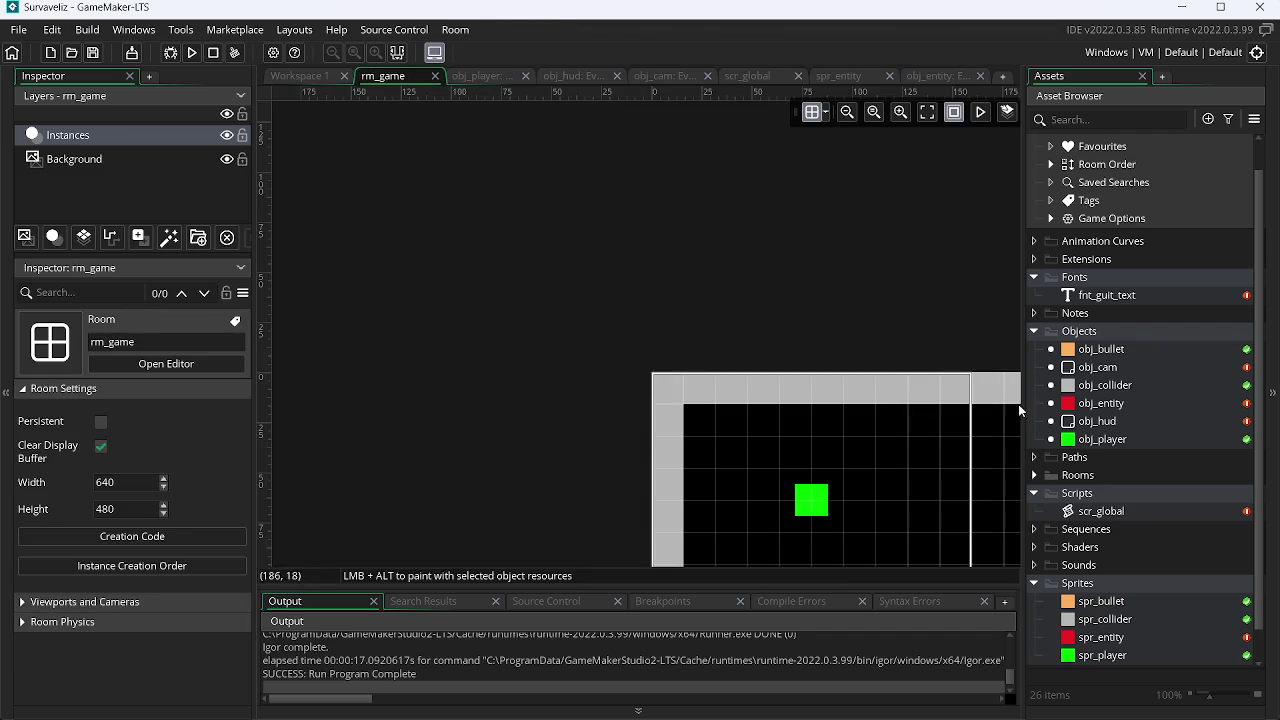
click(1105, 403)
mouse_move(1110, 408)
mouse_down()
mouse_move(872, 384)
mouse_move(717, 418)
mouse_move(729, 399)
mouse_up()
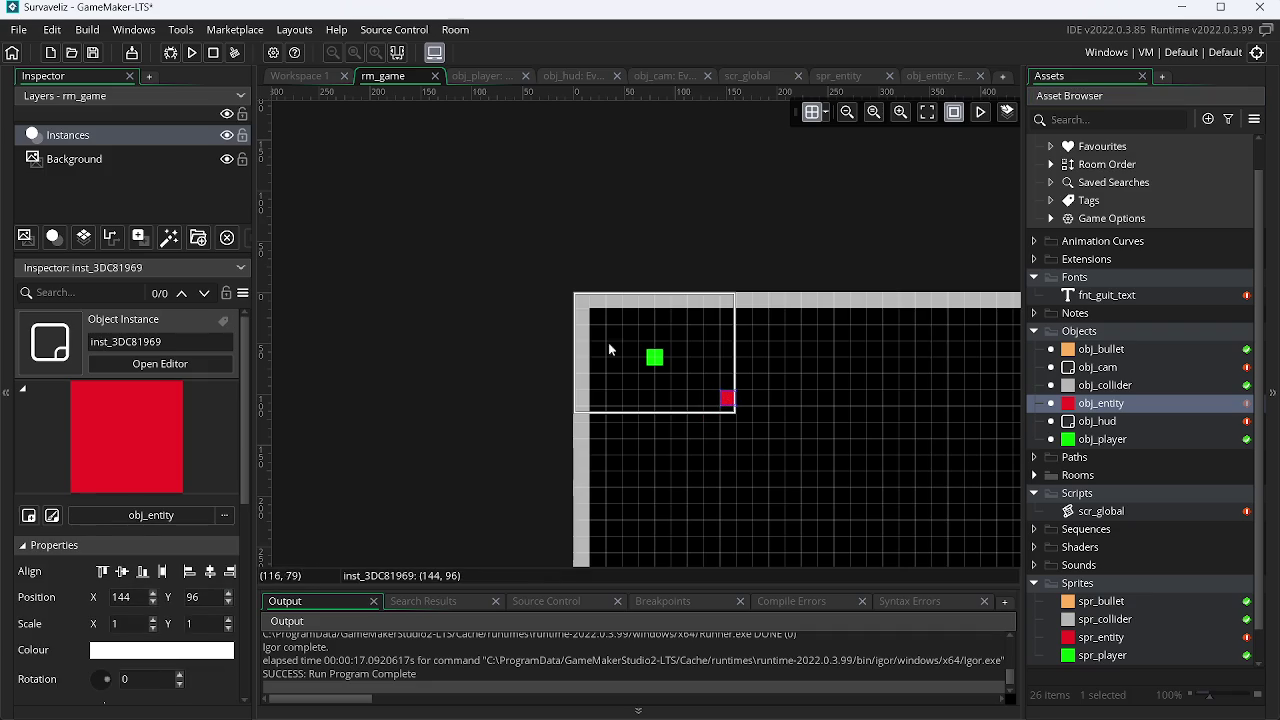
click(195, 54)
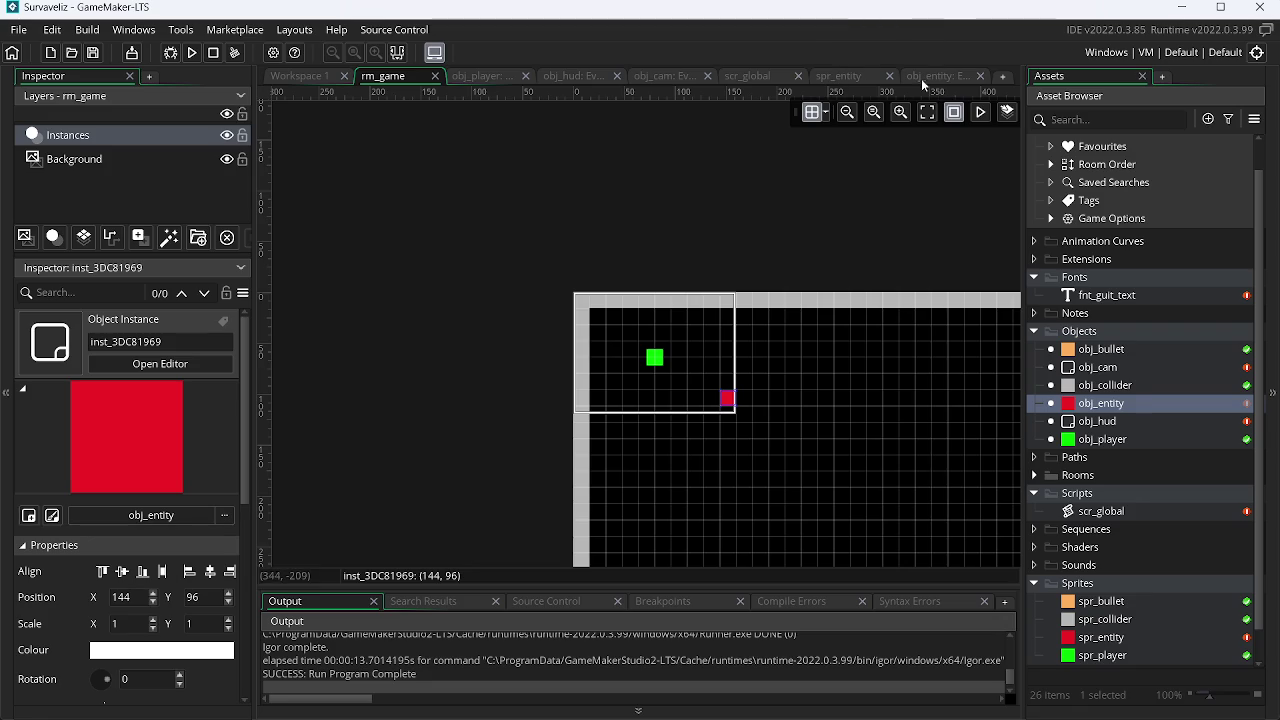
Step: Replace 'all' with obj_collider in both move_and_collide calls on lines 9 and 10, save, and run
click(488, 76)
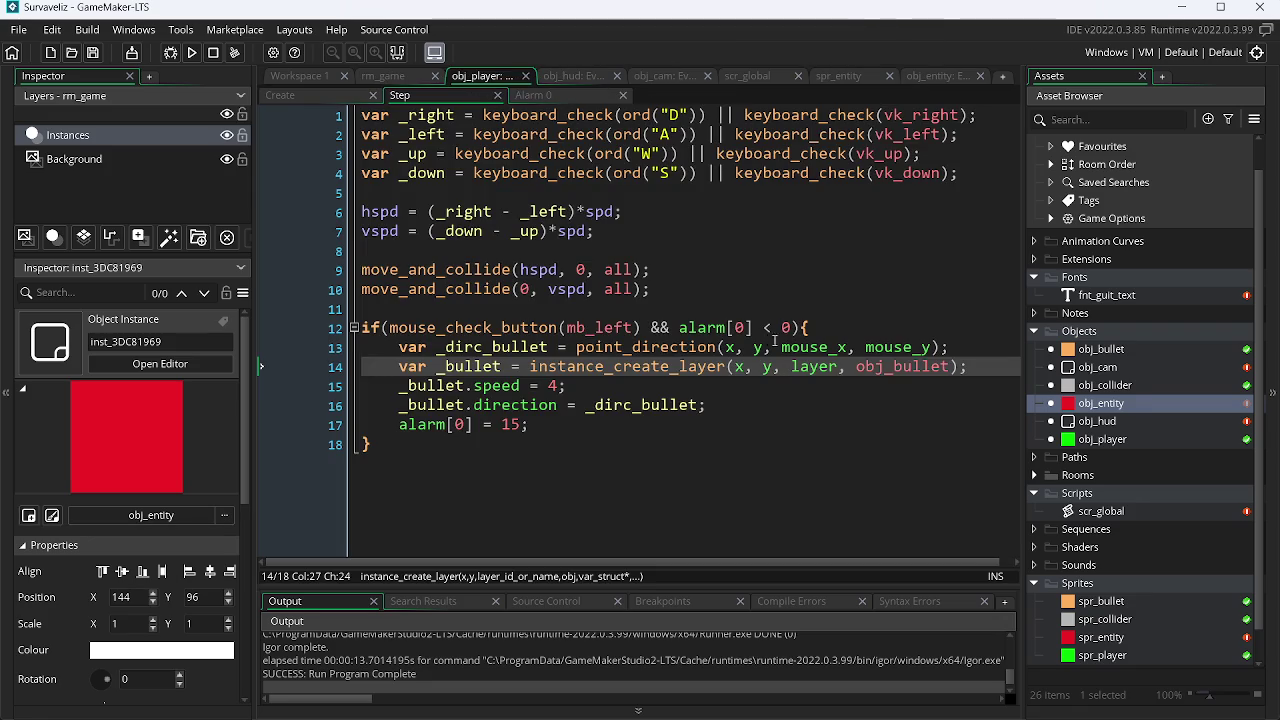
double_click(617, 270)
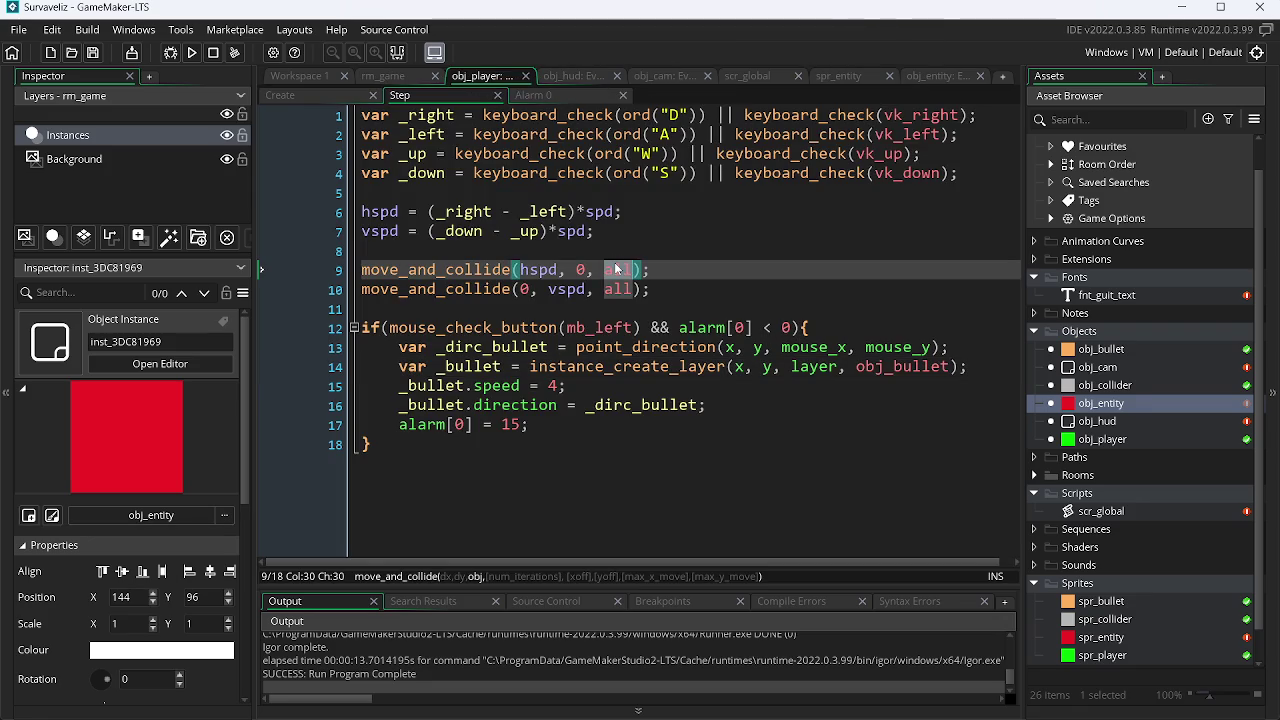
text(obj_)
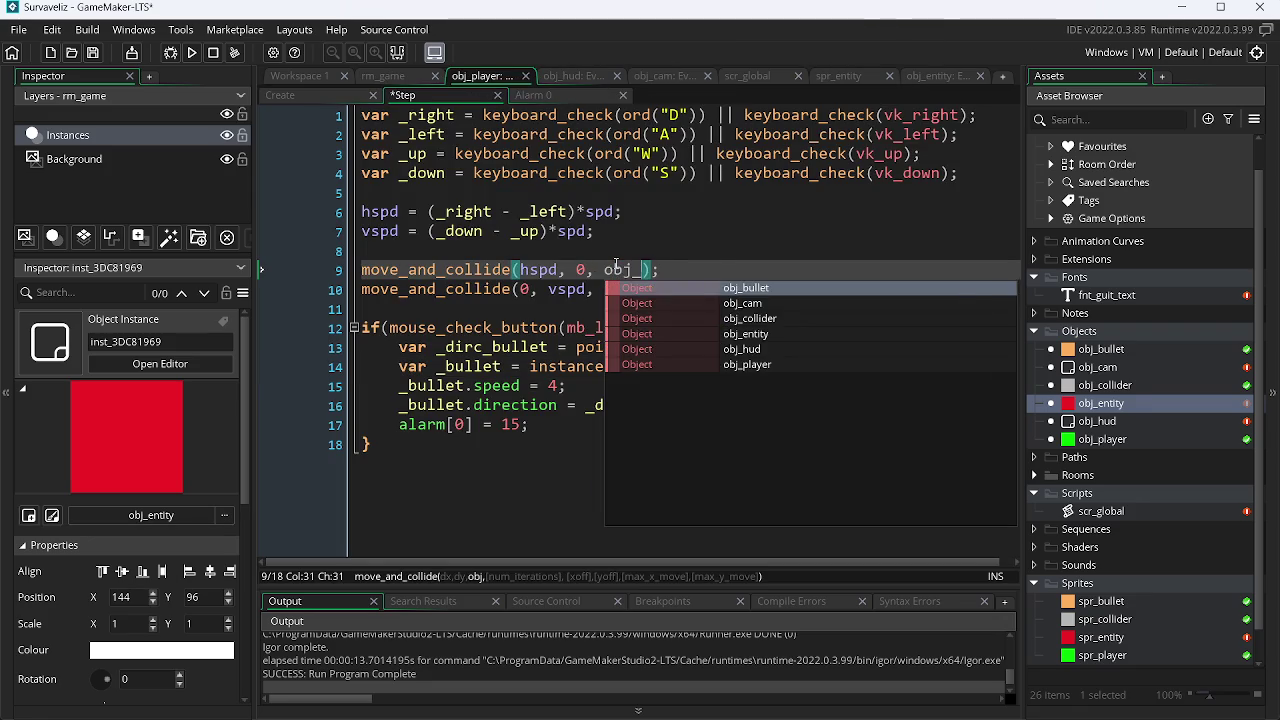
key(Down)
key(Down)
key(Return)
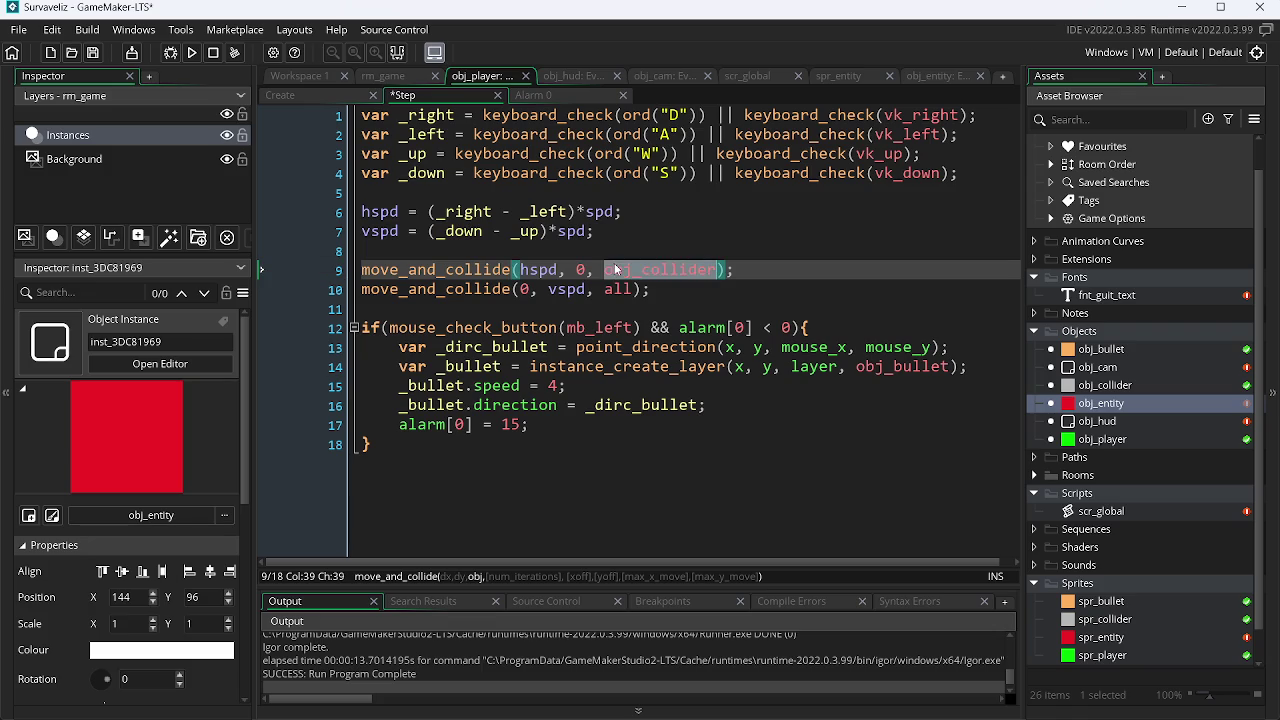
double_click(617, 289)
text(obj_collider)
key(ctrl+s)
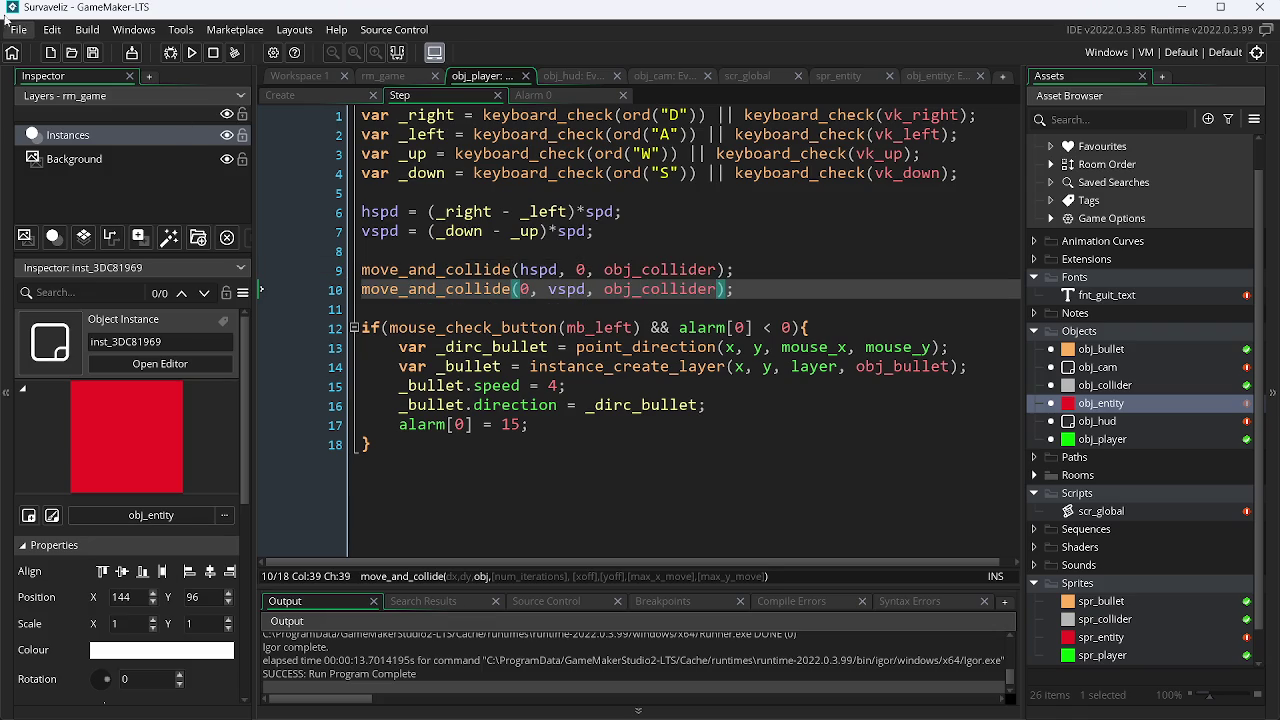
click(193, 53)
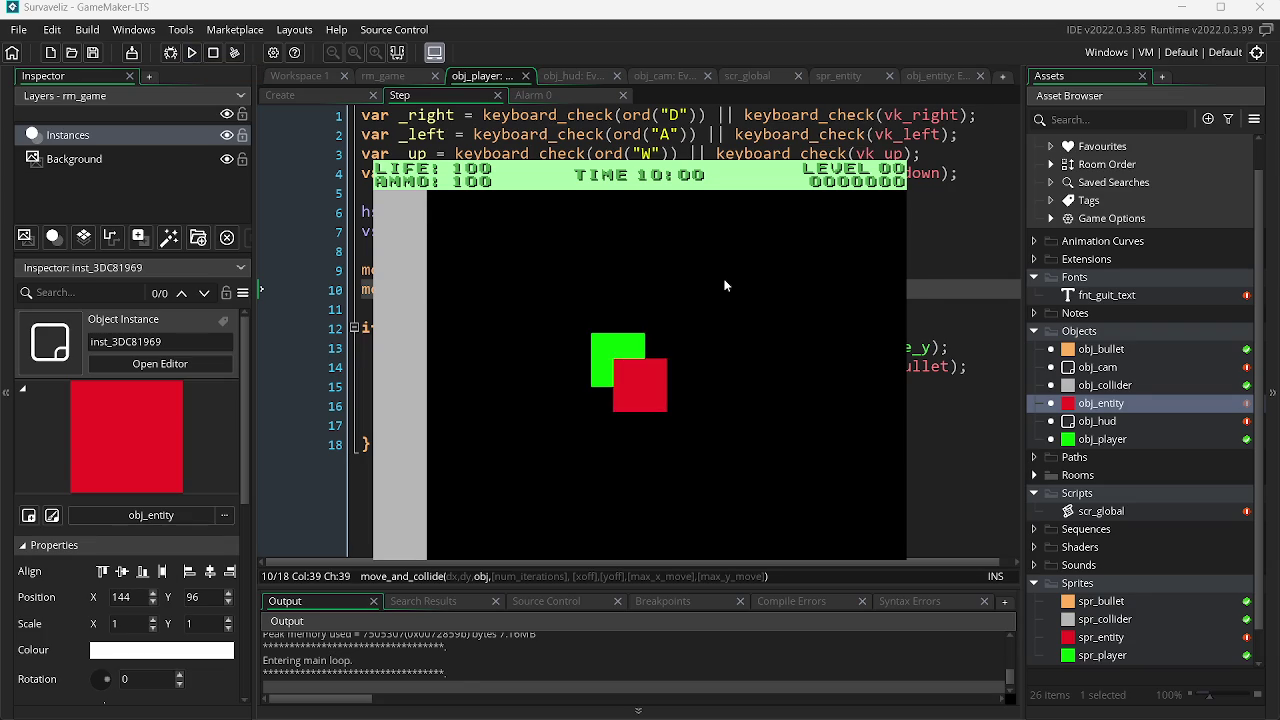
Step: Close the running game and set spr_entity's origin to Middle Centre (8, 8)
key(Escape)
click(1122, 640)
double_click(1122, 640)
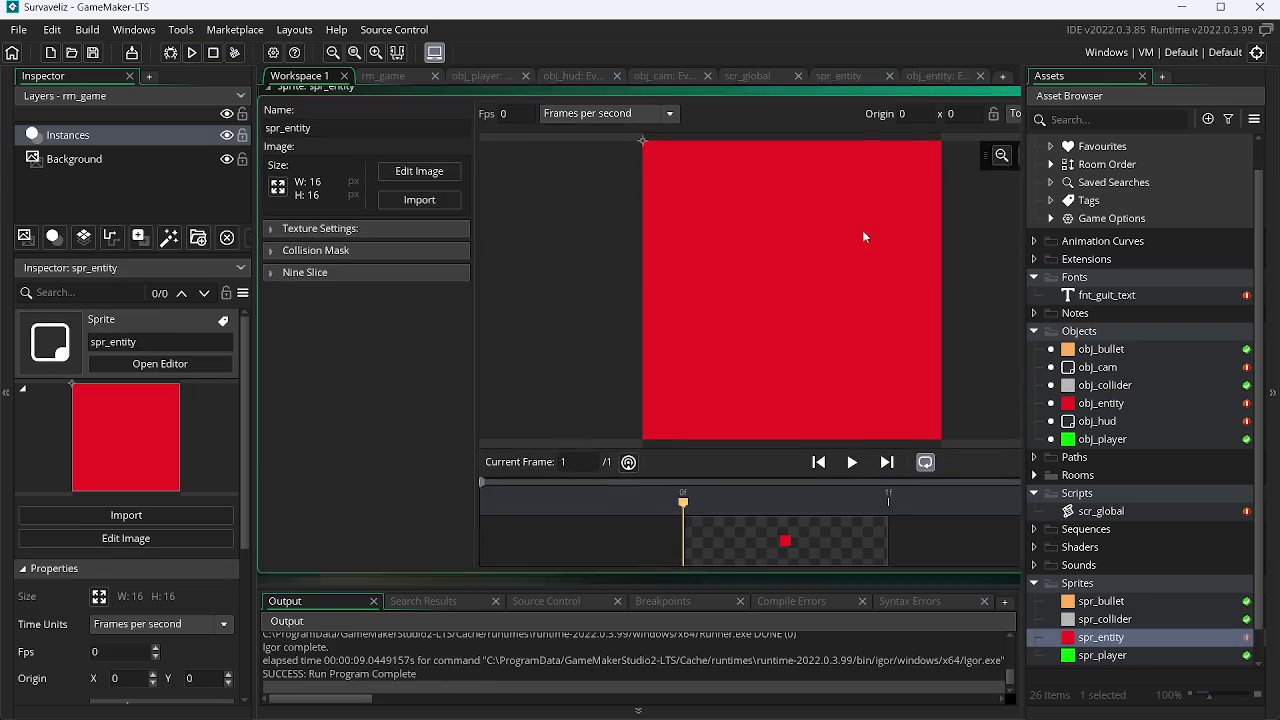
click(1015, 122)
click(1060, 214)
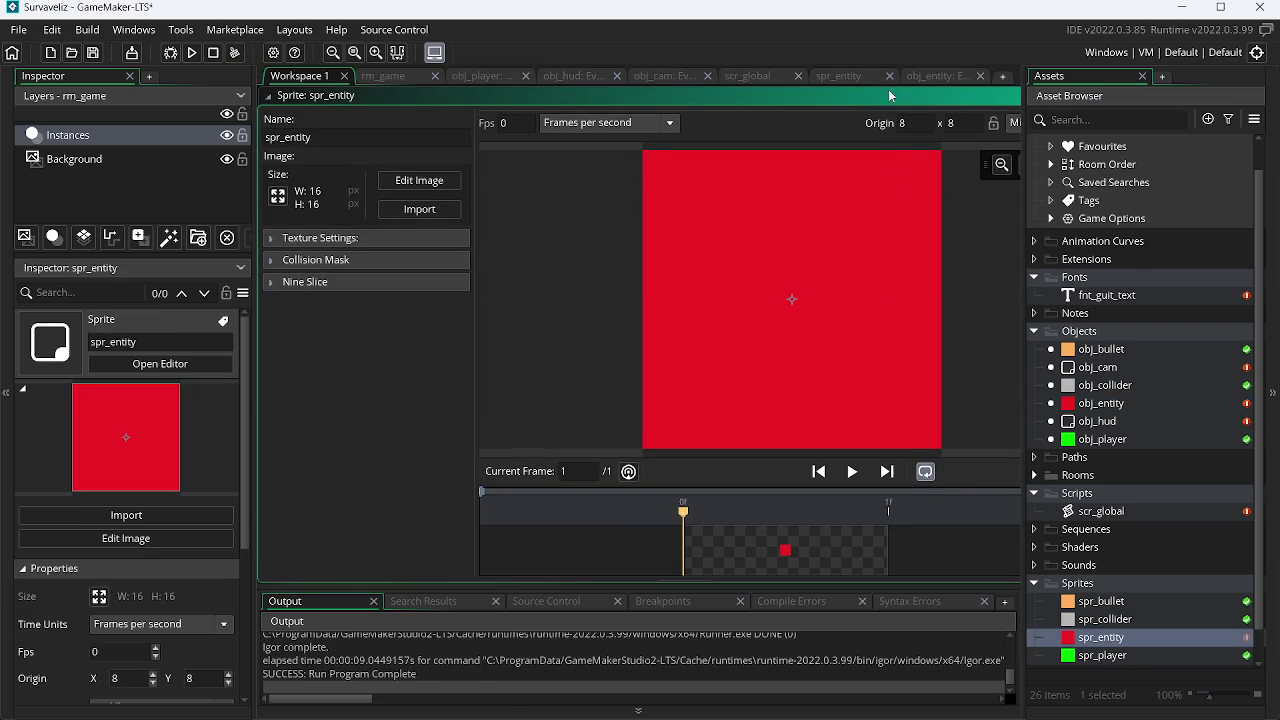
Step: Close the spr_entity sprite editor and run the game again
drag(987, 96, 967, 248)
right_click(790, 162)
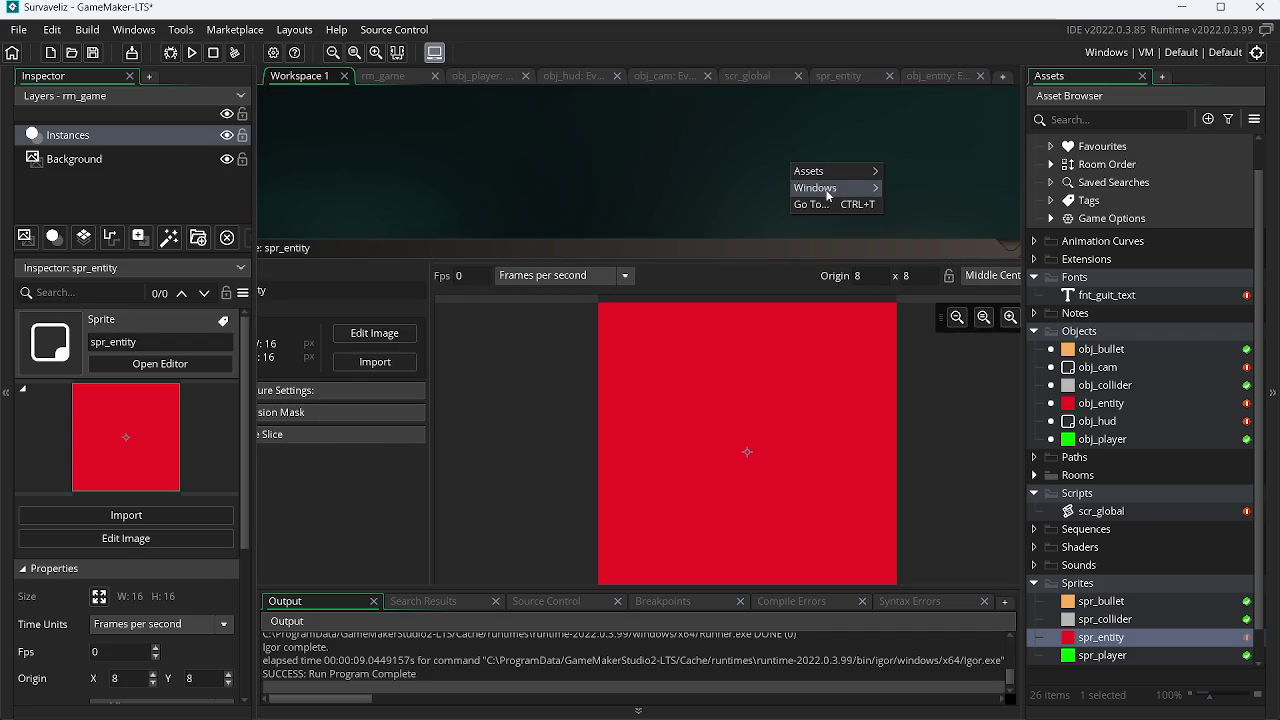
click(923, 90)
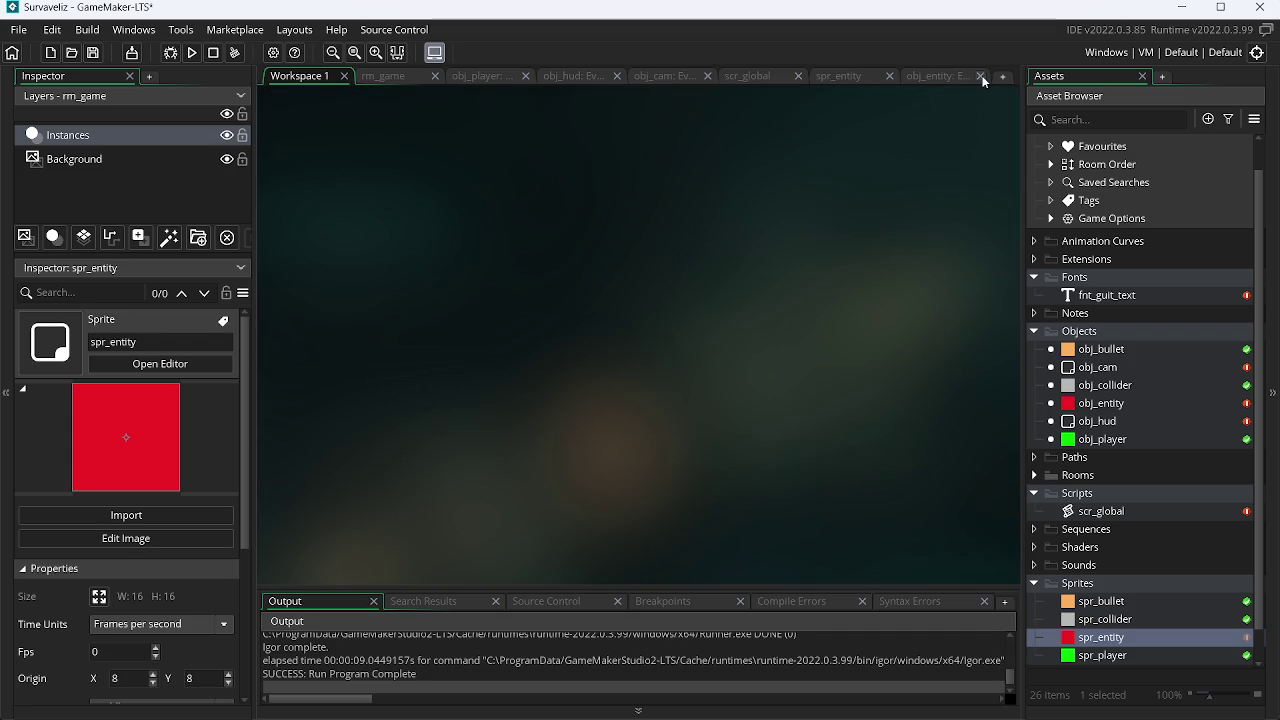
click(889, 76)
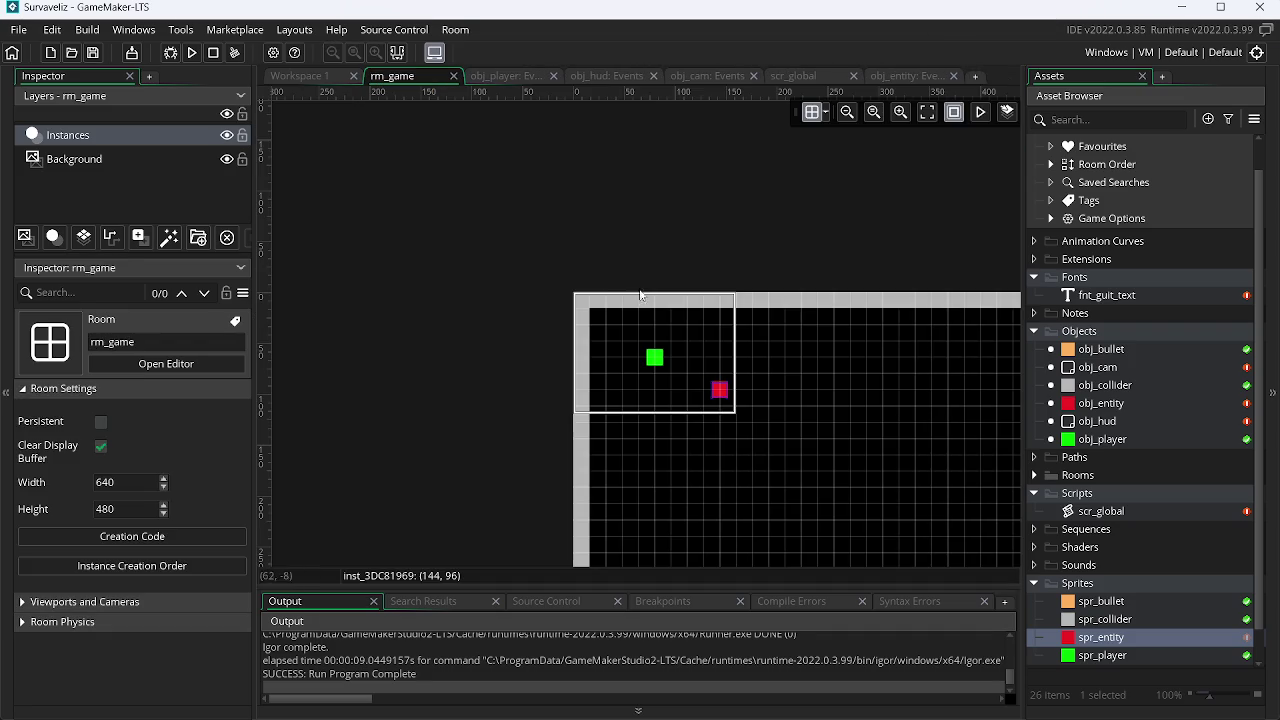
click(195, 54)
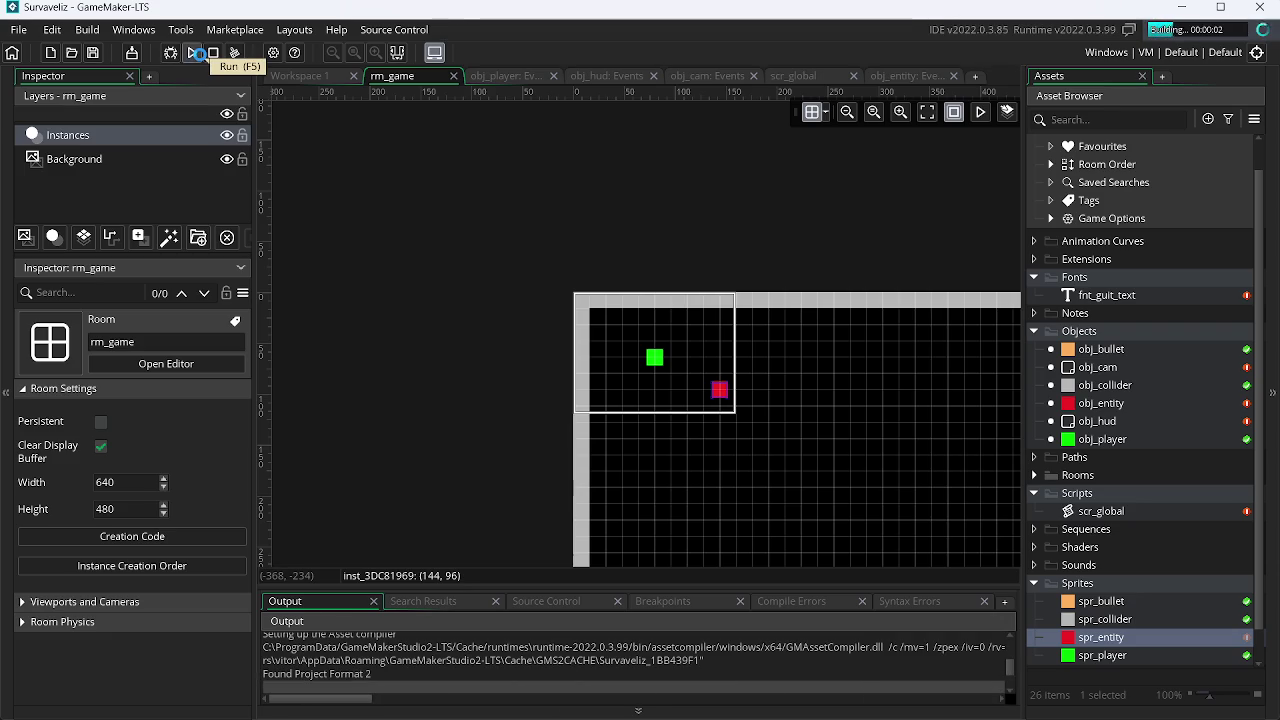
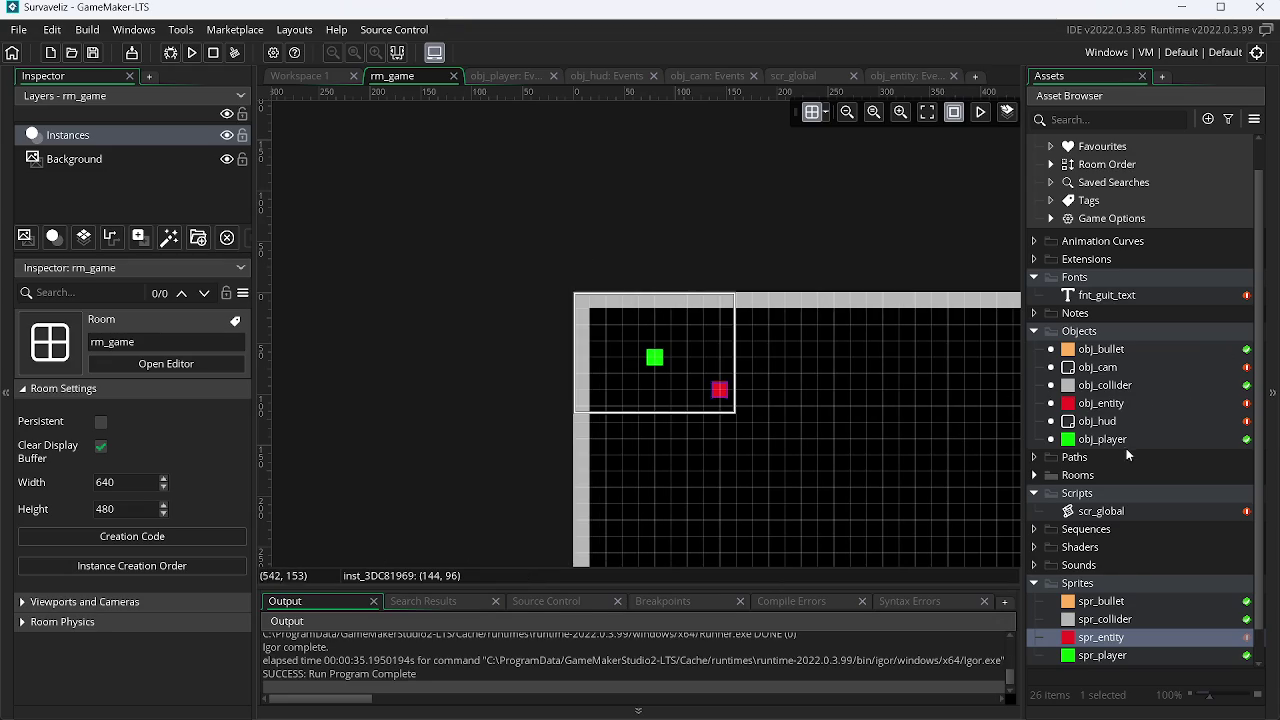
Step: Open obj_player and add a Collision event with obj_entity
click(1127, 444)
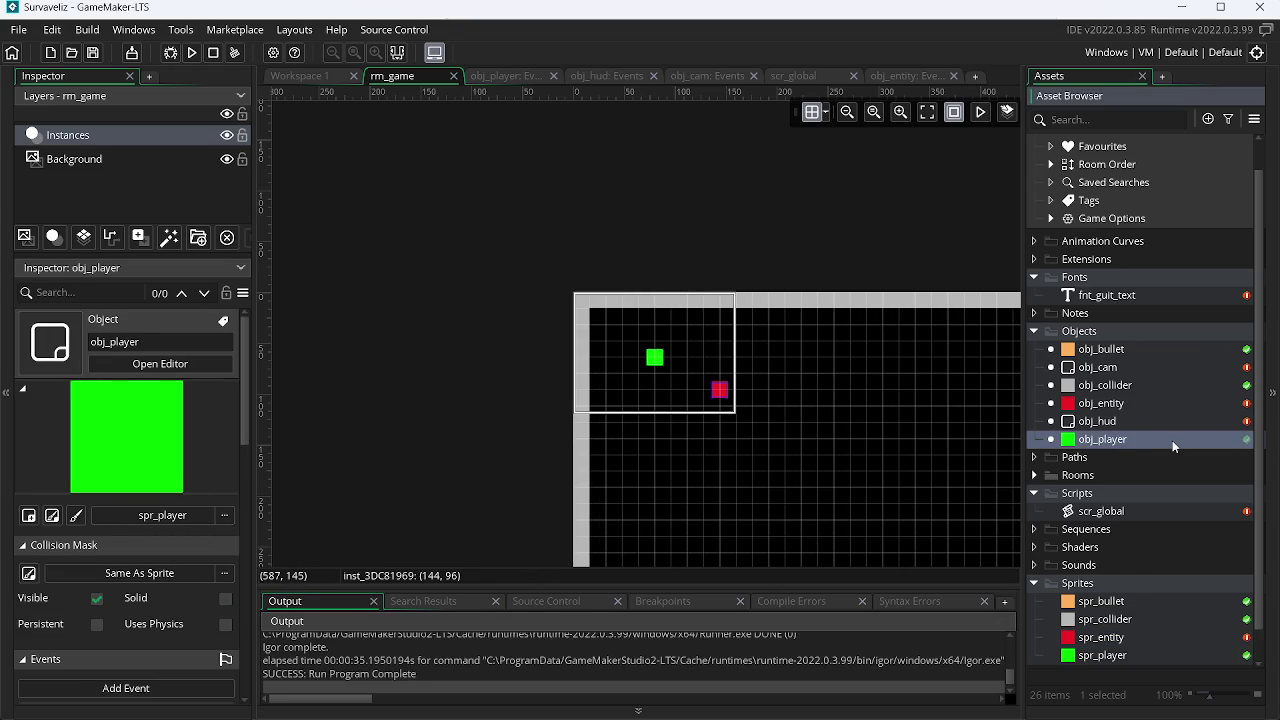
double_click(1170, 440)
click(612, 415)
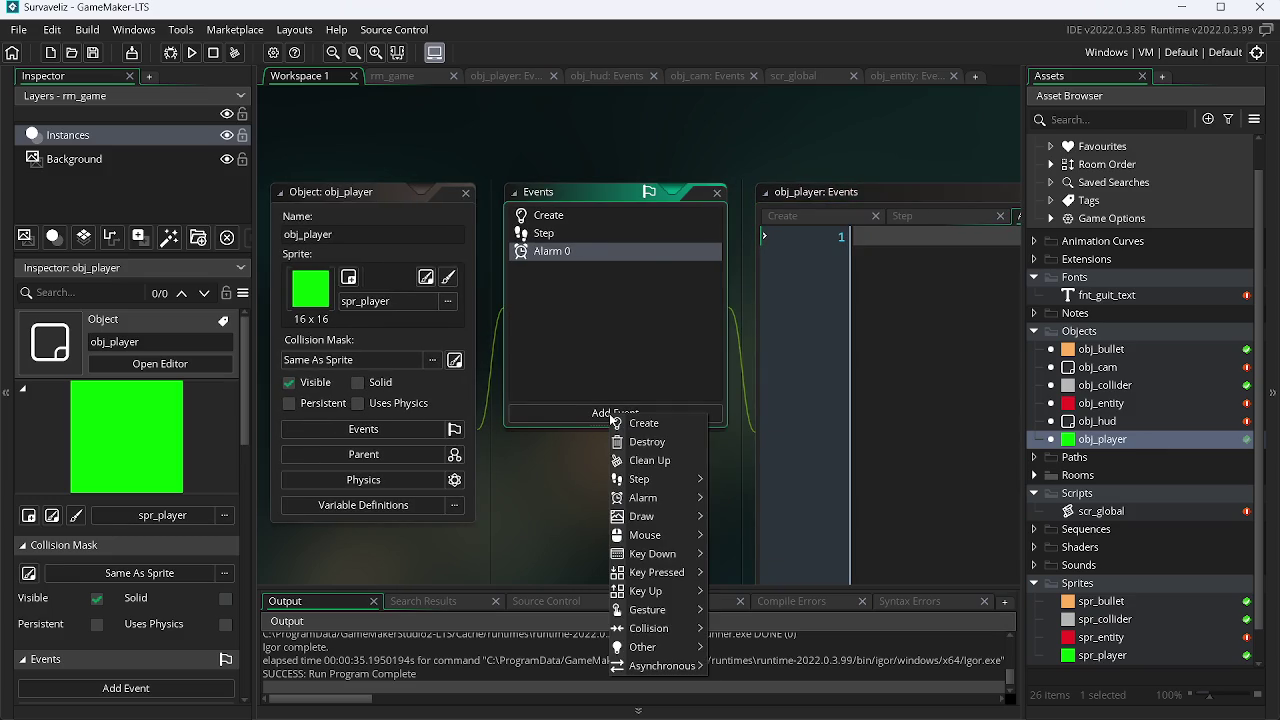
mouse_move(699, 524)
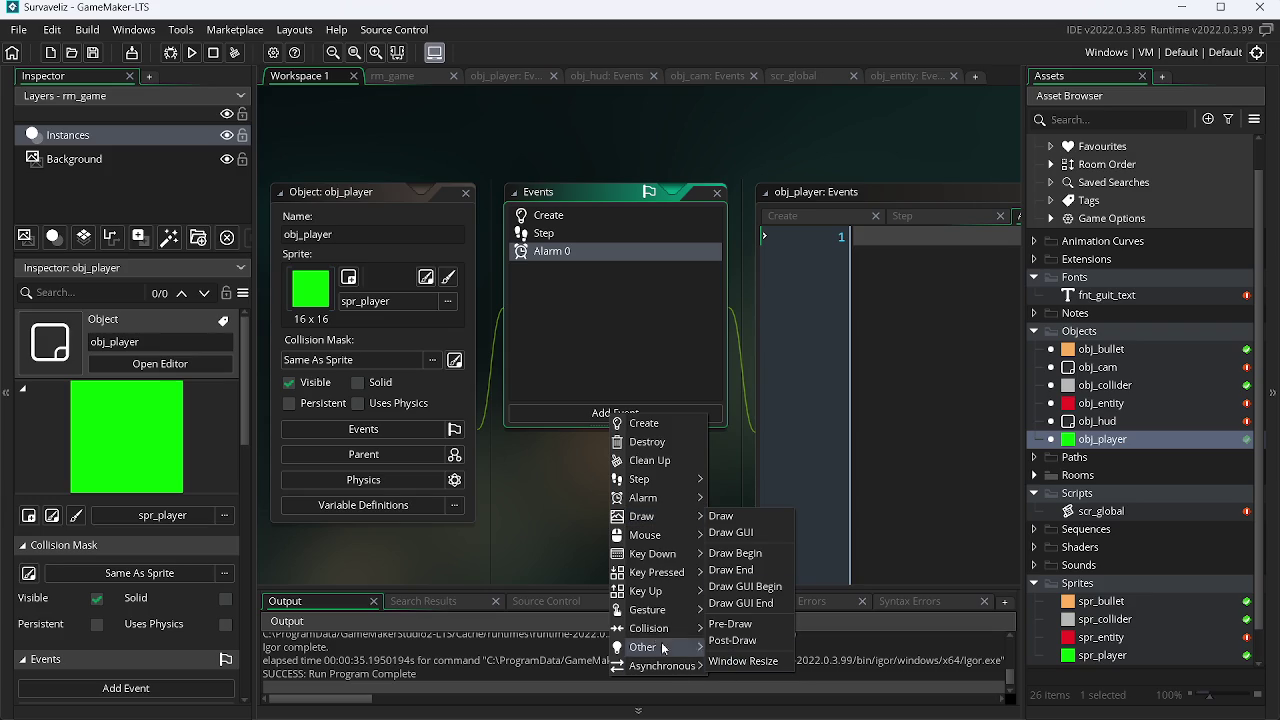
mouse_move(690, 628)
mouse_move(740, 633)
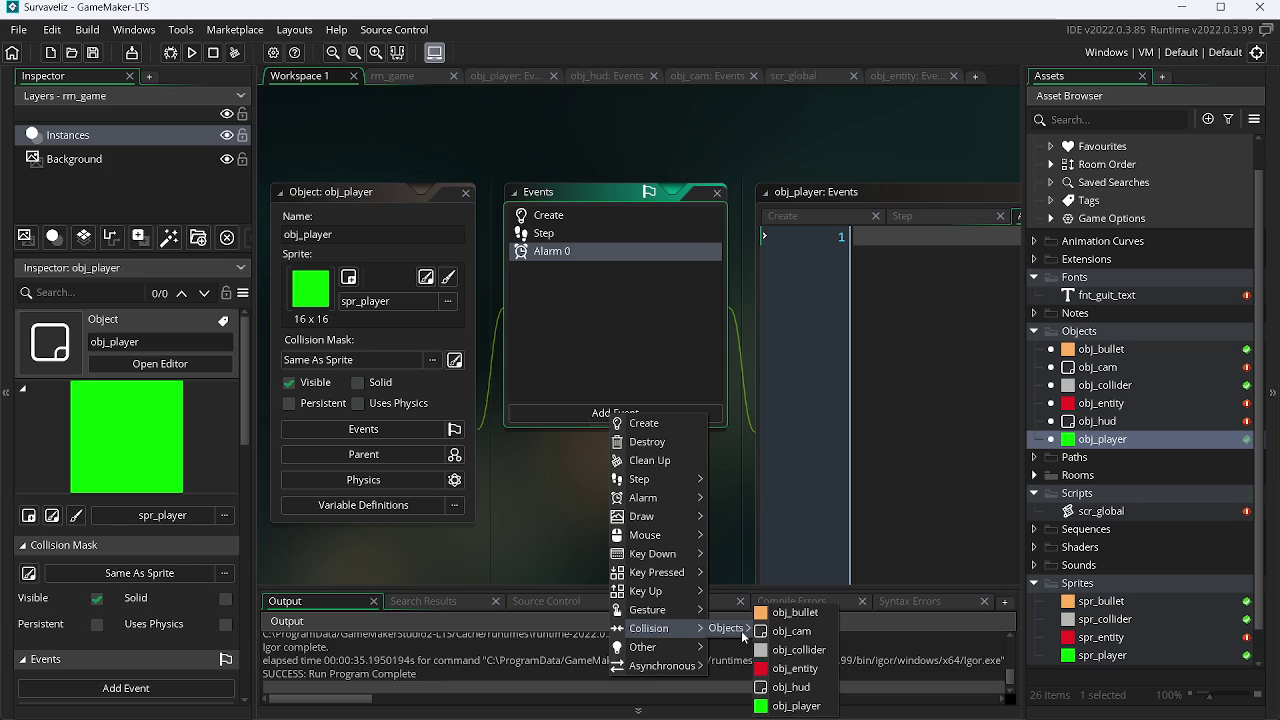
click(800, 668)
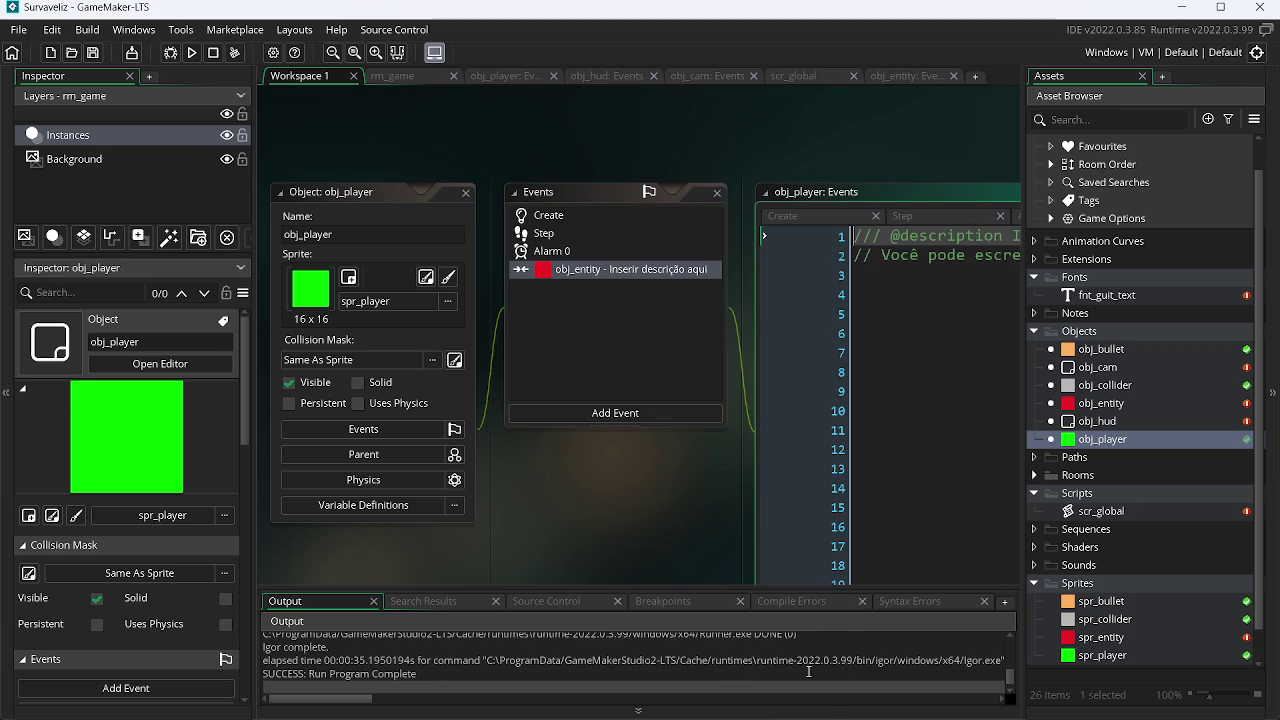
Step: Replace the collision event's placeholder code with instance_destroy(self)
click(896, 462)
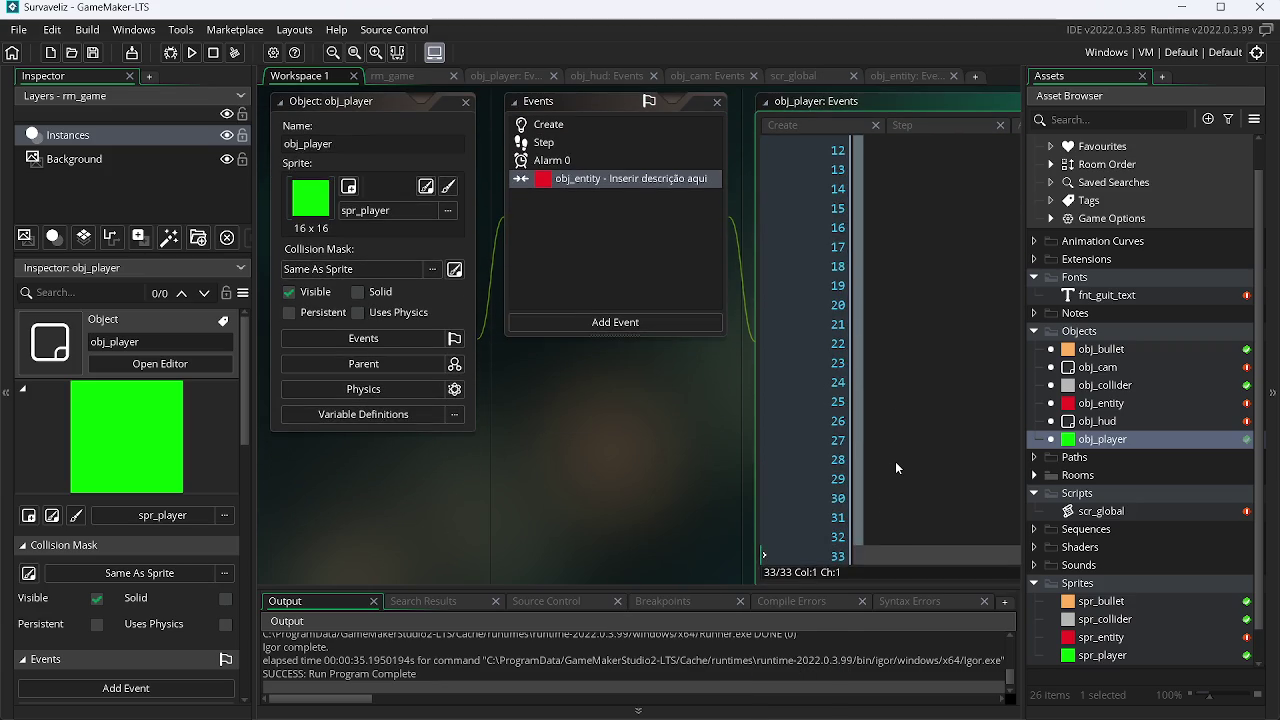
key(ctrl+a)
key(BackSpace)
text(ins)
key(Down)
key(Down)
key(Down)
key(Up)
key(Return)
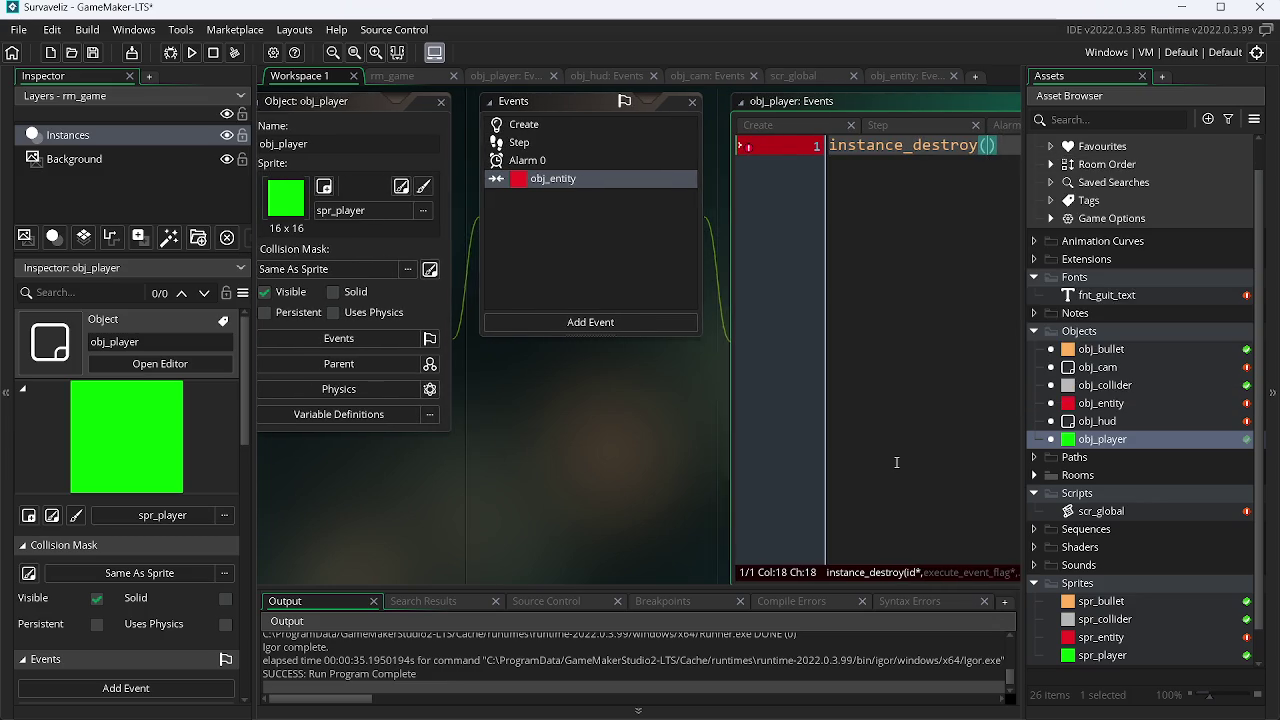
text(sel)
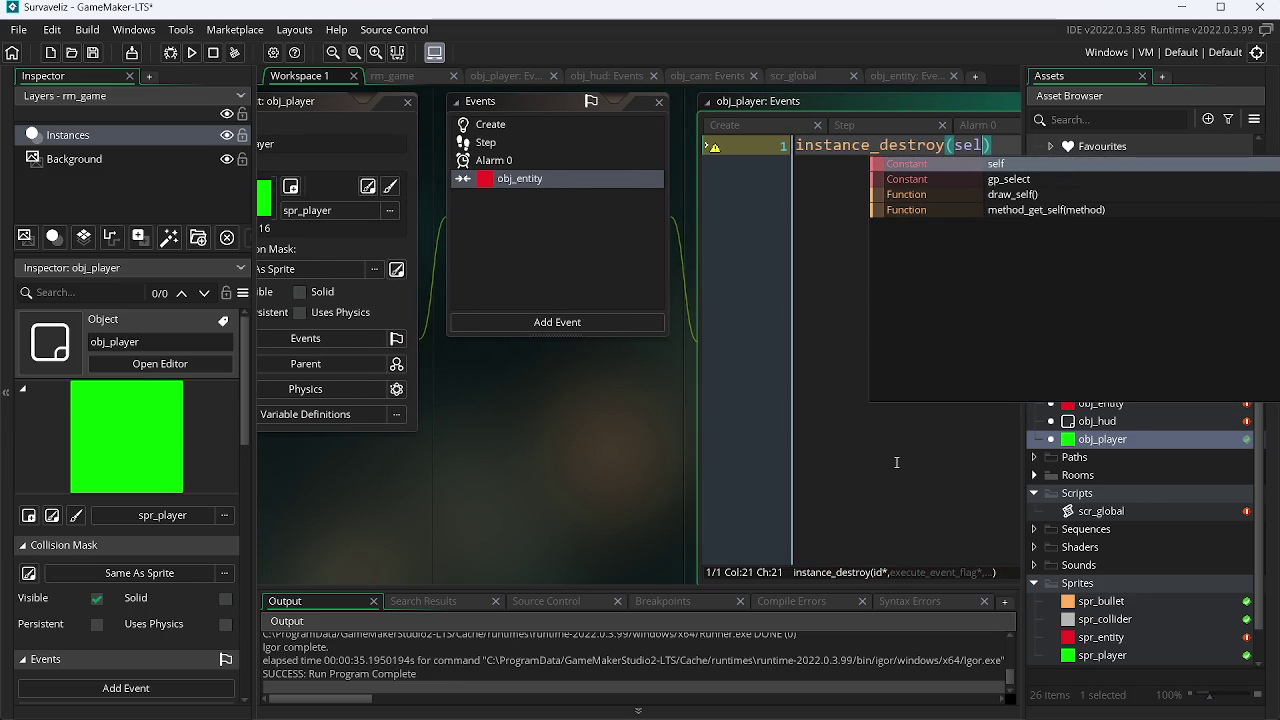
key(Return)
Step: Run the game, abort on the code error, and delete obj_player's obj_entity collision event
click(194, 52)
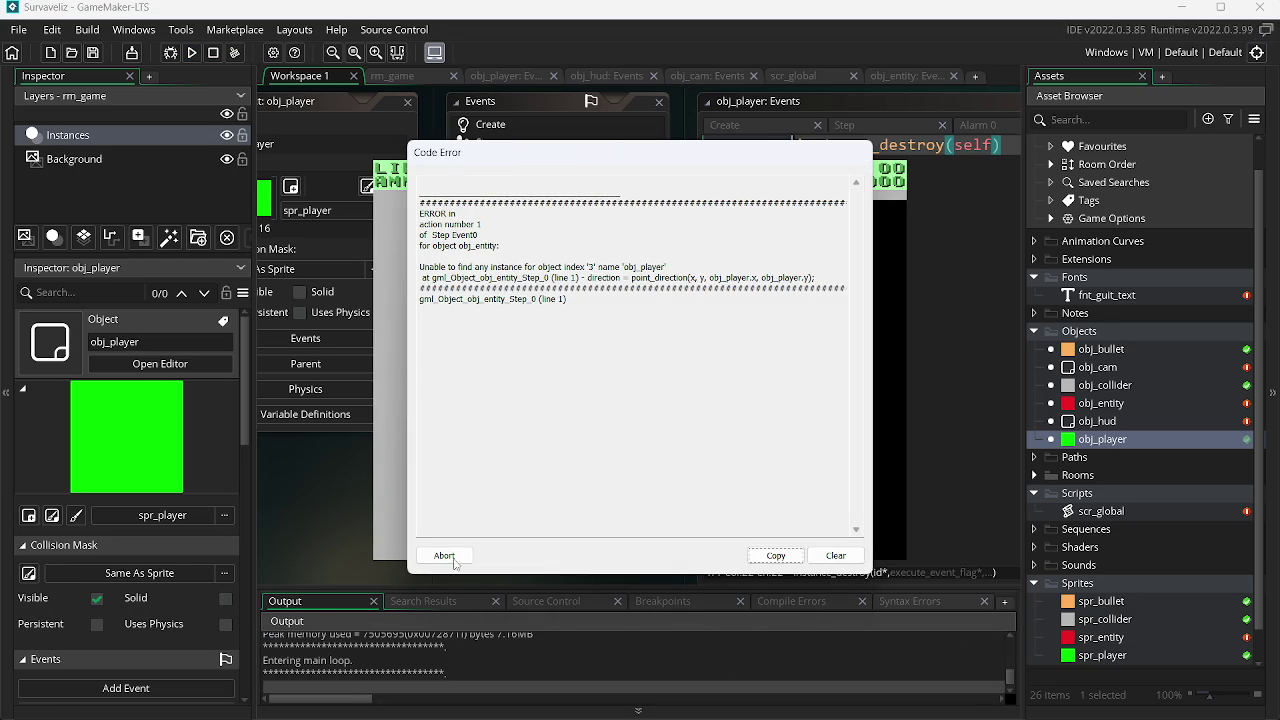
click(445, 556)
right_click(512, 178)
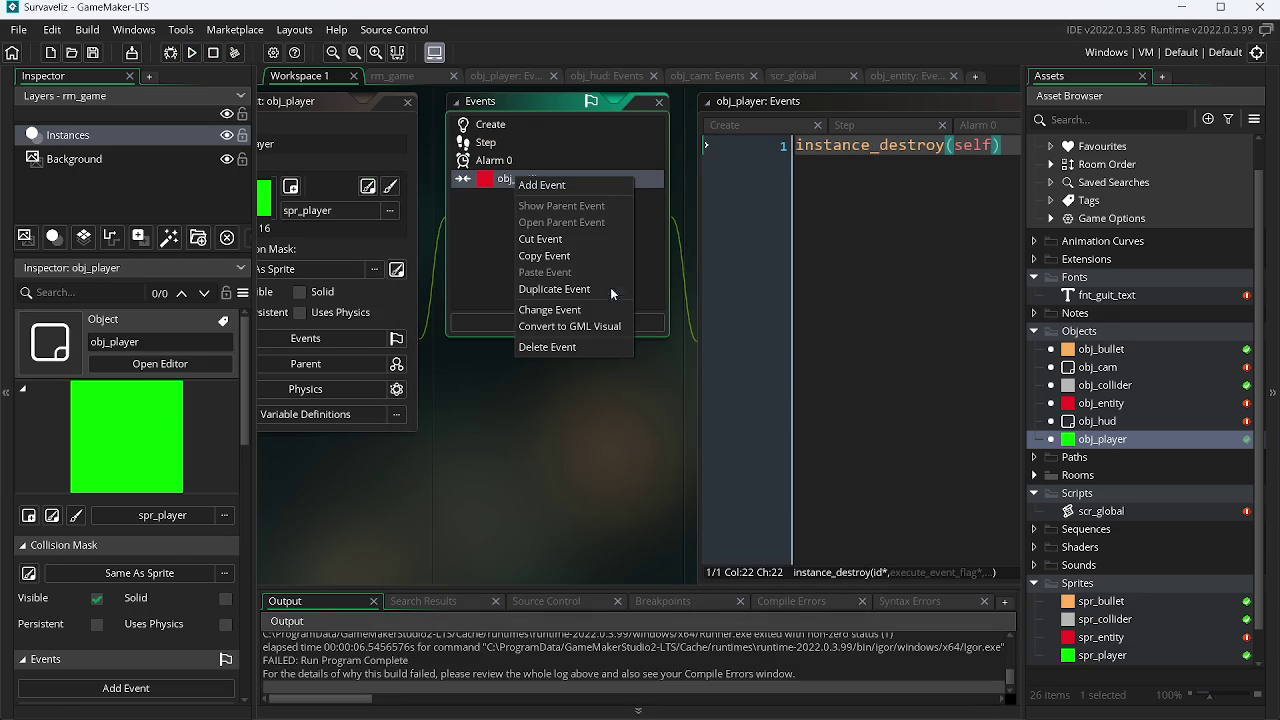
click(568, 347)
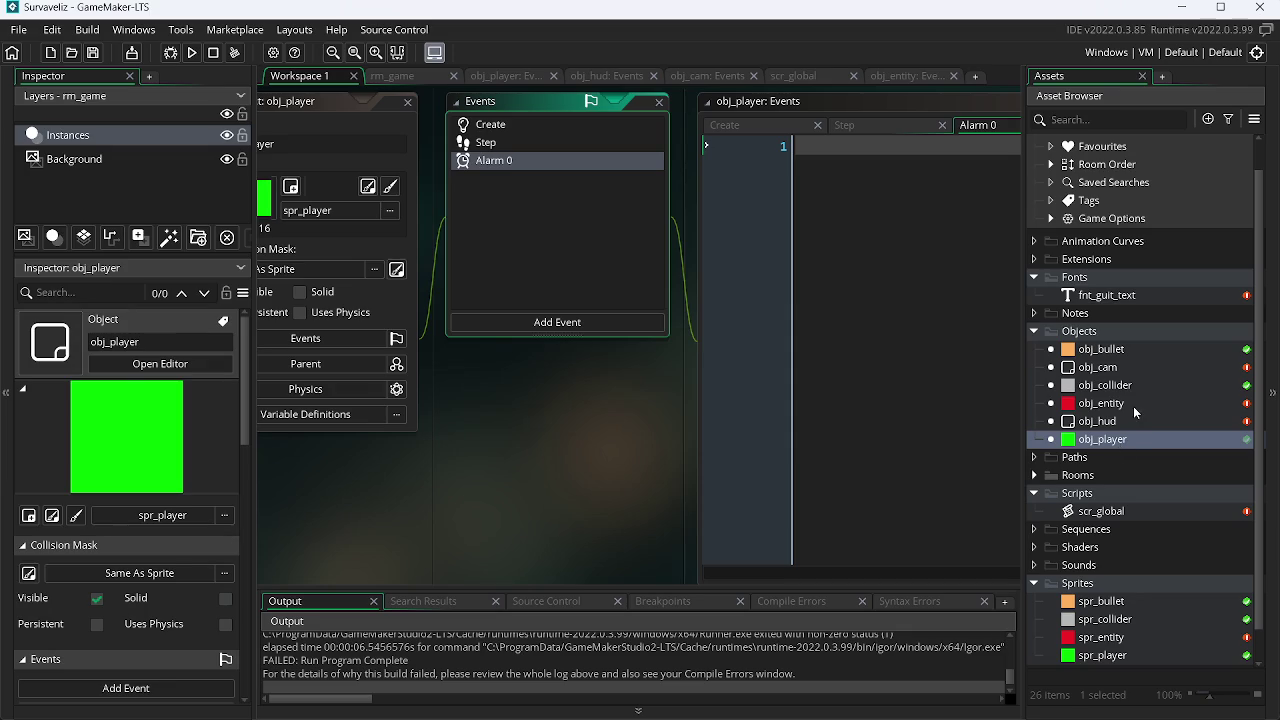
double_click(1133, 405)
Step: Add a Collision event with obj_player to obj_entity
click(636, 318)
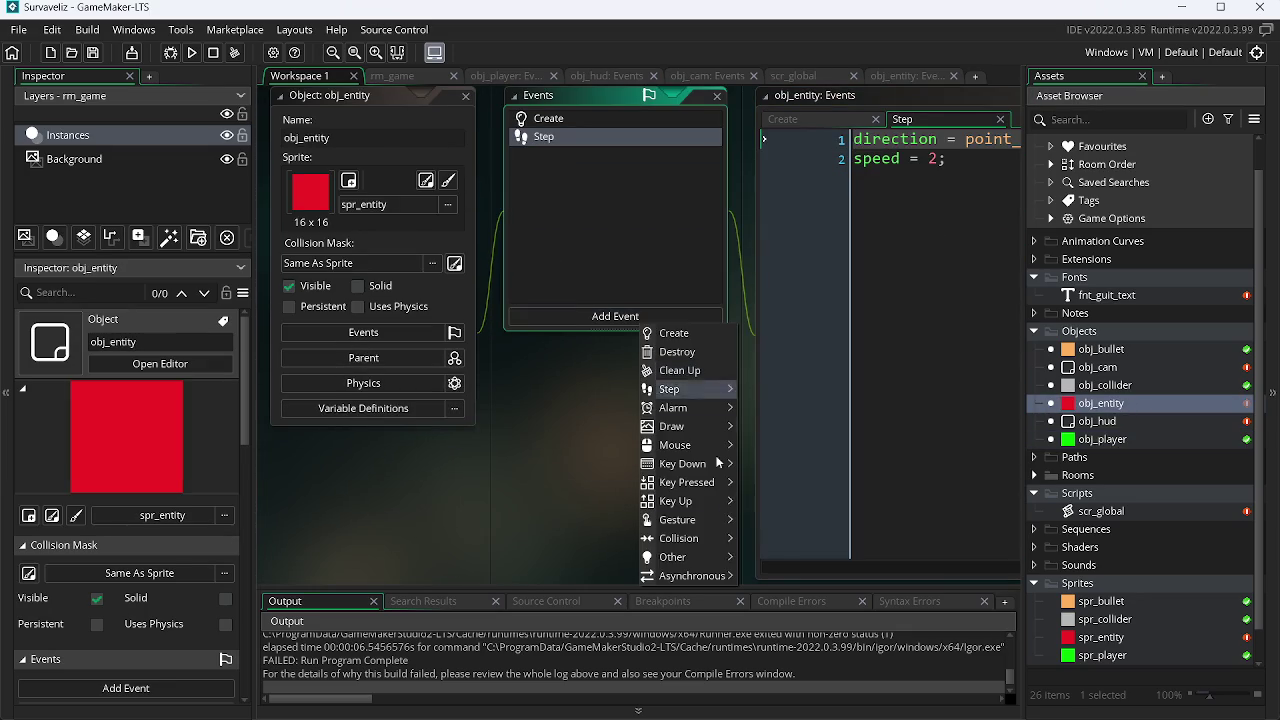
mouse_move(696, 541)
mouse_move(757, 538)
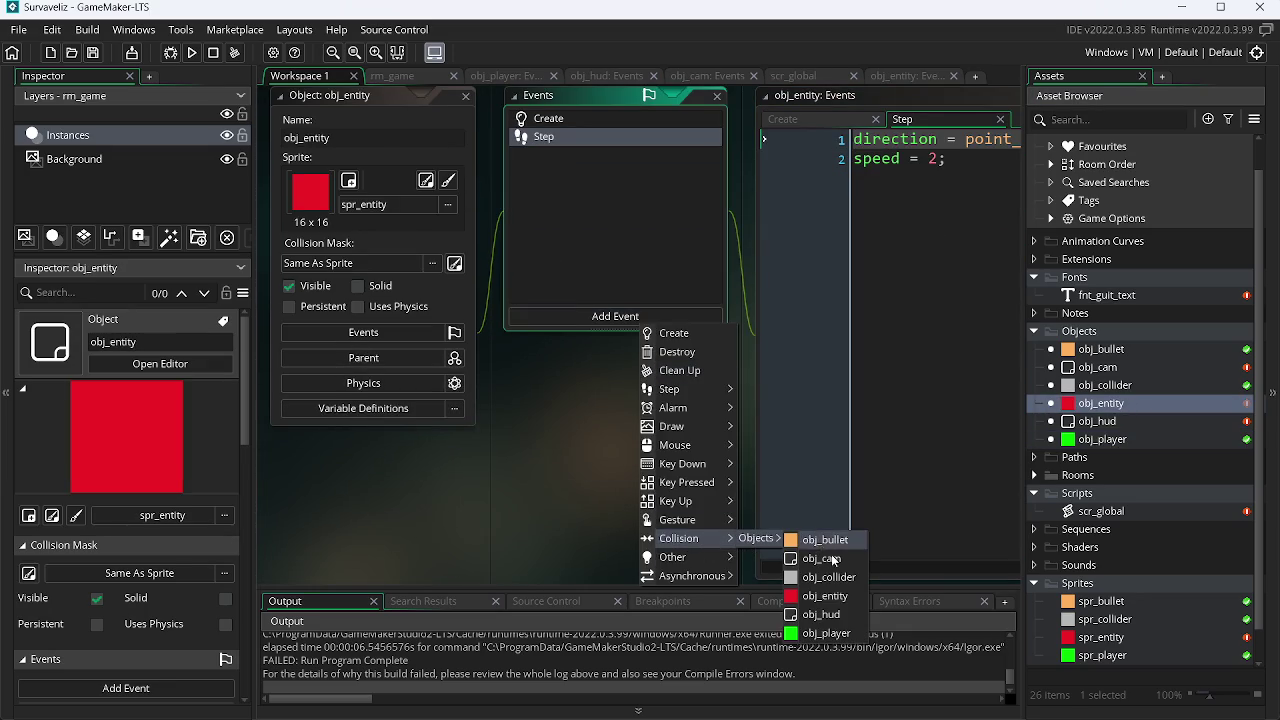
click(840, 633)
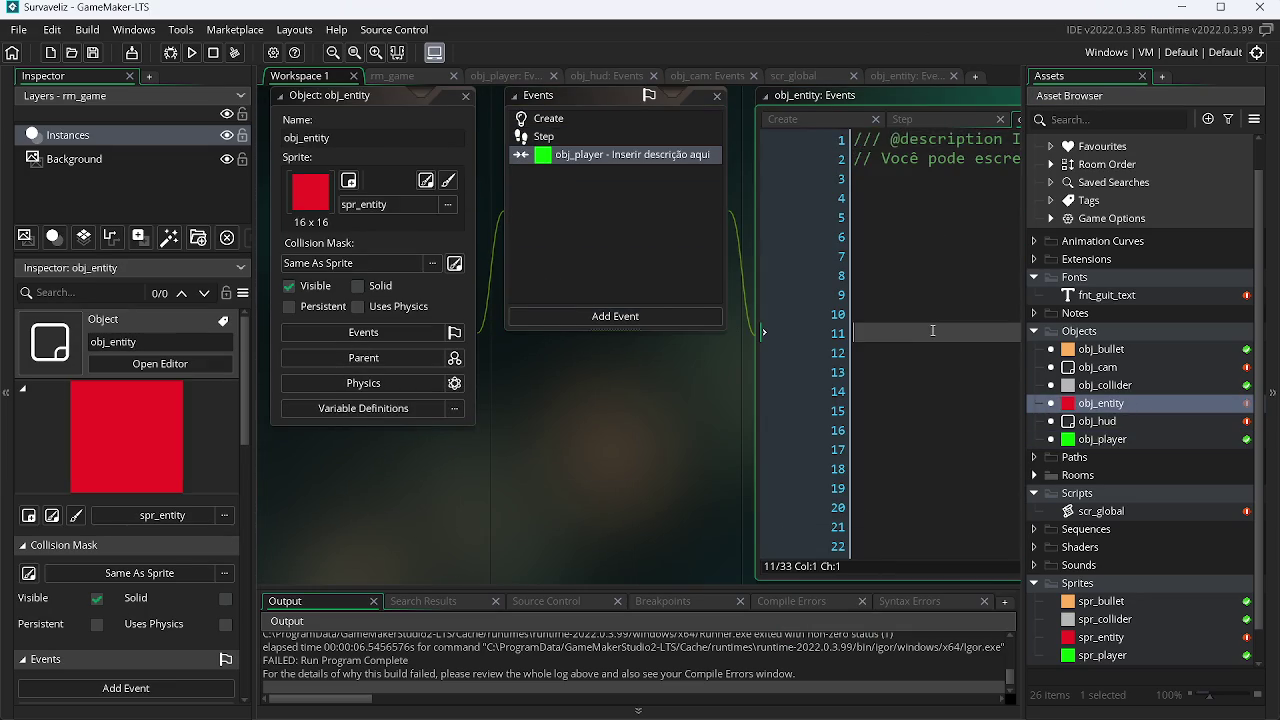
Step: Replace the placeholder code with instance_destroy(self); on line 1
key(ctrl+a)
key(BackSpace)
text(ins)
key(Down)
key(Down)
key(Down)
key(Return)
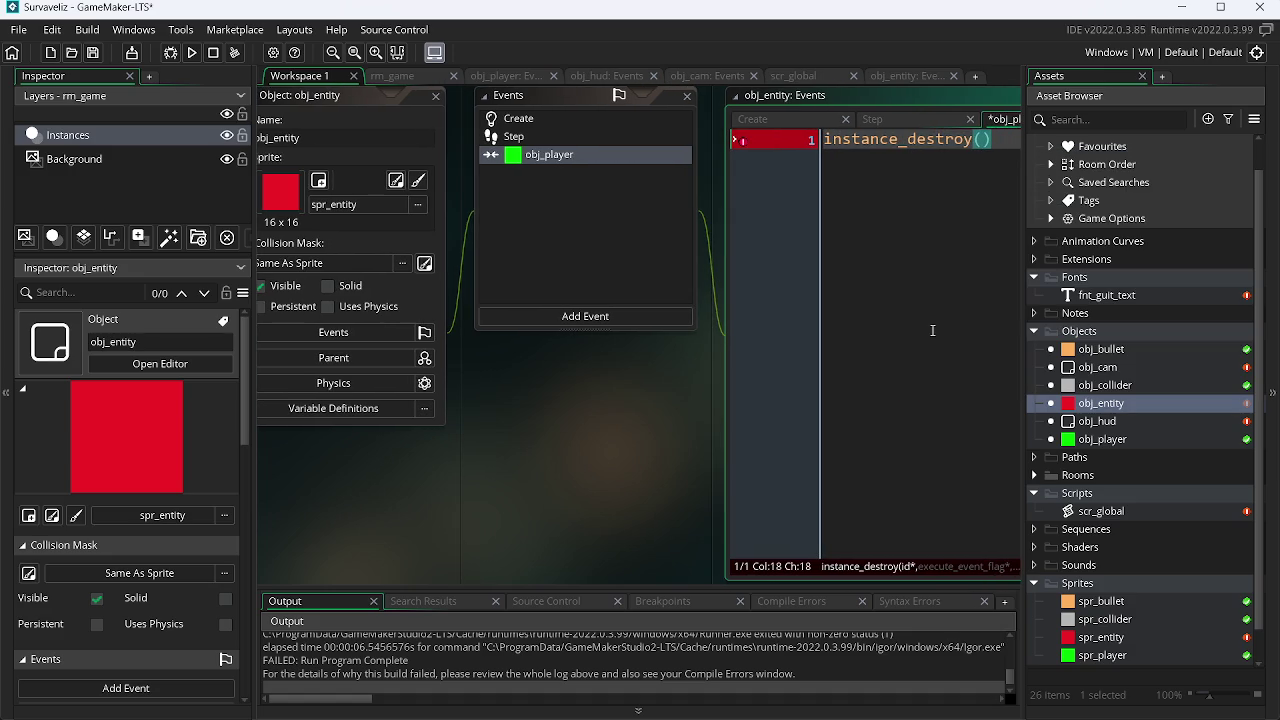
text(self)
key(End)
text(;)
key(Return)
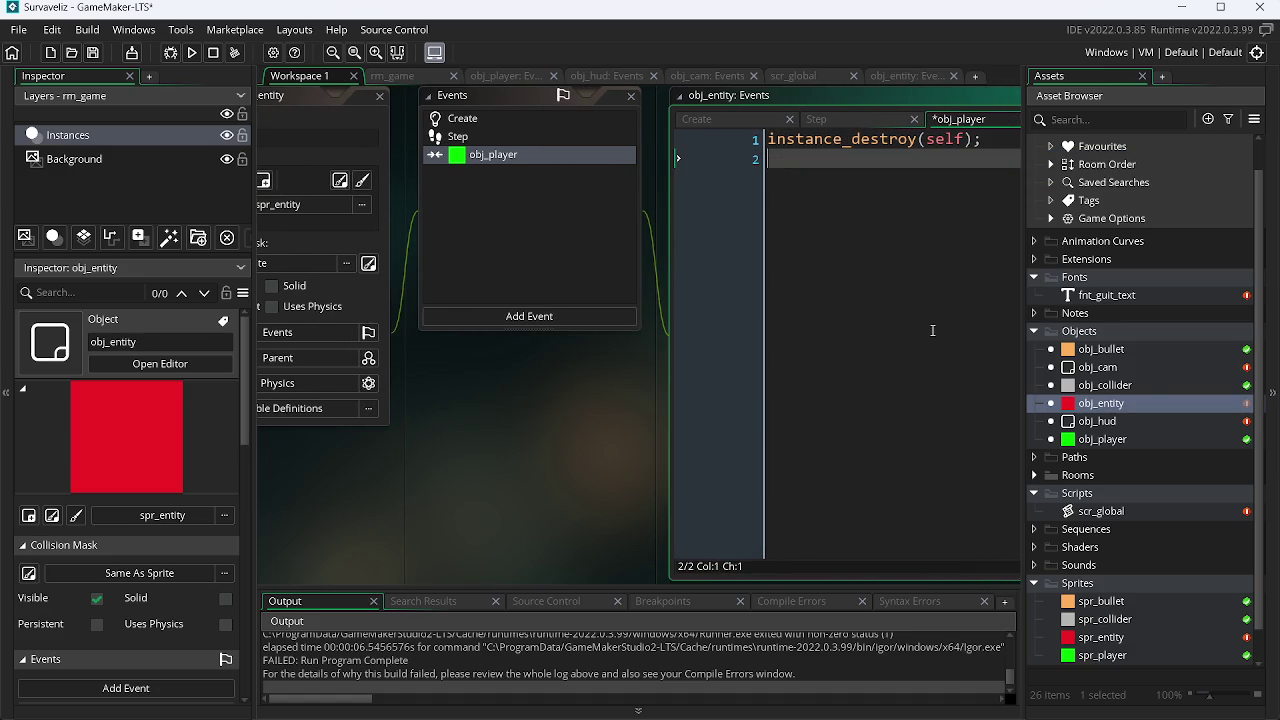
Step: Add show_message("TE PEGIU SEU OTARIO"); and run the game with F5
text(sho)
key(Down)
key(Down)
key(Down)
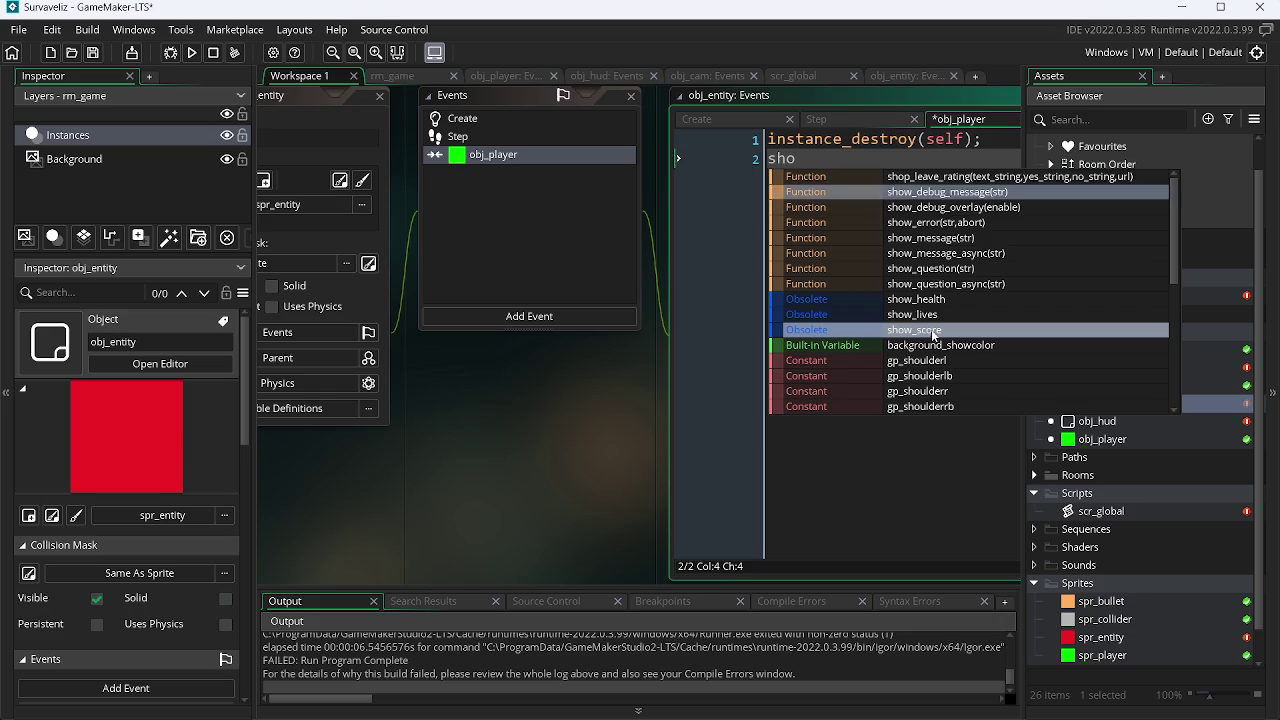
key(Return)
text(")
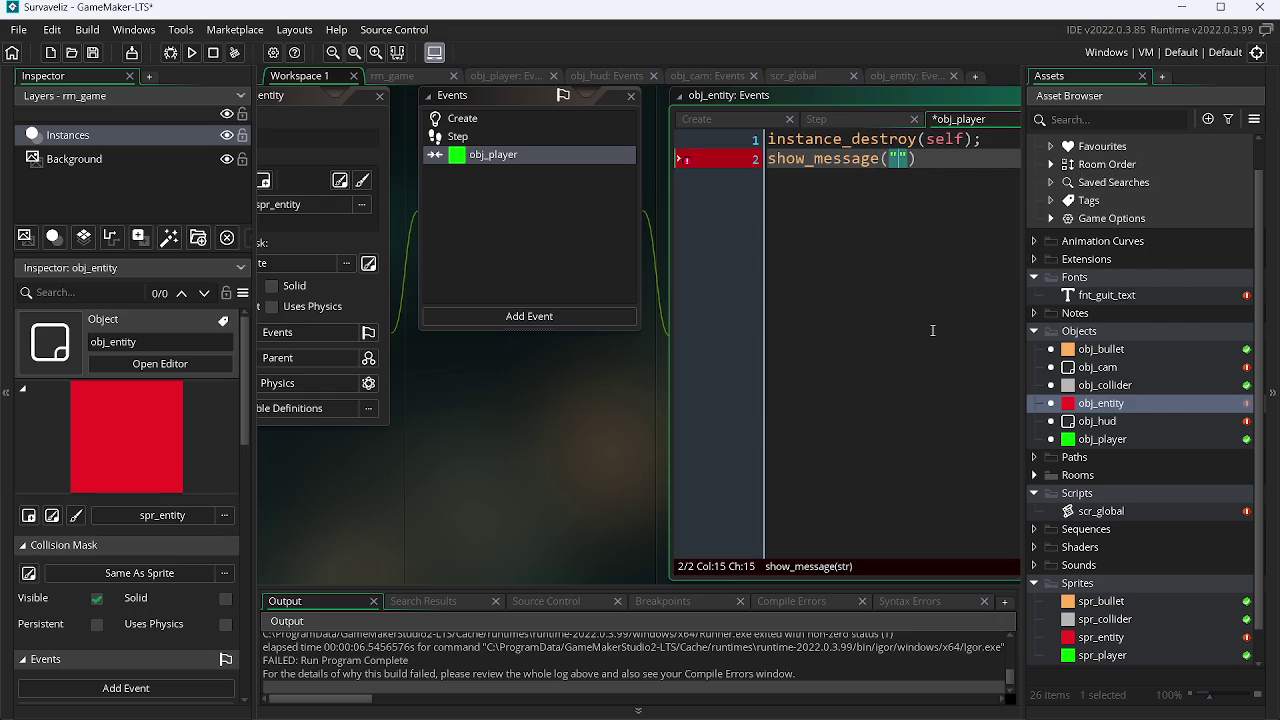
text(TE PE)
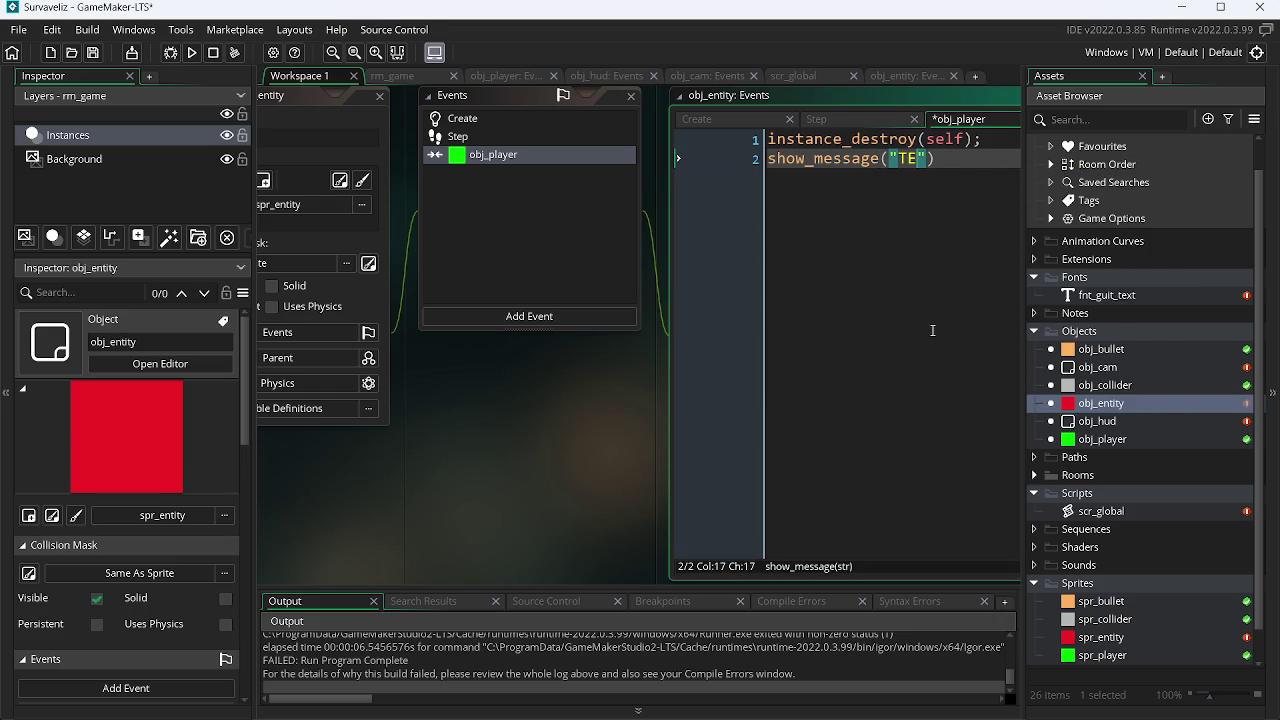
text(GIU SEU )
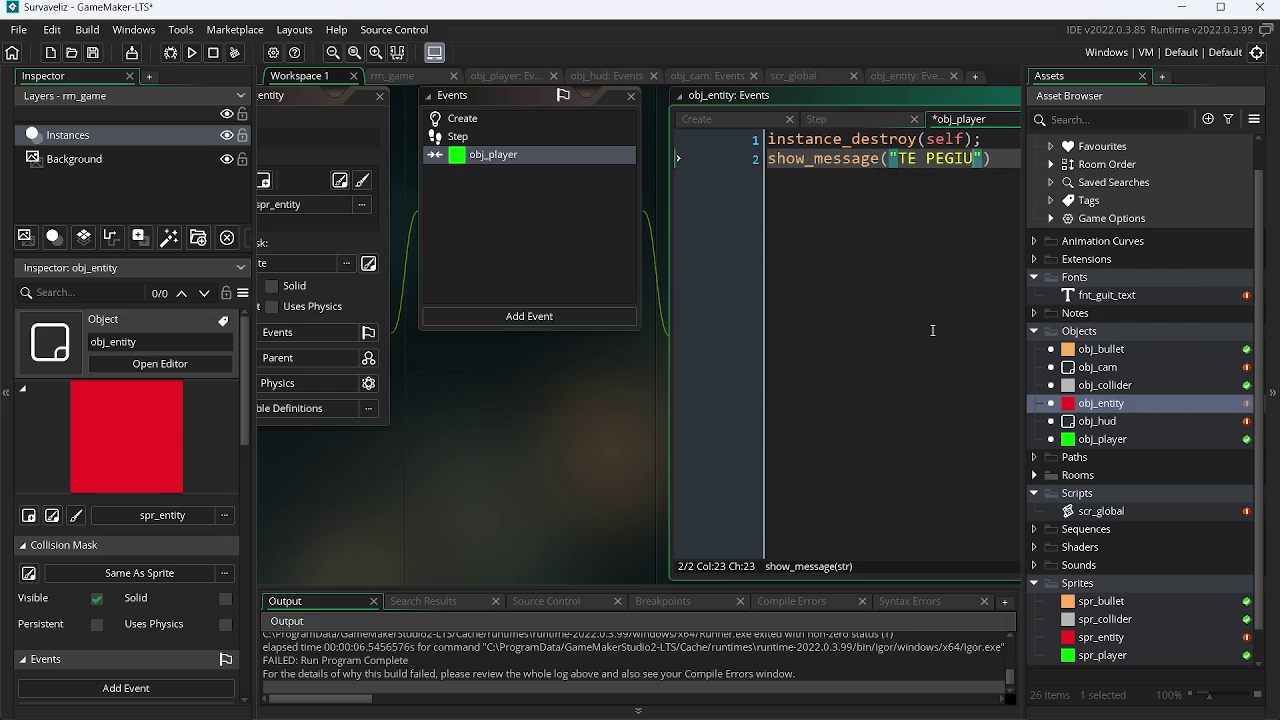
text(OTARIO)
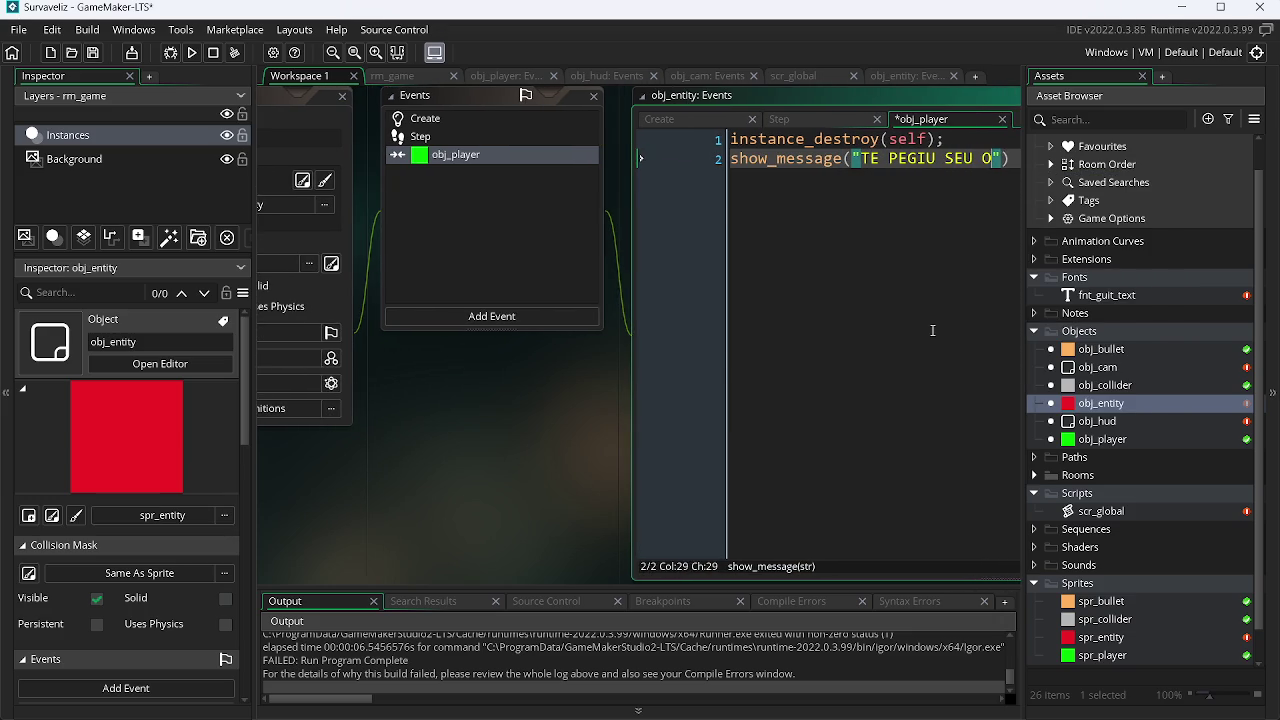
text("))
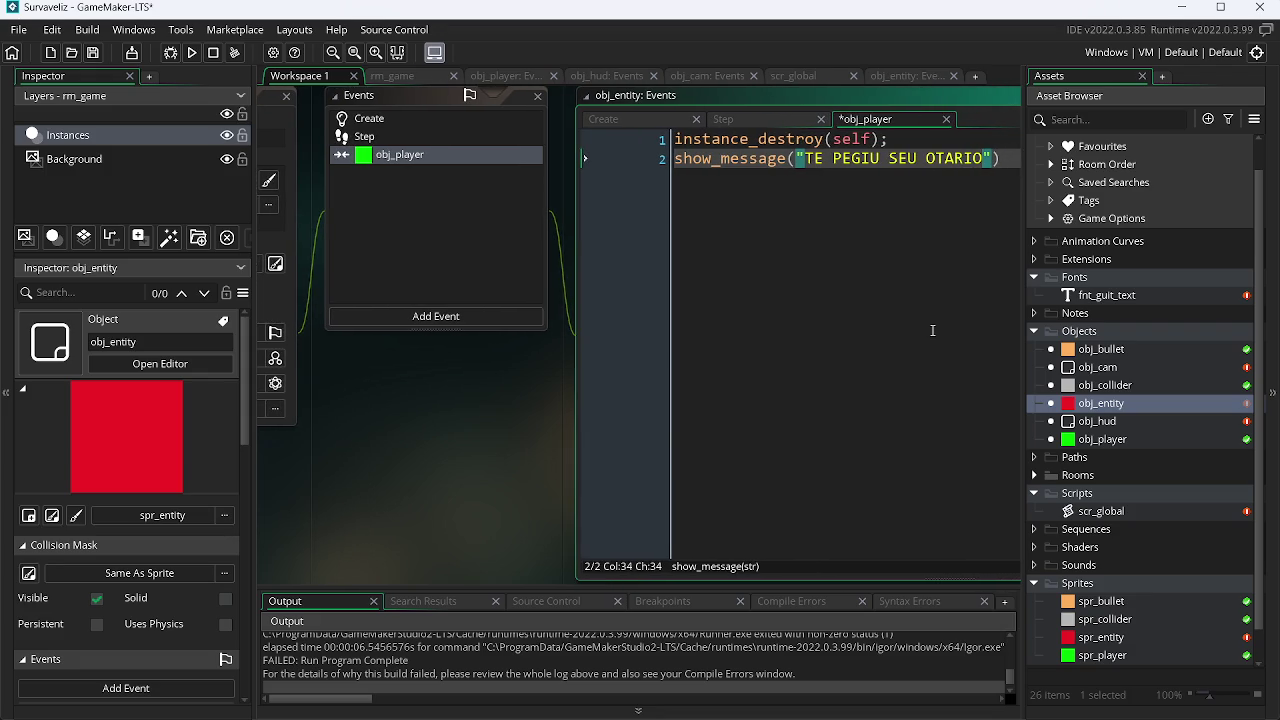
text(;)
key(F5)
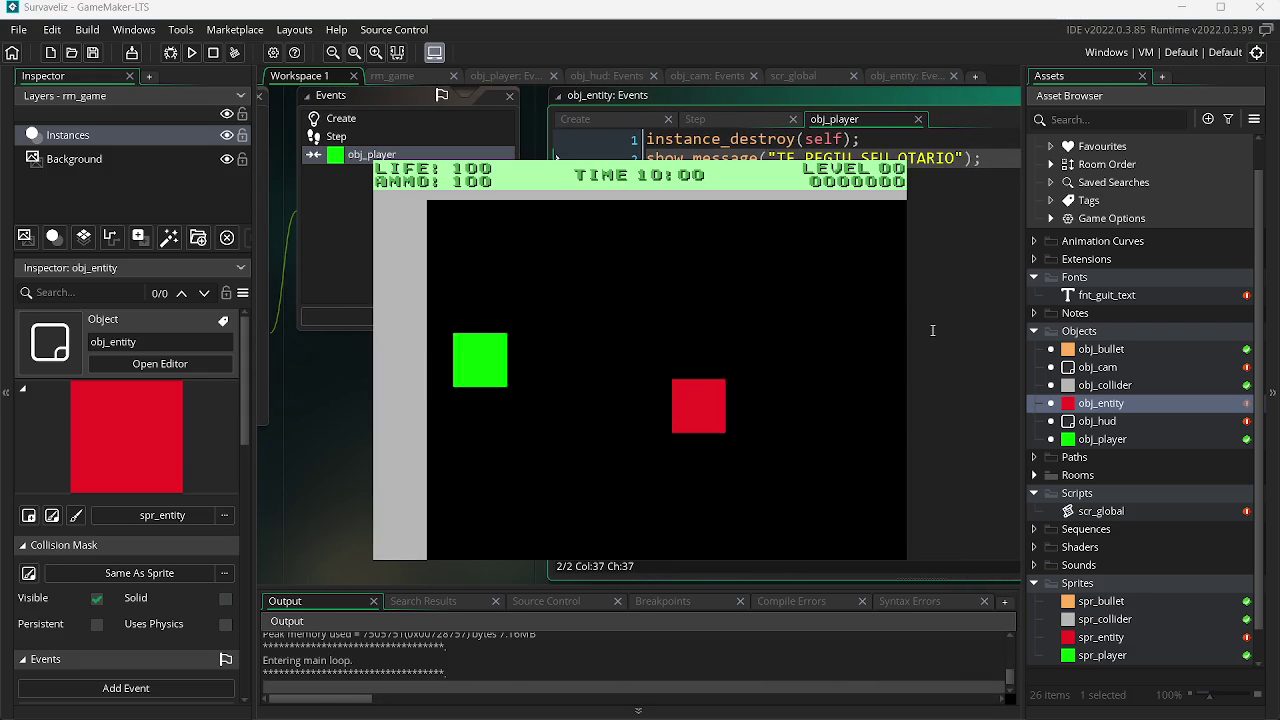
Step: Trigger and dismiss the collision message in the game, then delete the show_message line
key(d)
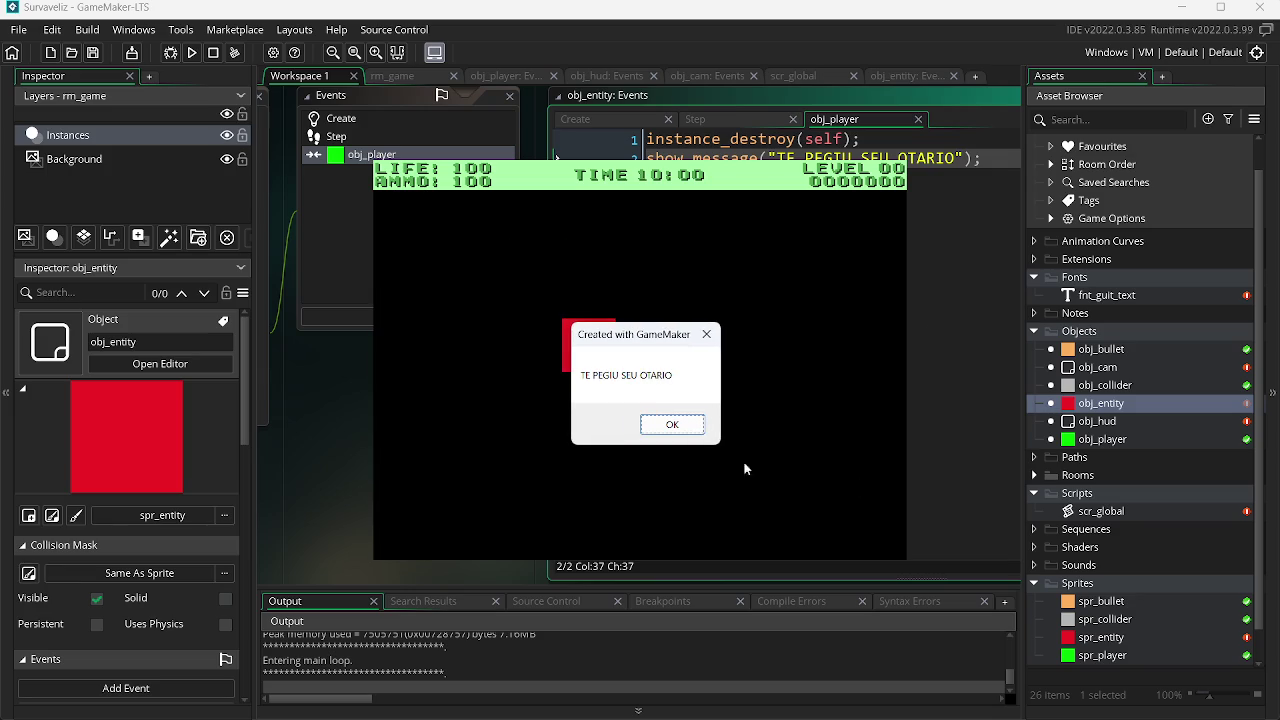
click(671, 427)
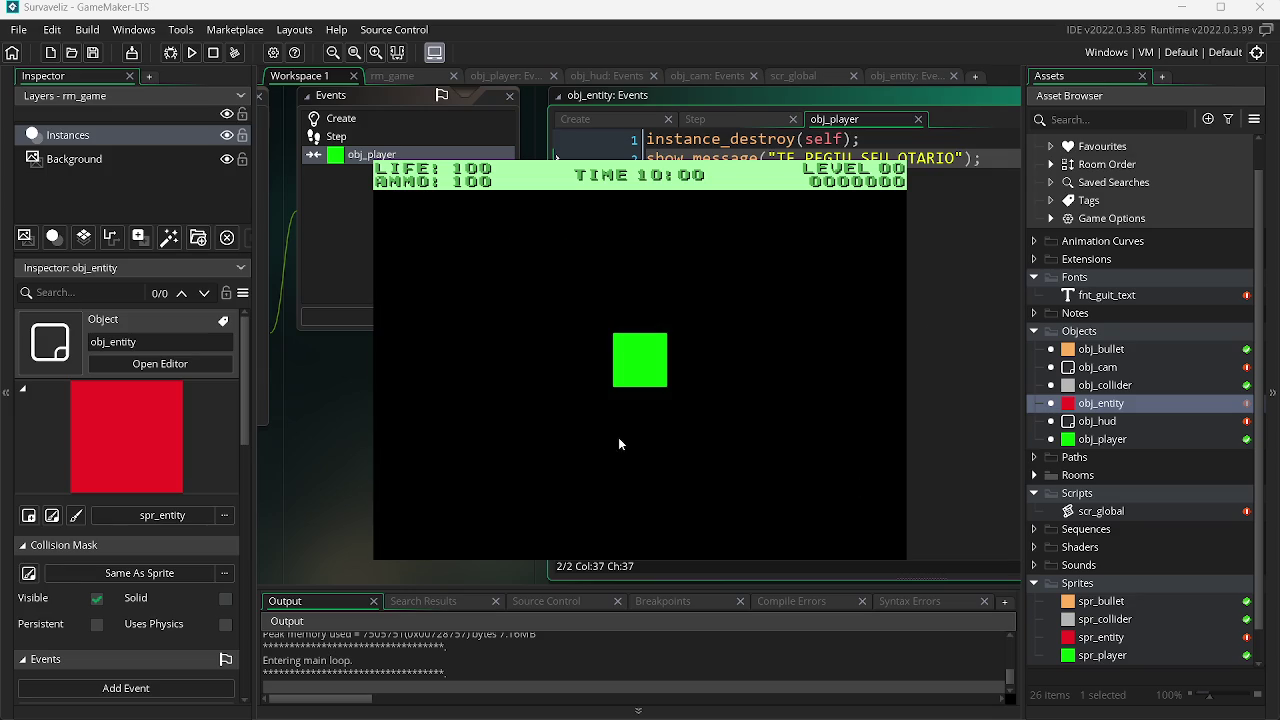
key(Escape)
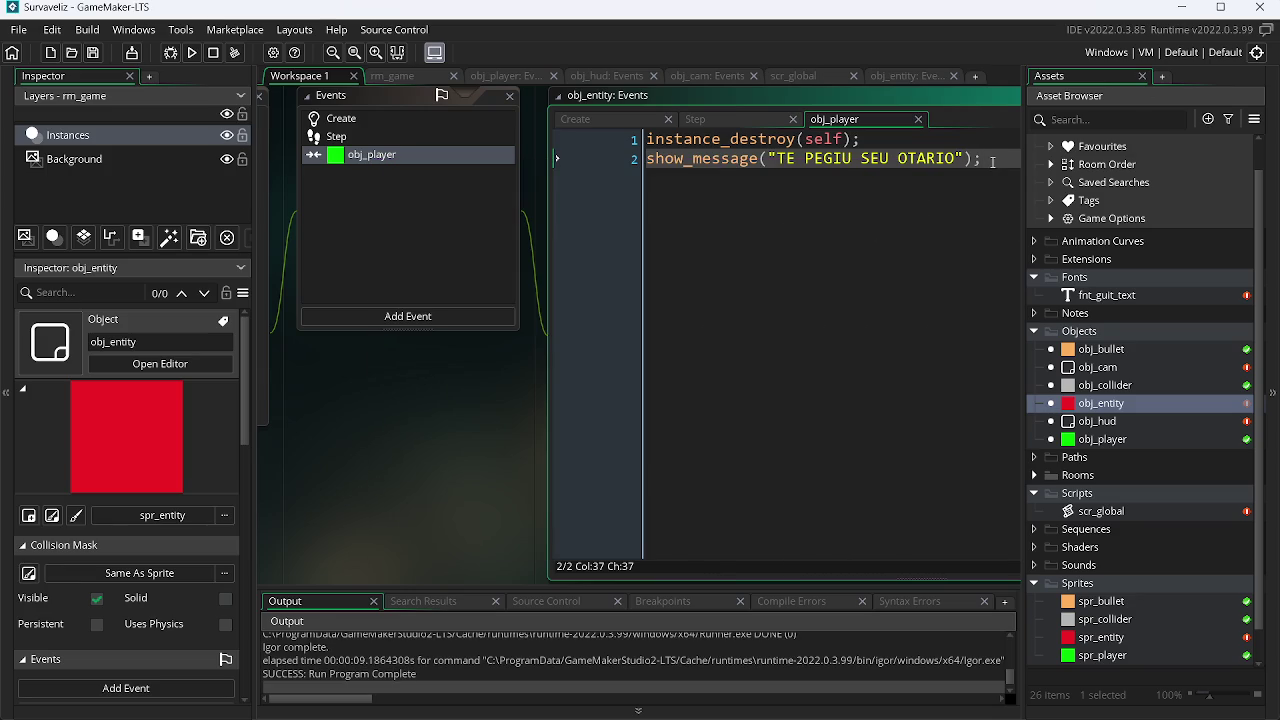
key(shift+Home)
key(BackSpace)
key(BackSpace)
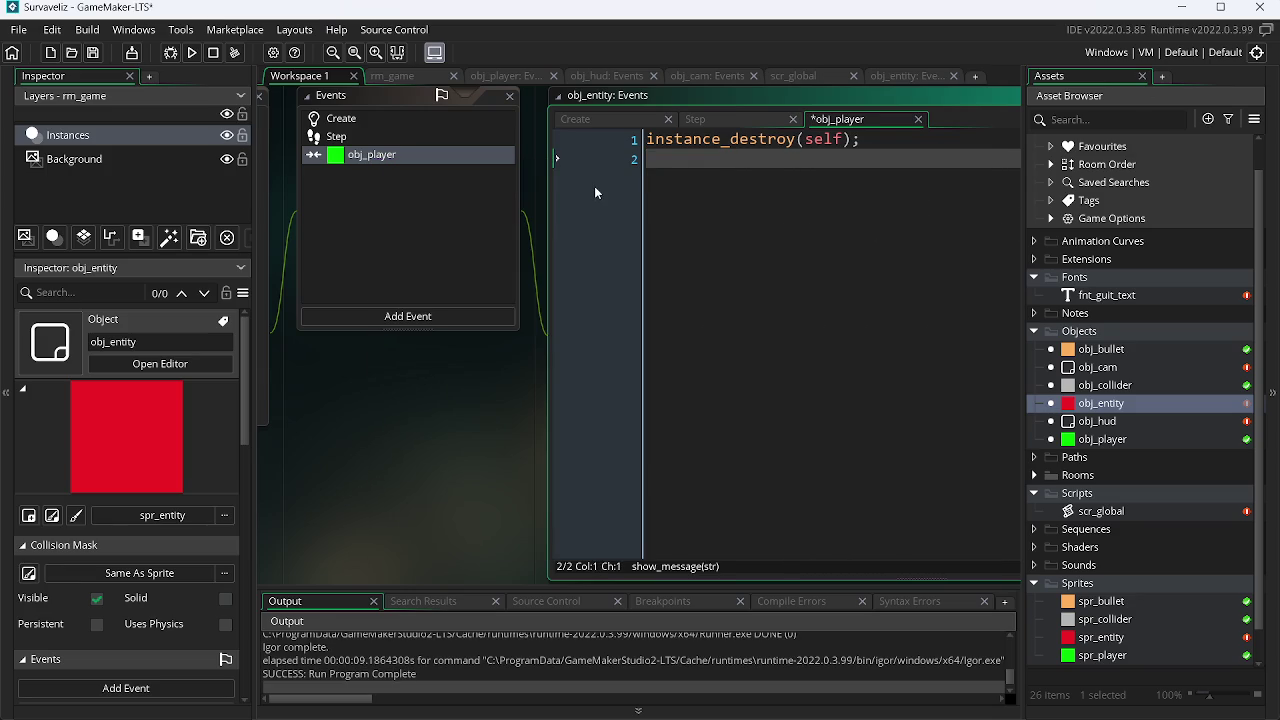
Step: Close every editor window in the workspace
right_click(491, 434)
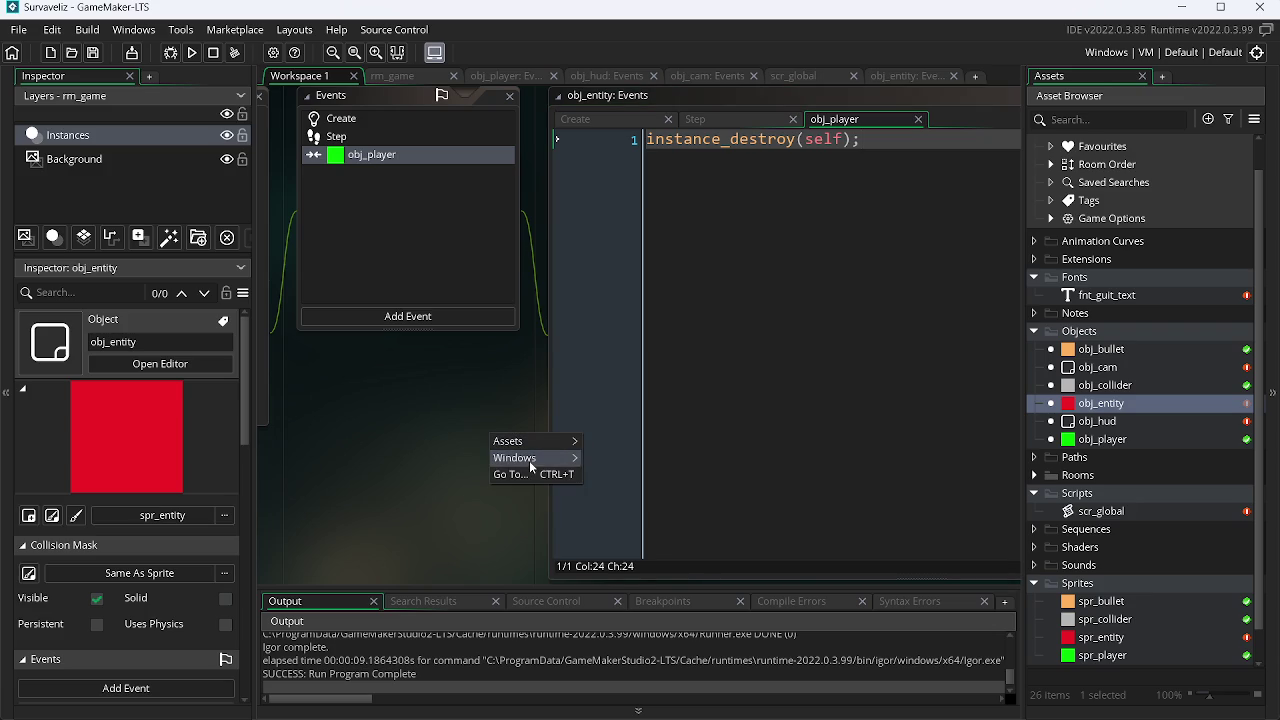
mouse_move(529, 458)
click(626, 513)
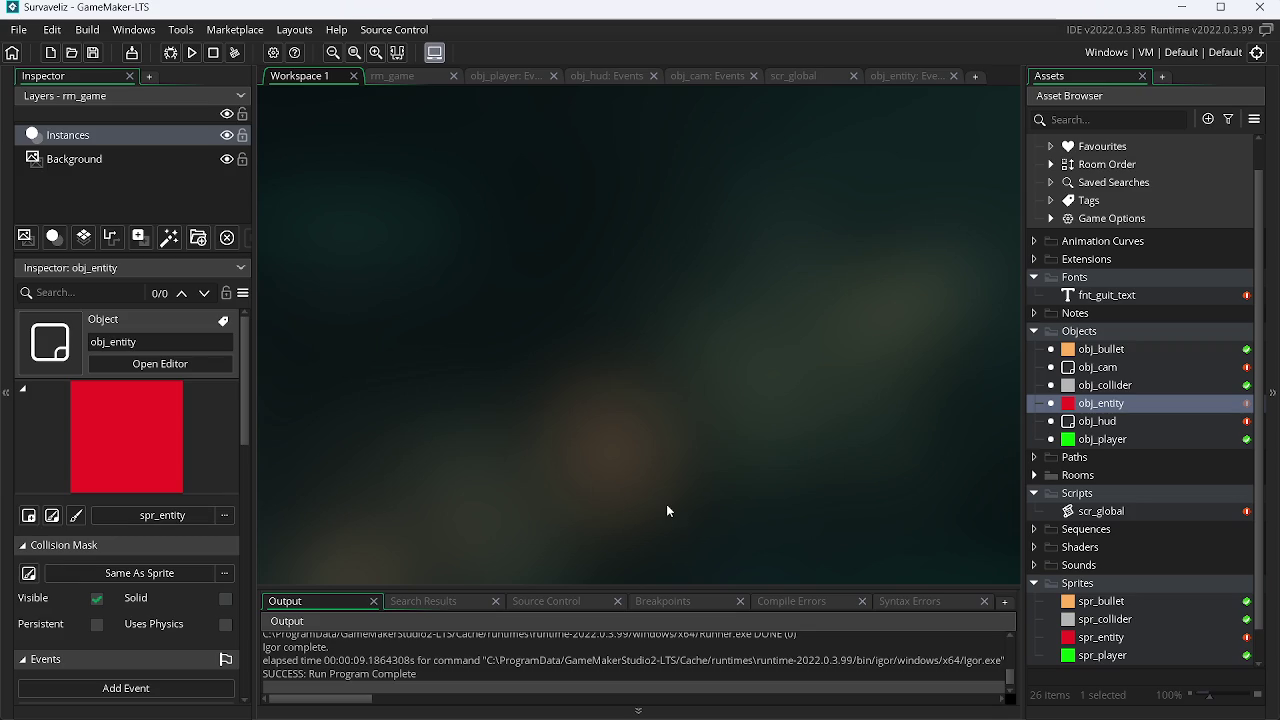
Step: Hide OBS and close all windows in the GameMaker workspace
double_click(1140, 402)
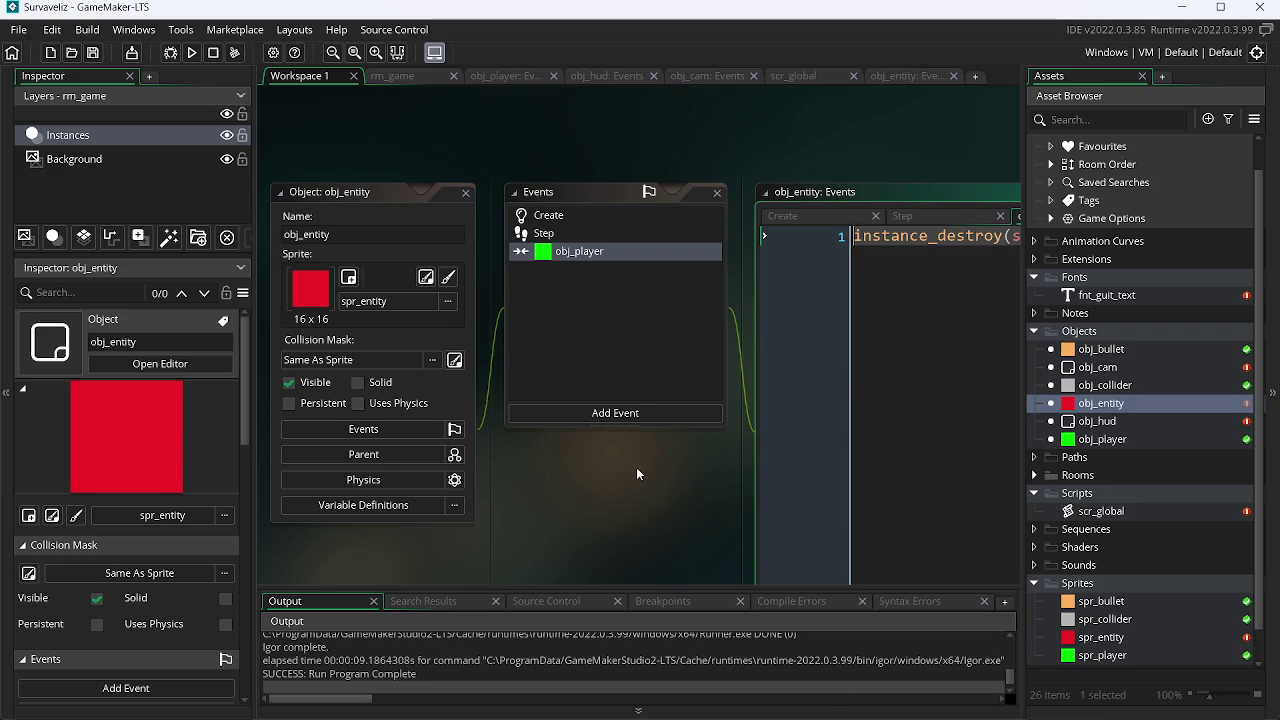
click(961, 699)
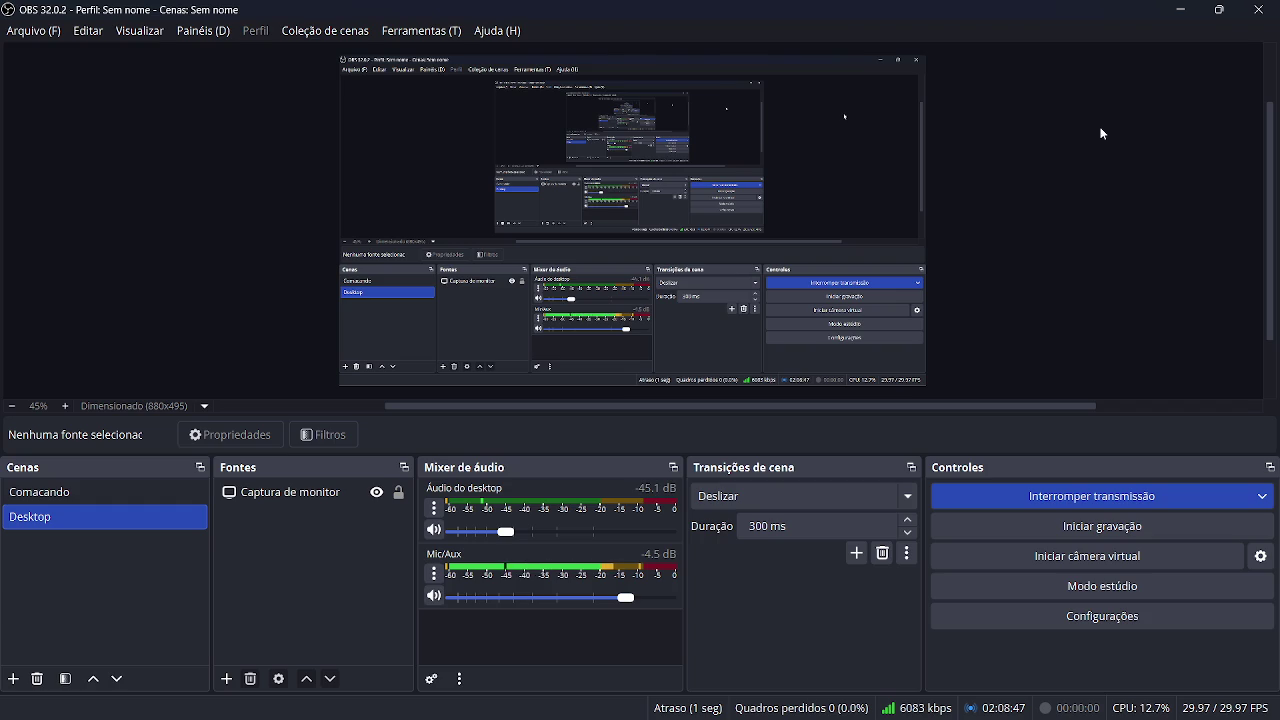
click(1181, 9)
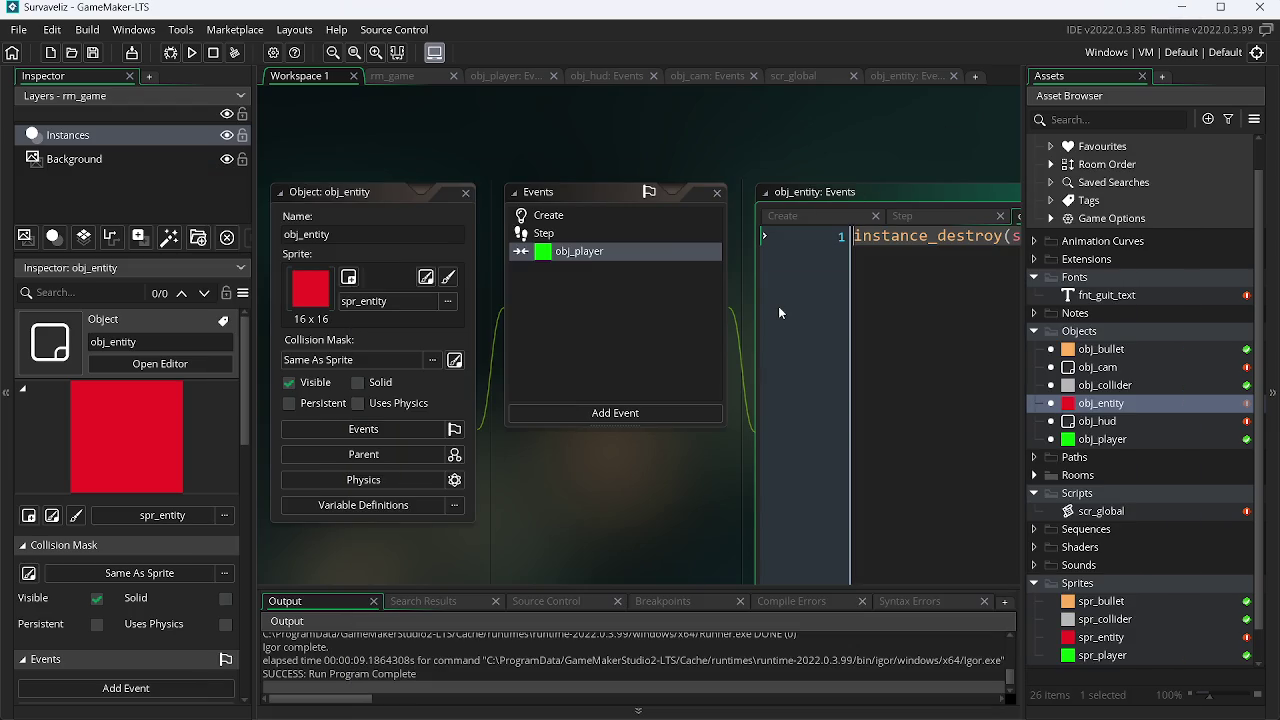
mouse_move(1074, 712)
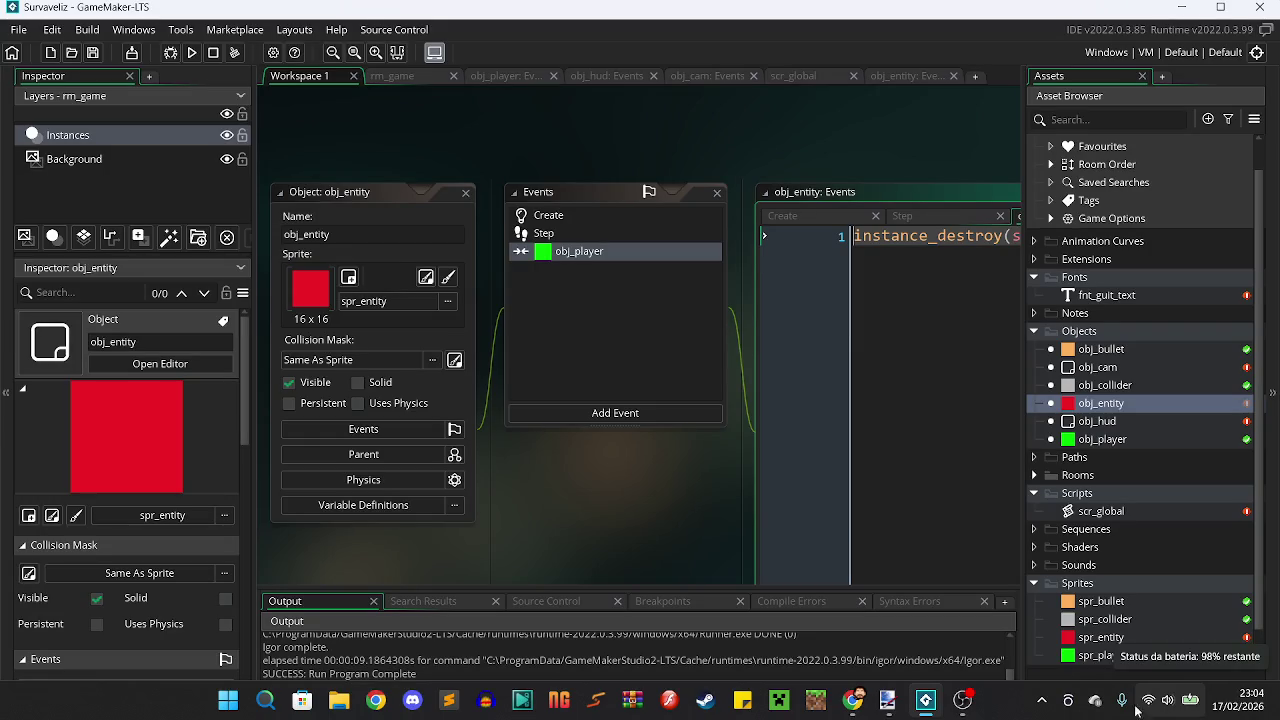
right_click(463, 566)
mouse_move(520, 597)
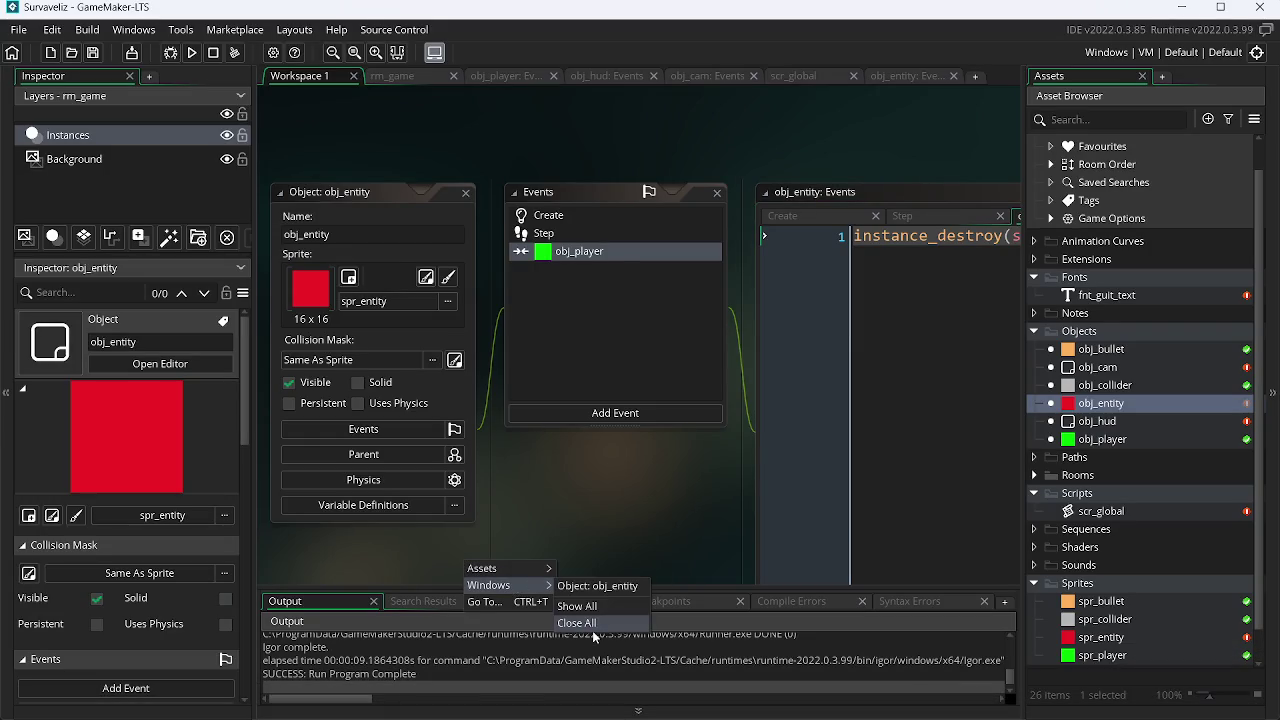
click(586, 620)
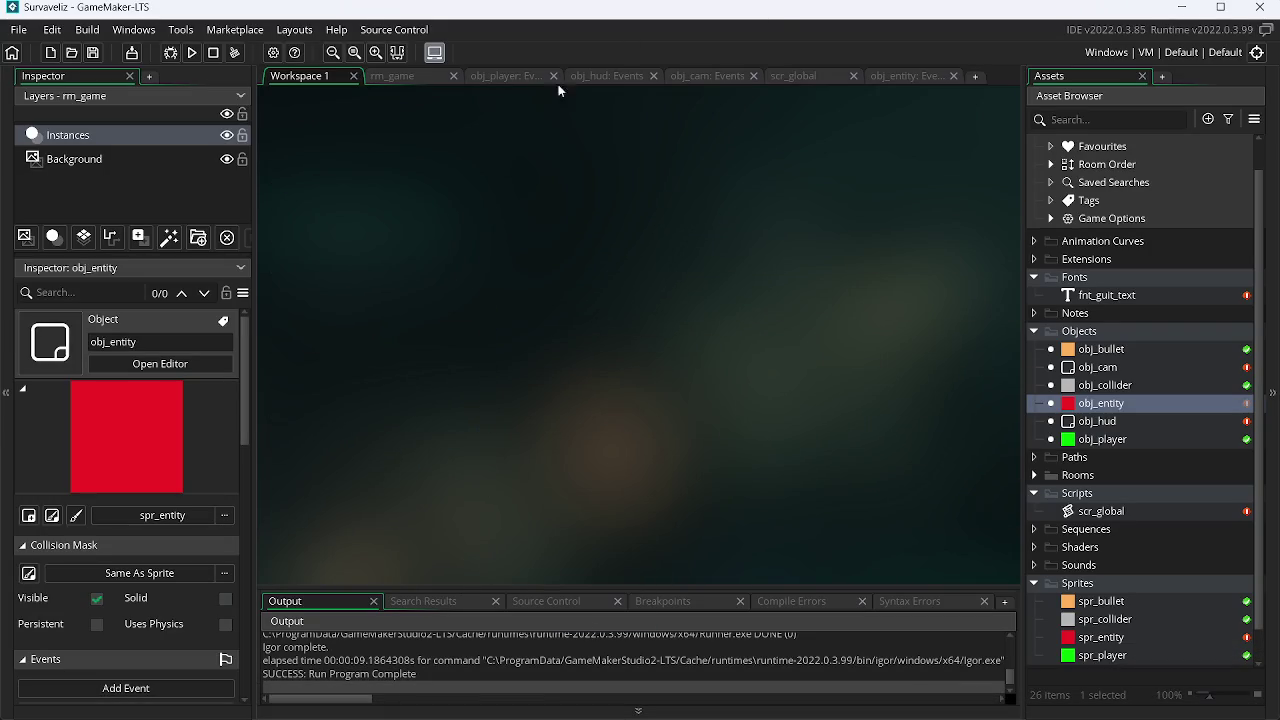
Step: From the rm_game room, open all of obj_entity's event scripts
click(408, 81)
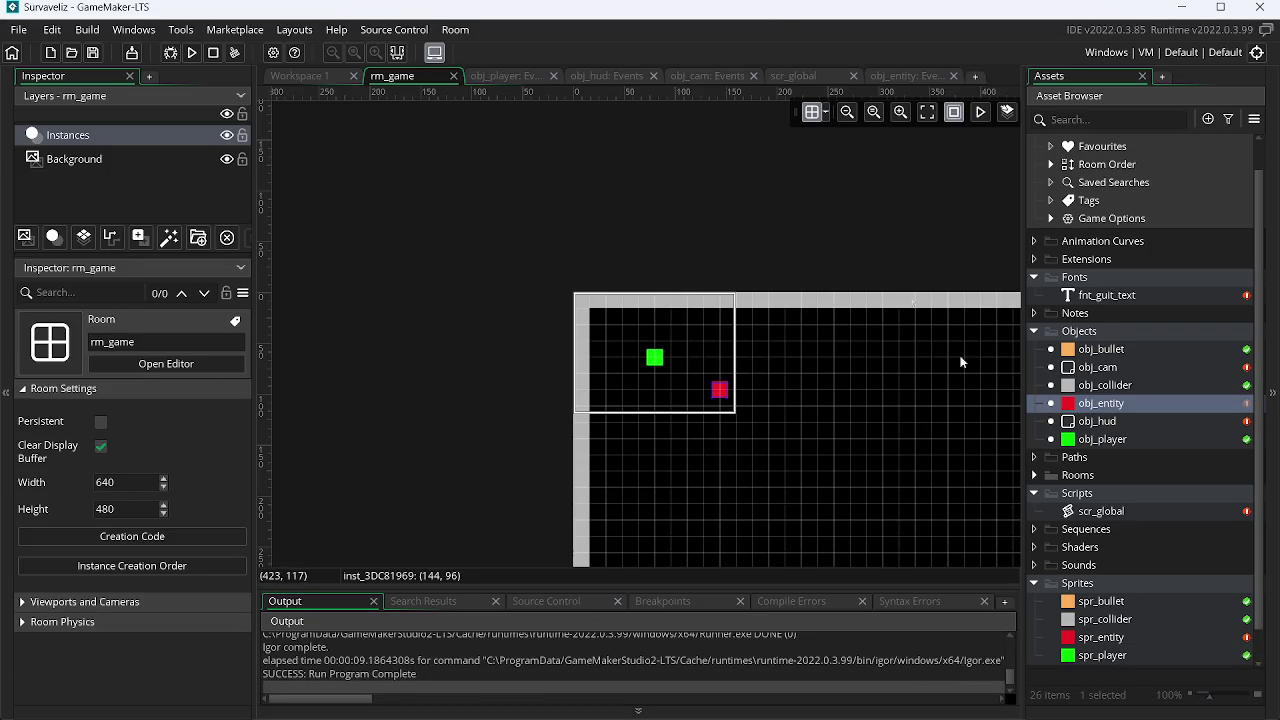
click(1107, 408)
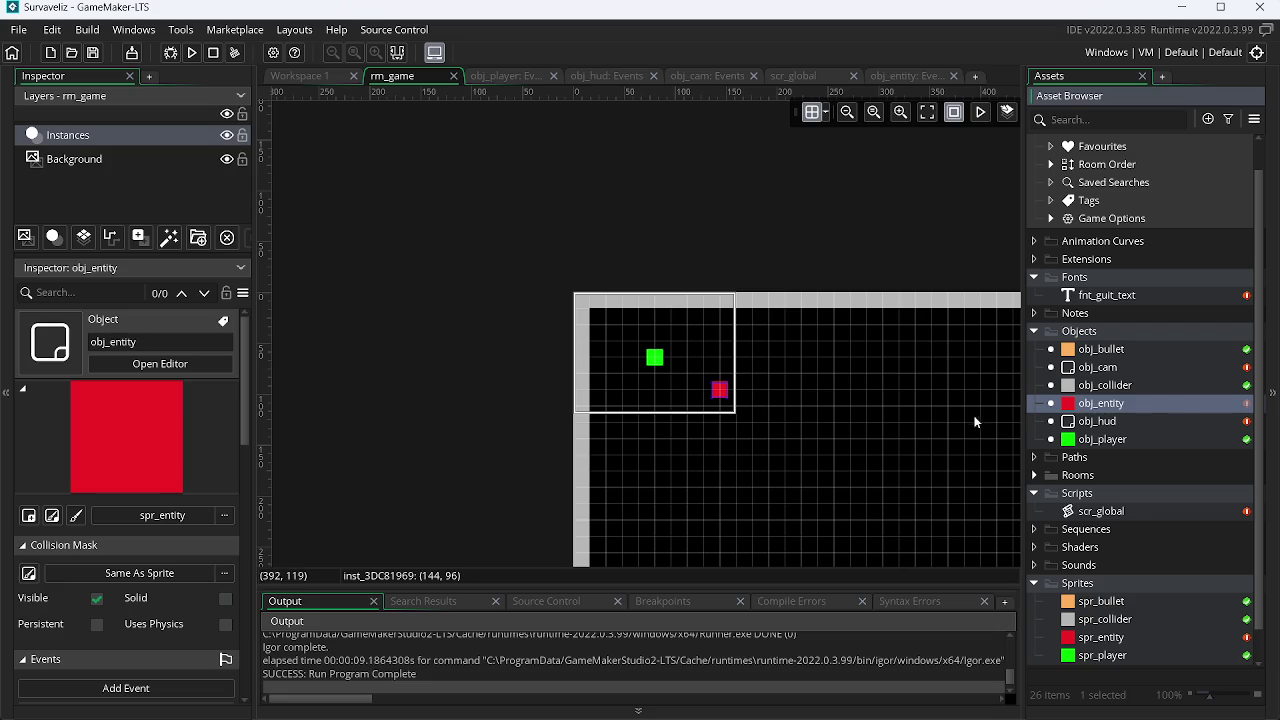
right_click(1182, 401)
click(1040, 446)
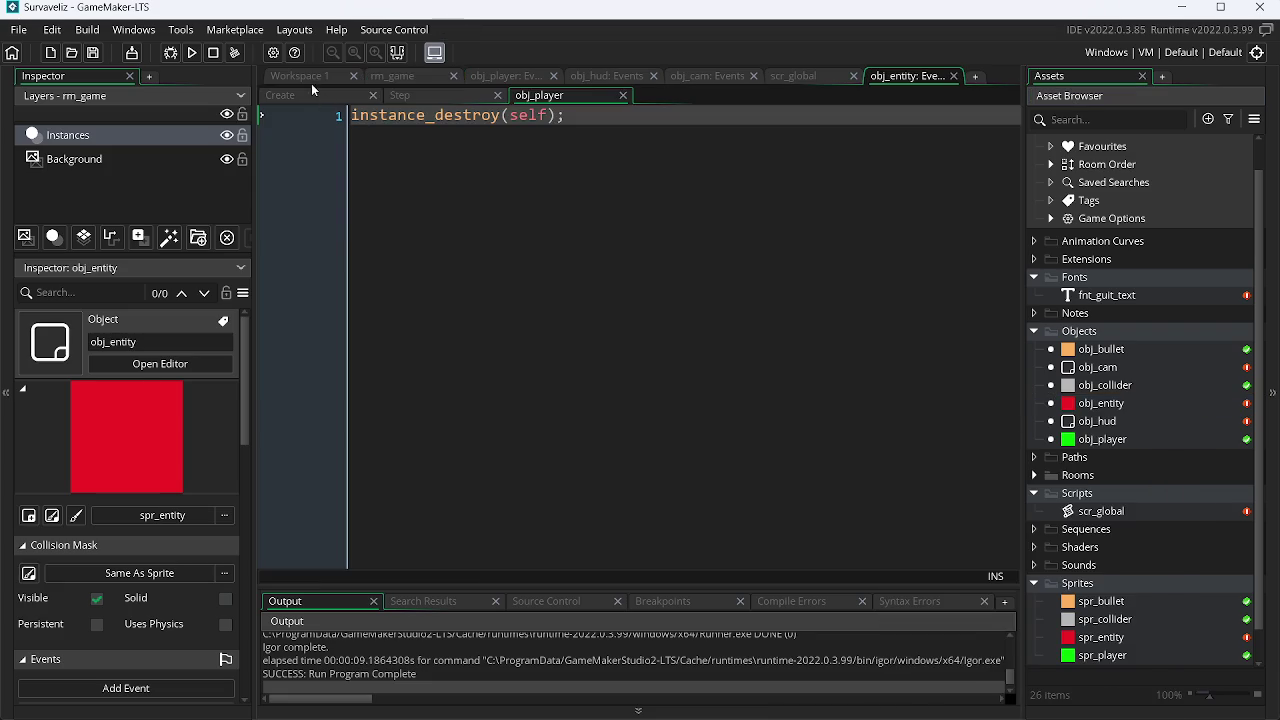
Step: Add randomize(); as line 1 of obj_entity's Create event
click(311, 84)
click(884, 74)
click(282, 95)
text(ran)
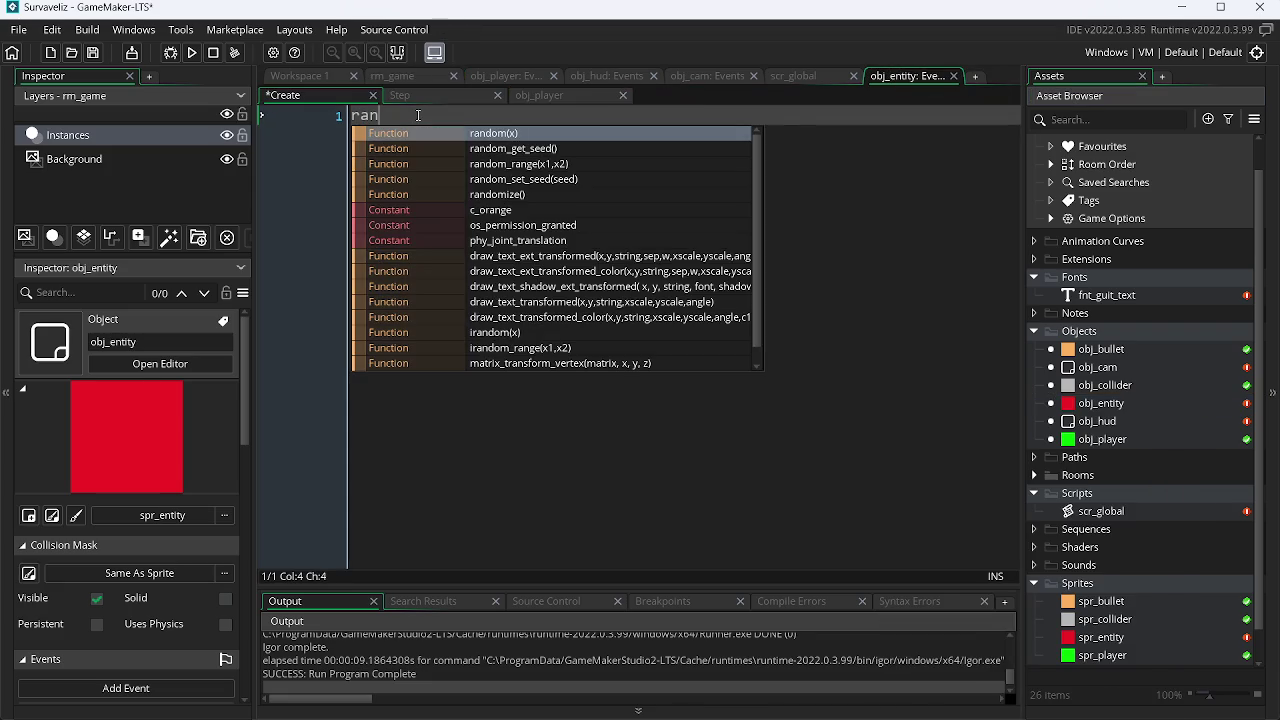
key(Down)
key(Down)
key(Down)
key(Return)
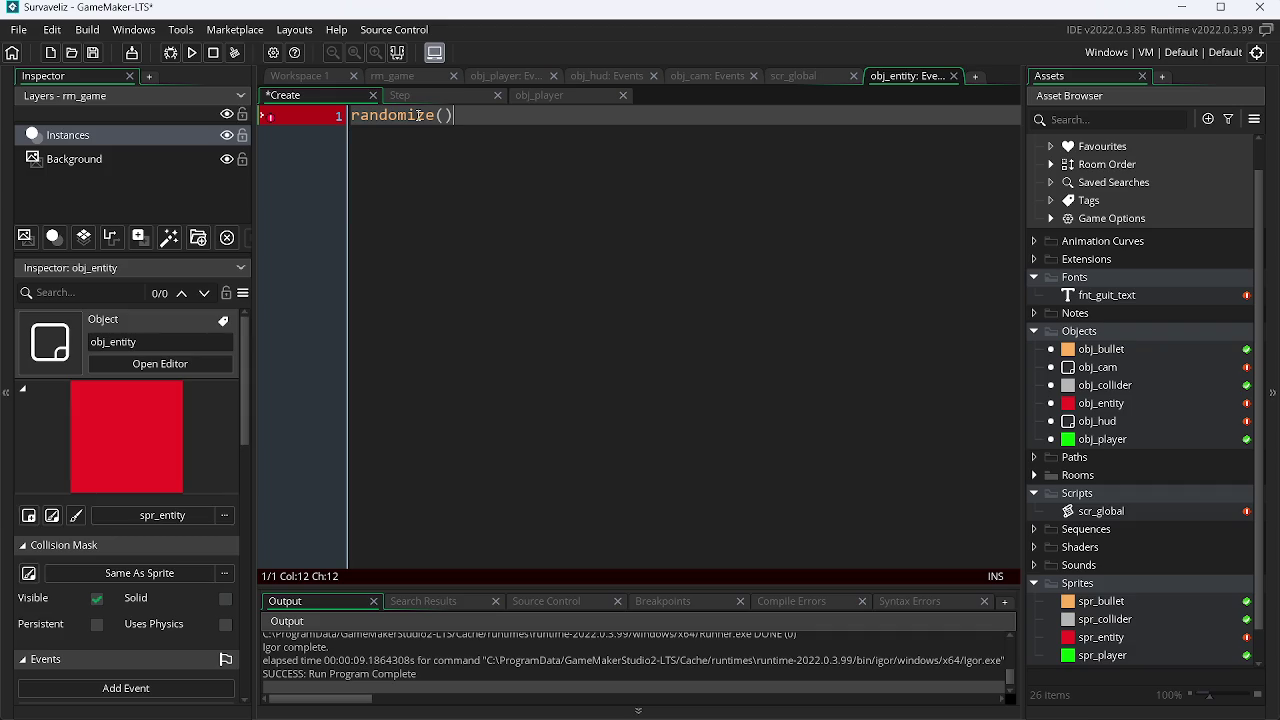
text(;)
key(Return)
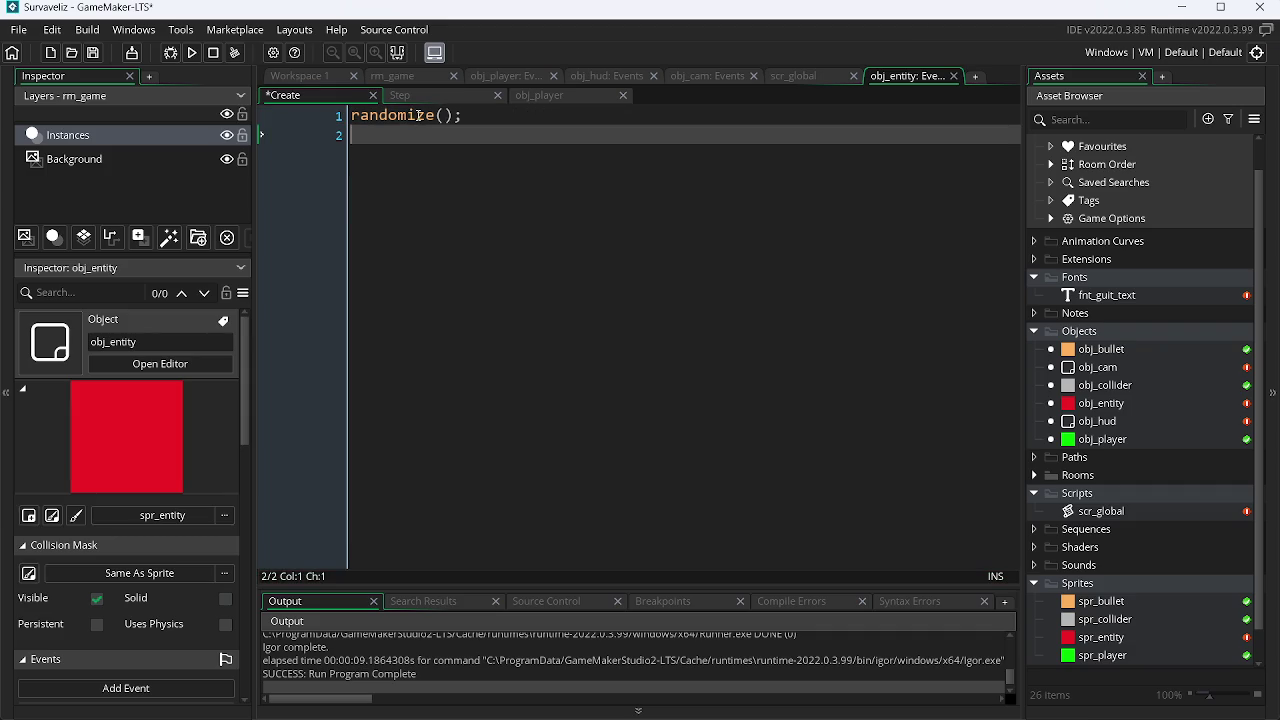
Step: Add spd = random_range(1, 2); on line 2, save, and copy the spd name
text(spd)
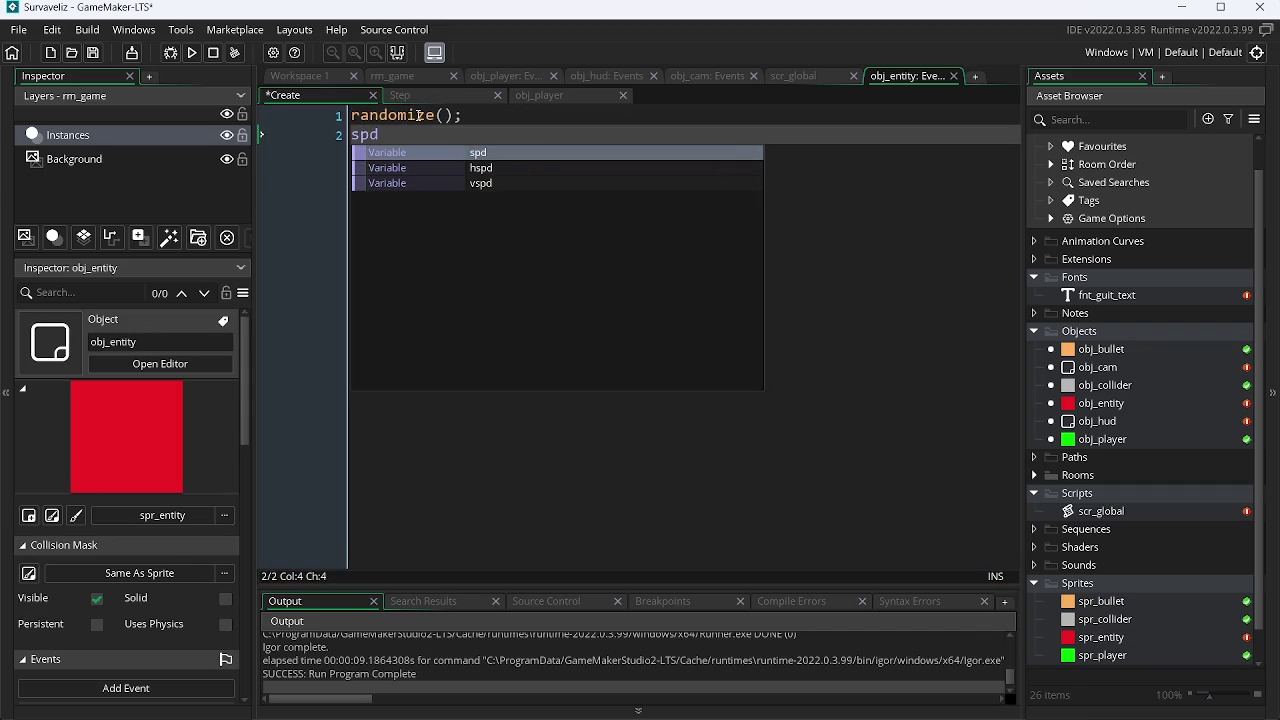
text( = )
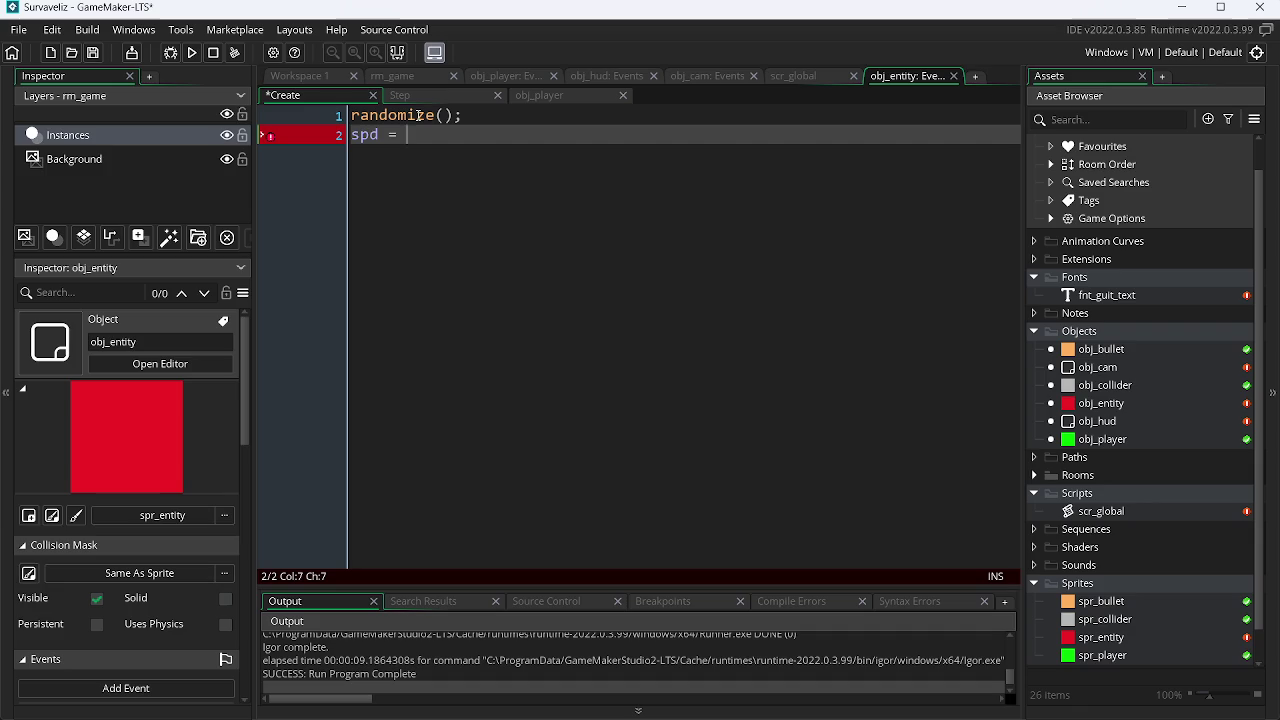
text(ra)
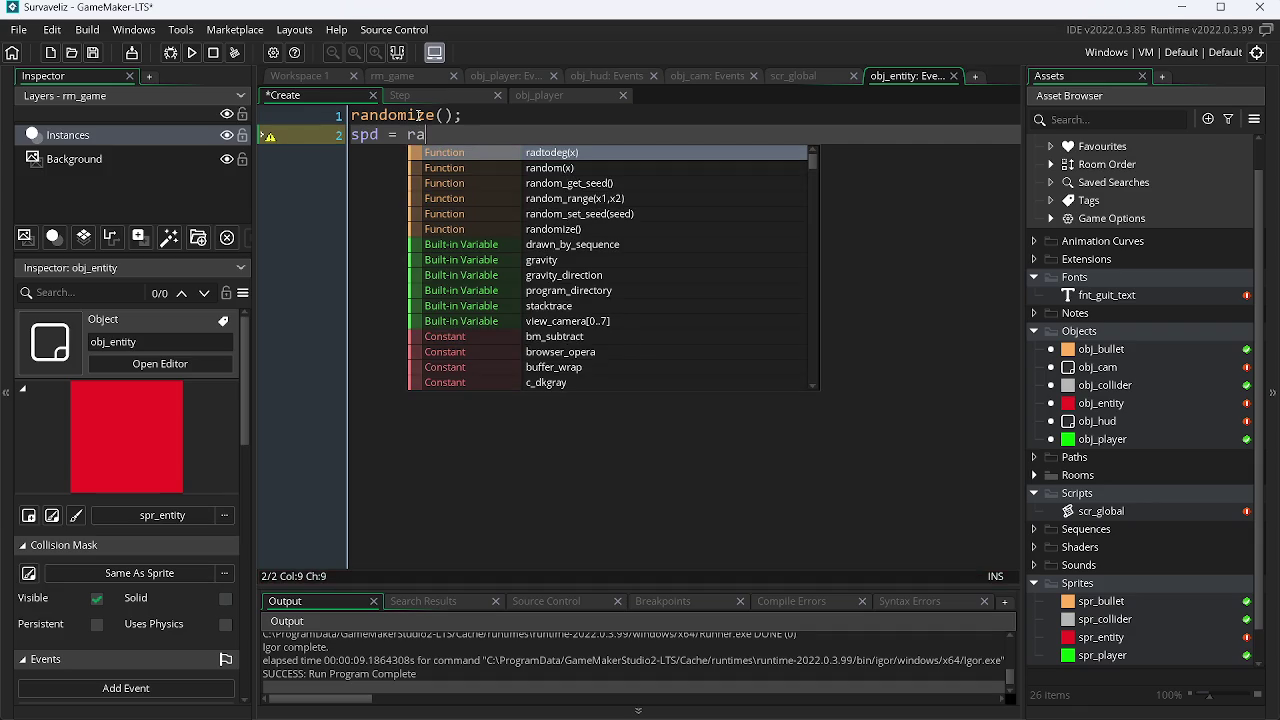
key(Down)
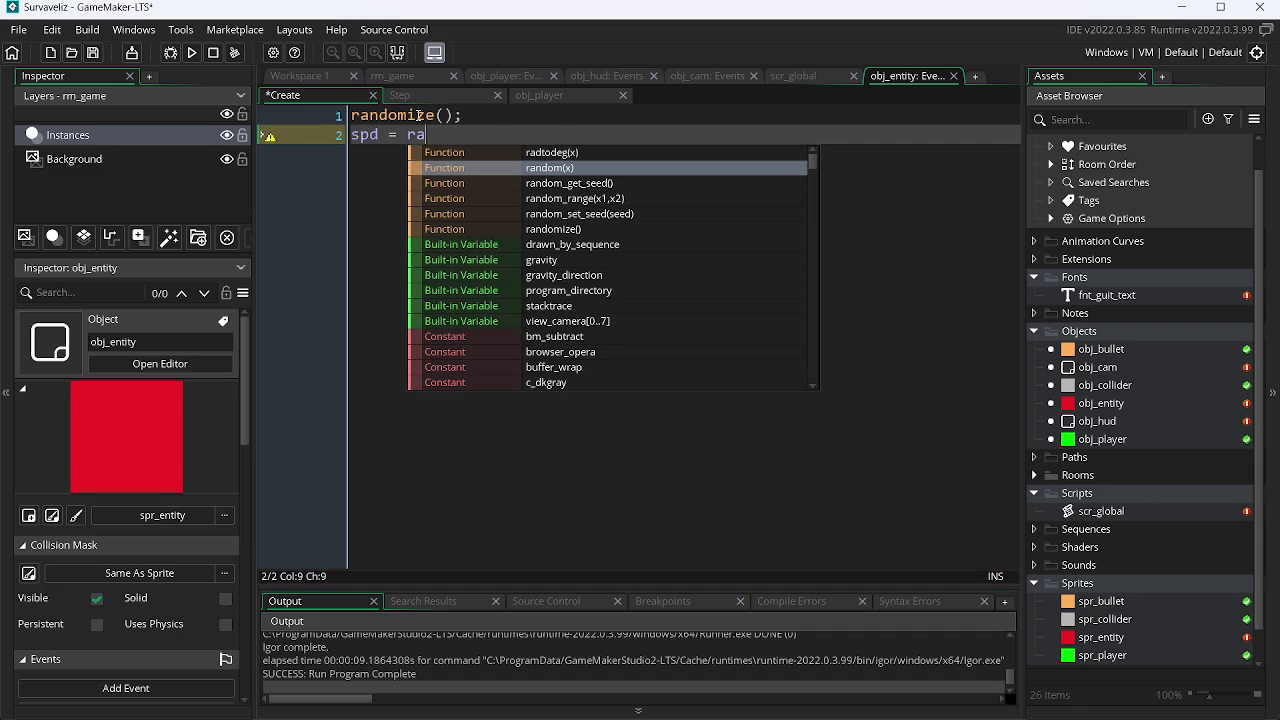
key(Down)
key(Down)
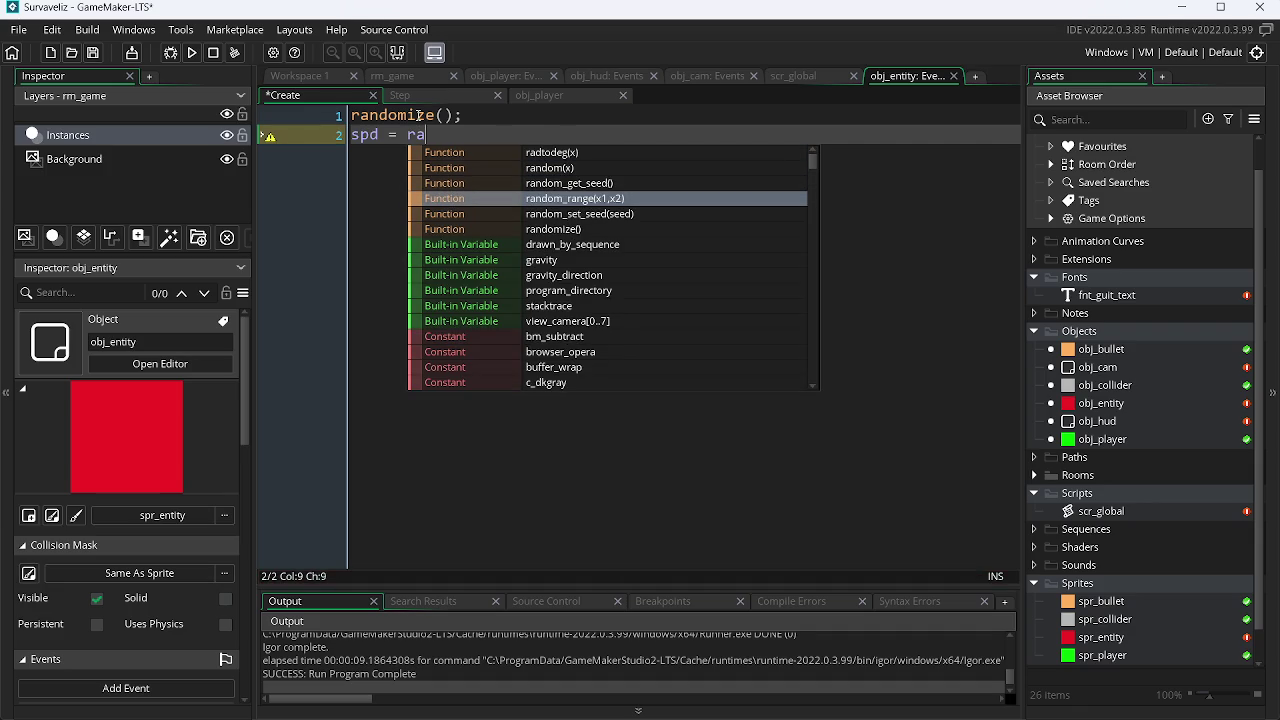
key(Return)
text(1, 2)
key(End)
text(;)
key(ctrl+s)
double_click(372, 136)
key(ctrl+c)
Step: Change the Step event's speed = 2 to speed = spd and test-run the game
click(437, 100)
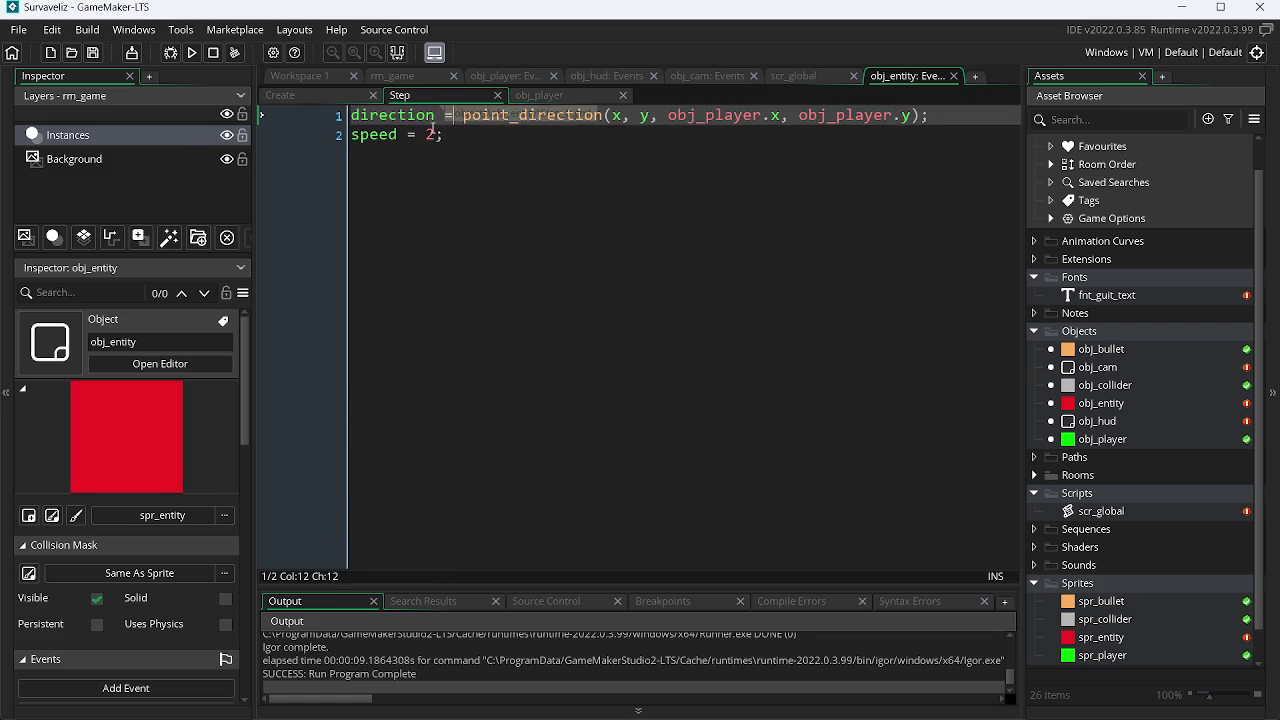
double_click(430, 135)
key(ctrl+v)
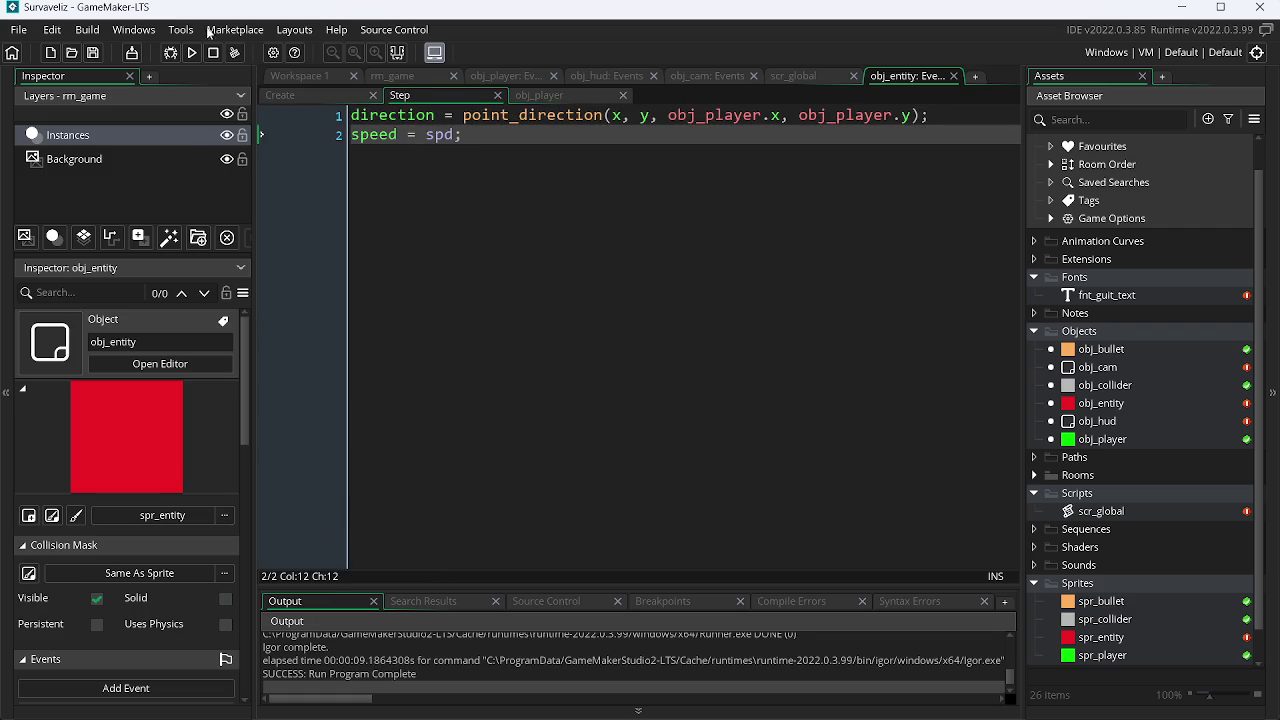
click(193, 52)
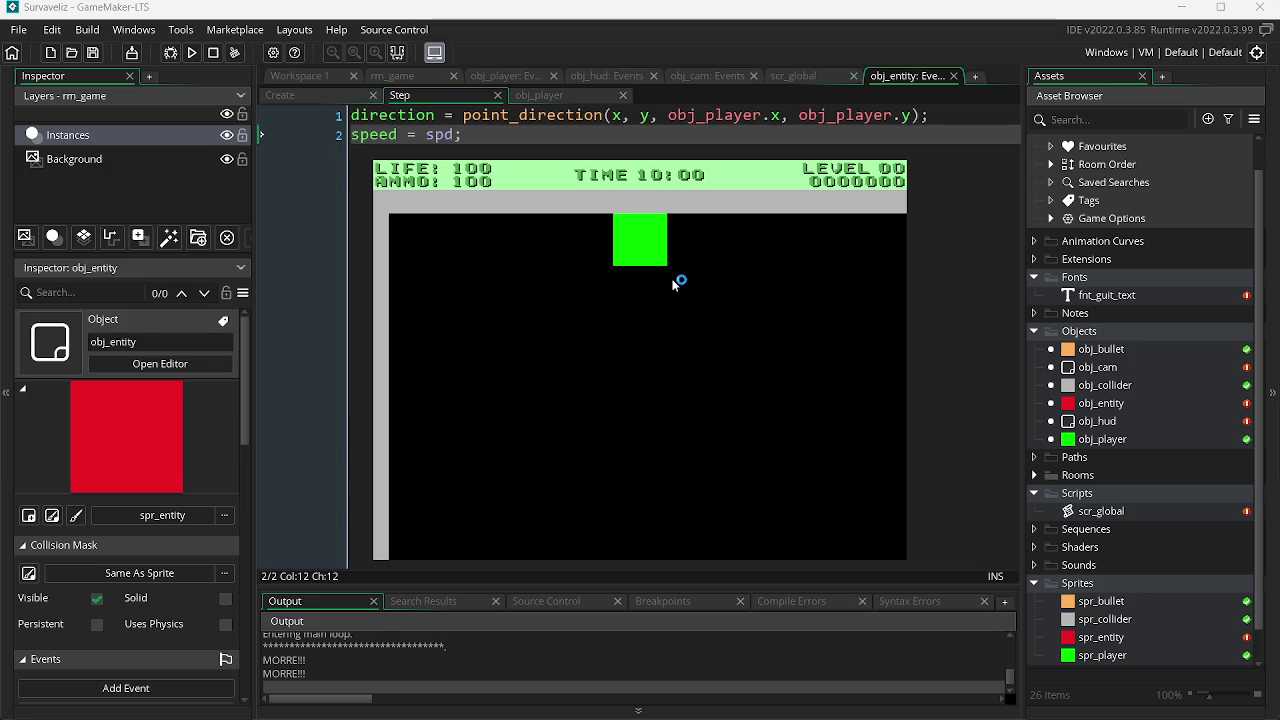
key(Escape)
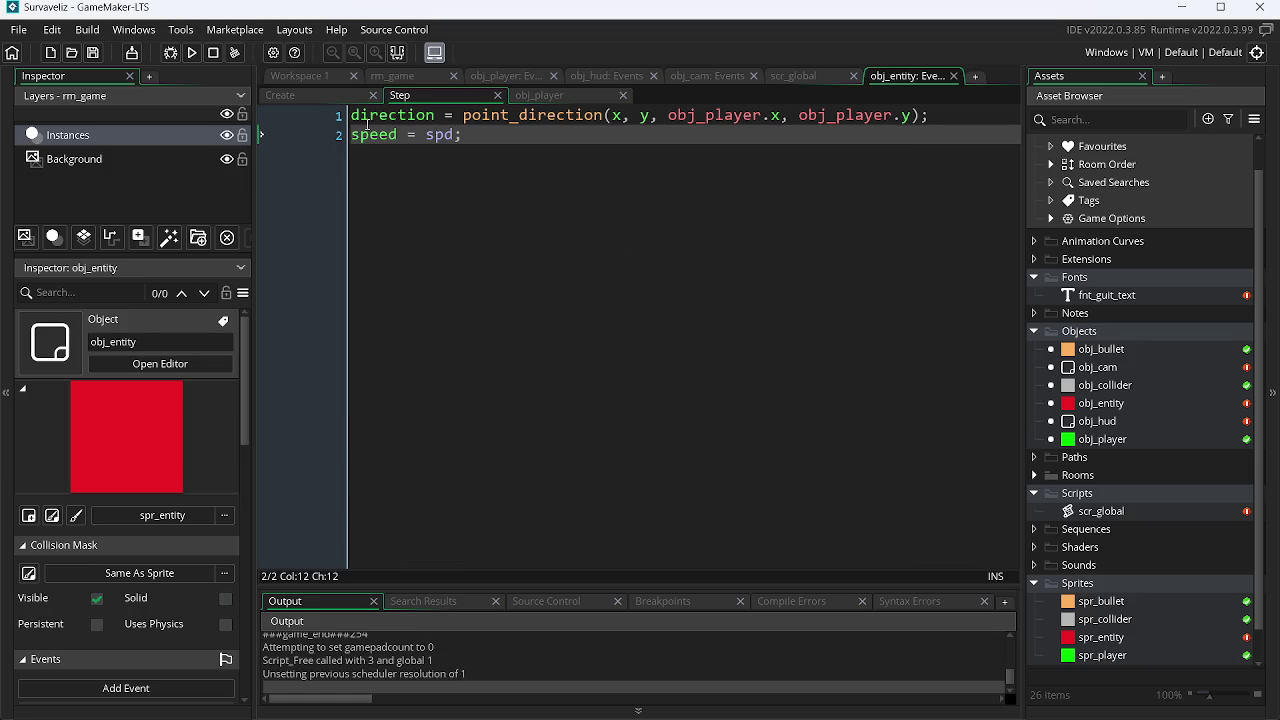
click(580, 94)
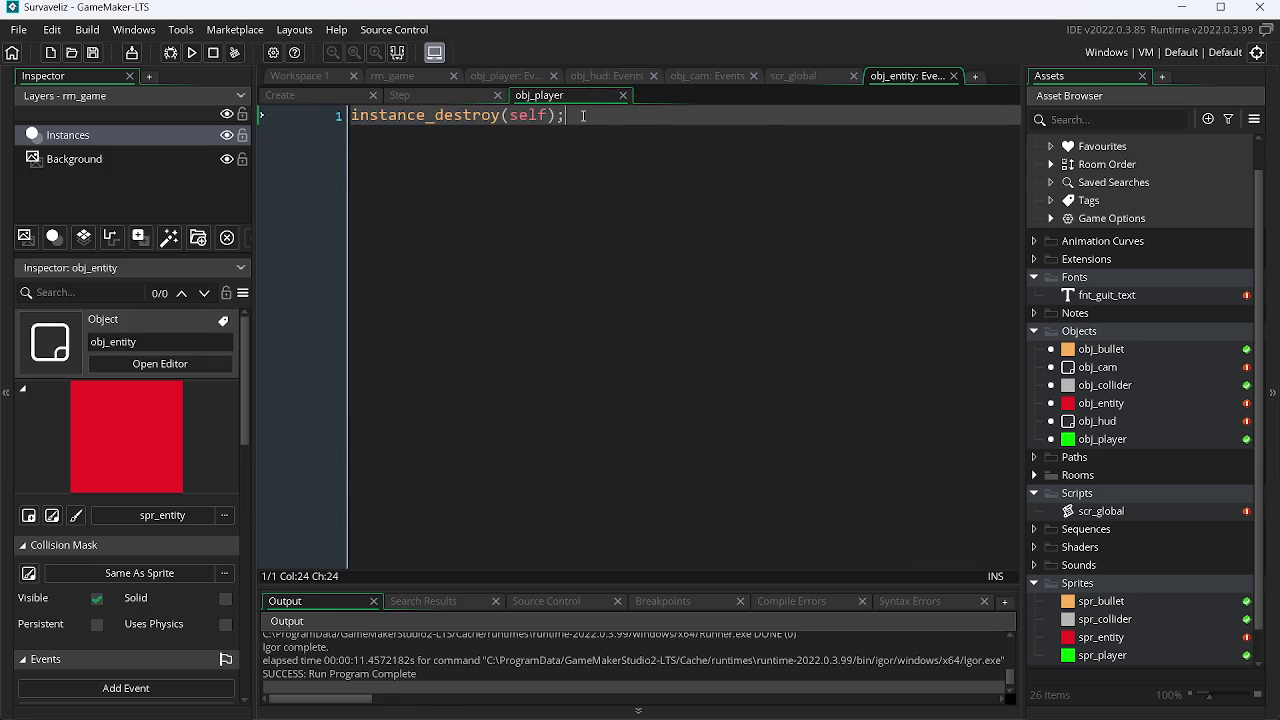
Step: Add show_message("Te pegui... Lá ele."); on line 2 of the collision code and save
key(Return)
text(show)
key(Down)
key(Down)
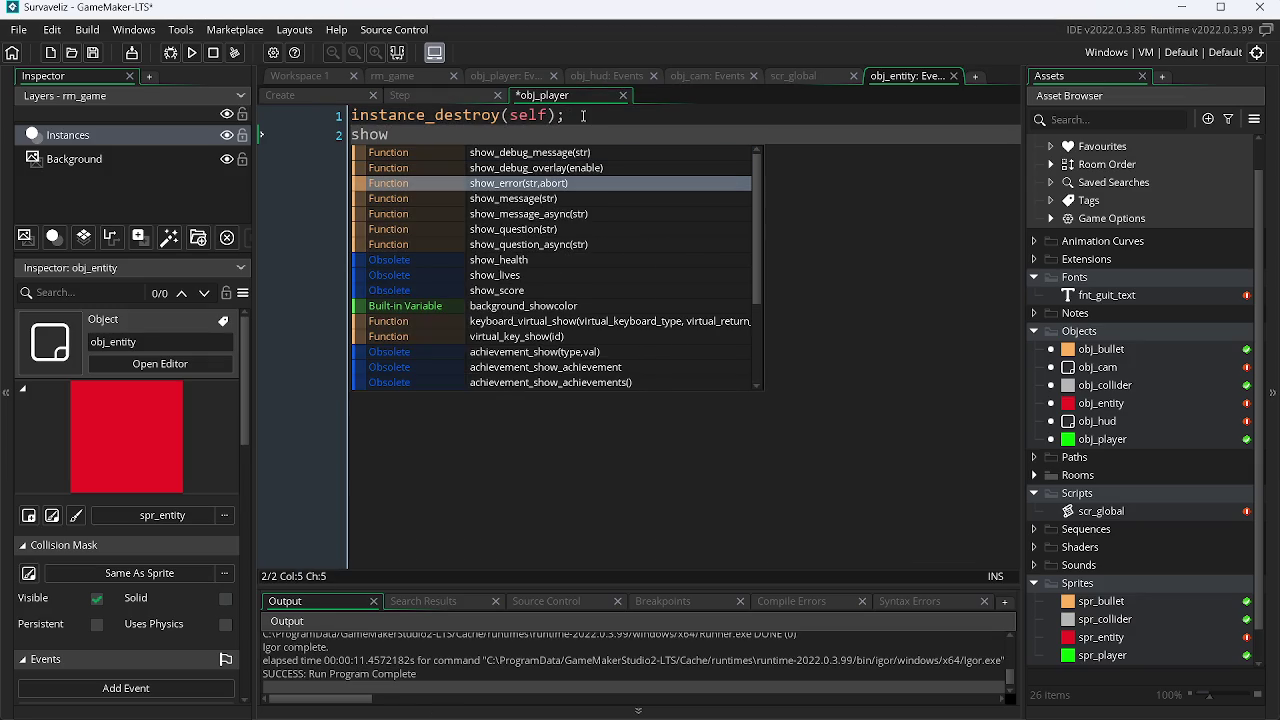
key(Down)
key(Return)
text(")
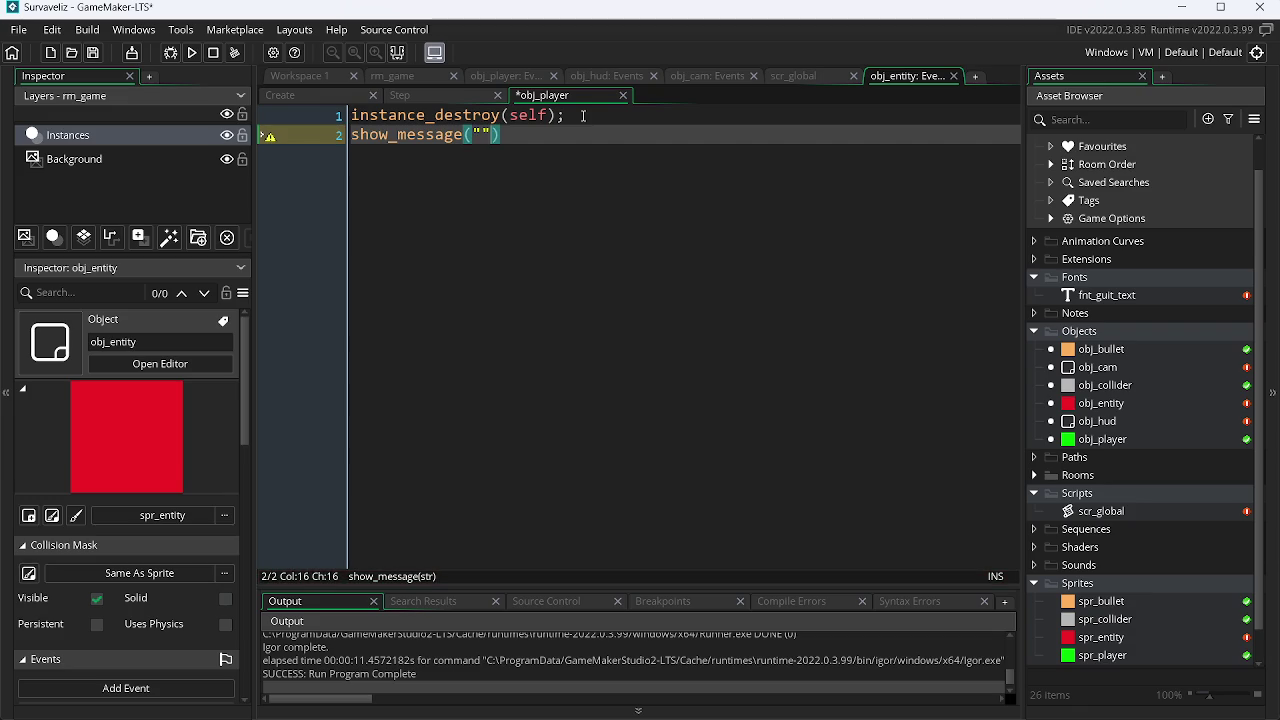
text(Te p)
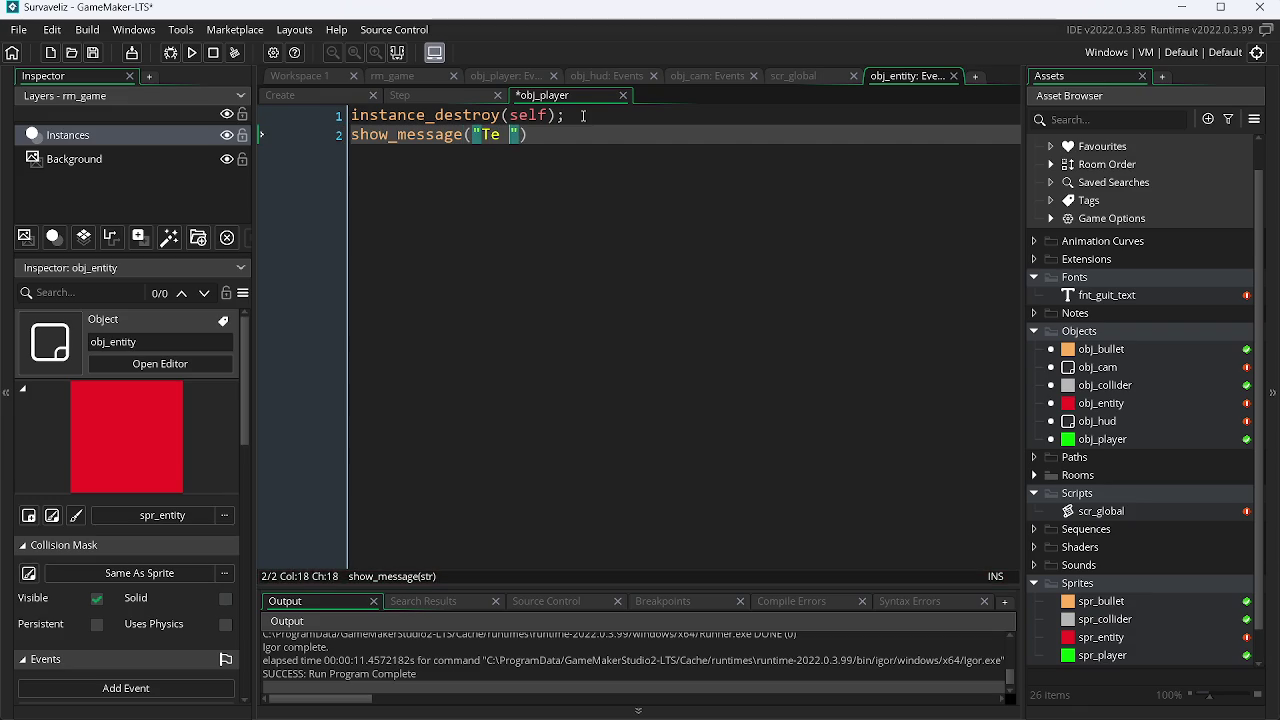
text(egui)
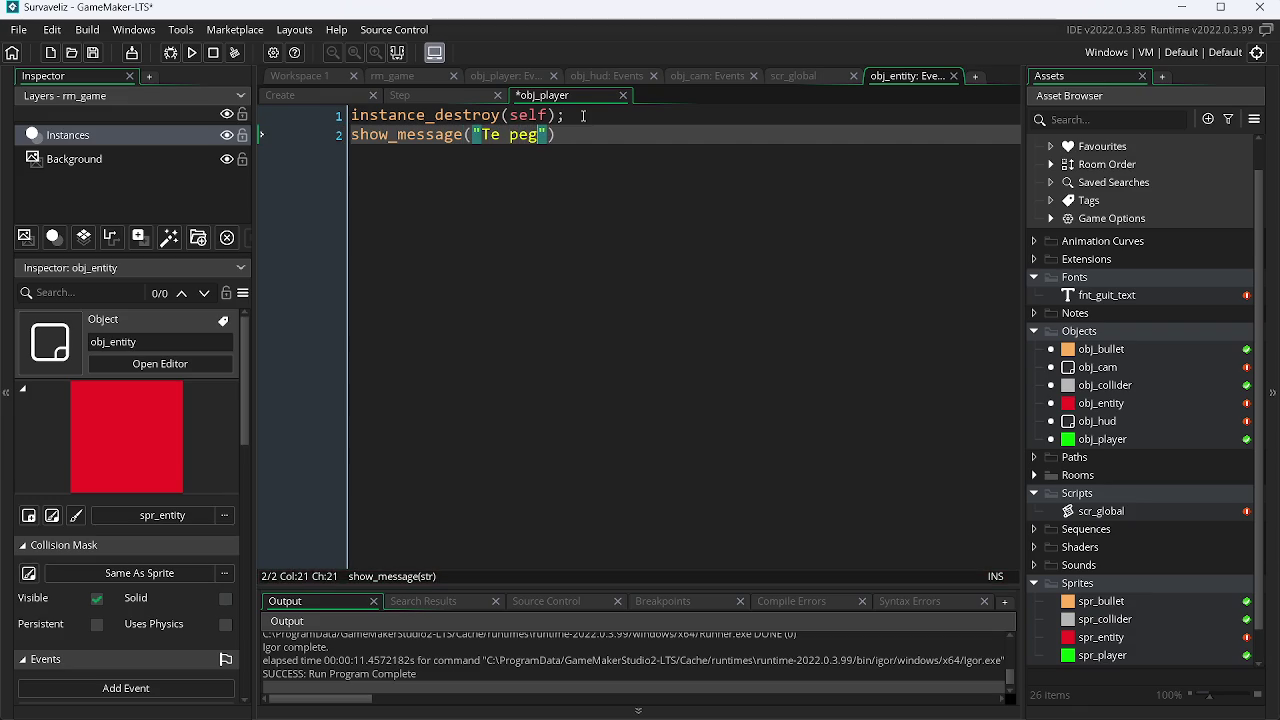
key(End)
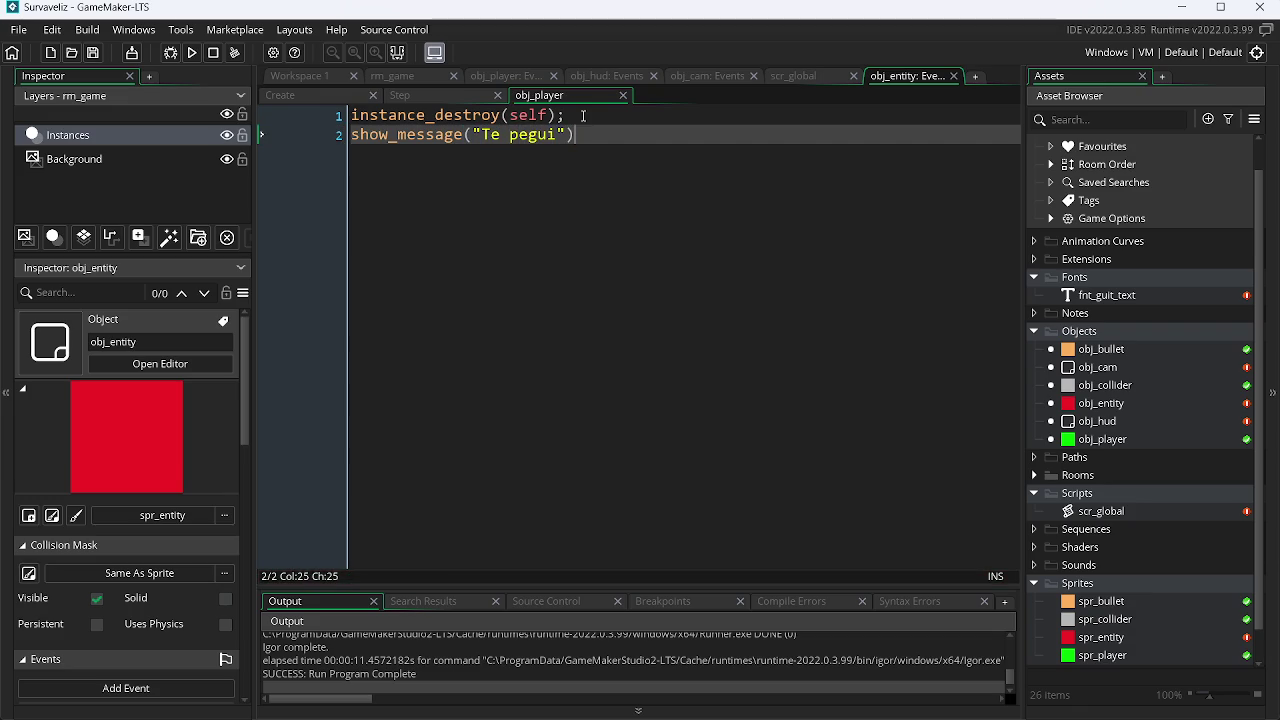
text(;)
key(Left)
key(Left)
key(Left)
text(..)
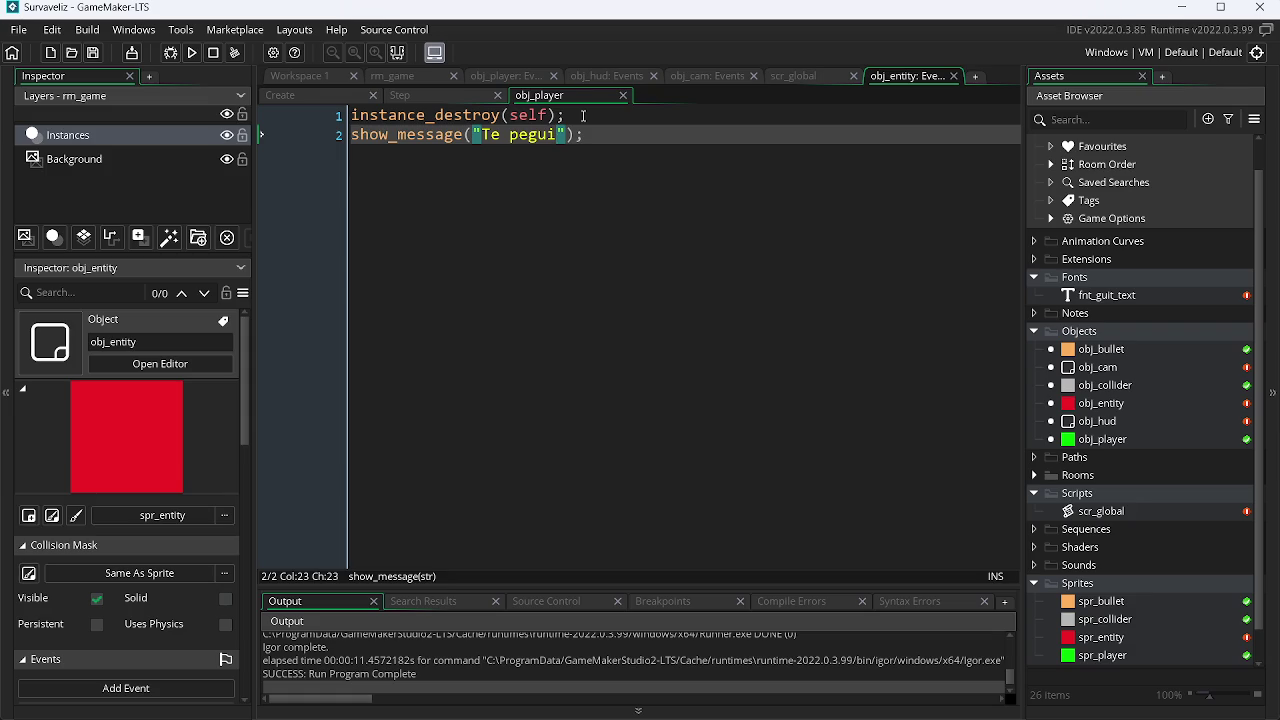
text(. l)
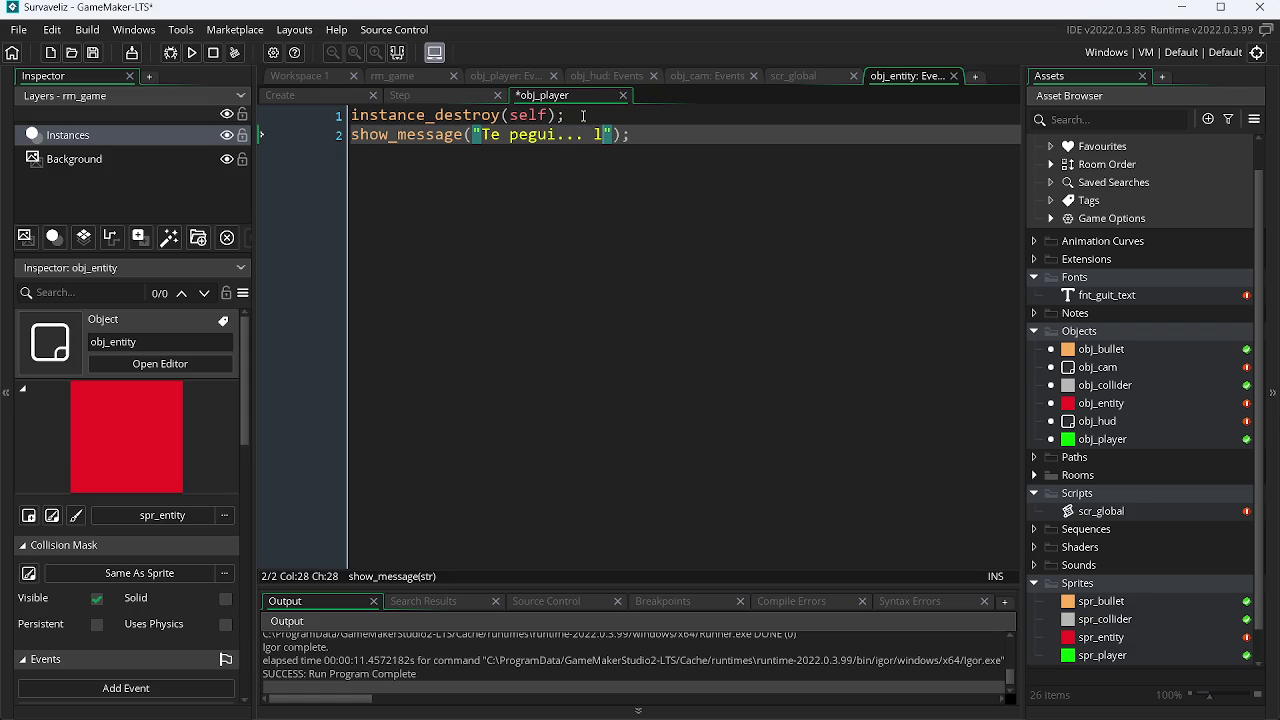
key(BackSpace)
text(Lá ele)
key(ctrl+s)
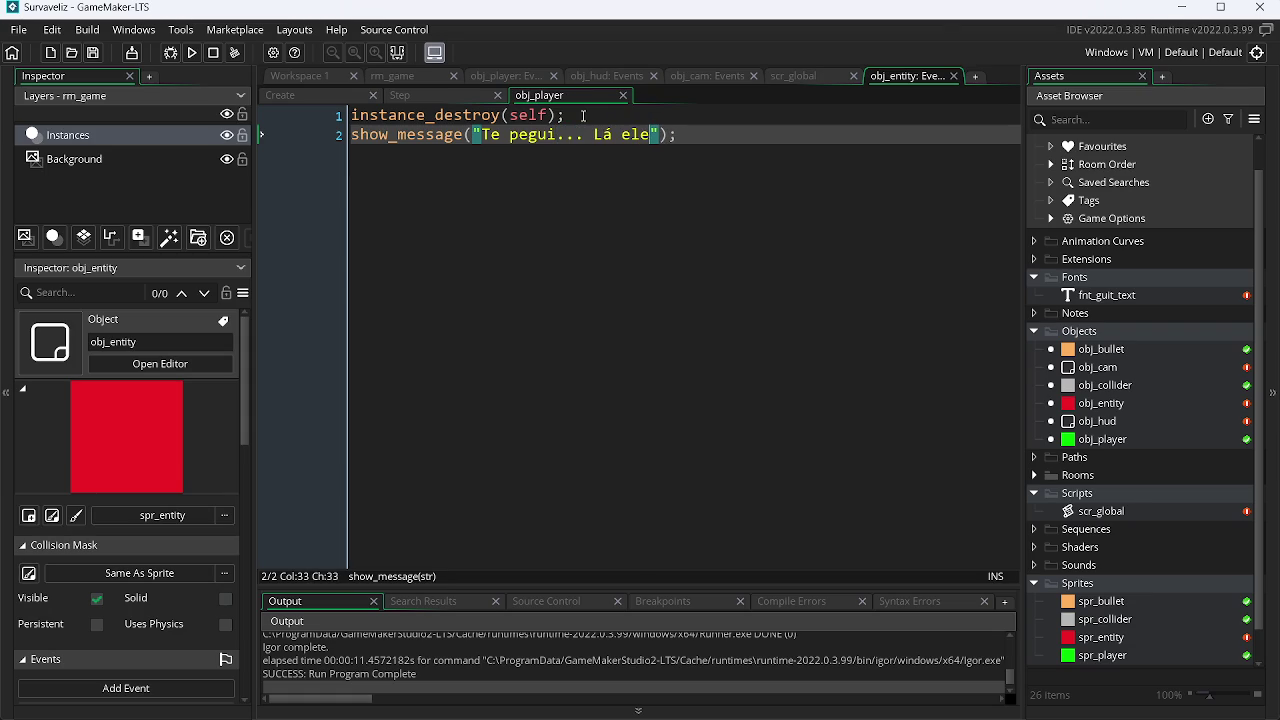
text(.)
Step: Run the game, dismiss the 'Te pegui... Lá ele.' message, and close the game
key(F5)
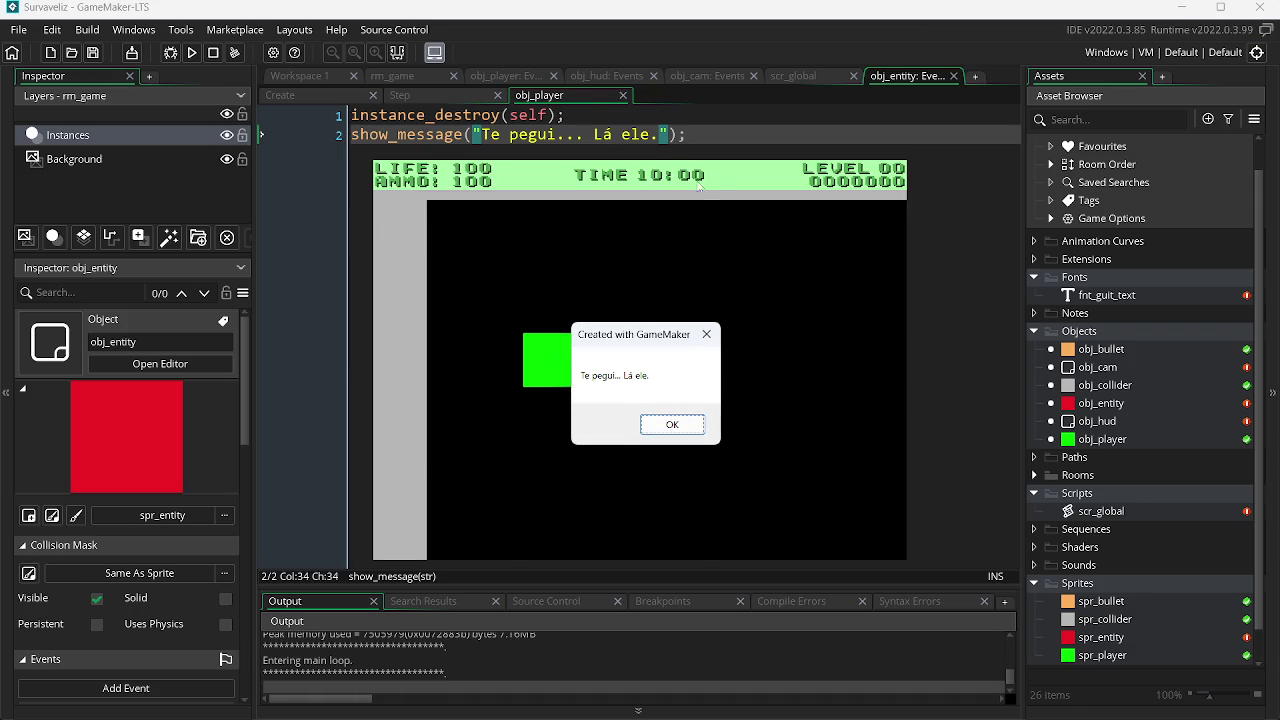
click(687, 430)
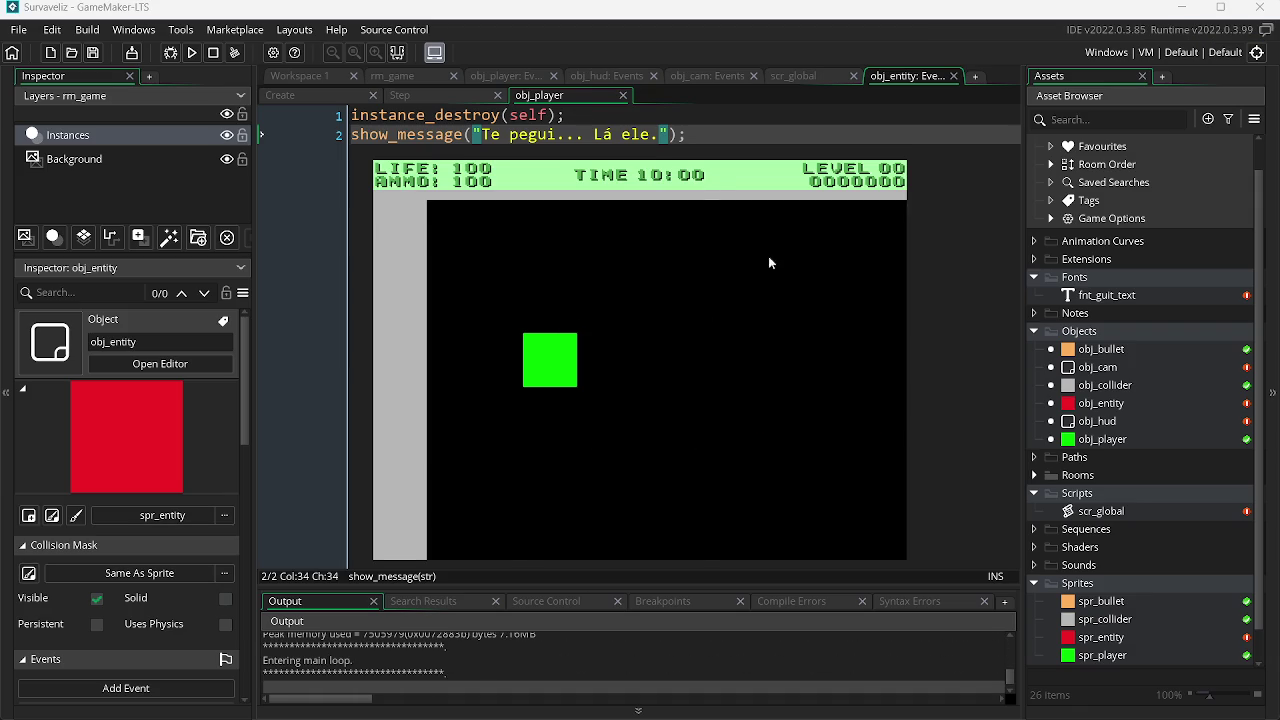
key(Escape)
click(460, 128)
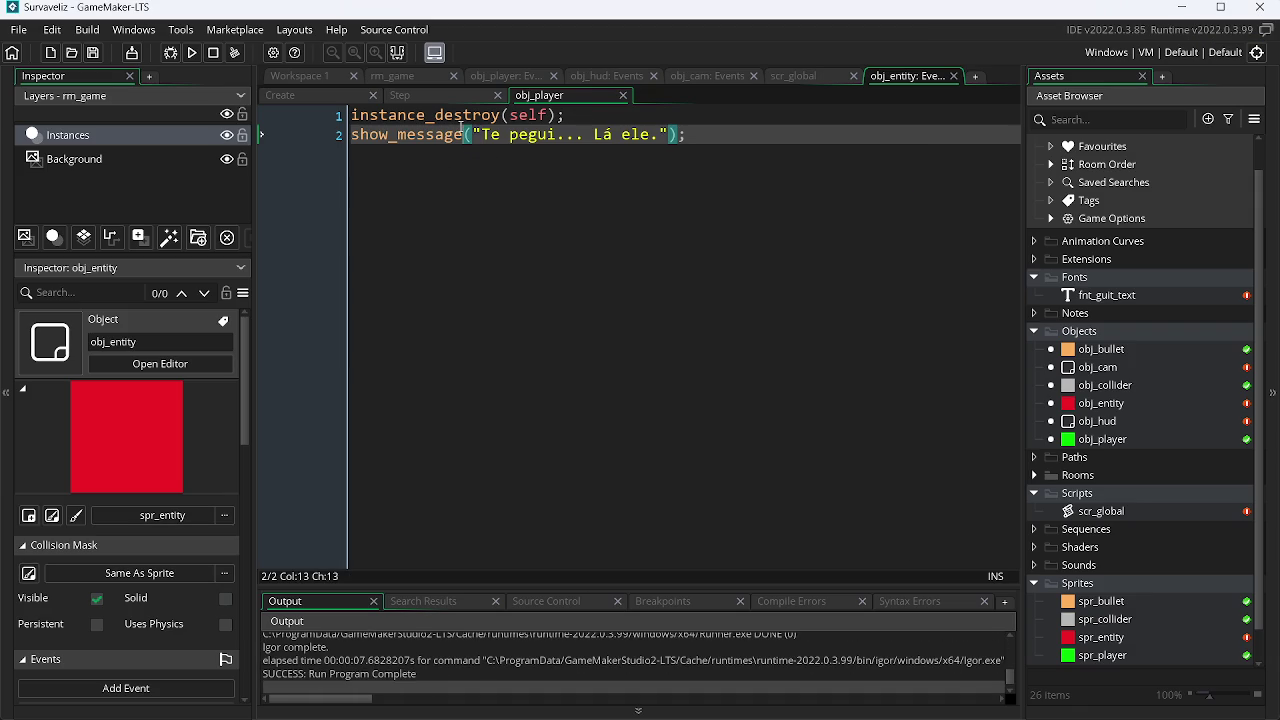
Step: Change show_message to show_debug_message, save, and run the game once
text(_)
key(BackSpace)
key(Left)
key(Left)
key(Left)
text(_)
key(Left)
text(debug)
key(ctrl+s)
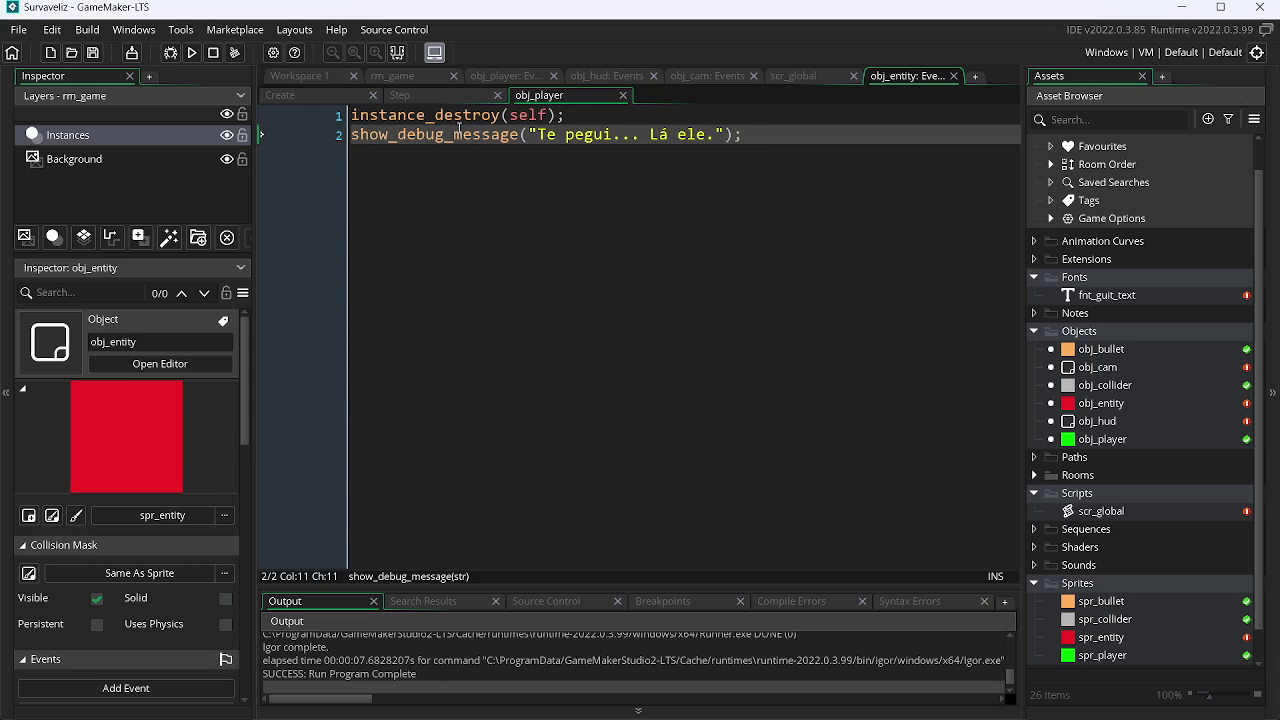
click(193, 52)
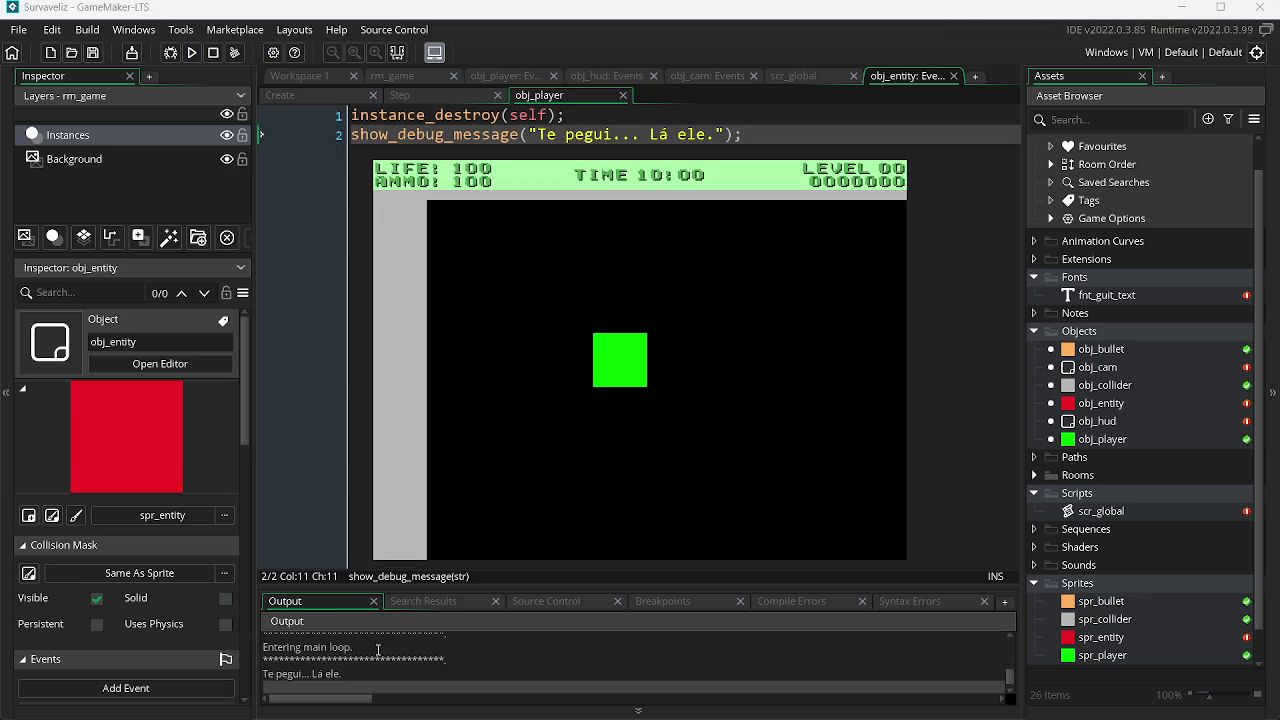
key(Escape)
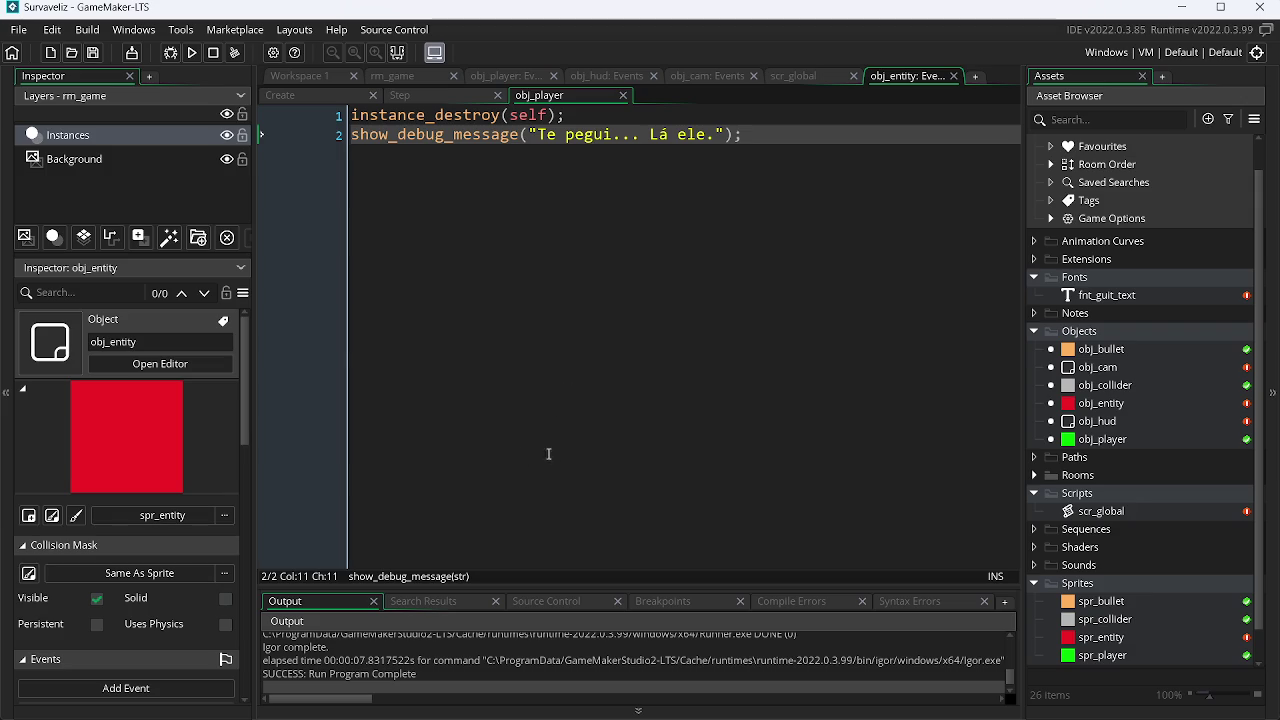
Step: Rerun the game, steering the player into the entity to check the debug output
key(F5)
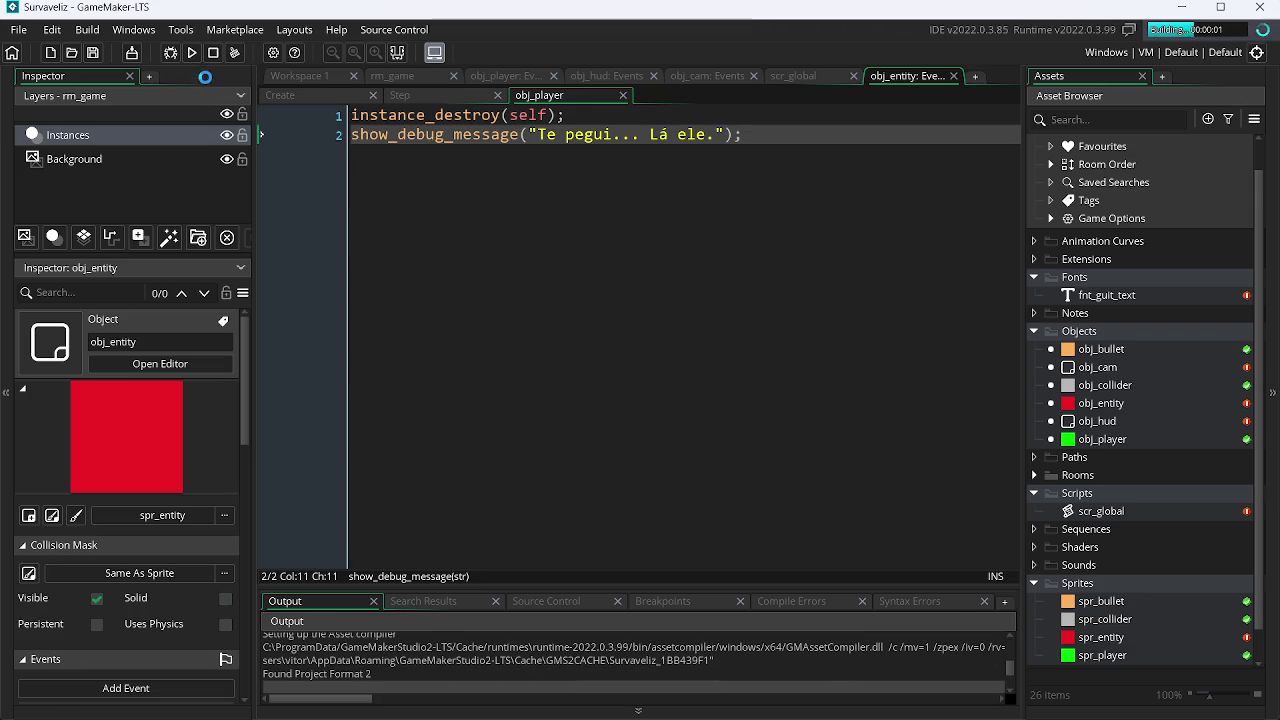
key(Left)
key(Up)
key(Right)
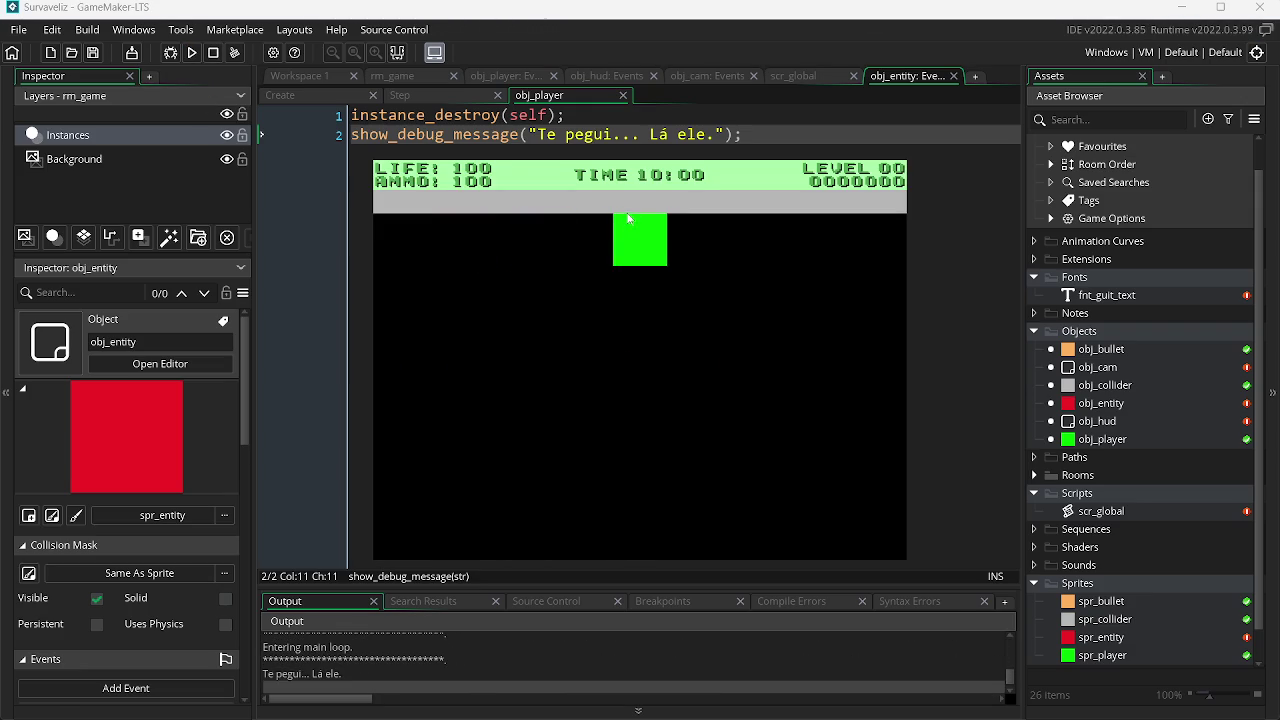
key(Escape)
key(F5)
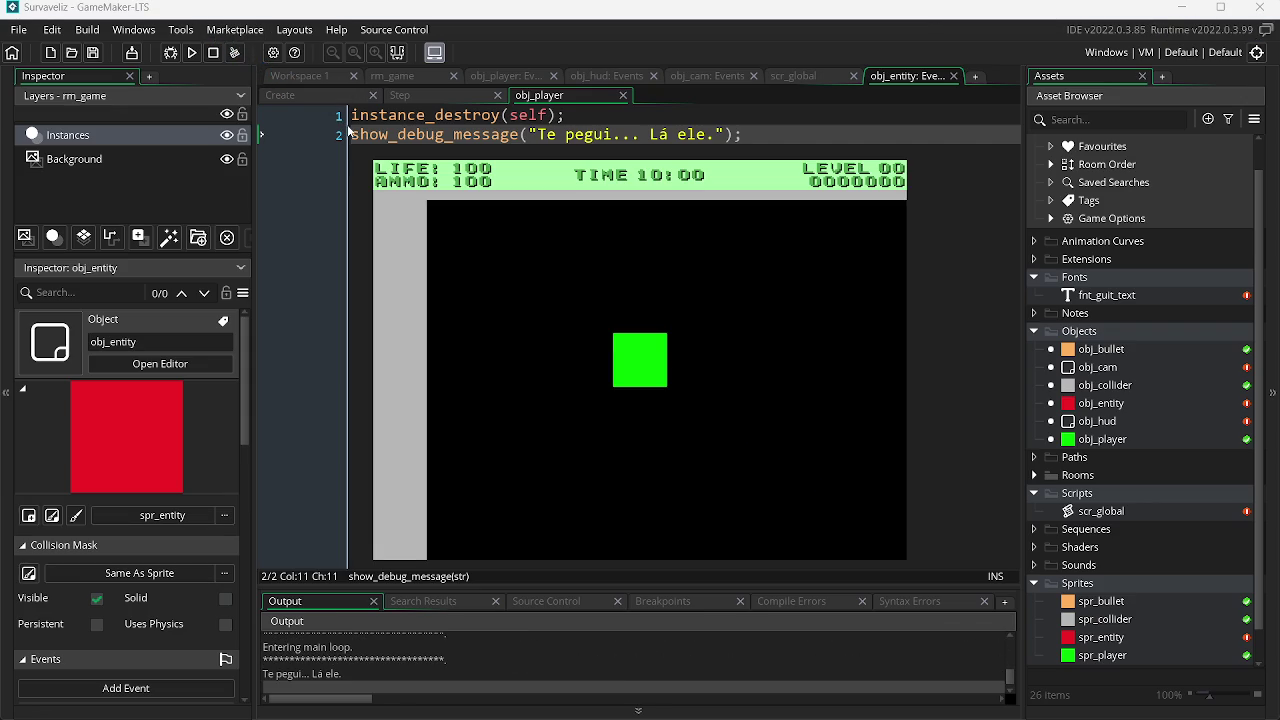
key(Escape)
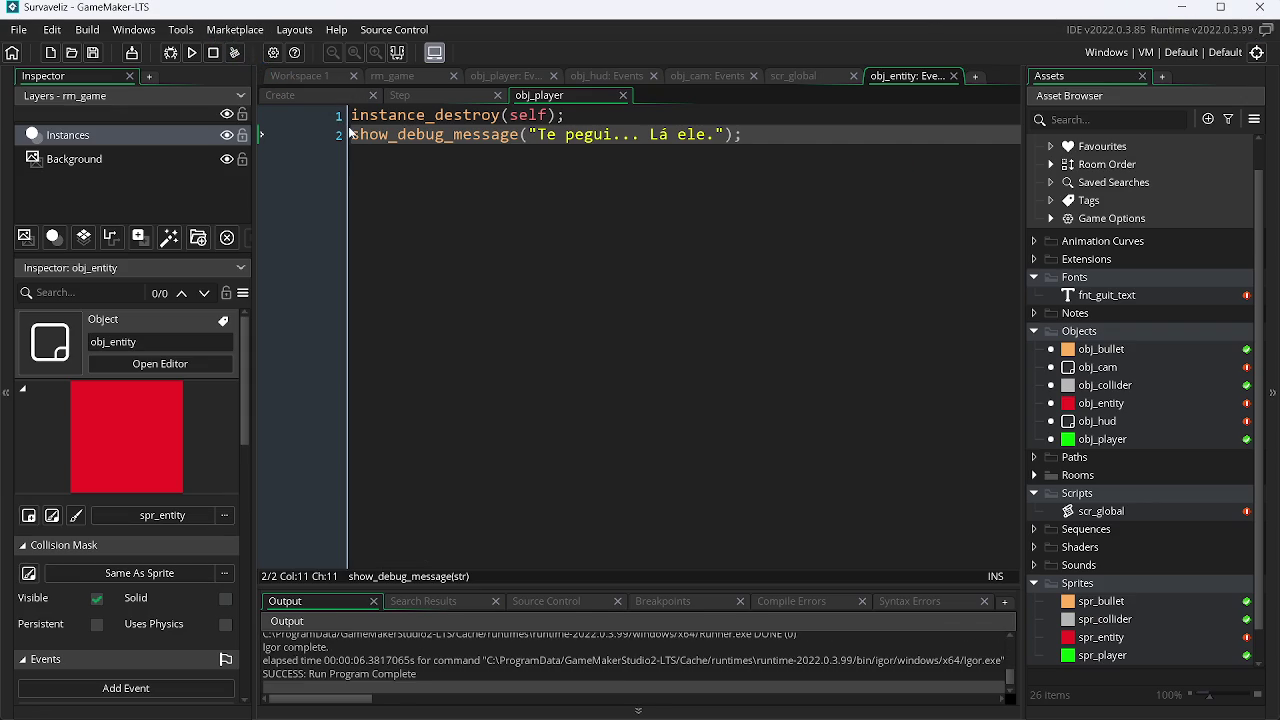
click(439, 96)
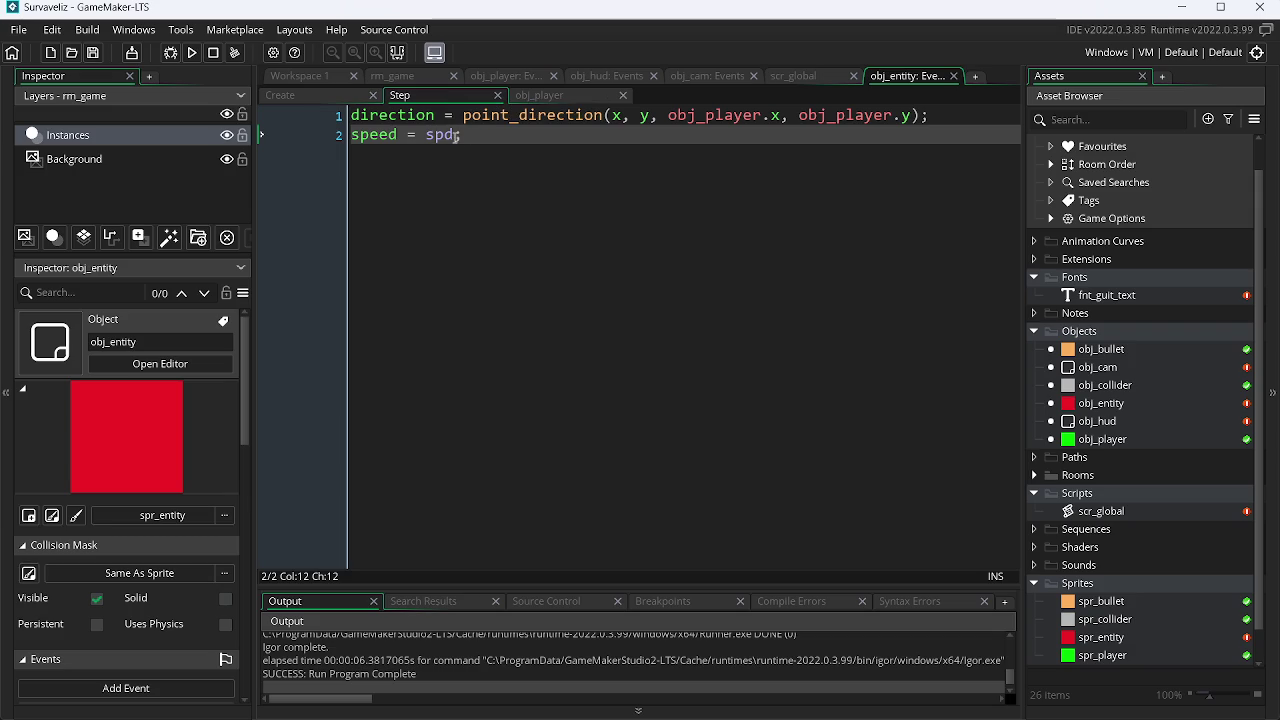
Step: Replace spd in the Step event with lerp(spd, spd, 0.1)
double_click(440, 136)
text(lar)
key(BackSpace)
key(BackSpace)
text(e)
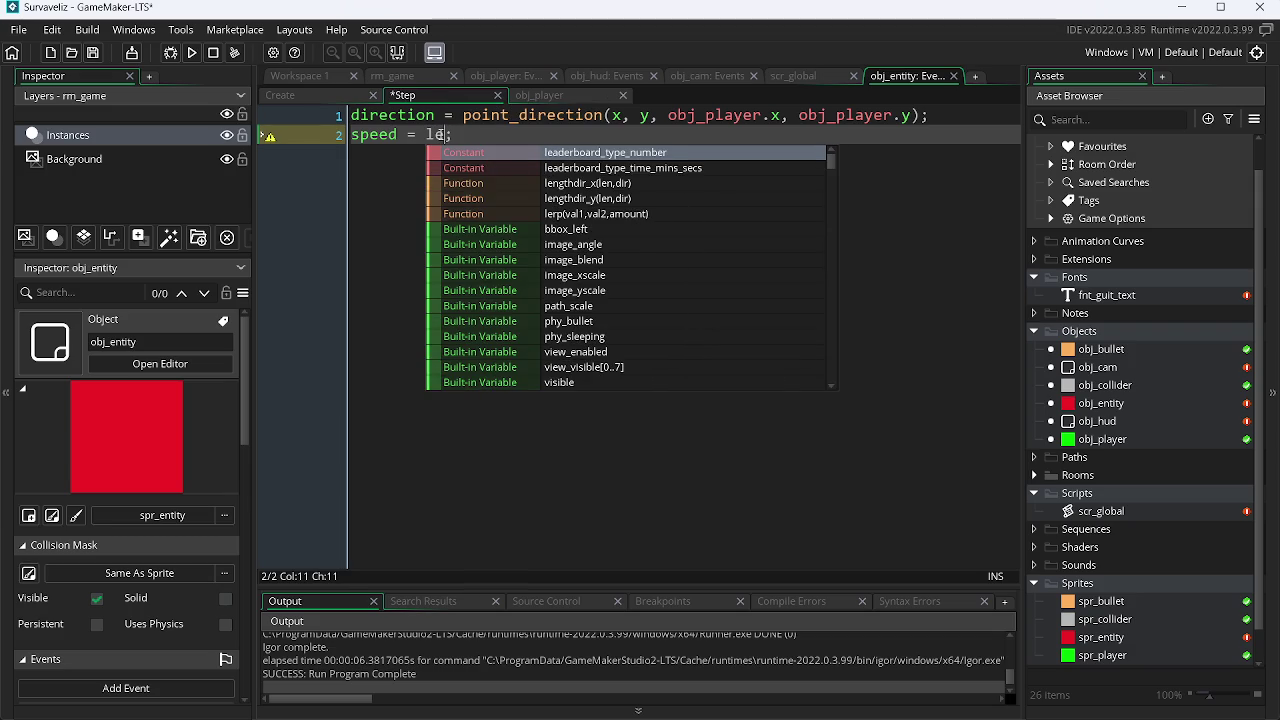
key(Down)
key(Down)
key(Down)
key(Return)
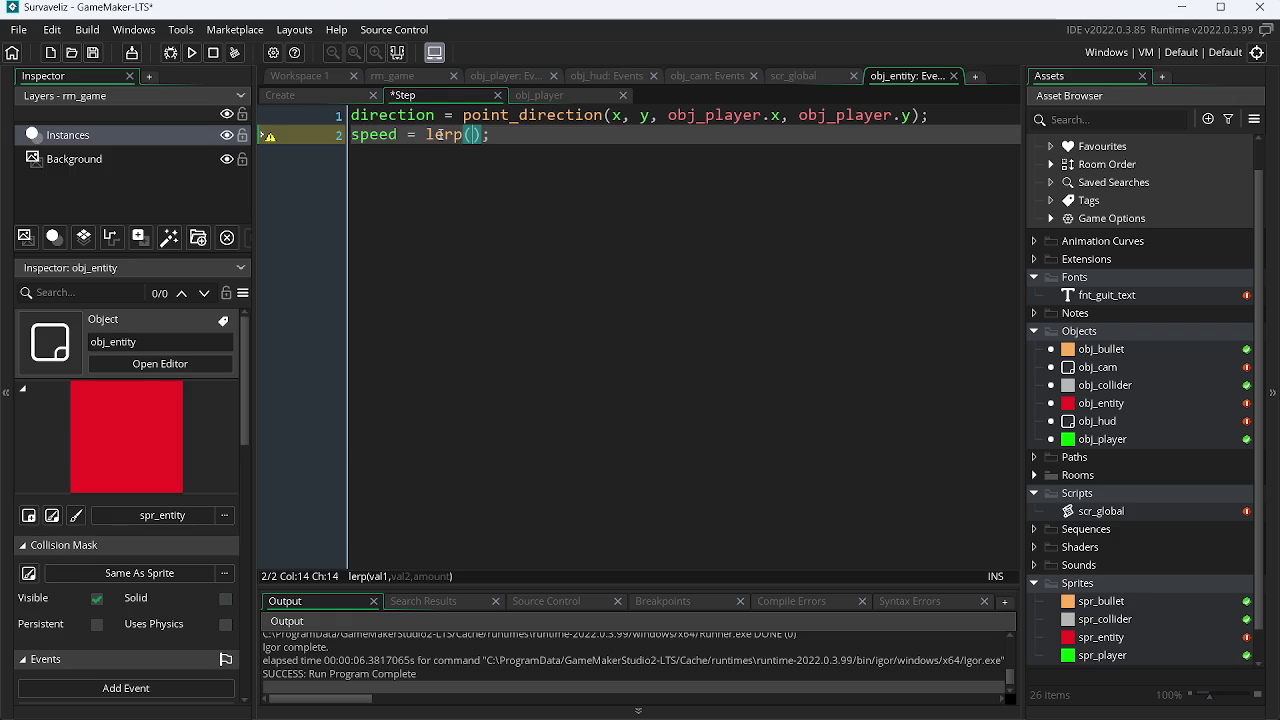
text(spd)
text(, spd)
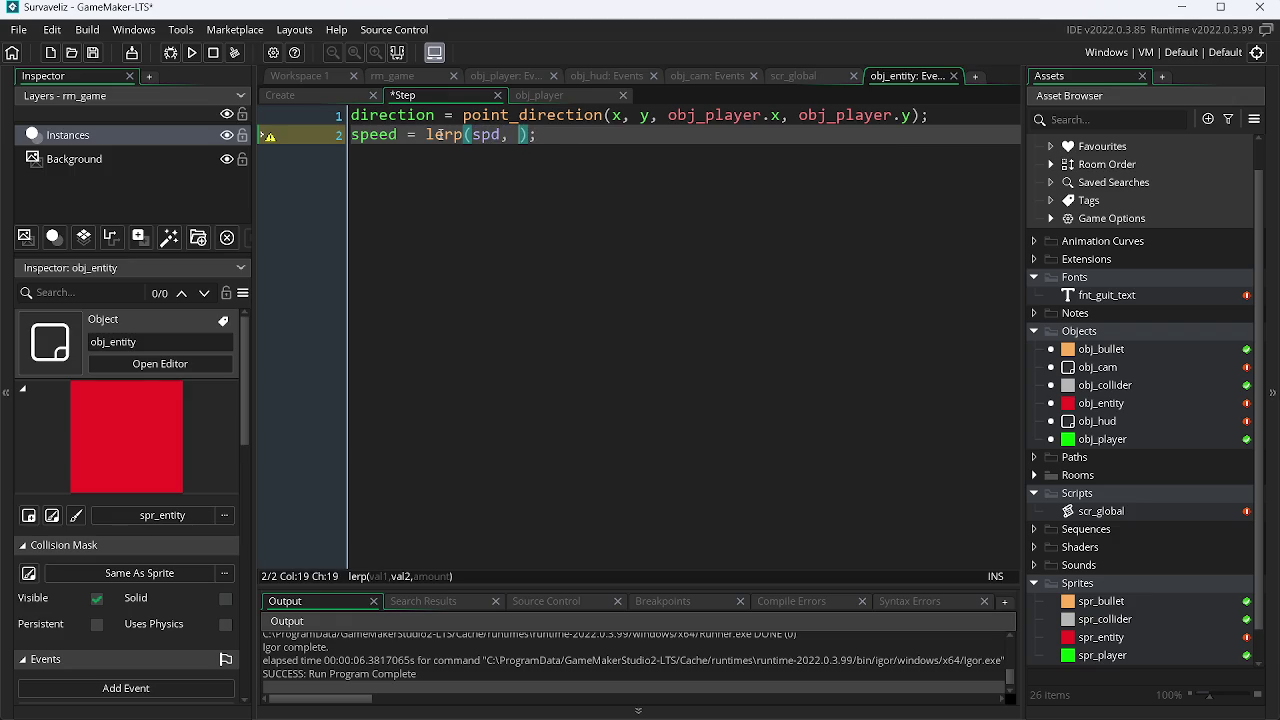
key(Escape)
text(, 0.1)
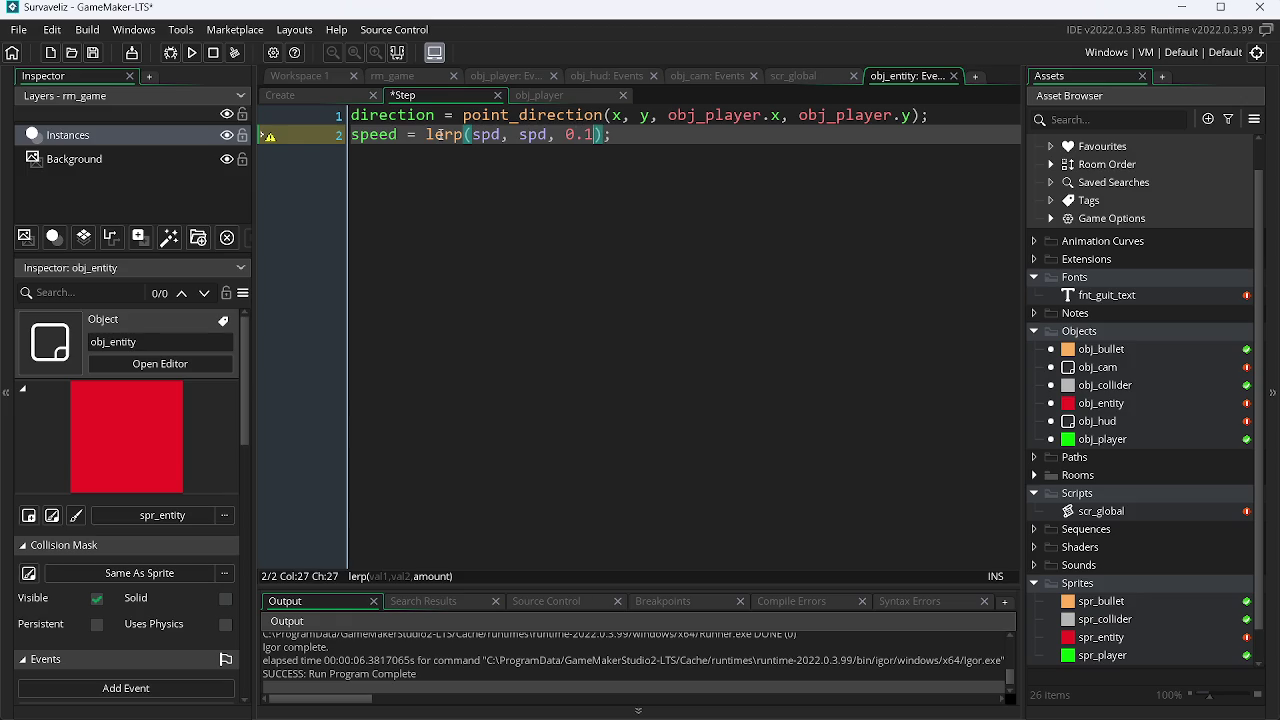
Step: Run the game, move the player up, close it, and run it again
key(F5)
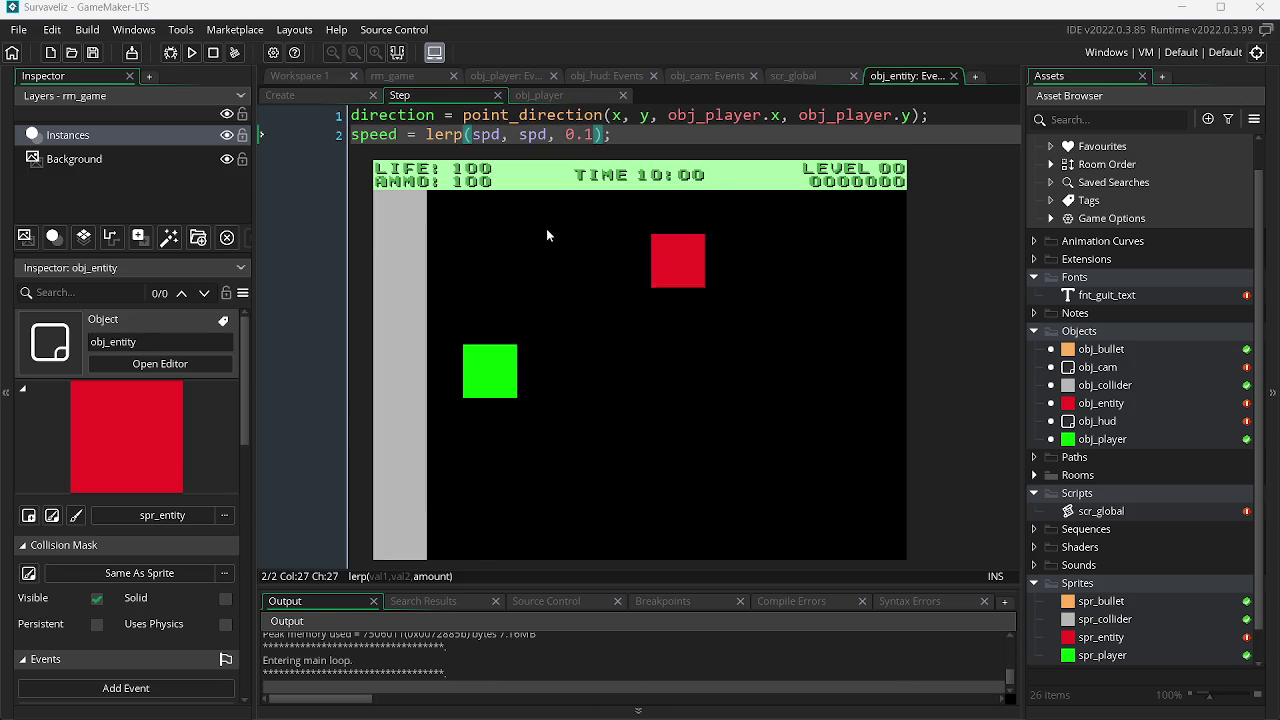
key(w)
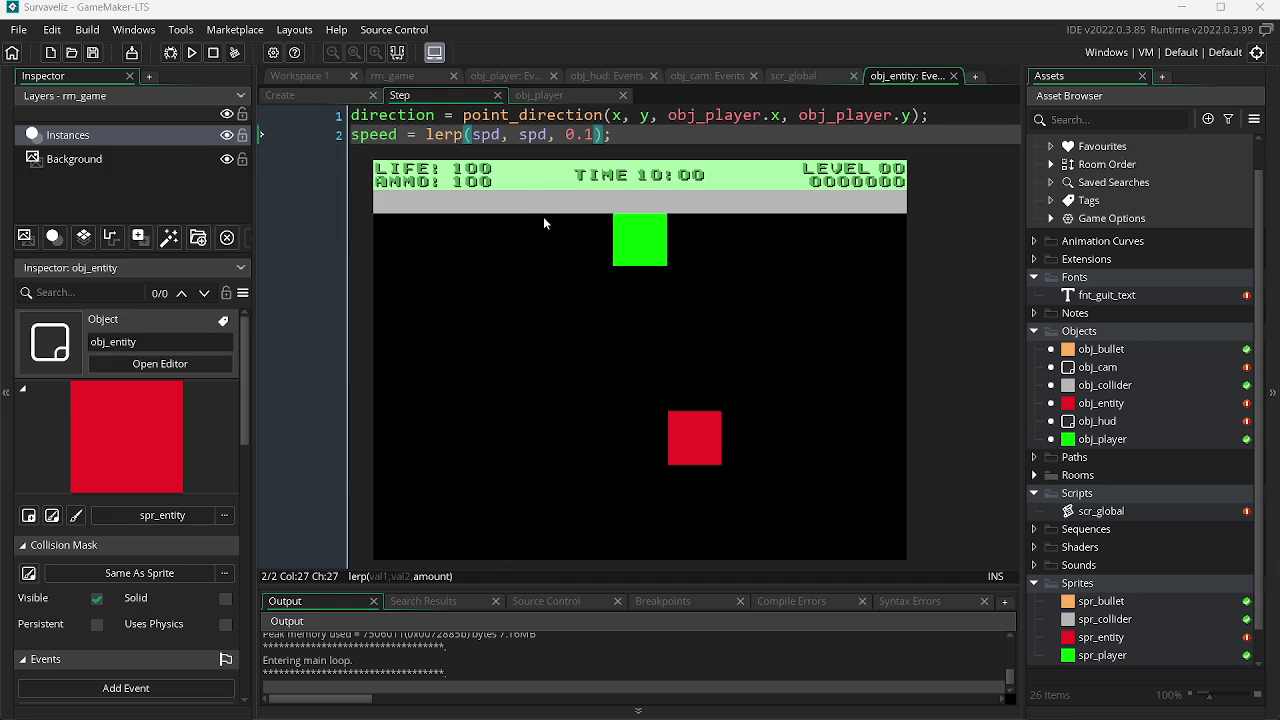
key(Escape)
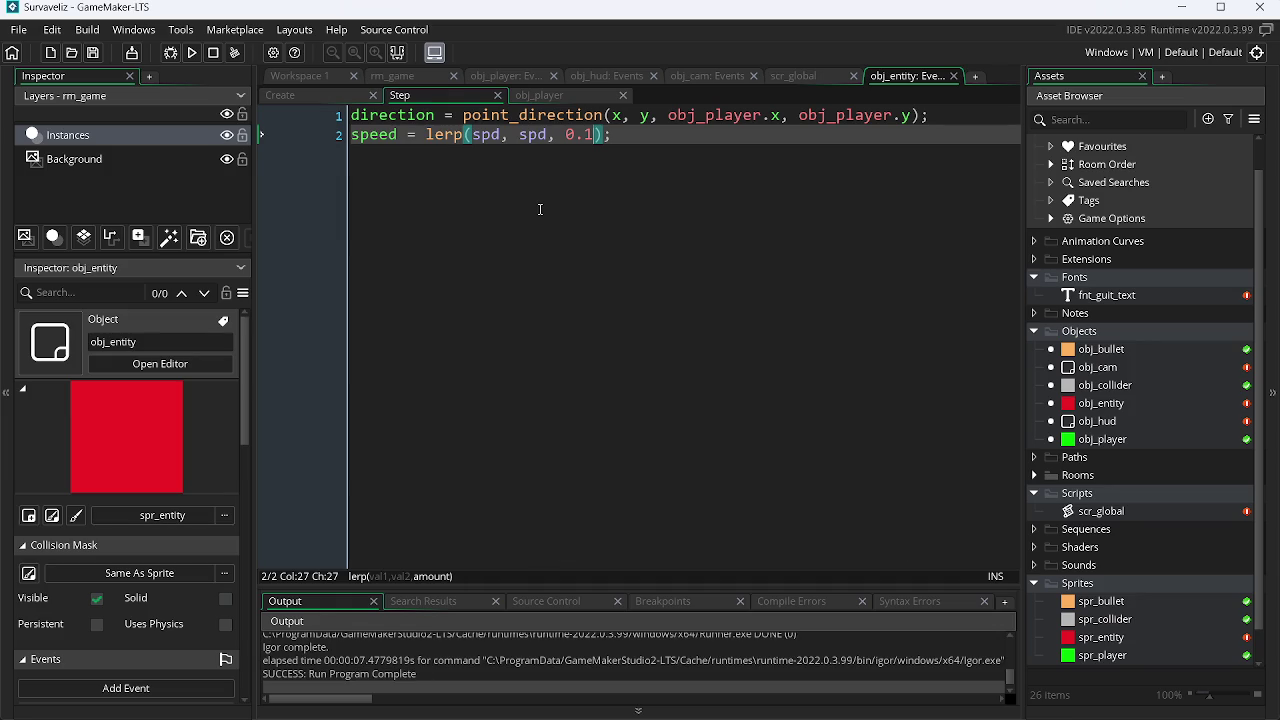
key(F5)
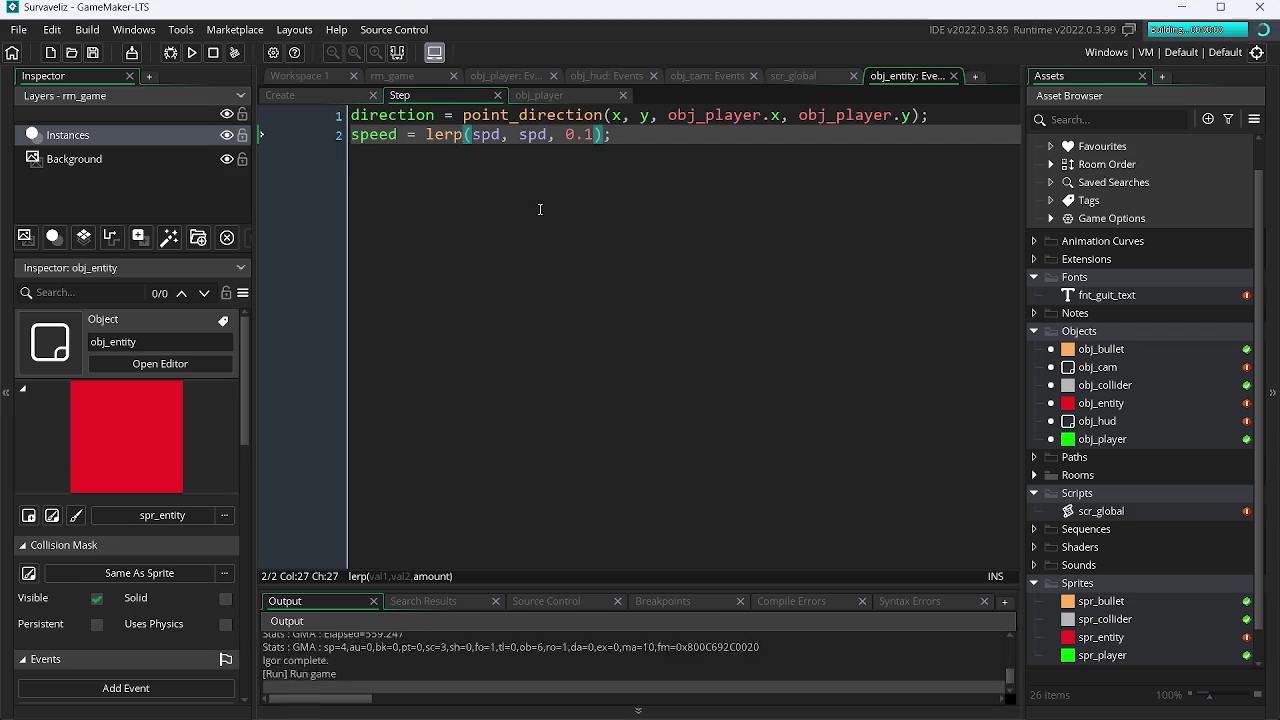
Step: Rebuild and test-run the game again, then look through the open code tabs
key(F5)
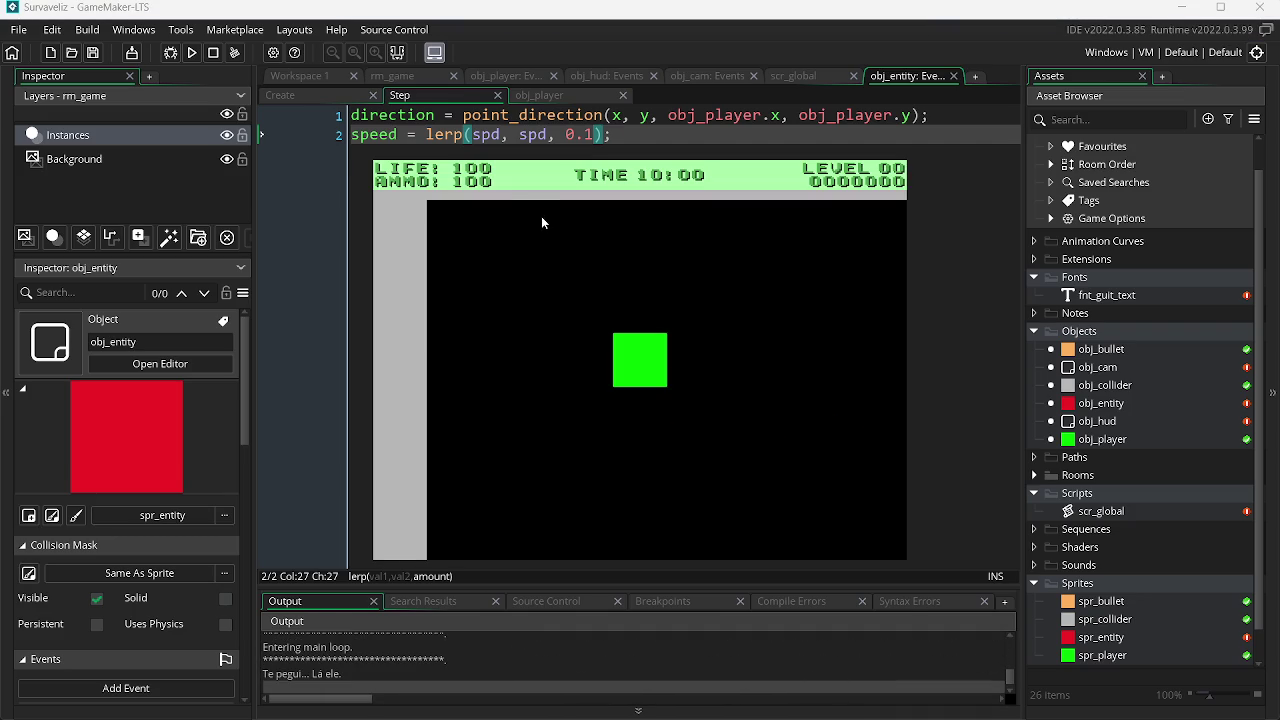
click(191, 53)
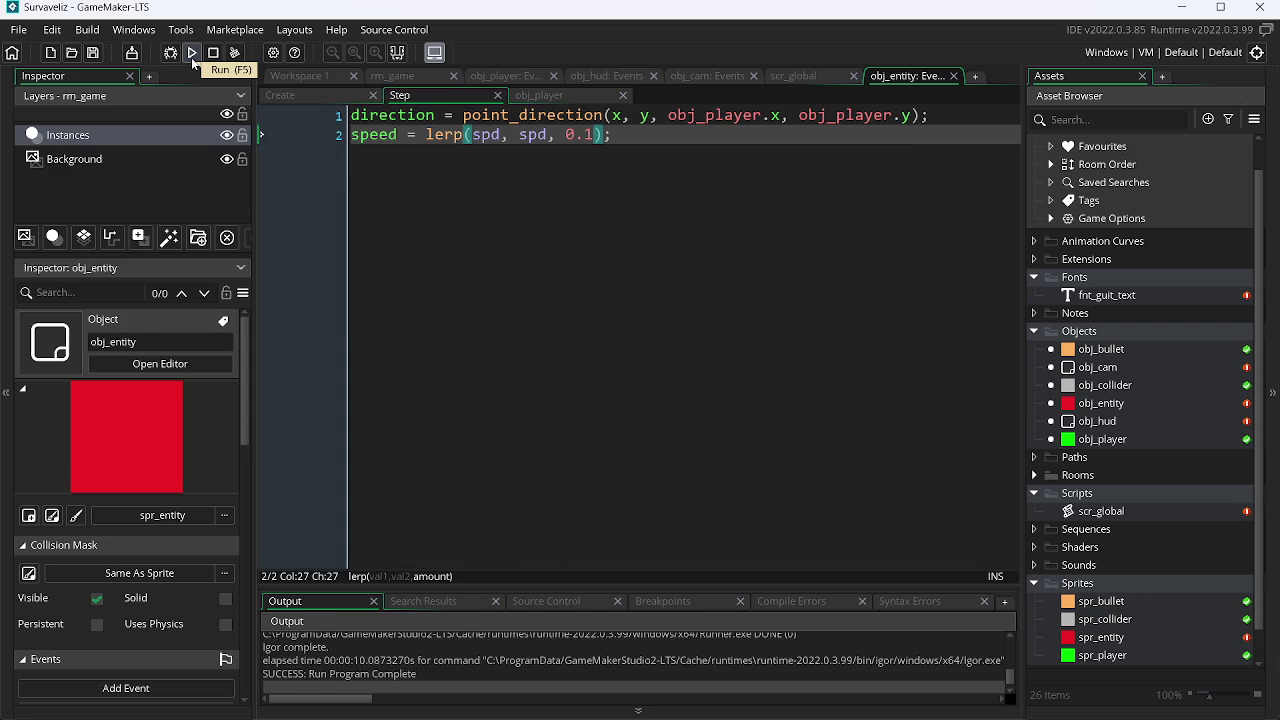
click(323, 96)
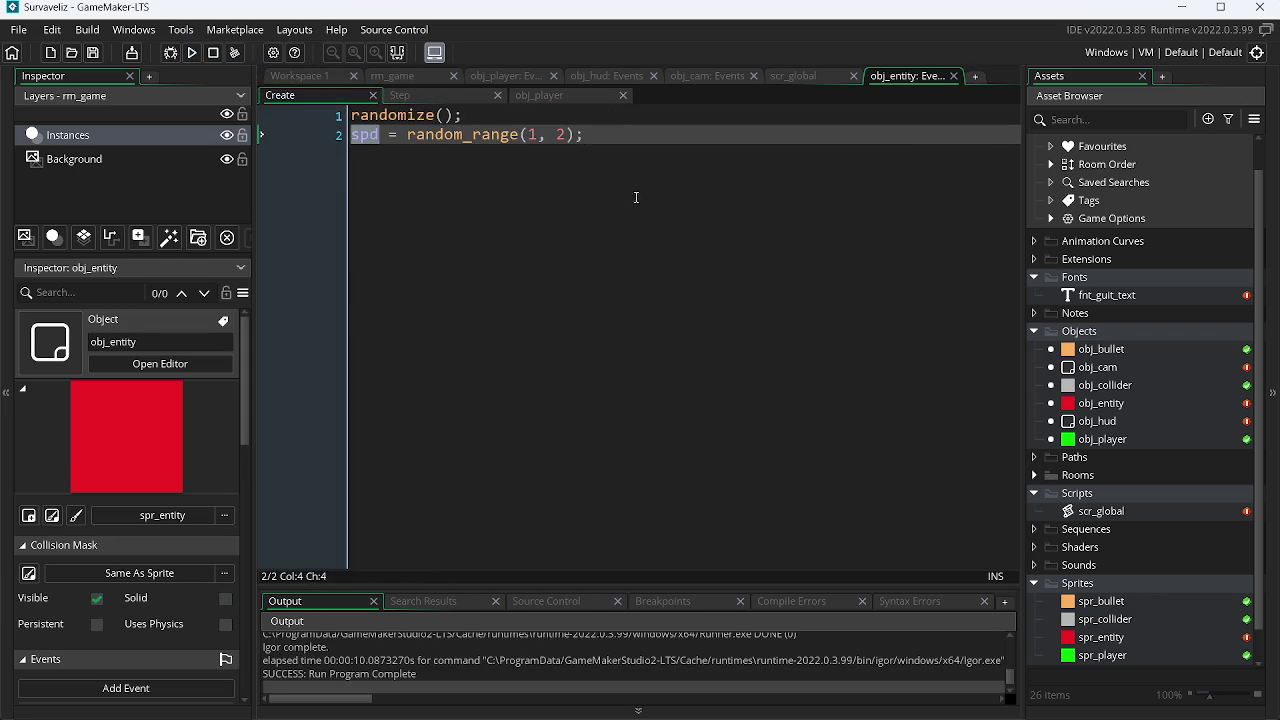
click(538, 96)
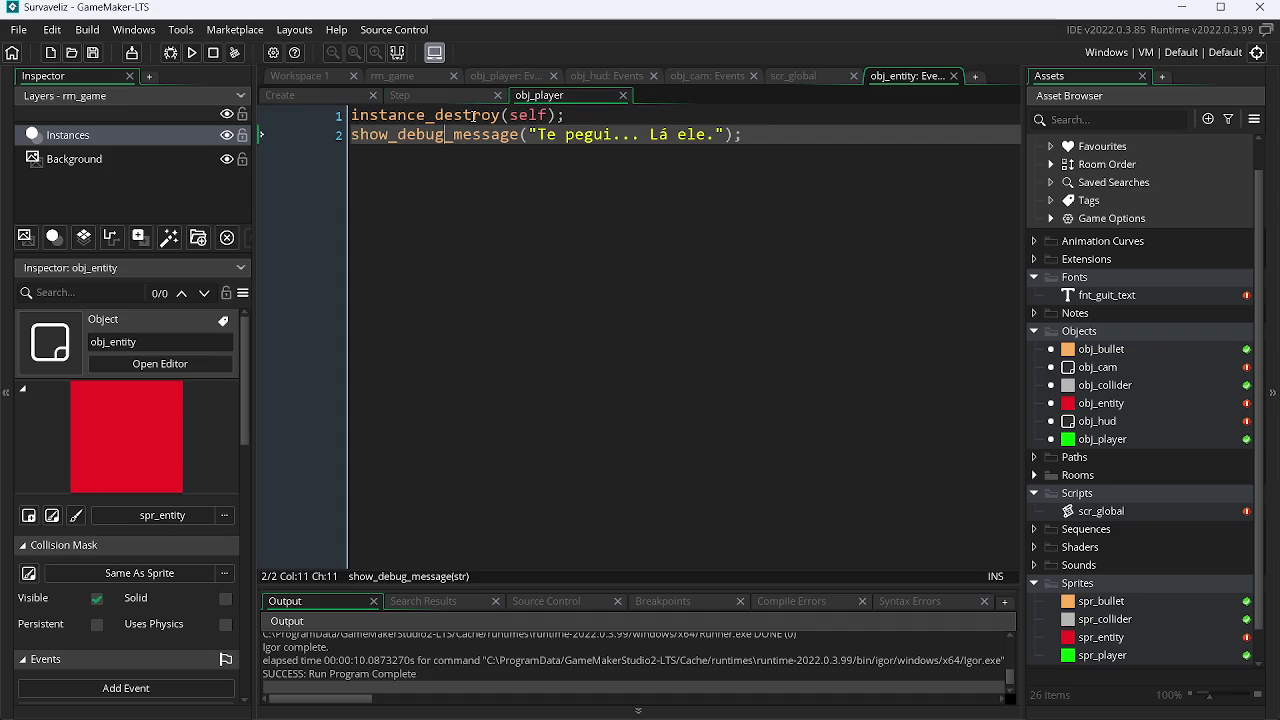
click(806, 76)
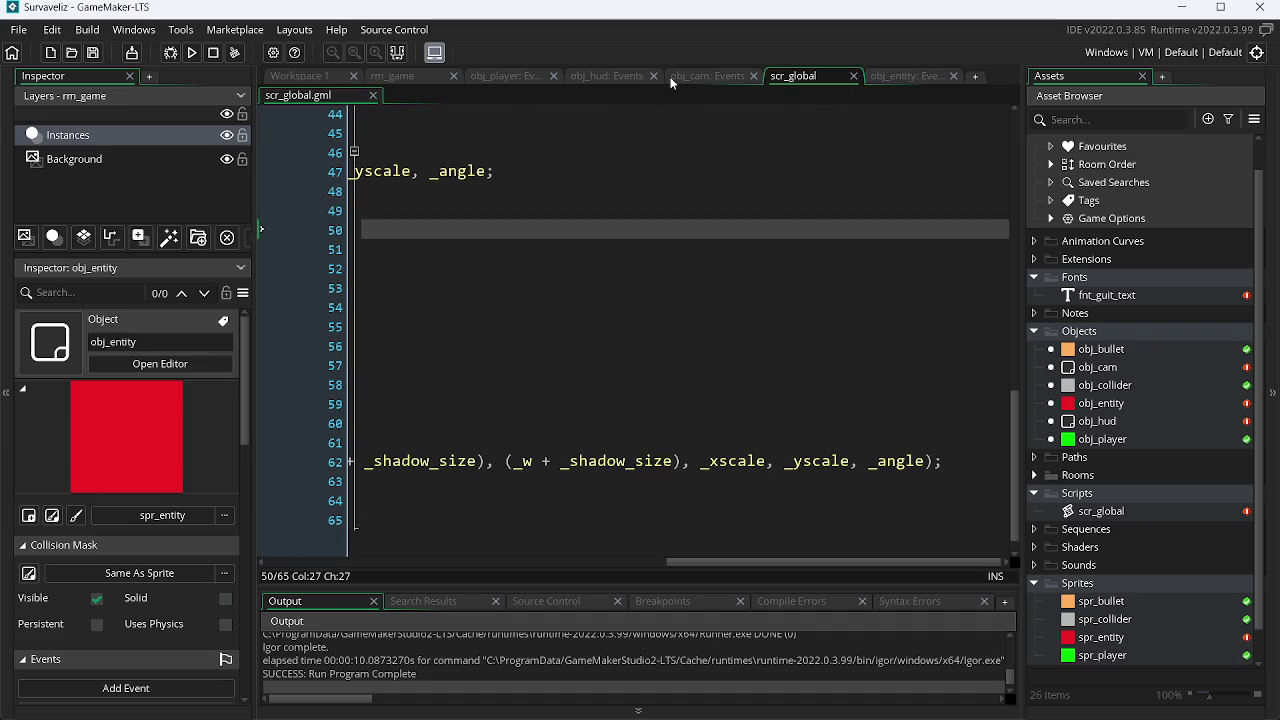
click(720, 78)
Step: Start a new 'life =' line below randomize() in obj_entity's Create event
click(906, 78)
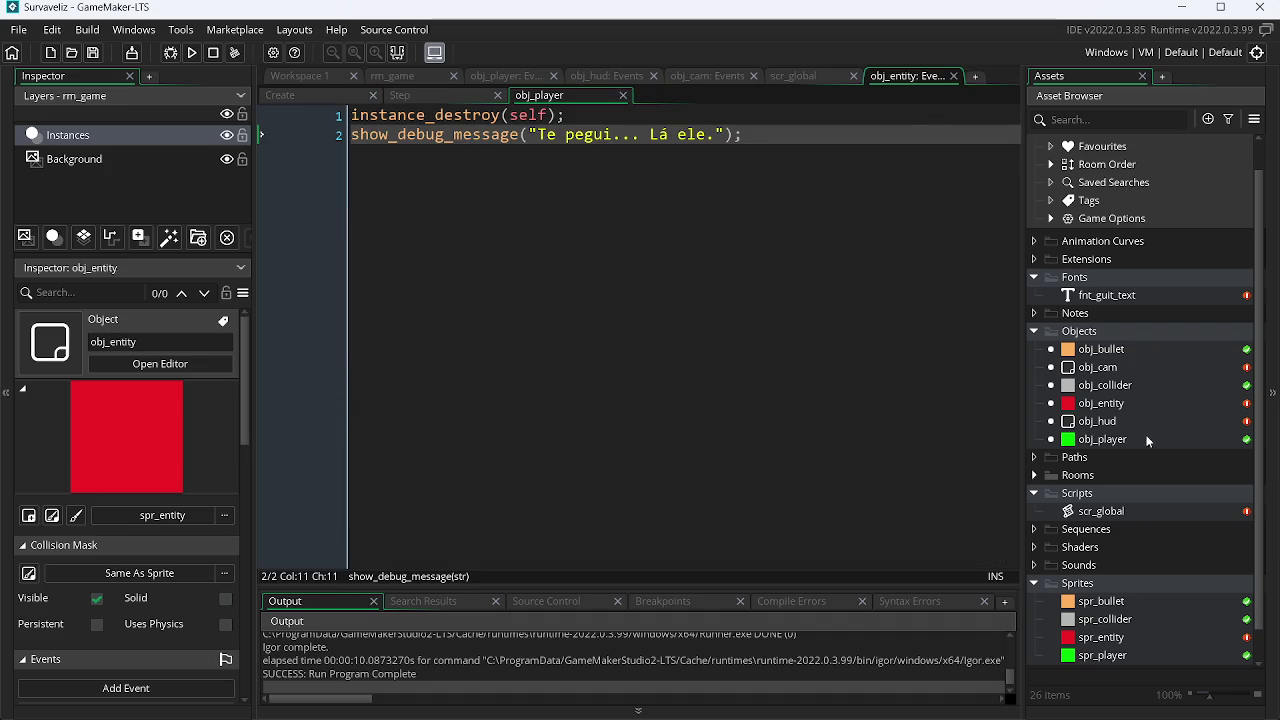
click(316, 96)
click(486, 120)
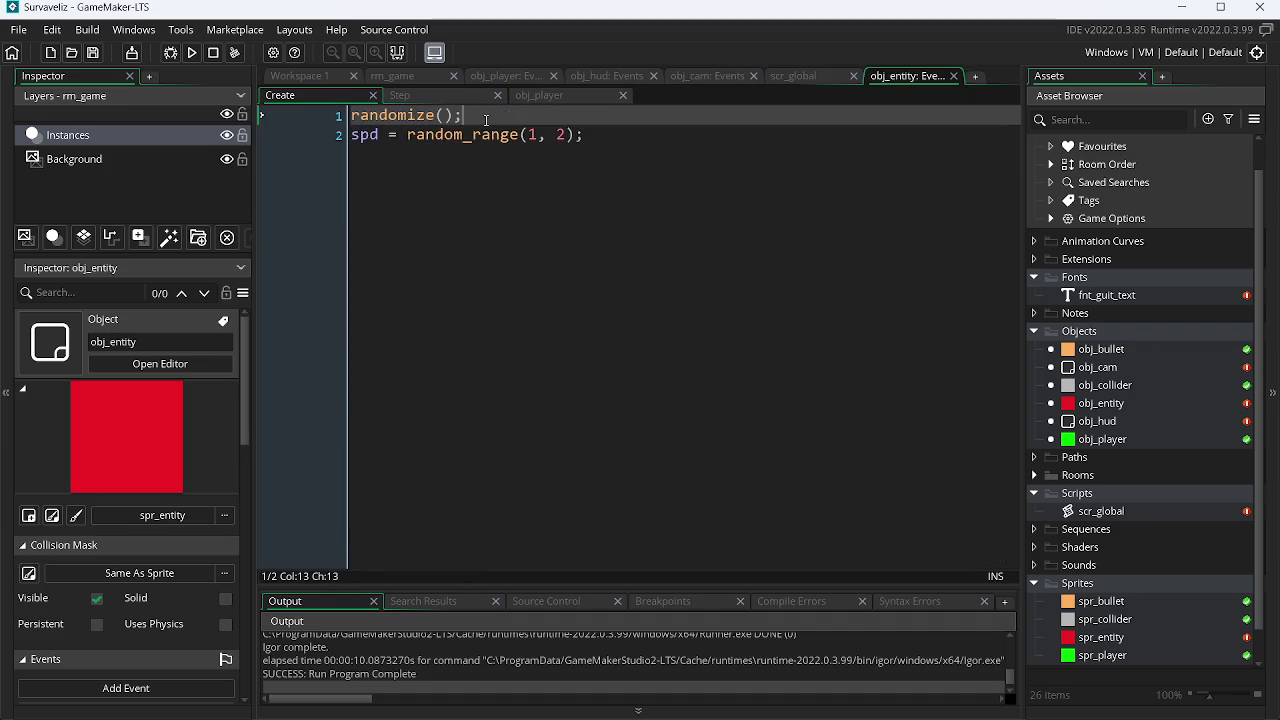
key(Return)
text(life)
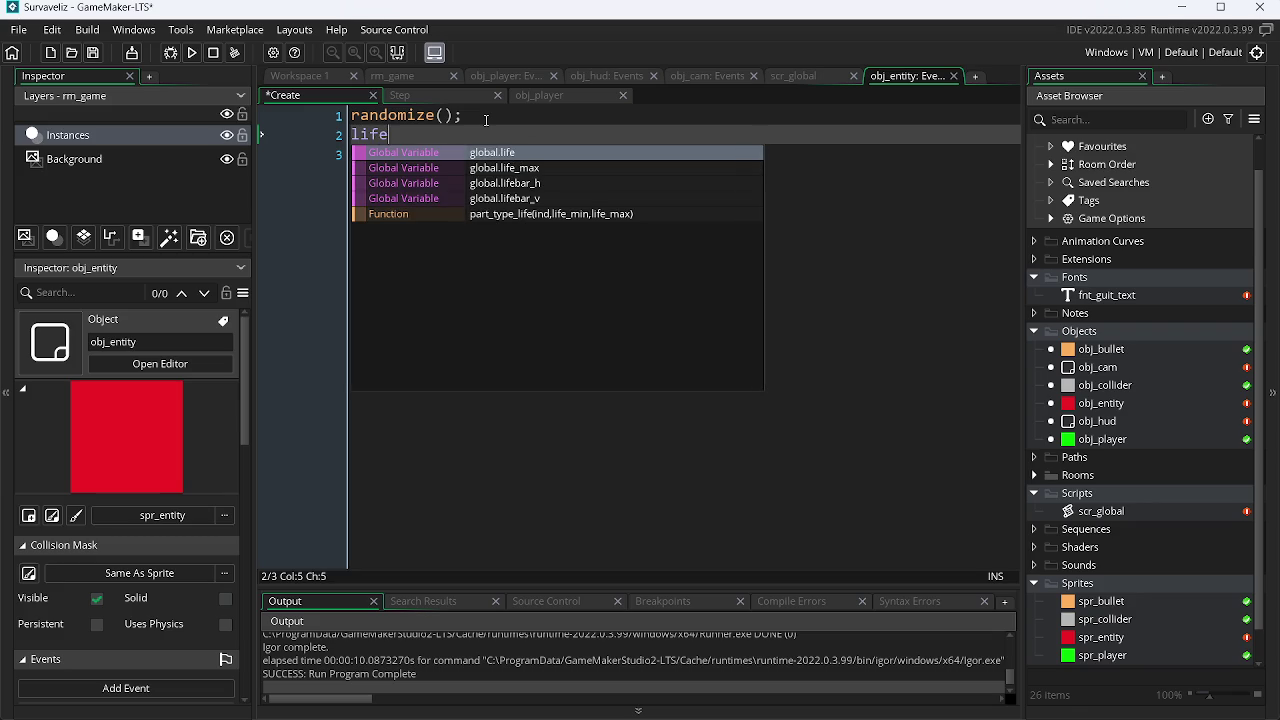
text( =)
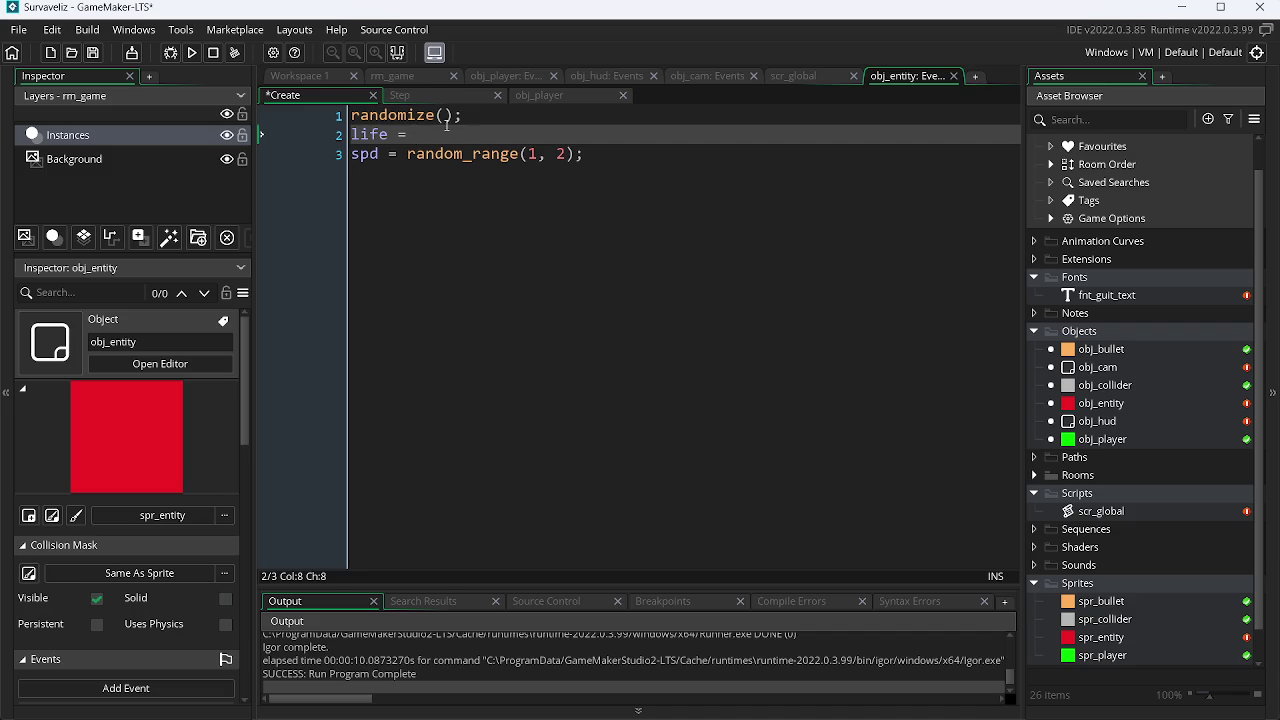
Step: Change the Step line to speed = lerp(speed, spd, 0.1), run, and abort on the code error
click(428, 91)
double_click(378, 134)
key(ctrl+c)
click(485, 134)
double_click(485, 134)
key(ctrl+v)
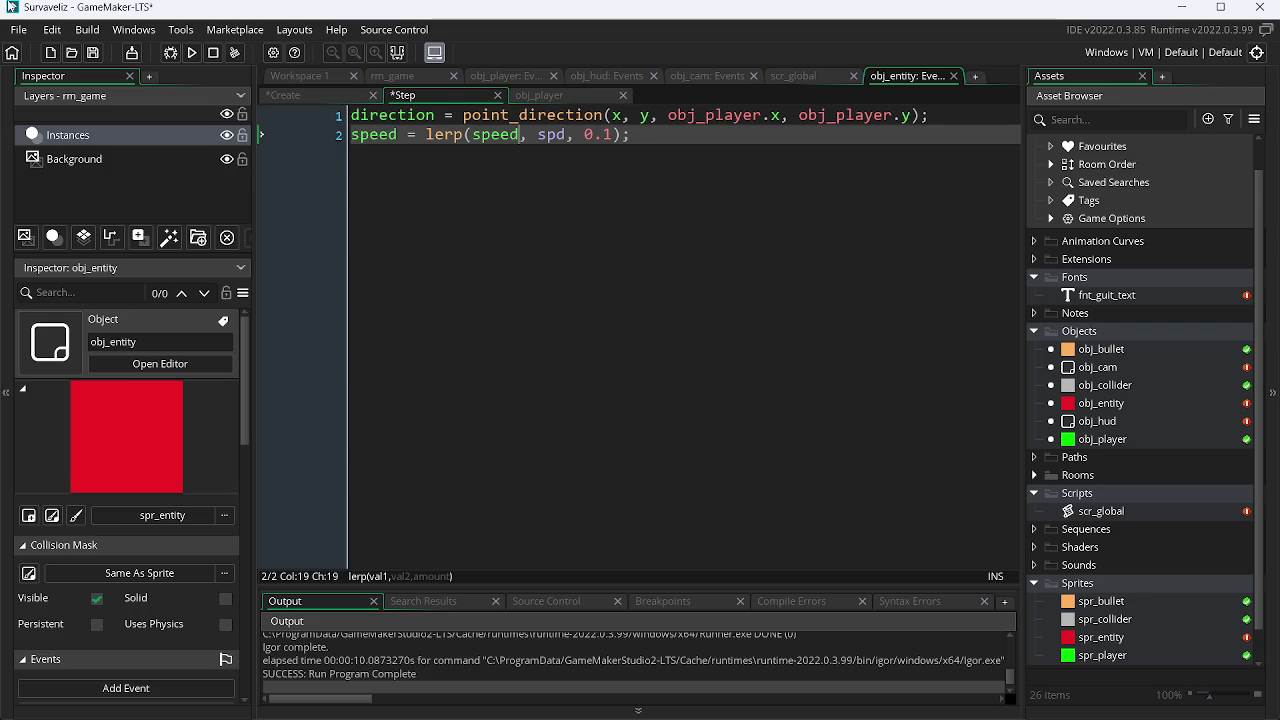
click(190, 53)
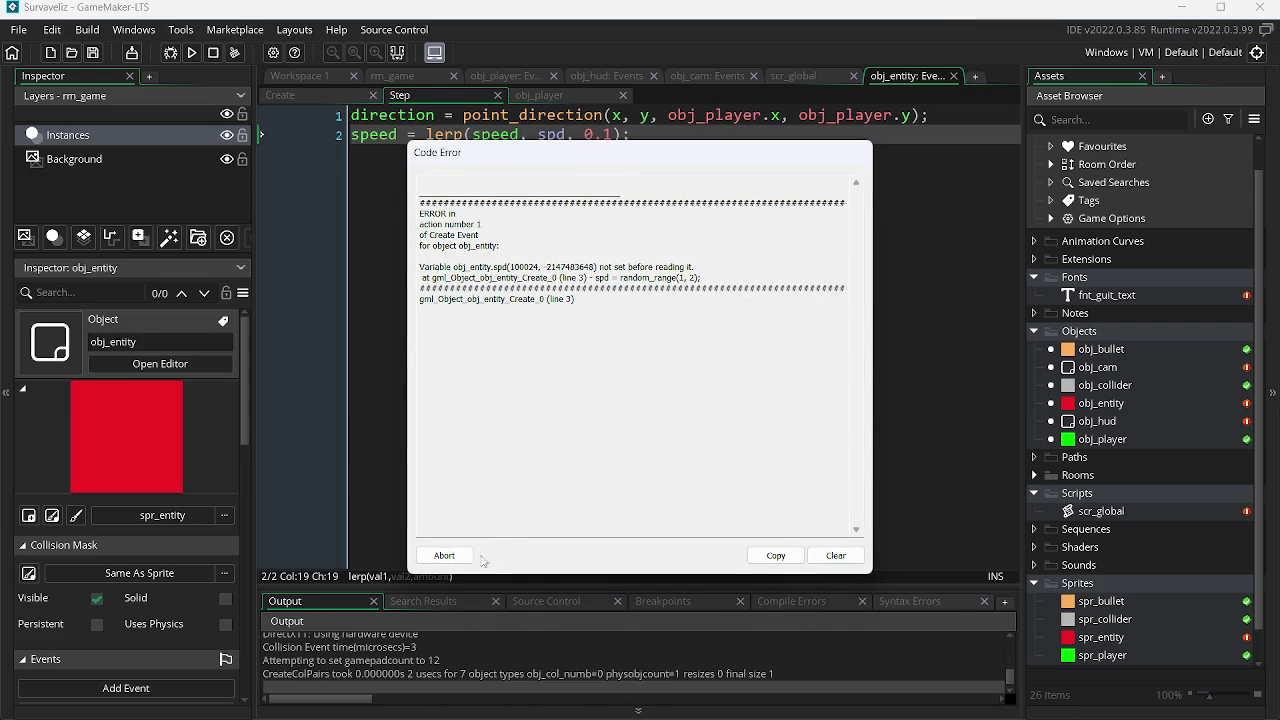
click(444, 555)
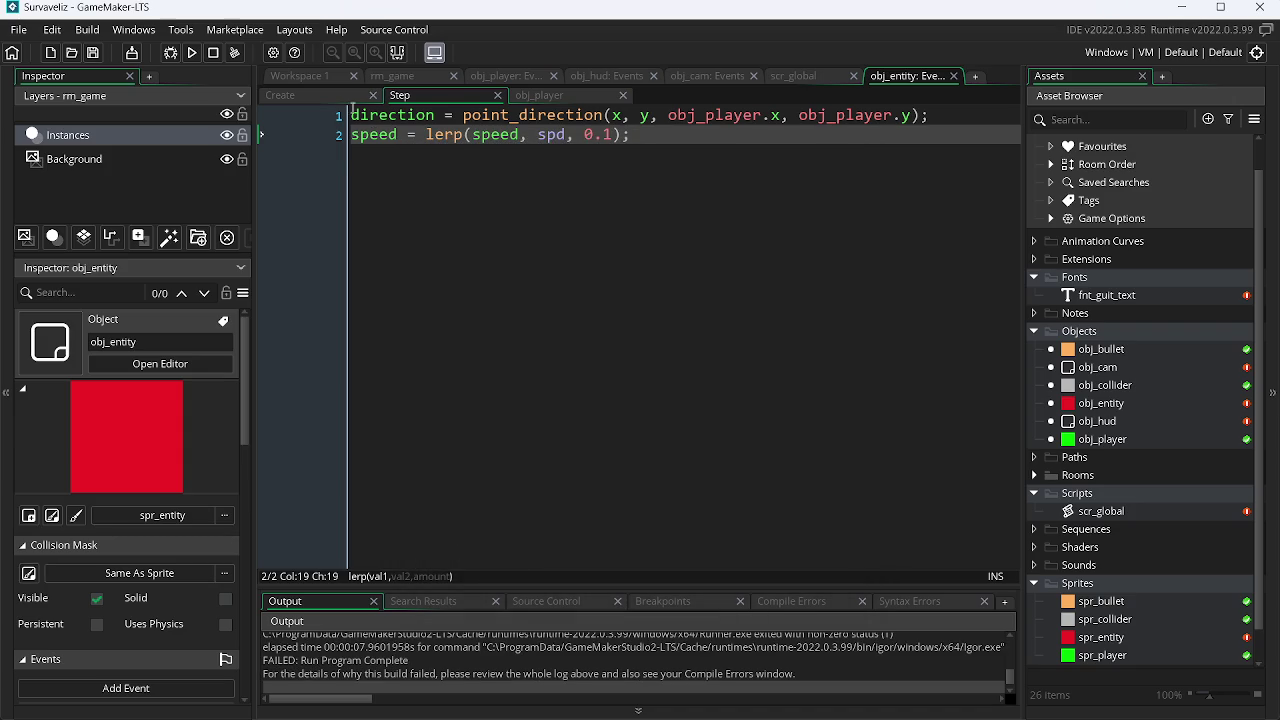
Step: Complete the Create line as life = 0; and save it
click(280, 95)
text(9)
key(BackSpace)
text(0;)
key(ctrl+s)
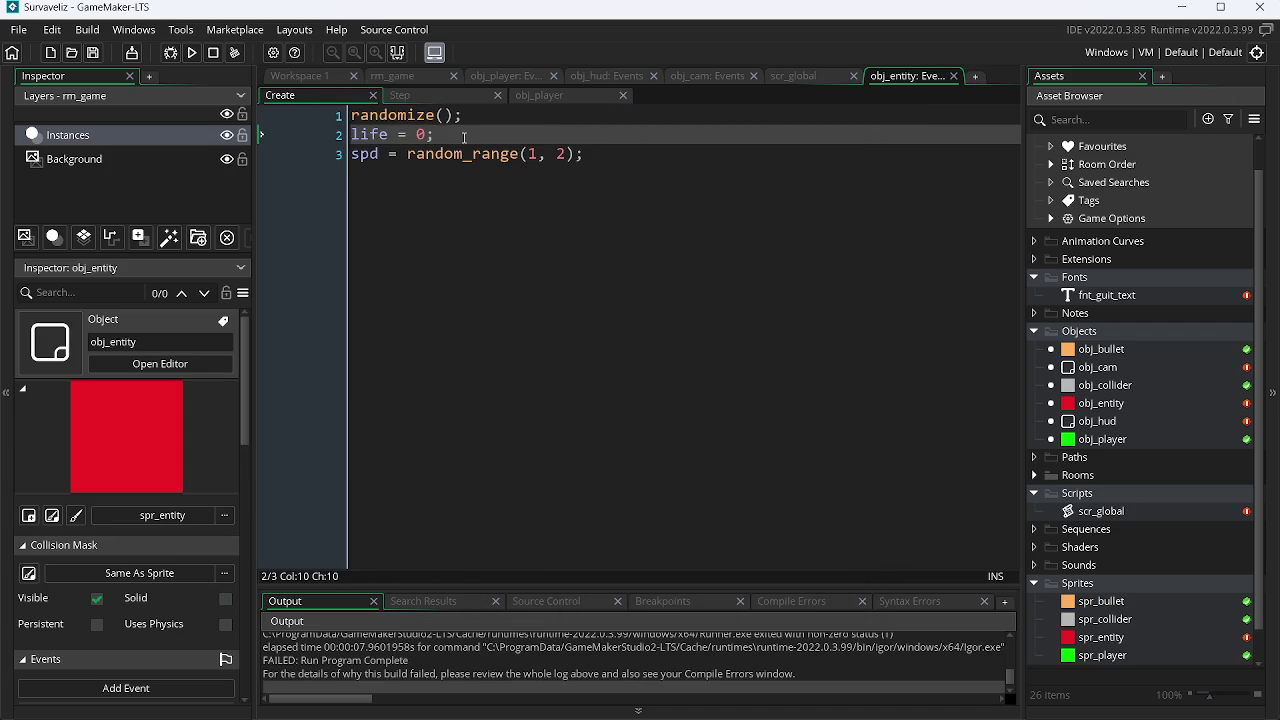
Step: Test-run the game shooting the red entity, run it again, then view obj_cam's Step code
key(F5)
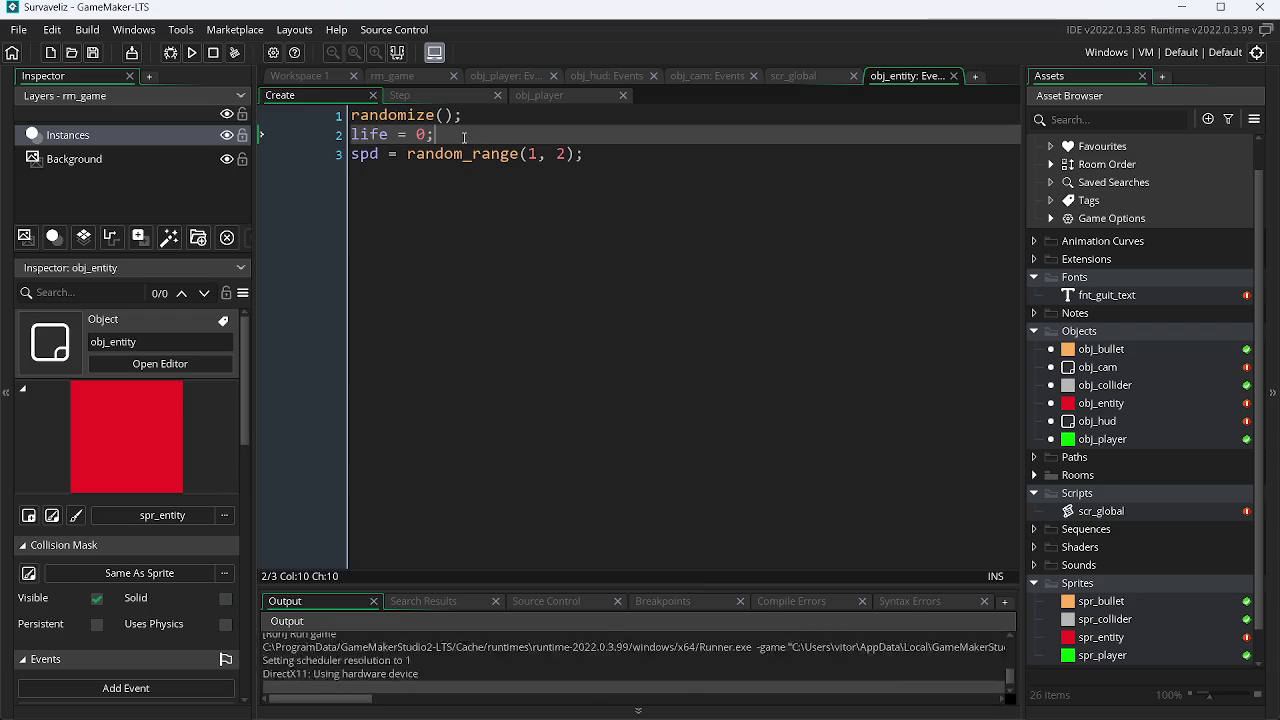
key(Left)
key(Right)
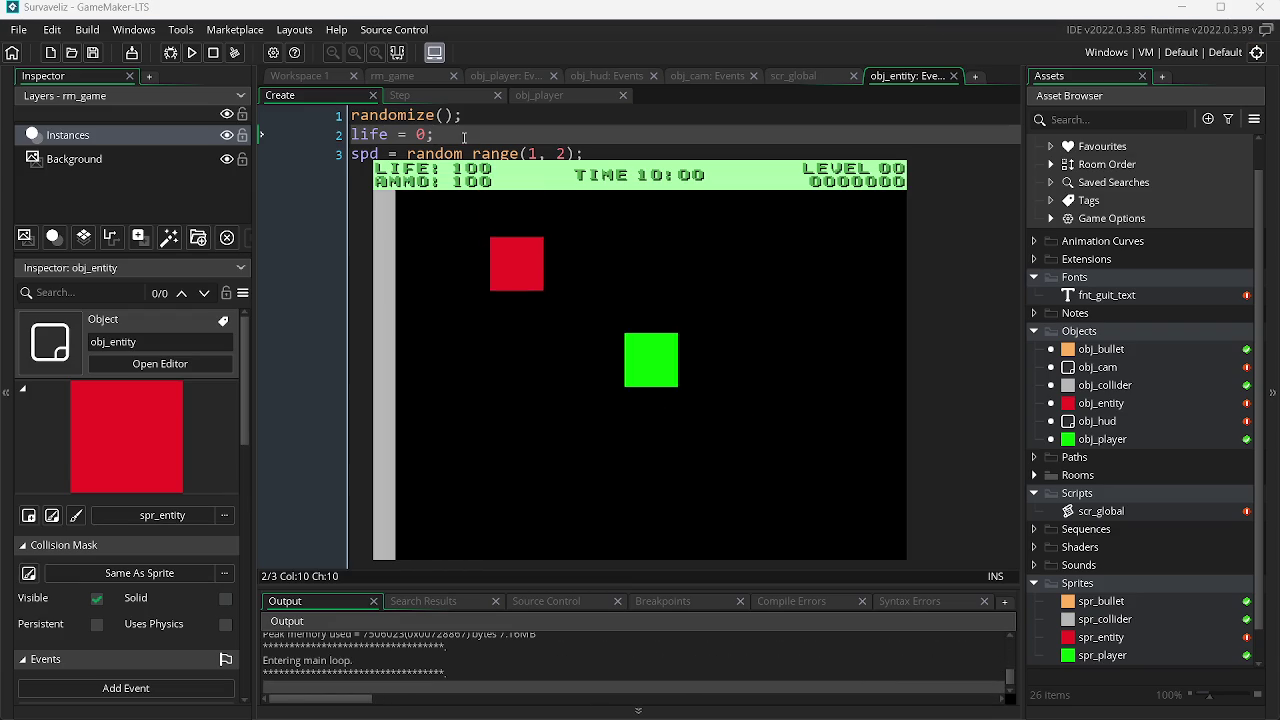
key(Left)
key(Right)
key(Escape)
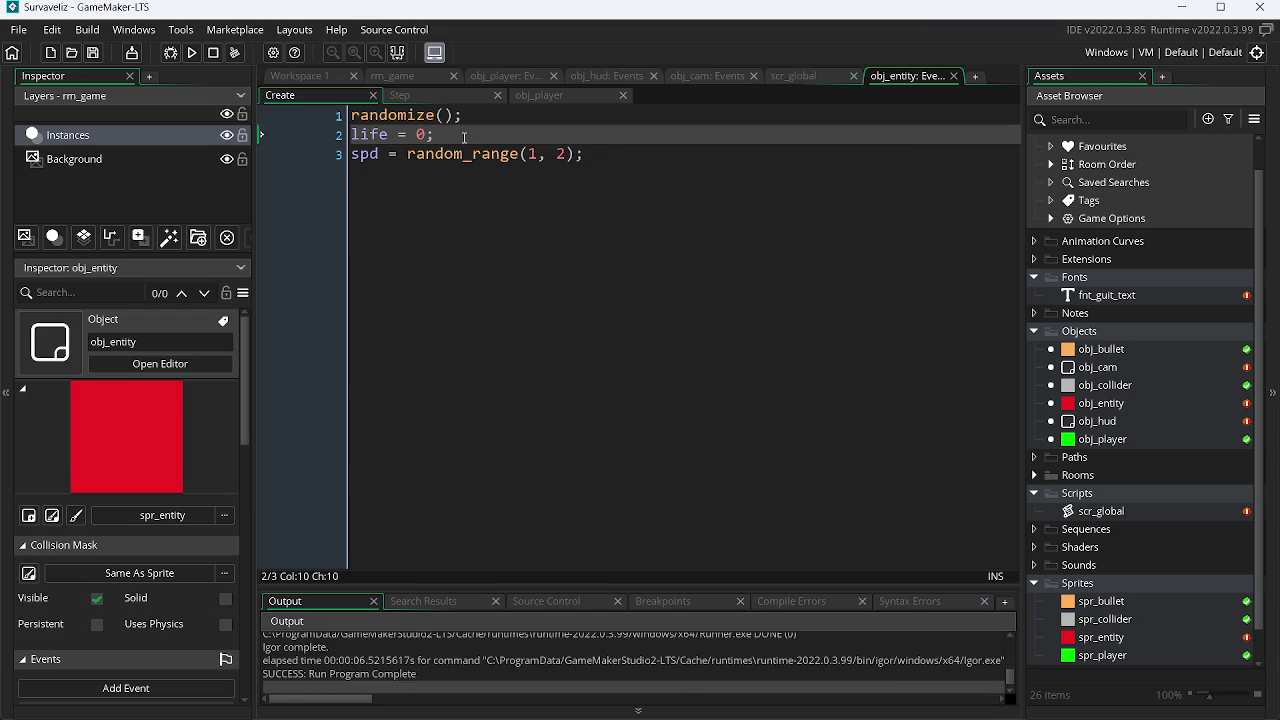
key(F5)
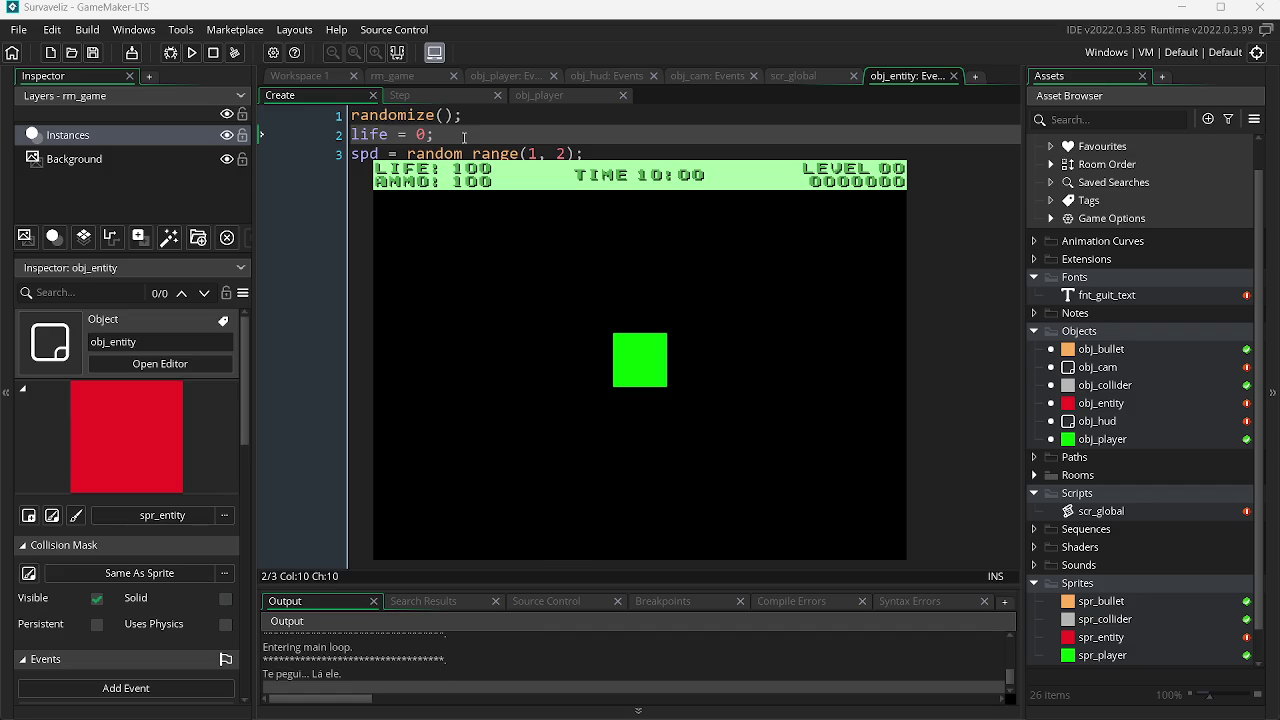
click(707, 75)
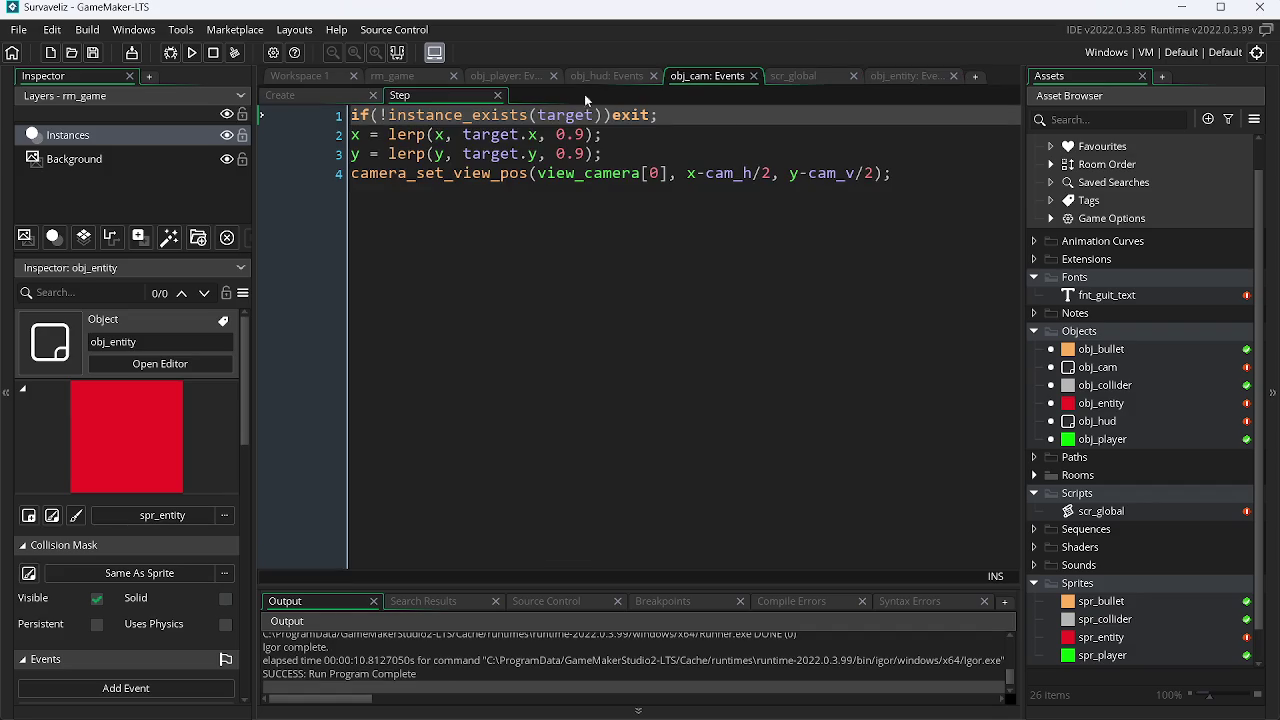
Step: Lower the camera's lerp amounts from 0.9 to 0.4 and run the game
click(587, 137)
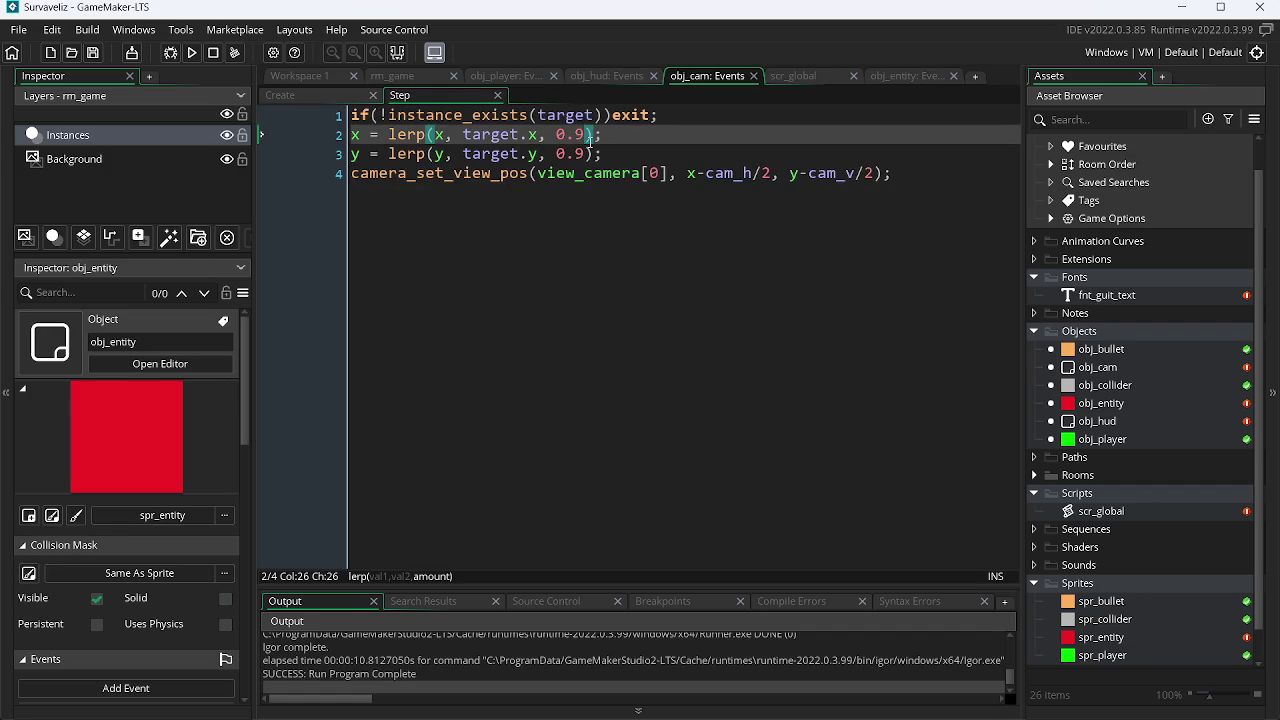
key(BackSpace)
text(4)
key(Down)
key(F5)
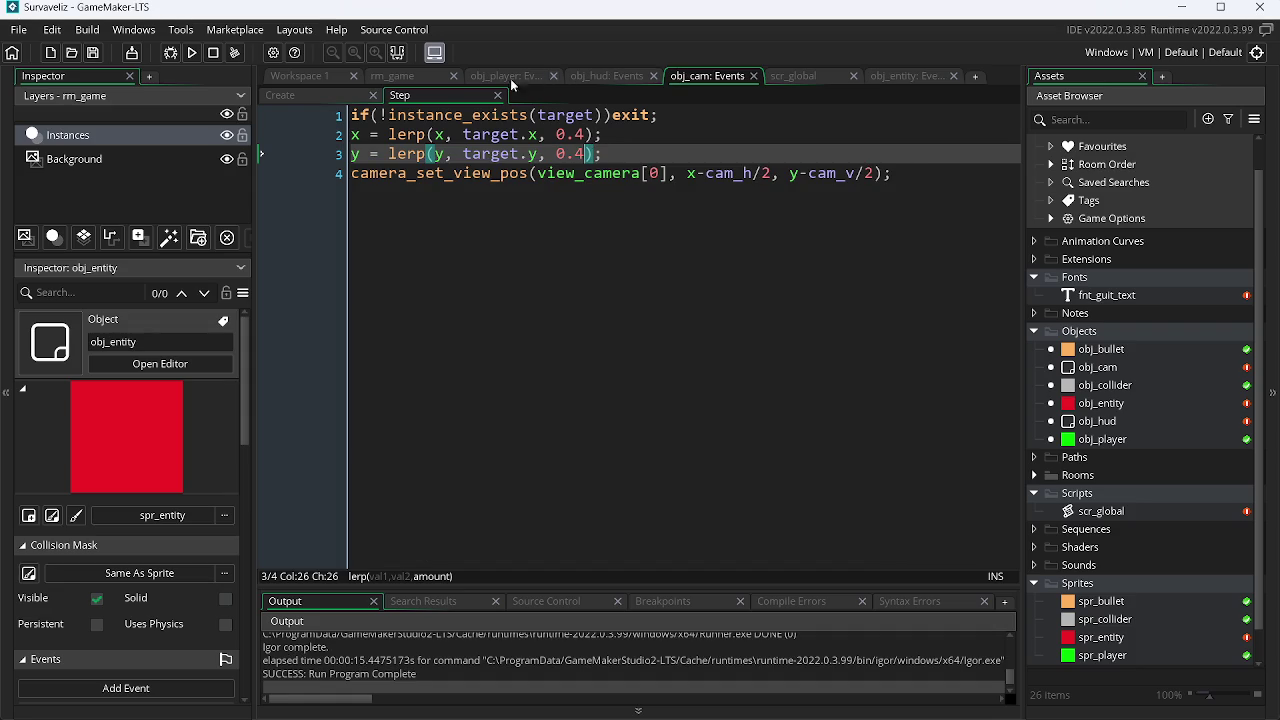
Step: Review obj_hud and scr_global, then move obj_entity's tab before scr_global and select the life value
click(610, 76)
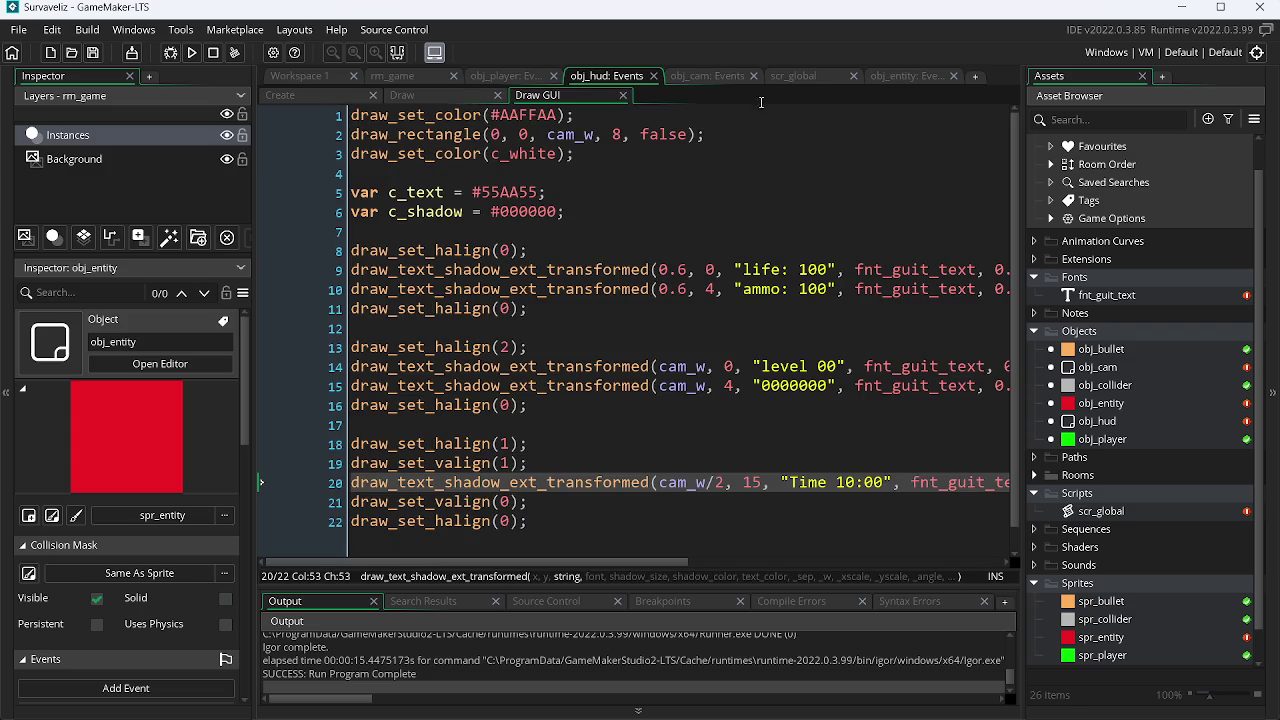
click(792, 80)
mouse_move(776, 562)
mouse_down()
mouse_move(521, 544)
mouse_move(380, 556)
mouse_up()
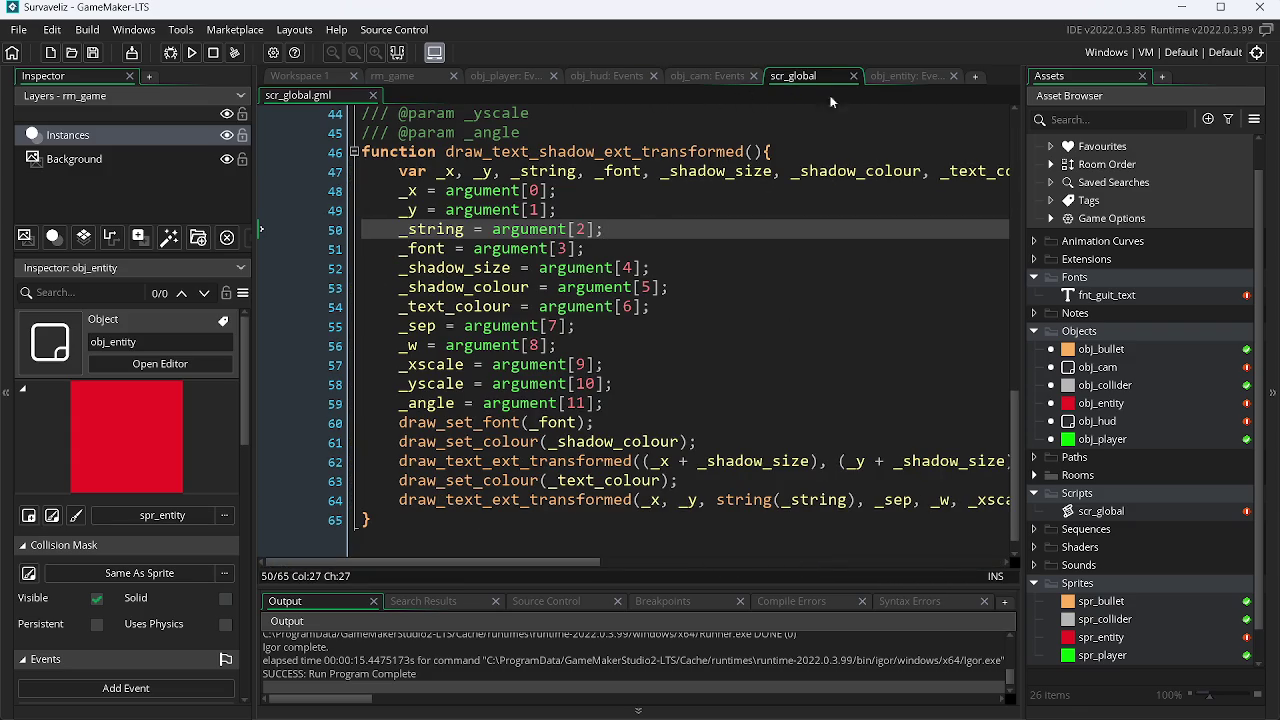
click(893, 76)
drag(893, 76, 800, 77)
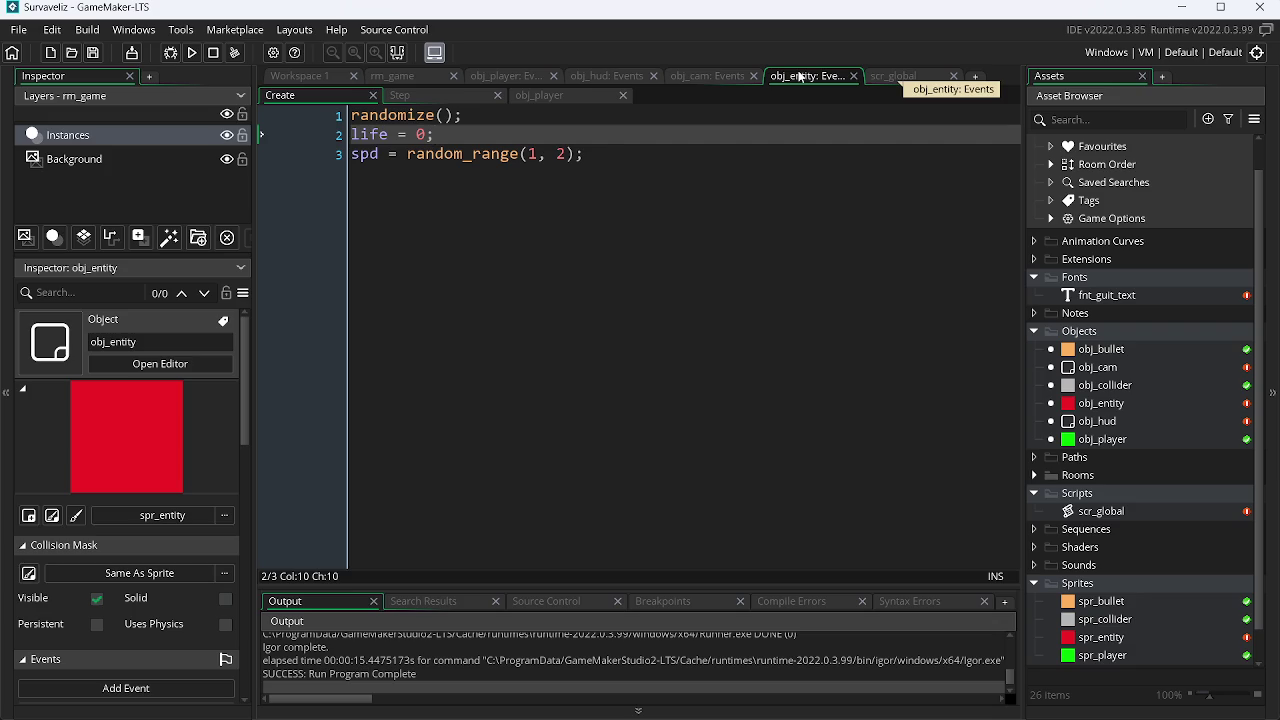
click(424, 134)
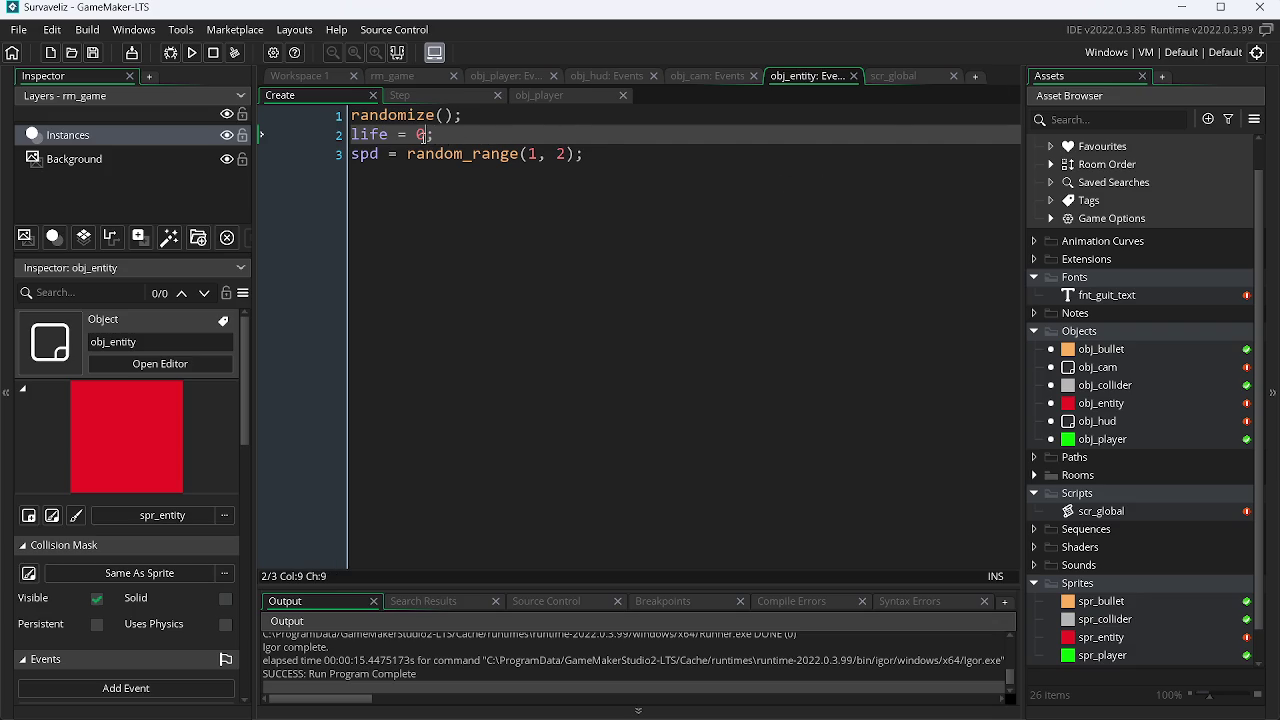
Step: Set life to 30 in Create and begin an if(life check on a new Step line
key(BackSpace)
text(30)
click(458, 98)
click(650, 136)
key(Return)
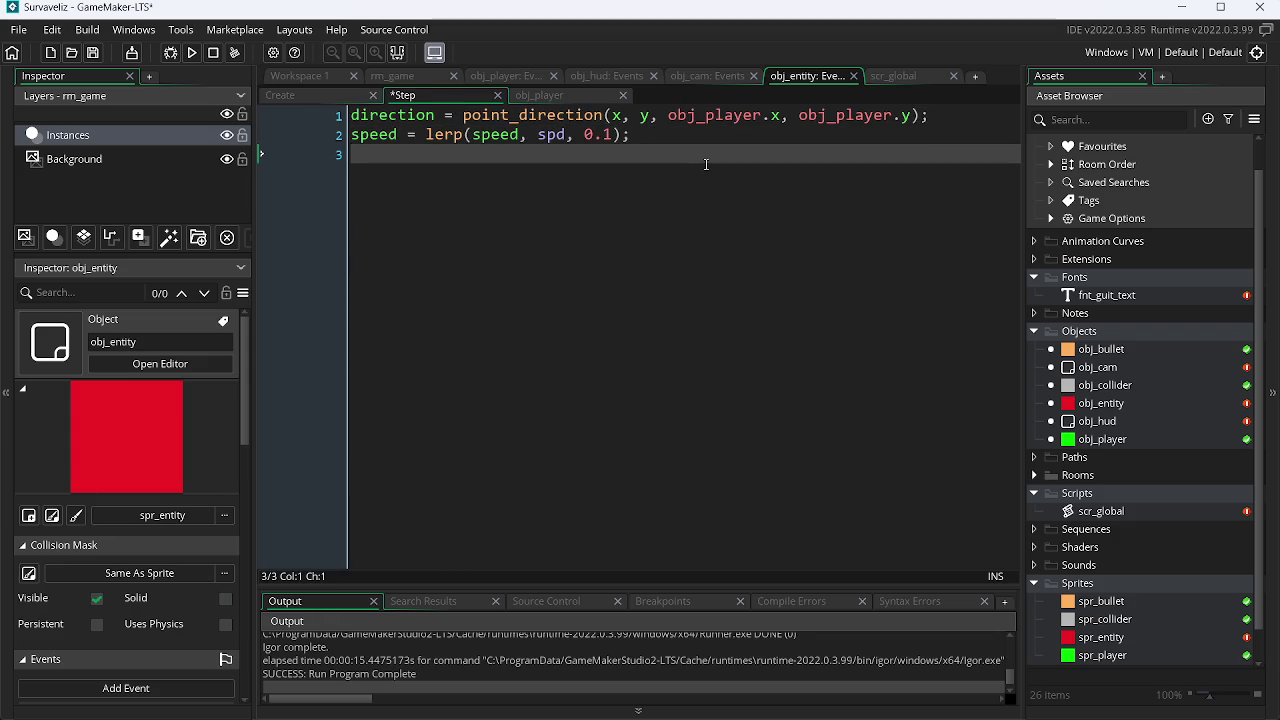
text(if()
text(lives)
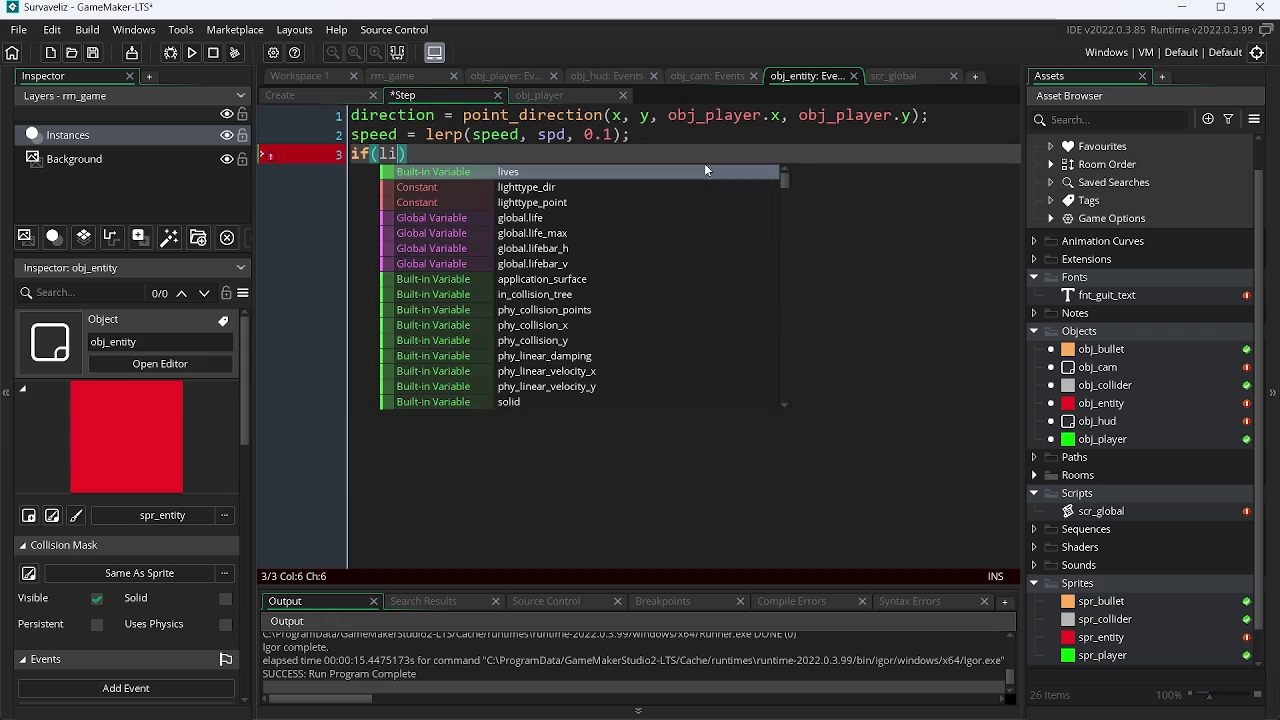
key(BackSpace)
key(BackSpace)
key(BackSpace)
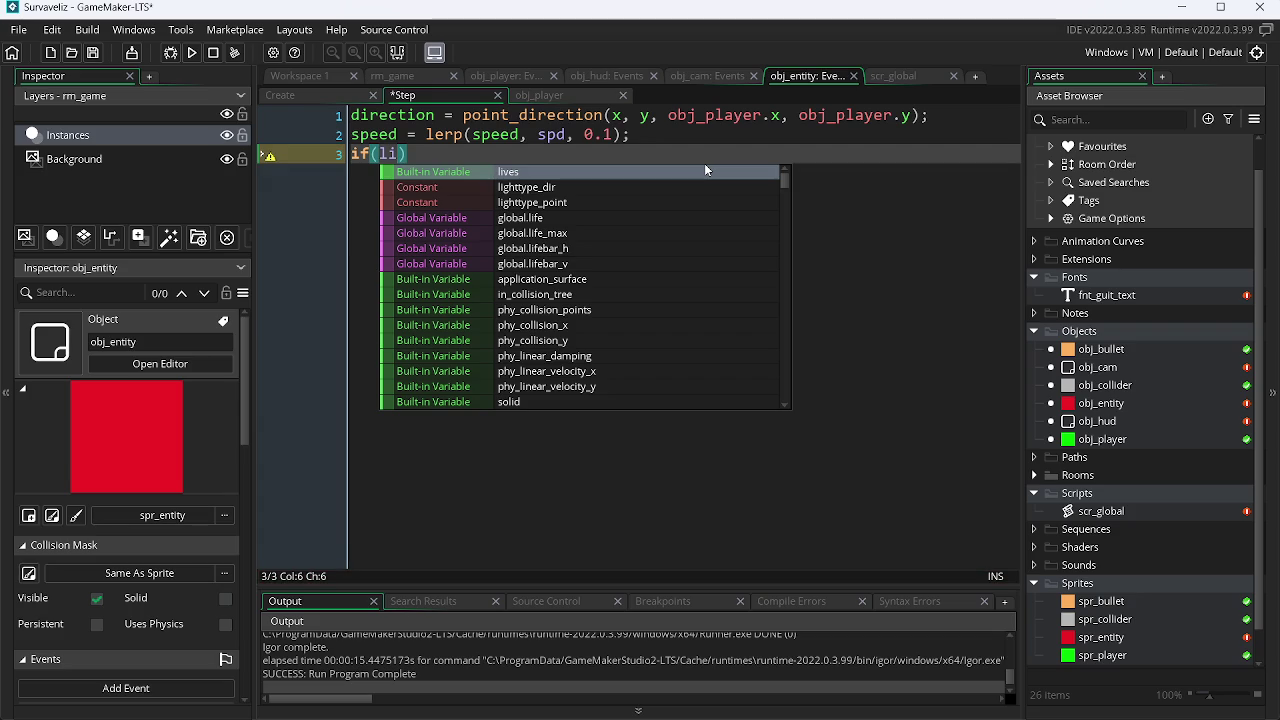
text(fe)
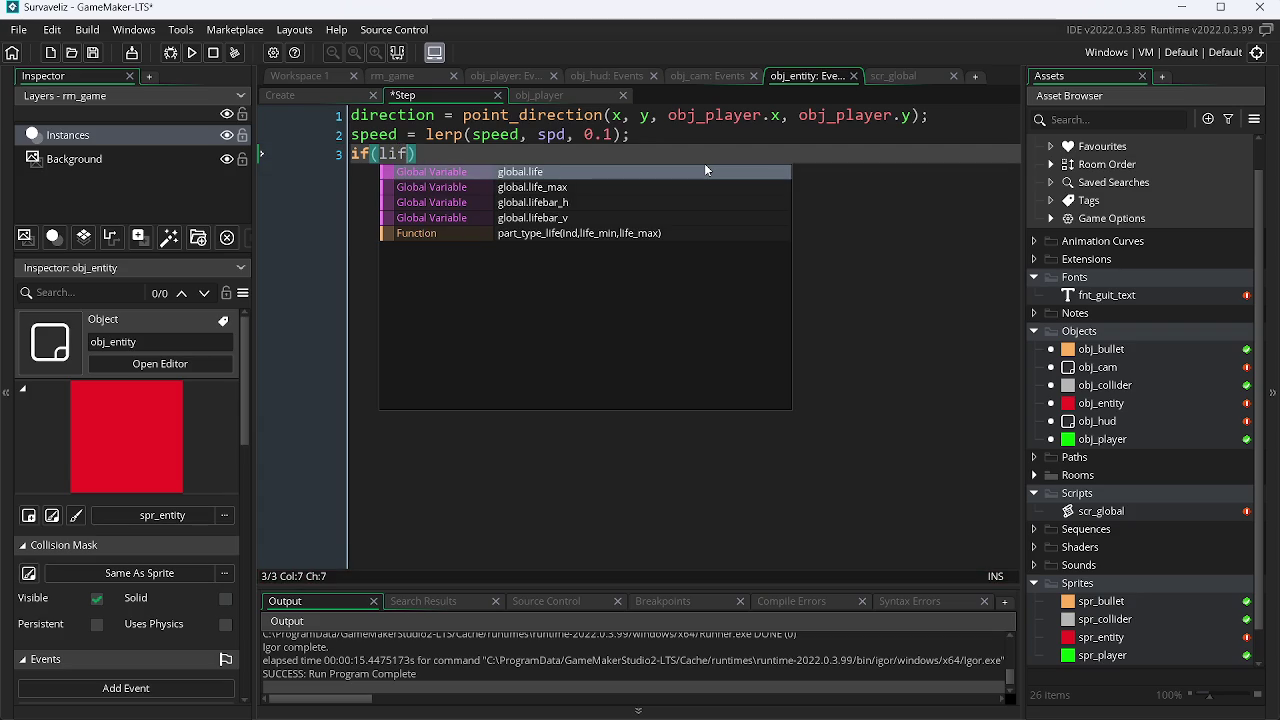
Step: Complete the Step line as if(life <= 0)instance_destroy(self);
click(293, 94)
click(420, 96)
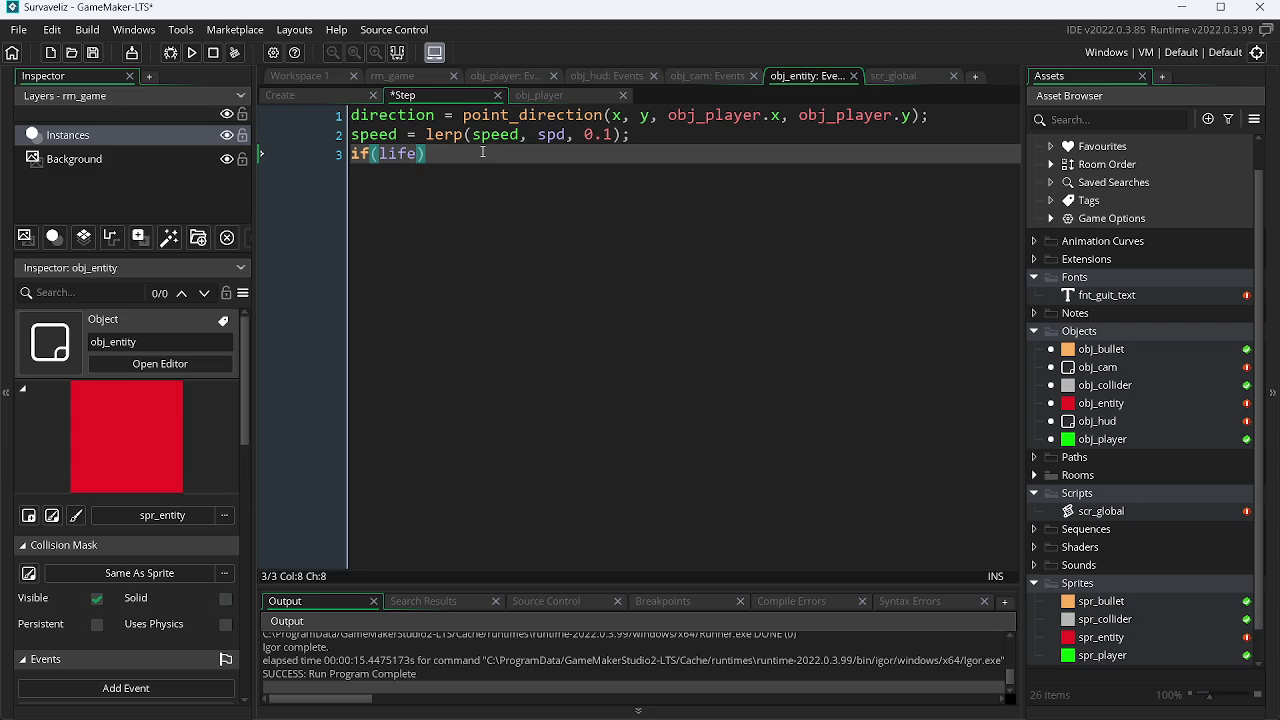
click(322, 88)
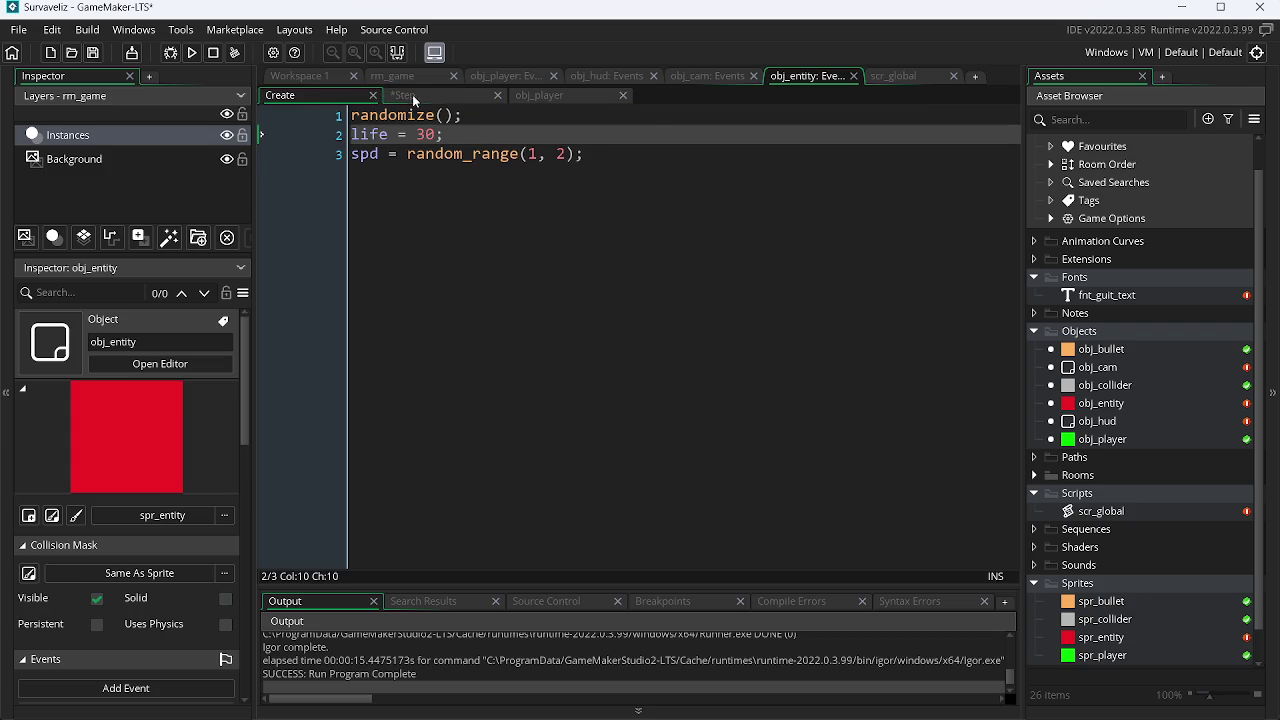
click(412, 94)
text(<)
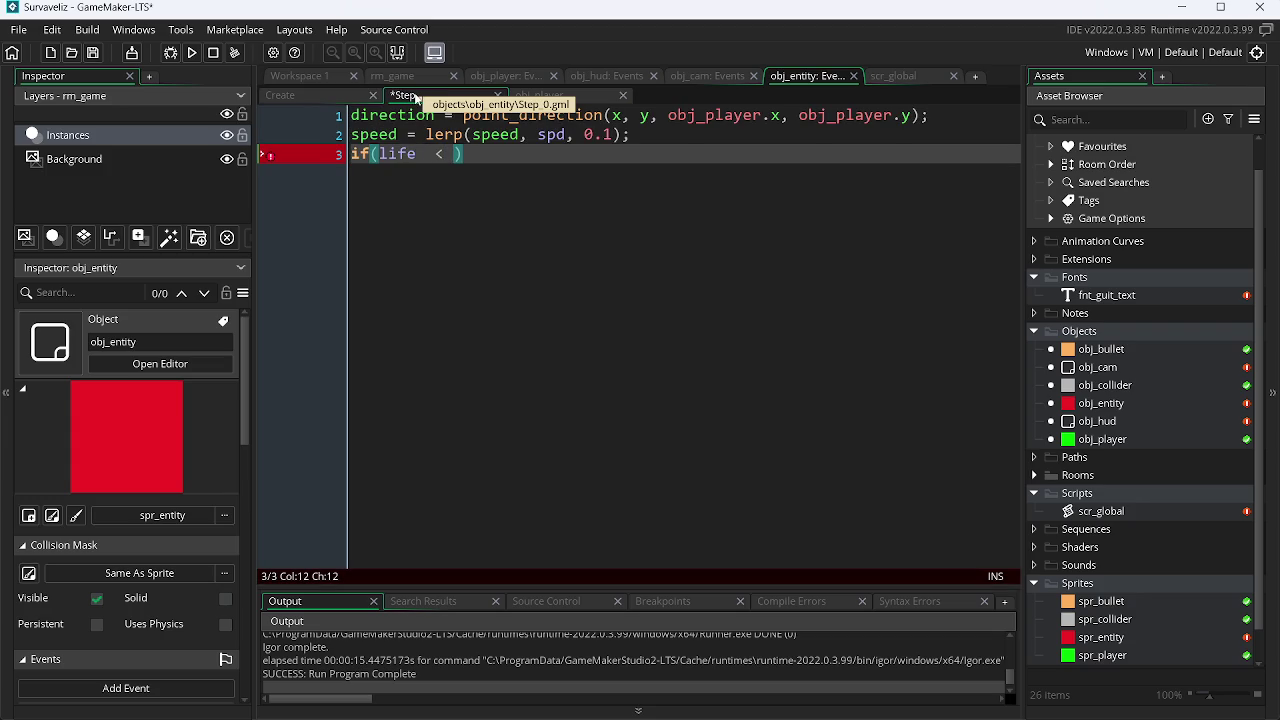
key(BackSpace)
text(= 0))
text({)
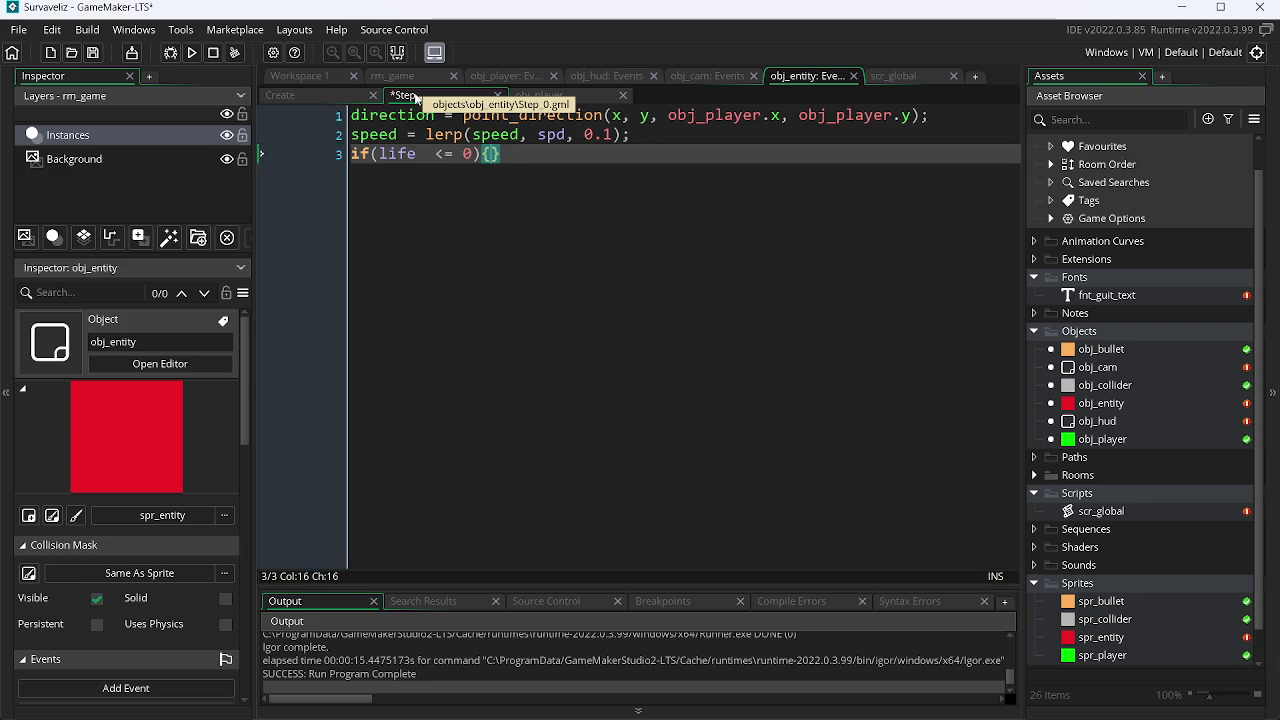
key(BackSpace)
text(in)
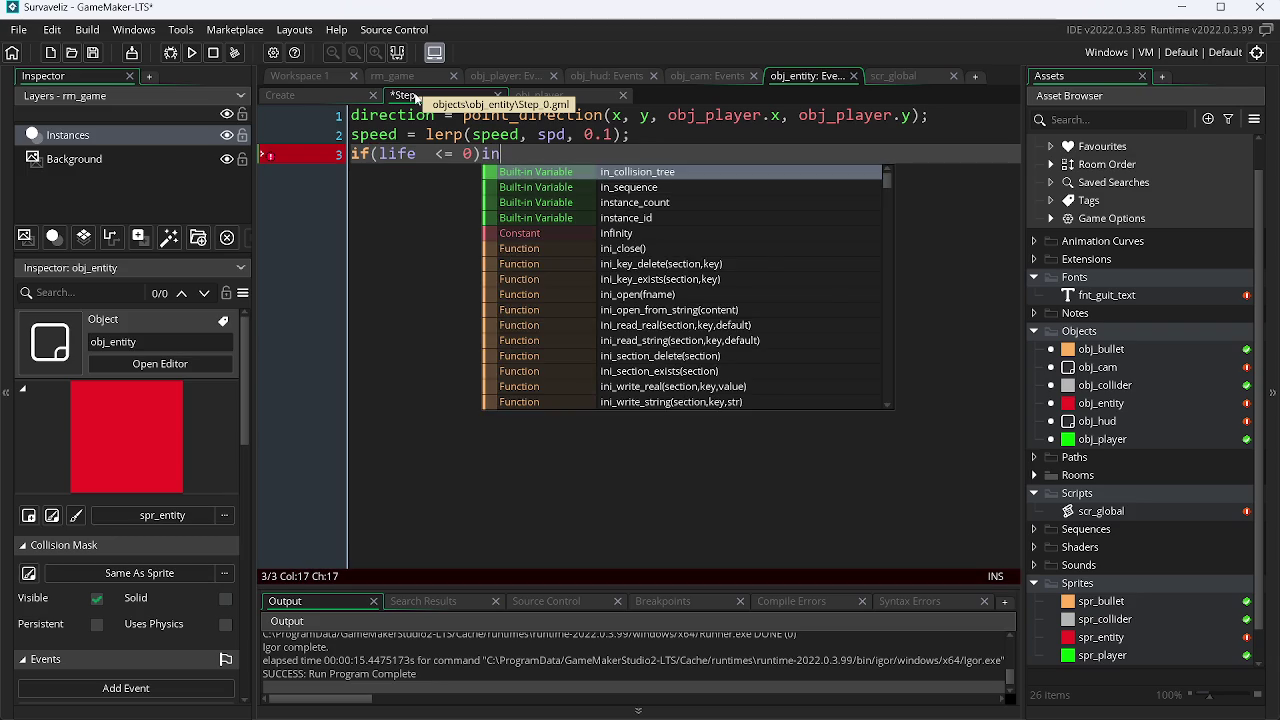
text(s)
key(Down)
key(Down)
key(Down)
key(Down)
key(Down)
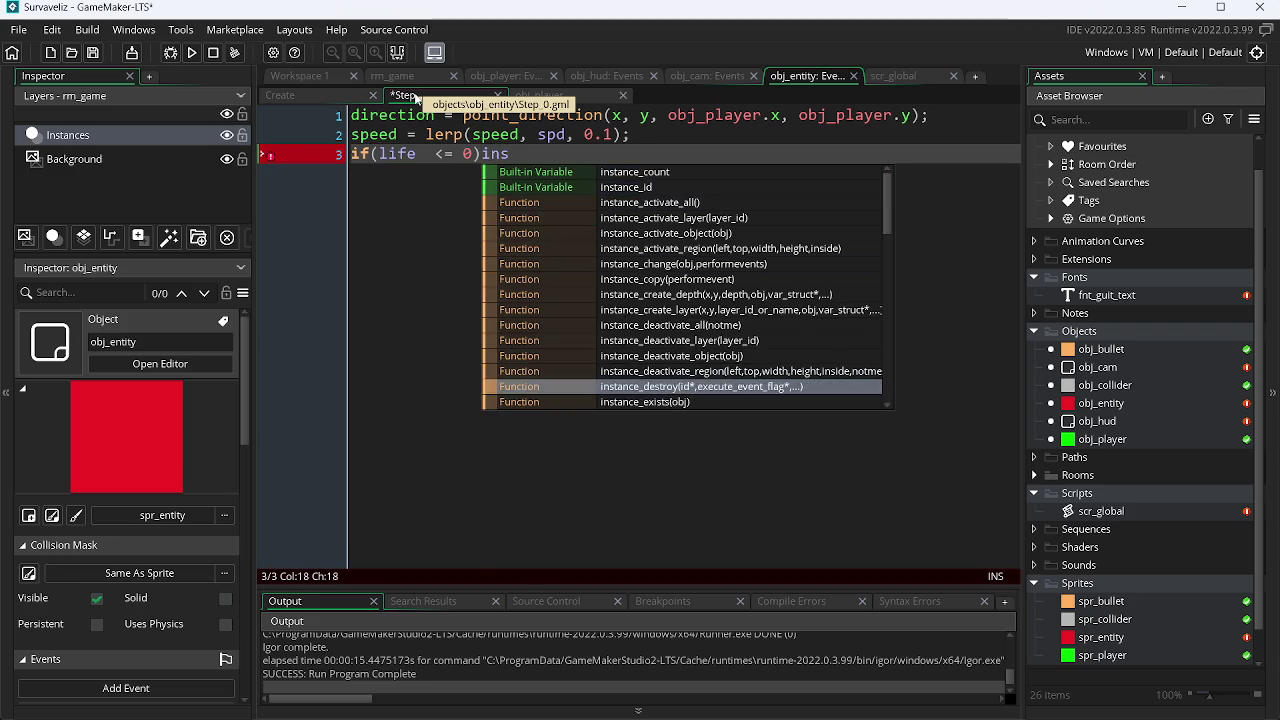
key(Return)
text(se)
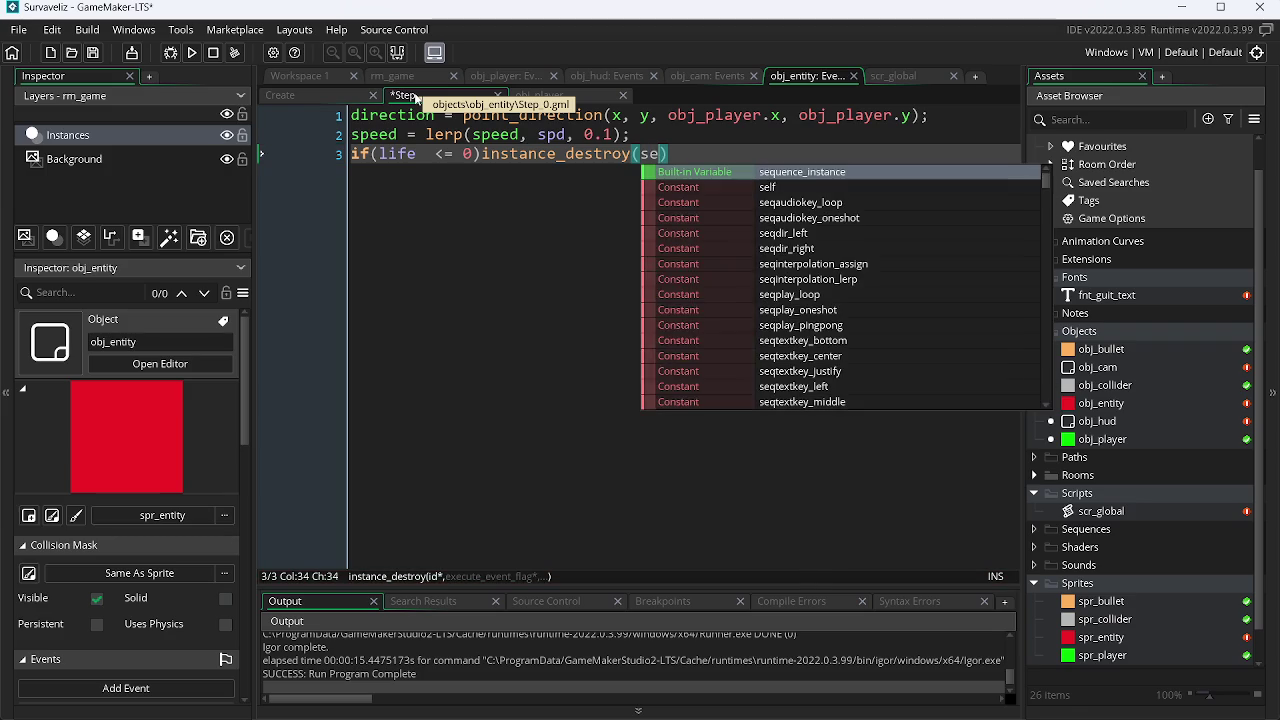
text(lf);)
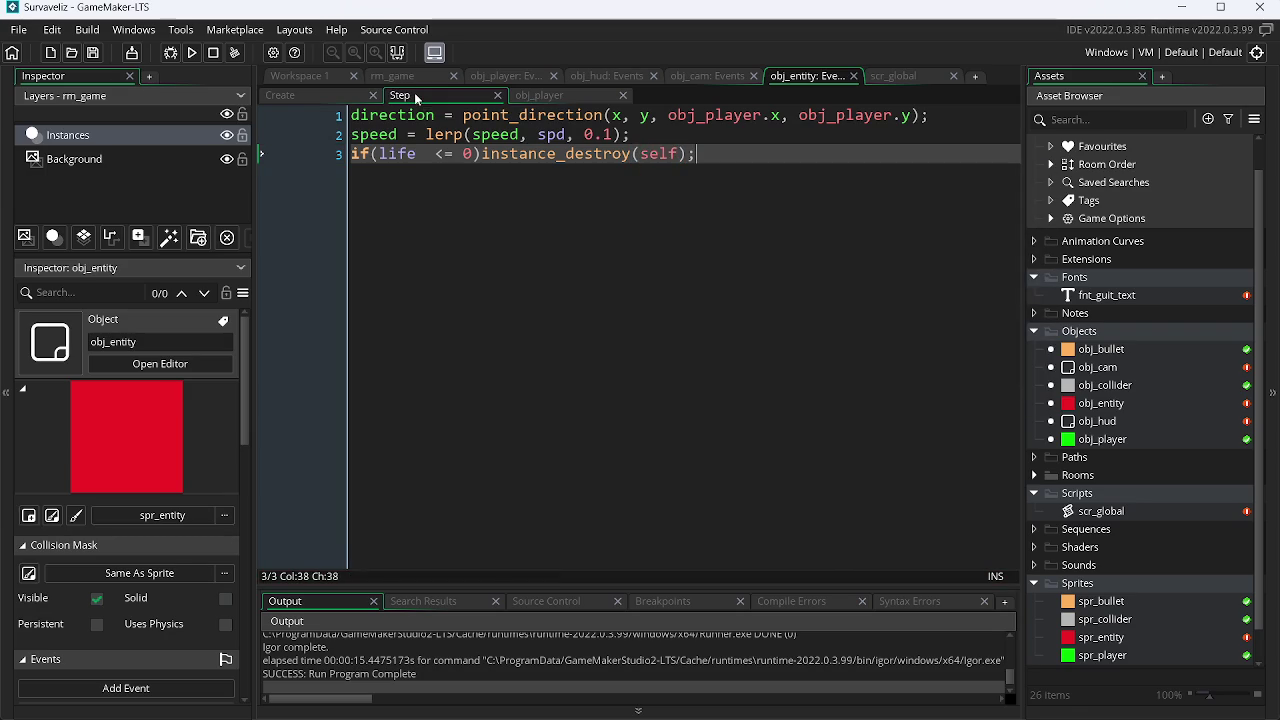
Step: Remove the extra space before <=, save the Step code, and open obj_entity's object editor
click(436, 153)
key(BackSpace)
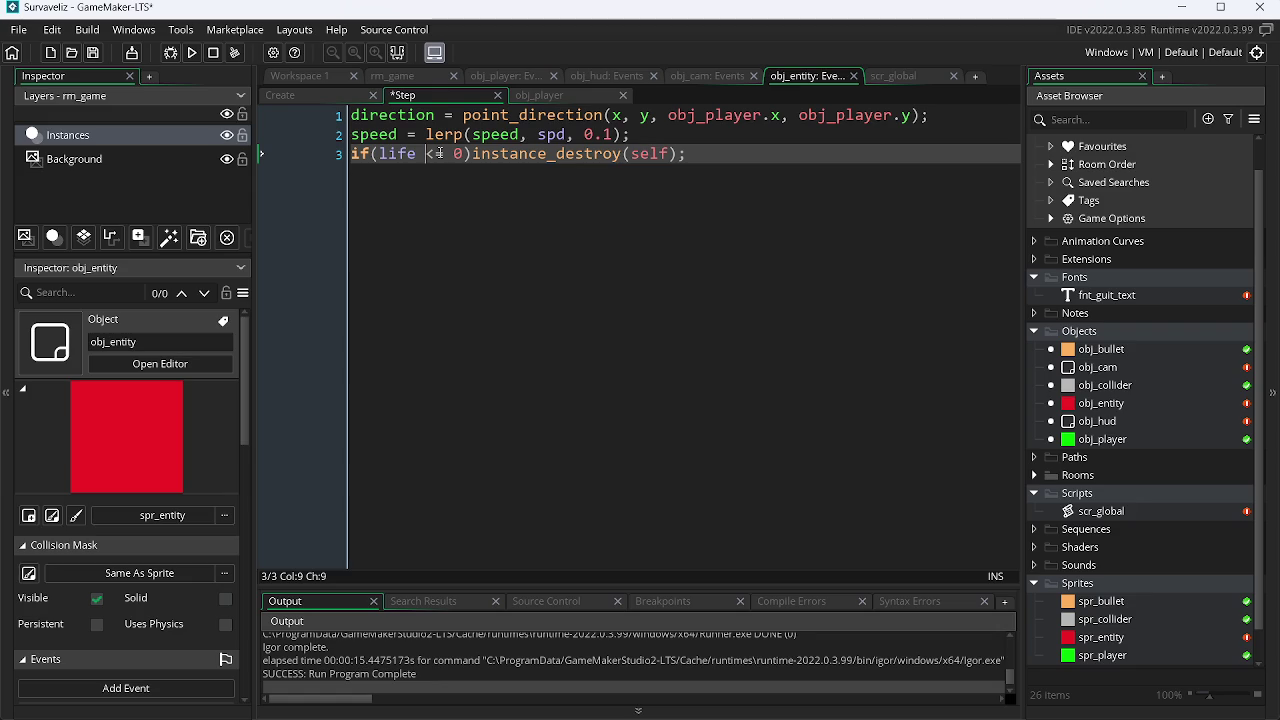
key(ctrl+s)
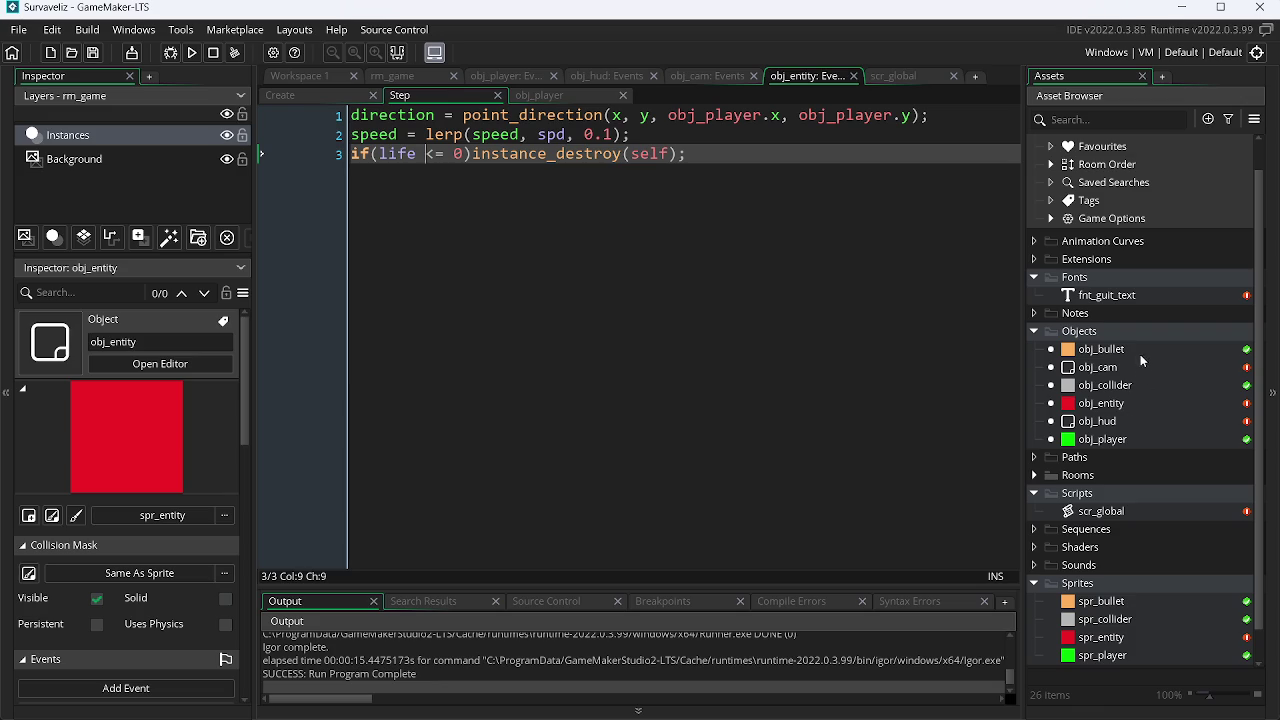
double_click(1137, 401)
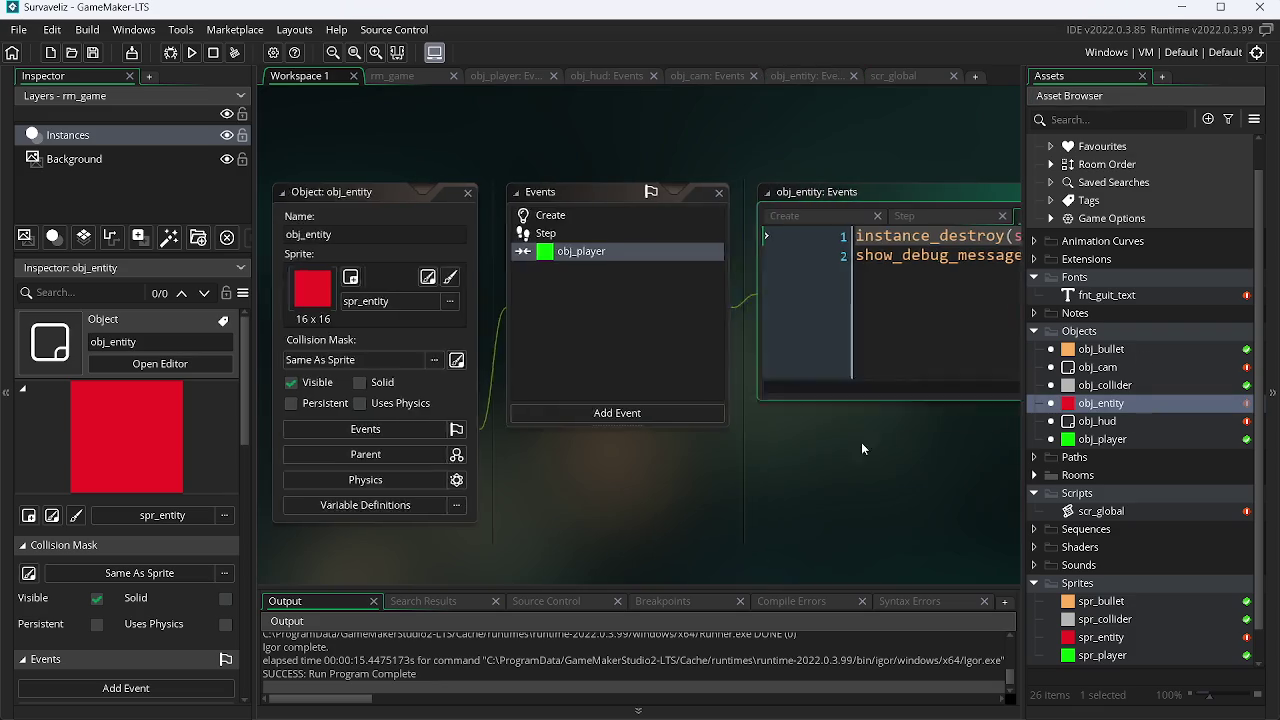
Step: Add a collision event with obj_bullet to obj_entity
click(628, 413)
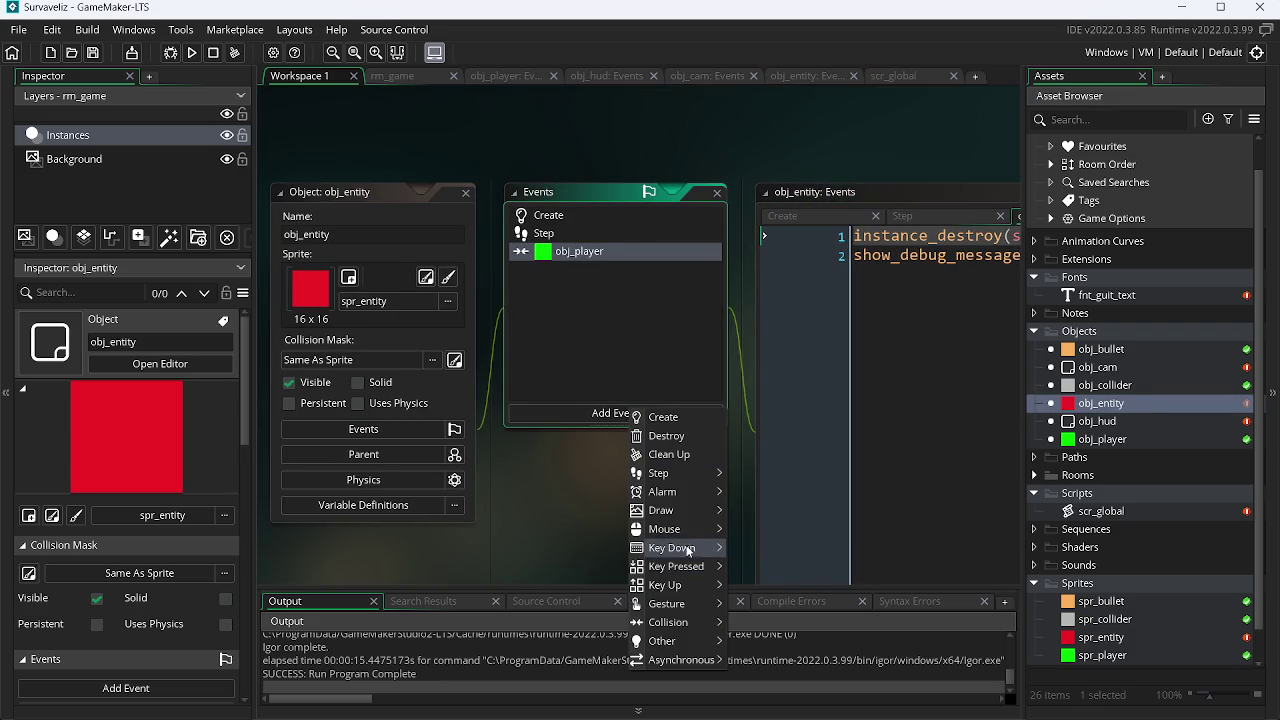
mouse_move(717, 511)
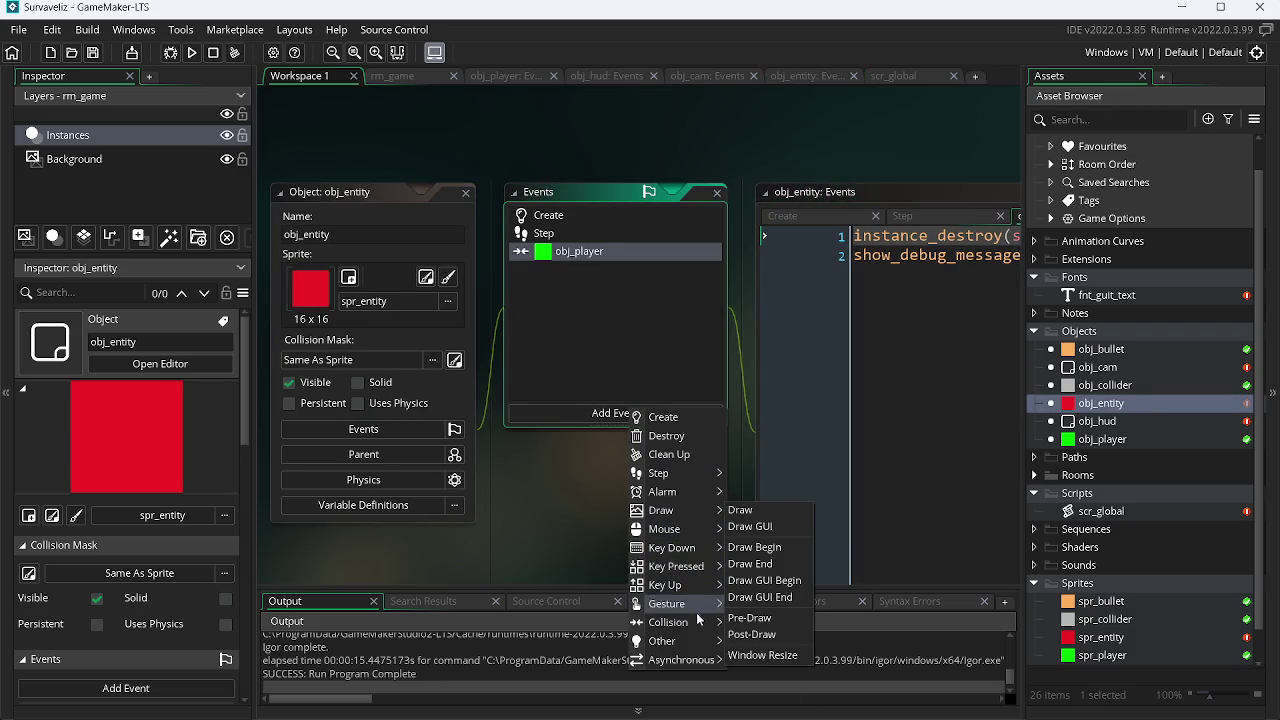
mouse_move(697, 624)
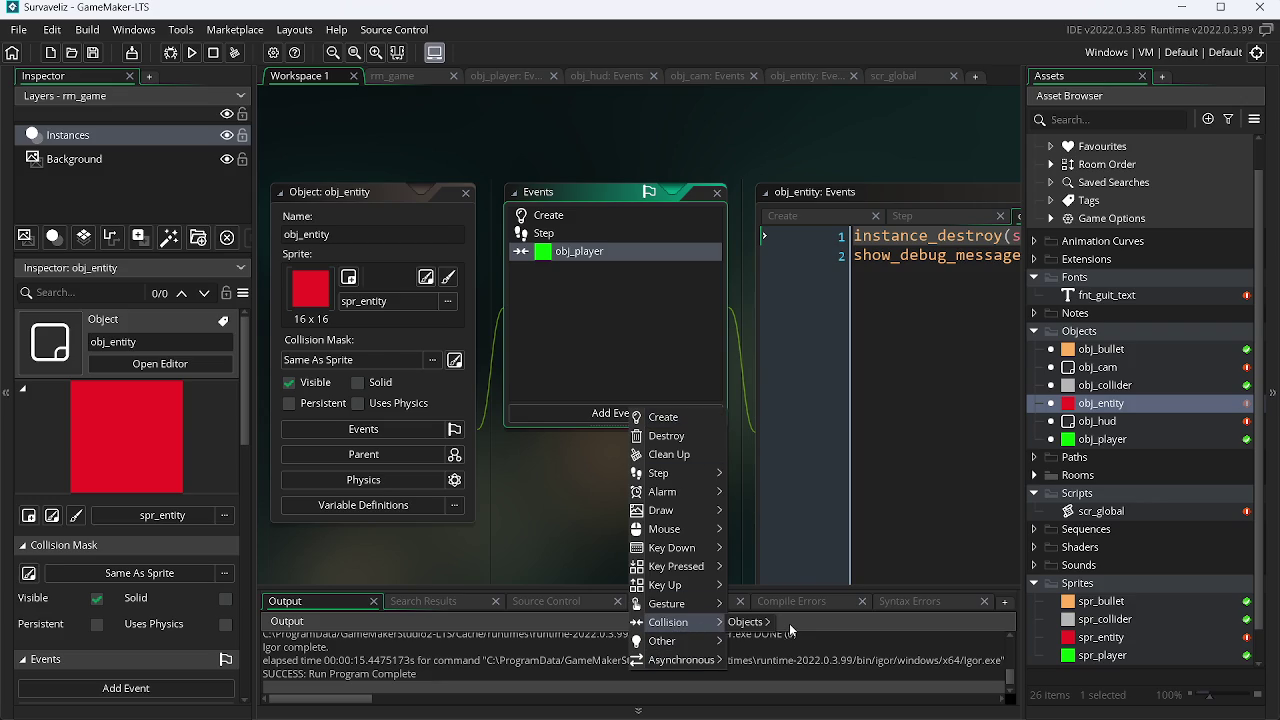
mouse_move(758, 625)
click(818, 612)
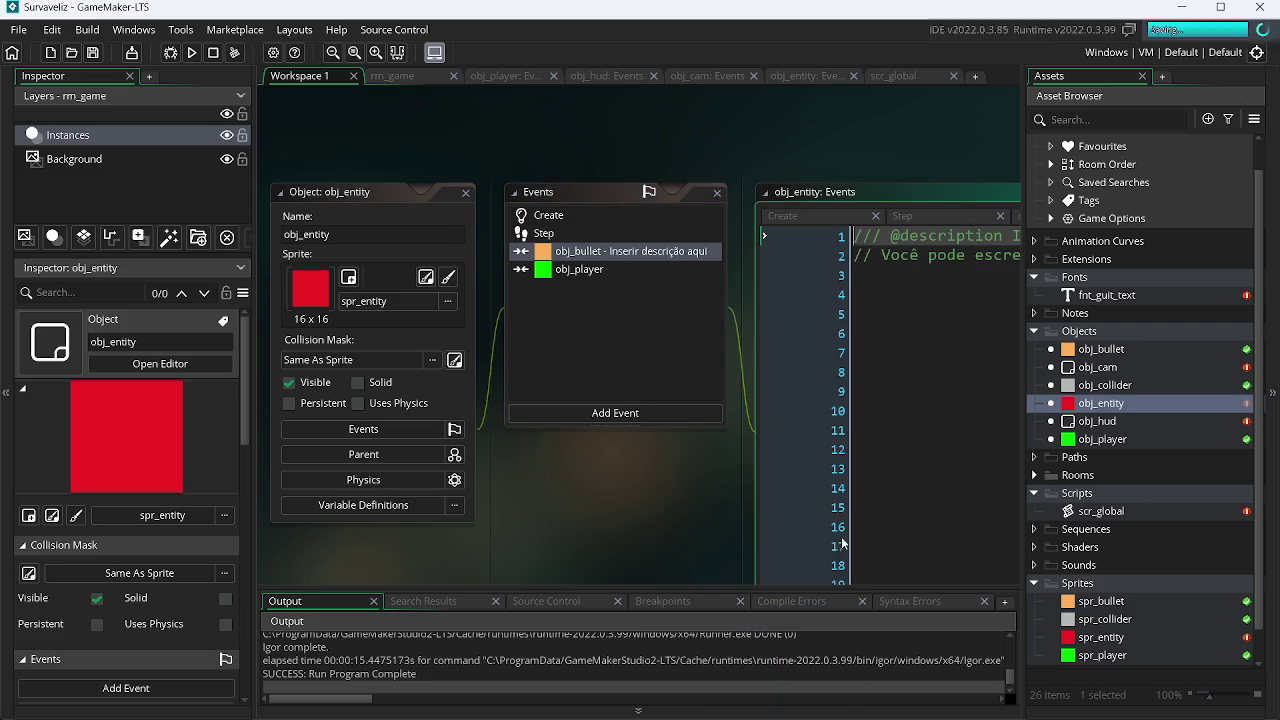
Step: Replace the collision event's placeholder comments with life--;
right_click(1134, 404)
click(1050, 447)
click(806, 444)
key(ctrl+a)
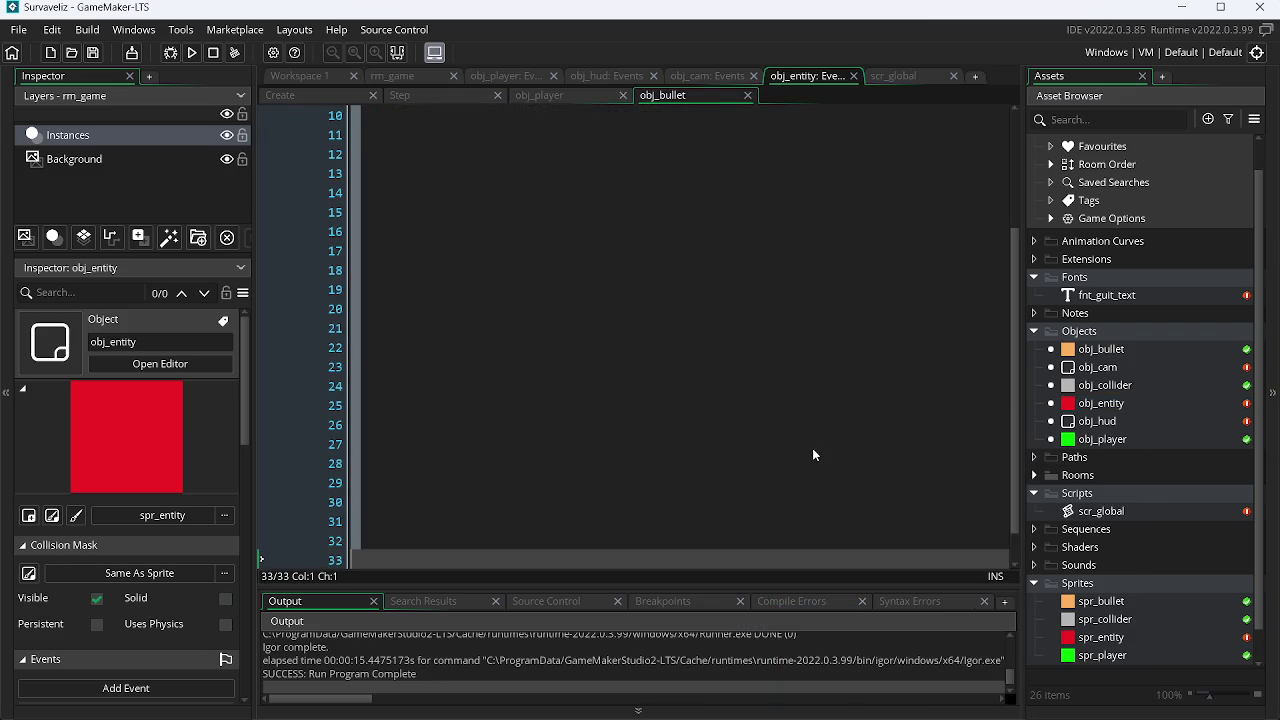
key(Delete)
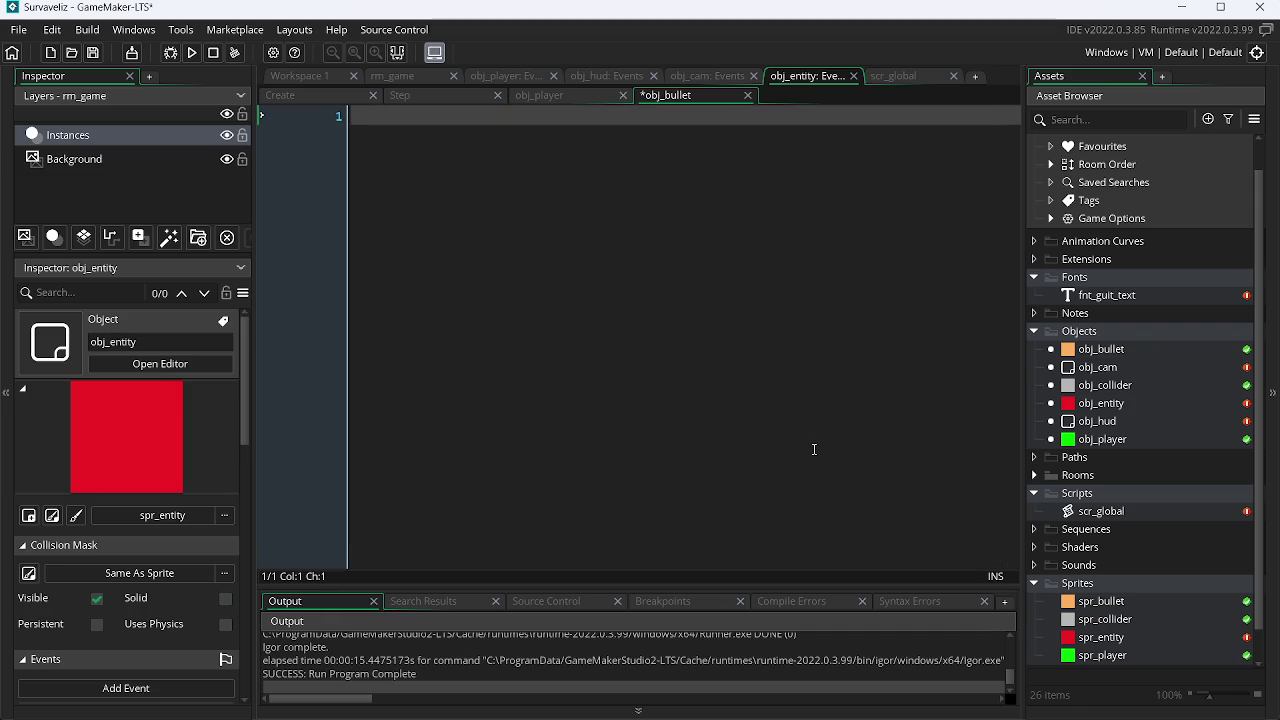
text(lfe)
key(BackSpace)
key(BackSpace)
text(ife)
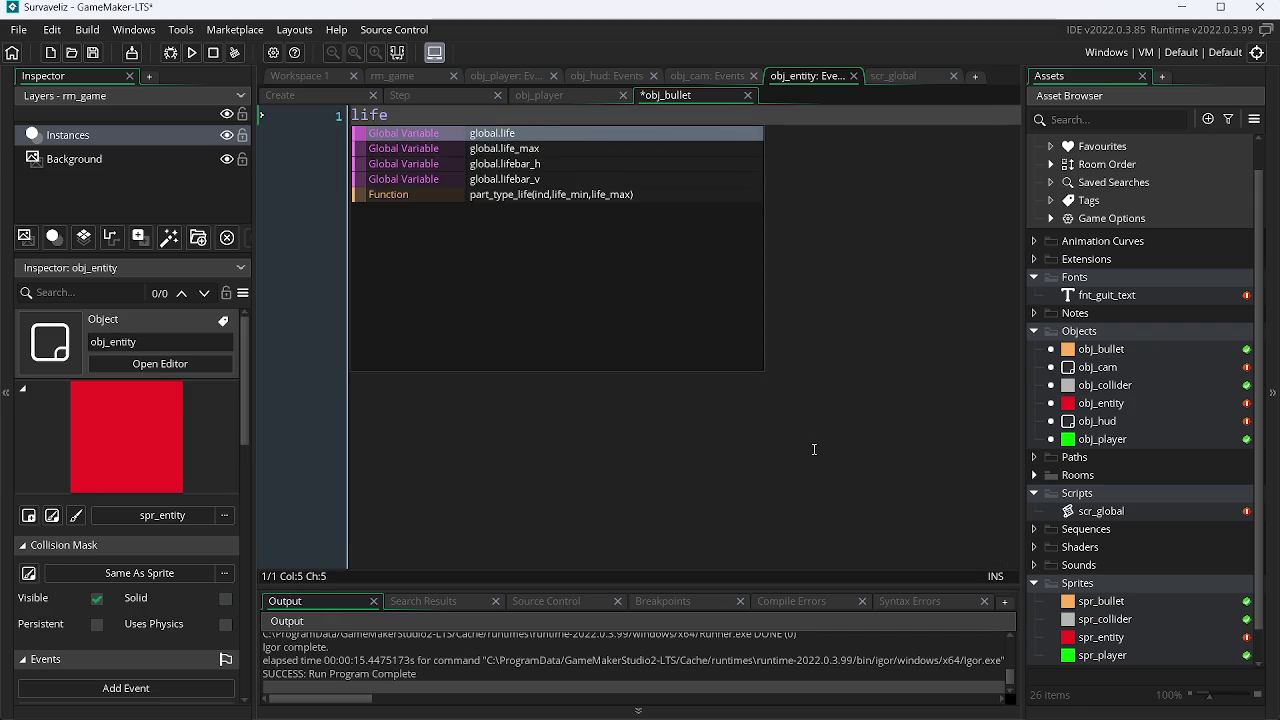
text(--;)
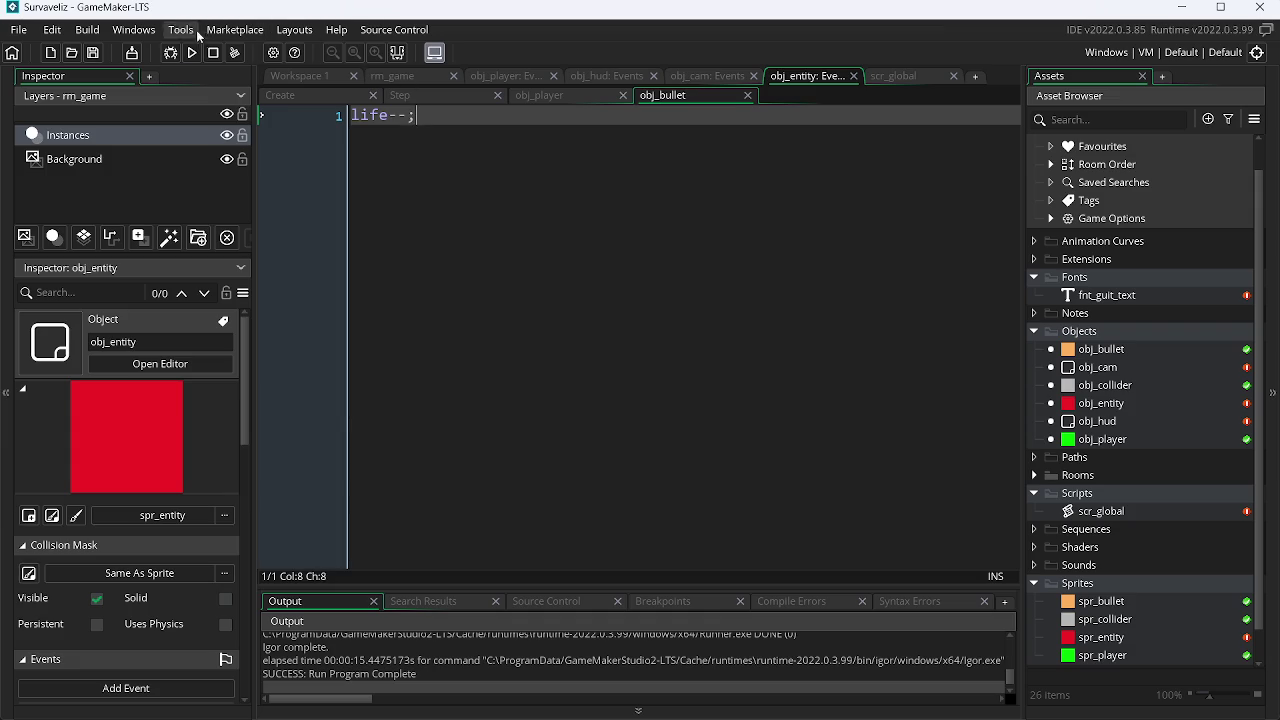
Step: Test-run the game, shooting bullets at the red entity until it disappears
click(191, 53)
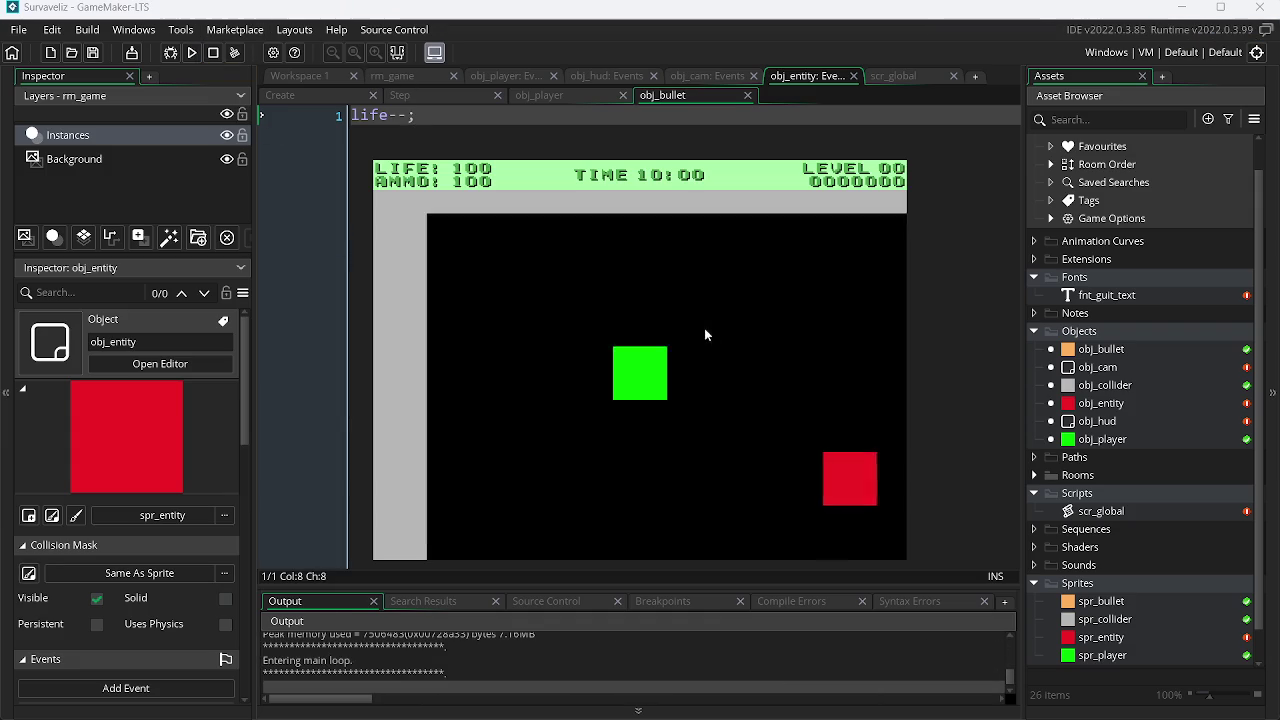
click(492, 242)
key(d)
click(509, 389)
click(531, 426)
click(466, 382)
click(477, 370)
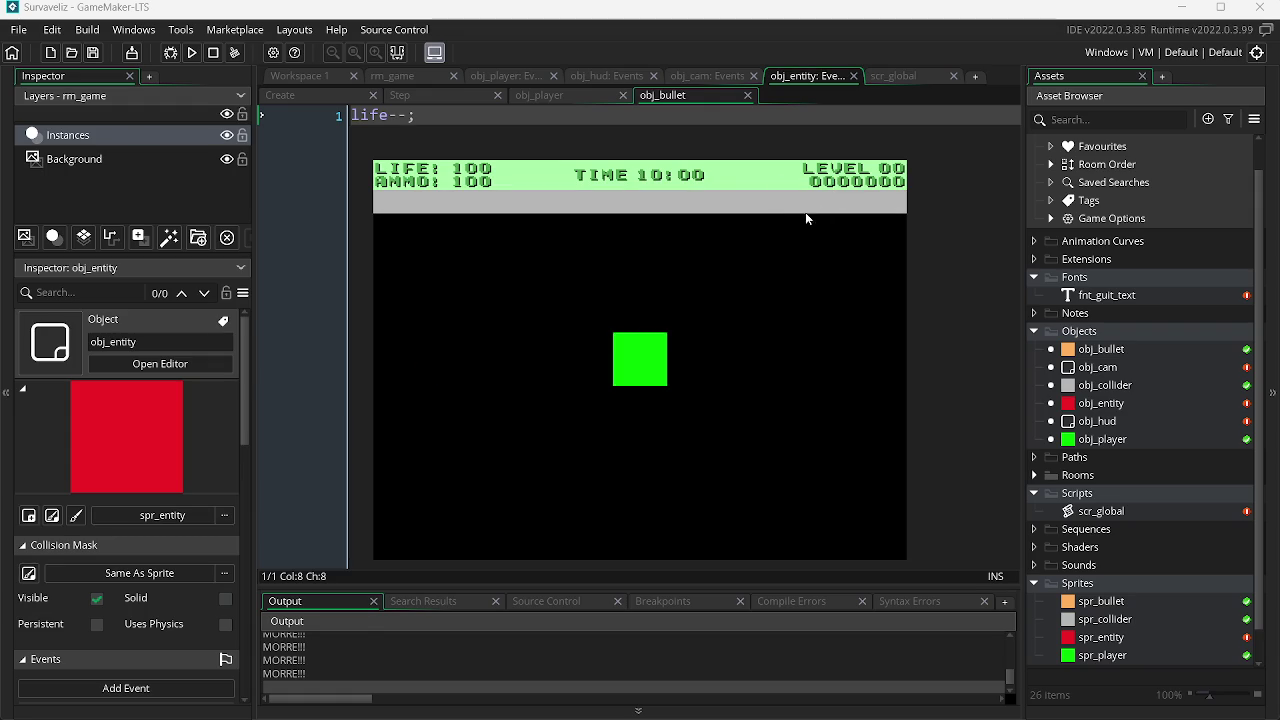
key(Escape)
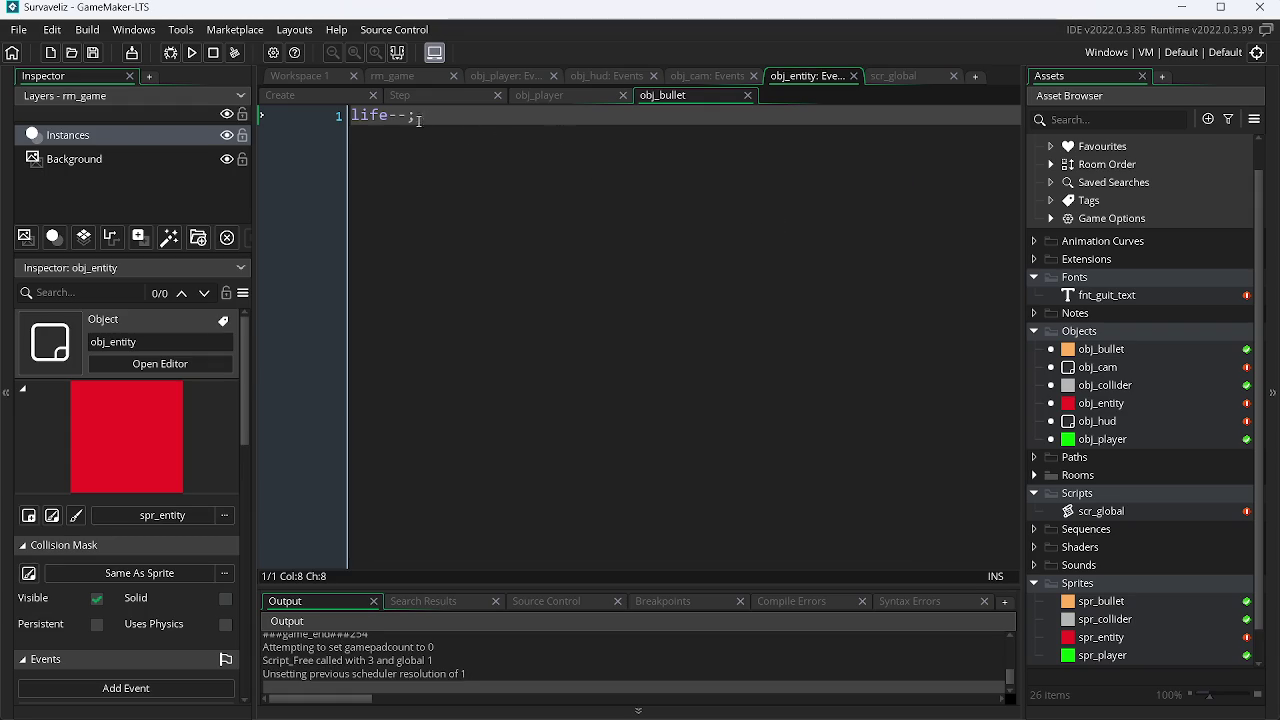
Step: Undo the stray line added above life--; and open obj_bullet's object editor
key(Home)
key(Return)
key(Up)
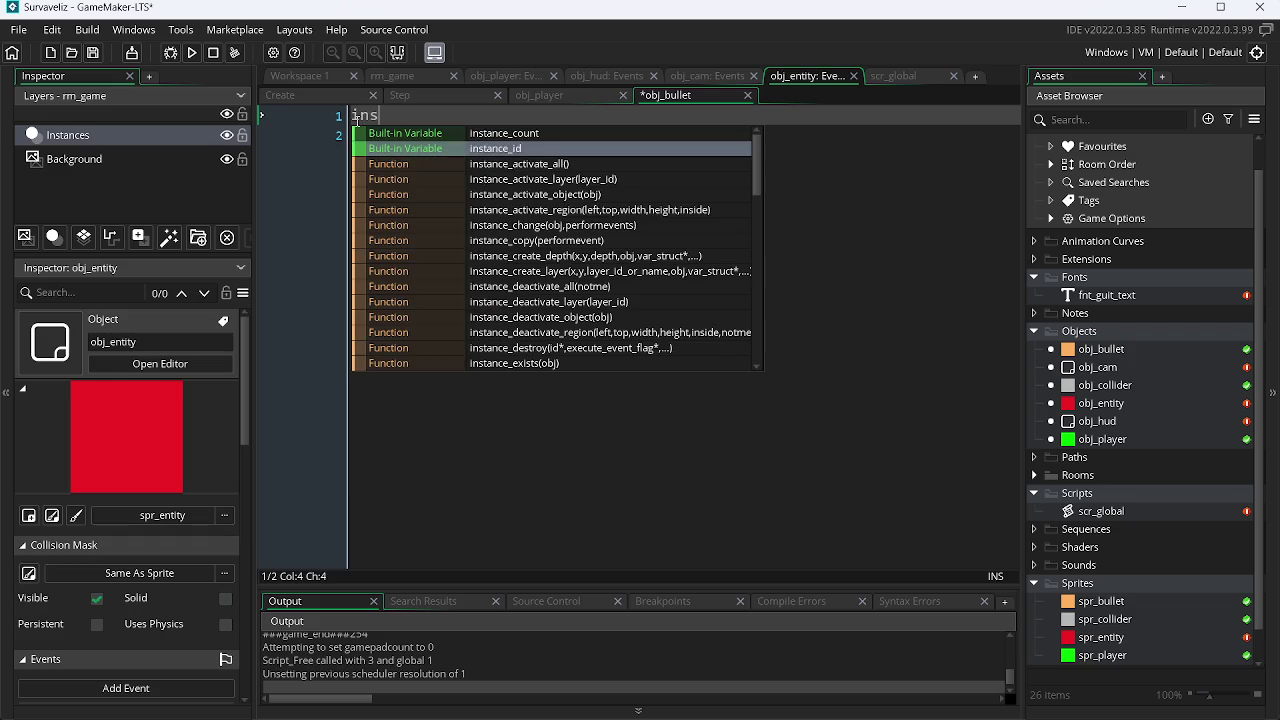
text(n)
key(ctrl+z)
key(ctrl+z)
key(ctrl+z)
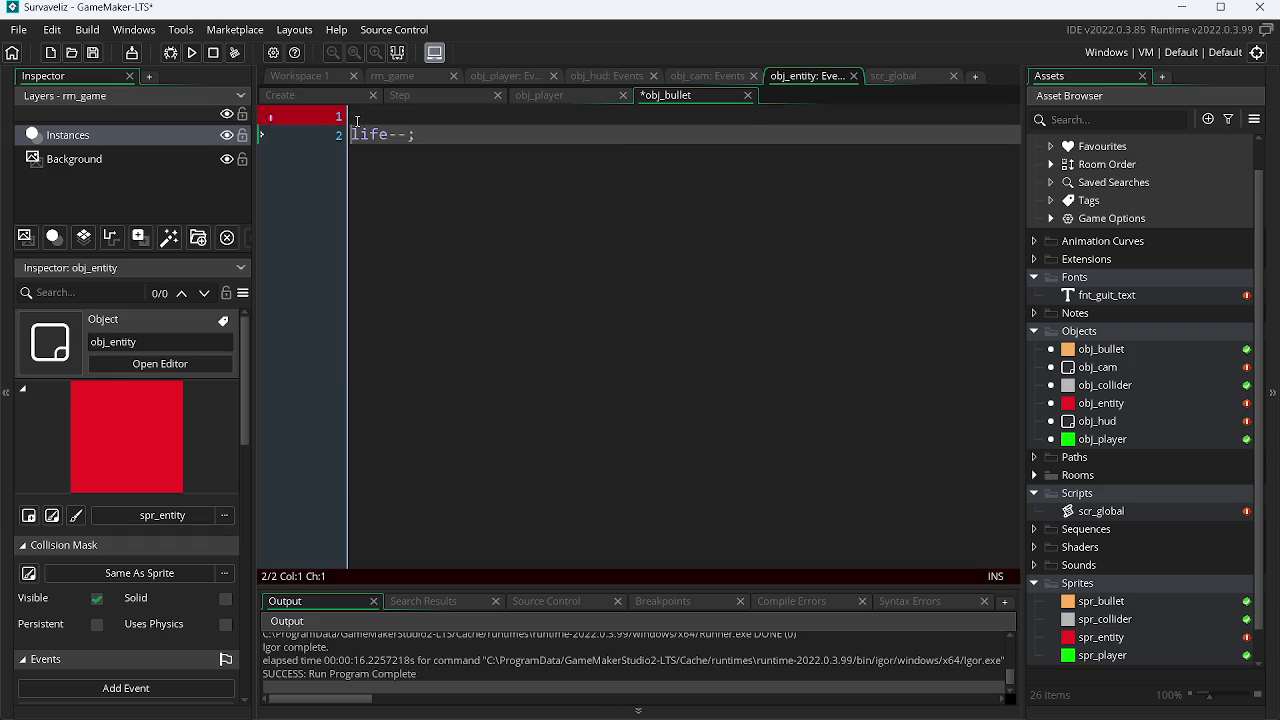
double_click(1134, 349)
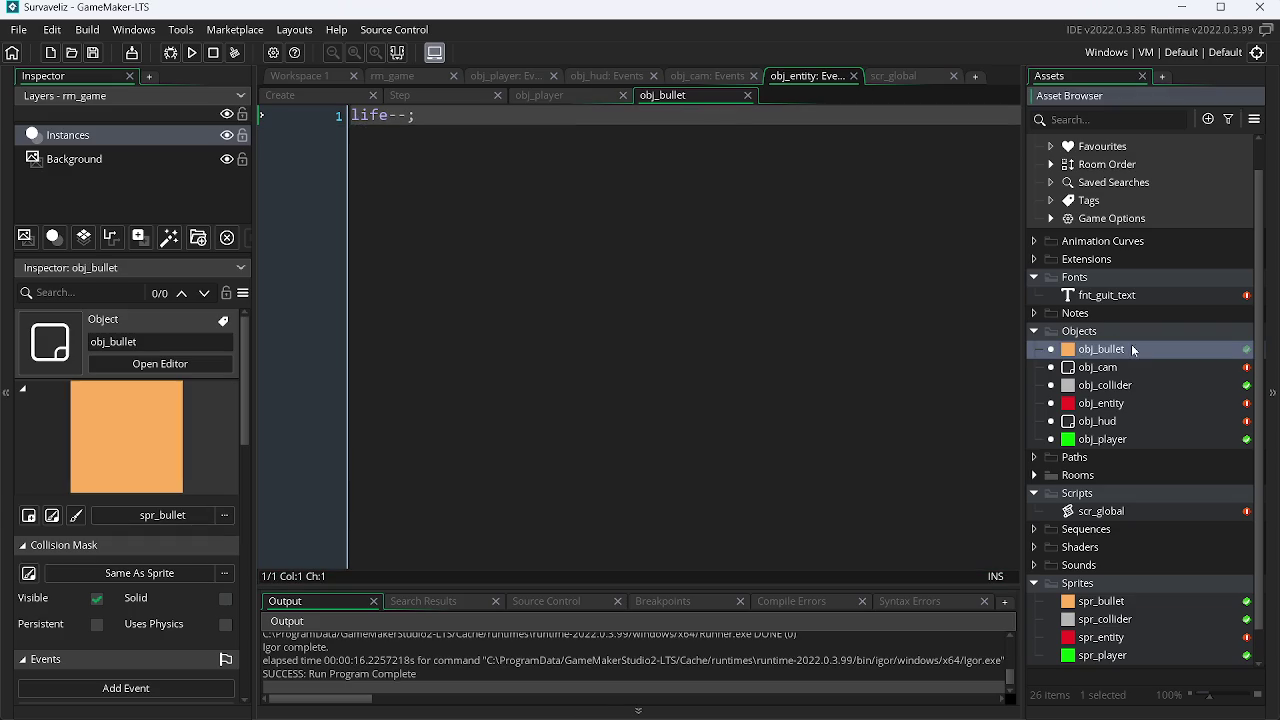
Step: Give obj_bullet a collision event with obj_entity running instance_destroy(self);
click(601, 318)
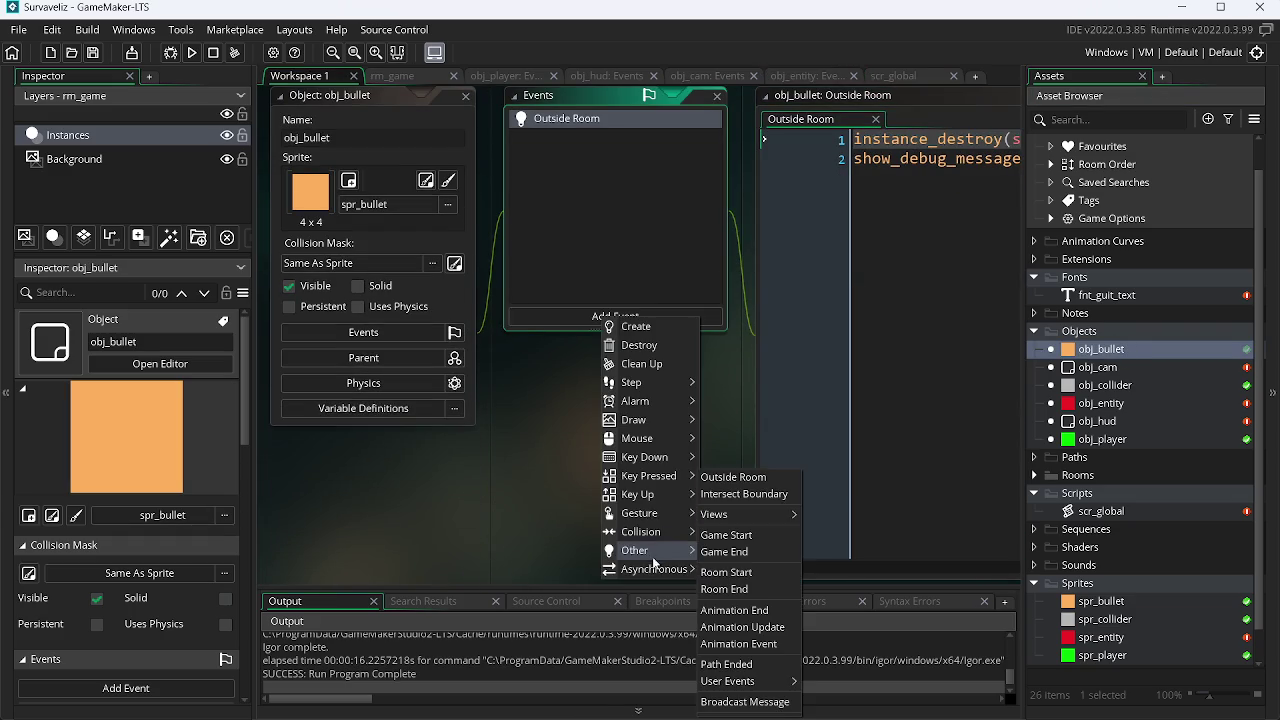
mouse_move(743, 535)
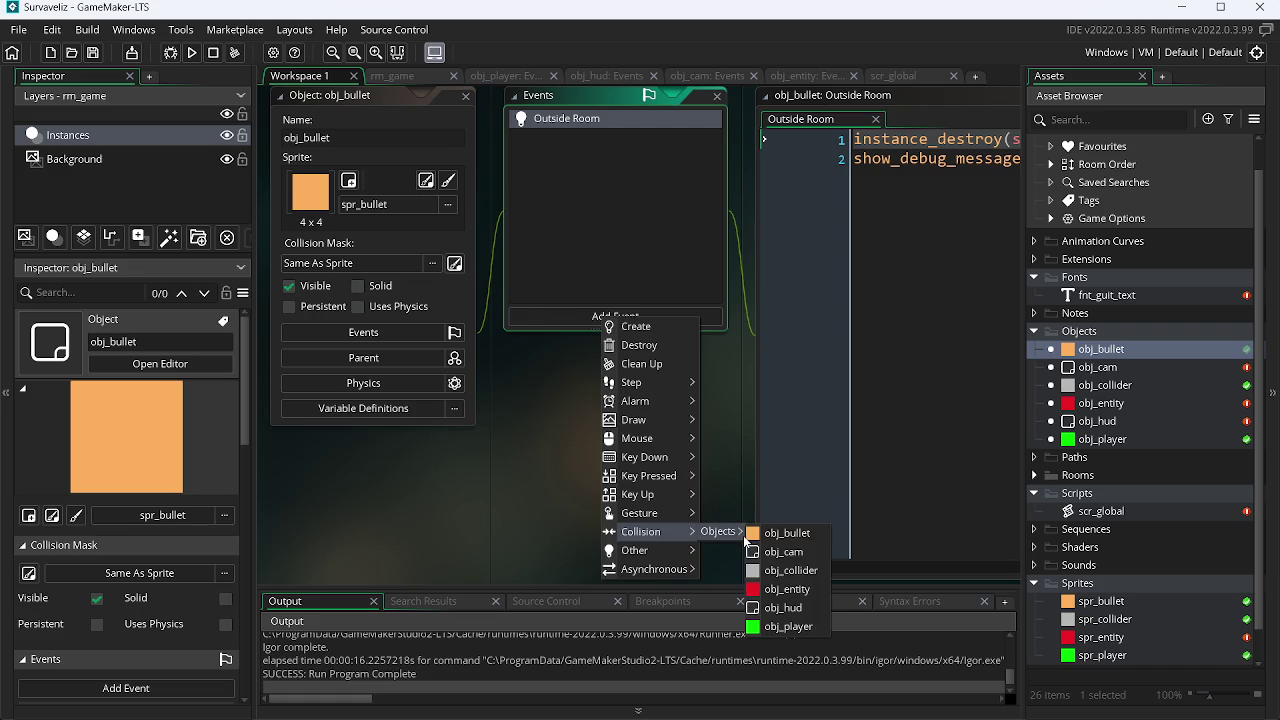
click(786, 589)
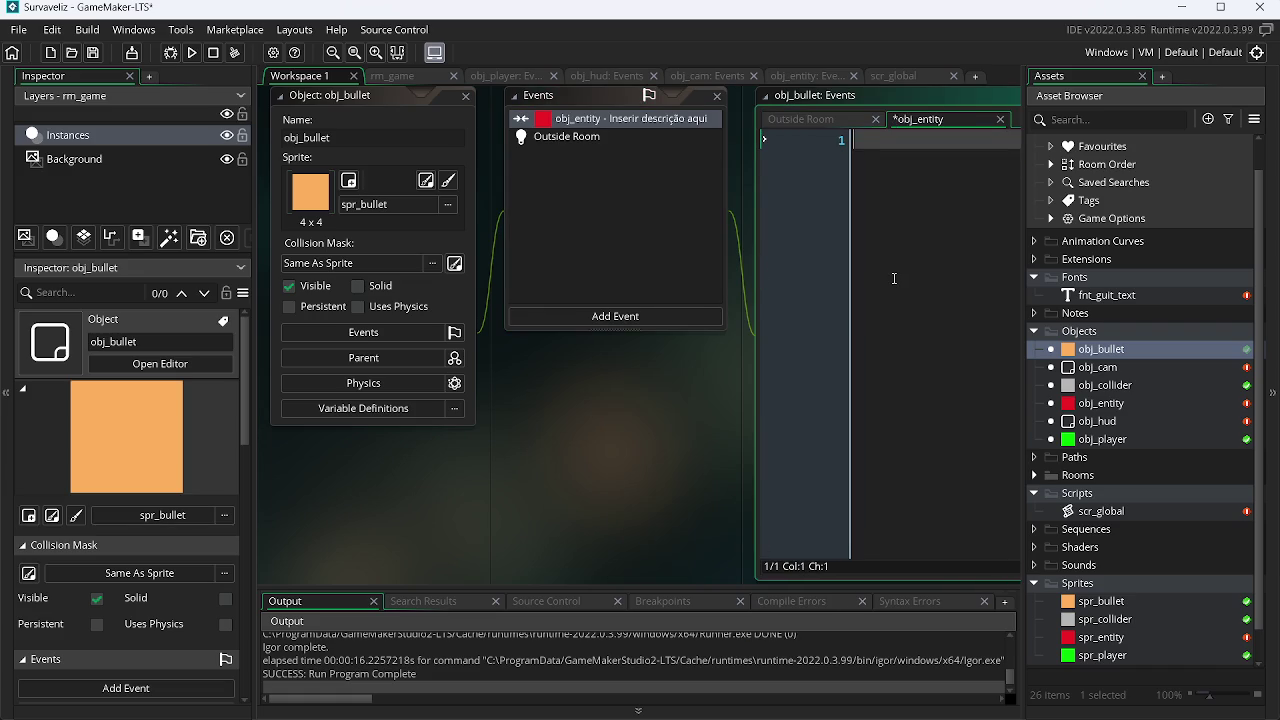
text(ins)
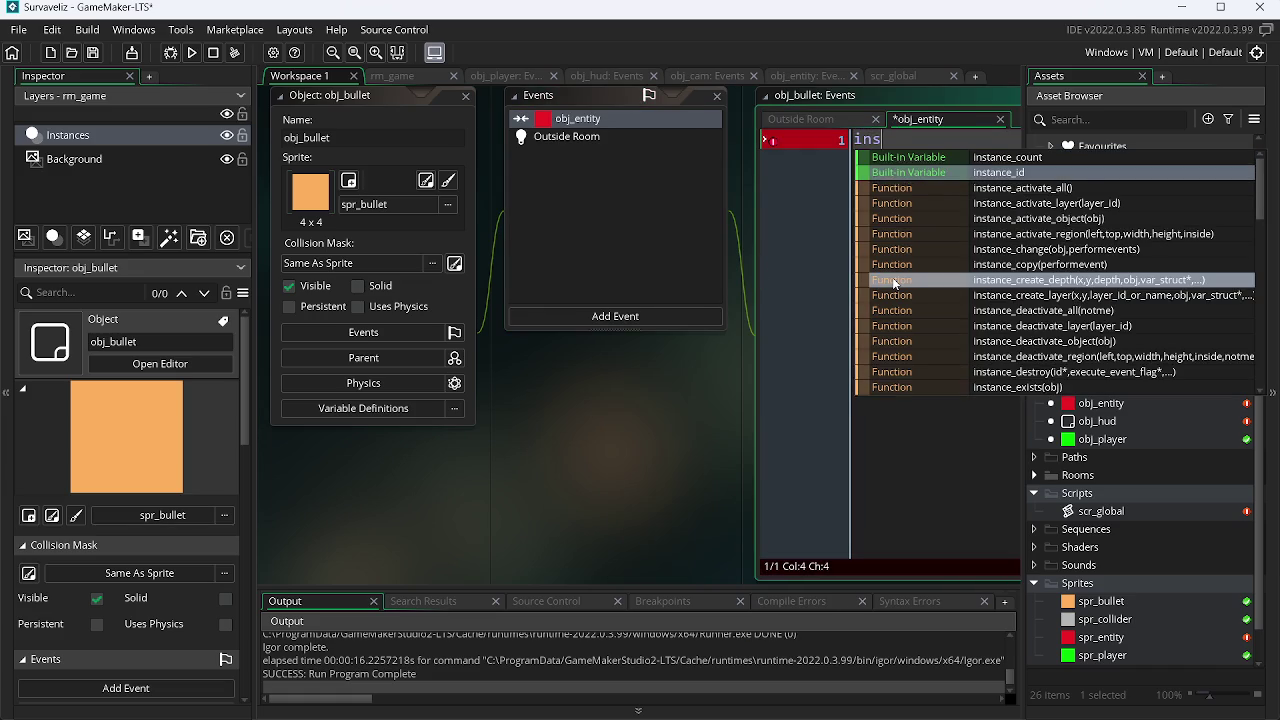
key(Return)
text(self)
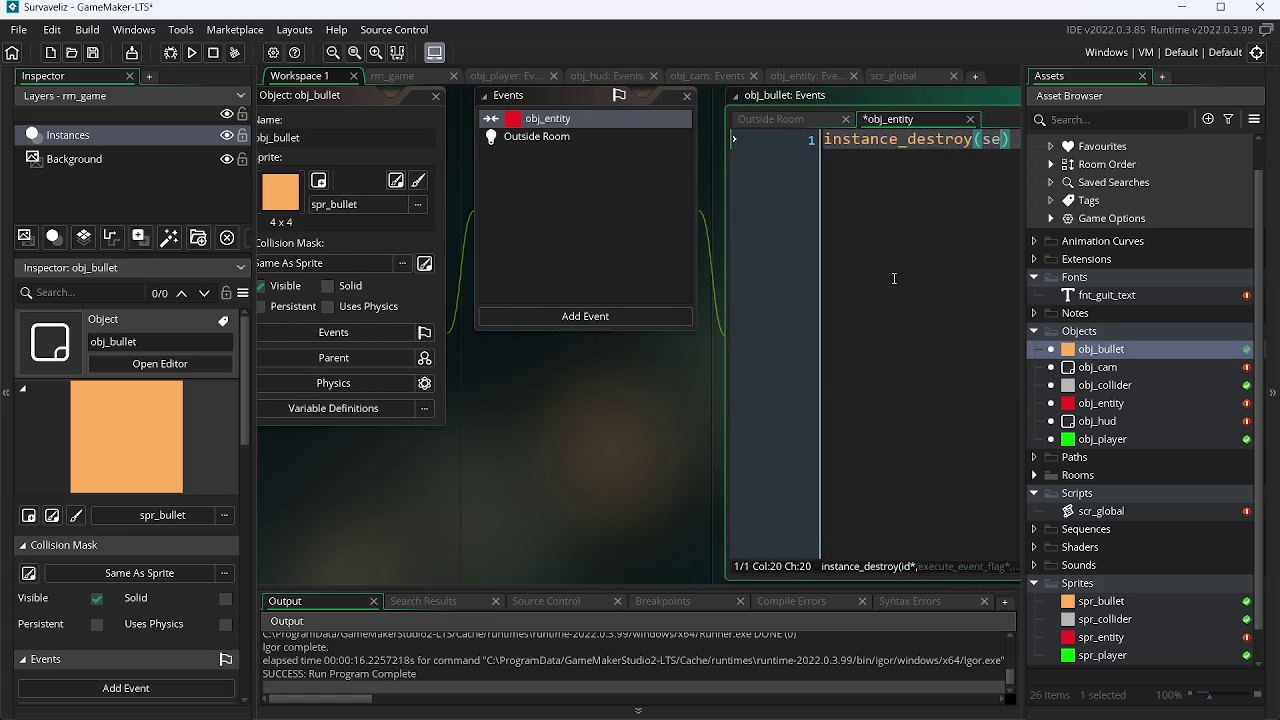
text();)
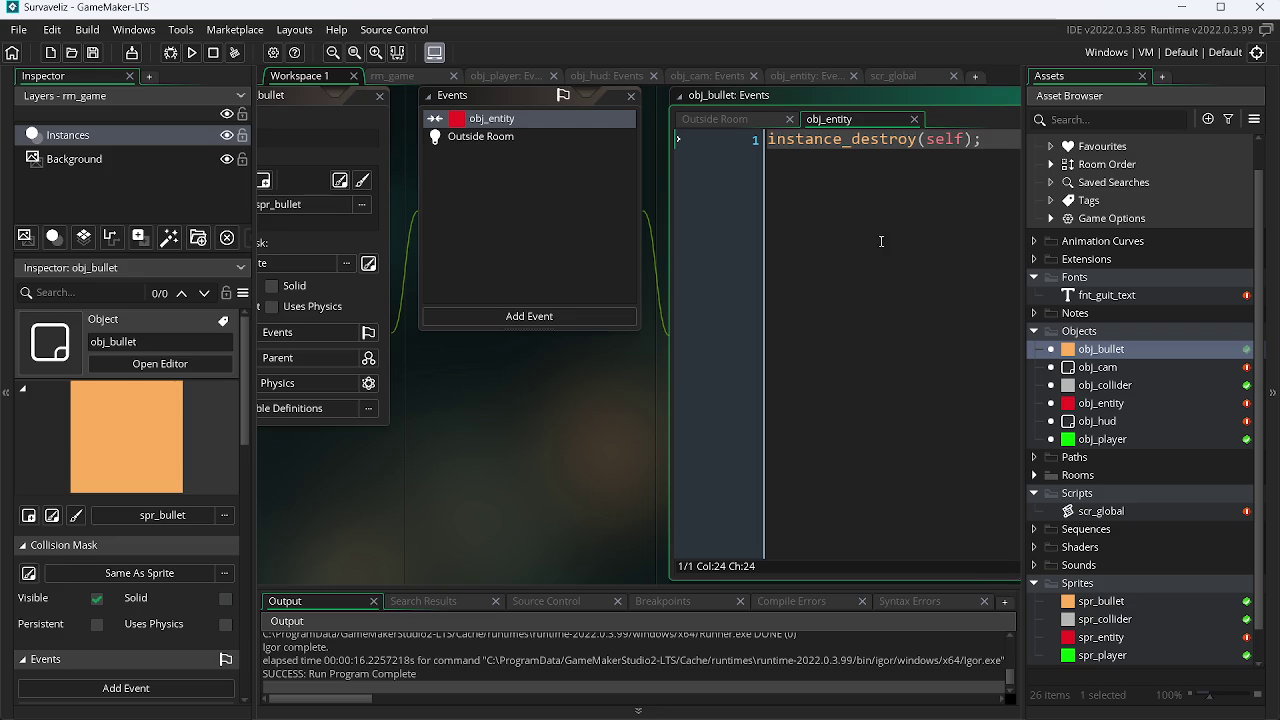
Step: Close all workspace windows and switch to the scr_global script
right_click(270, 658)
right_click(497, 490)
mouse_move(530, 512)
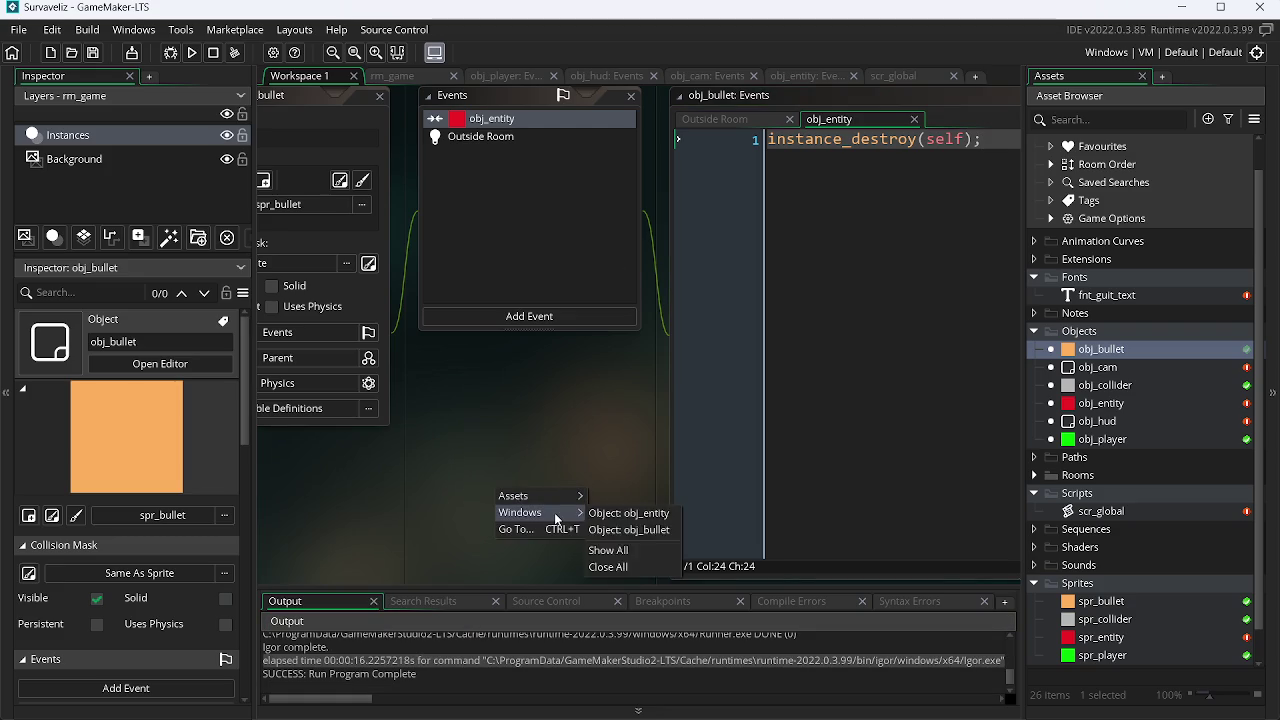
click(652, 567)
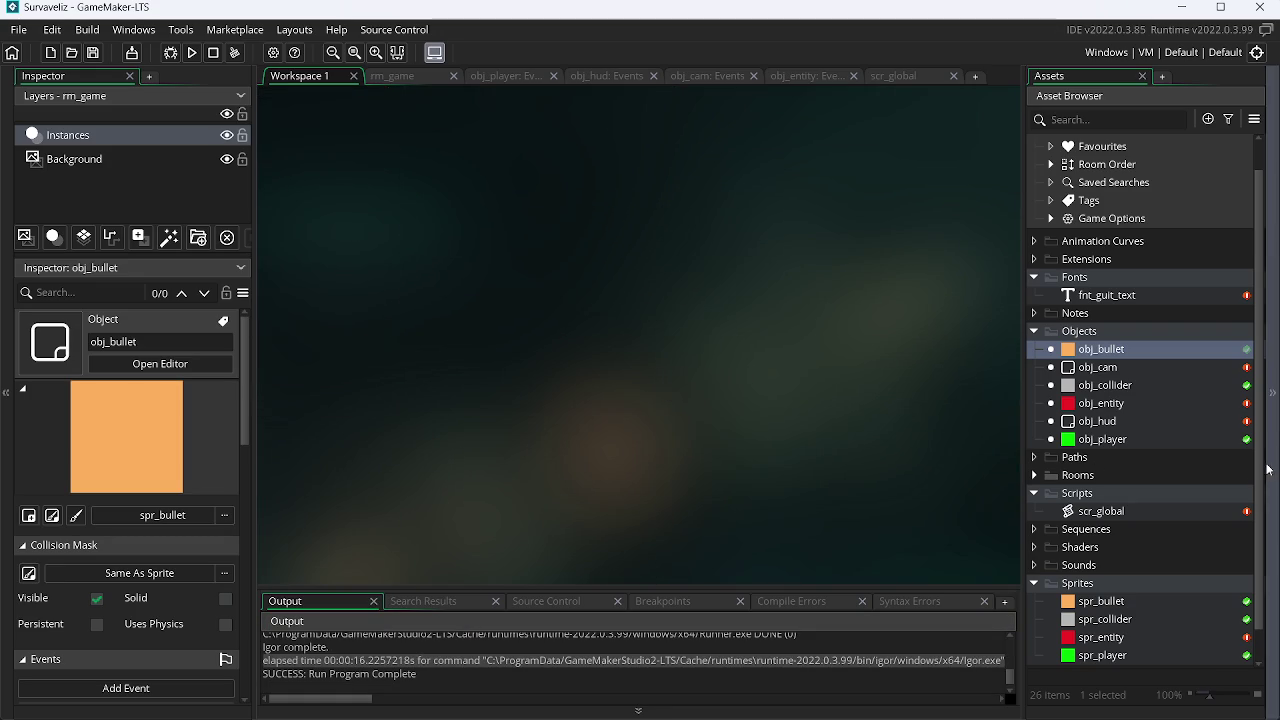
click(910, 75)
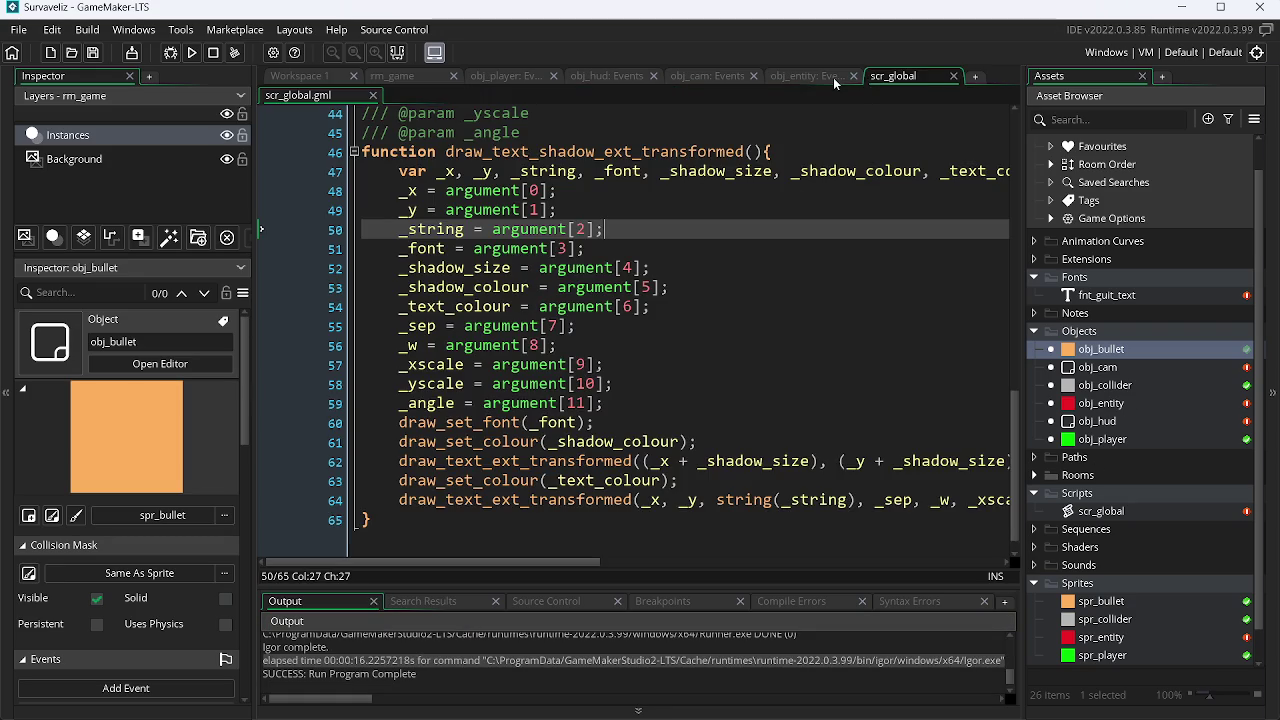
Step: Wrap instance_destroy(self); in a braced block under if(life <= 0) in obj_entity's Step
click(819, 76)
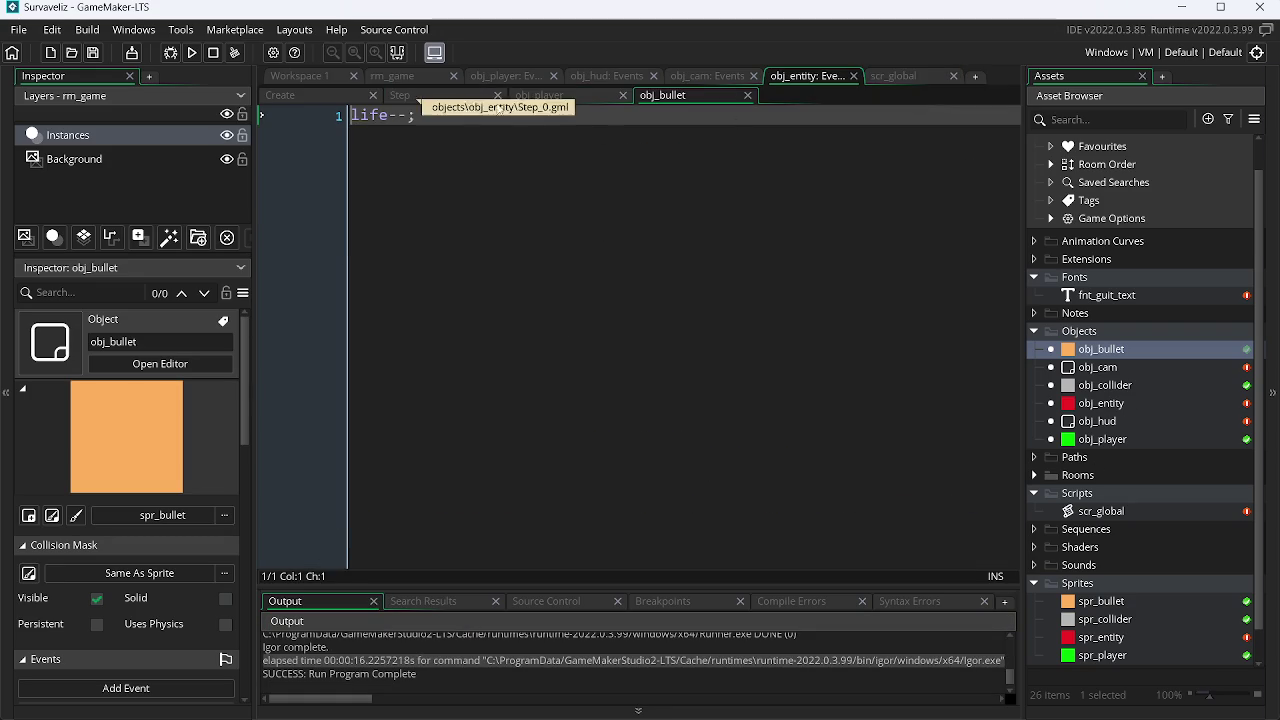
click(436, 98)
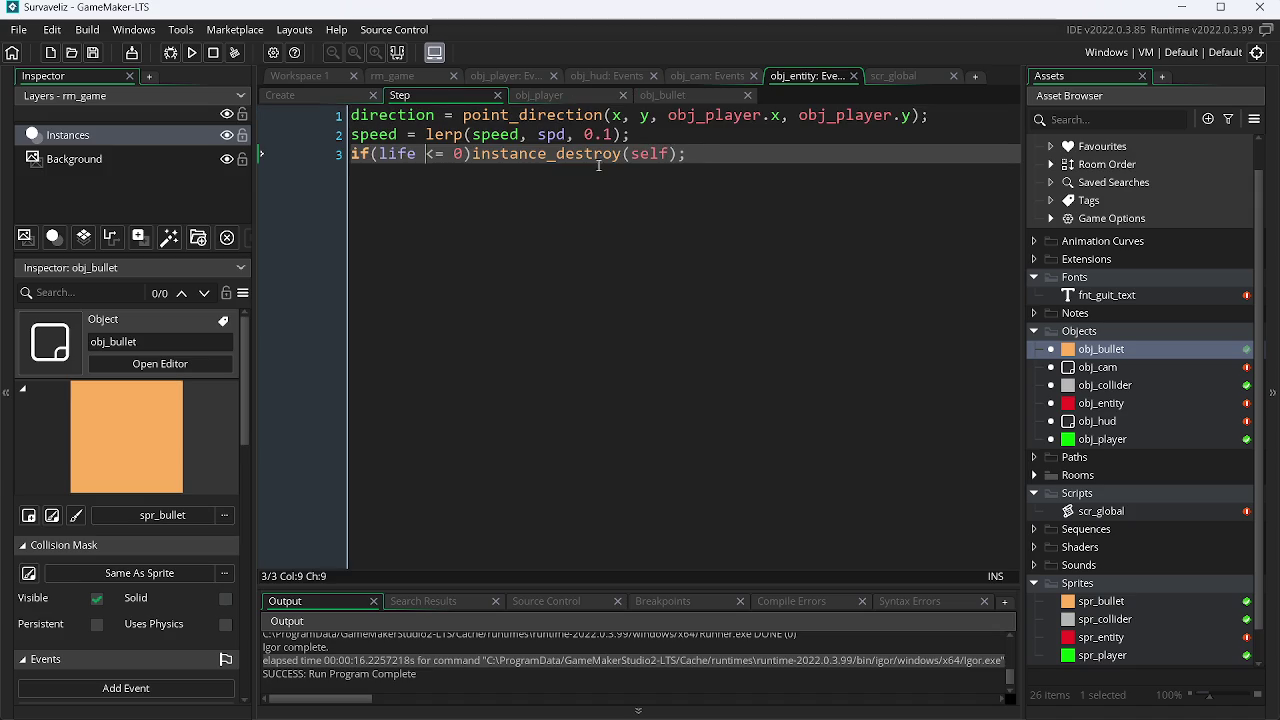
click(473, 153)
text({)
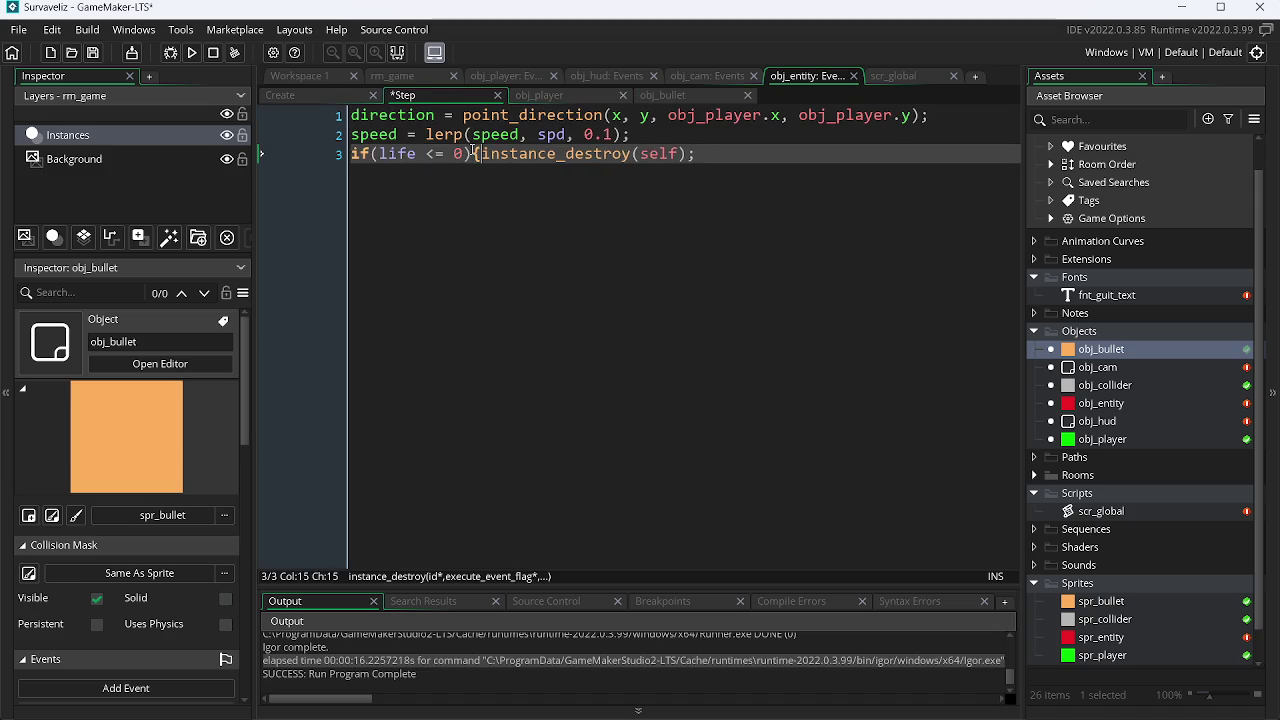
click(714, 151)
text(})
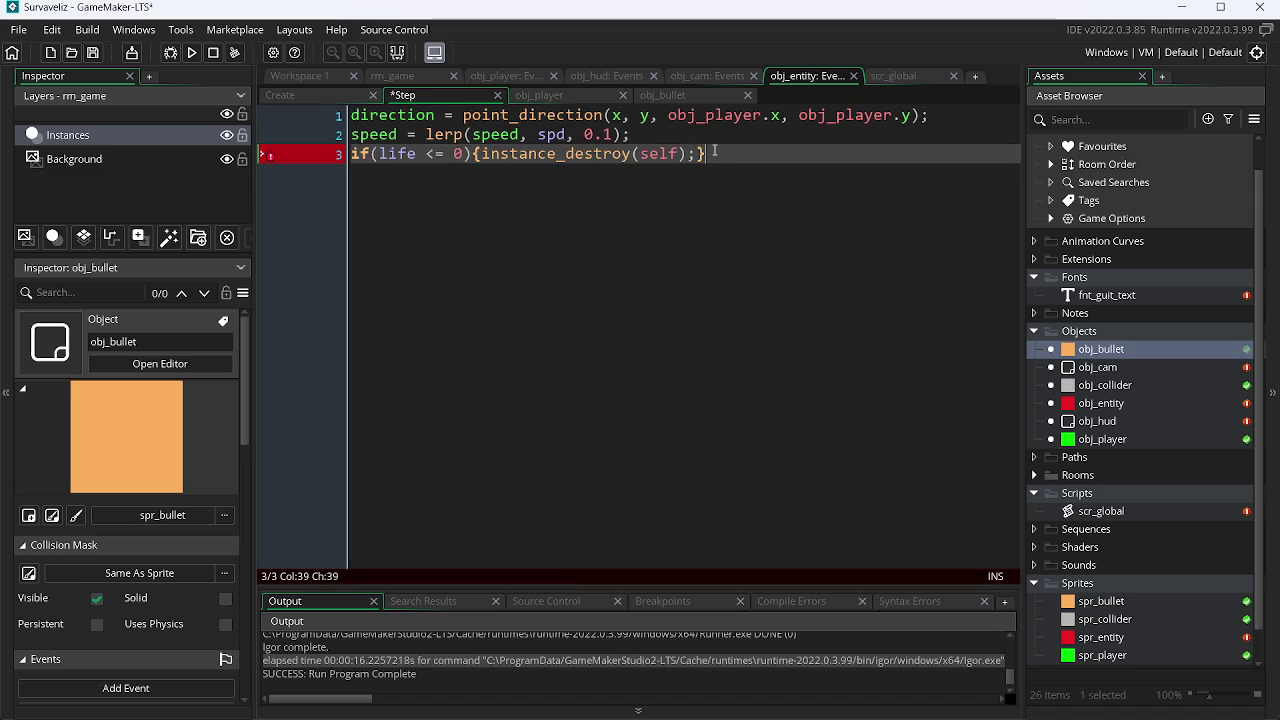
key(Return)
key(Return)
key(BackSpace)
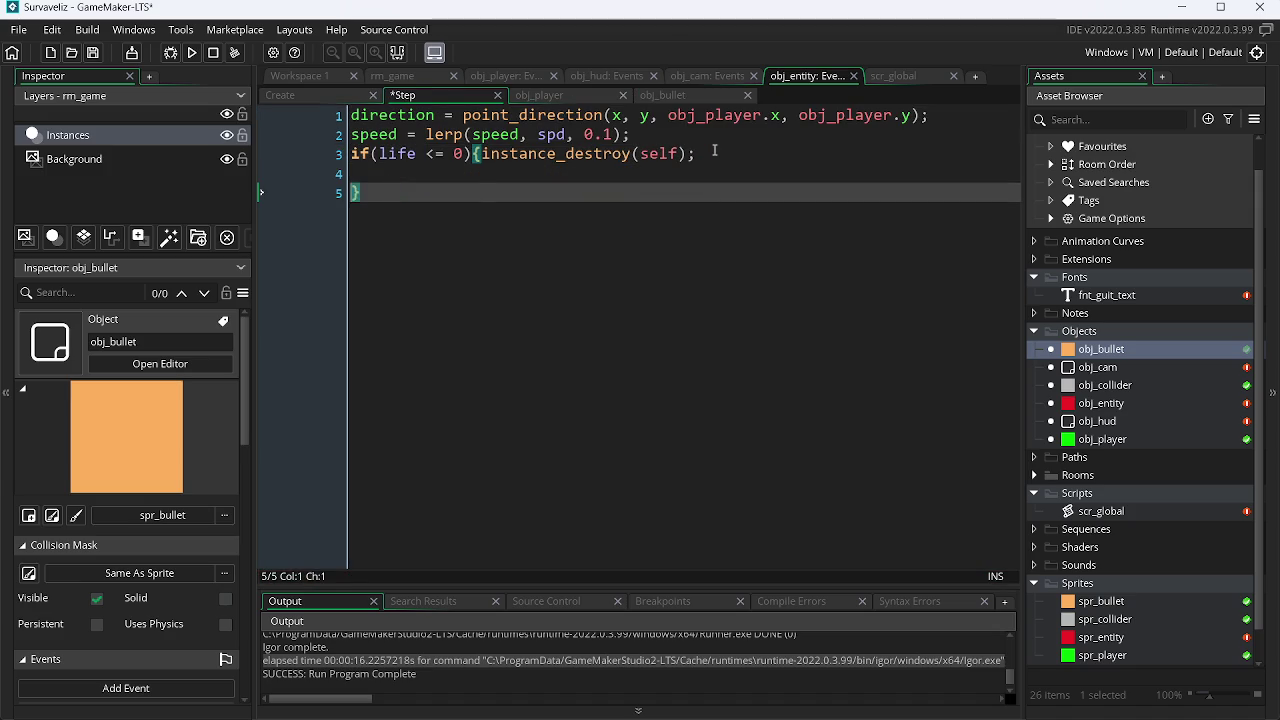
key(Up)
key(Up)
key(Right)
key(Right)
key(Right)
key(Right)
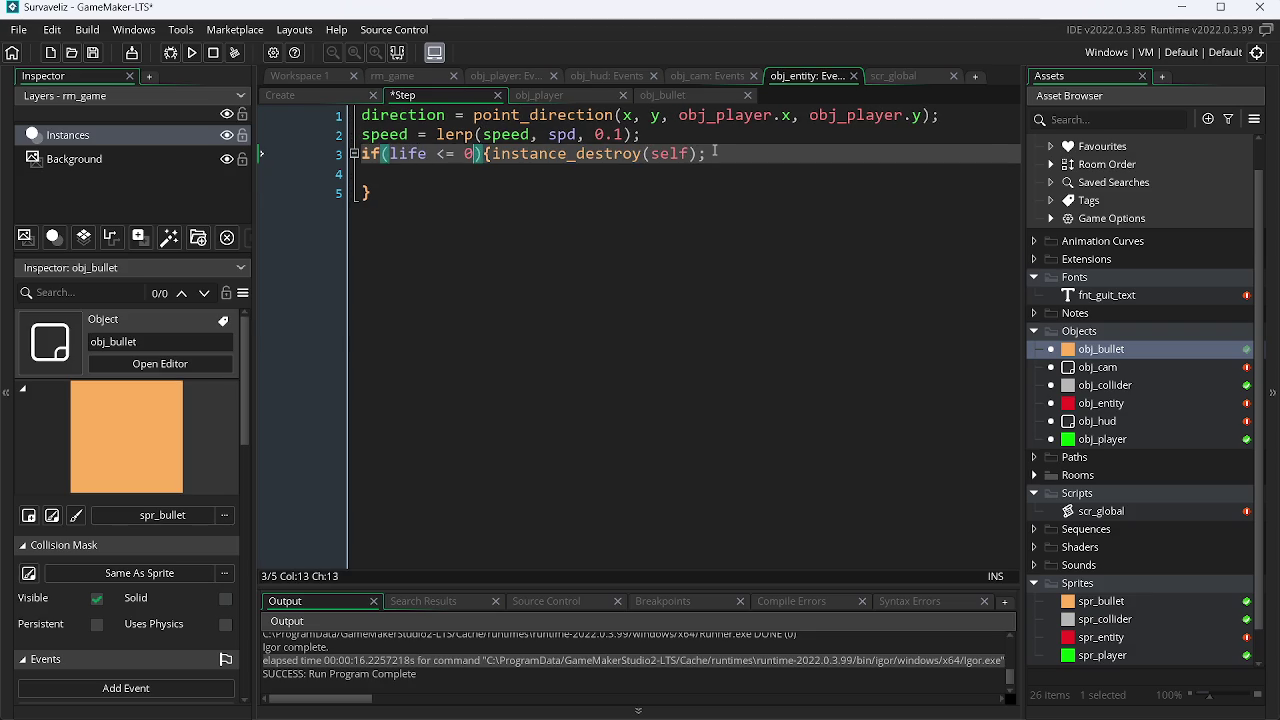
key(Return)
key(End)
key(Return)
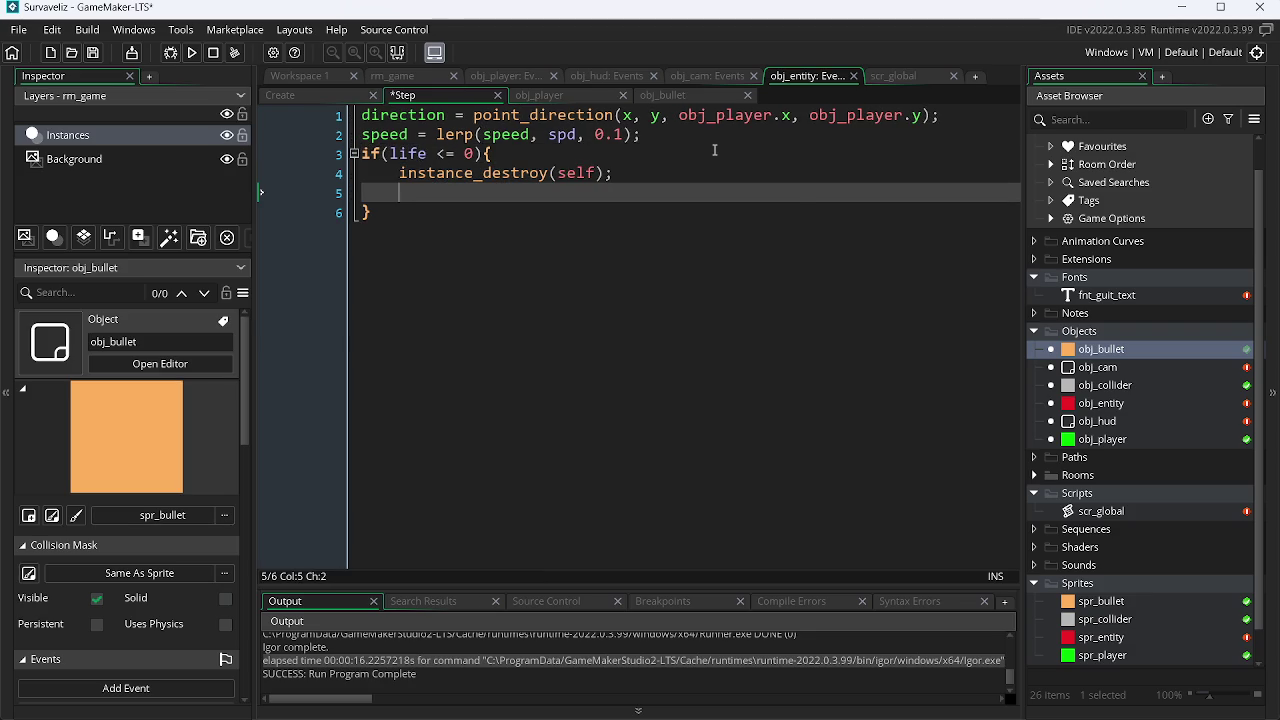
Step: Add show_debug_message("Morre!!!"); inside the block and run the game
text(show)
key(Down)
key(Down)
key(Down)
key(Up)
key(Up)
key(Up)
key(Return)
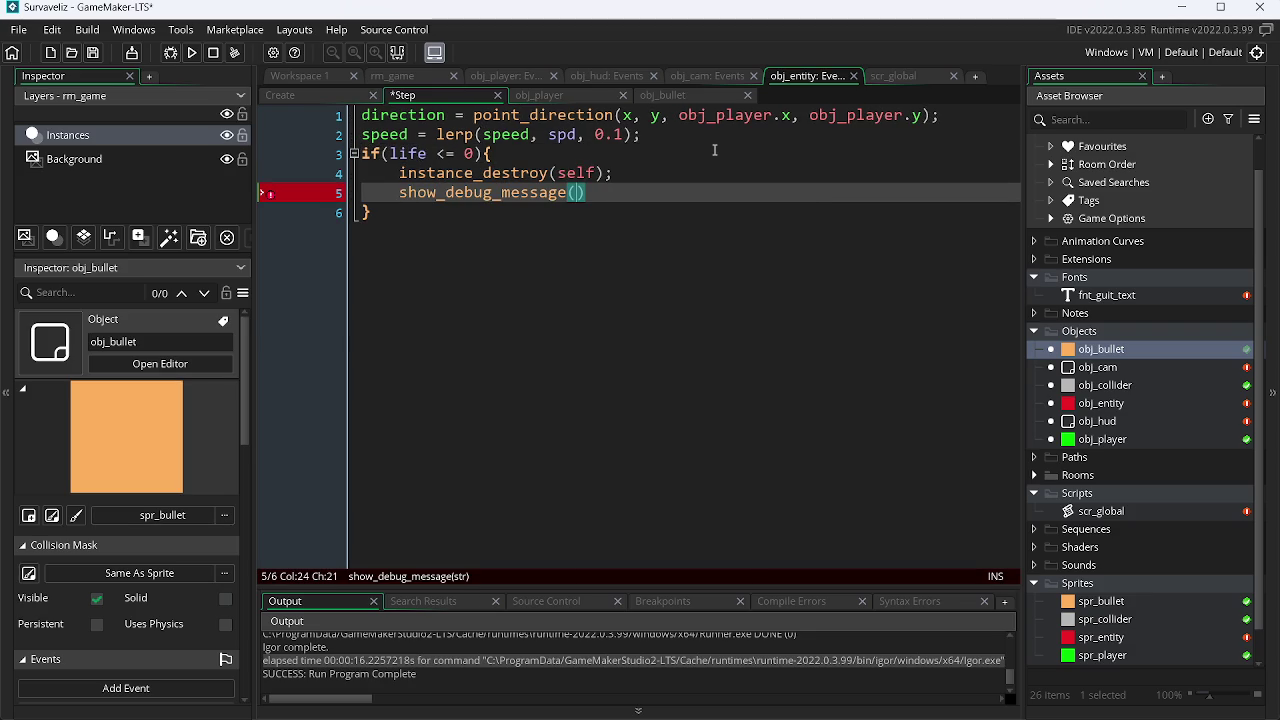
text(")
text(Morre)
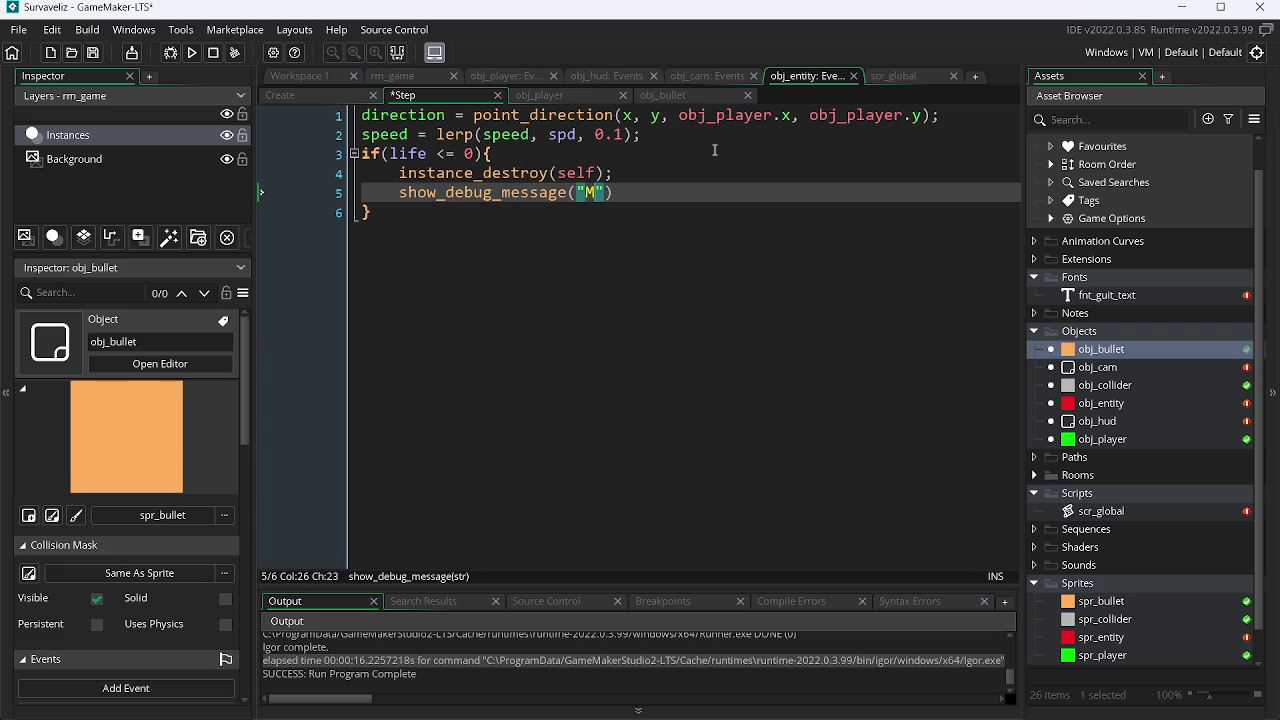
text(!!)
key(Down)
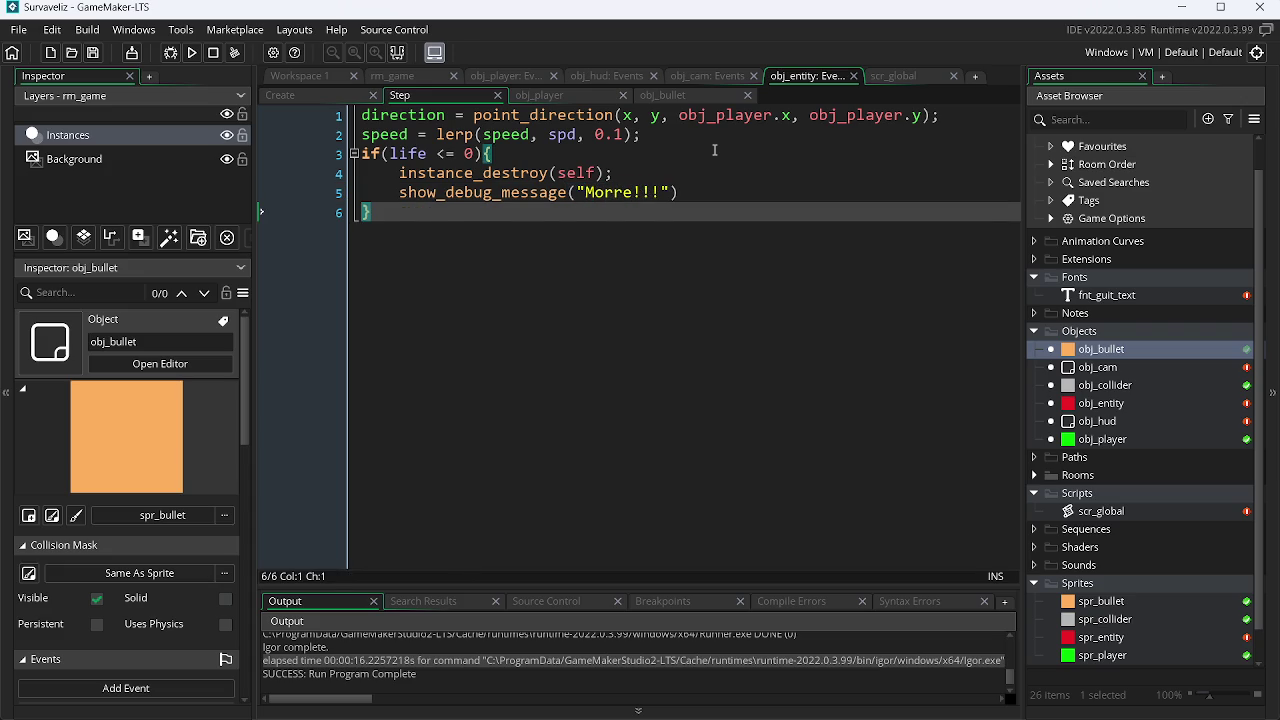
key(Up)
key(End)
text(;)
key(F5)
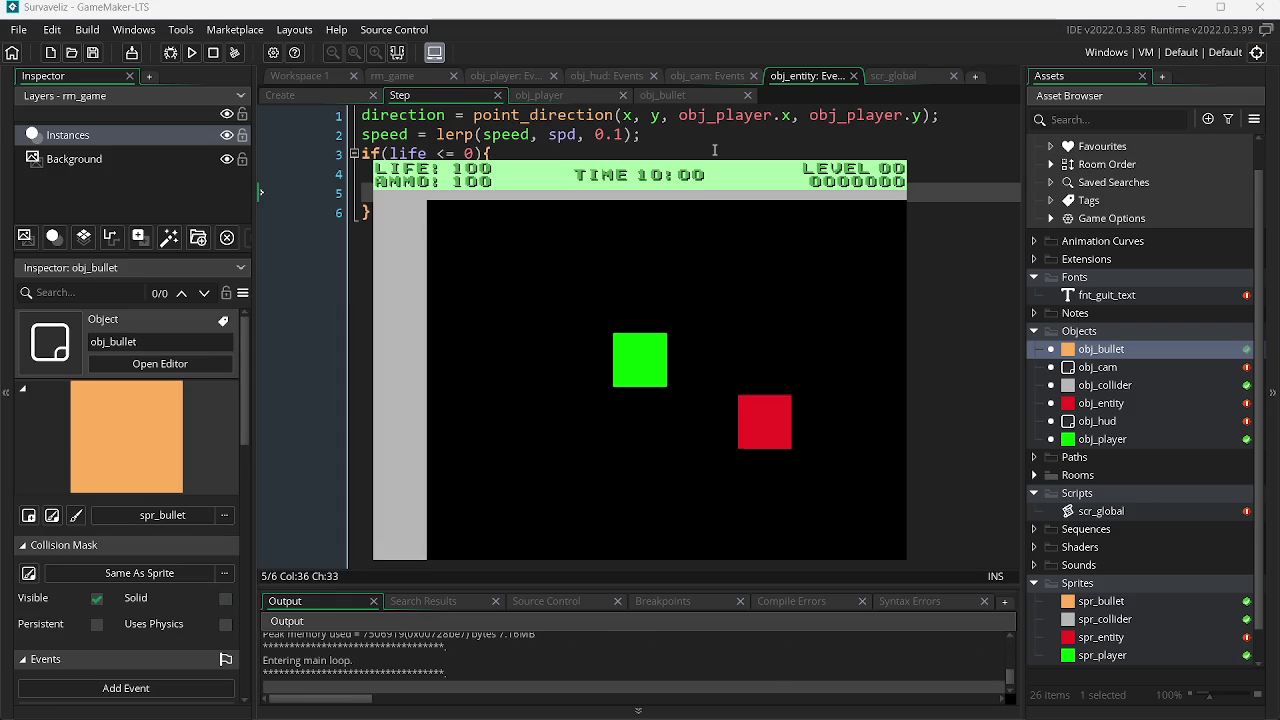
Step: Close the game, run it again, move and shoot entities, then stop the run
key(Left)
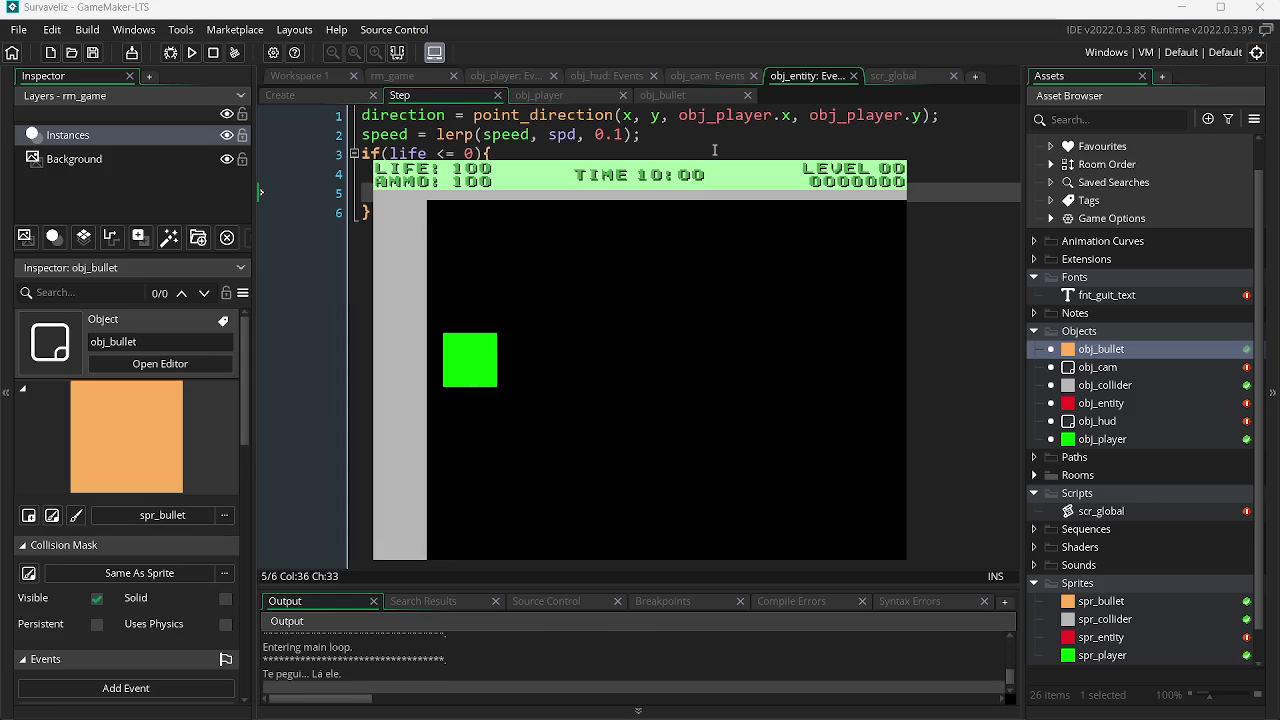
key(Escape)
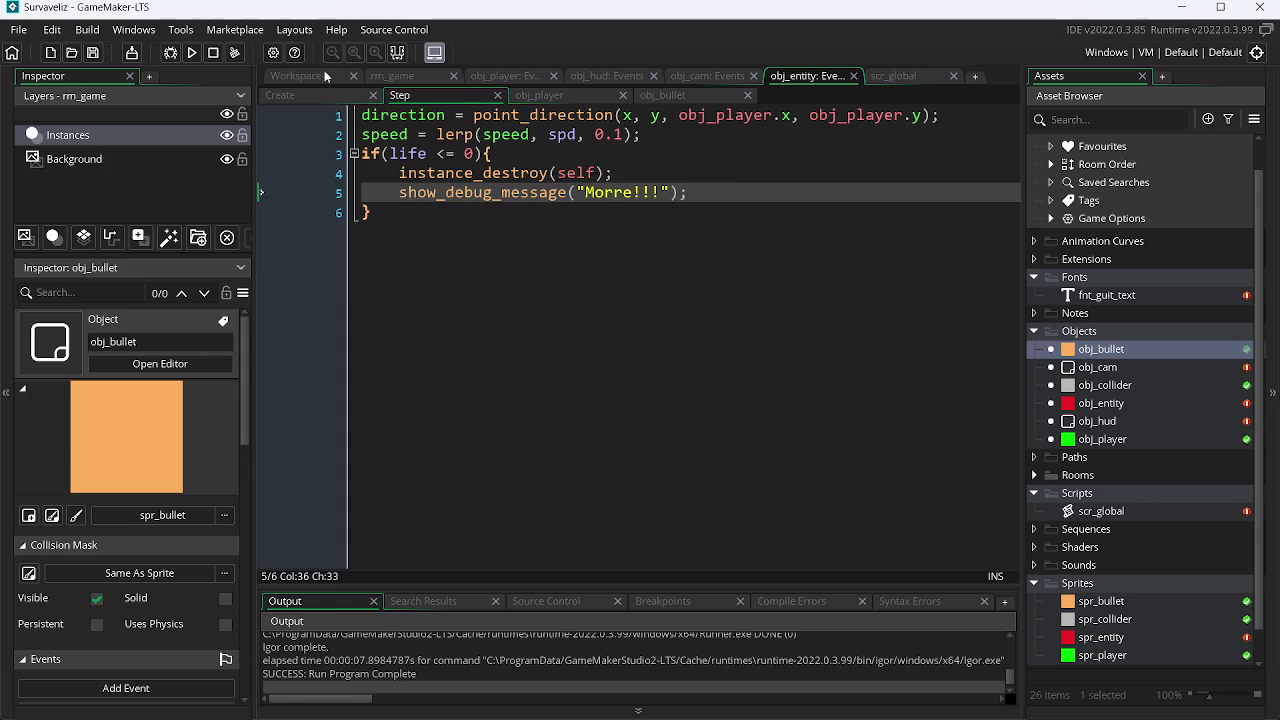
click(192, 55)
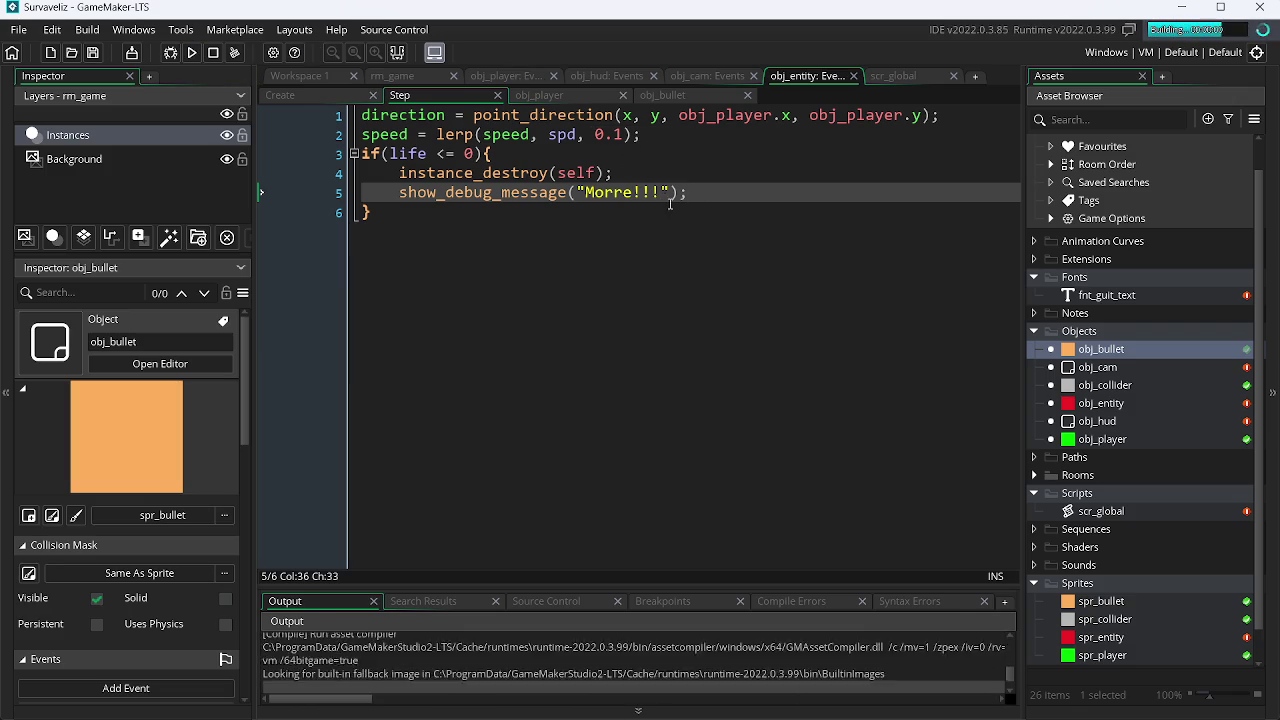
key(a)
key(d)
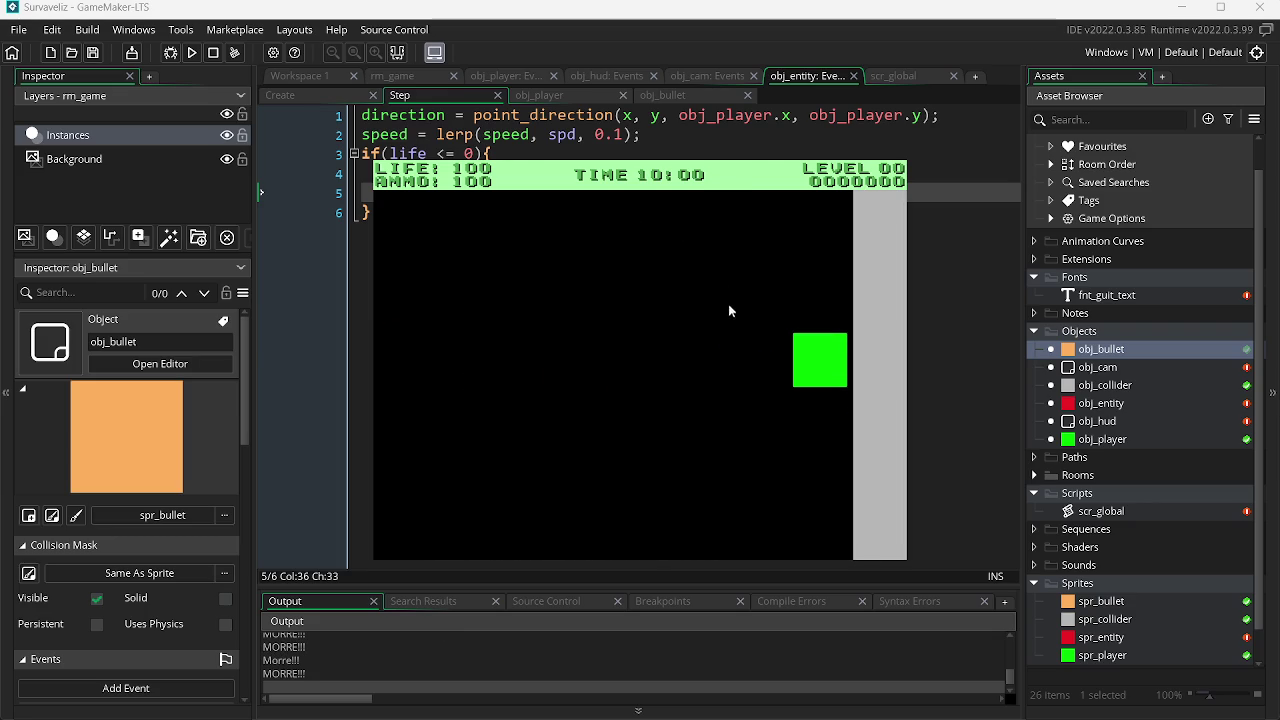
key(Escape)
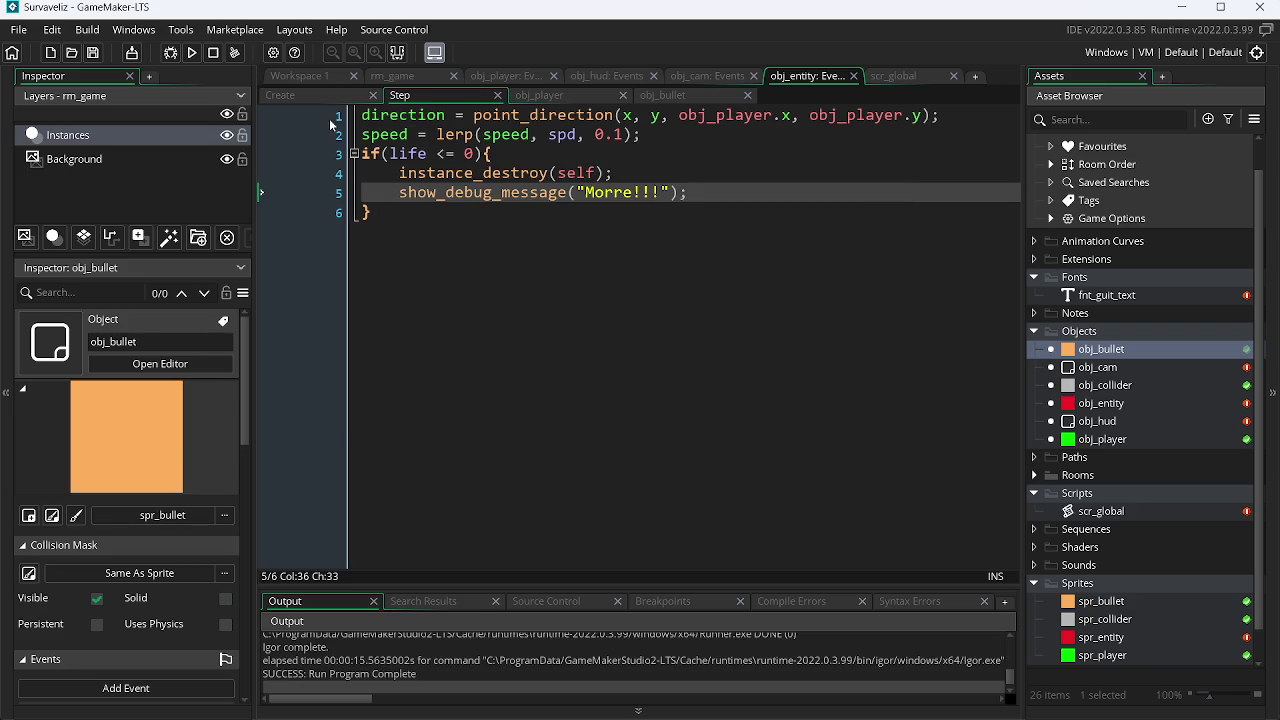
Step: In obj_entity's Create event, replace the fixed life of 30 with irandom_range(20, 30)
click(301, 96)
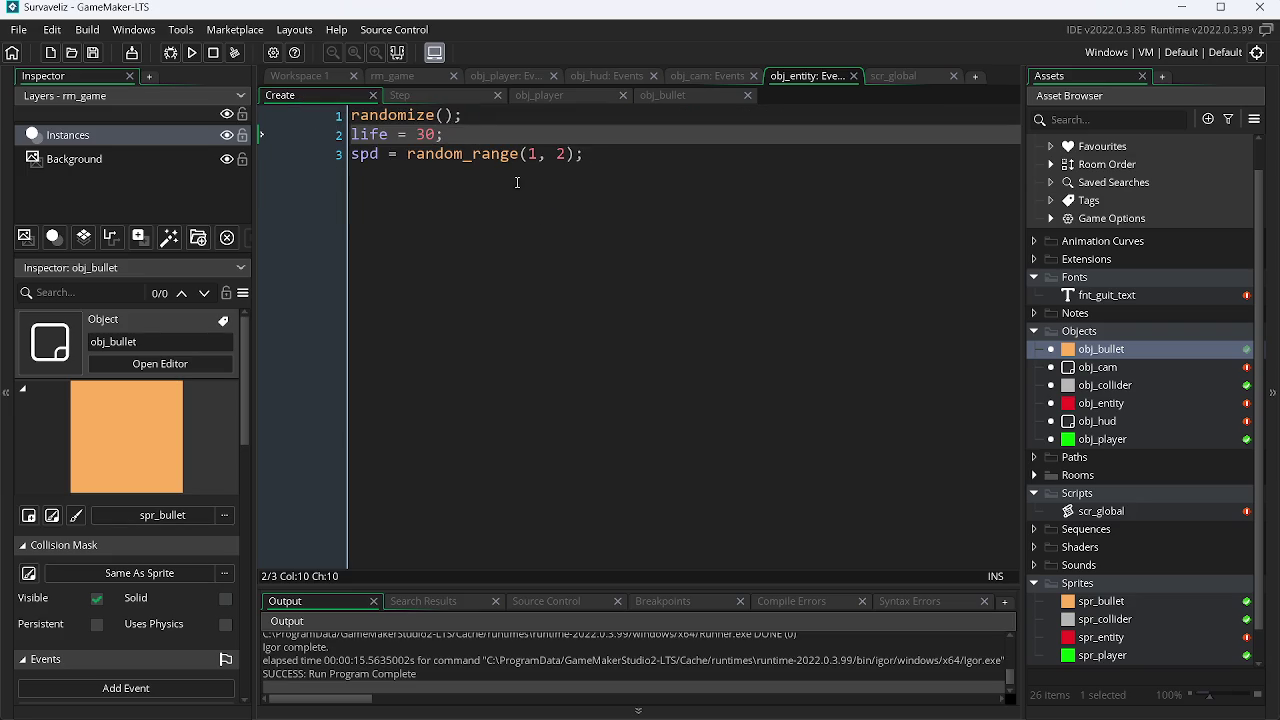
drag(430, 134, 421, 137)
text(i)
key(BackSpace)
text(i)
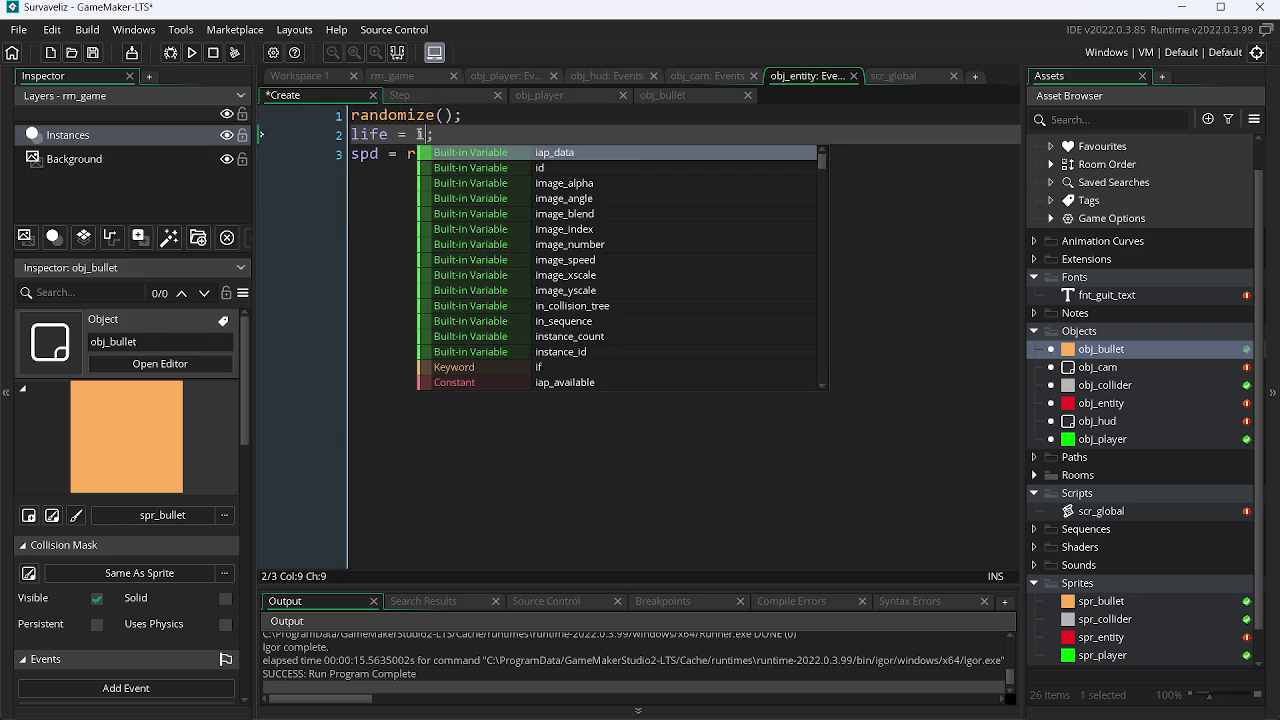
text(r)
key(Down)
key(Return)
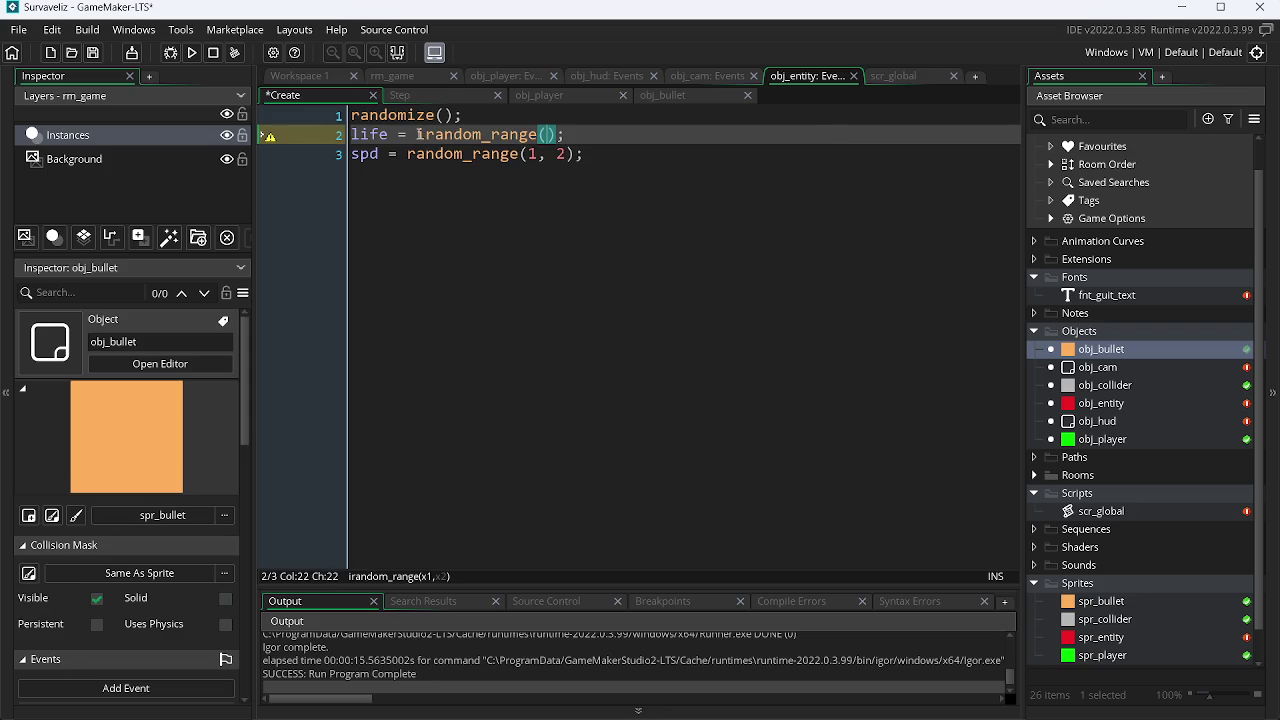
text(25)
key(BackSpace)
text(0, 2)
key(BackSpace)
key(BackSpace)
text(30)
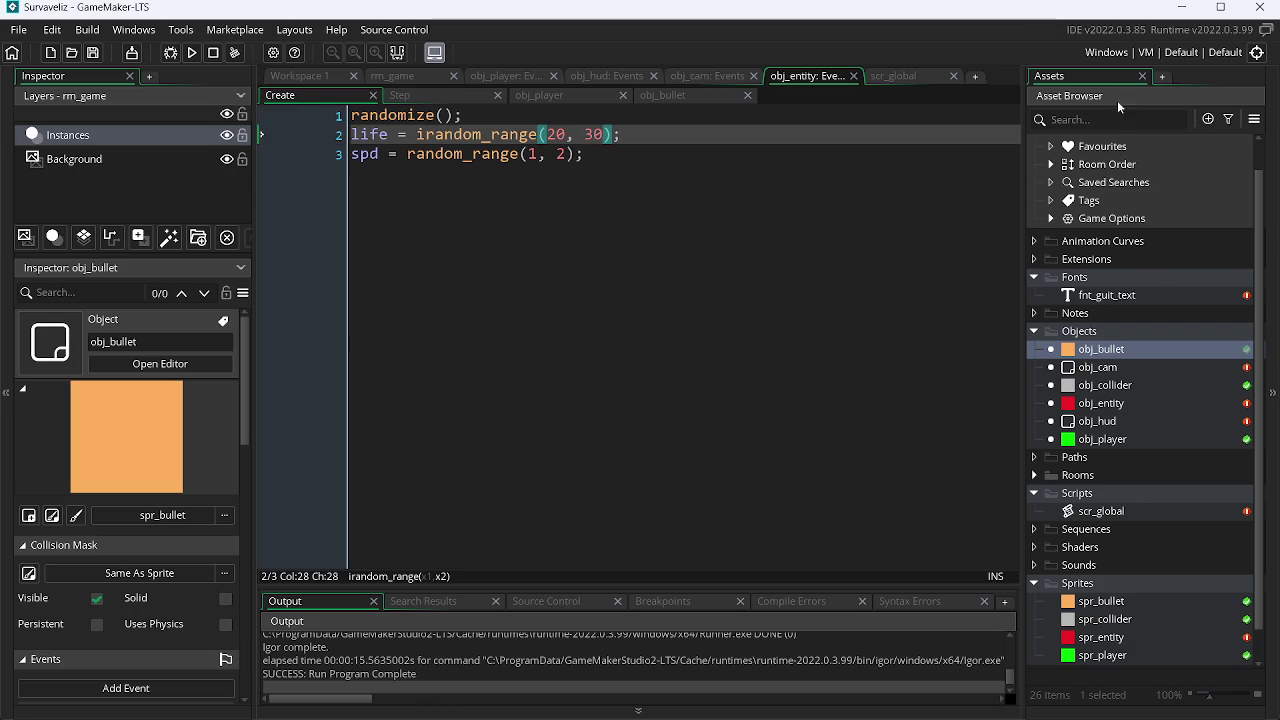
click(918, 75)
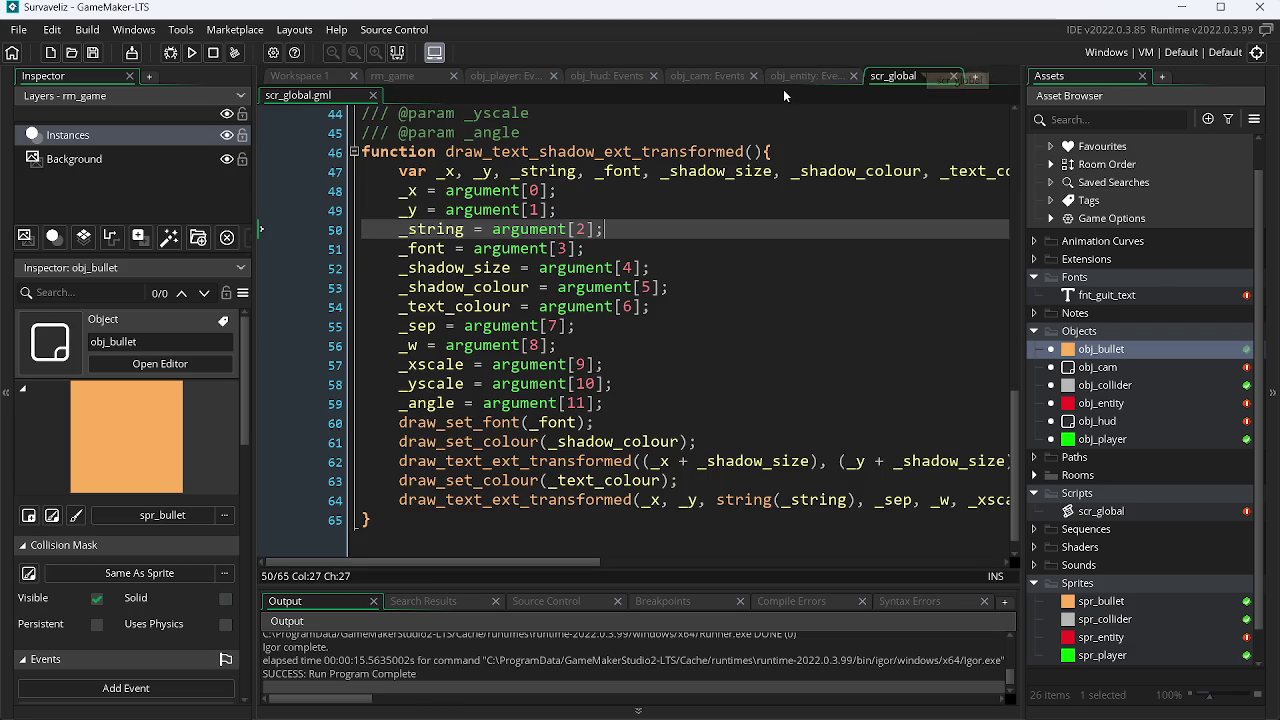
Step: In obj_bullet's Outside Room event, change the debug message from "MORRE!!!" to "Fui destruida"
right_click(1120, 349)
click(988, 397)
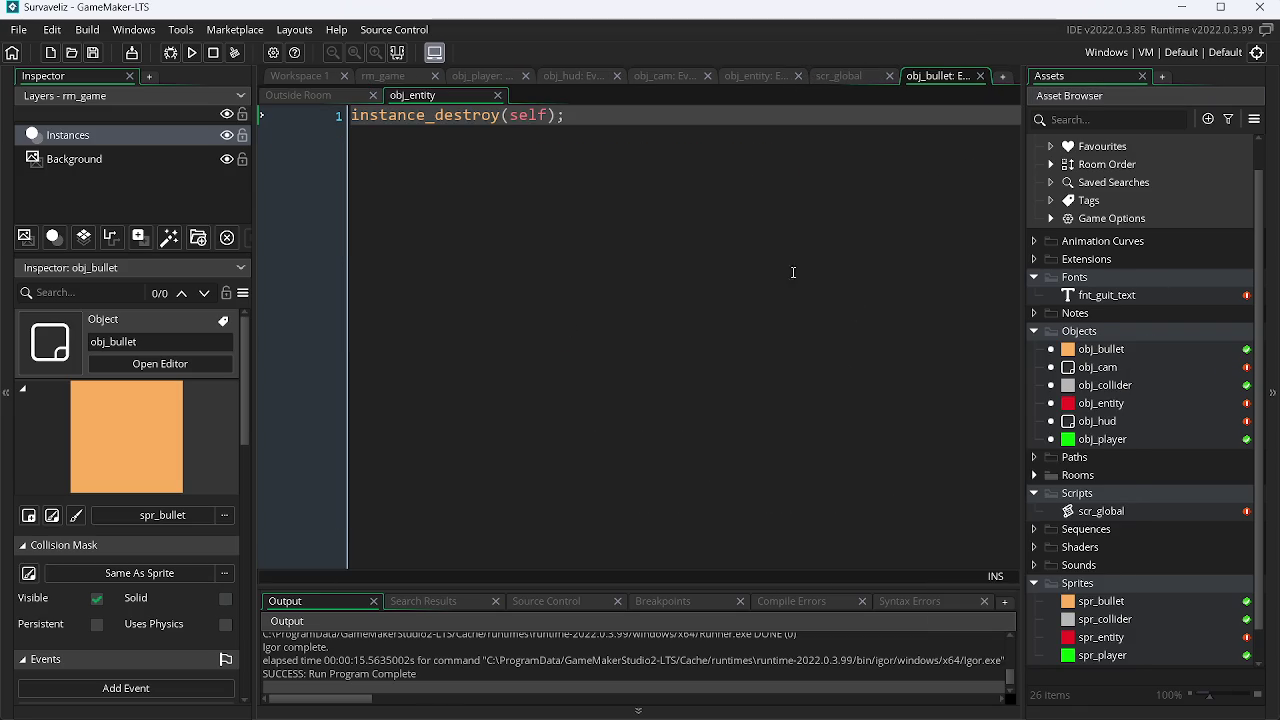
drag(929, 72, 840, 75)
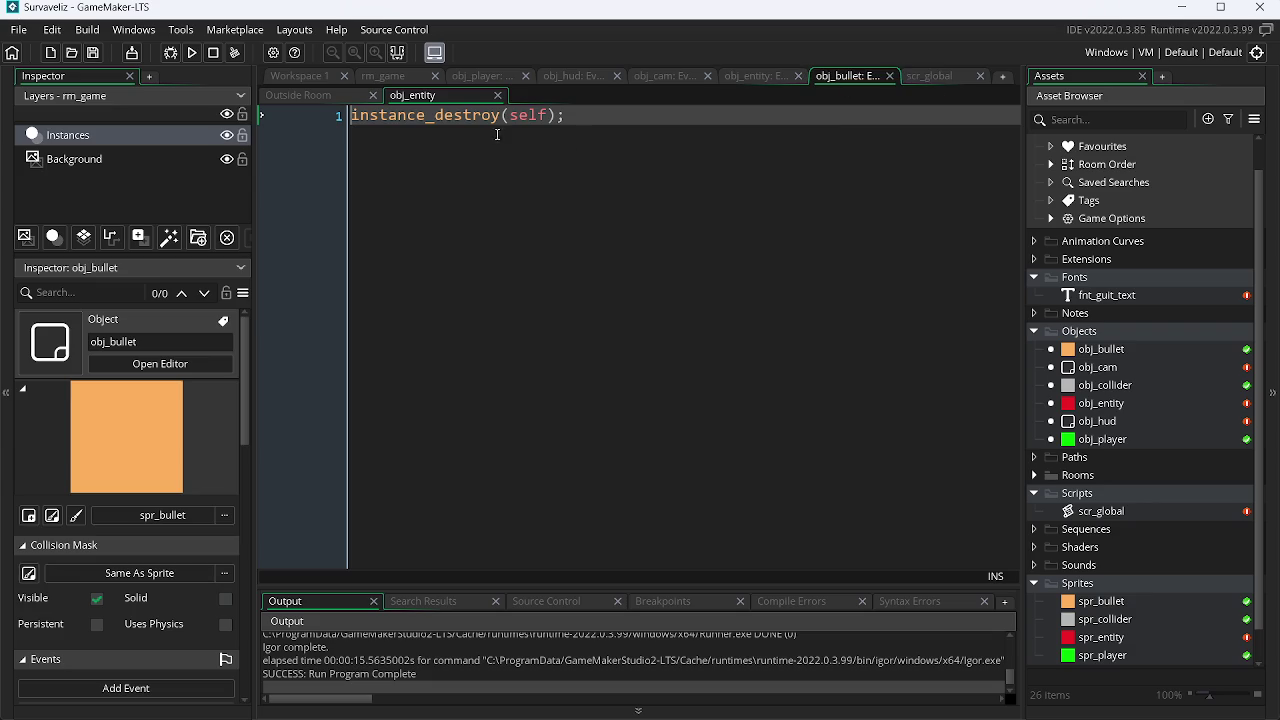
click(335, 96)
drag(612, 137, 543, 141)
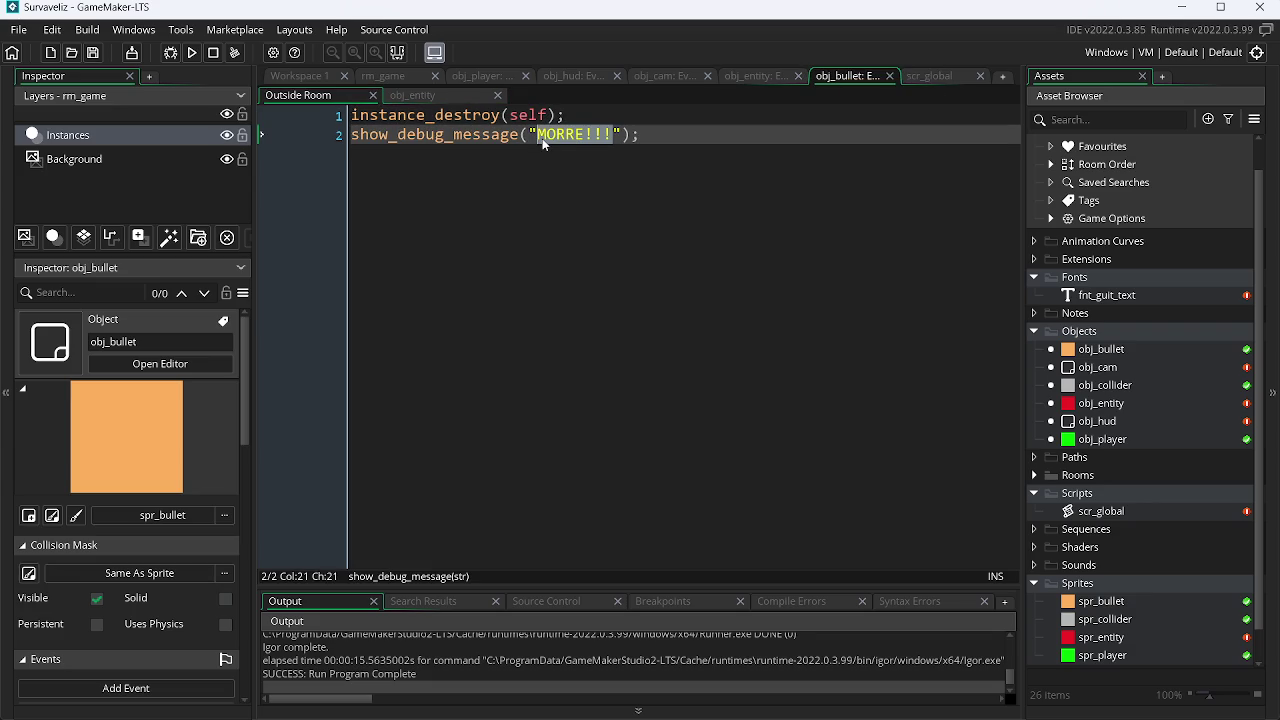
text(Foi)
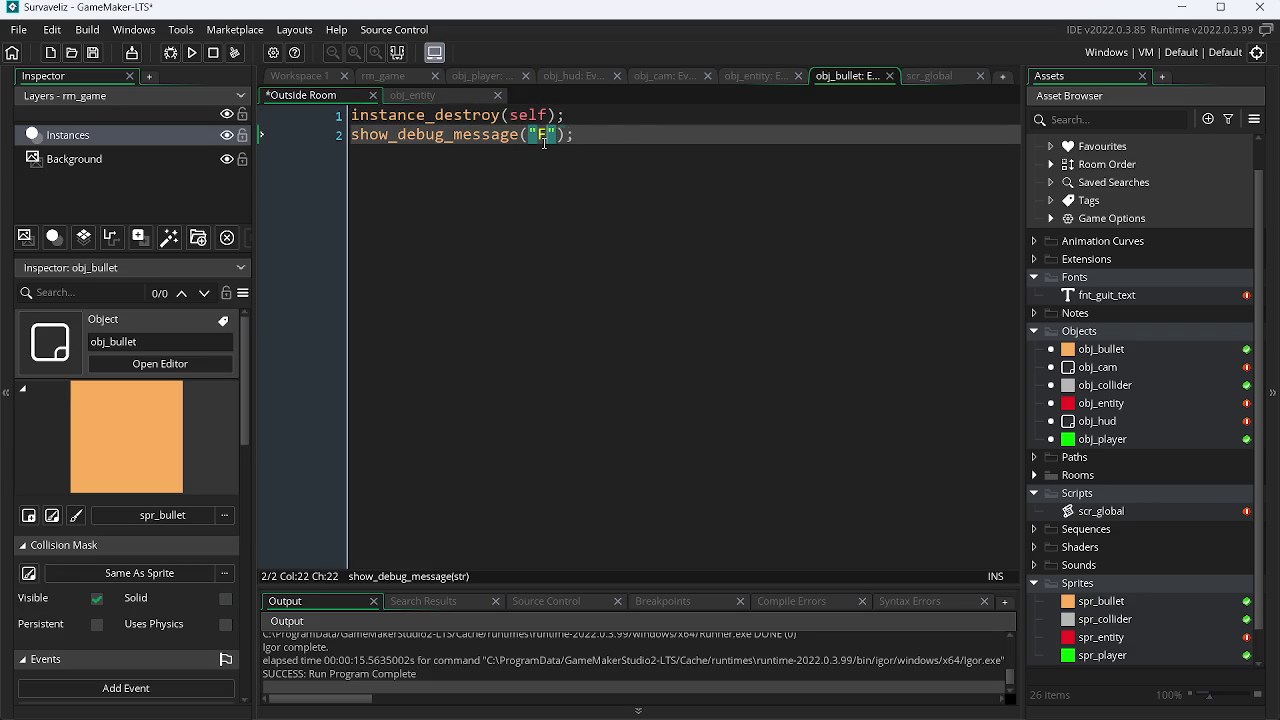
key(BackSpace)
text(i d)
text(estru)
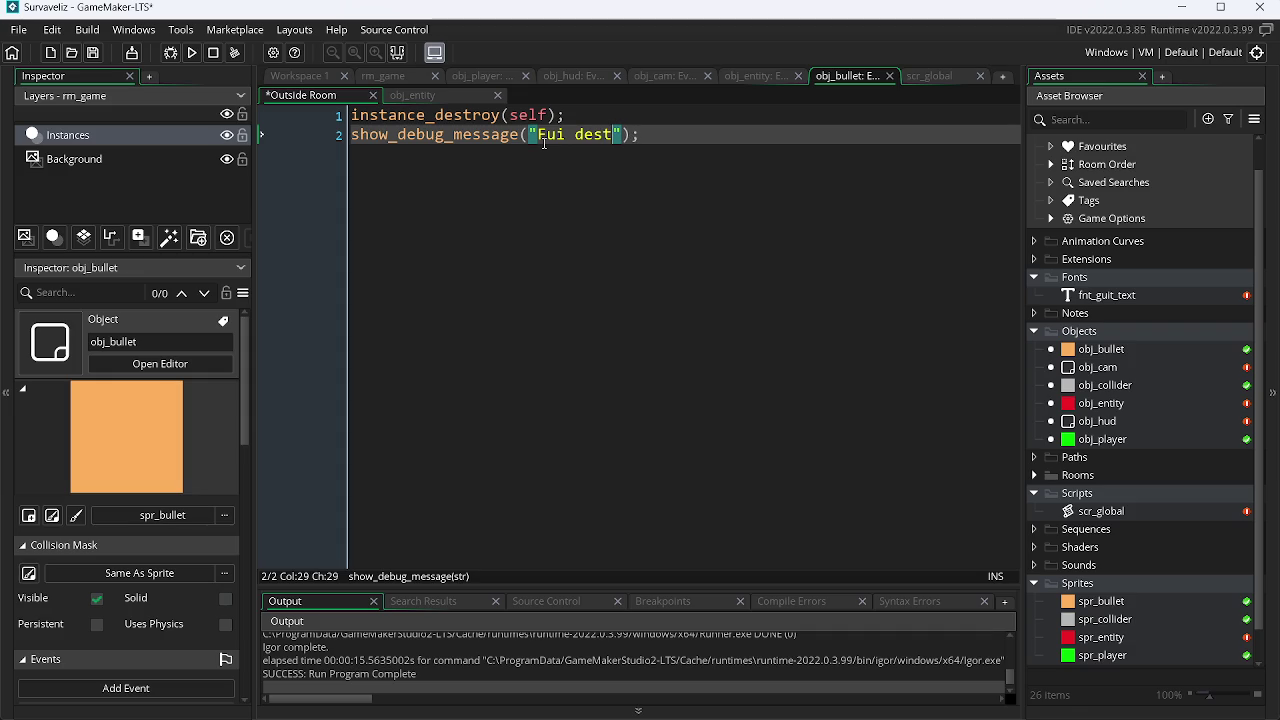
text(ida)
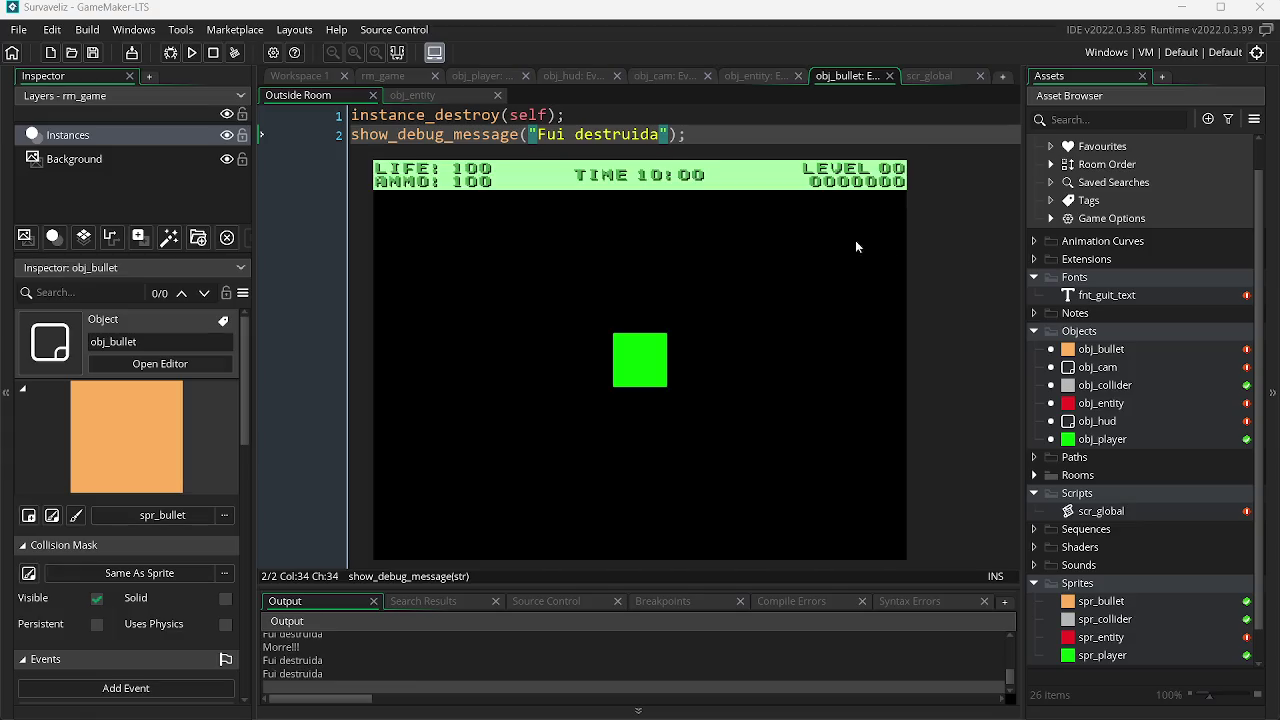
click(935, 76)
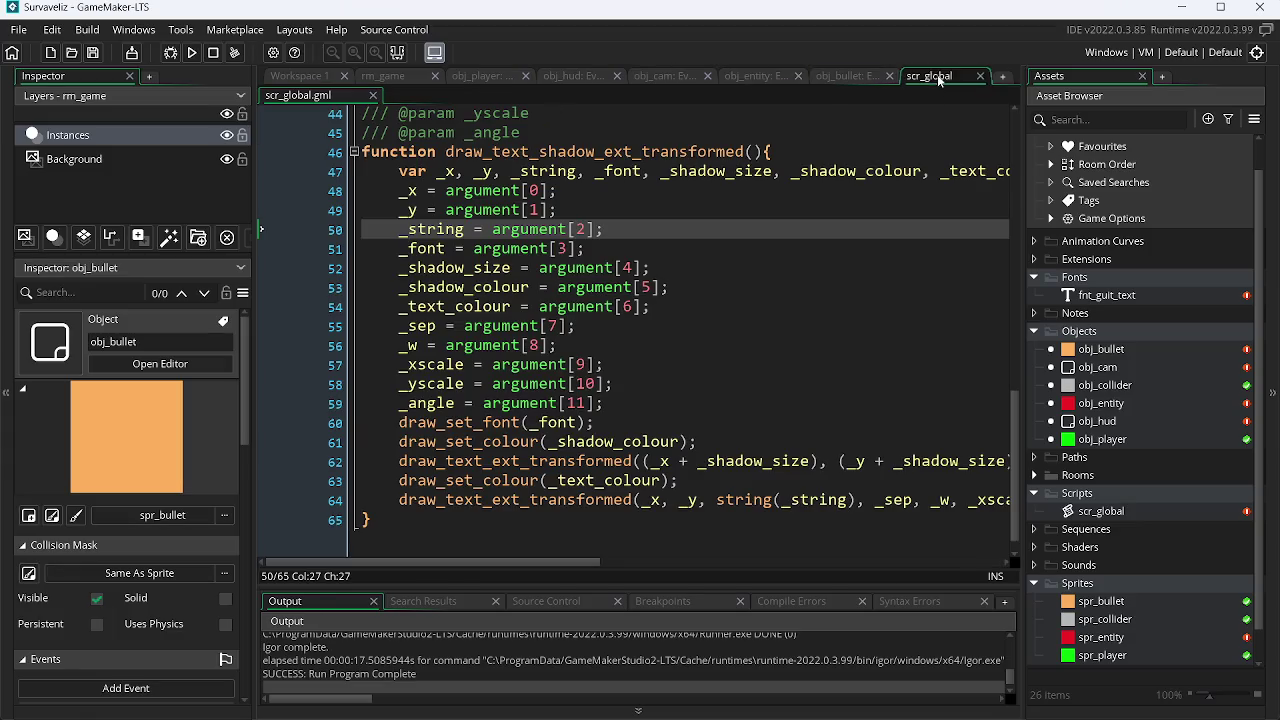
Step: Add show_debug_message("Fui atingido meu deus") after life-- in obj_entity's bullet collision event and save
click(755, 76)
click(648, 97)
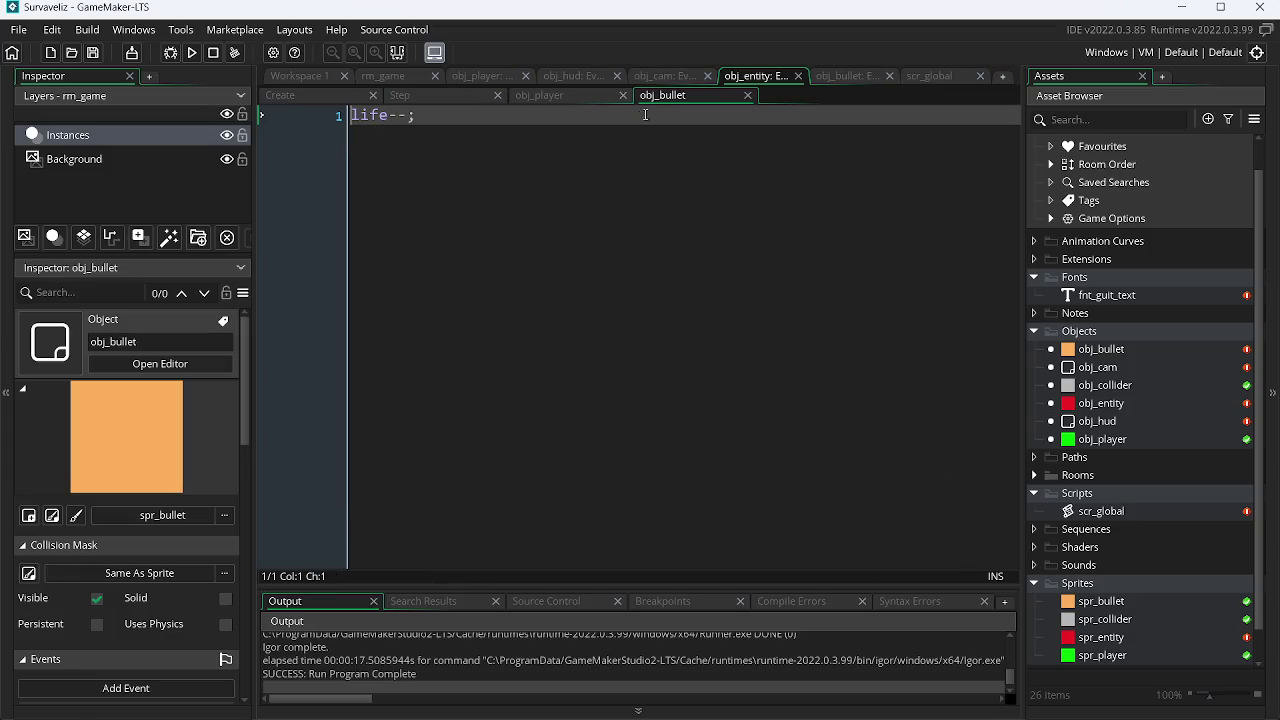
key(Return)
text(show)
key(Return)
text("F)
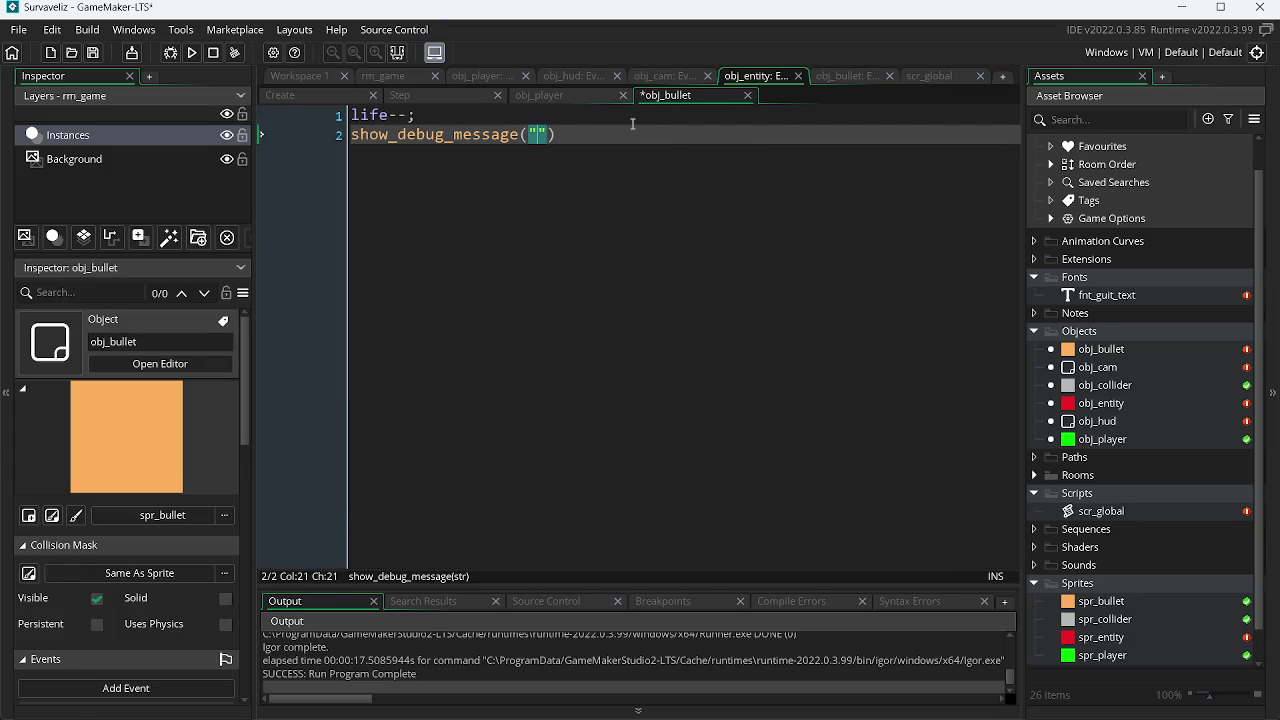
text(ui atingid)
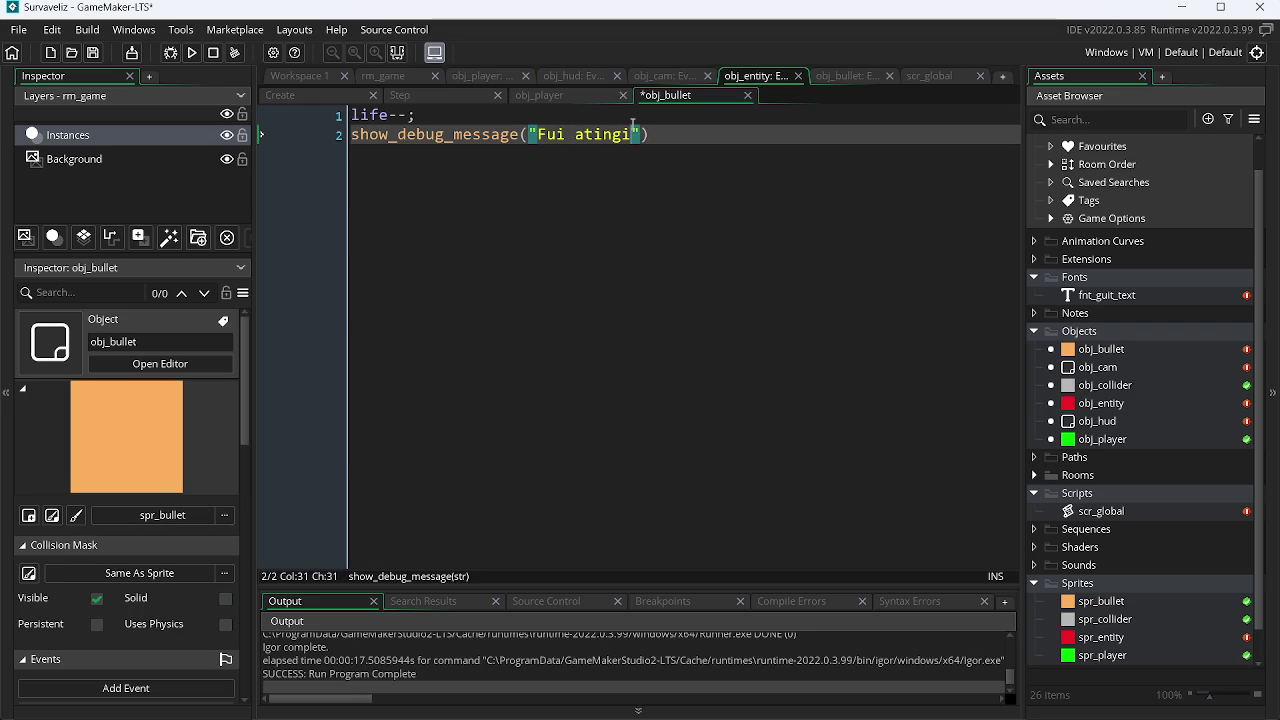
text(o meu deus)
key(End)
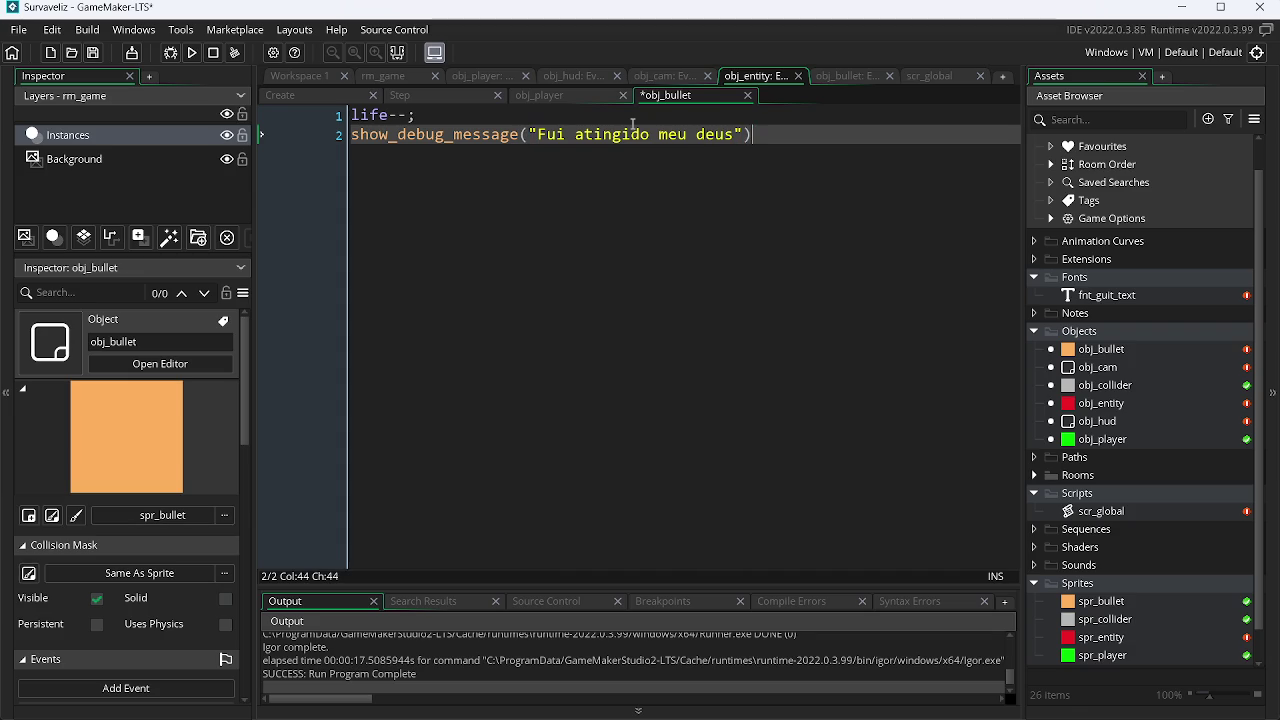
key(ctrl+s)
Step: Run the game, shoot the red enemy square, then close the game
click(190, 53)
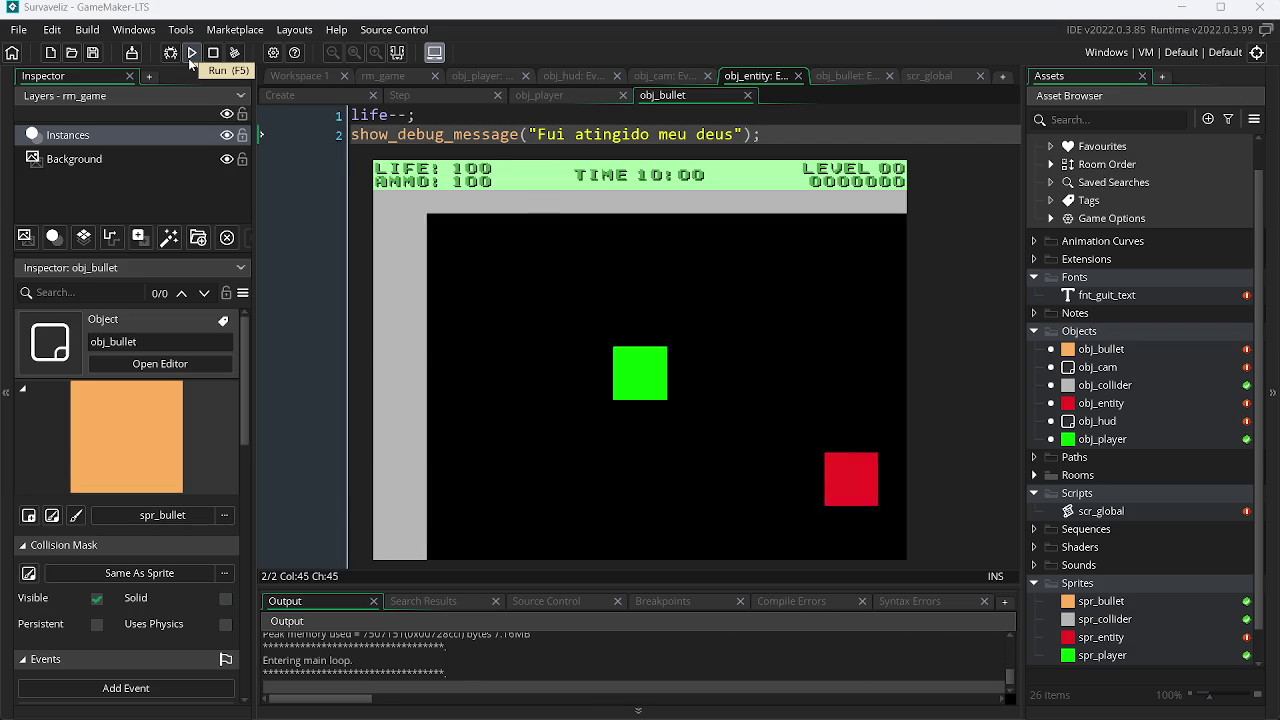
click(486, 327)
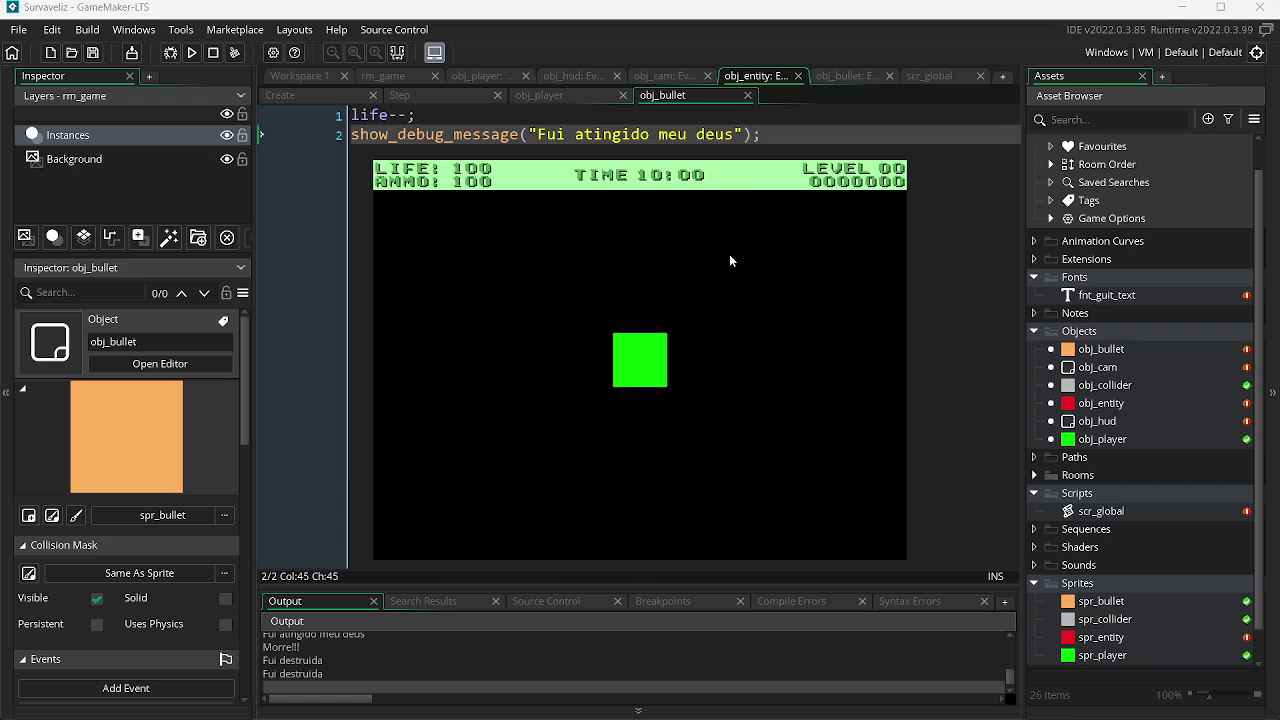
key(Escape)
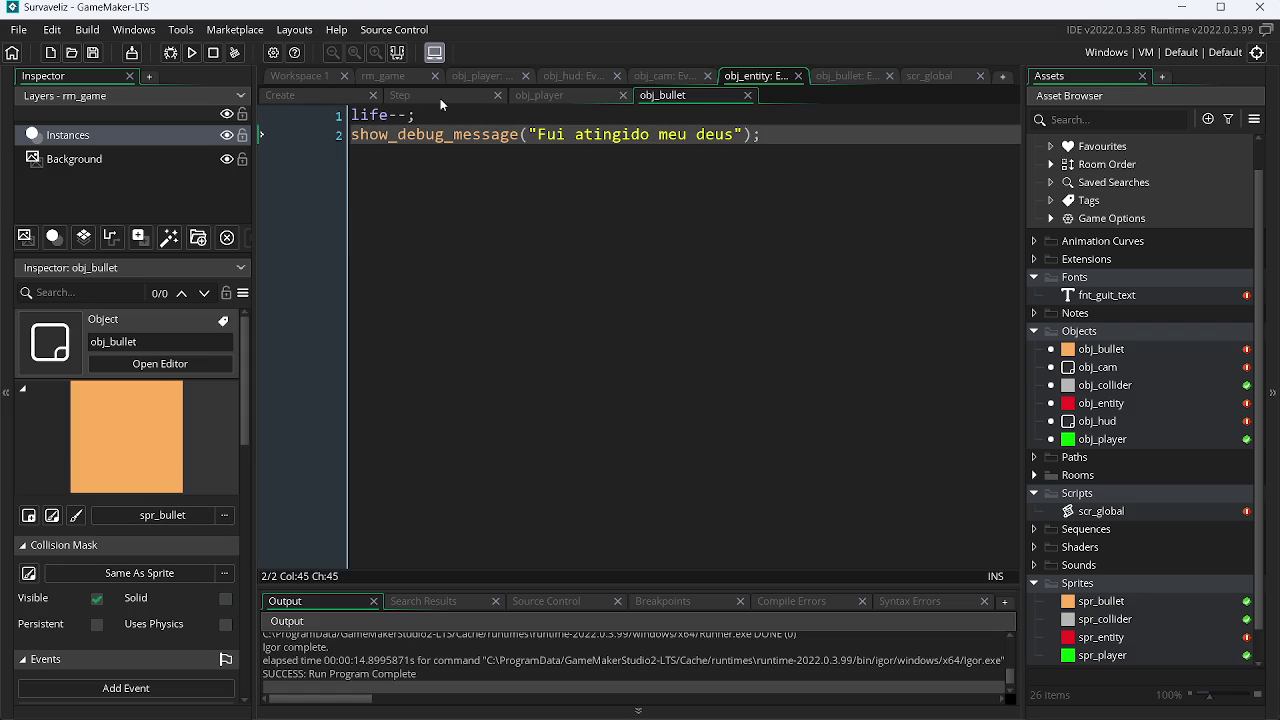
Step: Start a show_debug_message line after the speed line in obj_entity's Step event, then remove it
click(440, 98)
click(697, 140)
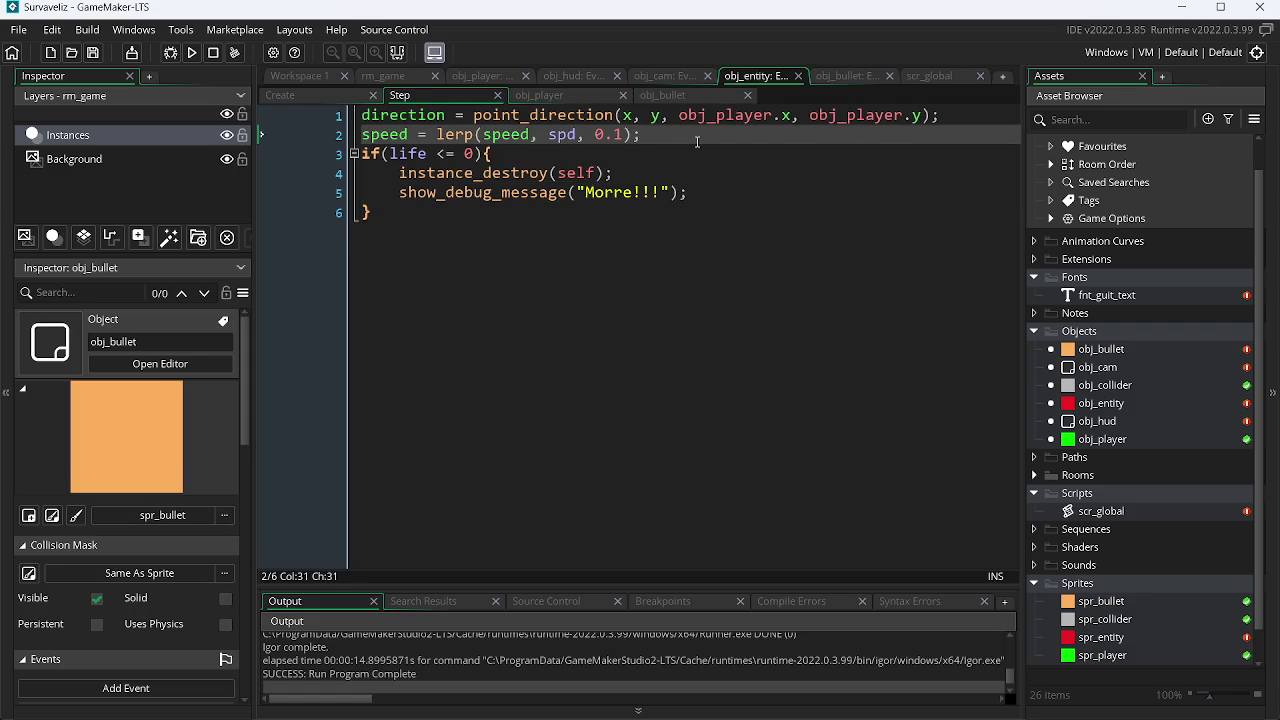
key(Return)
text(show)
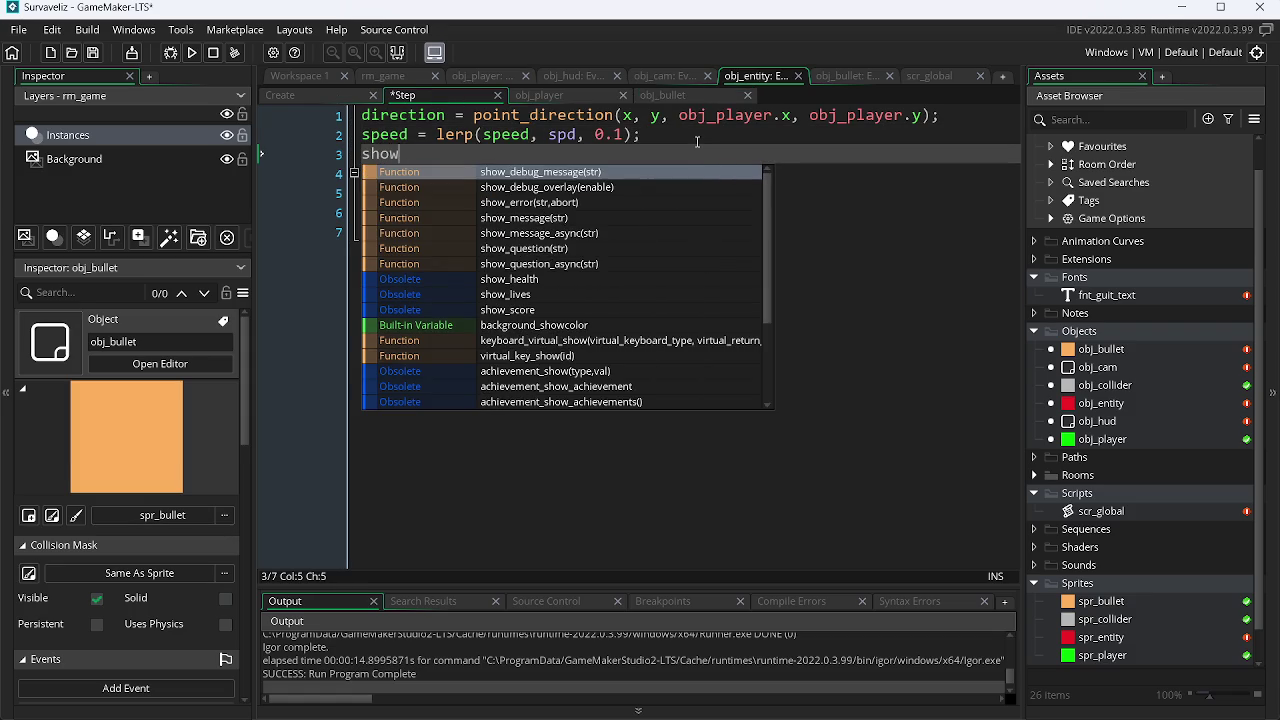
key(Return)
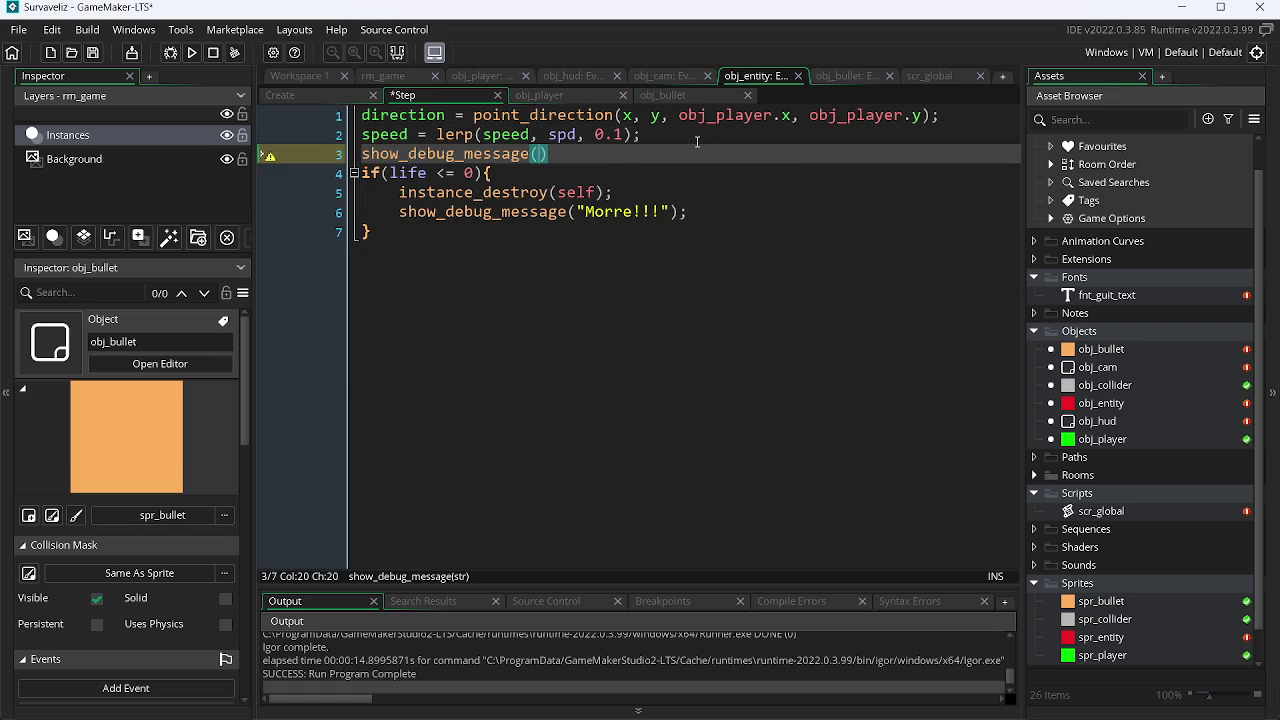
key(BackSpace)
key(BackSpace)
key(BackSpace)
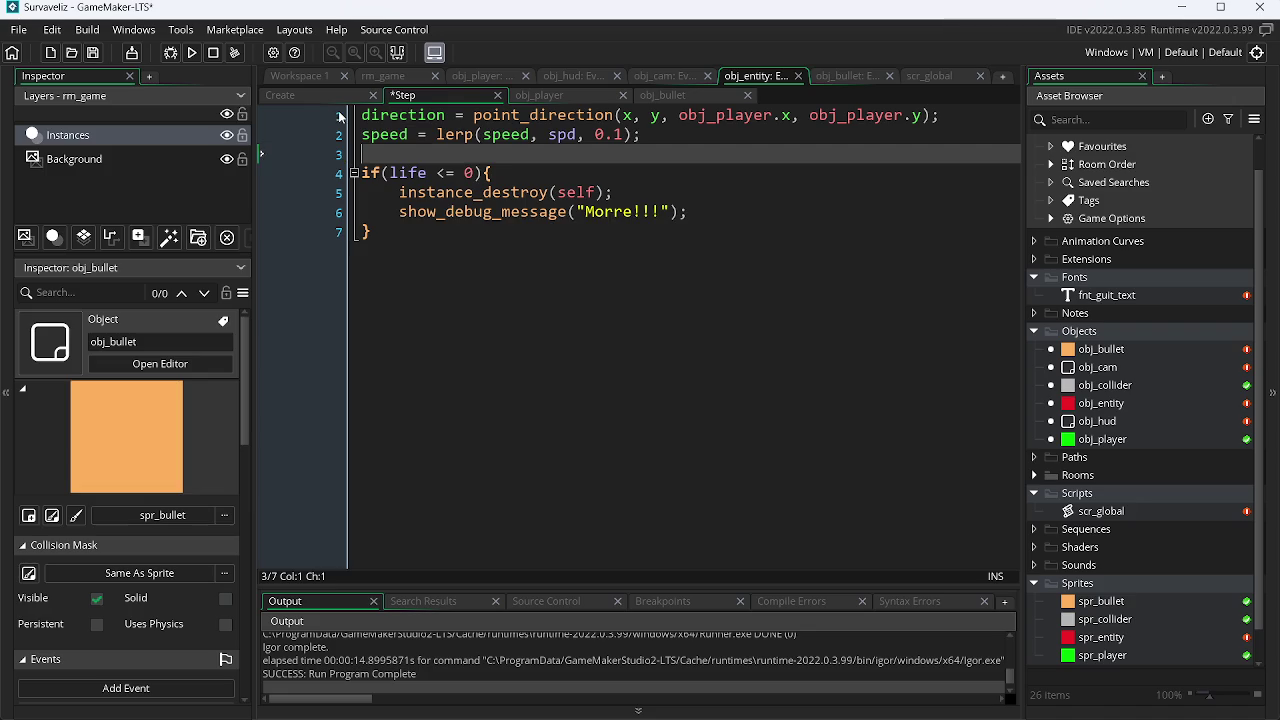
key(BackSpace)
Step: Add show_debug_message(life); after the spd line in the Create event, save, and test-run the game
click(300, 95)
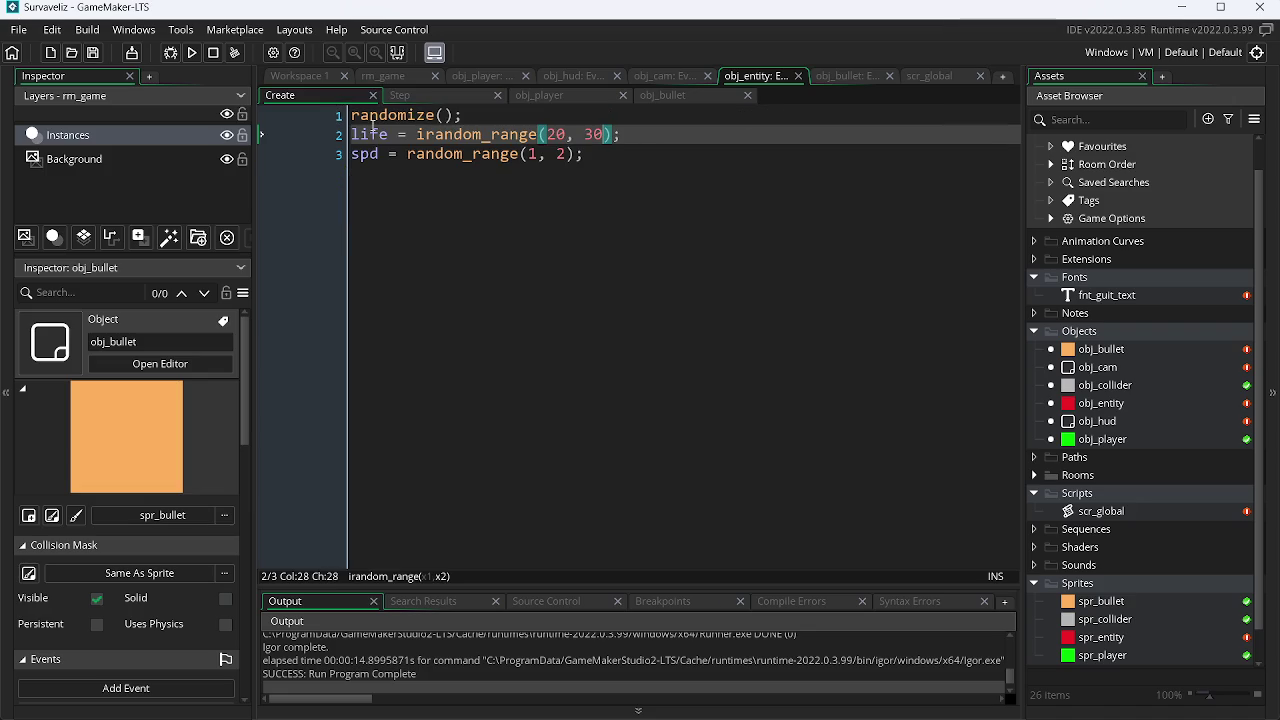
click(580, 153)
key(Return)
text(h)
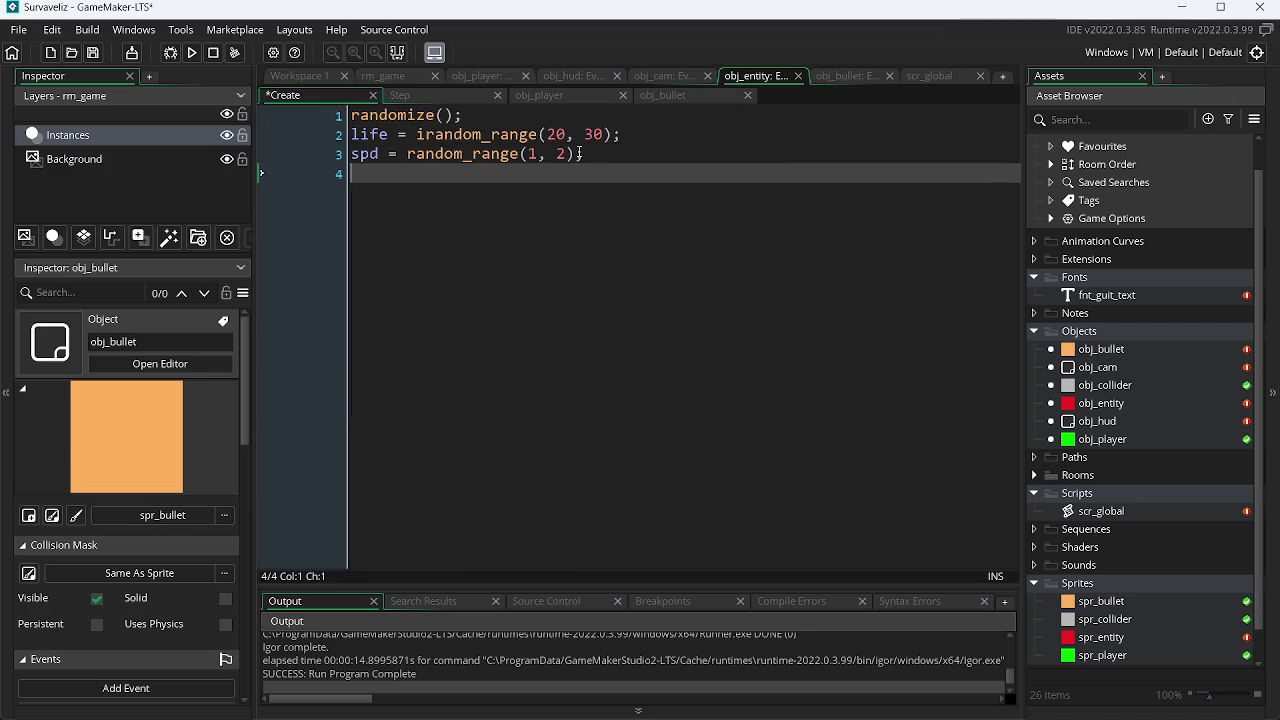
text(how)
key(Return)
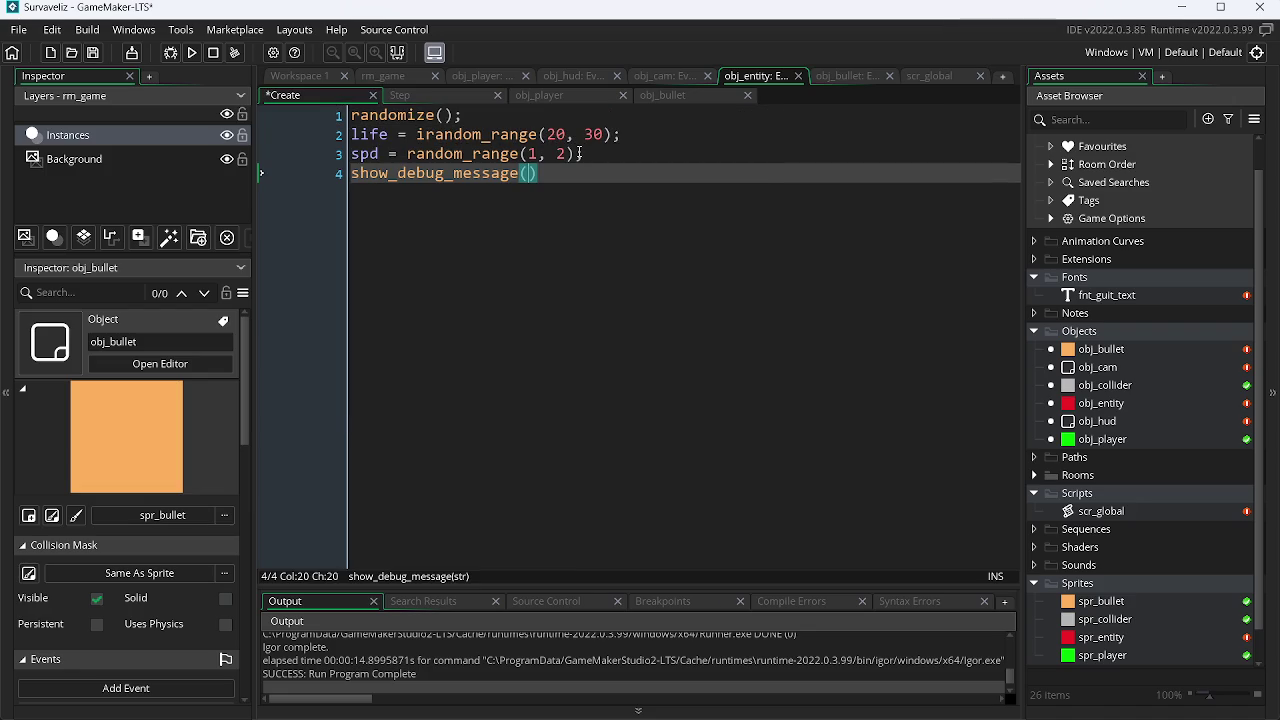
text(lfe)
key(Left)
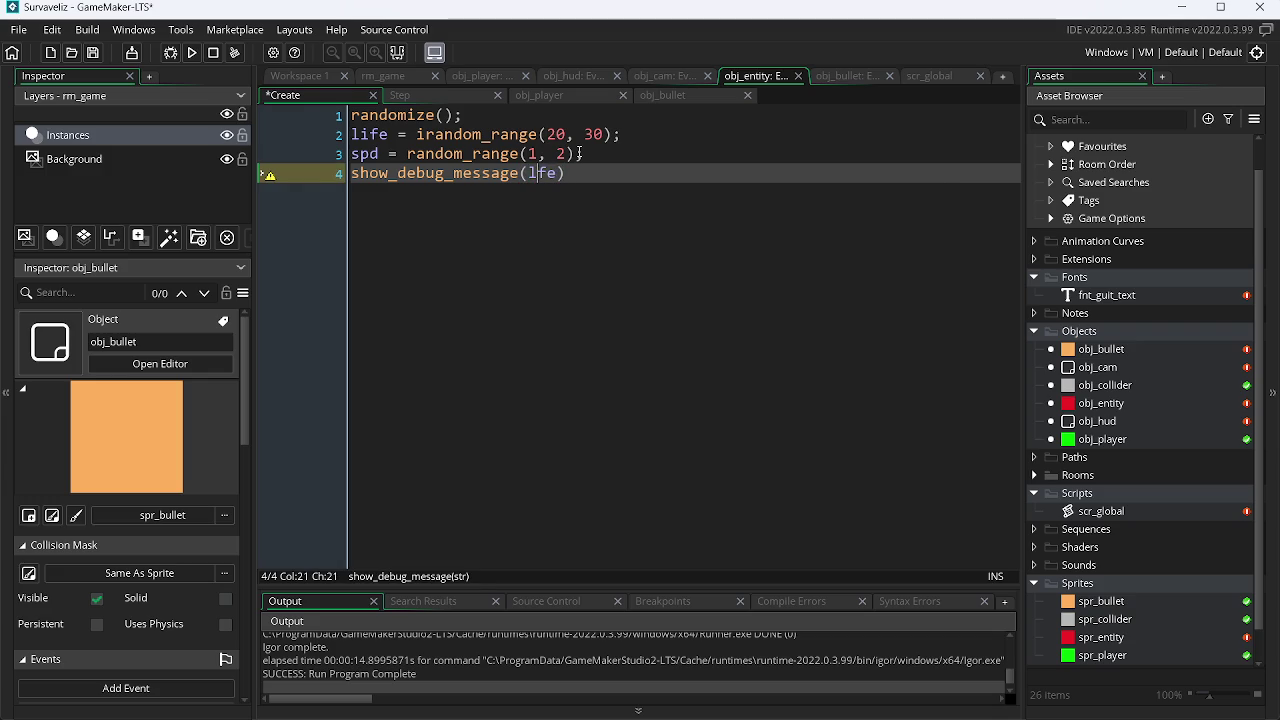
key(End)
text(;)
key(ctrl+s)
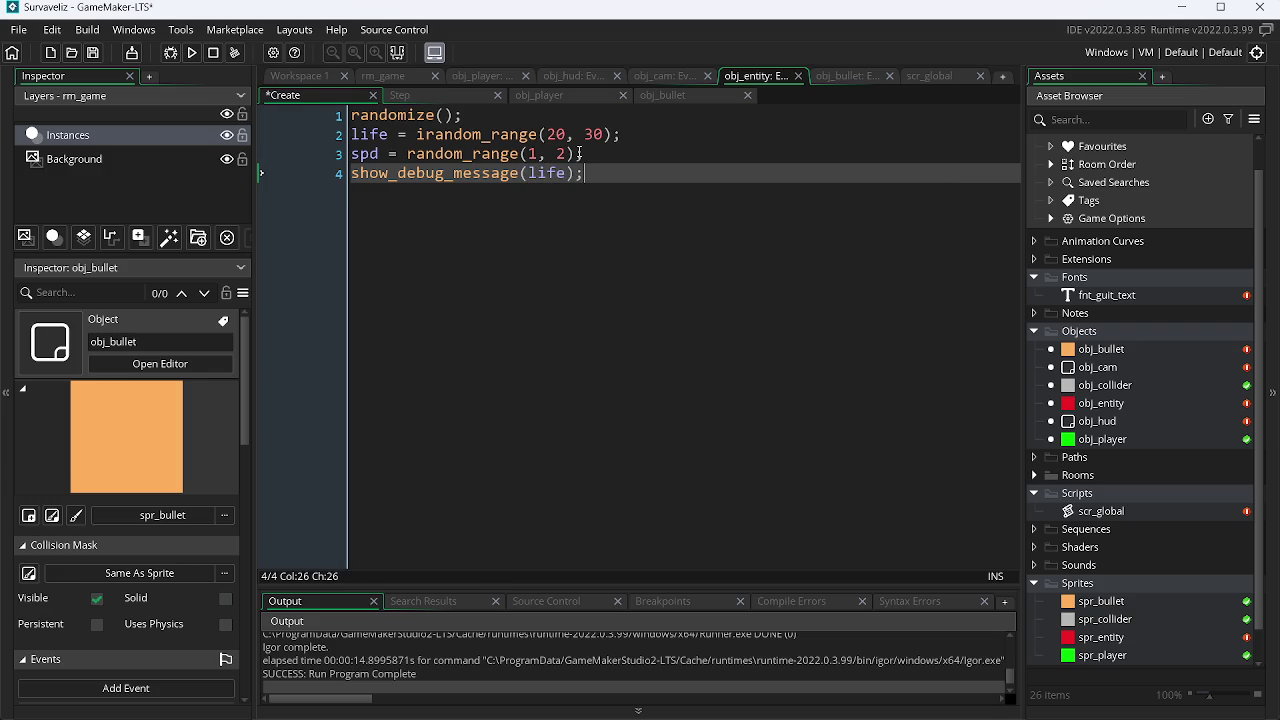
key(F5)
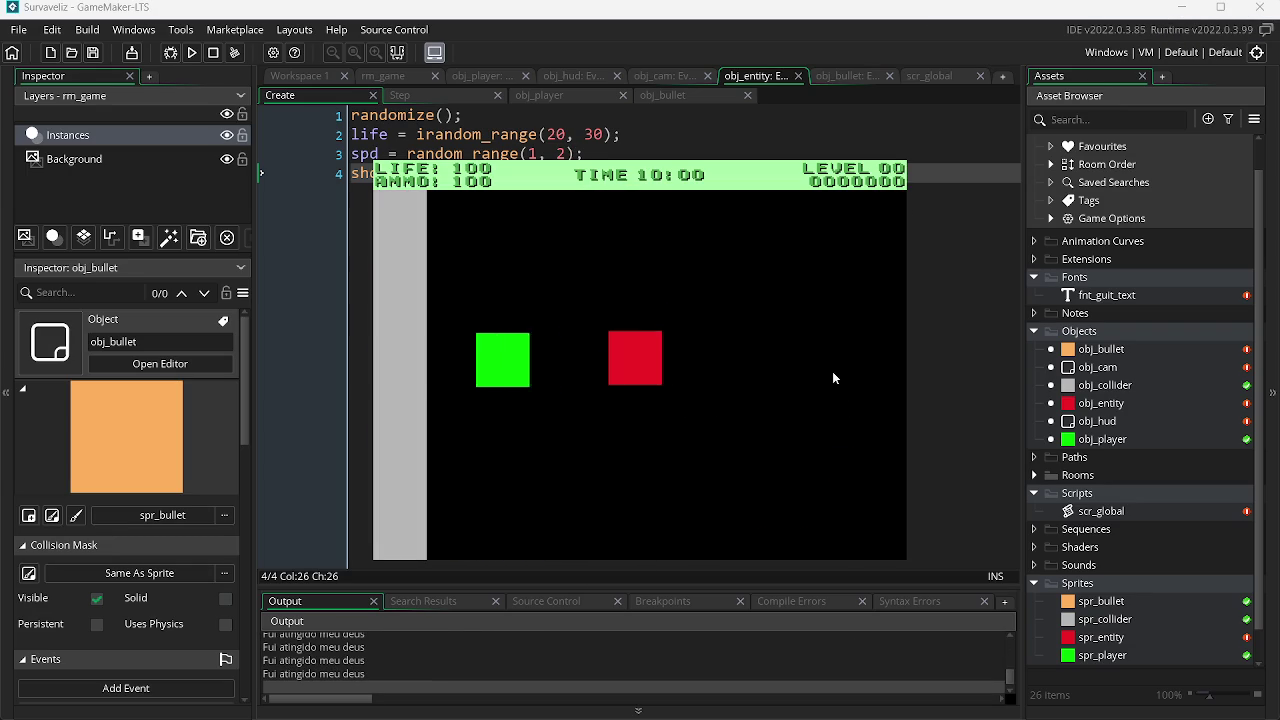
key(Escape)
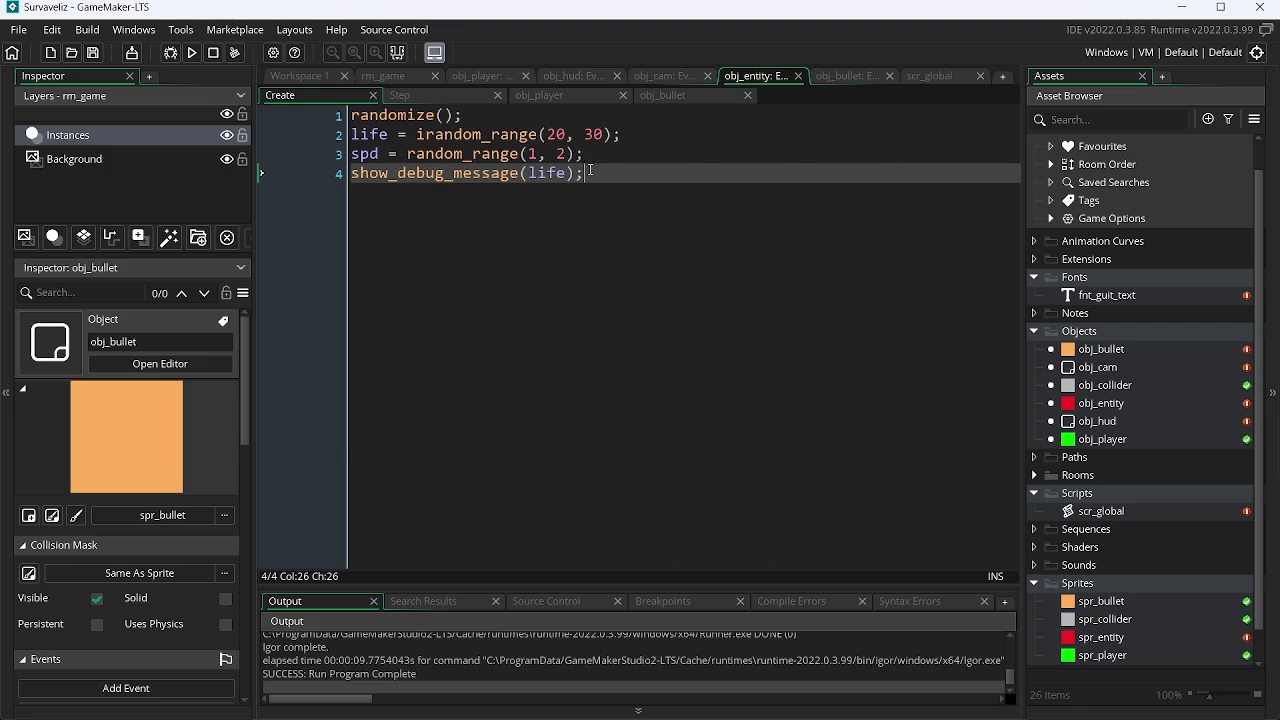
Step: Move the show_debug_message(life) line from obj_entity's Create event to line 3 of its Step event
drag(590, 172, 320, 203)
key(ctrl+c)
key(BackSpace)
key(BackSpace)
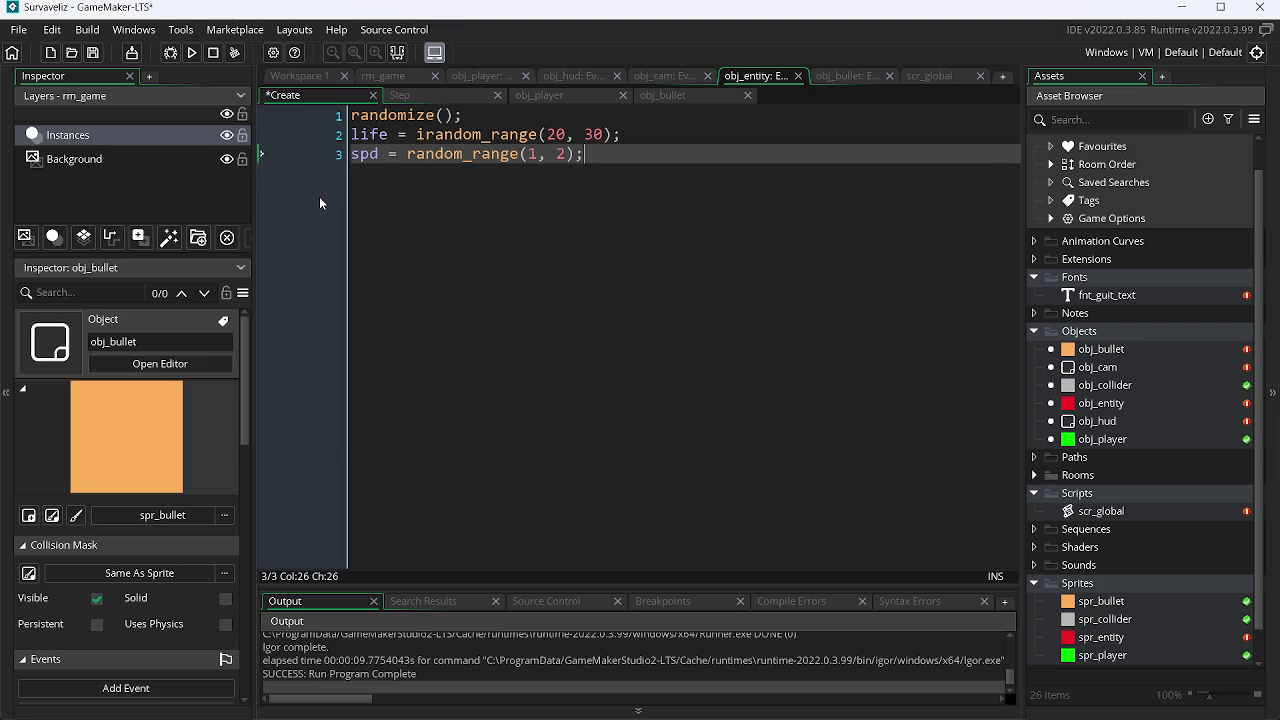
click(400, 97)
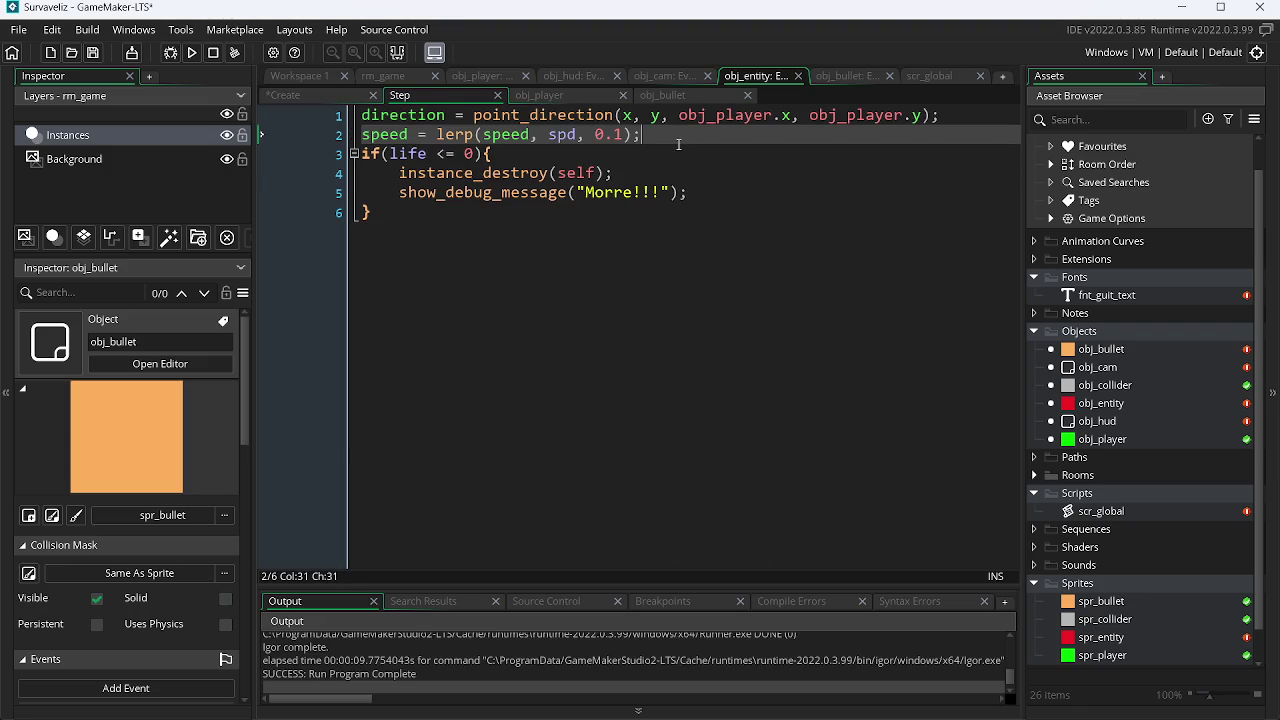
key(Return)
key(ctrl+v)
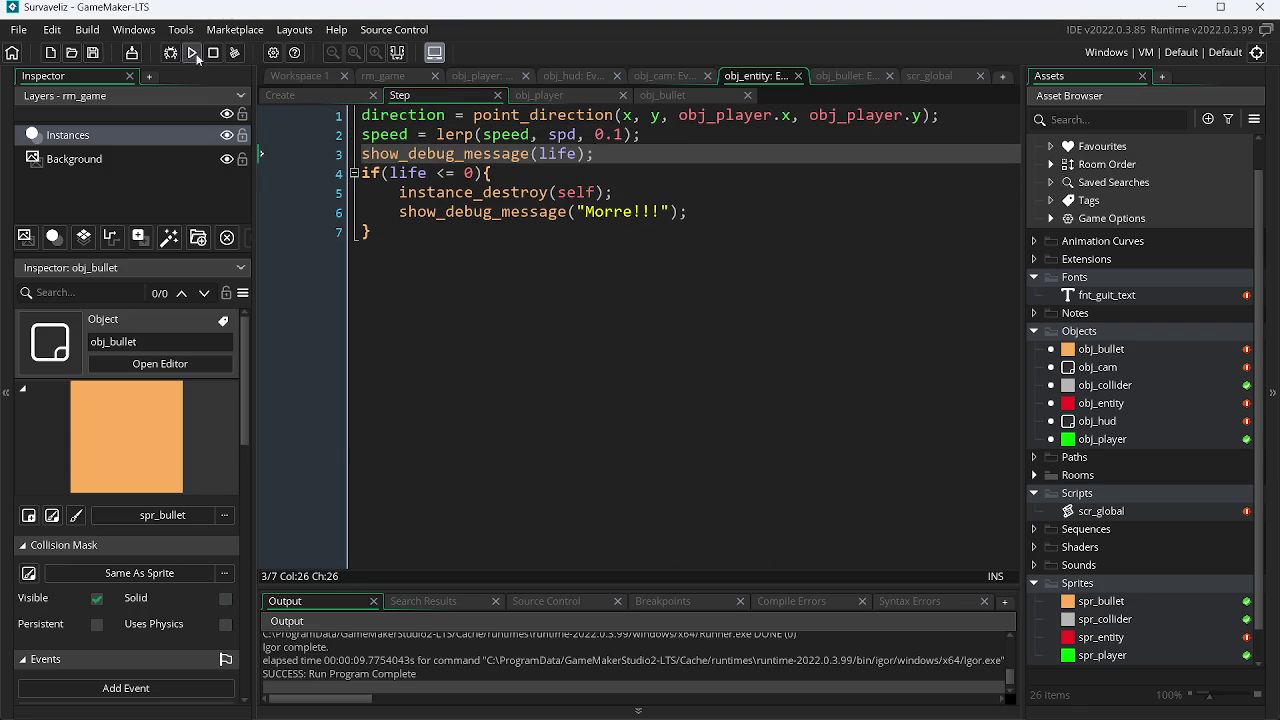
Step: Run the game and shoot the red entity repeatedly to watch its life drop
click(197, 57)
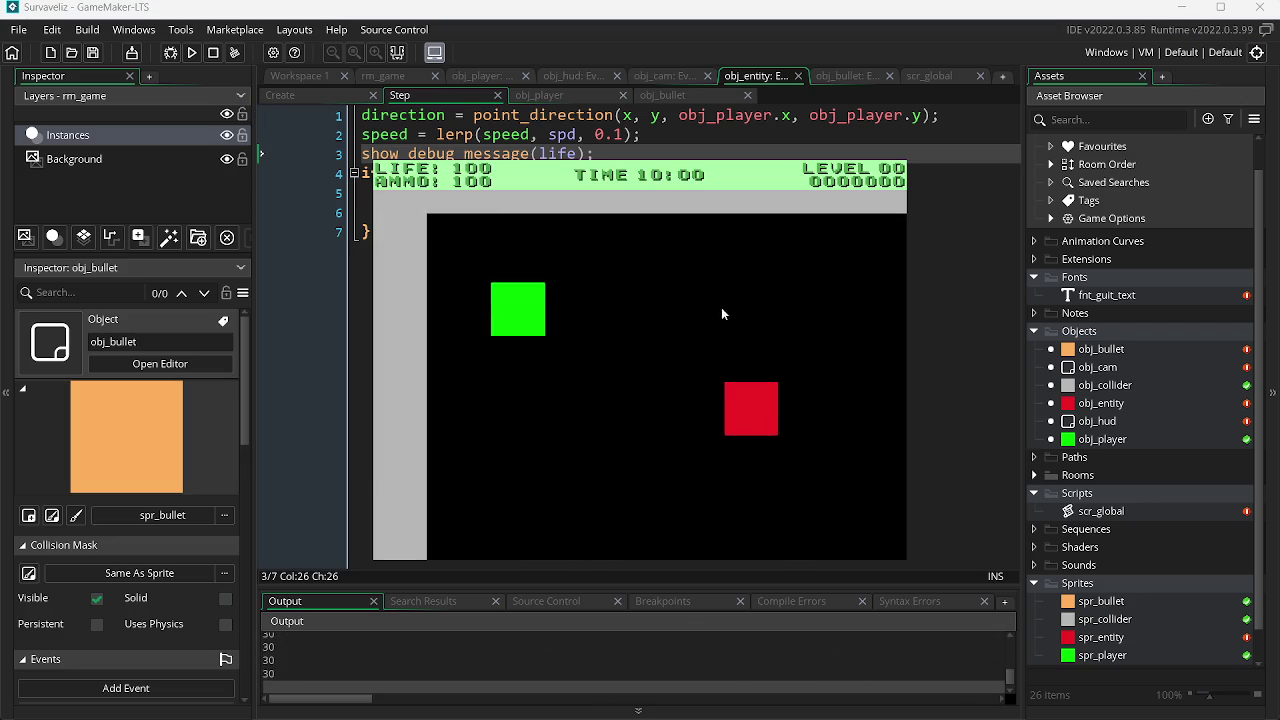
click(667, 314)
click(506, 300)
click(493, 331)
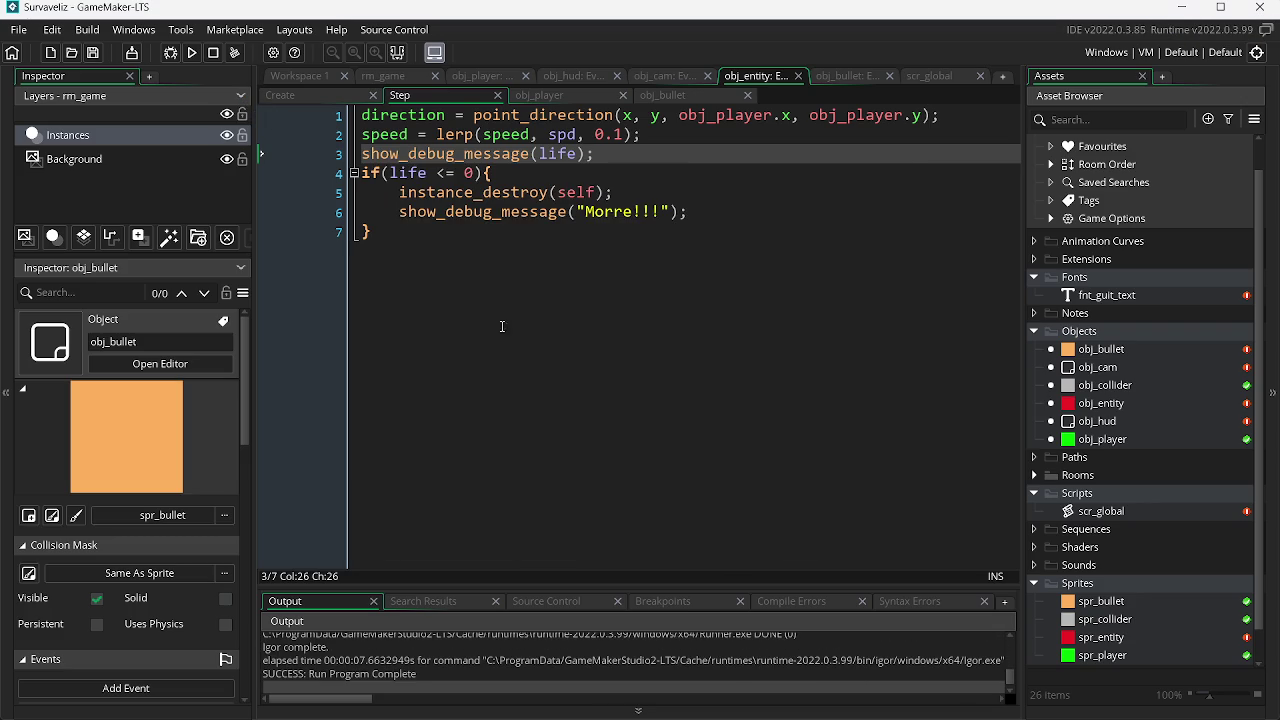
click(192, 54)
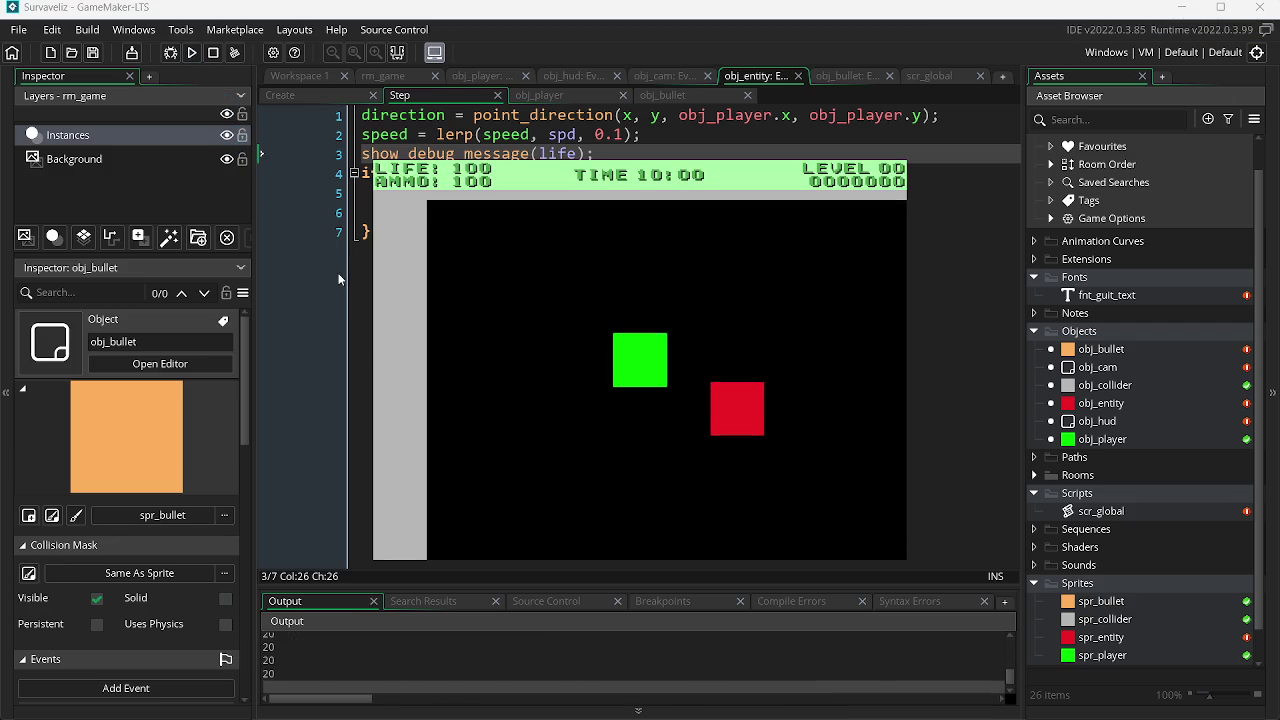
key(Escape)
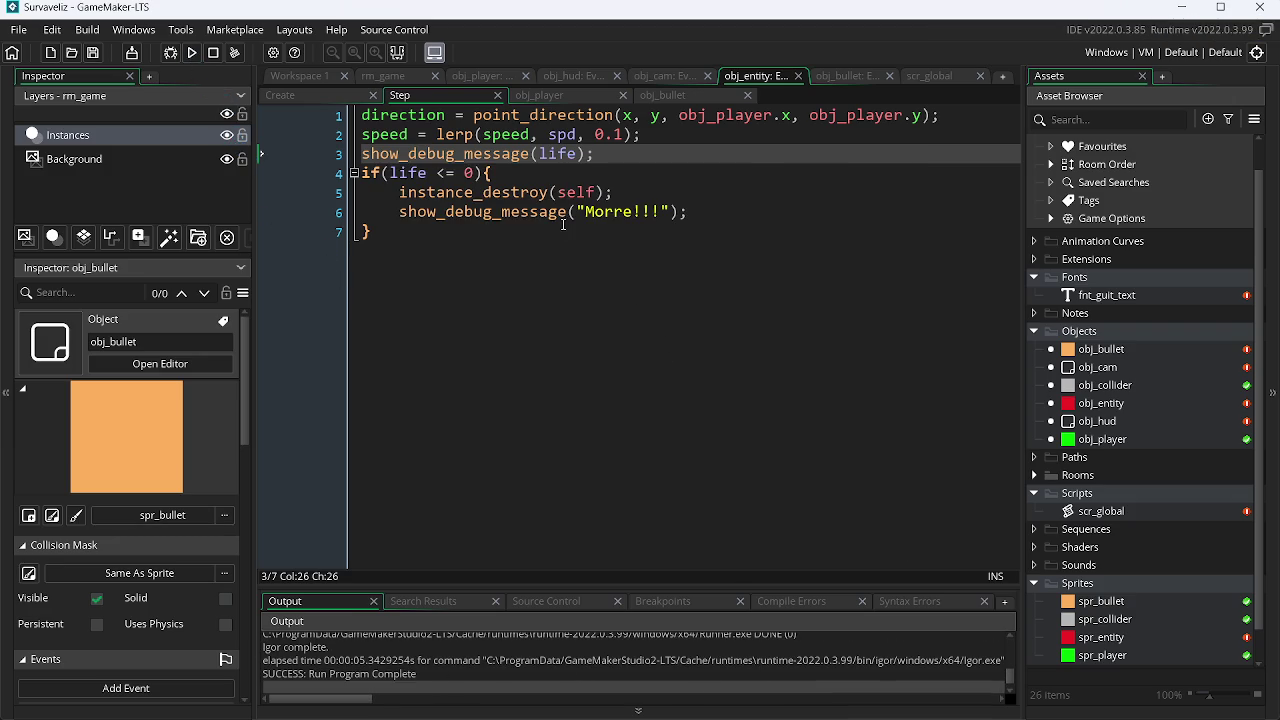
click(368, 76)
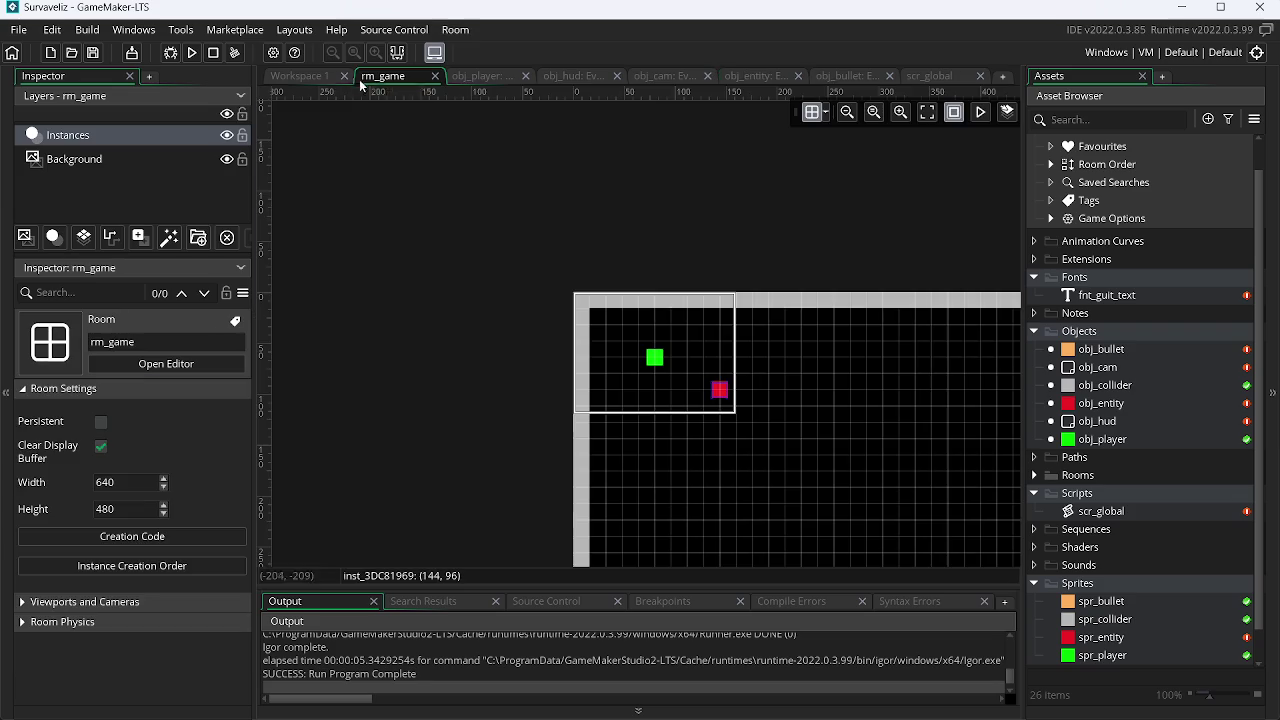
Step: Delete the red obj_entity instance from rm_game and switch to the web browser
click(721, 392)
key(Delete)
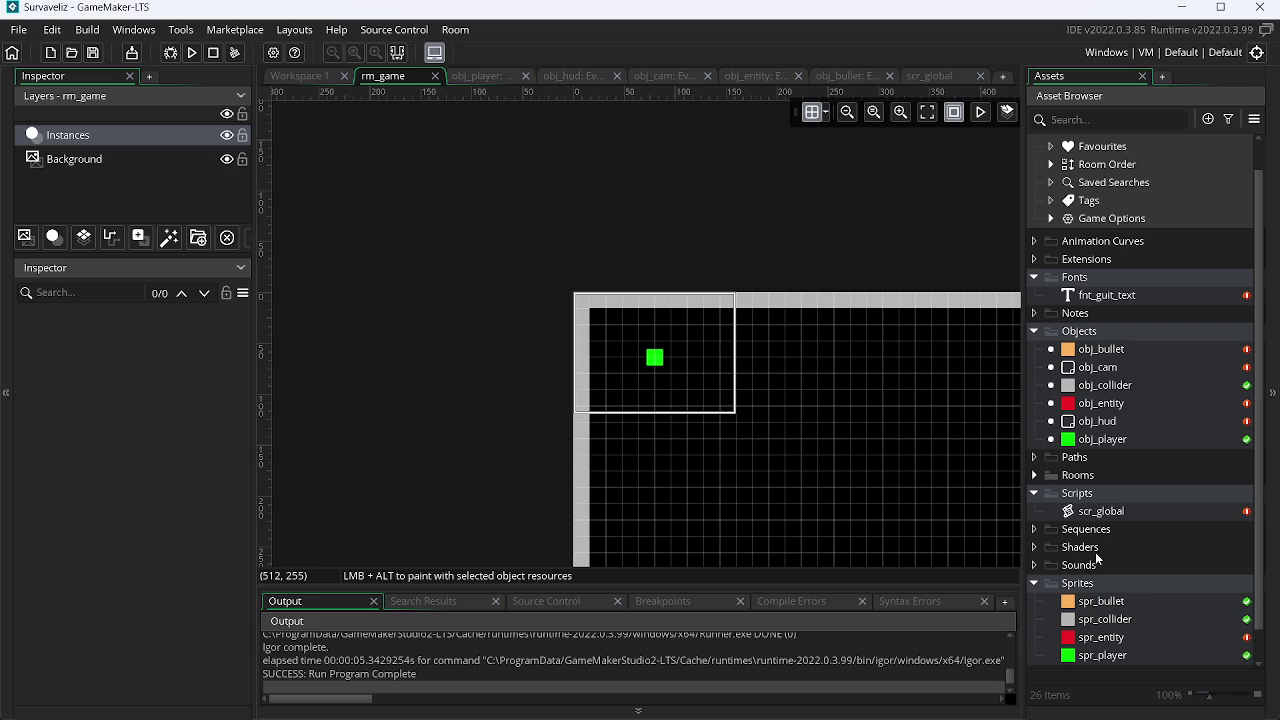
key(alt+Tab)
key(alt+Tab)
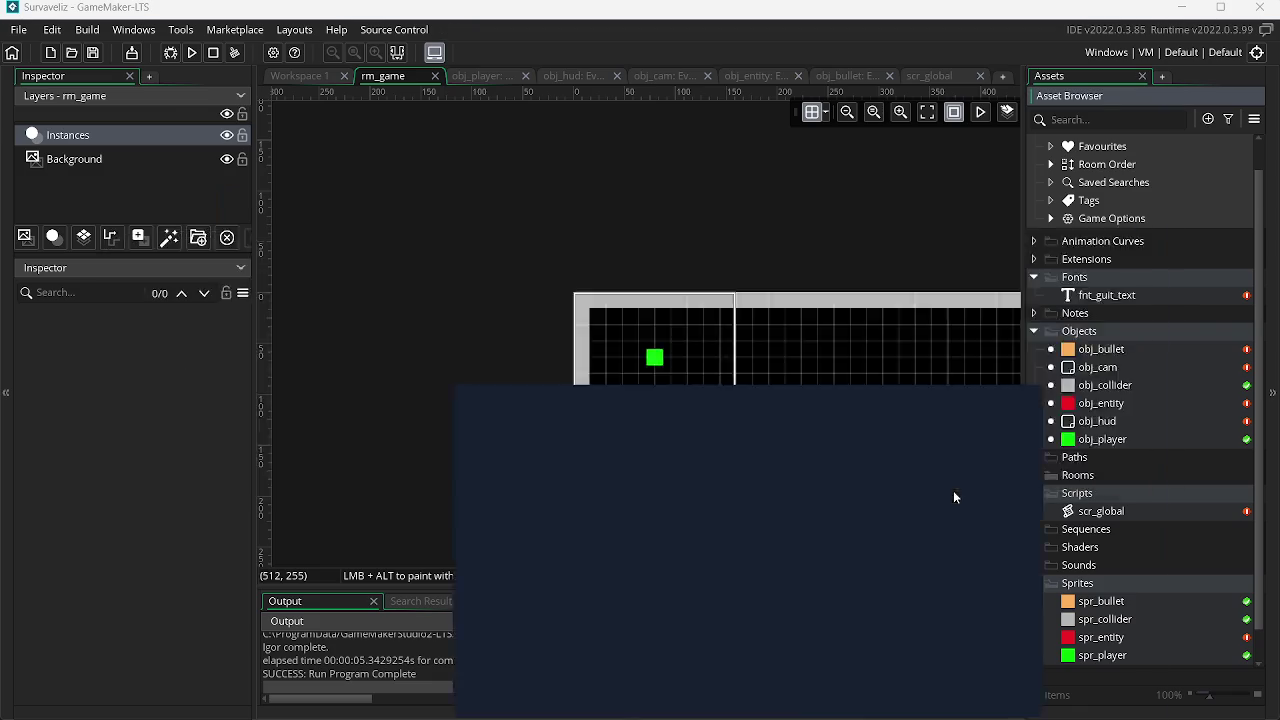
click(983, 10)
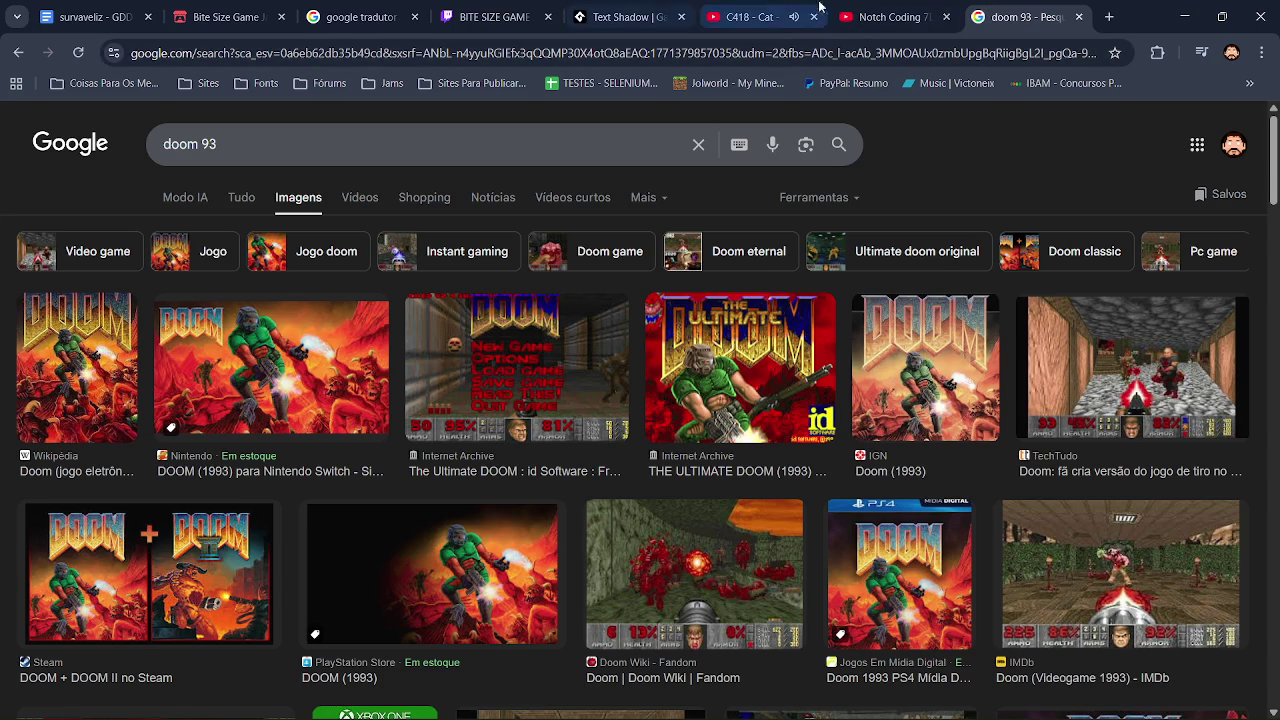
Step: Close the doom 93 tab, translate "spaner" in Google Translate, and copy the result "spanner"
click(1079, 17)
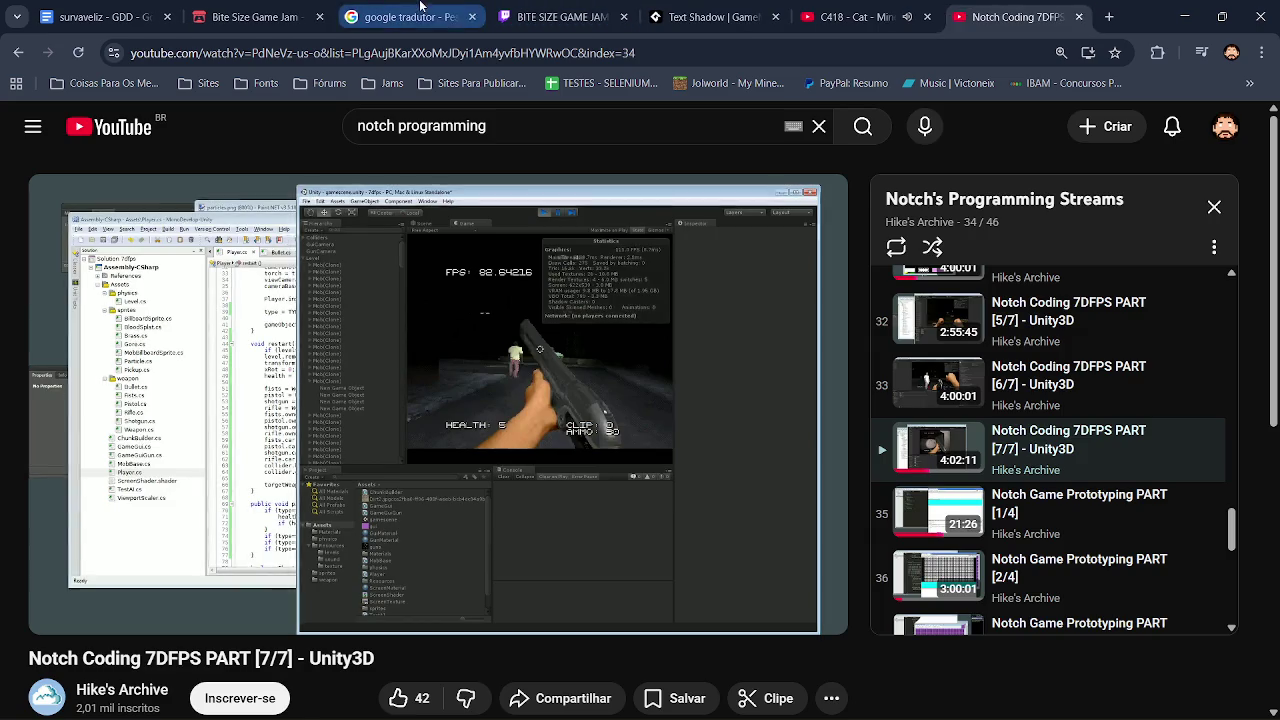
click(390, 17)
click(420, 304)
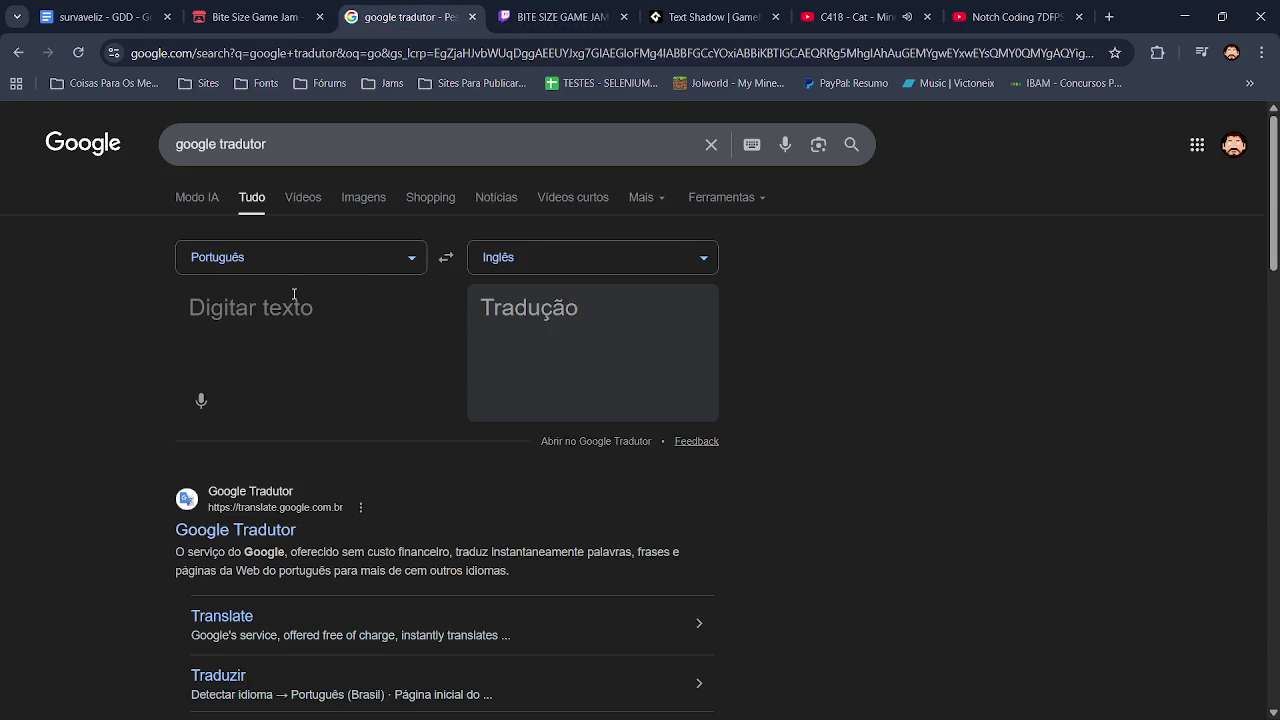
text(span)
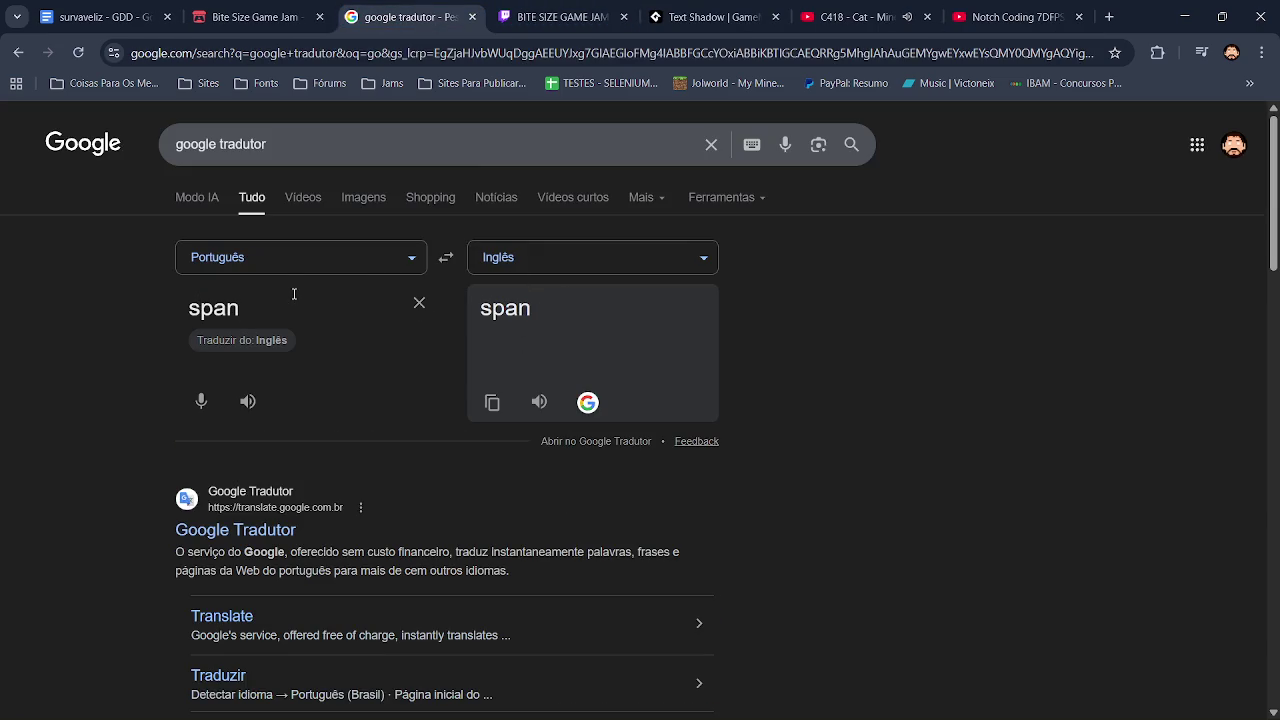
text(er)
click(492, 403)
key(alt+Tab)
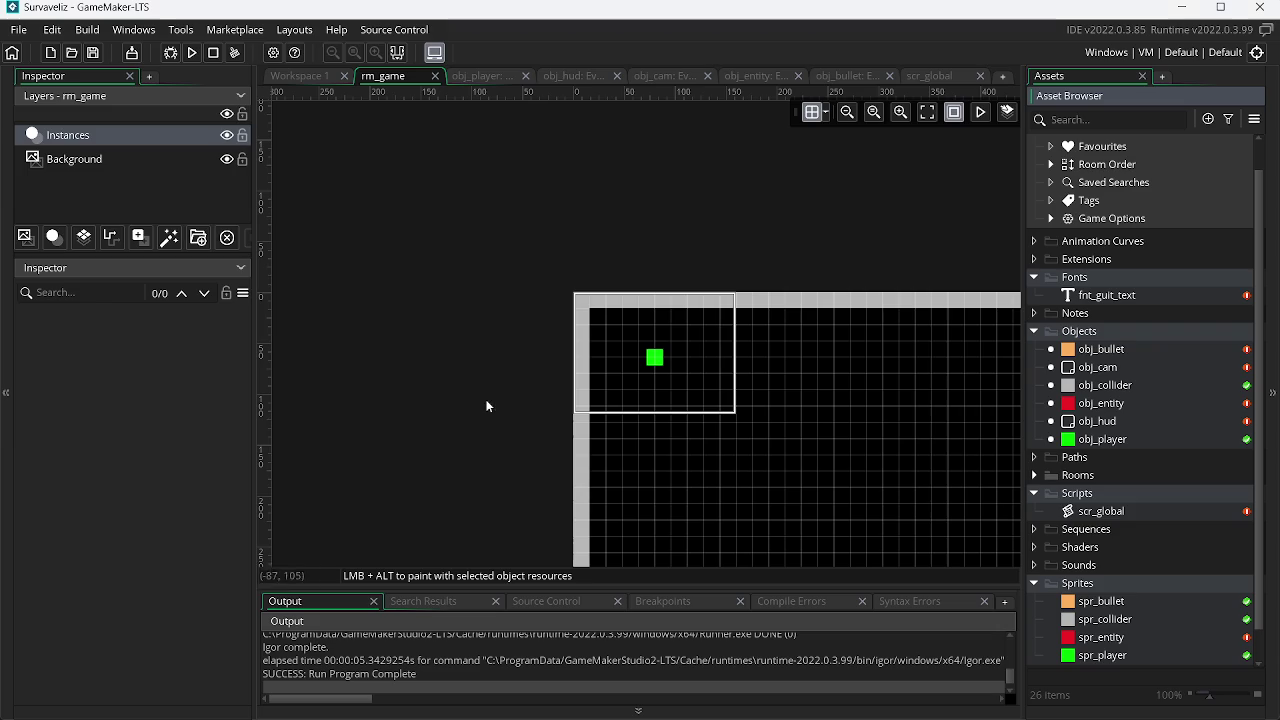
Step: Create a new object in the Objects group and name it obj_spanner
click(1115, 443)
right_click(1115, 443)
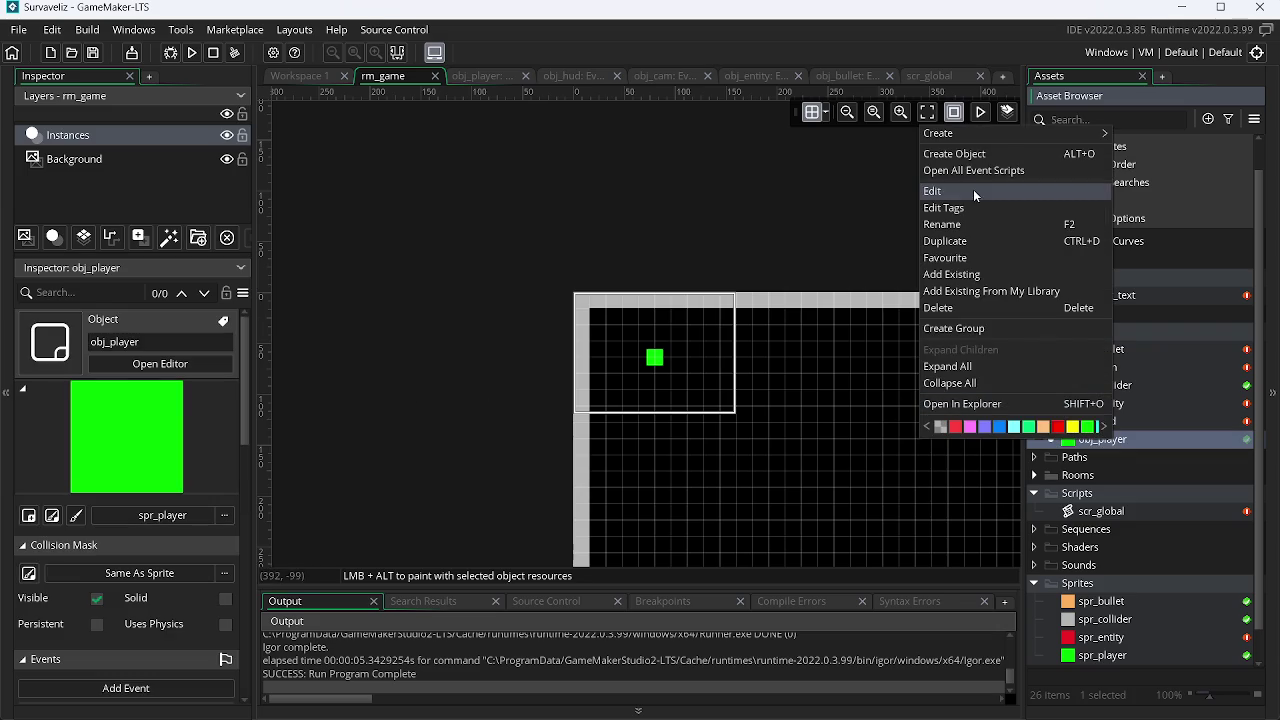
click(983, 163)
text(obj_)
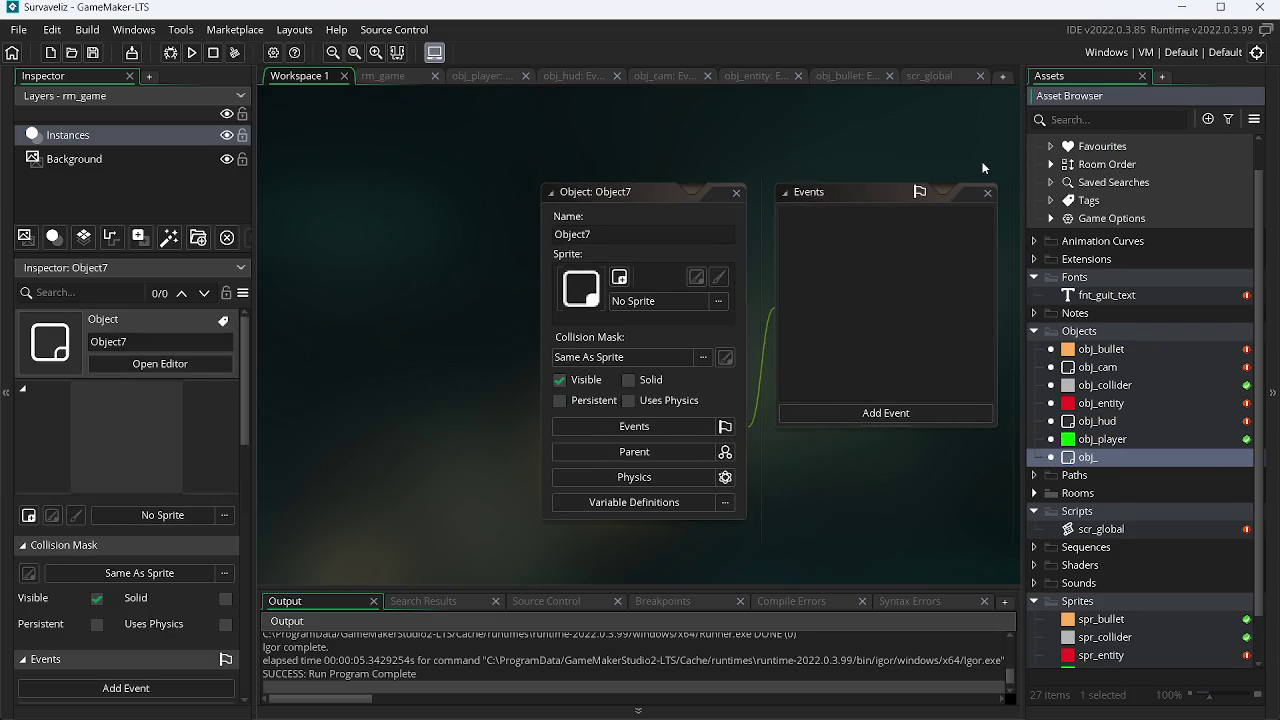
key(Return)
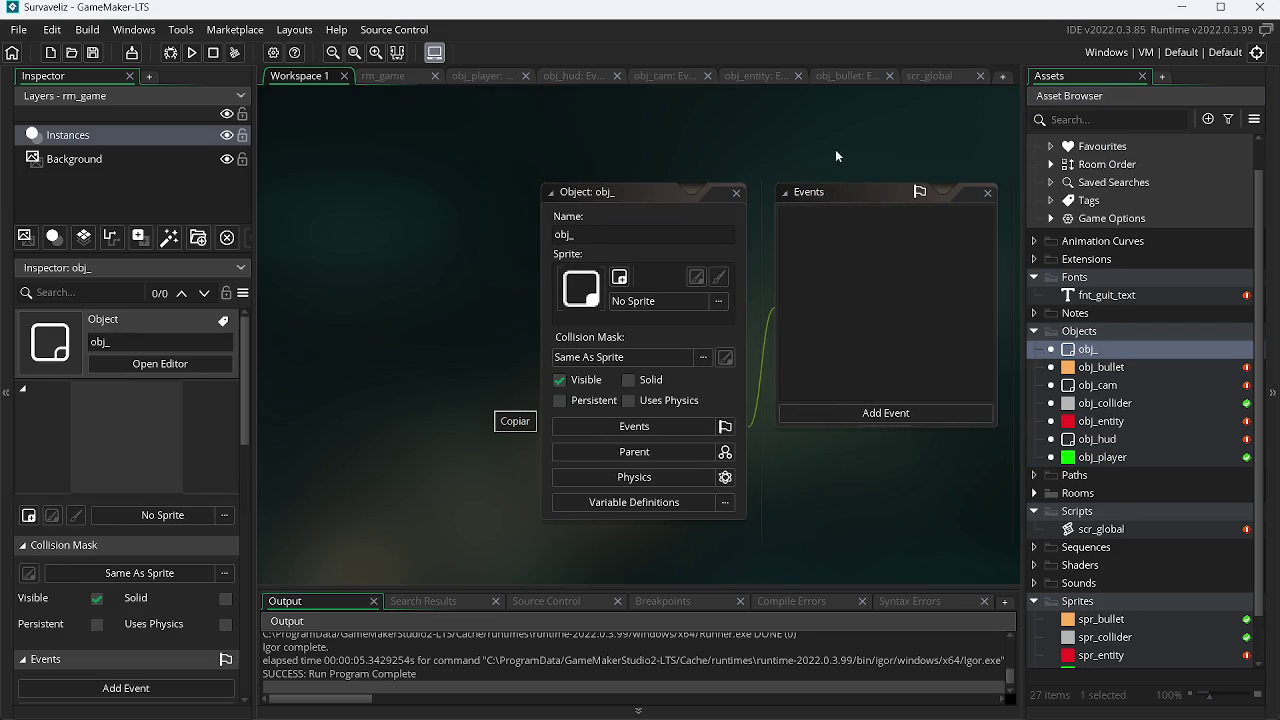
right_click(589, 233)
click(649, 280)
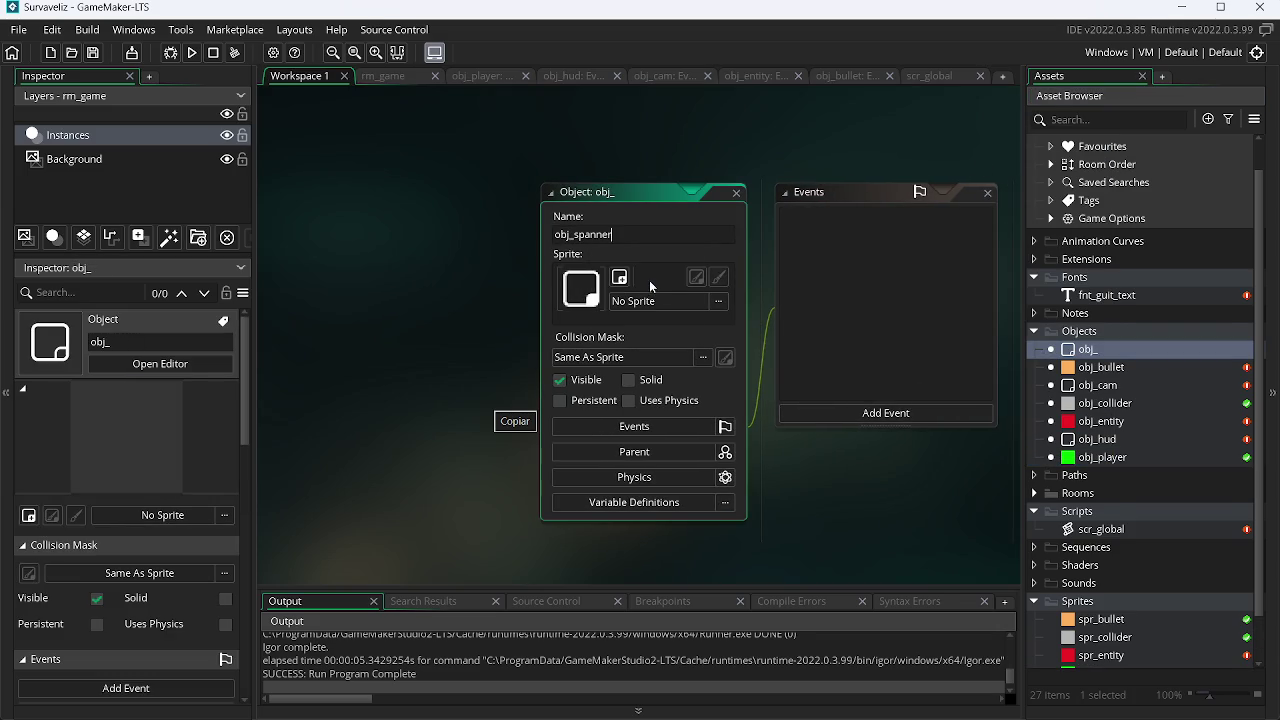
click(830, 455)
Step: Add Create, Step and Alarm 0 events to obj_spanner
click(875, 413)
click(895, 428)
click(894, 419)
mouse_move(941, 483)
click(1002, 483)
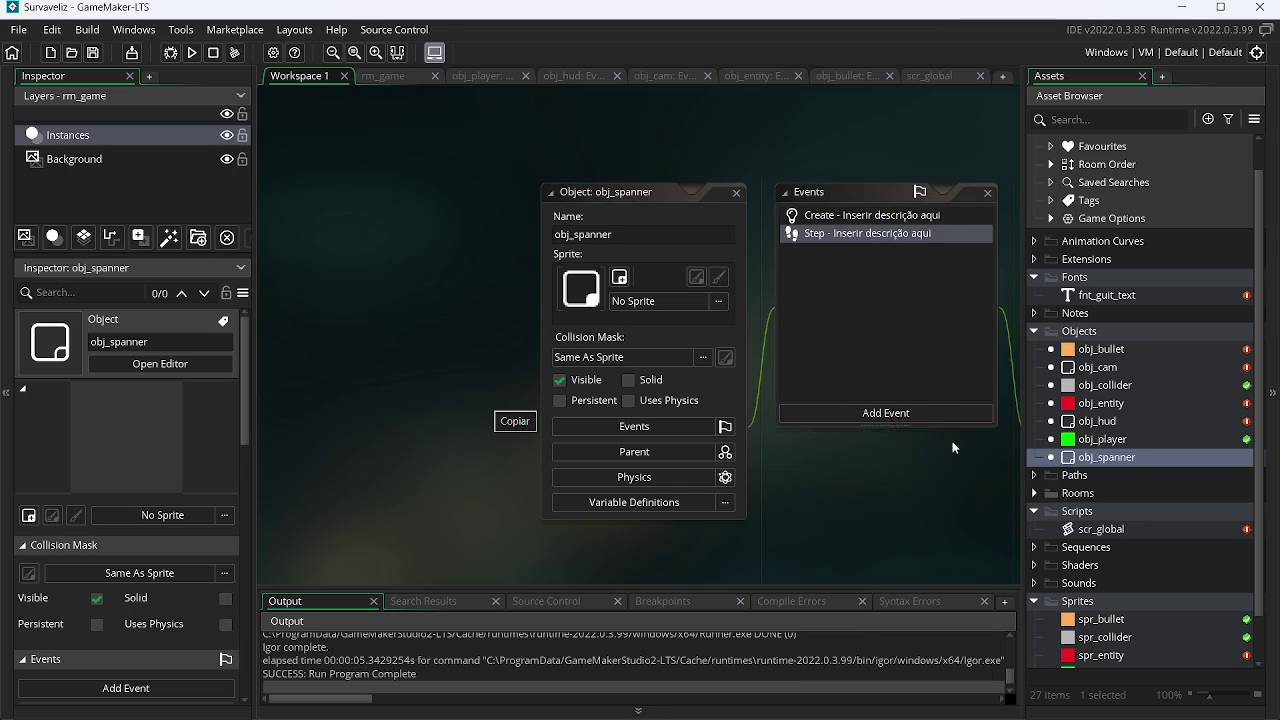
click(931, 416)
mouse_move(978, 501)
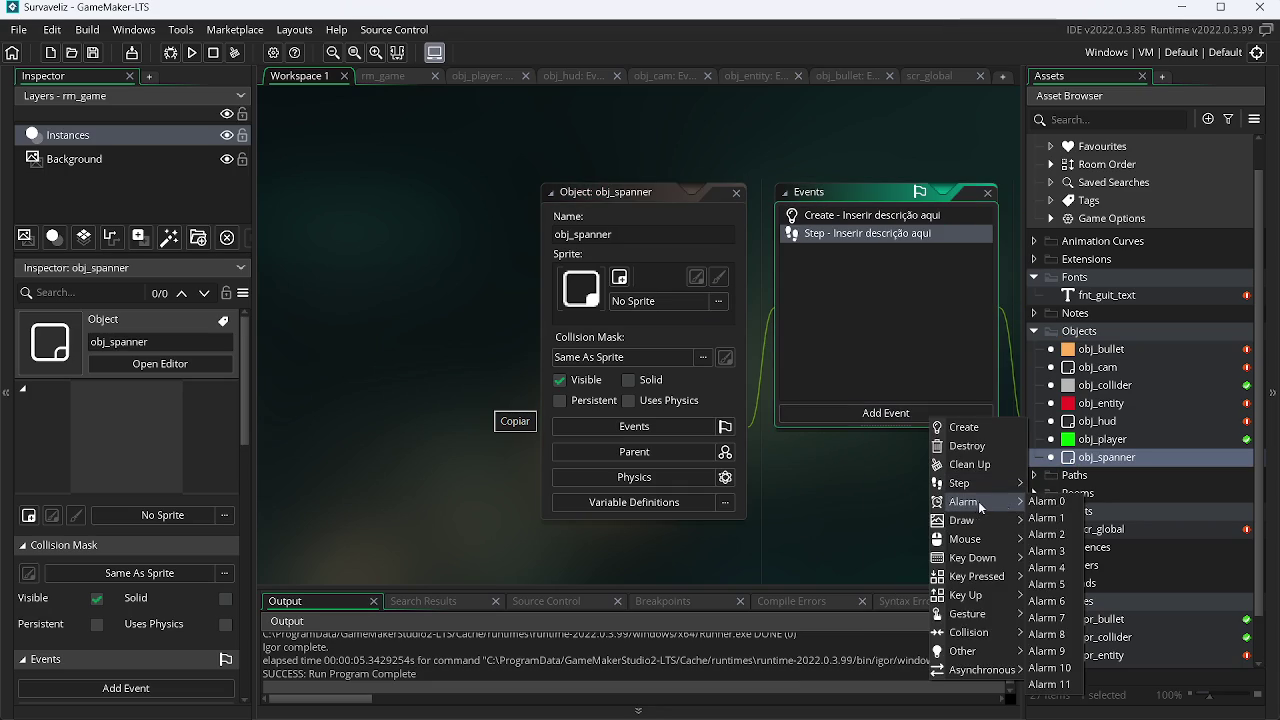
click(1050, 502)
Step: Open all of obj_spanner's event scripts with the Alarm 0 code in focus
right_click(1123, 461)
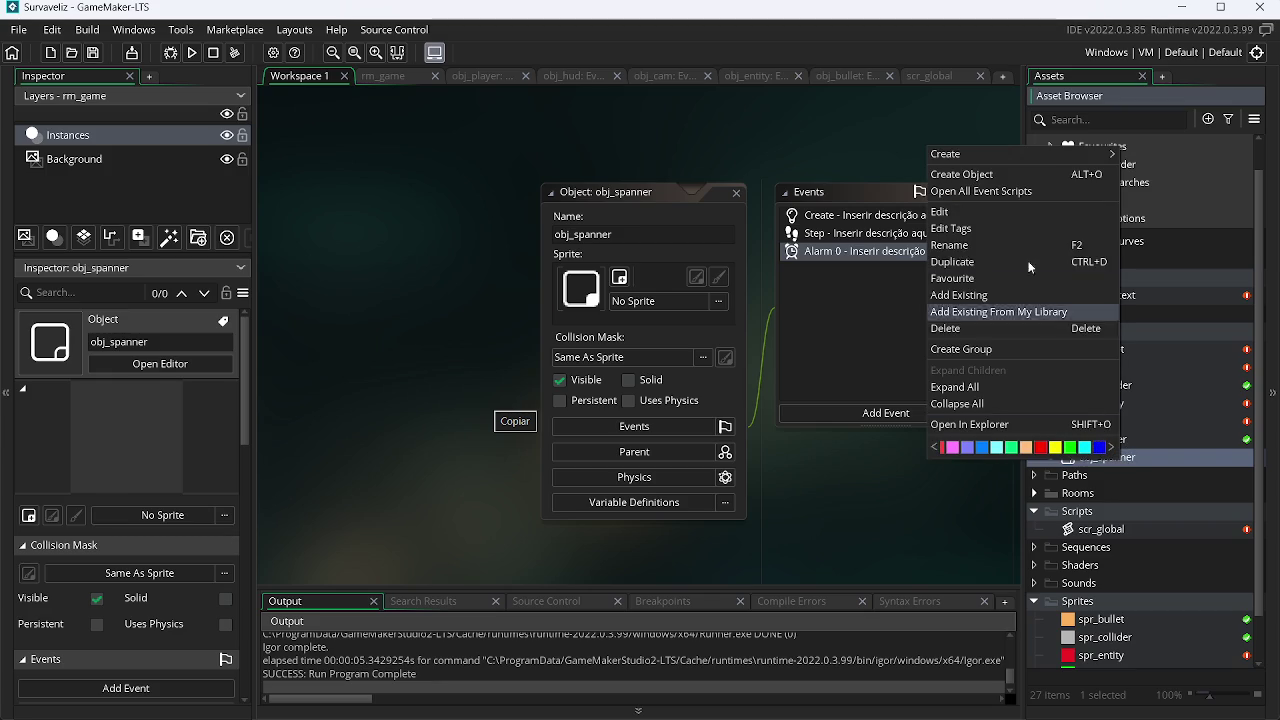
click(1011, 189)
click(836, 264)
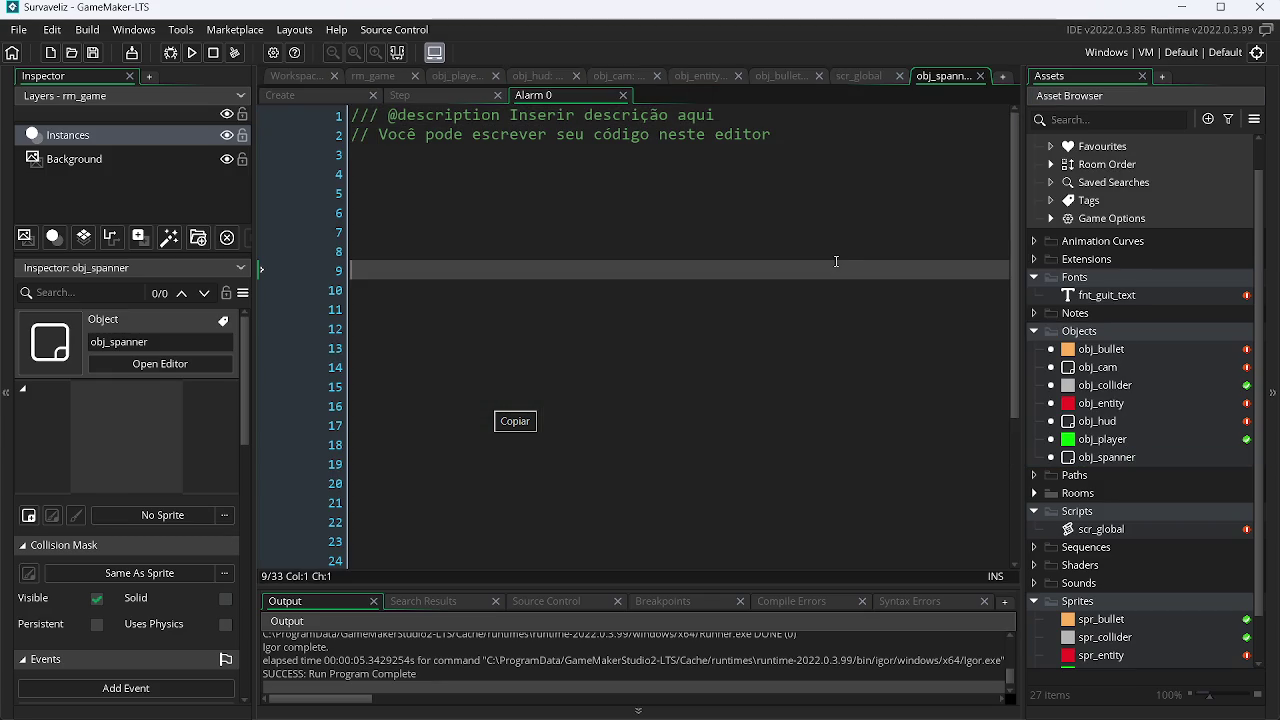
Step: Clear the placeholder comments from obj_spanner's Alarm 0, Step and Create code, then type alarm[0] in Create
key(ctrl+a)
key(Delete)
click(415, 99)
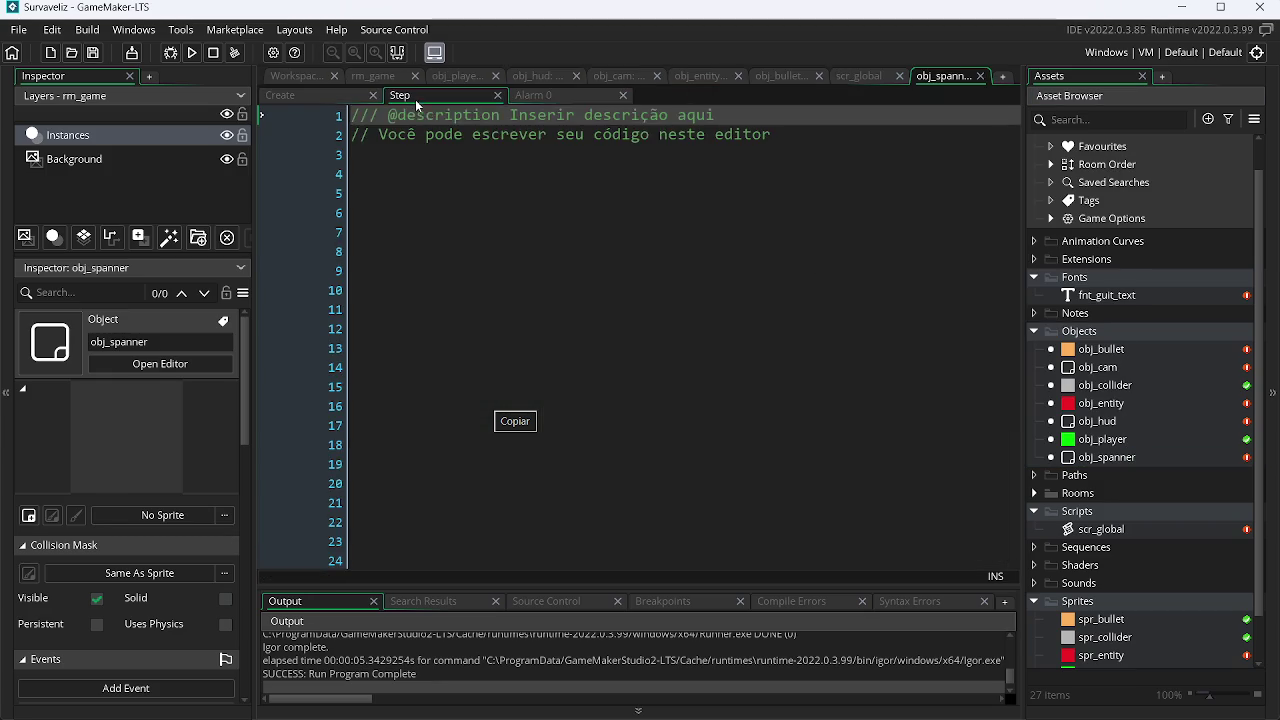
key(ctrl+a)
key(Delete)
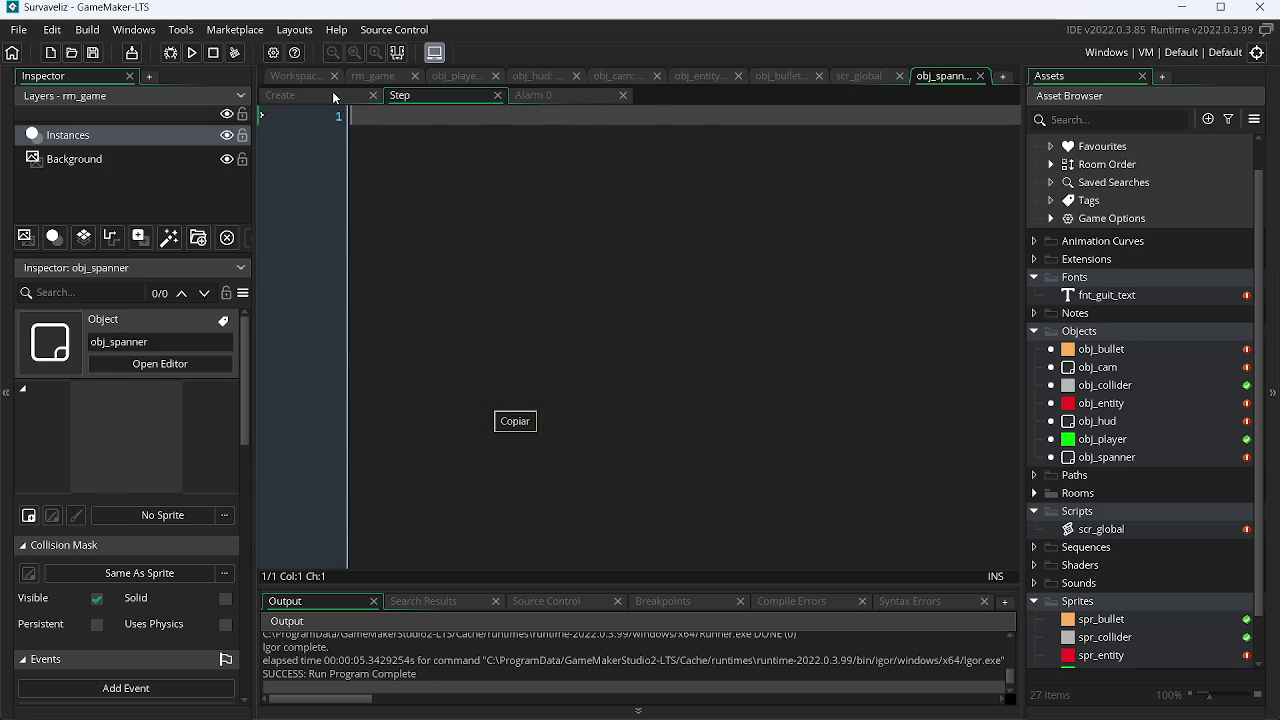
click(335, 96)
key(ctrl+a)
key(Delete)
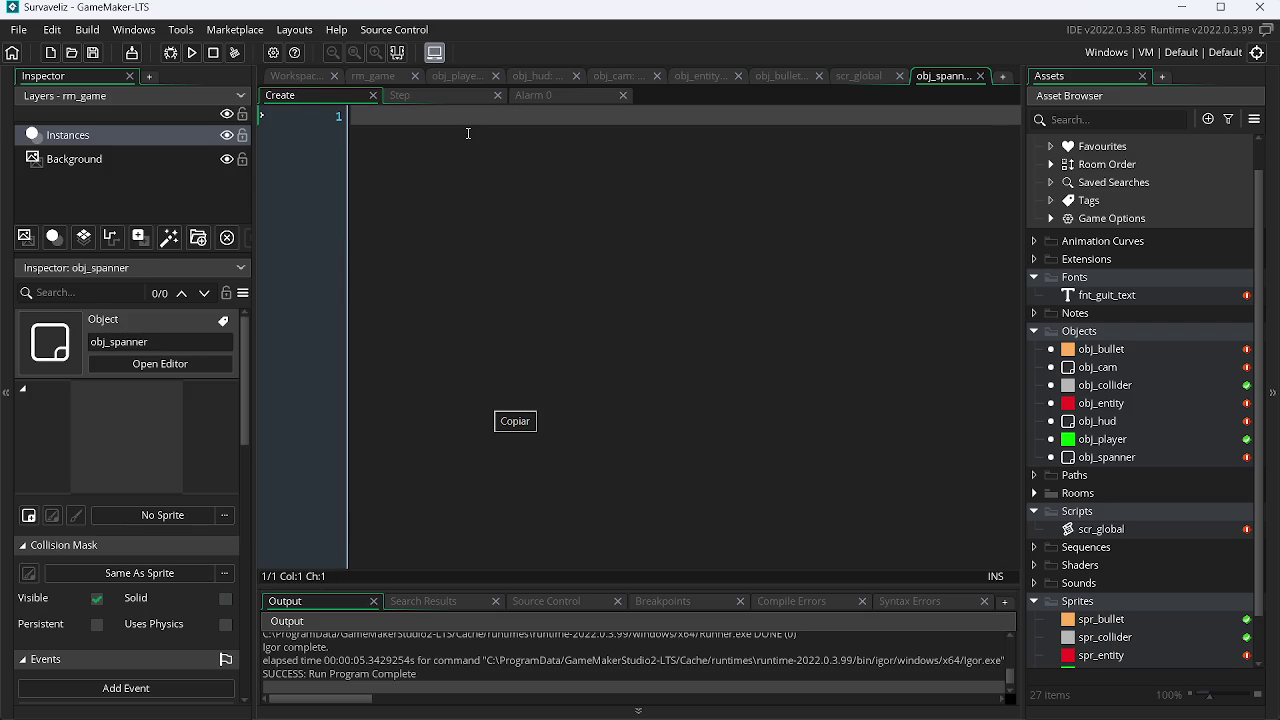
text(alarm)
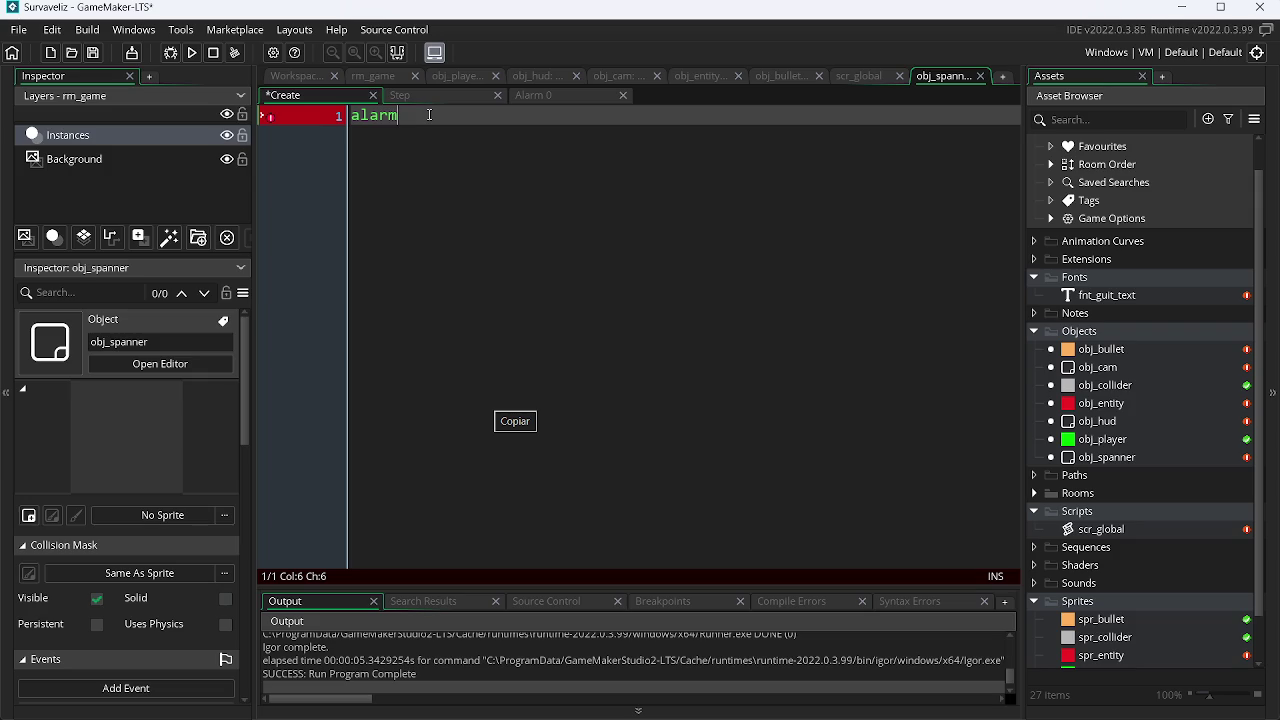
text([0] =)
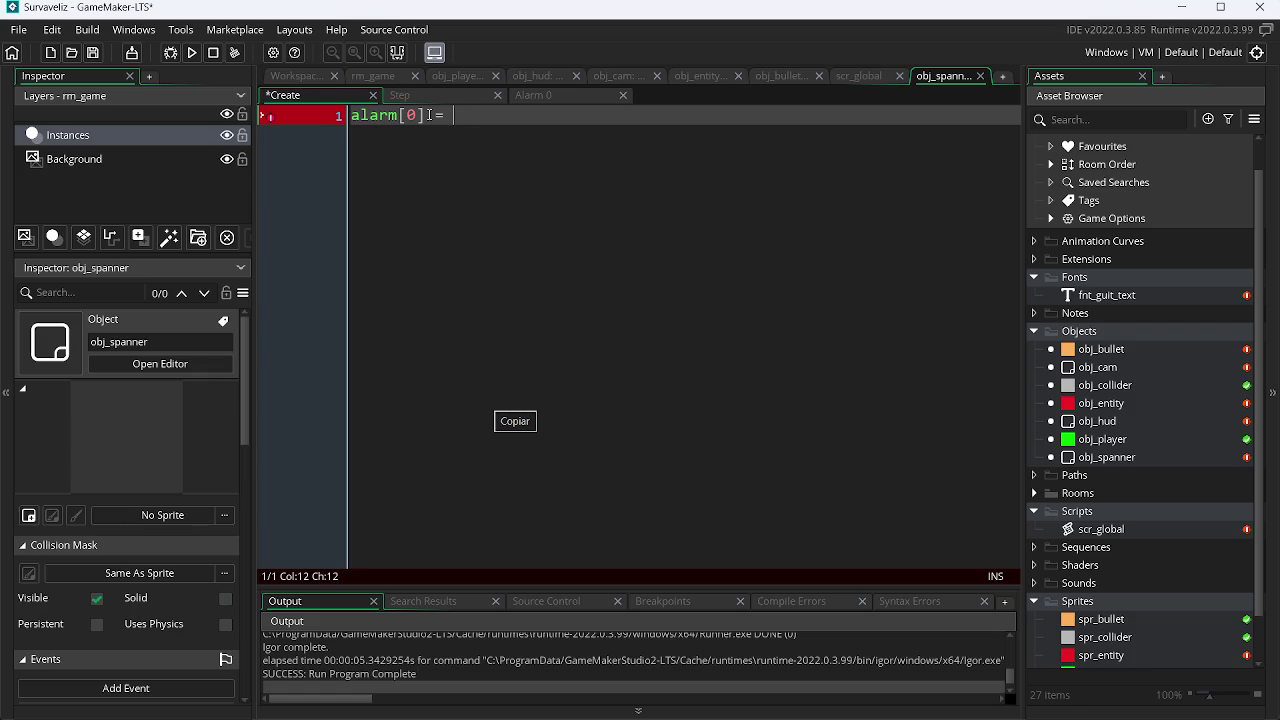
Step: Compute 60 × 5 in Calculator and set alarm[0] = 300; in obj_spanner's Create event
key(super+r)
key(Return)
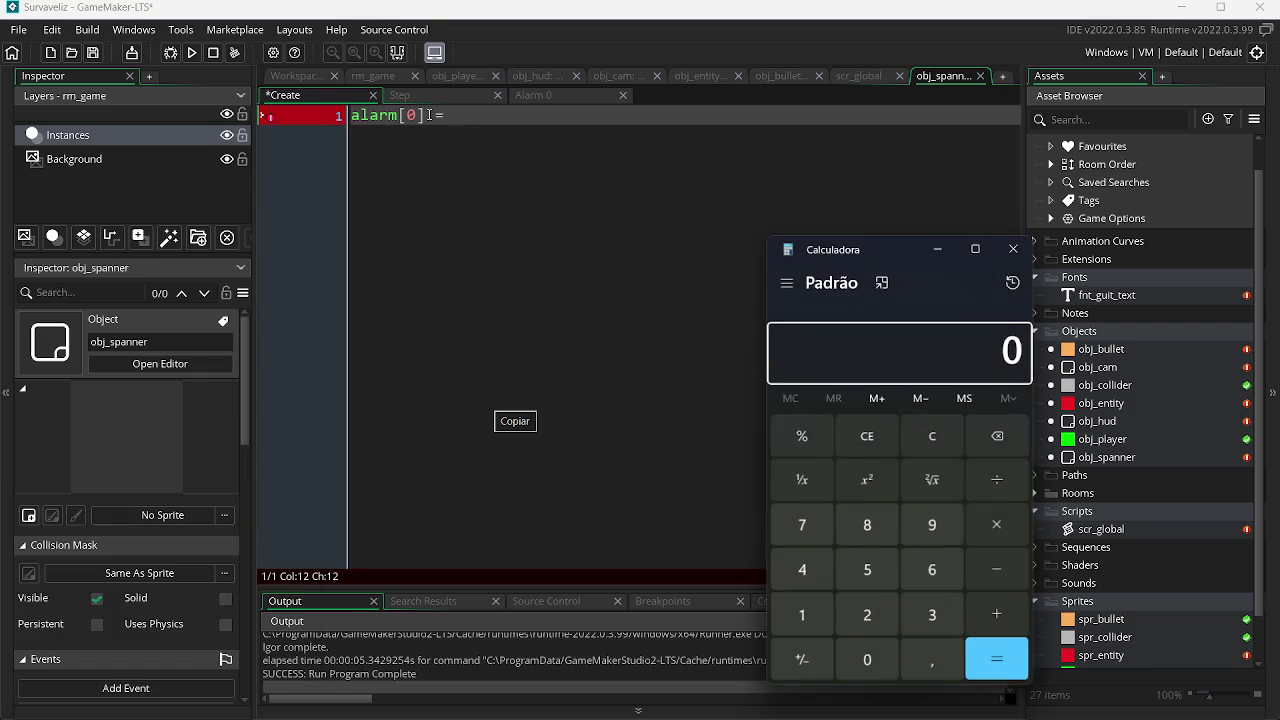
text(60 × 5)
key(Return)
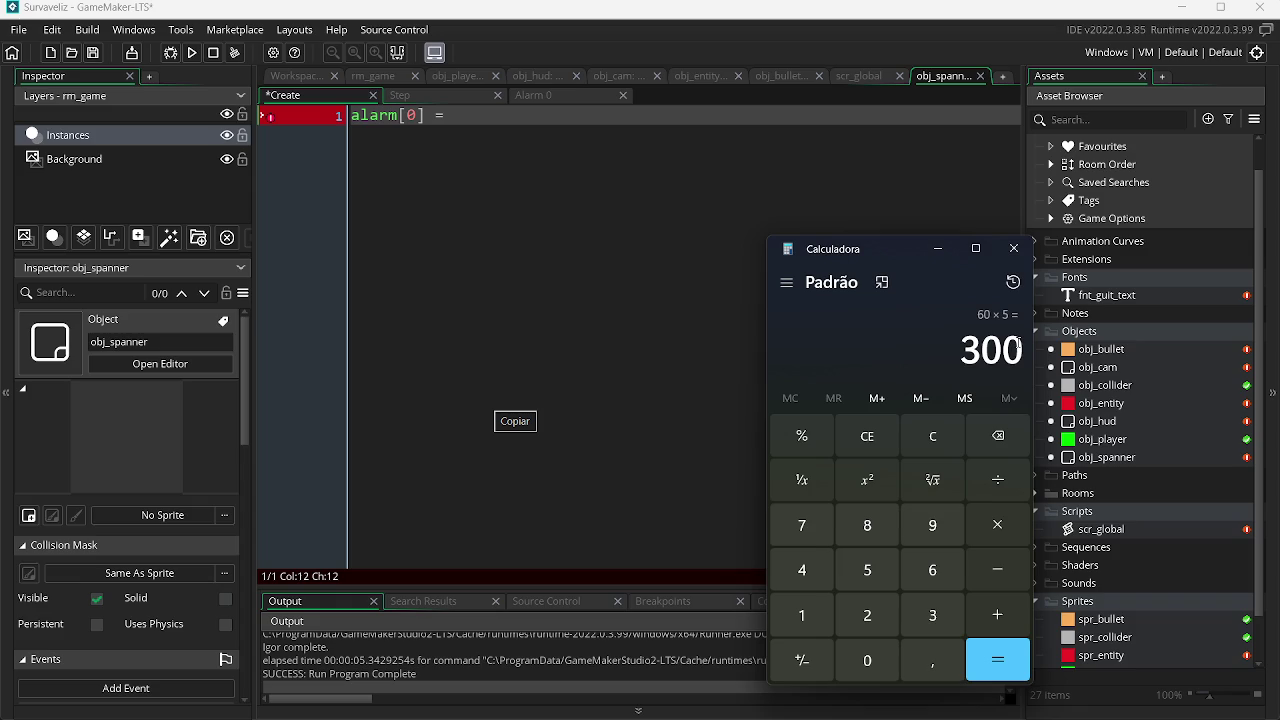
double_click(1003, 347)
key(ctrl+c)
click(1014, 248)
key(ctrl+v)
text(;)
Step: Copy the alarm[0] = 300; line into the Alarm 0 event
key(ctrl+shift+Left)
key(ctrl+shift+Left)
key(ctrl+shift+Left)
key(ctrl+c)
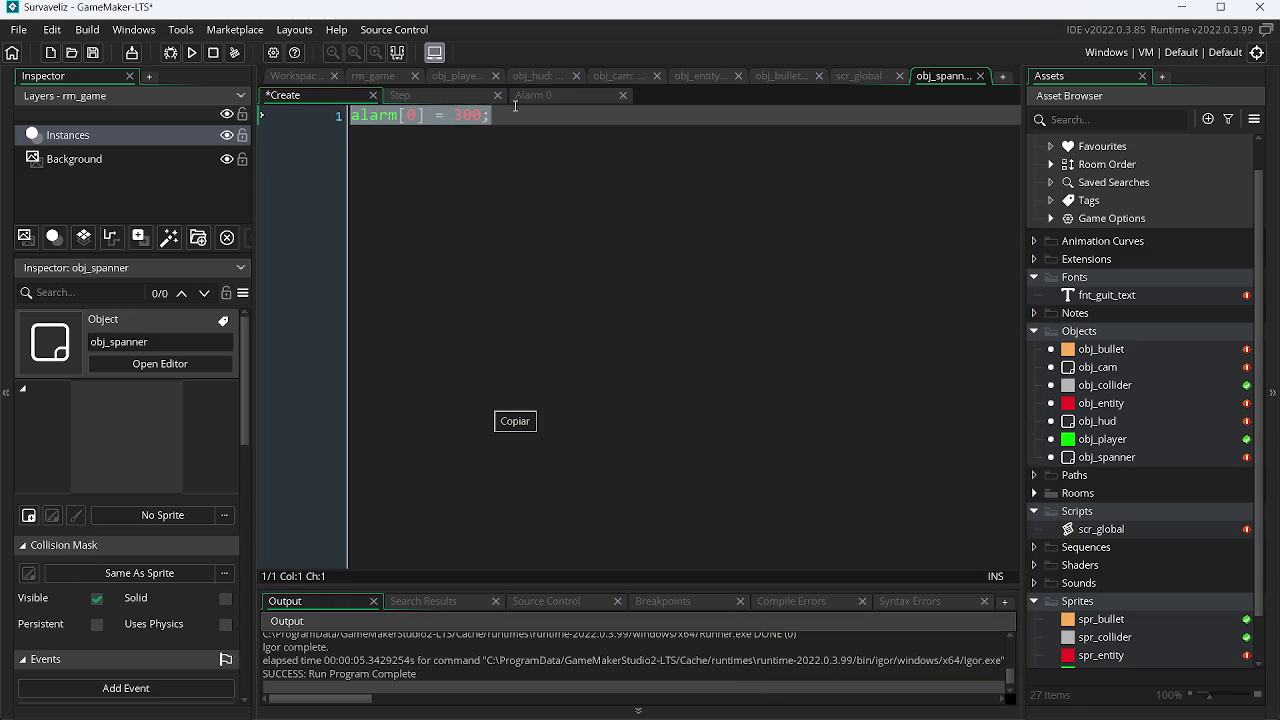
click(539, 89)
key(ctrl+v)
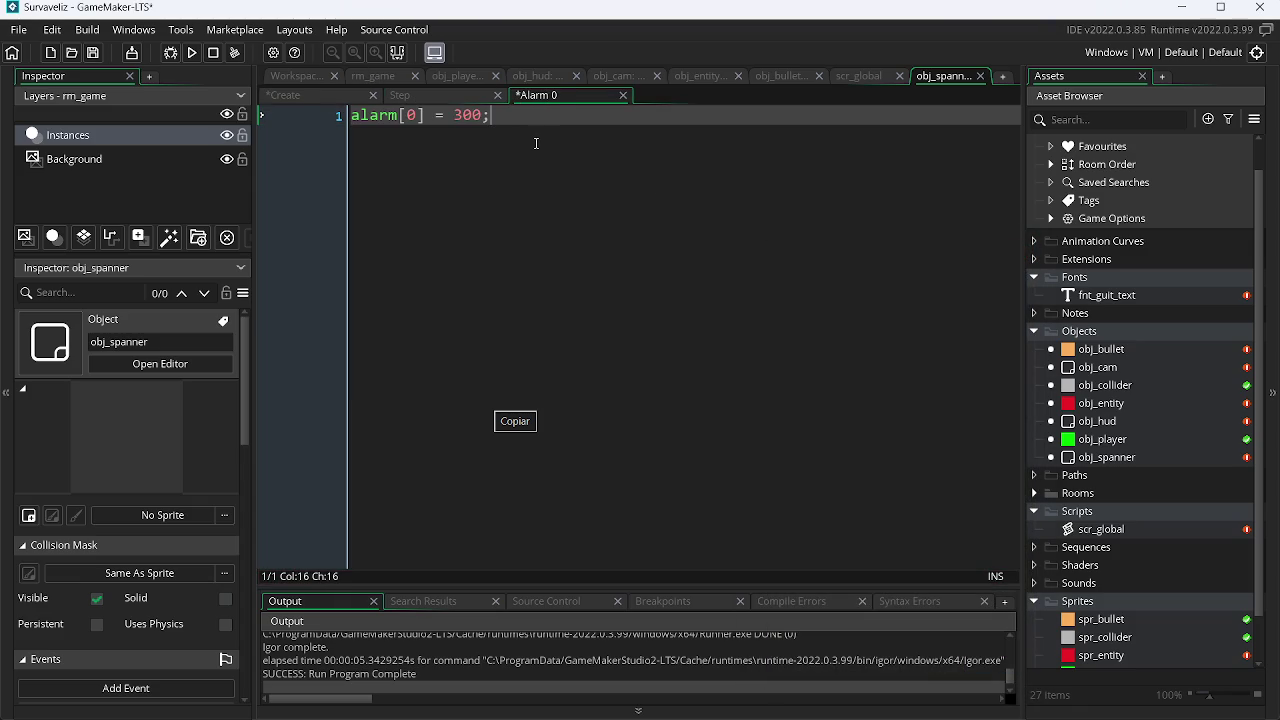
click(468, 96)
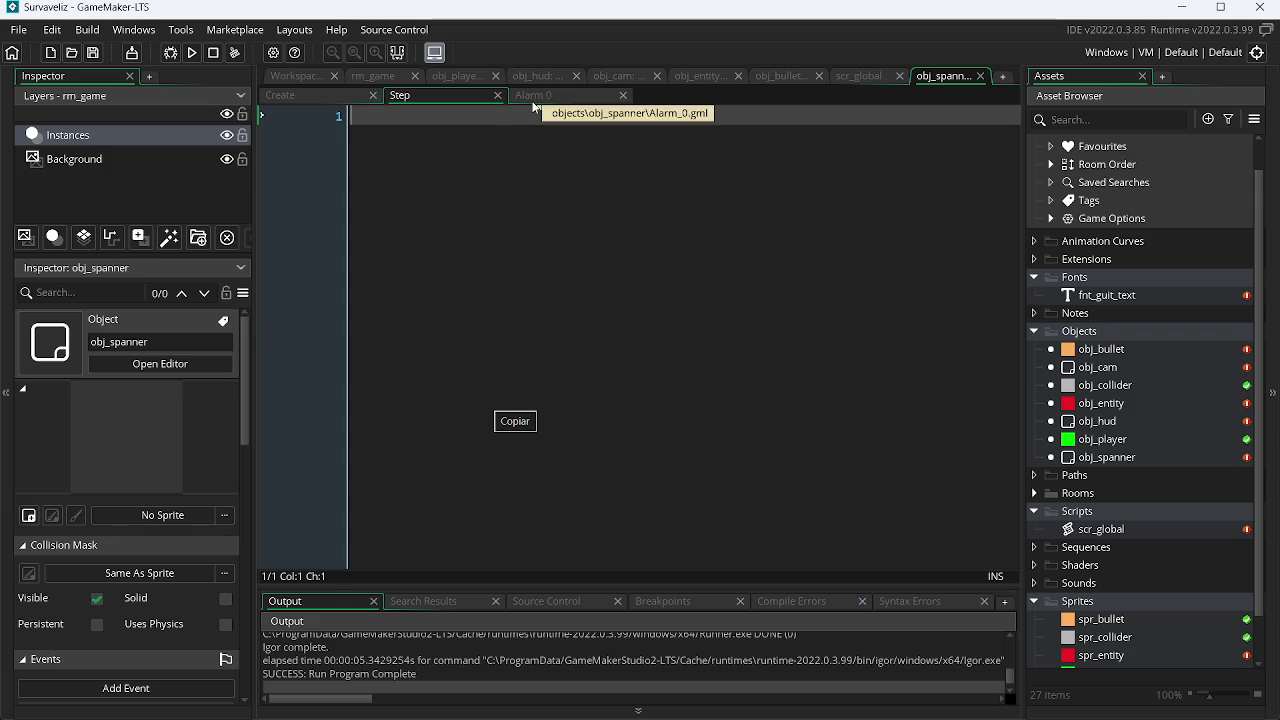
click(536, 104)
Step: Add instance_create_layer(x, y, layer, obj_entity); below the alarm reset in Alarm 0
key(Return)
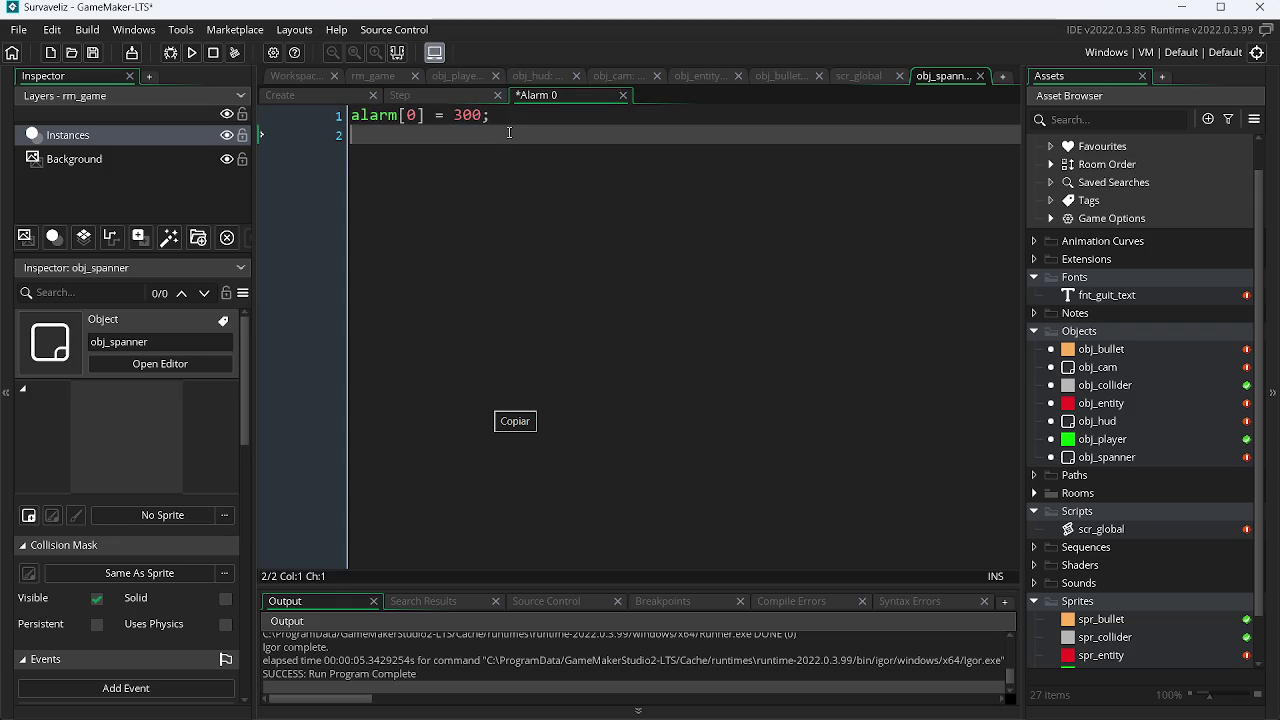
text(ina)
key(BackSpace)
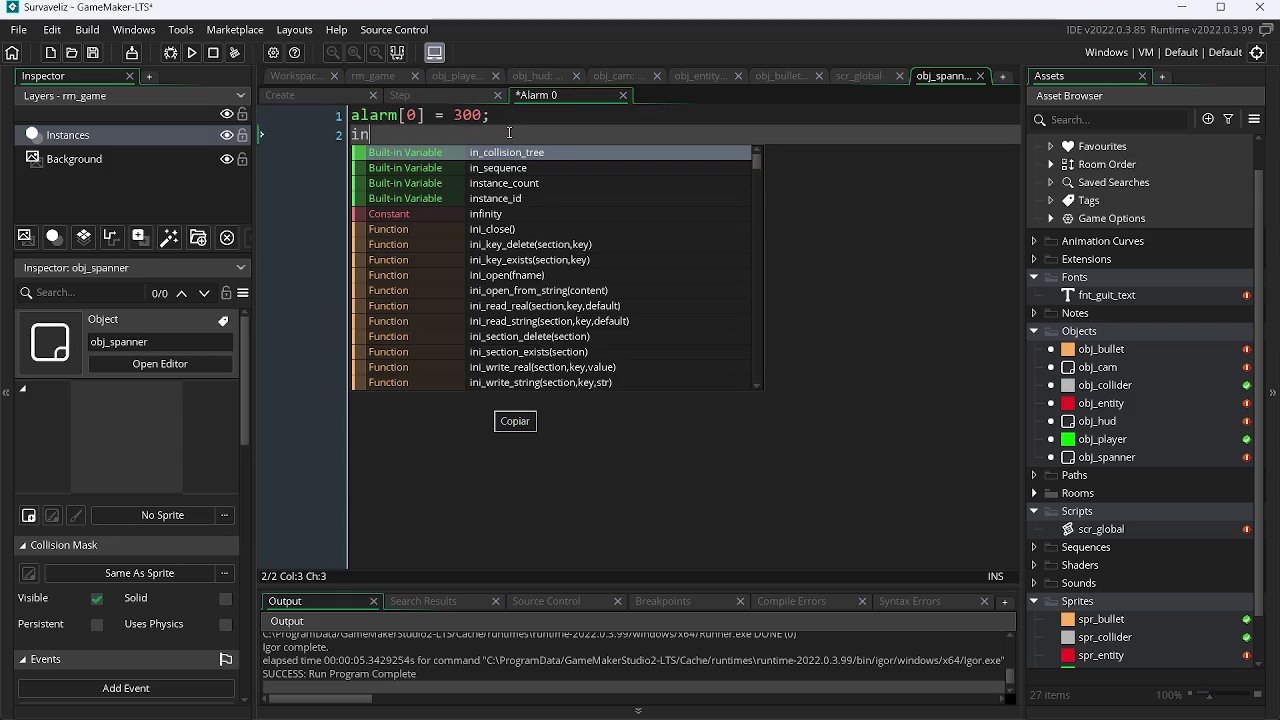
text(s)
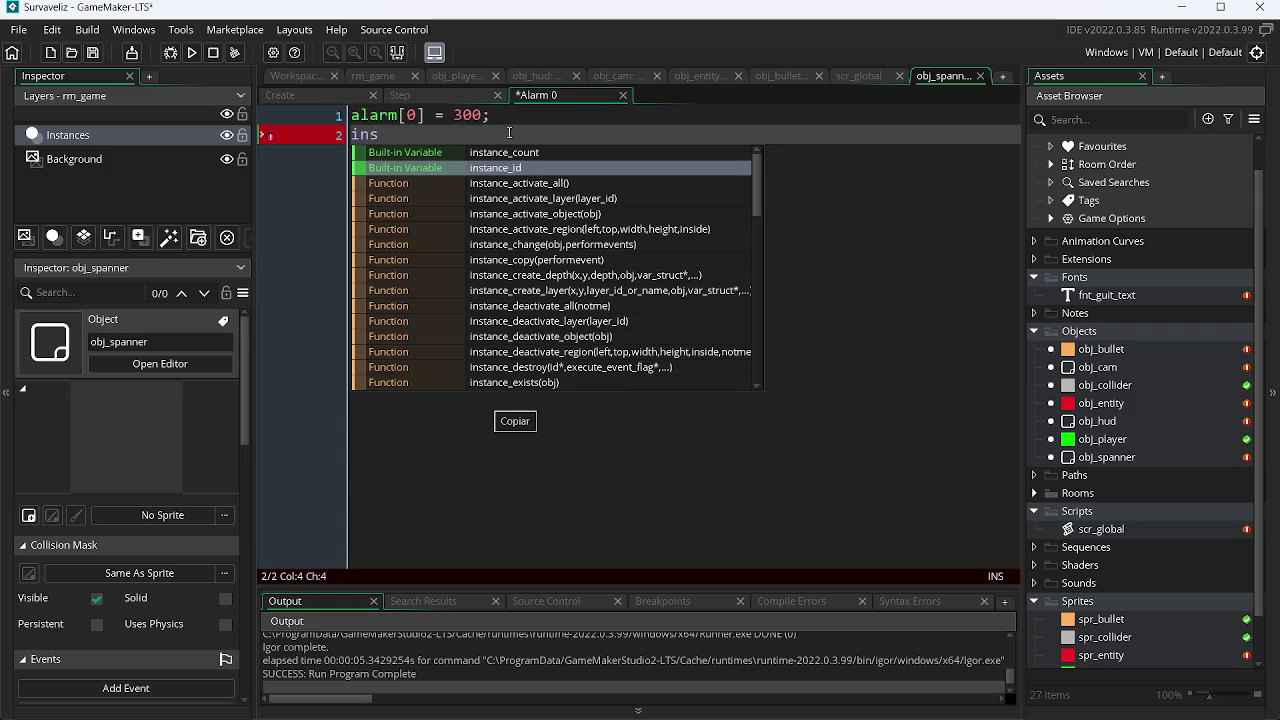
key(Down)
key(Up)
key(Up)
key(Up)
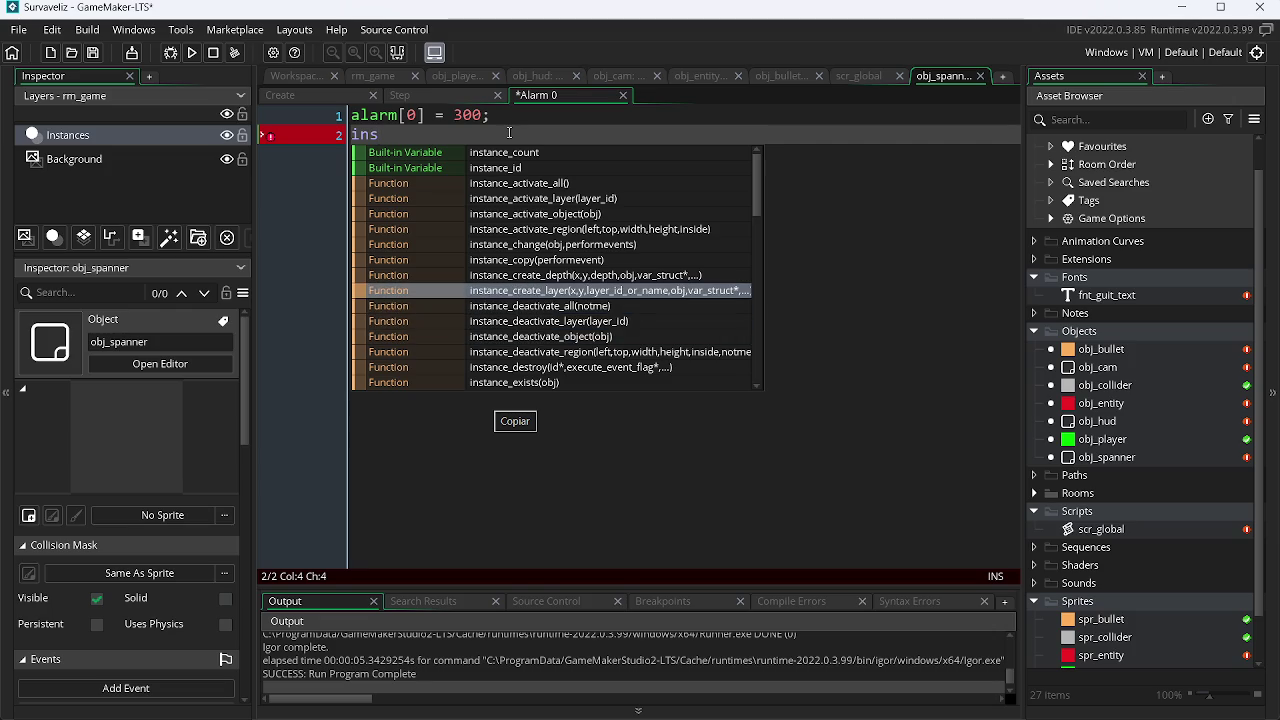
key(Return)
text(x, y,)
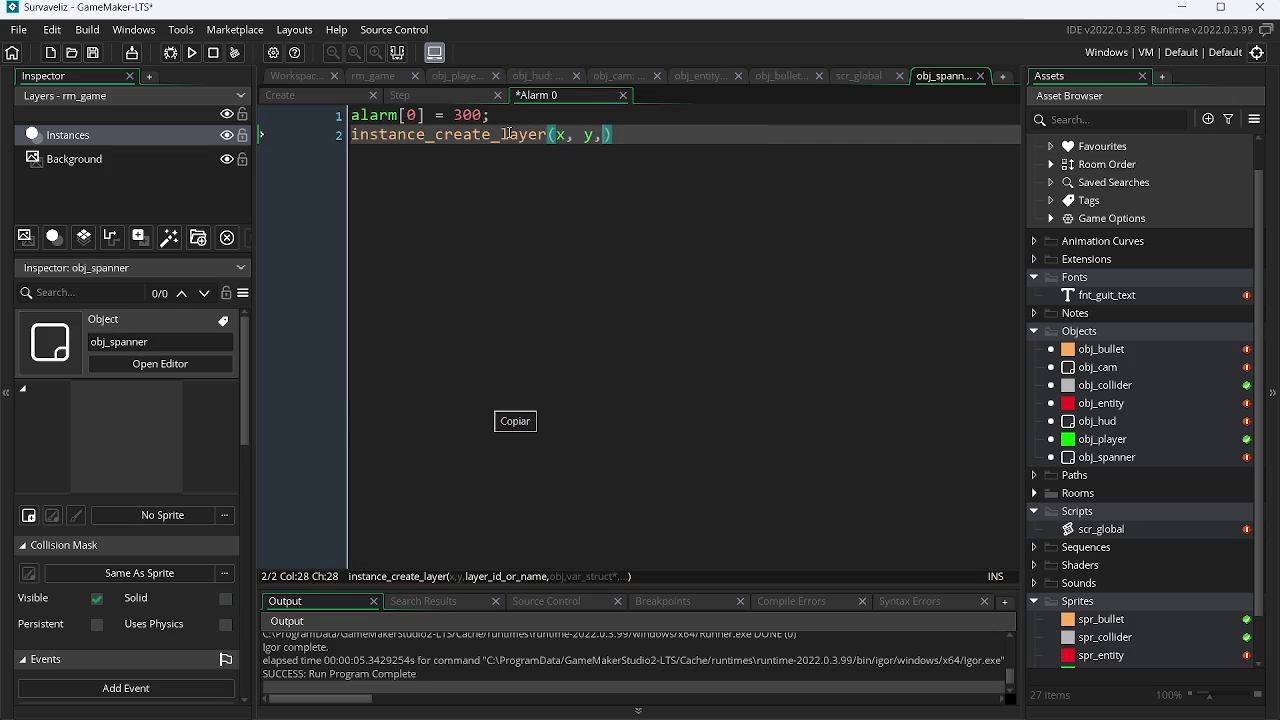
text( le)
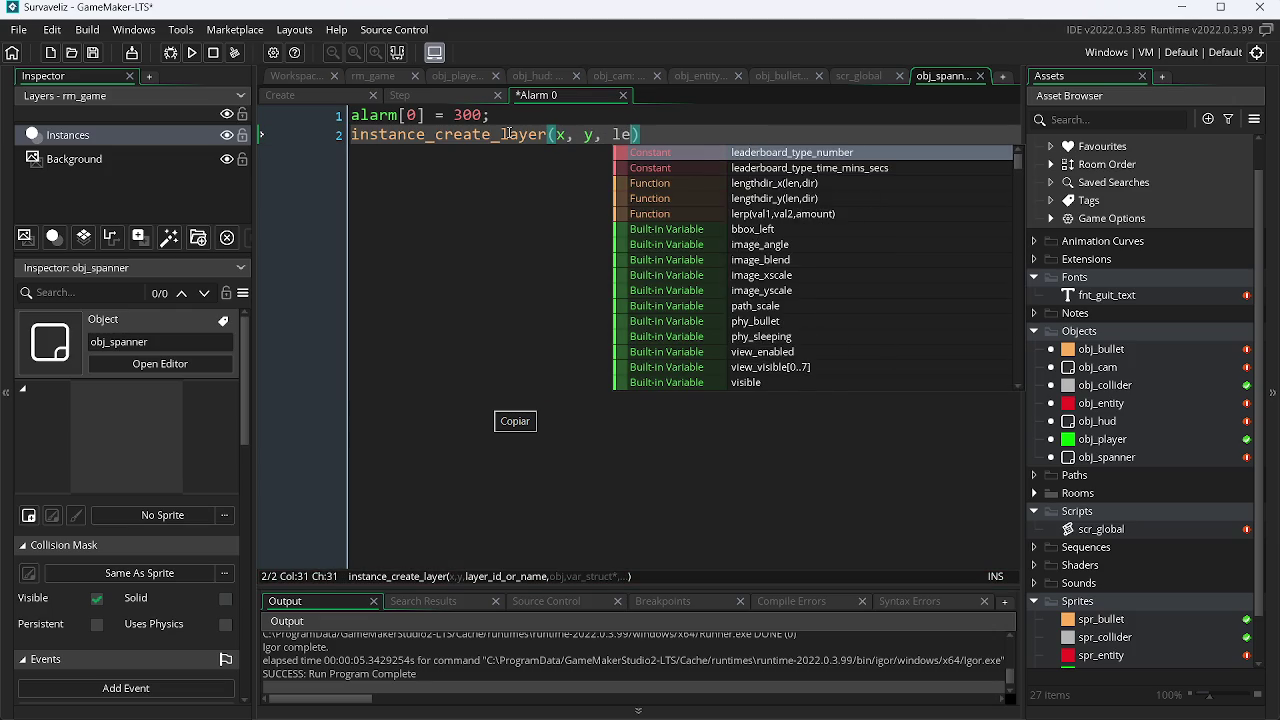
text(yer, )
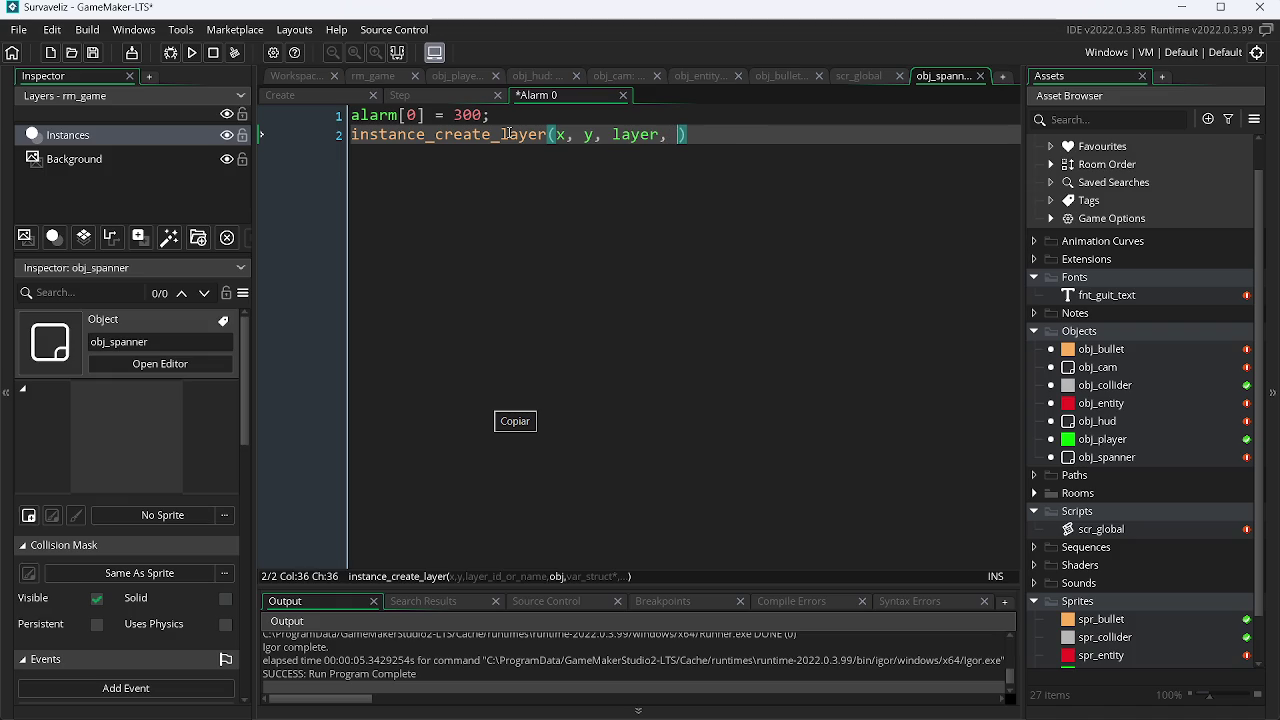
text(obj_)
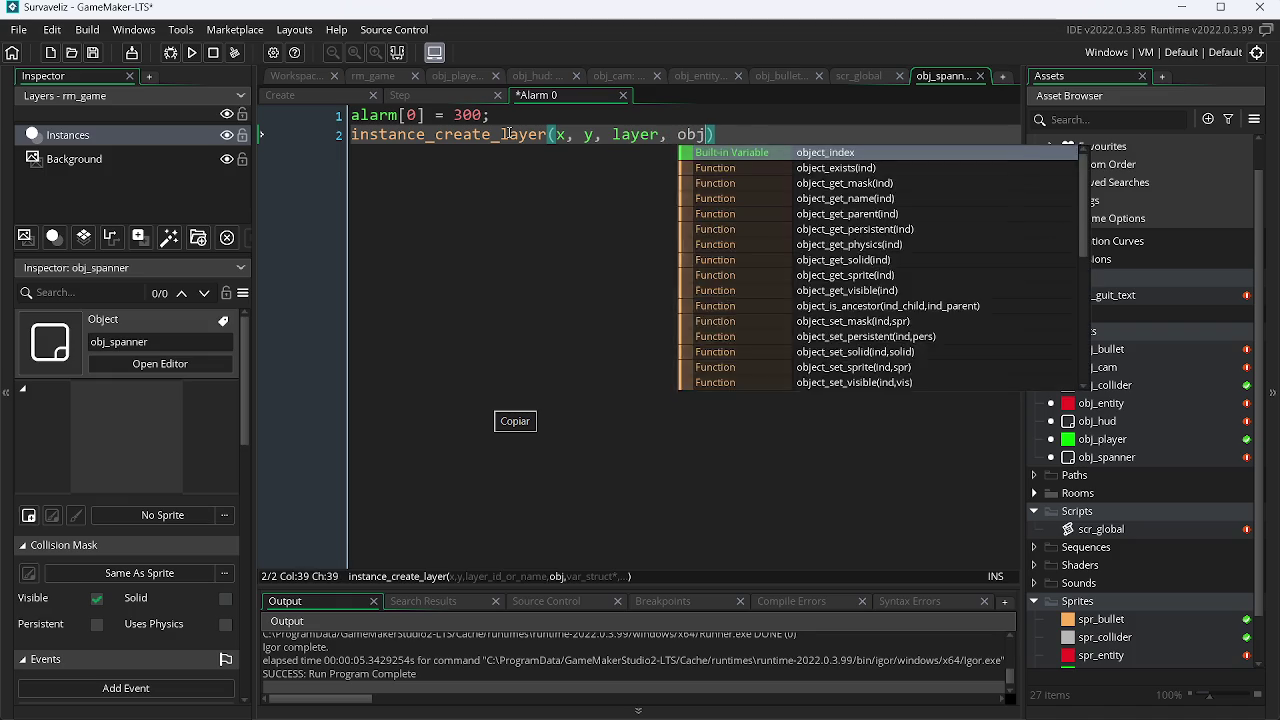
key(Down)
key(Down)
key(Down)
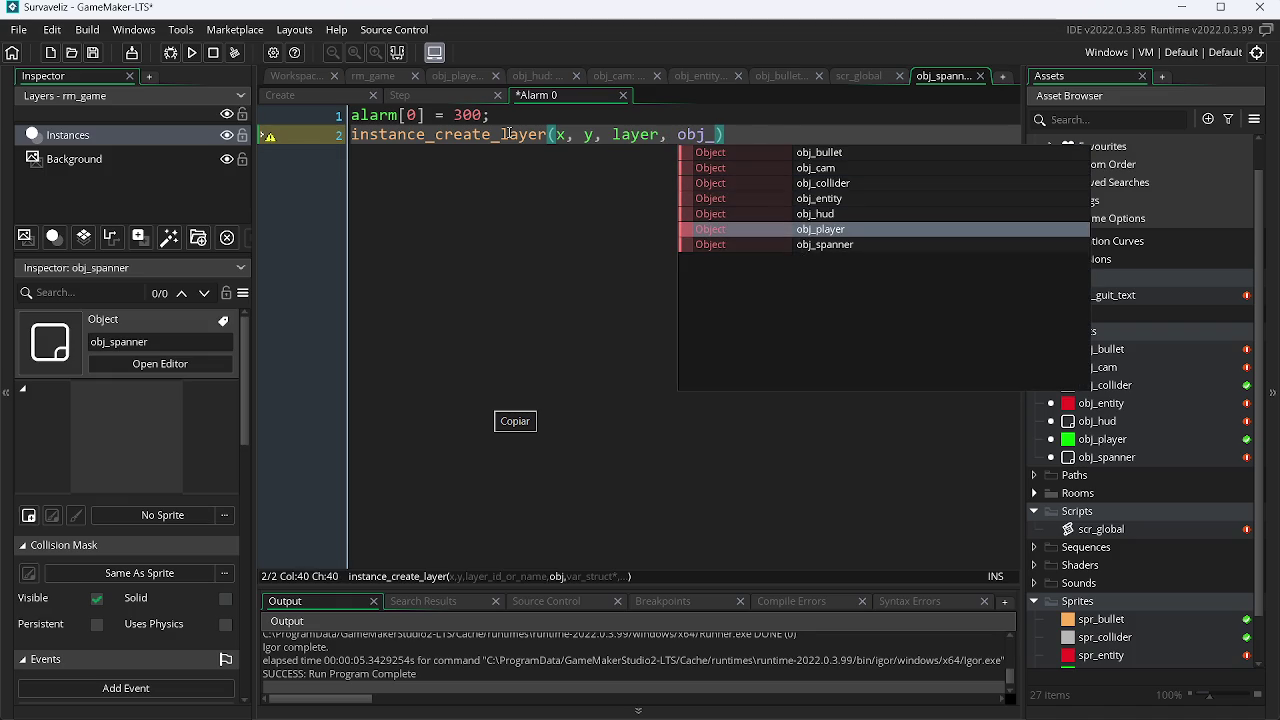
key(Return)
key(BackSpace)
key(BackSpace)
key(BackSpace)
key(BackSpace)
key(BackSpace)
key(Down)
key(Down)
key(Down)
key(Return)
text();)
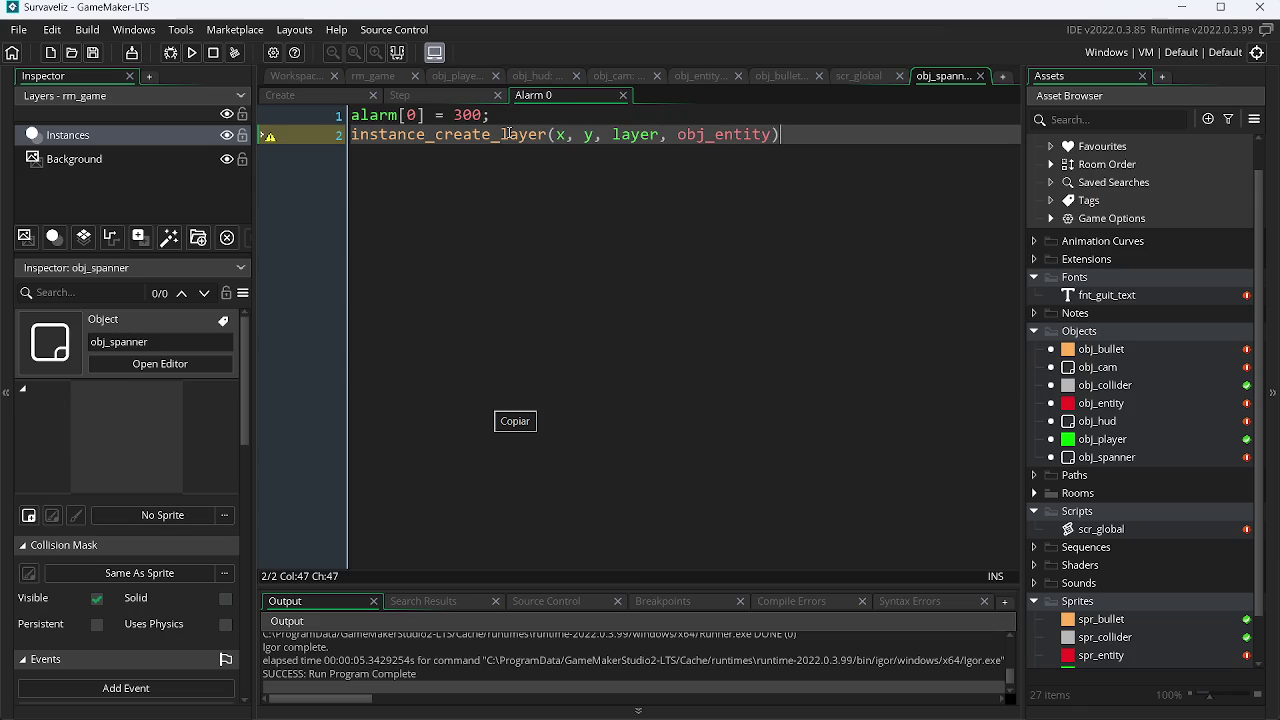
Step: Place an obj_spanner instance near the top of rm_game and run the game
click(378, 76)
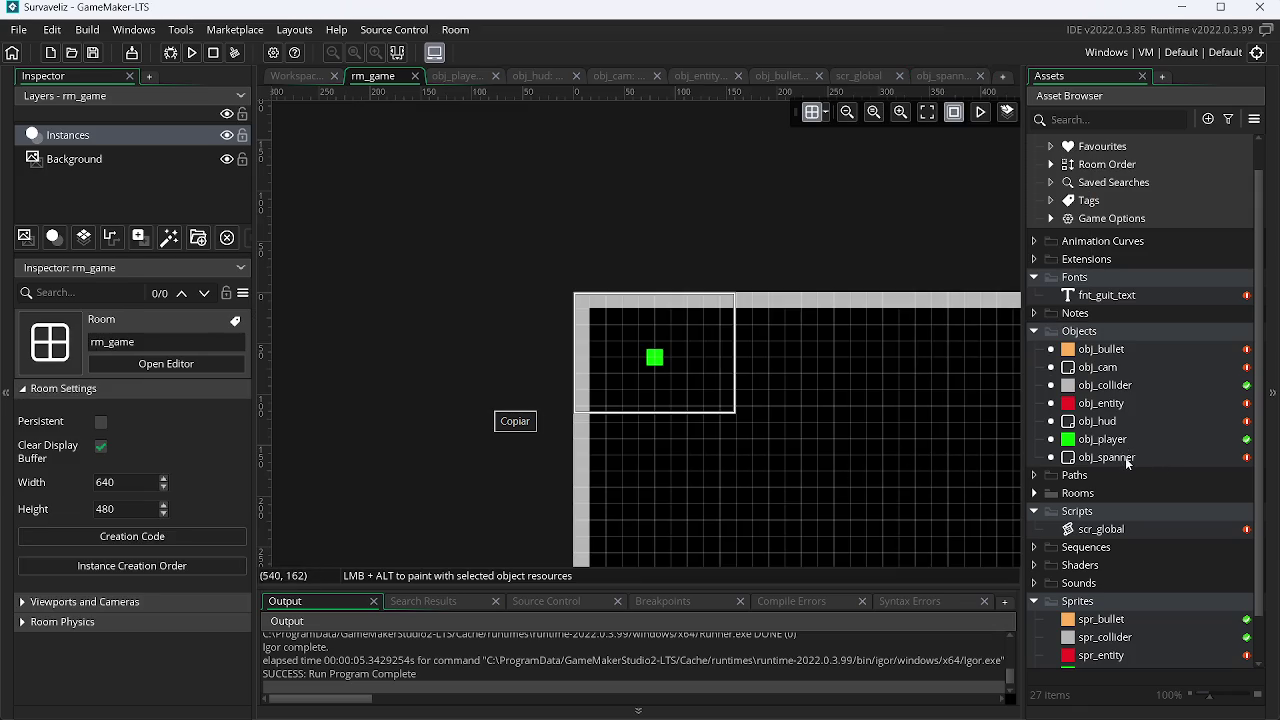
mouse_move(1124, 462)
mouse_down()
mouse_move(760, 351)
mouse_move(716, 320)
mouse_up()
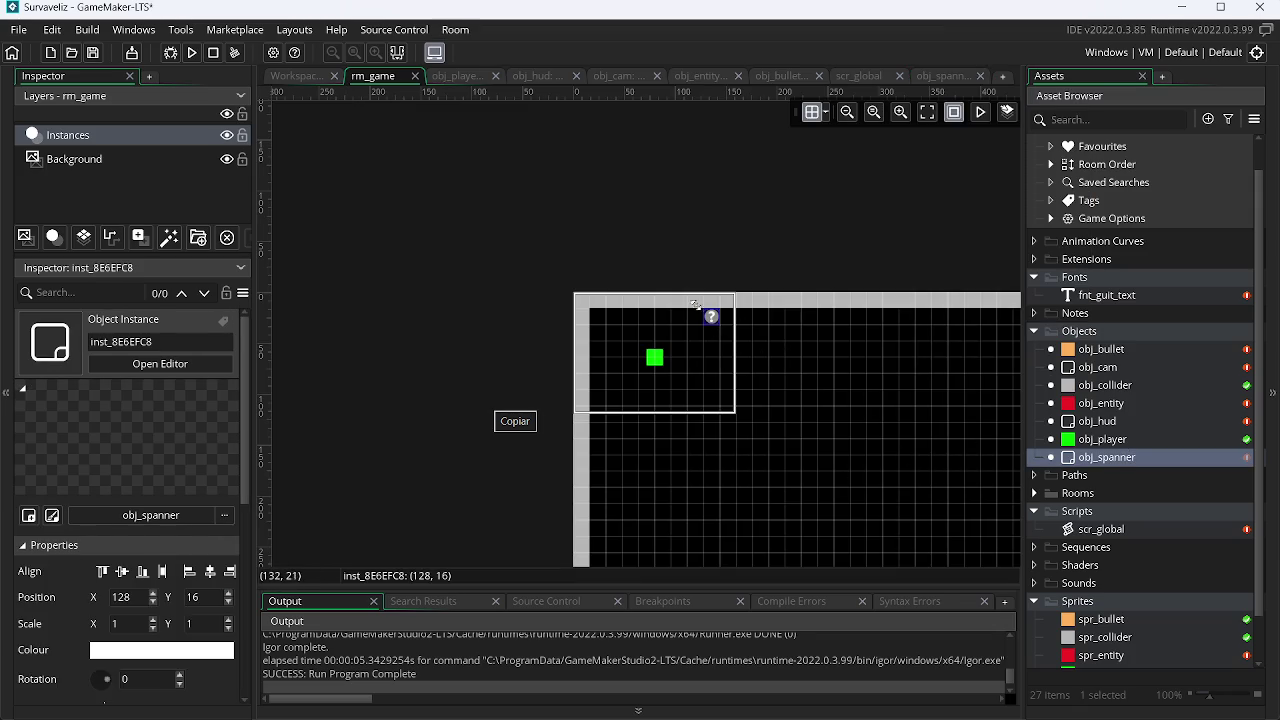
click(192, 52)
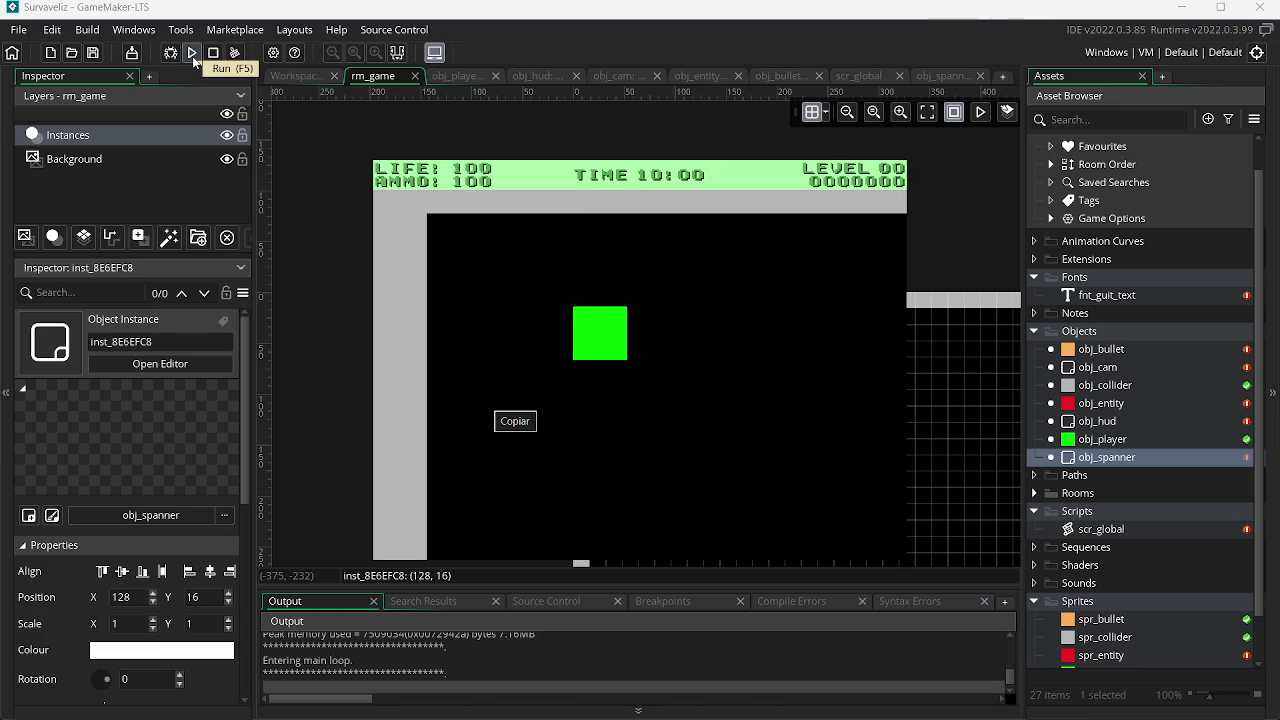
Step: Move the player with WASD and shoot bullets at the spawned red enemies
key(d)
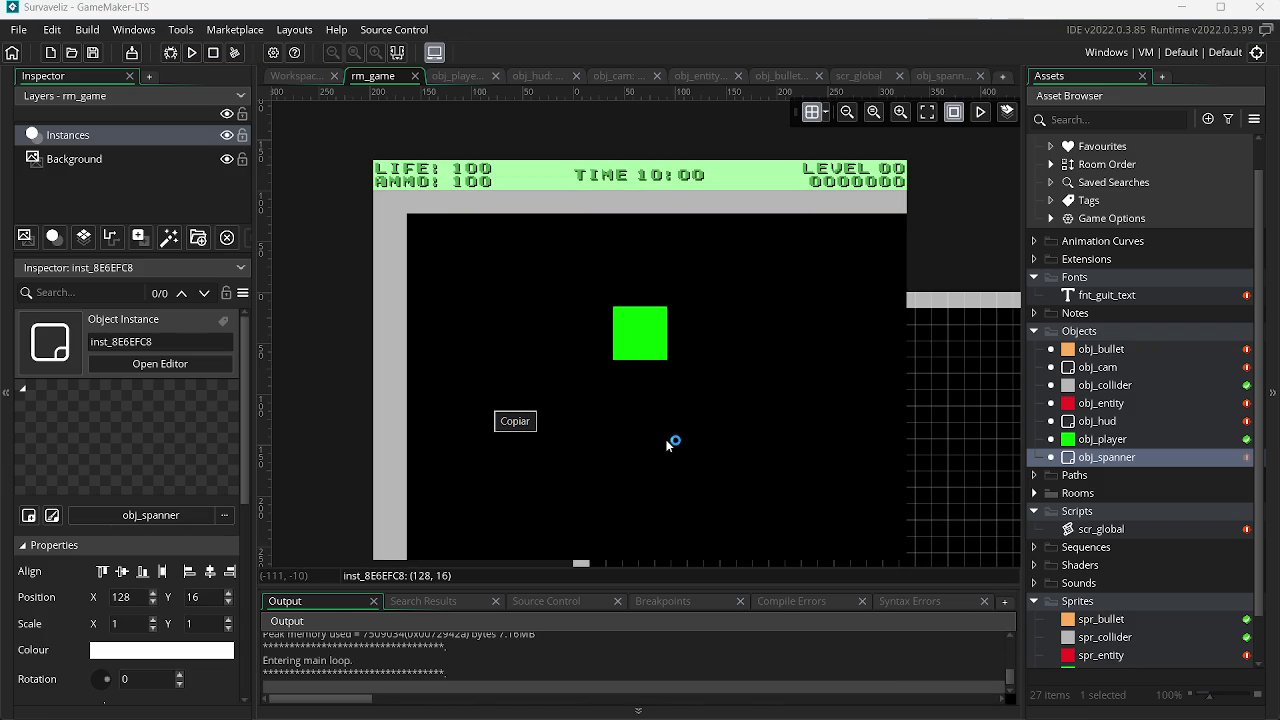
key(w)
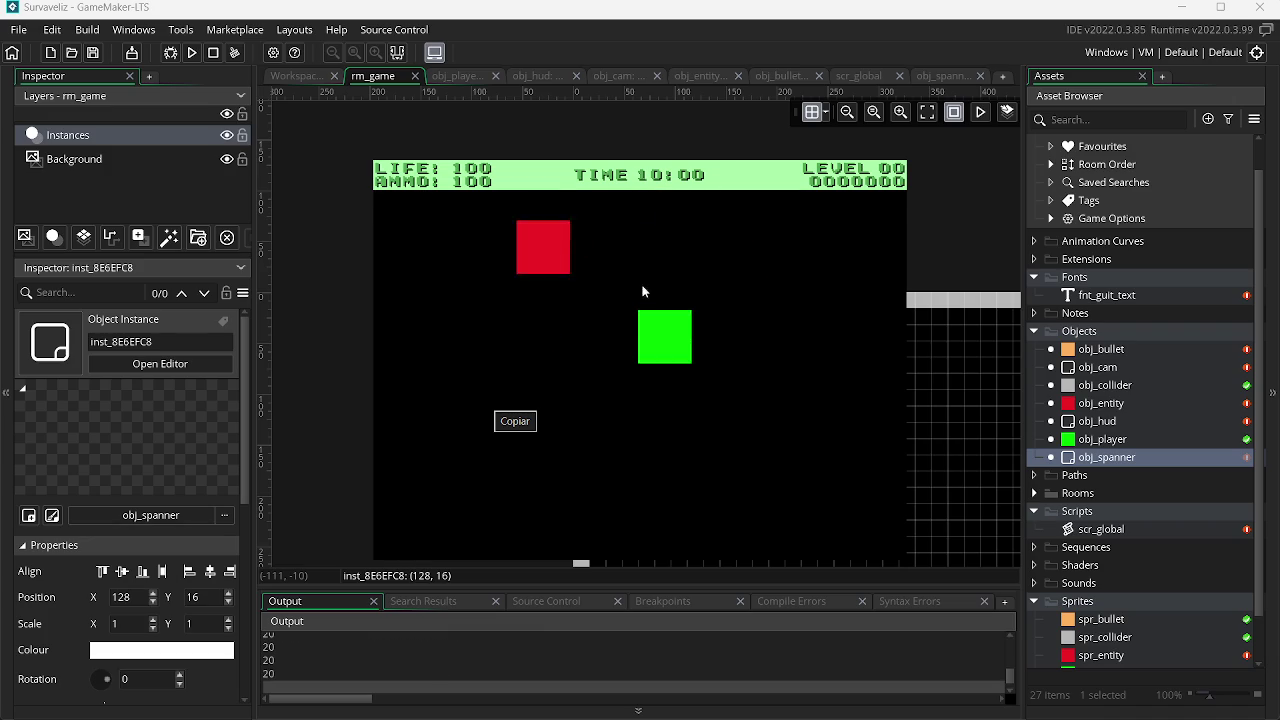
key(s)
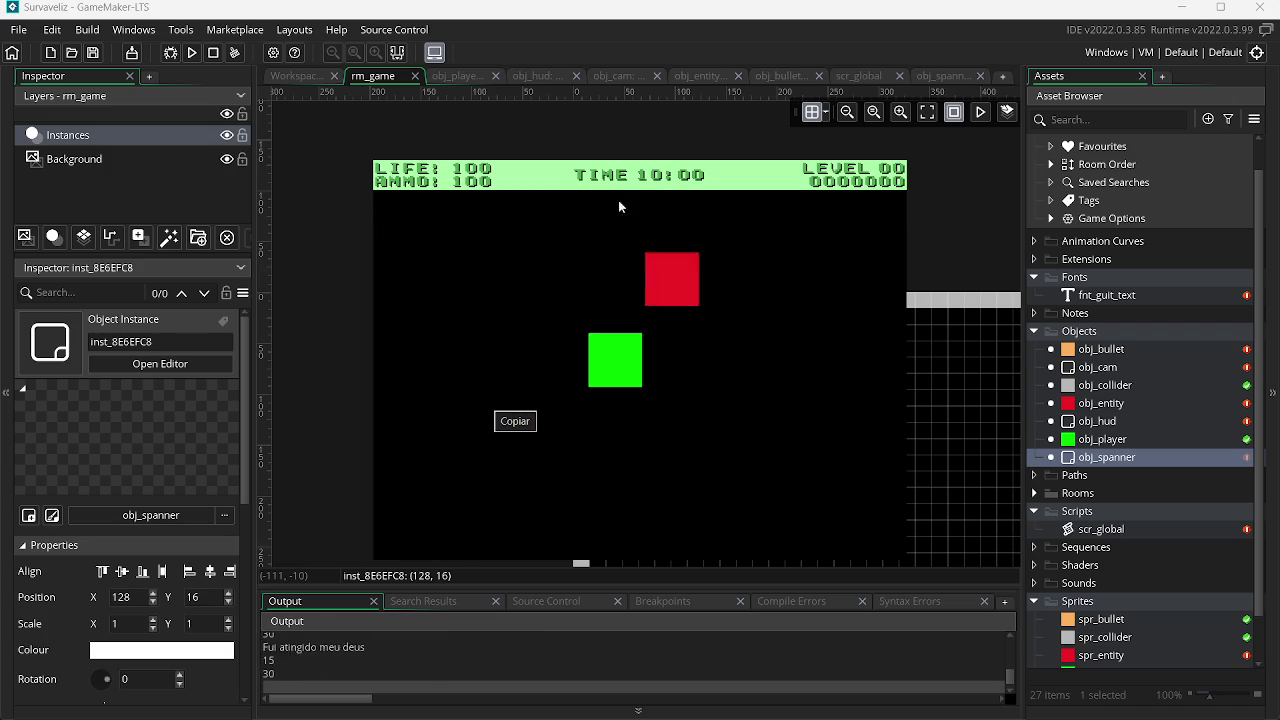
key(a)
key(d)
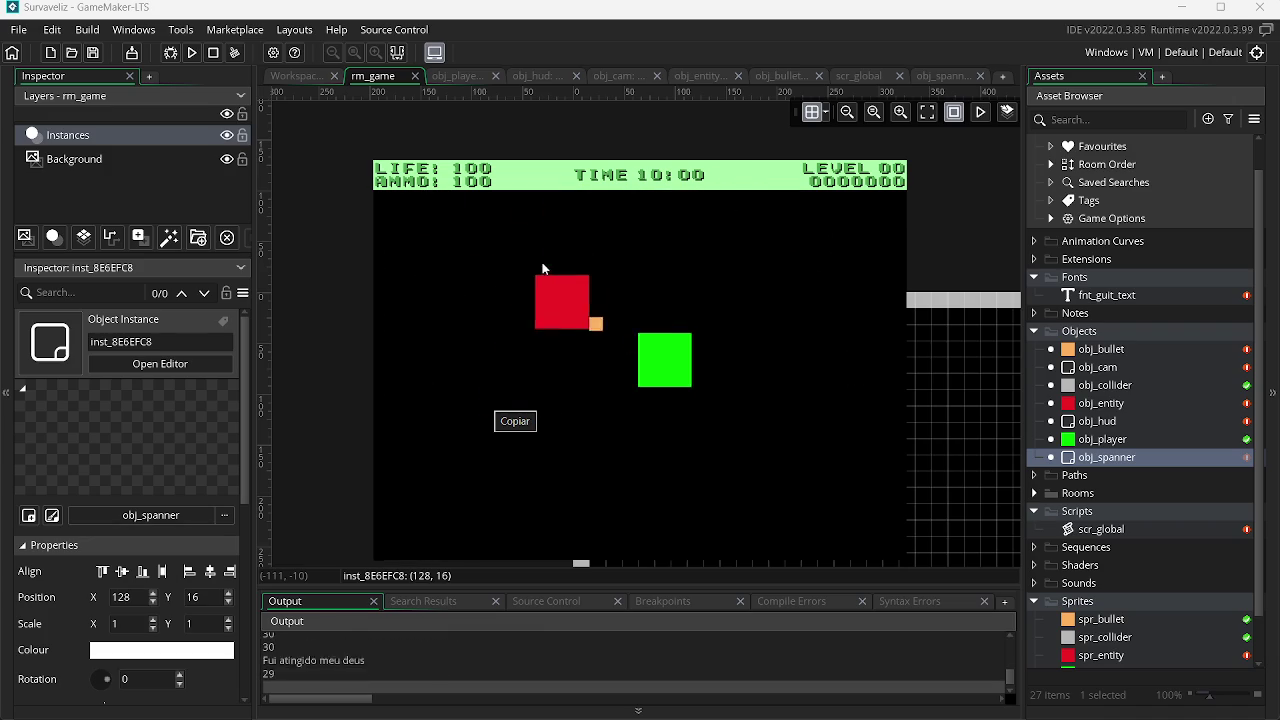
key(s)
key(a)
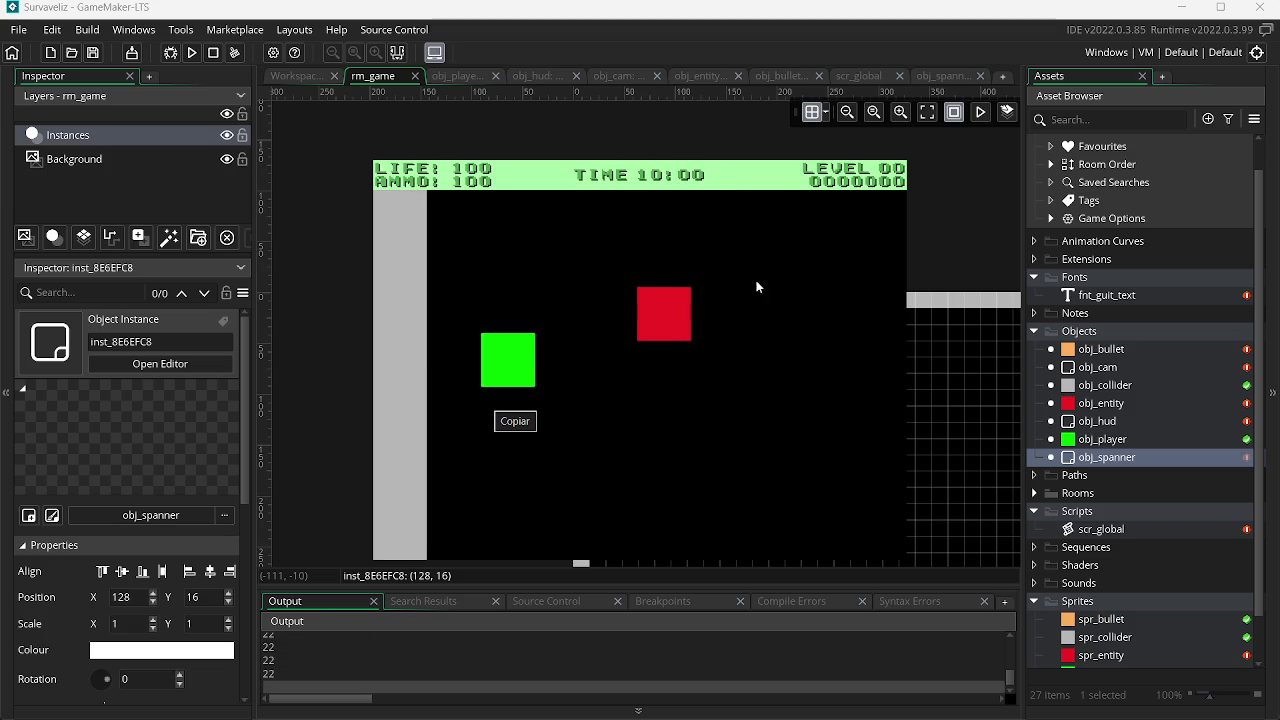
key(d)
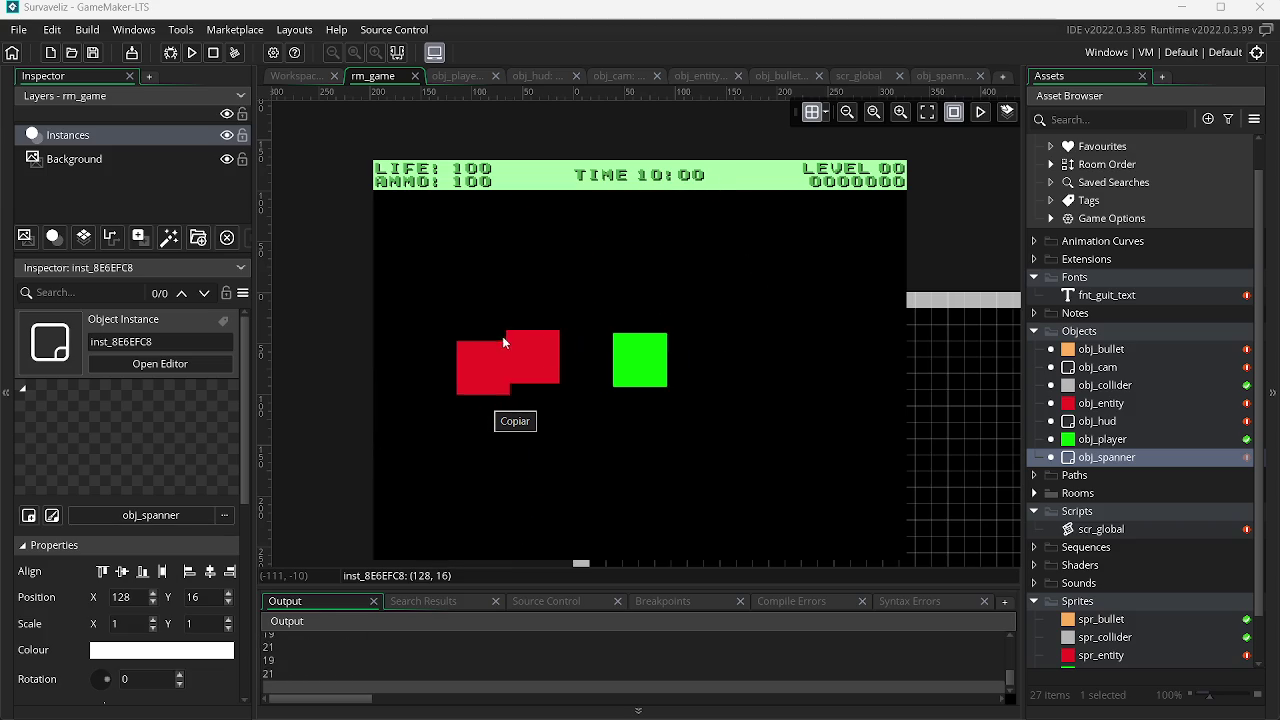
click(506, 357)
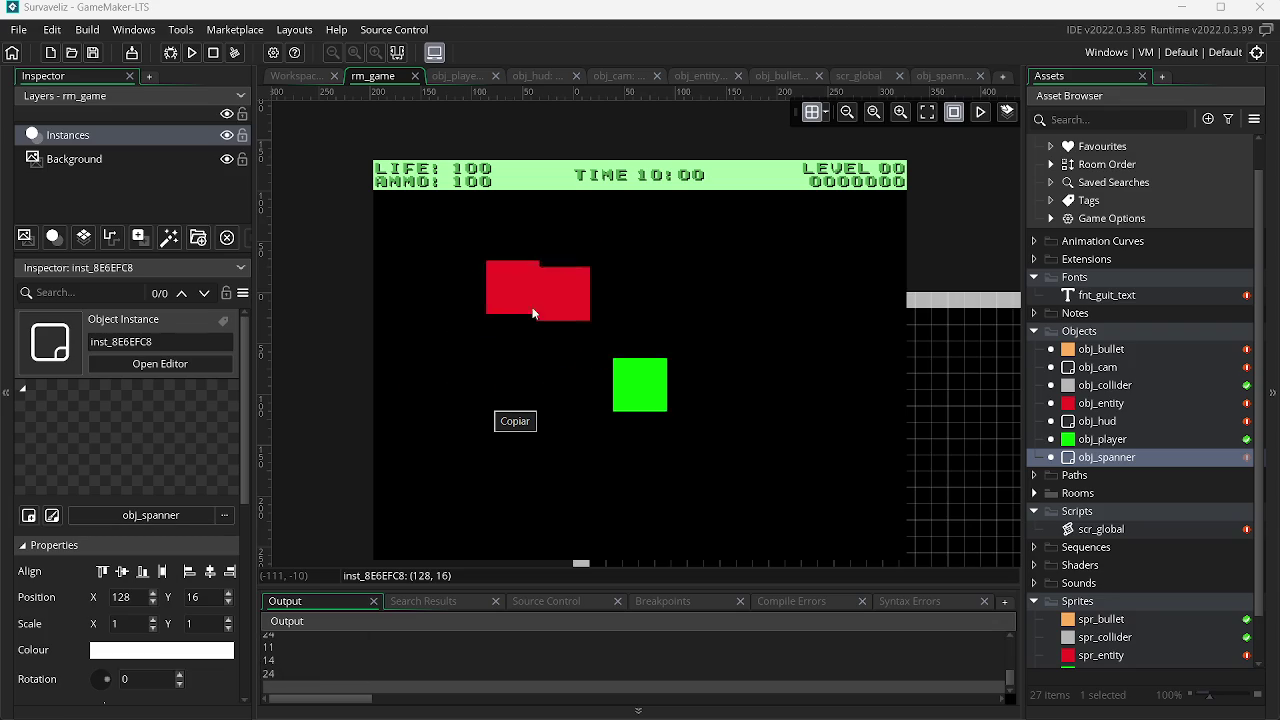
key(a)
click(806, 325)
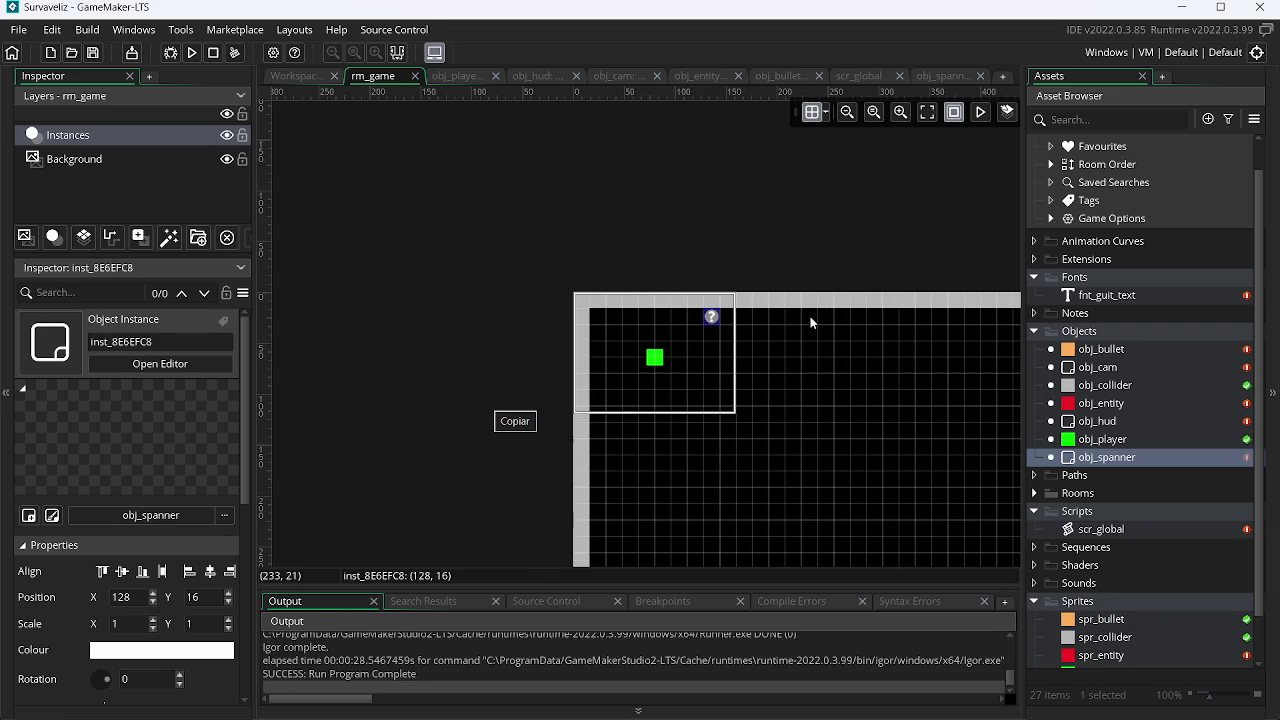
Step: Compute 60*10 in Calculator and copy the 600 result
key(super+r)
key(Escape)
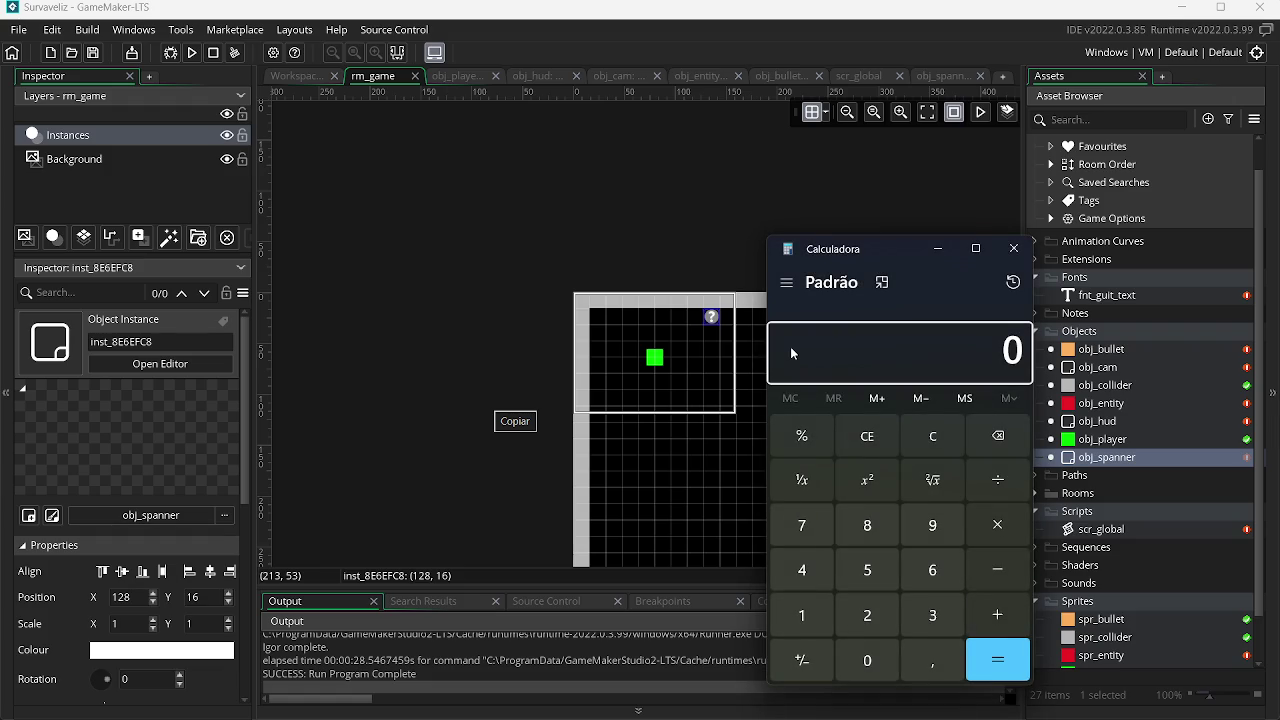
text(60*10)
key(Return)
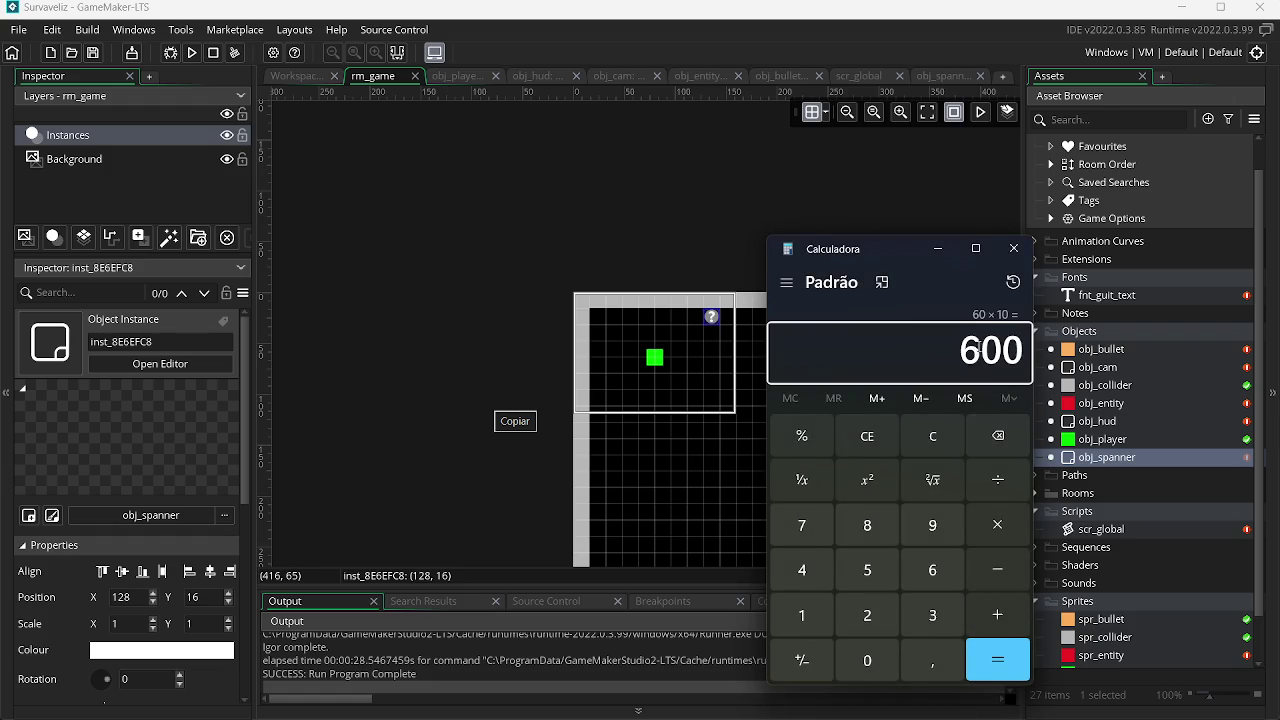
key(ctrl+c)
click(1014, 248)
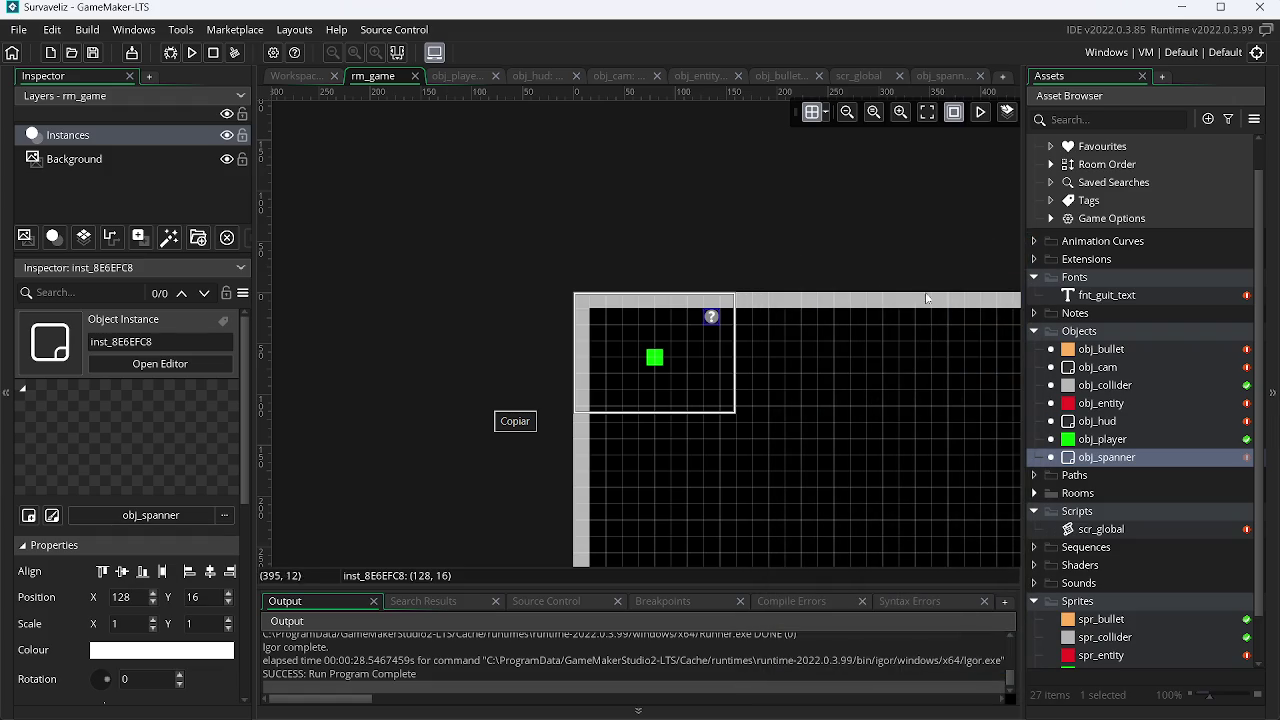
Step: Add daley = 600; as the first line of obj_spanner's Create event
click(939, 77)
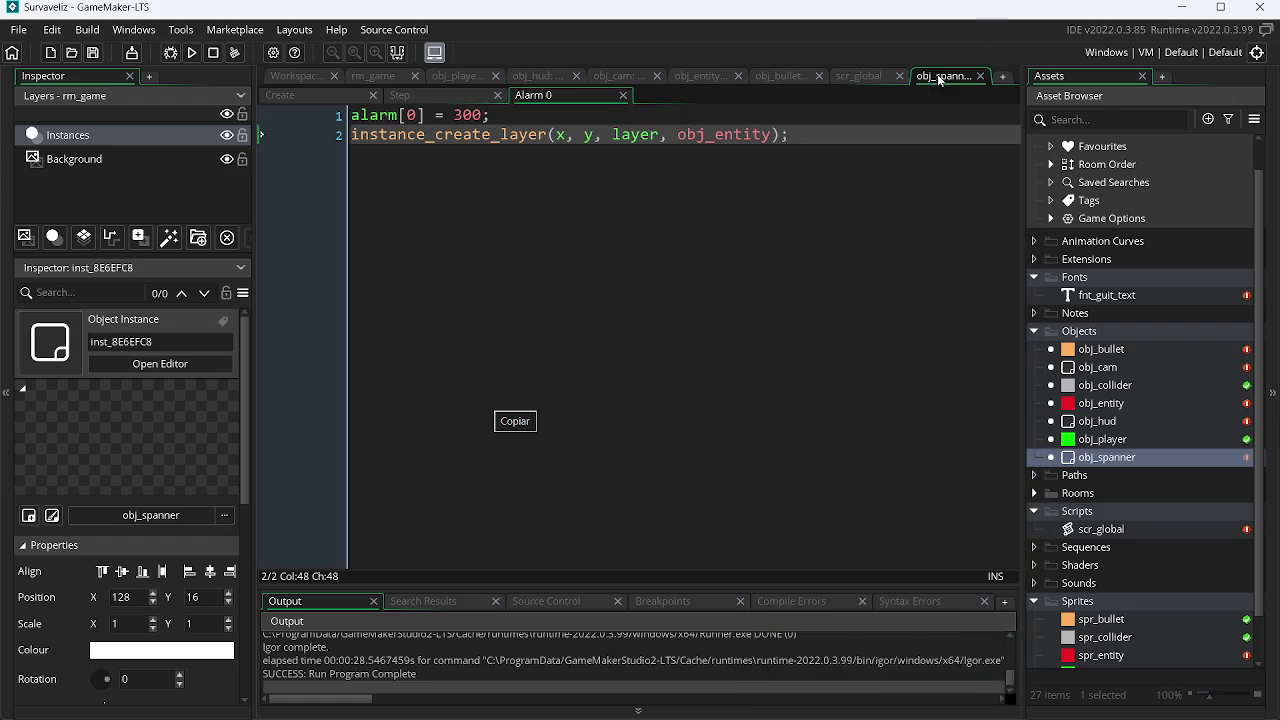
click(471, 115)
click(363, 96)
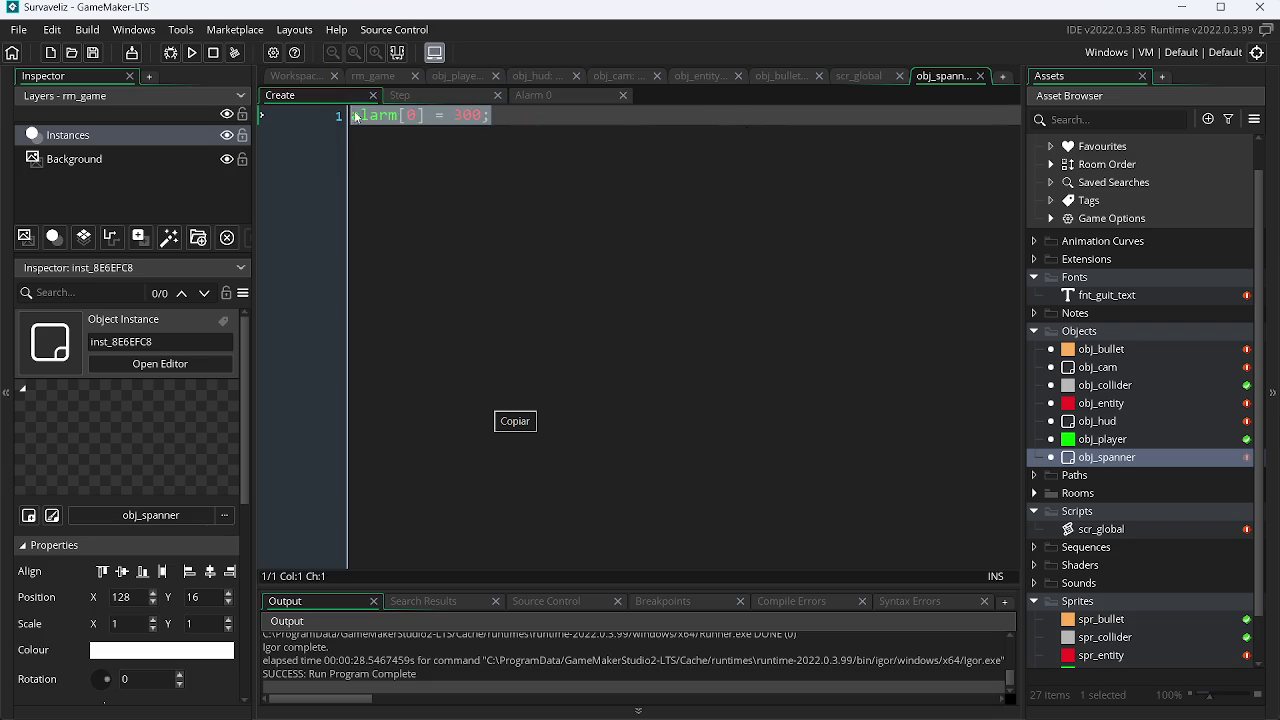
key(Home)
key(Return)
key(Up)
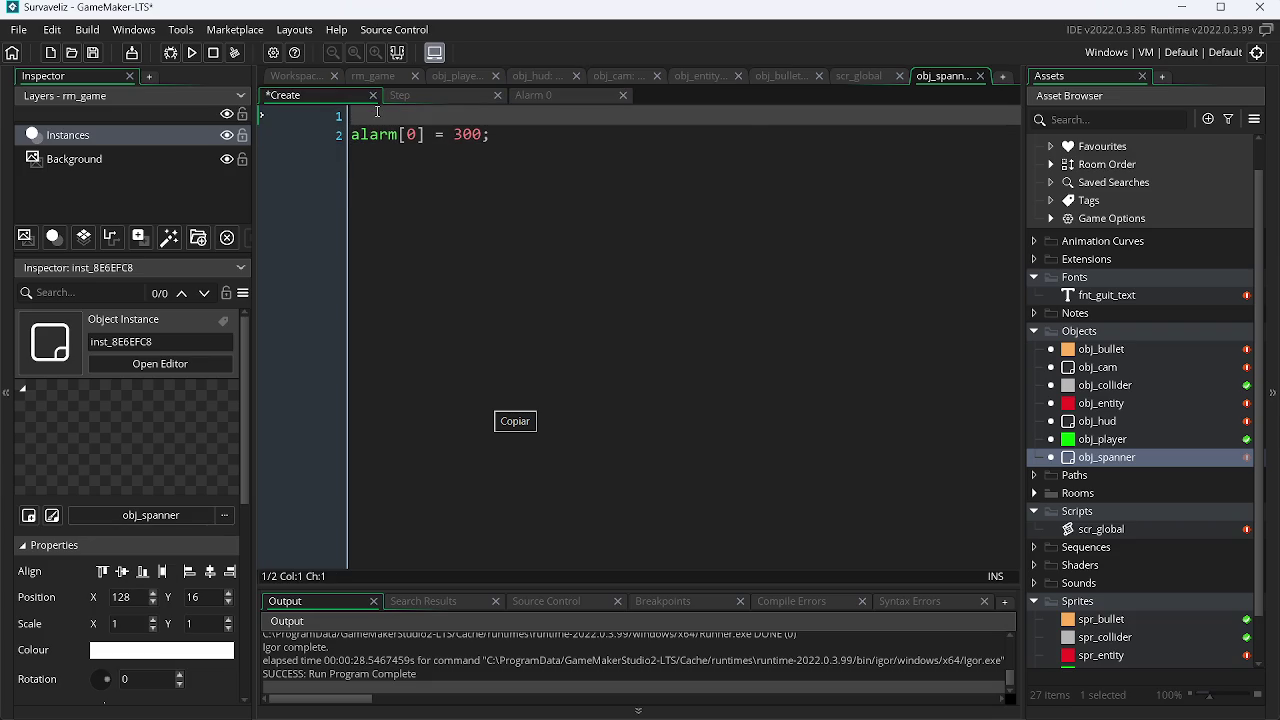
text(me =)
key(BackSpace)
key(BackSpace)
key(BackSpace)
text(daley = )
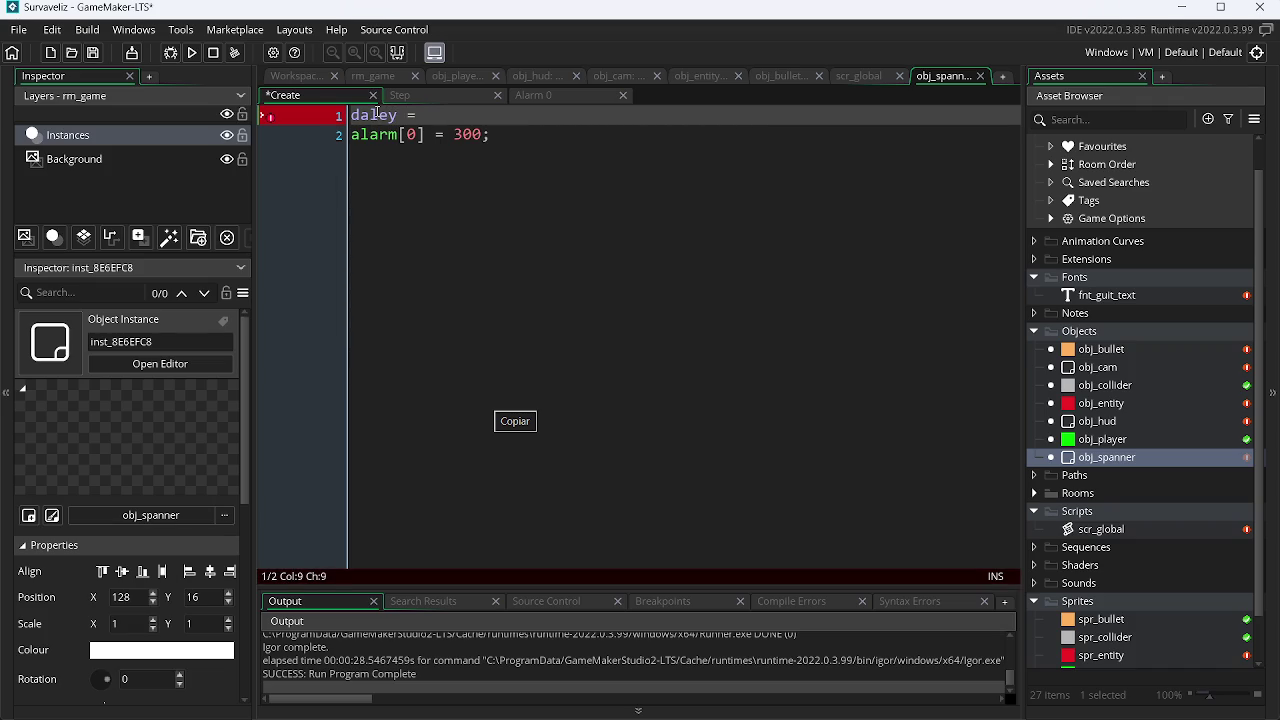
text(600;)
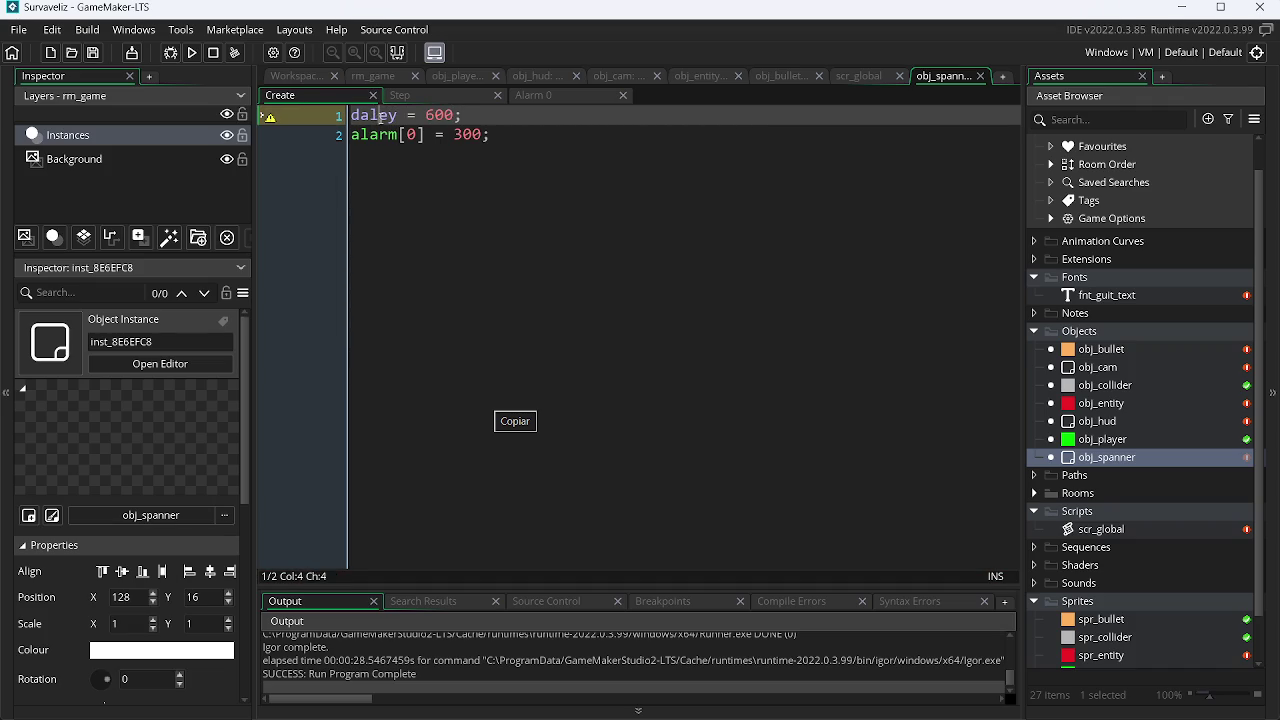
Step: Make Alarm 0 reset alarm[0] with daley instead of 300, and save
click(474, 134)
click(541, 95)
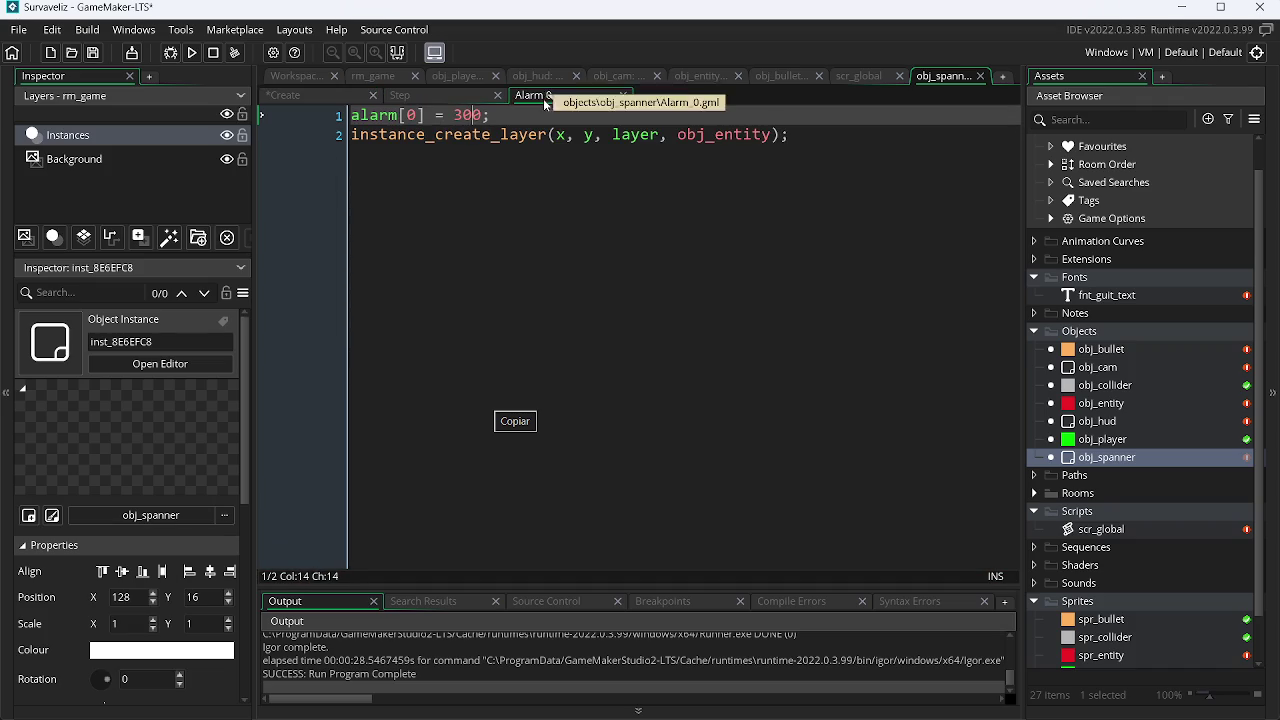
double_click(466, 115)
key(ctrl+v)
key(ctrl+s)
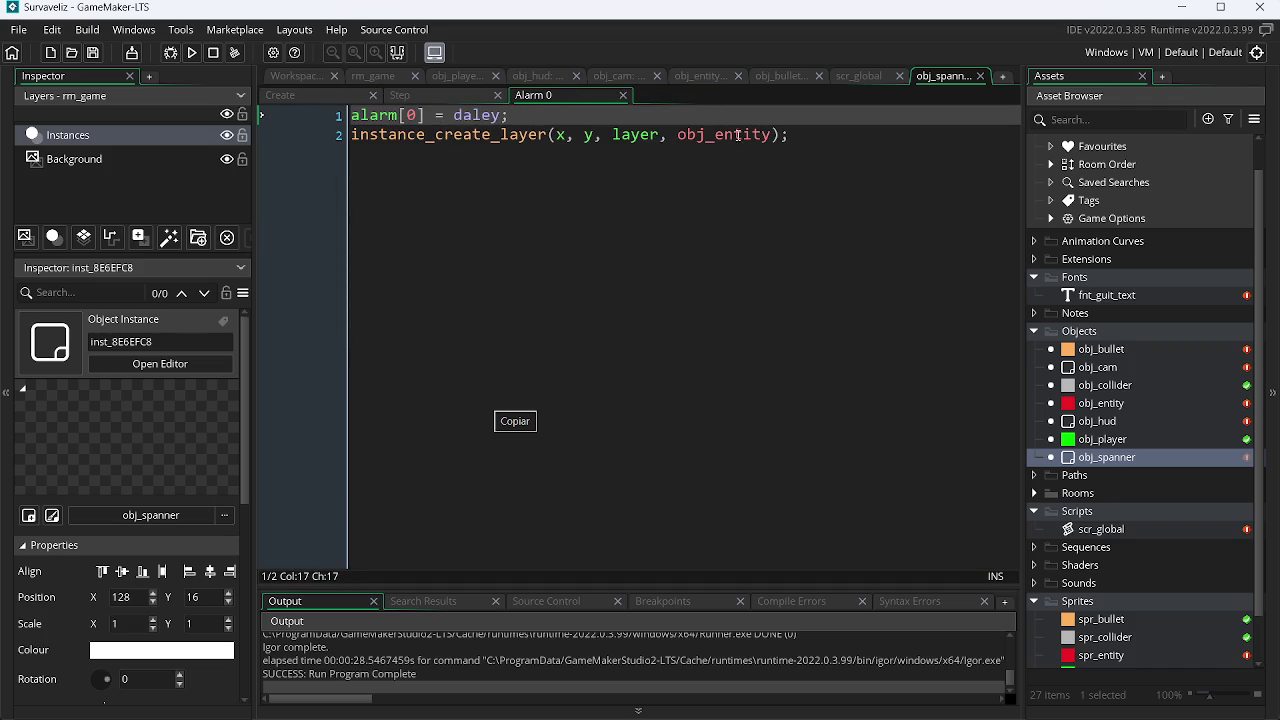
Step: Add show_debug_message("Eu naci, ah 10.000 atras") after the spawn call in Alarm 0
click(808, 134)
key(Return)
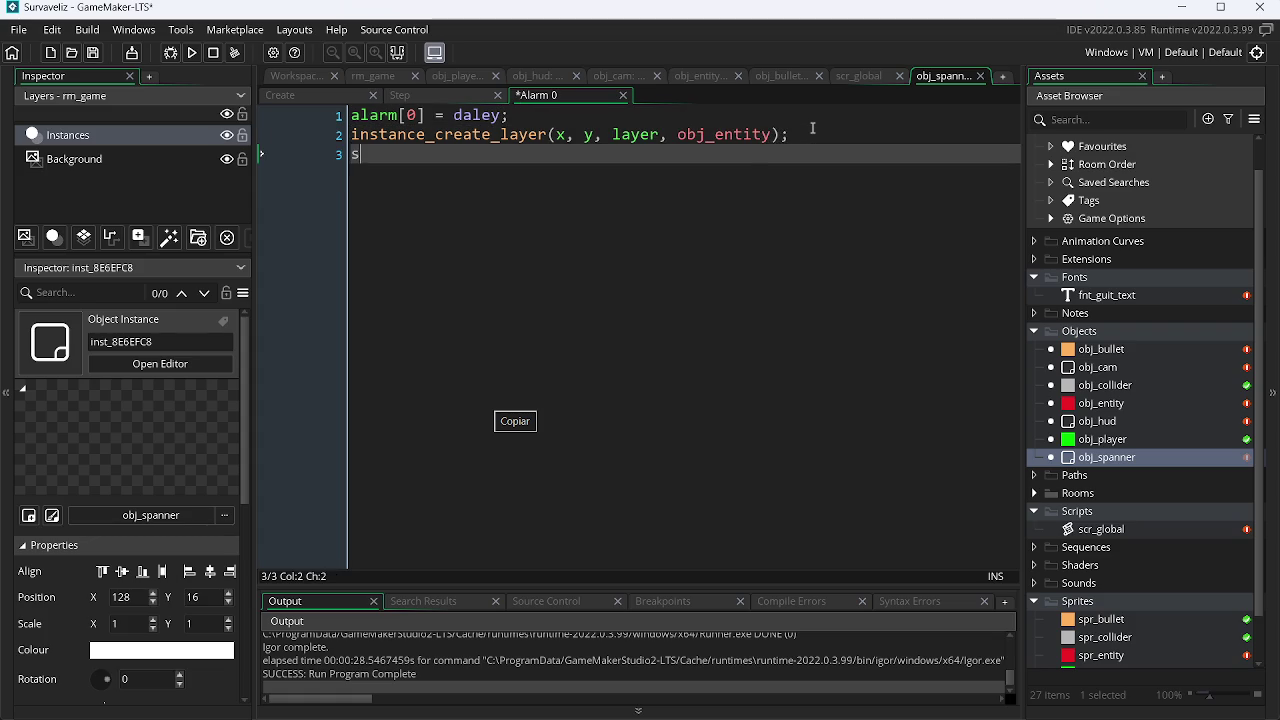
text(sho)
key(Return)
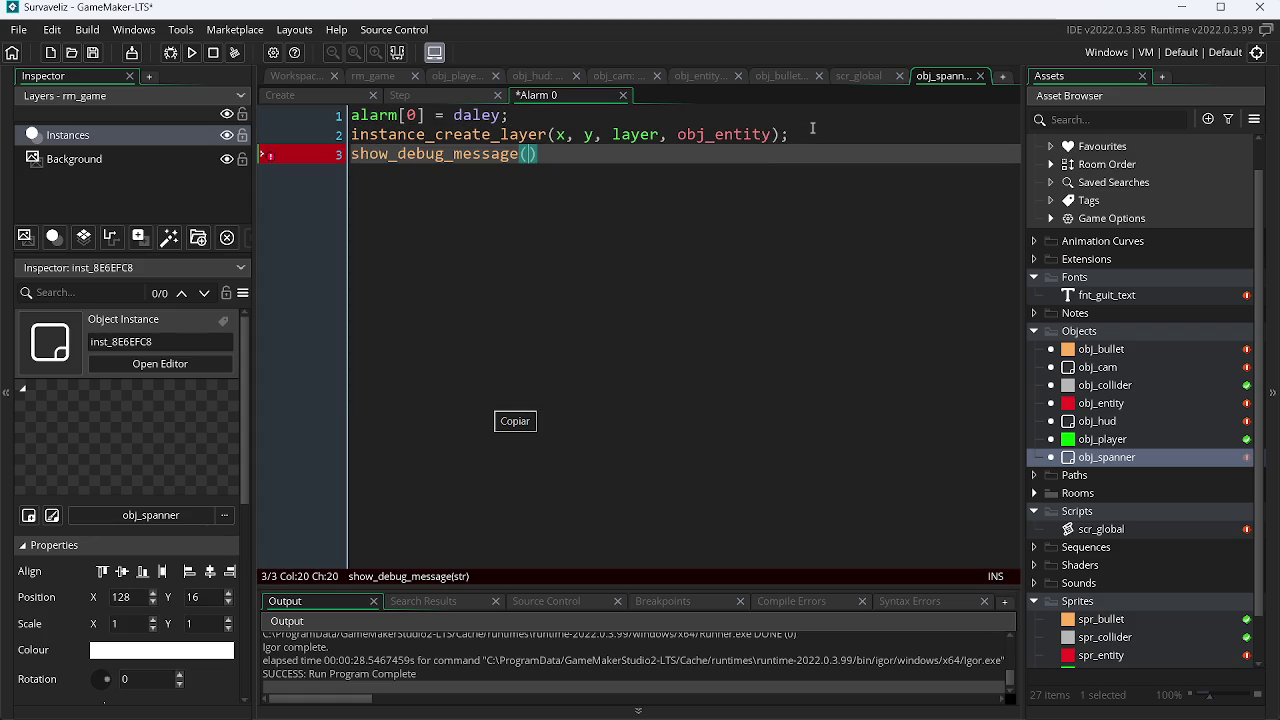
text(")
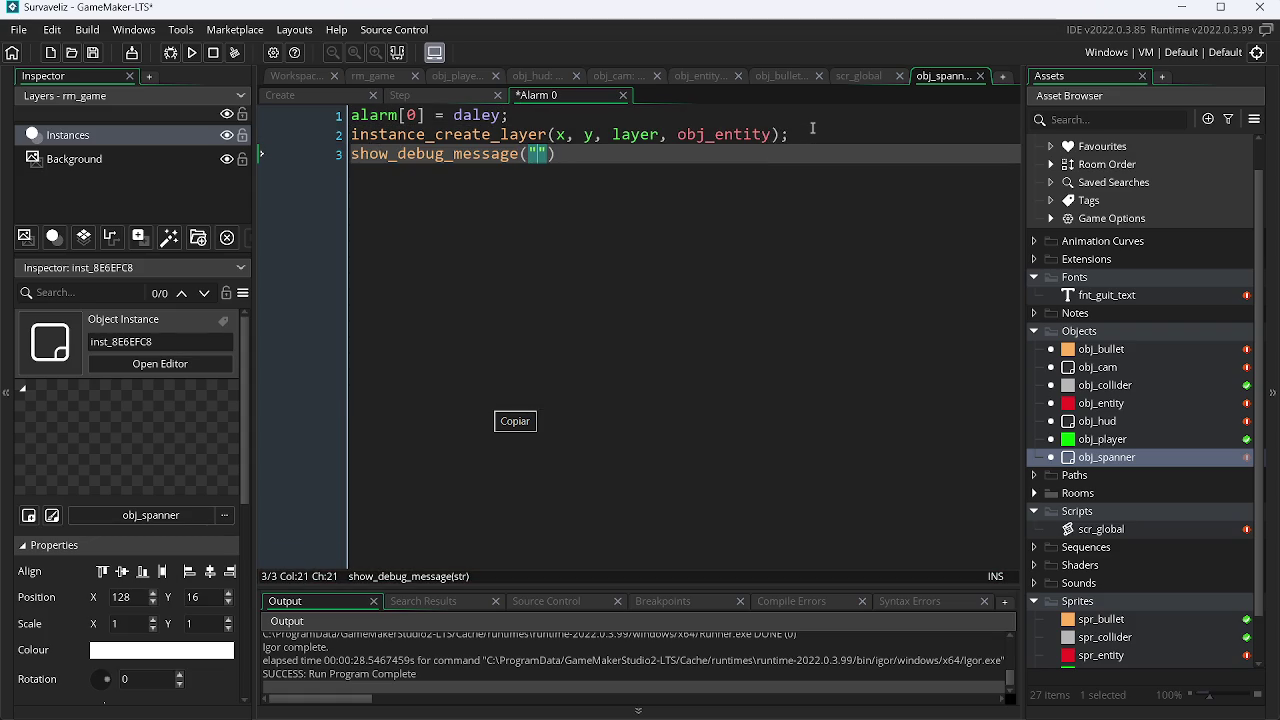
text(Eu naci)
key(BackSpace)
text(, )
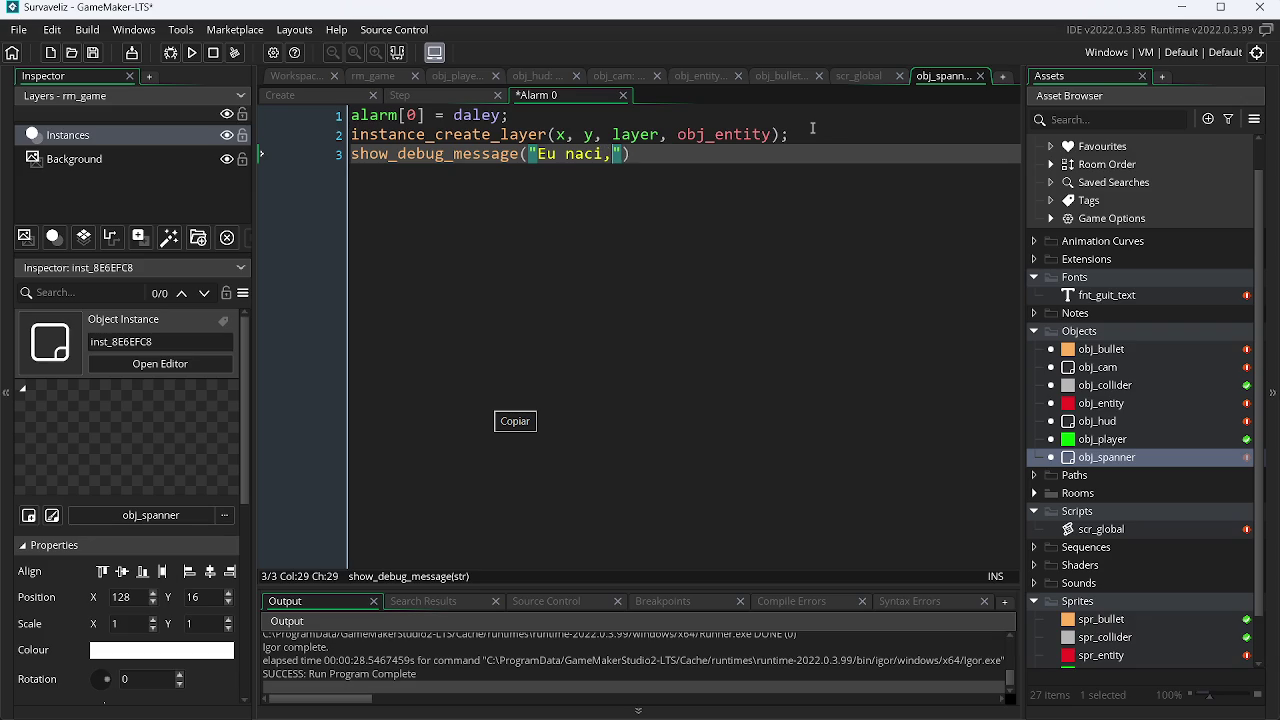
text(ah )
text(10)
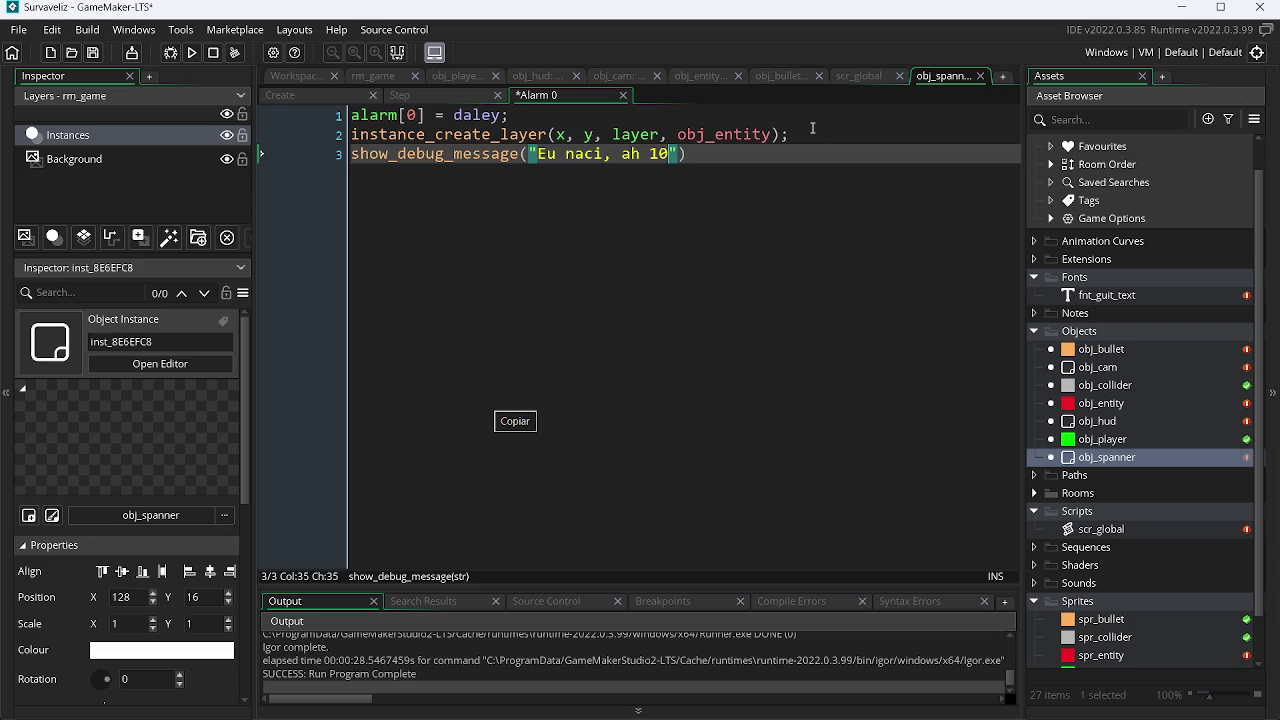
text(.000 )
text(atr)
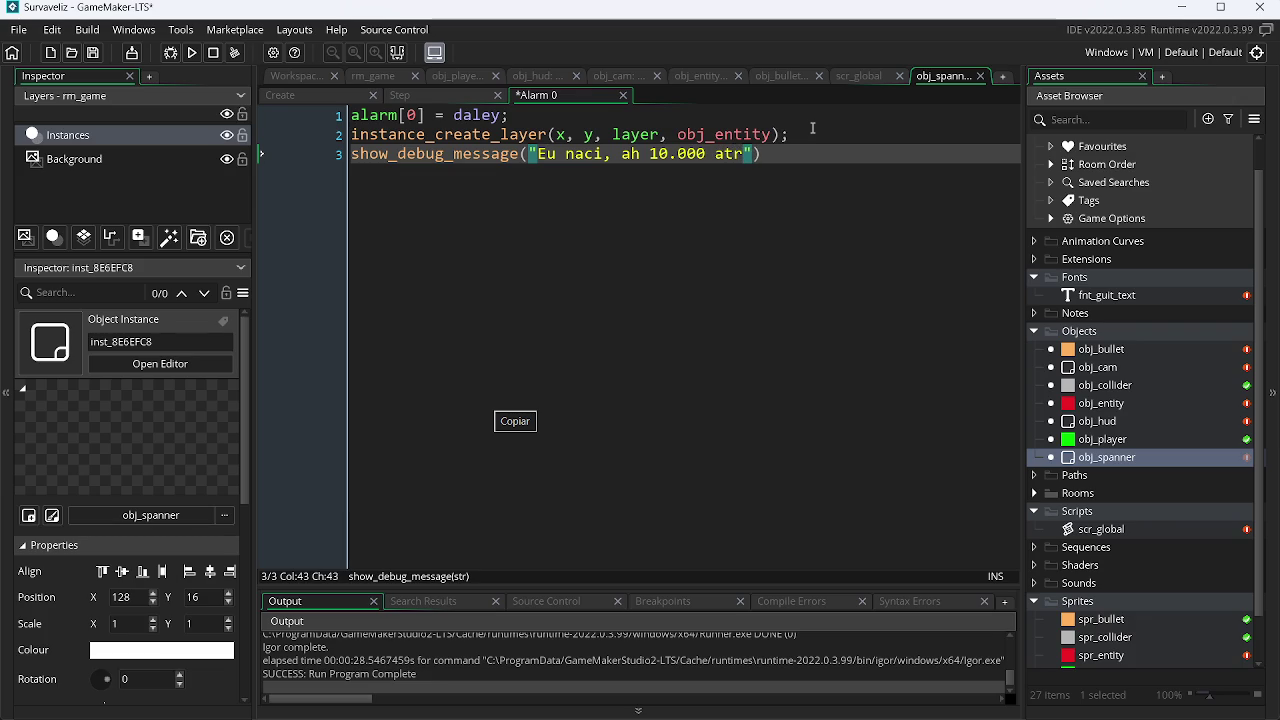
text(as)
Step: Switch to the browser's YouTube music tab
click(810, 153)
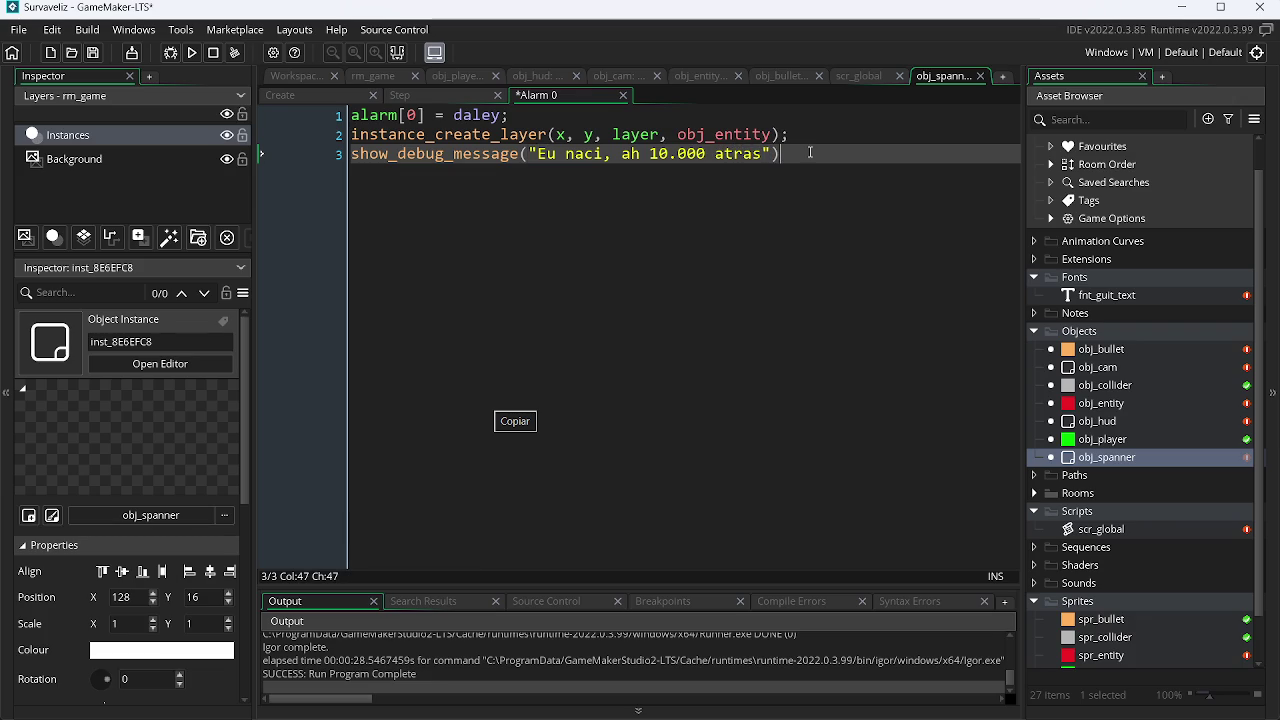
key(alt+Tab)
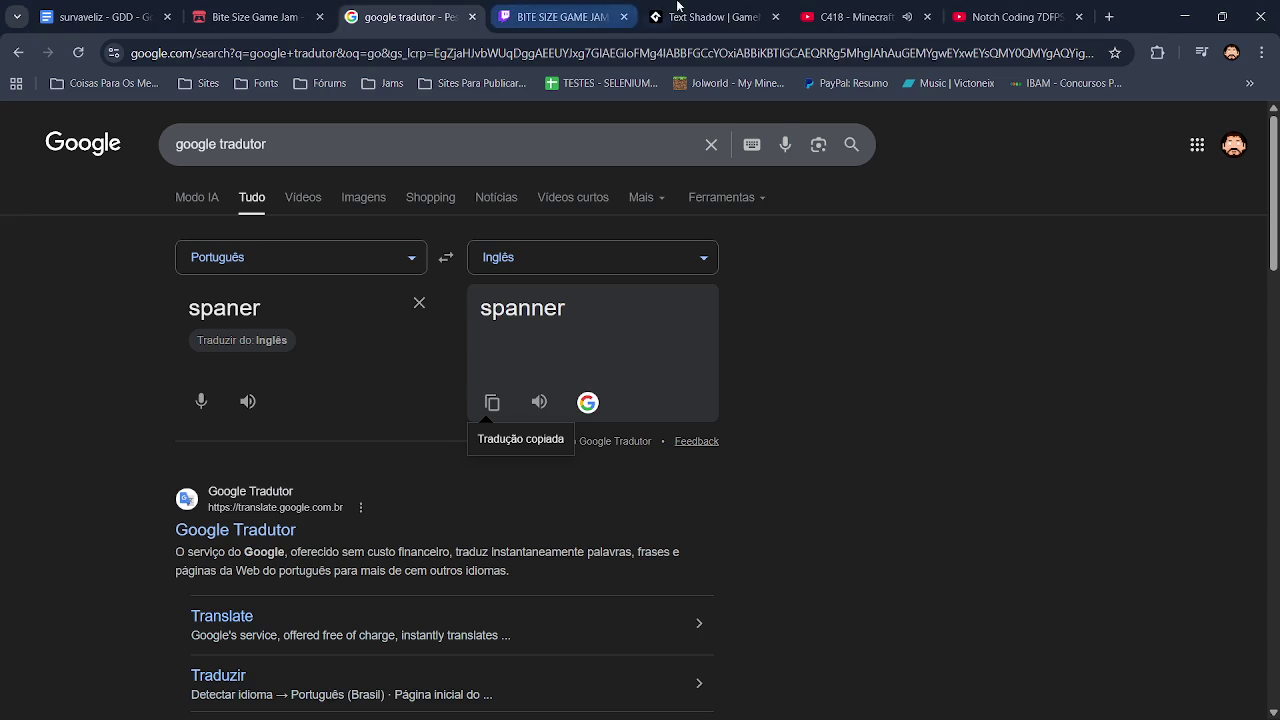
click(860, 20)
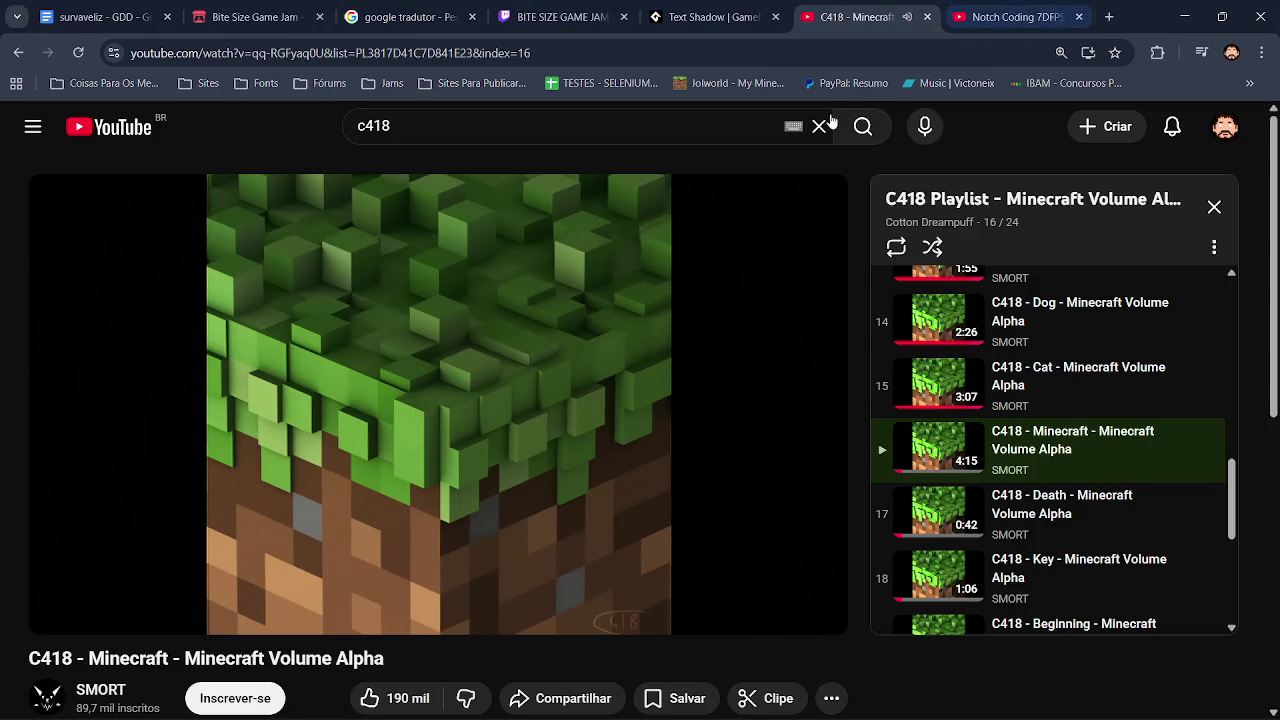
Step: Search YouTube for raul seixas, replacing the old c418 query
click(438, 120)
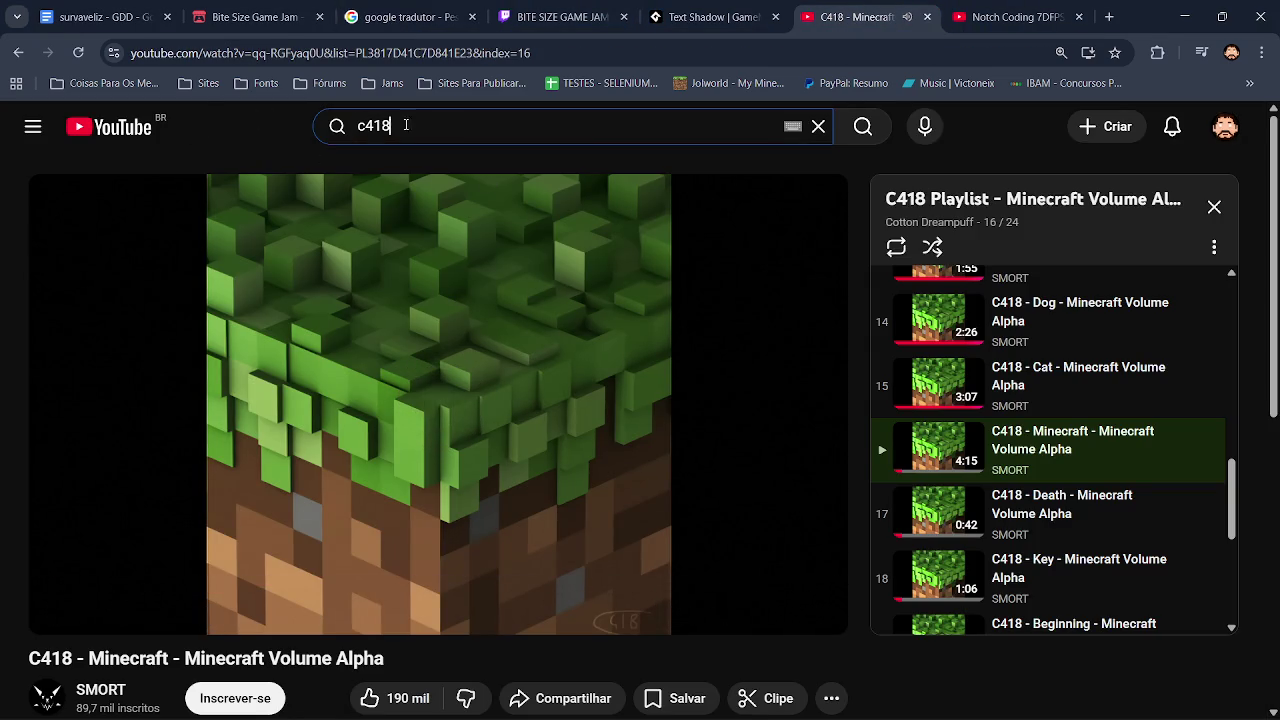
key(ctrl+a)
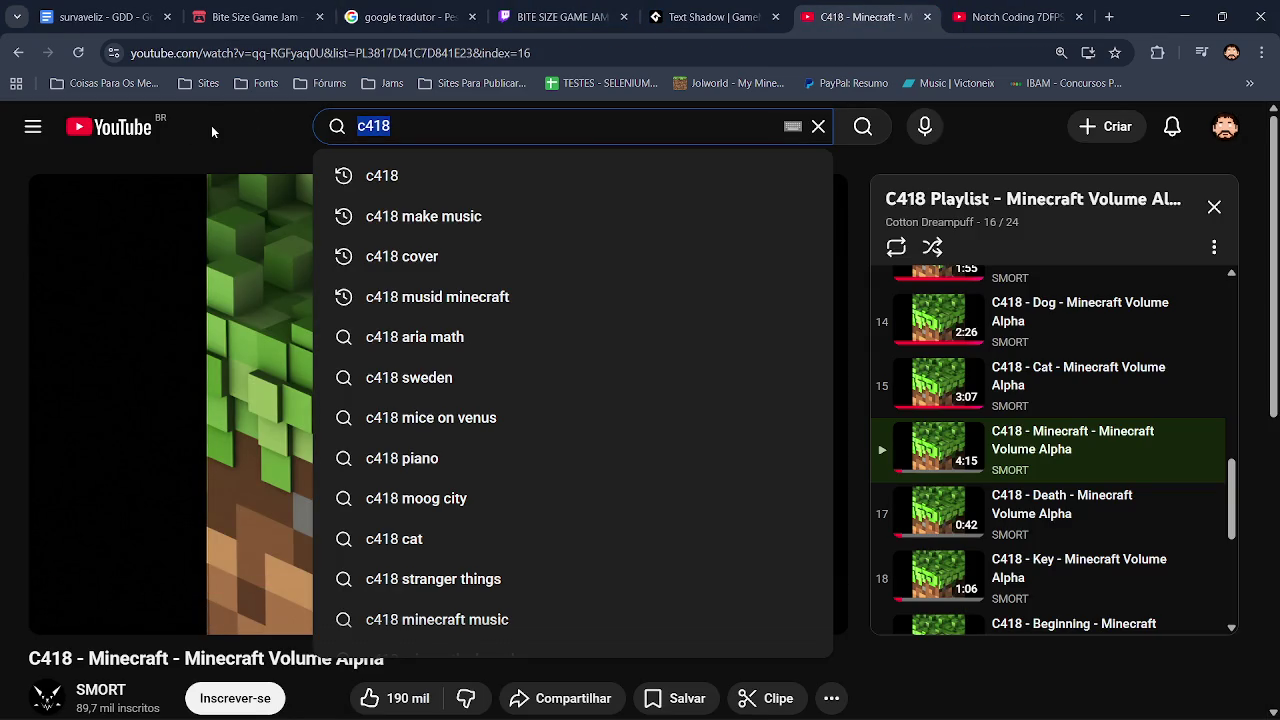
text(r)
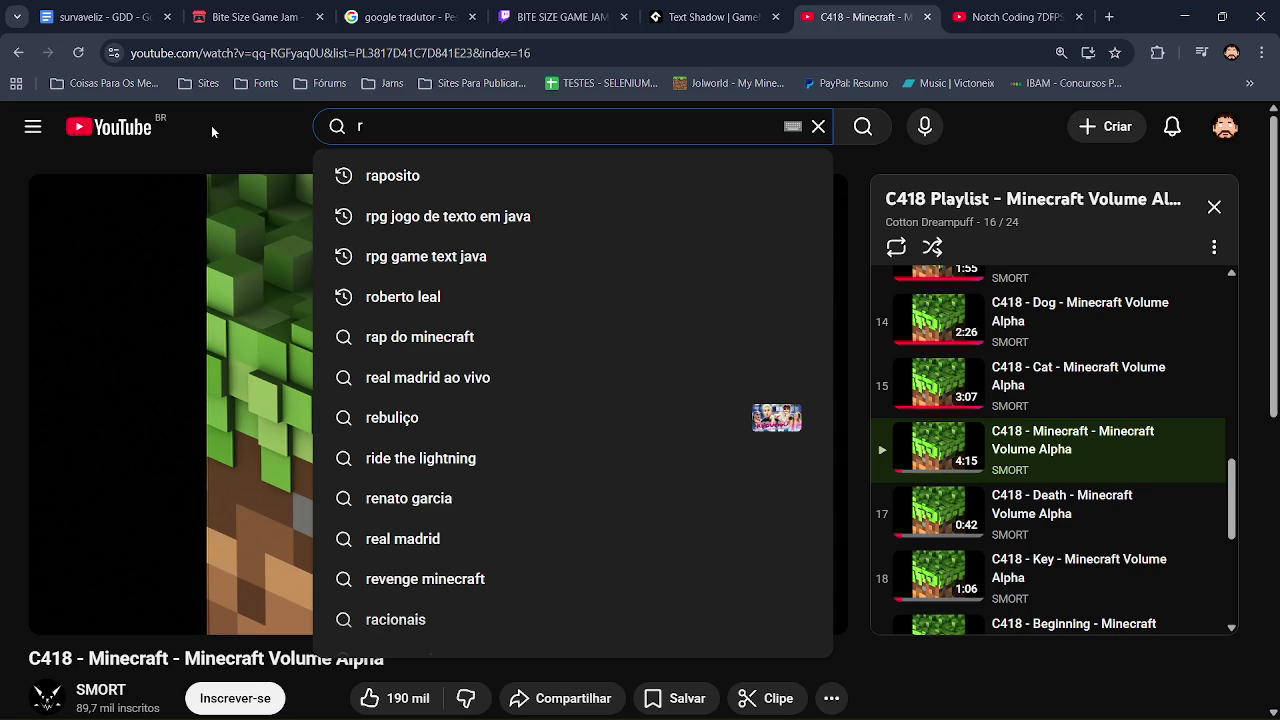
text(aul)
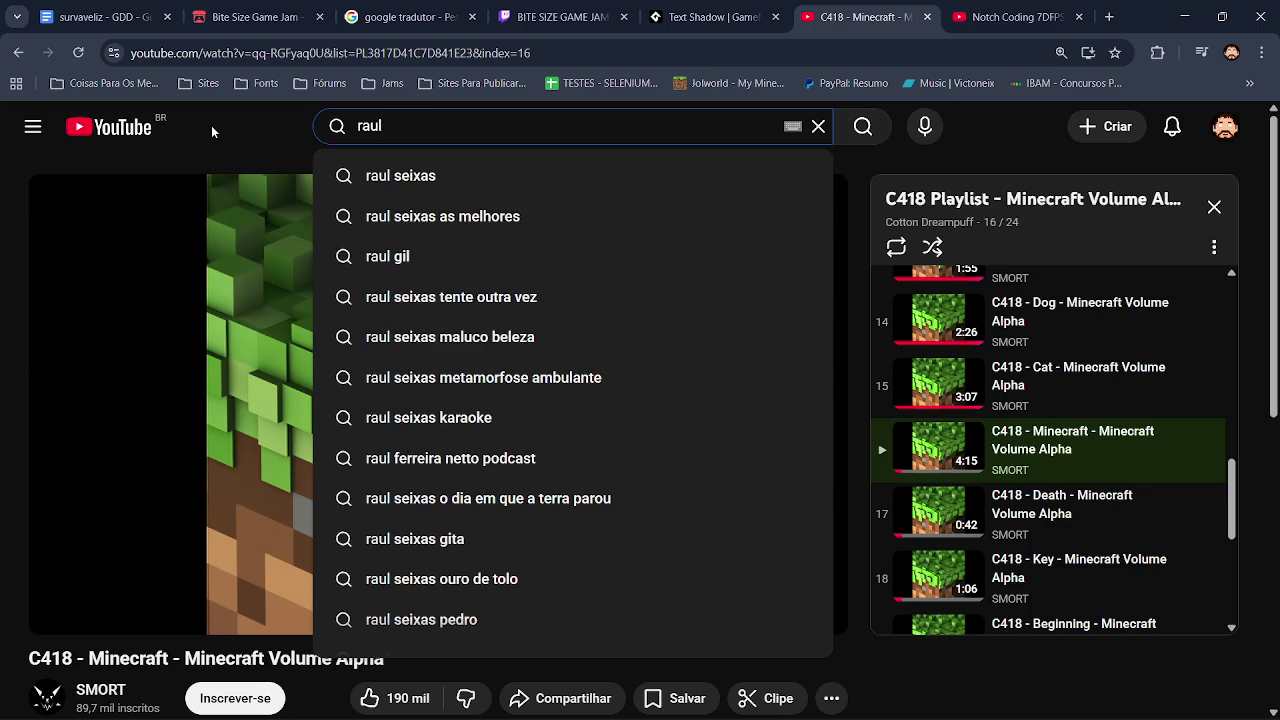
key(Down)
key(Return)
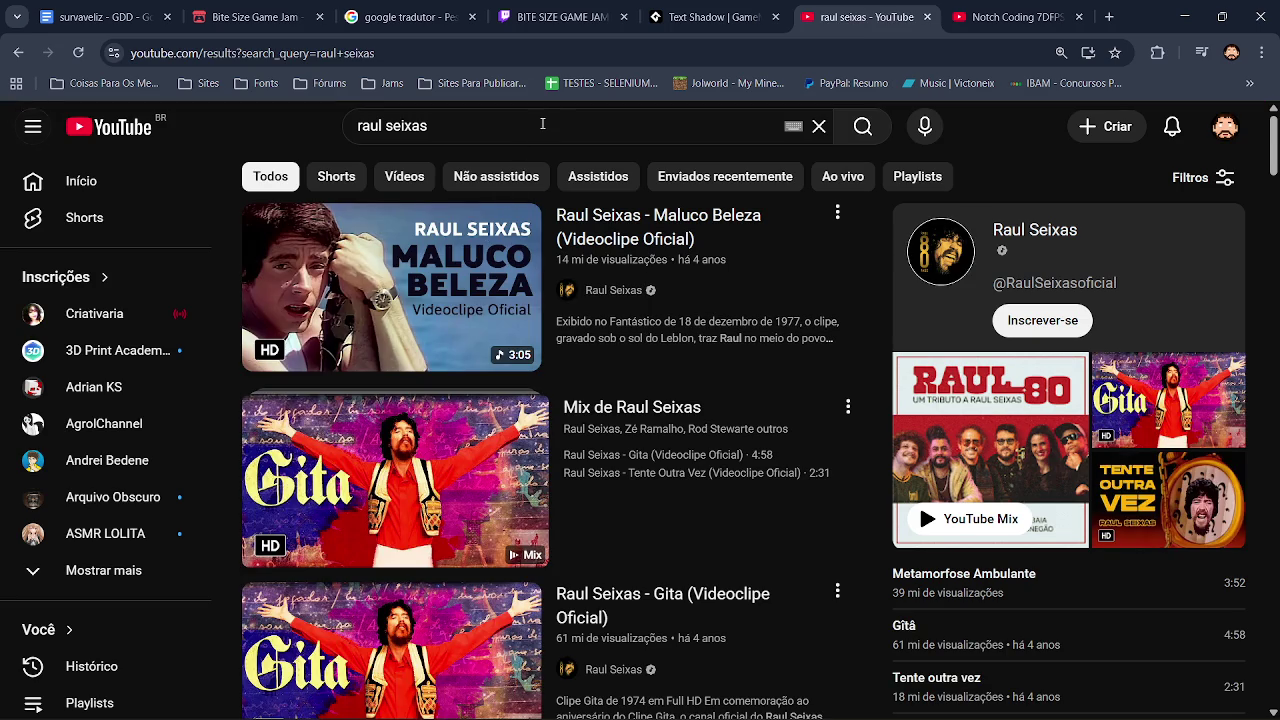
Step: Play 'Eu Nasci Há Dez Mil Anos Atrás', then minimize the browser
click(542, 123)
text(eu)
key(Down)
key(Return)
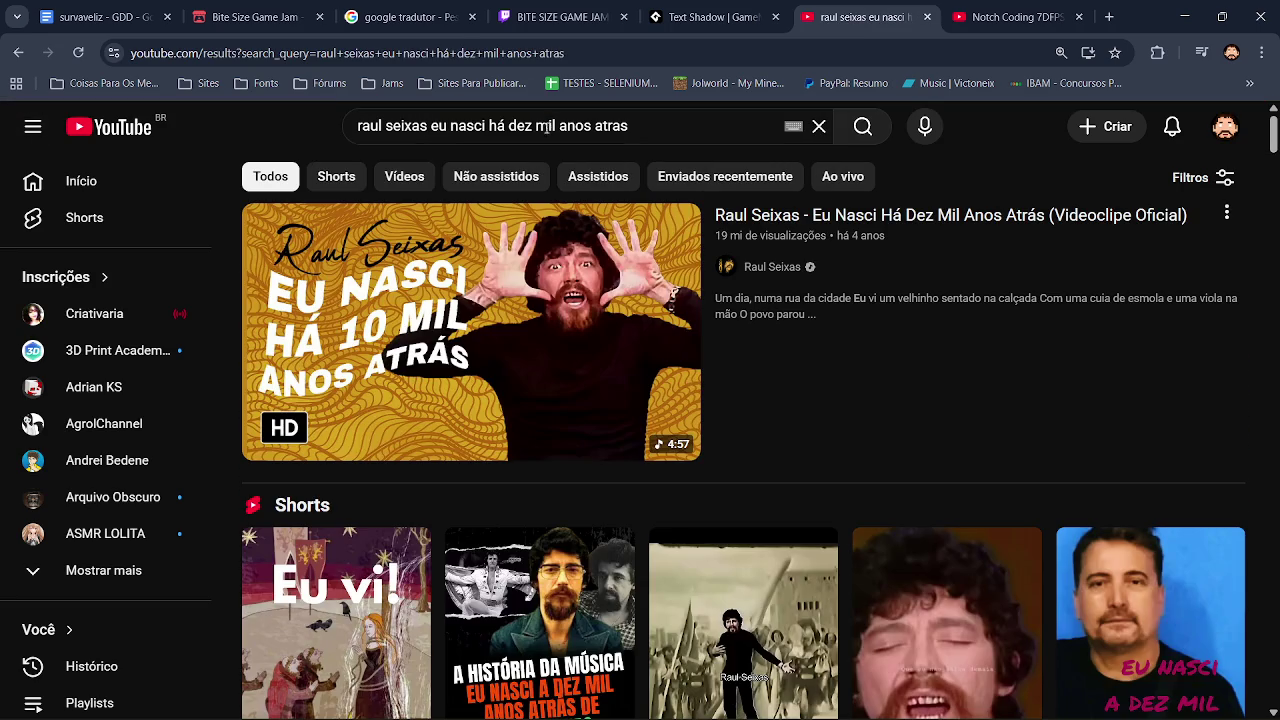
click(534, 368)
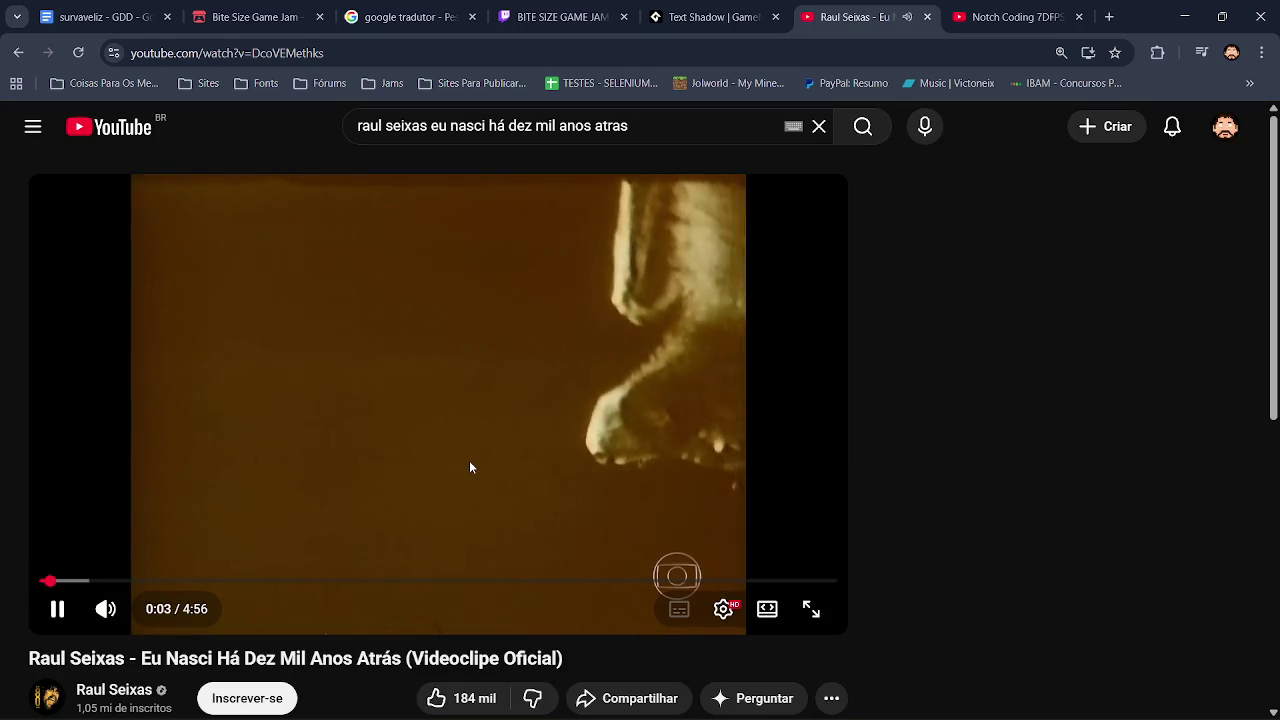
scroll(470, 467, up, 5)
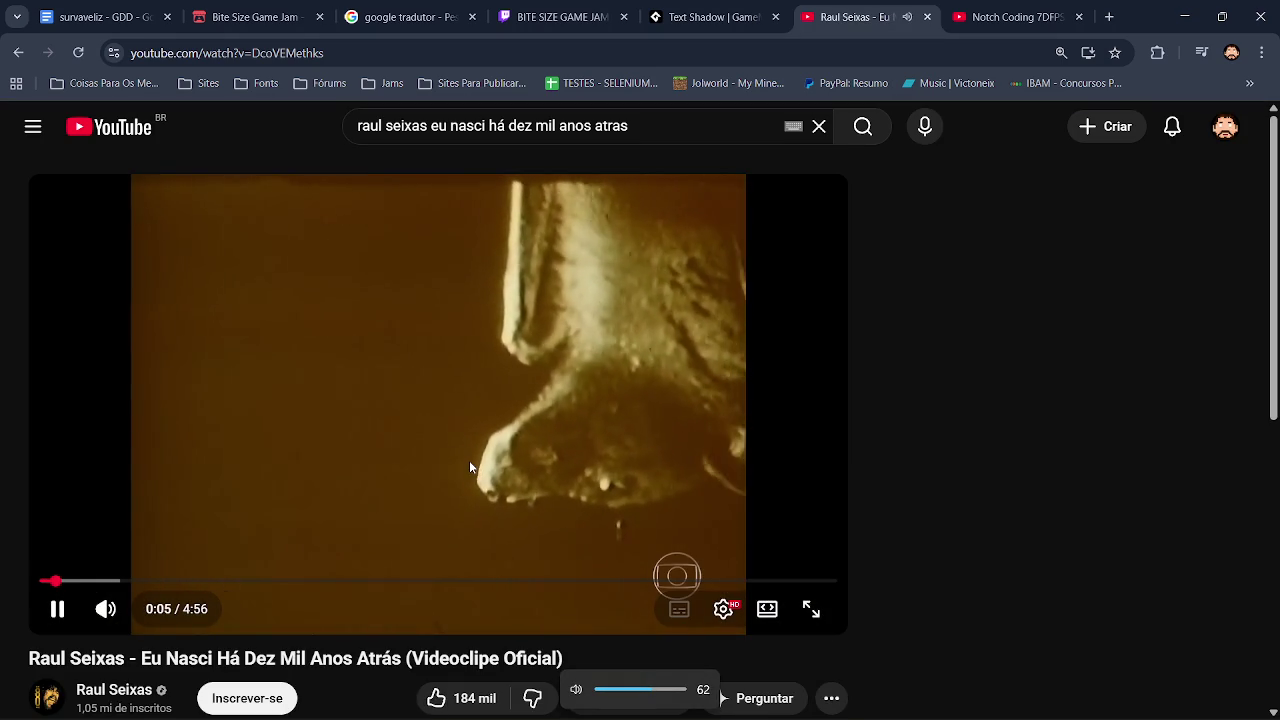
scroll(470, 467, up, 4)
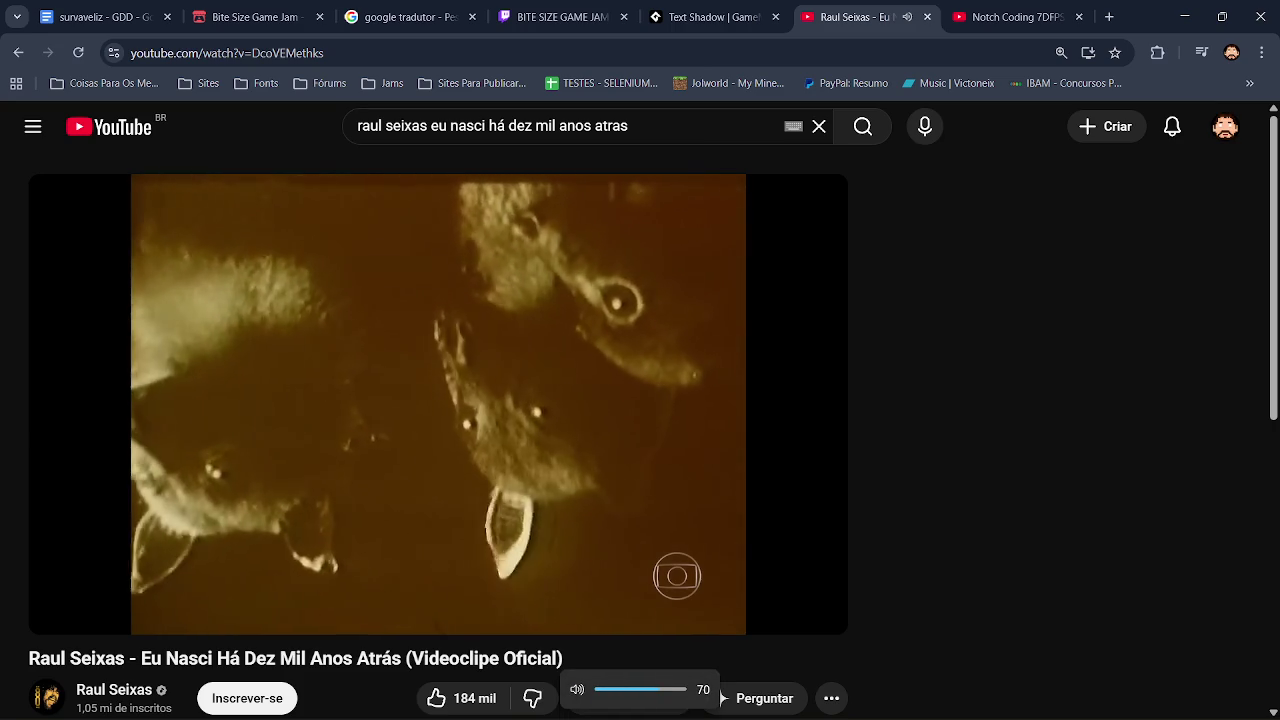
click(1177, 12)
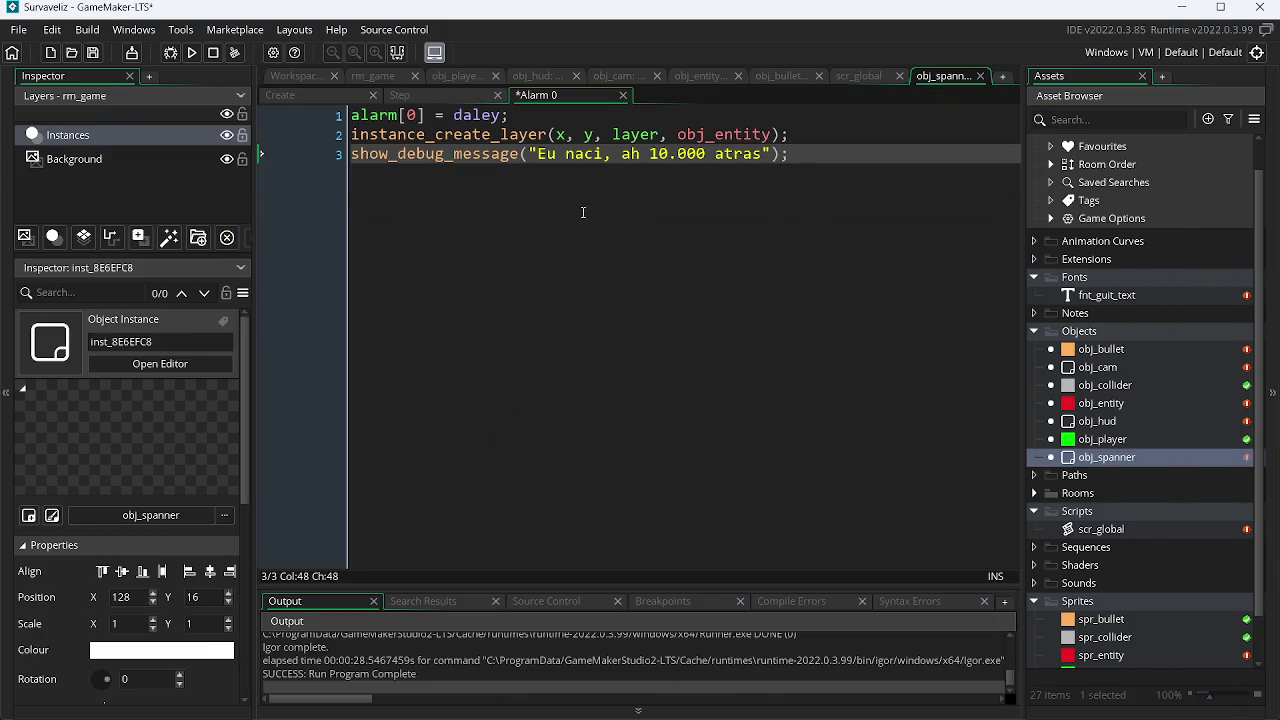
Step: Copy 'Nasci' from the video title and paste it over 'naci' in the debug message
key(alt+Tab)
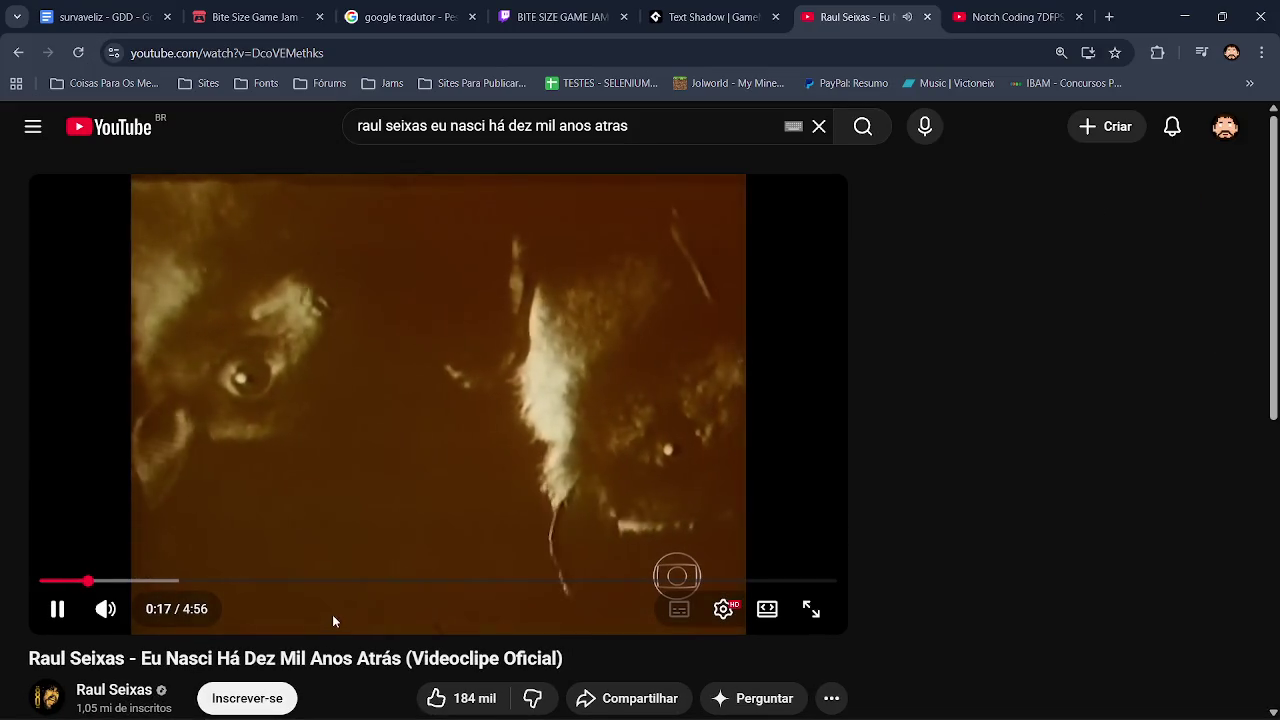
double_click(190, 660)
key(ctrl+c)
key(alt+Tab)
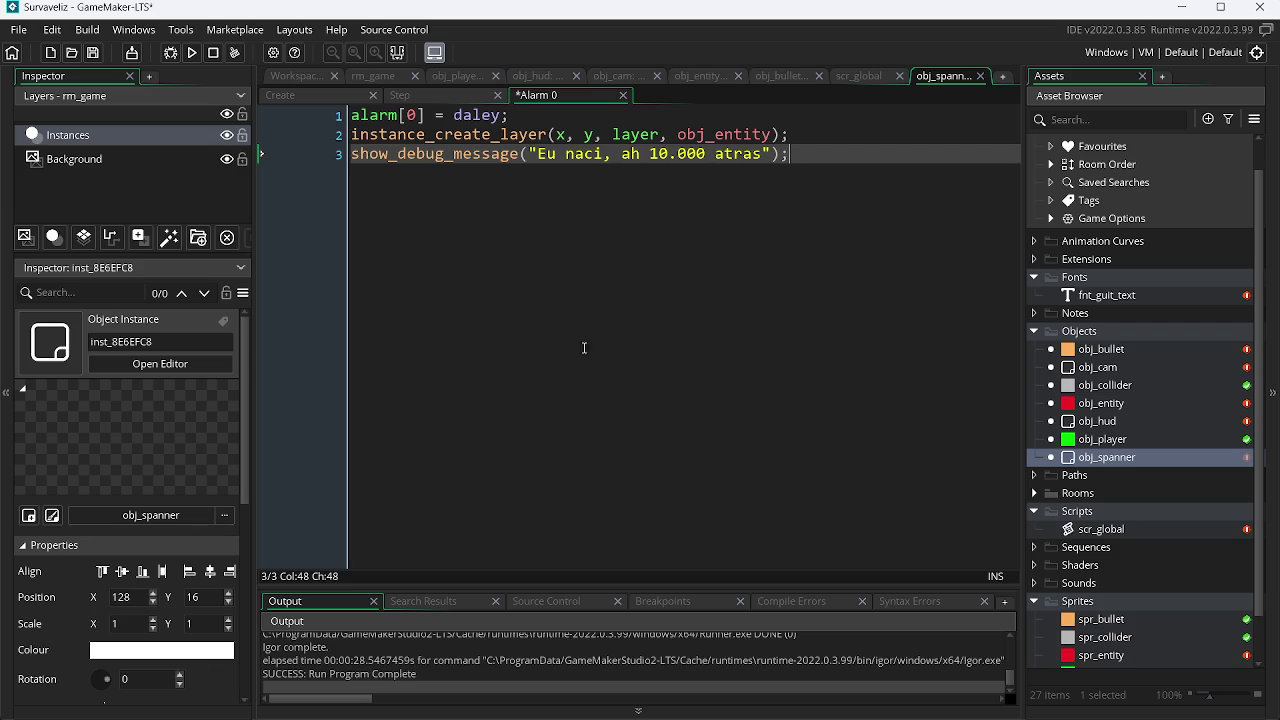
double_click(594, 155)
key(ctrl+v)
Step: Change 'ah' to 'há' in the debug message
click(577, 153)
key(alt+Tab)
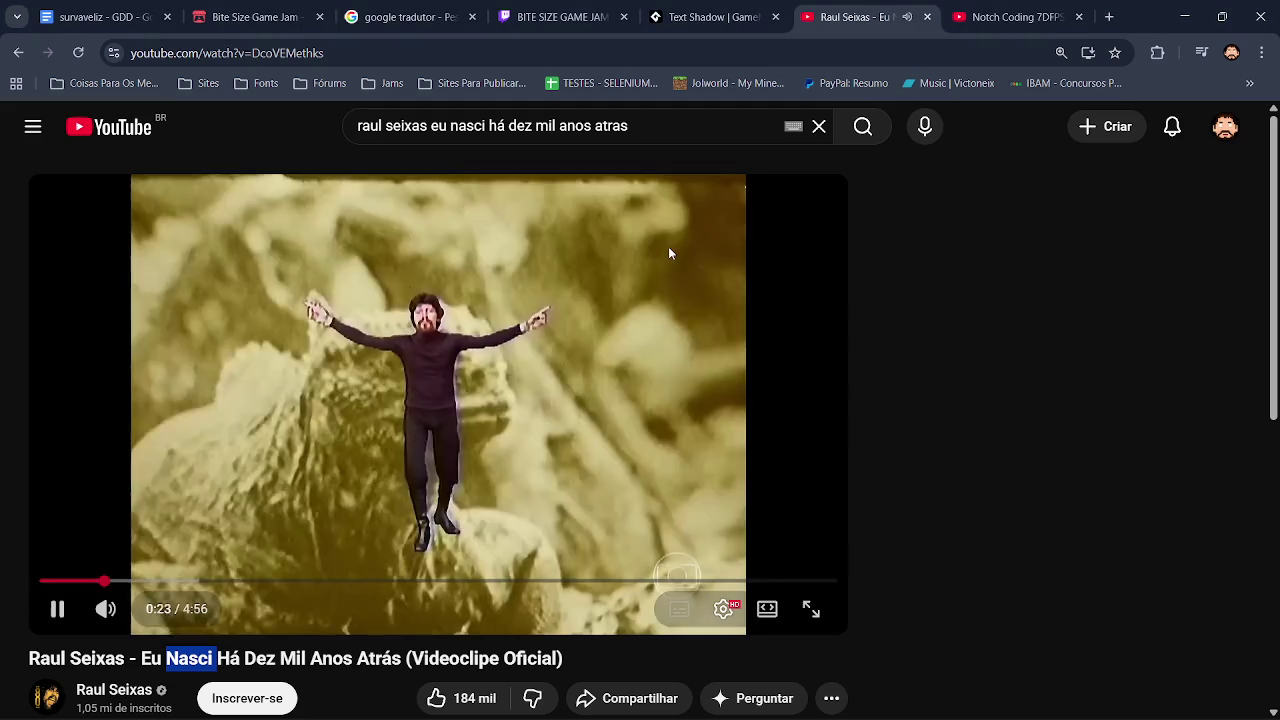
key(alt+Tab)
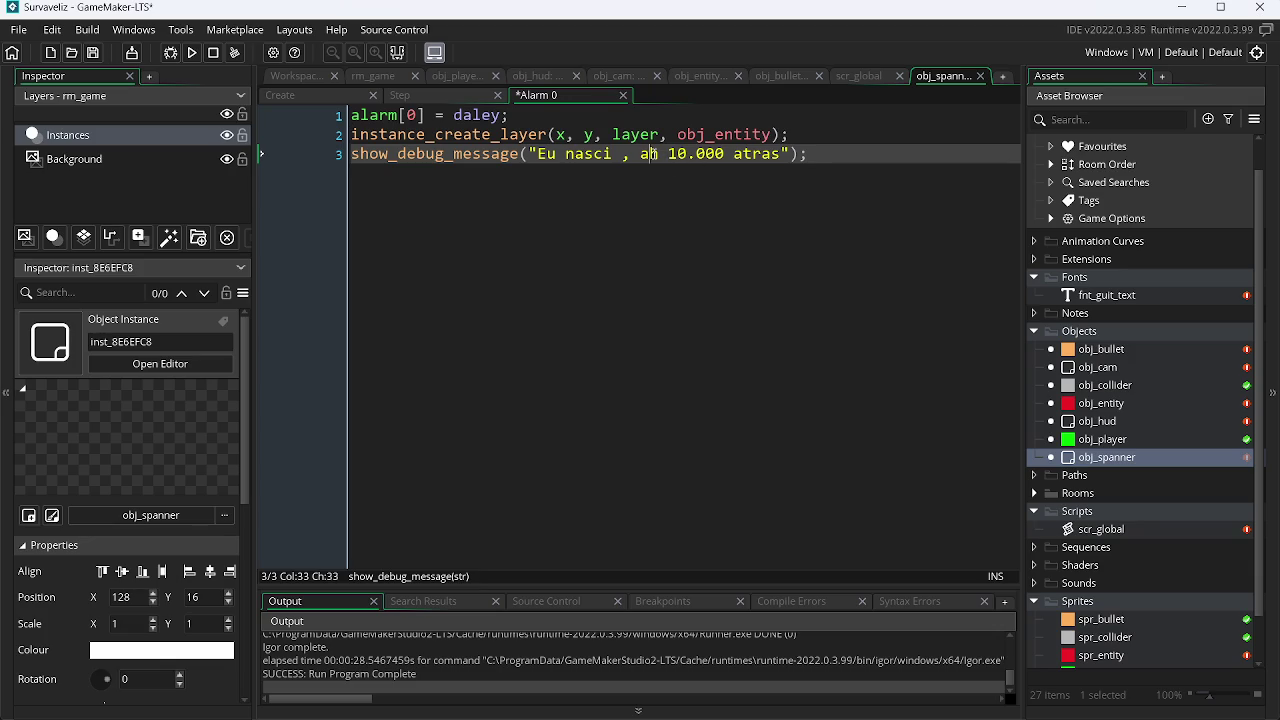
key(BackSpace)
text(á)
Step: Try changing 'atras' to 'Atrás', undo that edit, and run the game
key(alt+Tab)
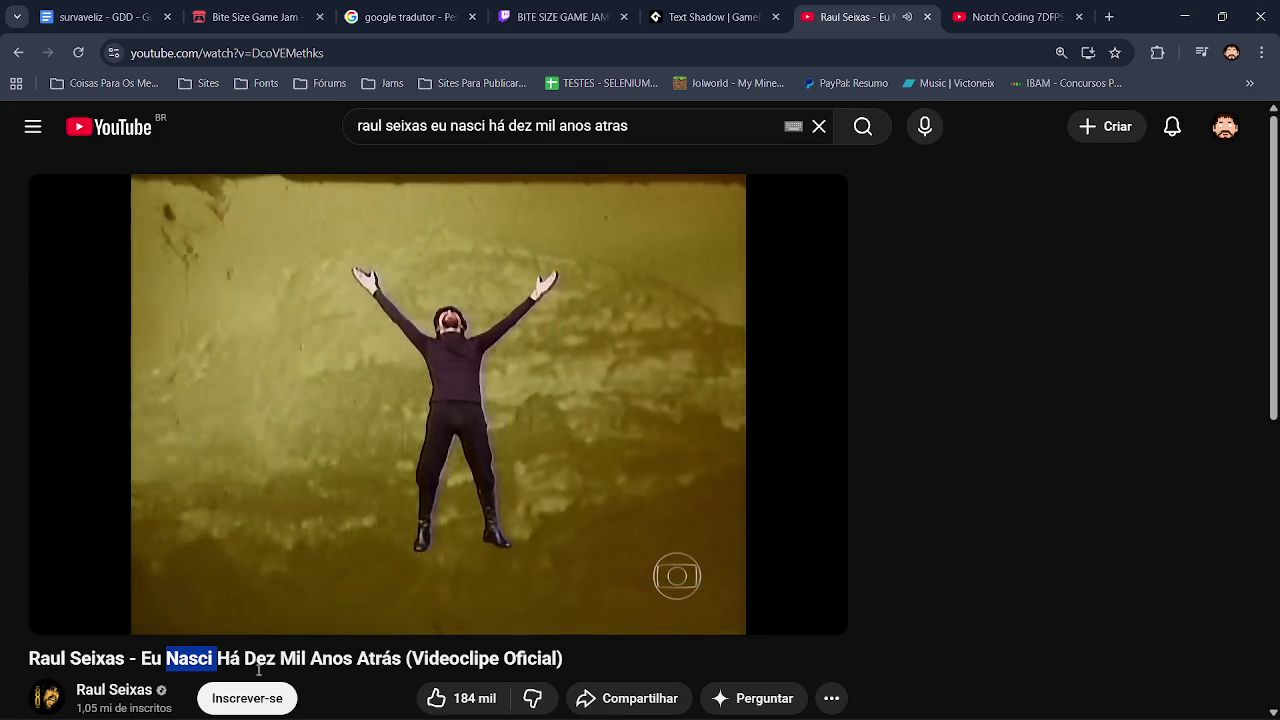
double_click(378, 658)
key(alt+Tab)
click(763, 153)
text(Atrás)
key(Left)
key(Left)
key(ctrl+z)
key(ctrl+z)
key(ctrl+z)
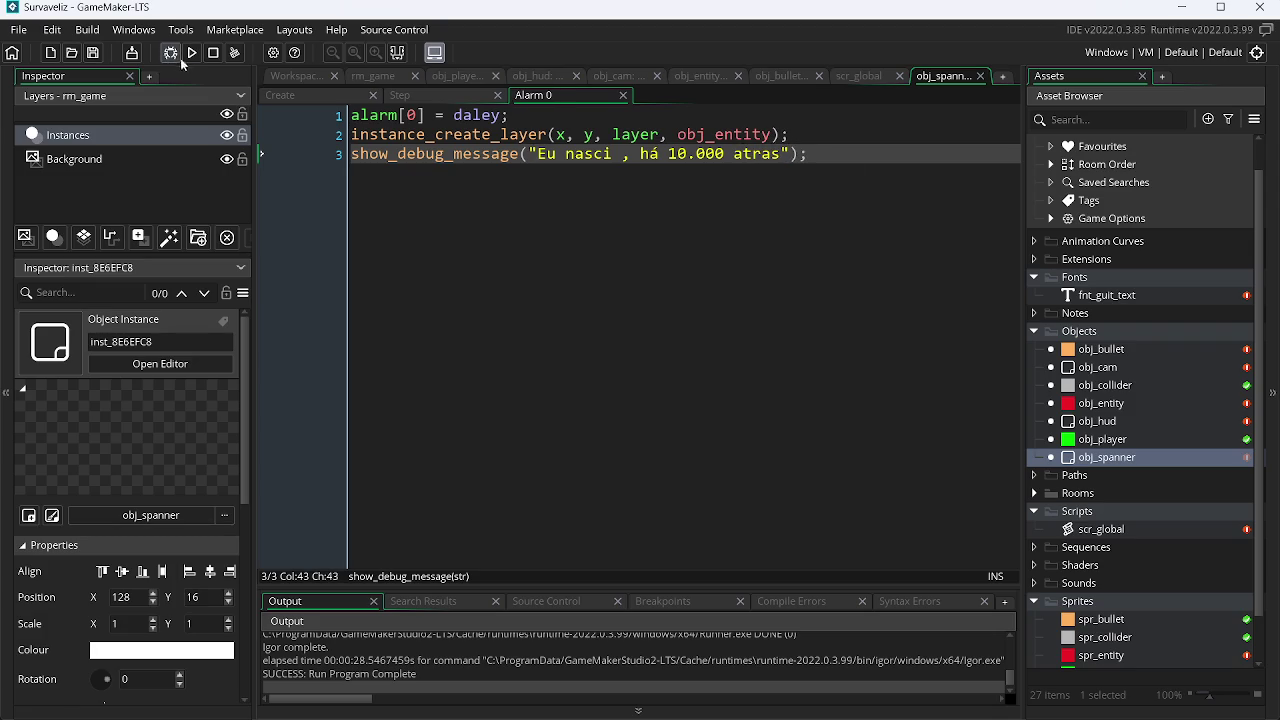
click(192, 52)
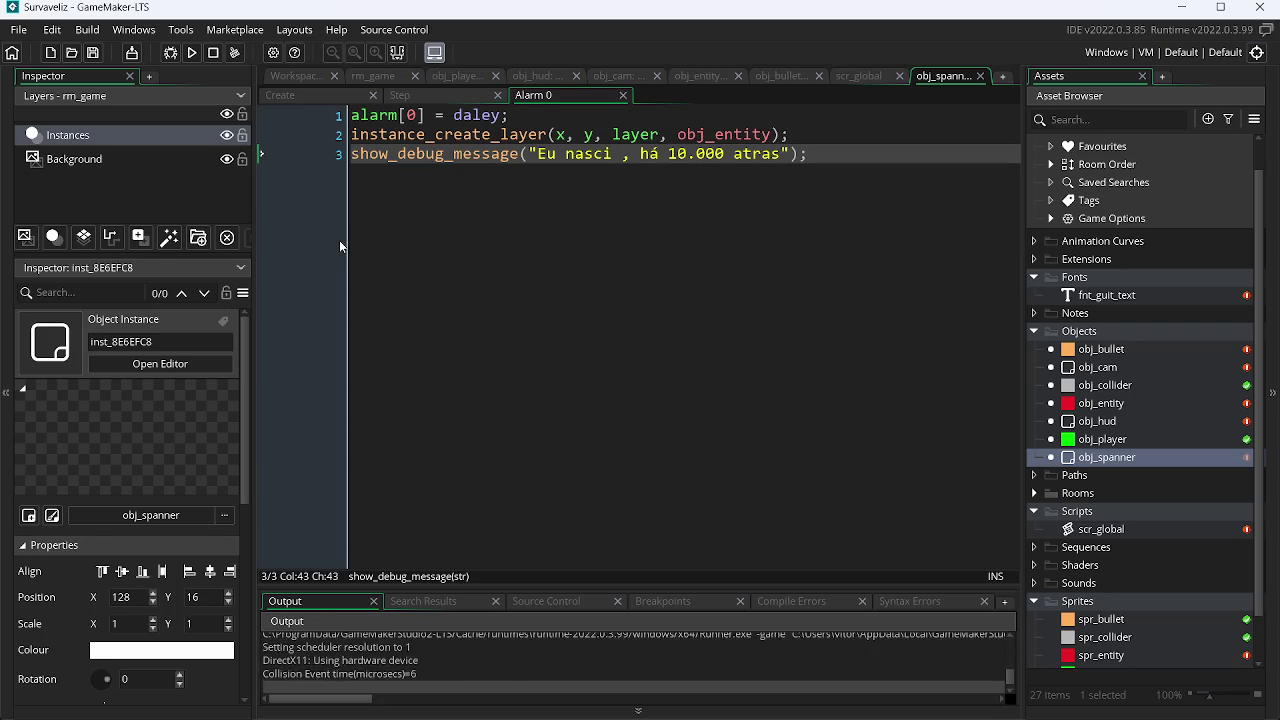
Step: Steer the green player with the arrow keys, destroy the red enemy, then Escape to close the game
key(Up)
key(Left)
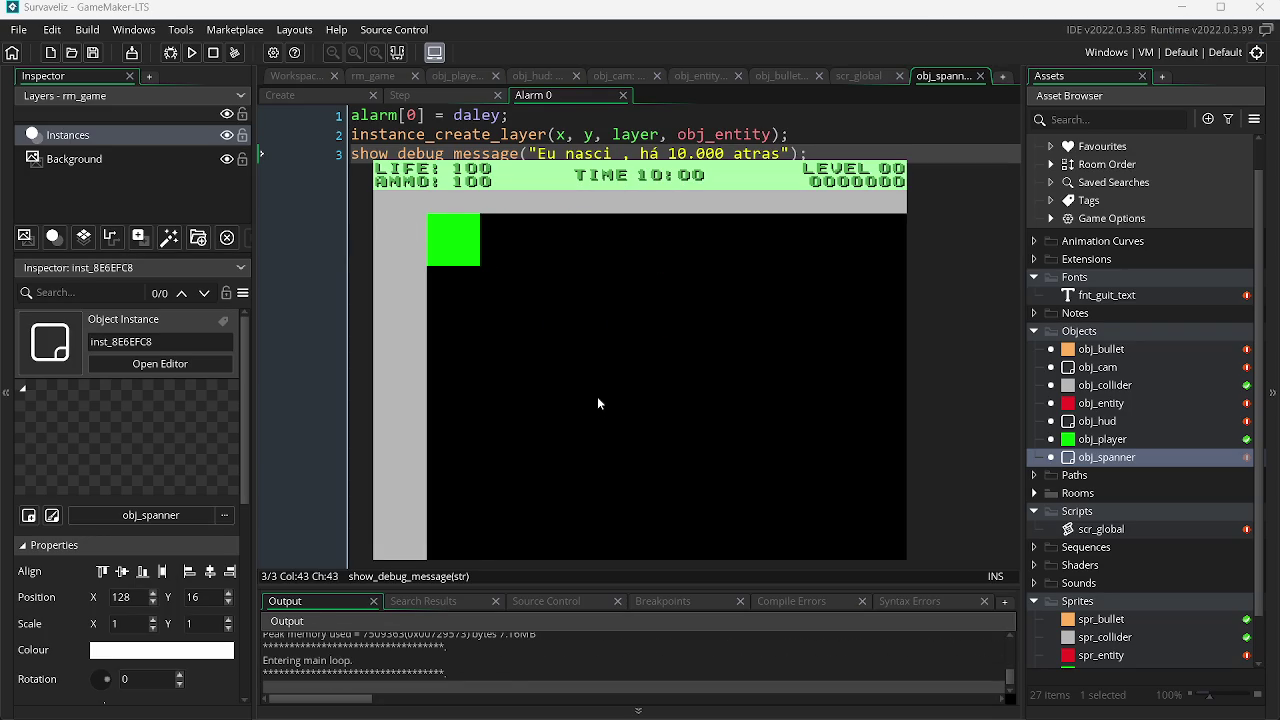
key(Right)
key(Down)
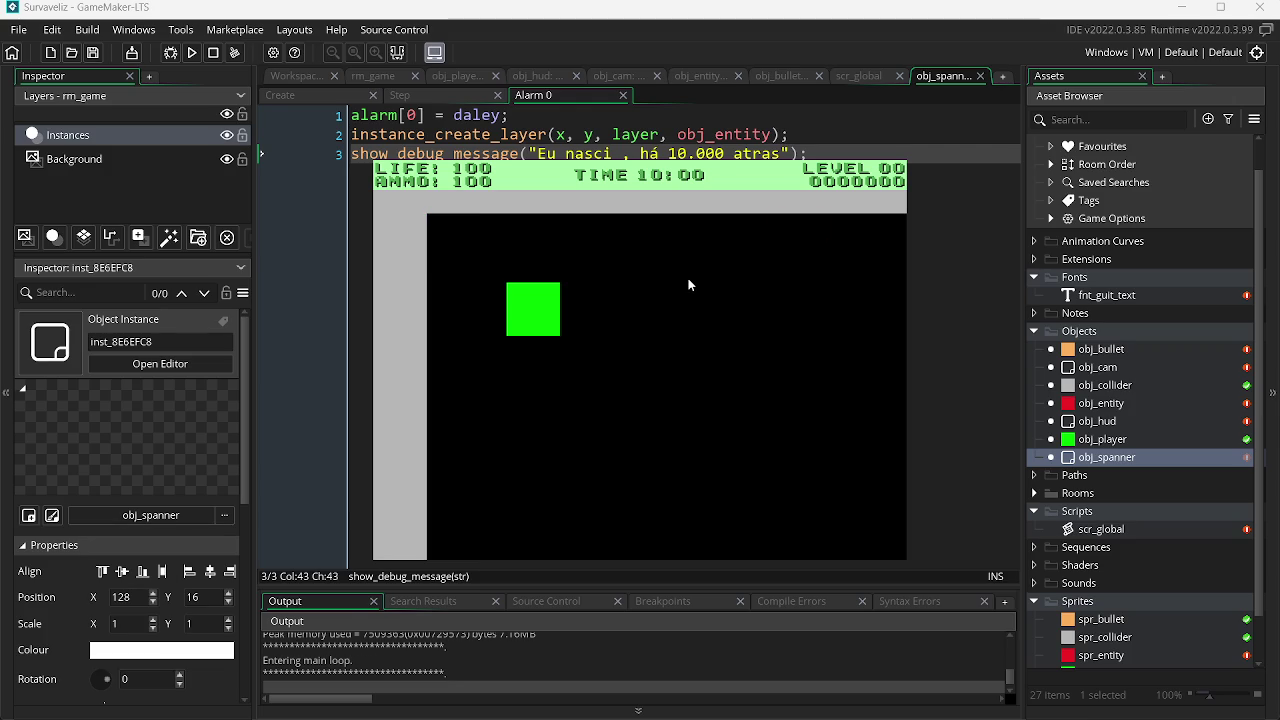
key(Right)
key(Up)
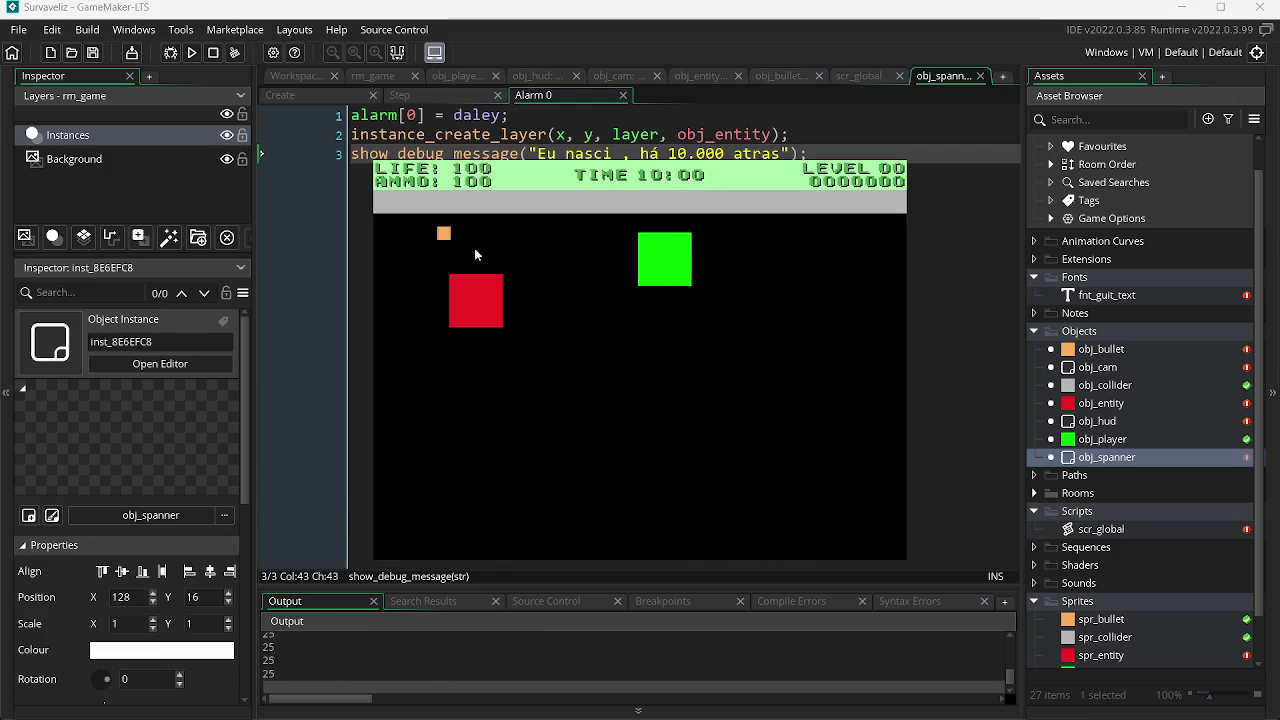
key(Down)
key(Left)
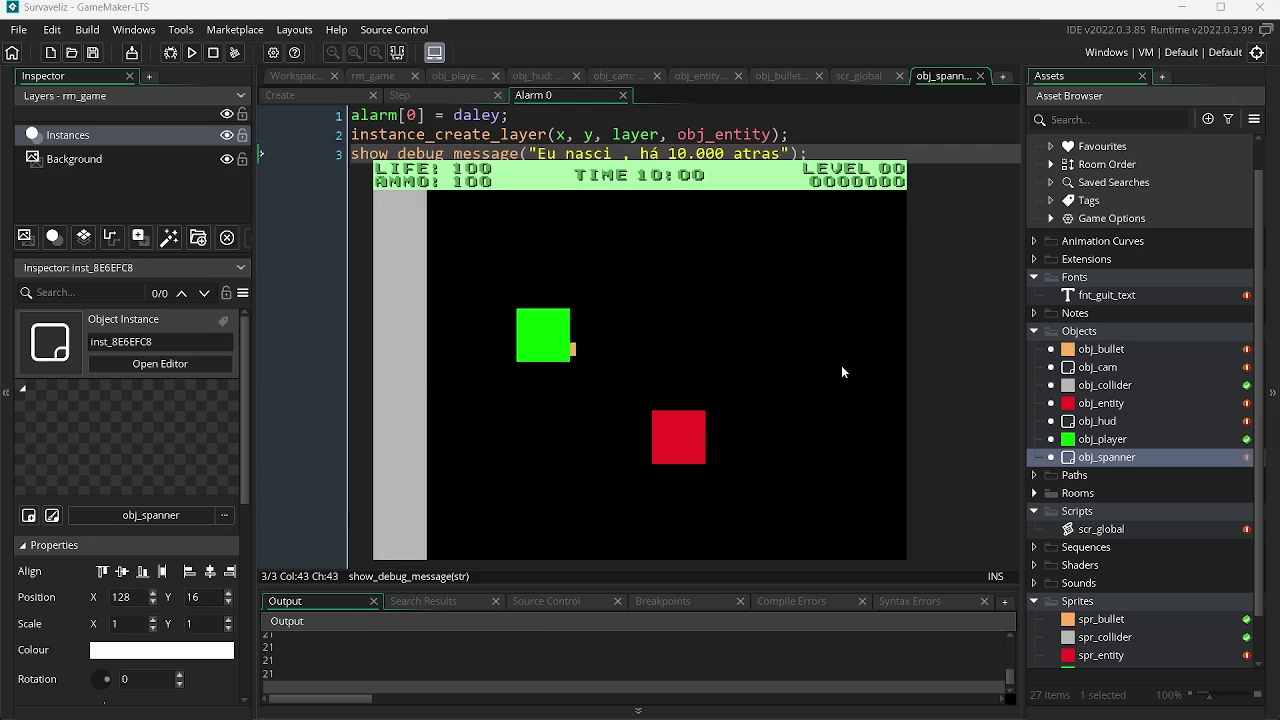
key(Down)
key(Up)
key(Right)
key(Down)
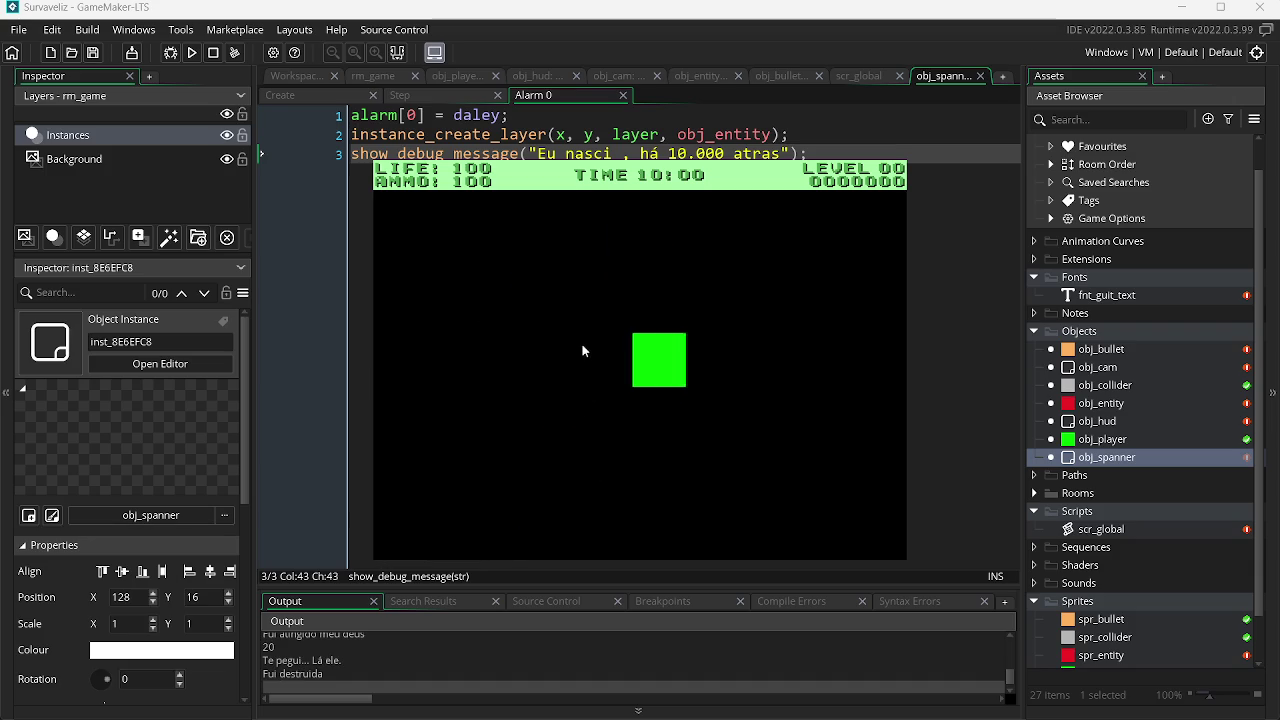
key(Escape)
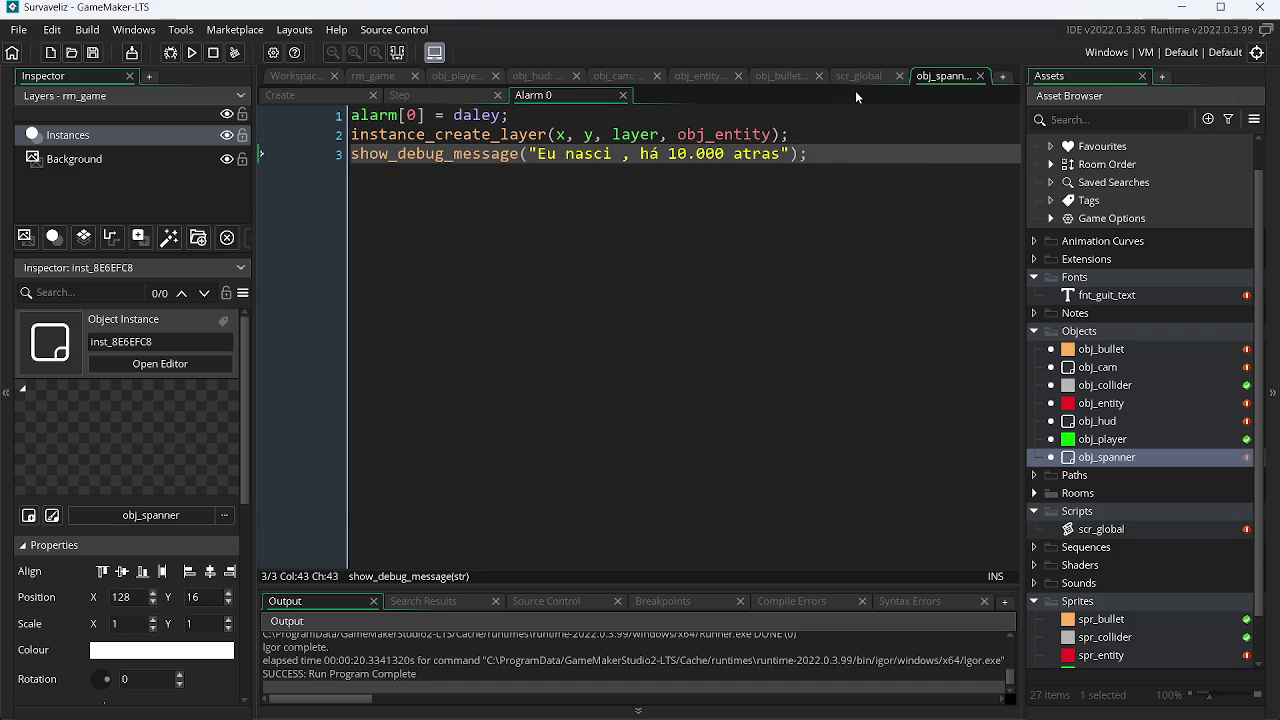
Step: Change daley from 600 to 300 in obj_spanner's Create event
click(865, 76)
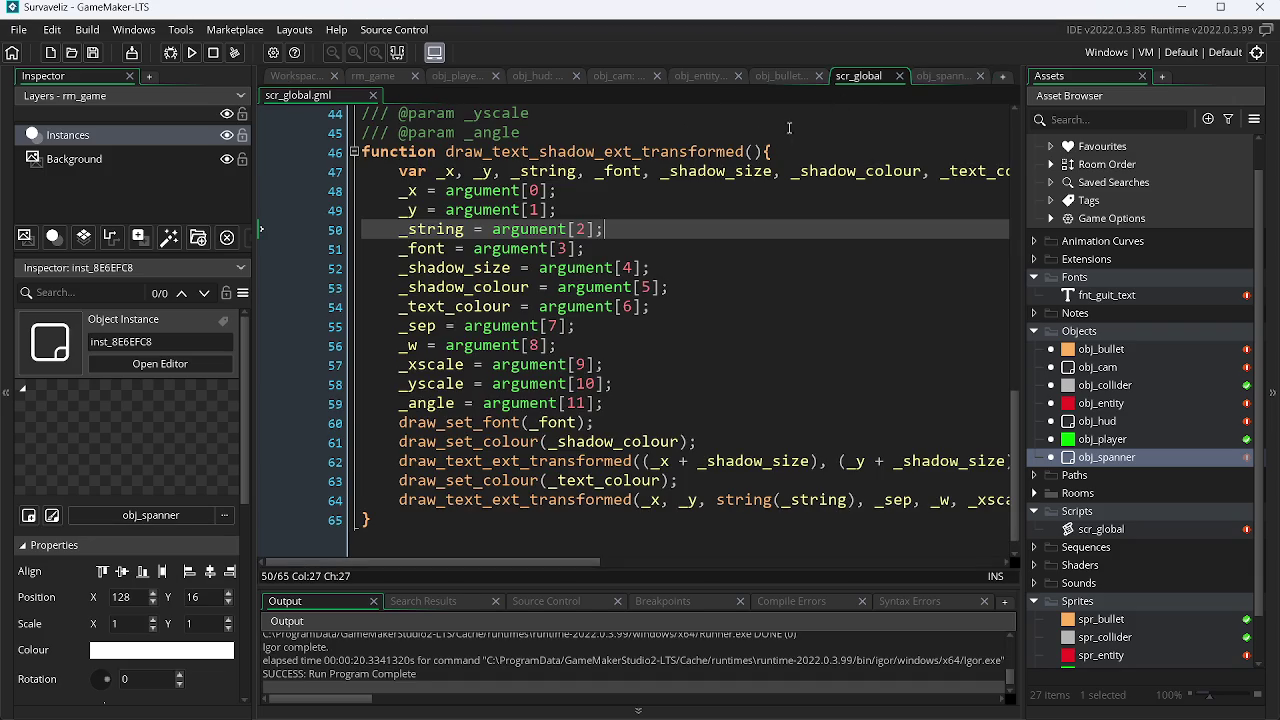
click(924, 77)
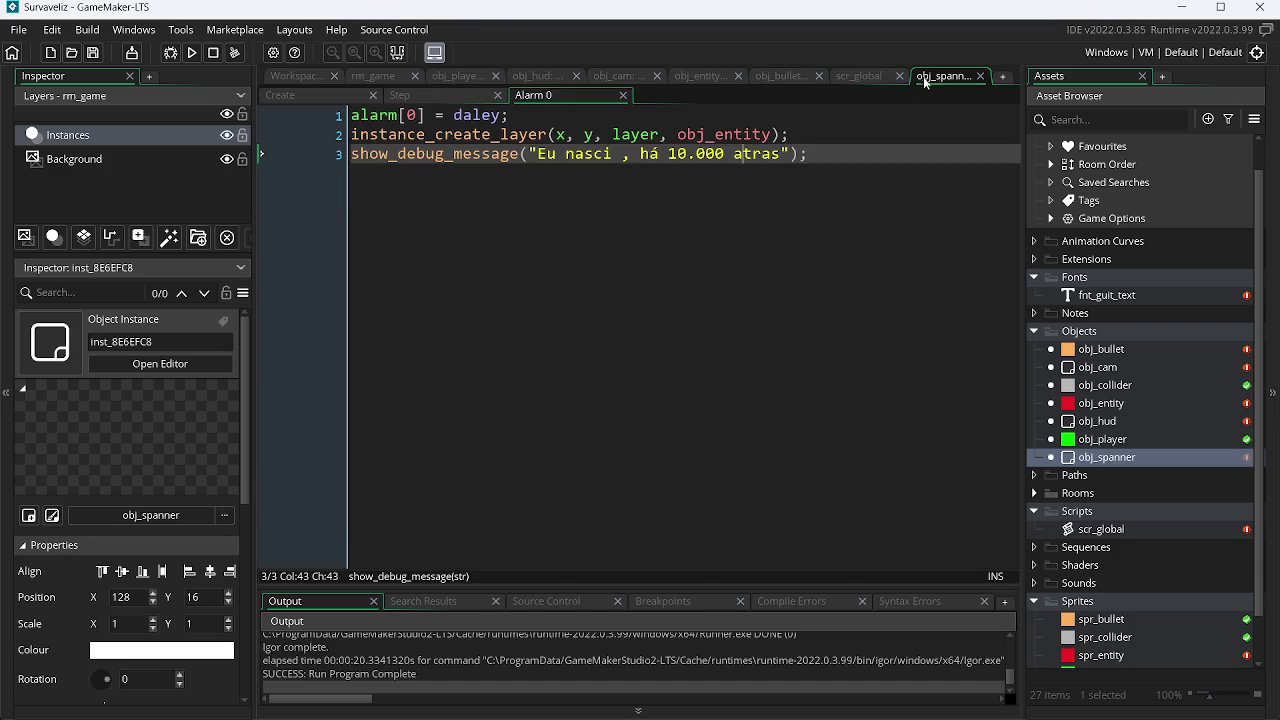
click(330, 99)
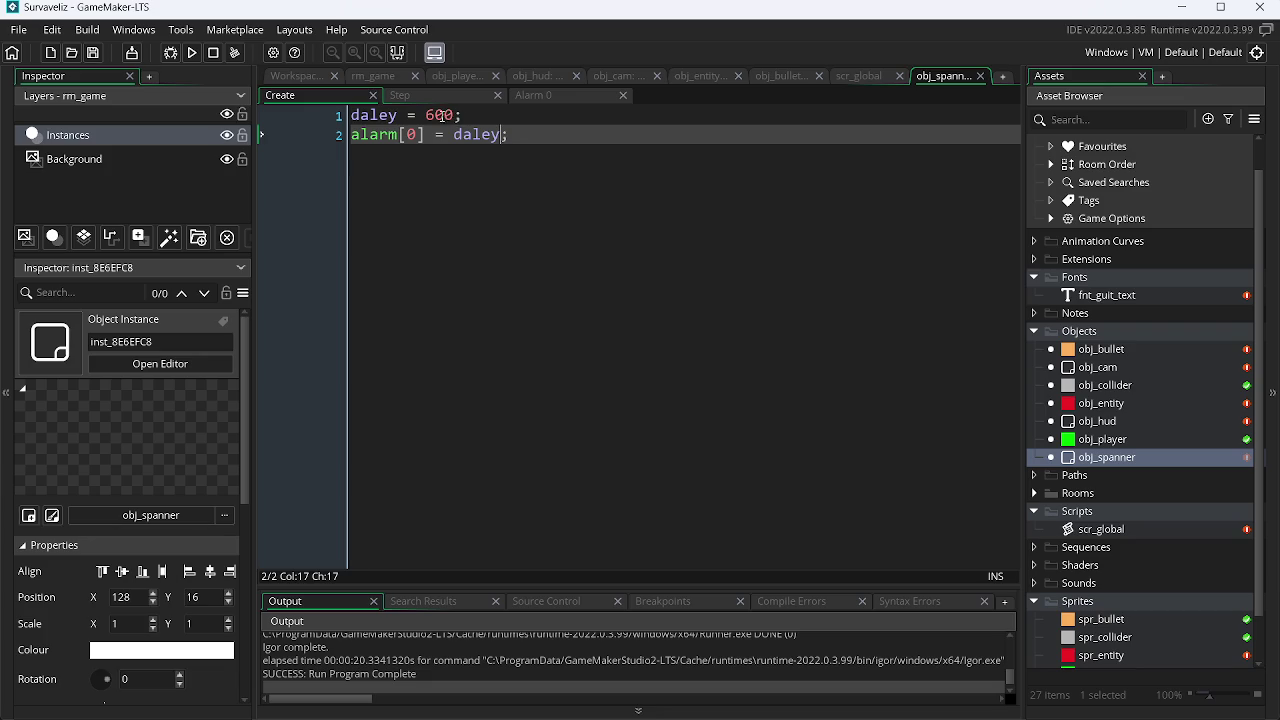
double_click(441, 115)
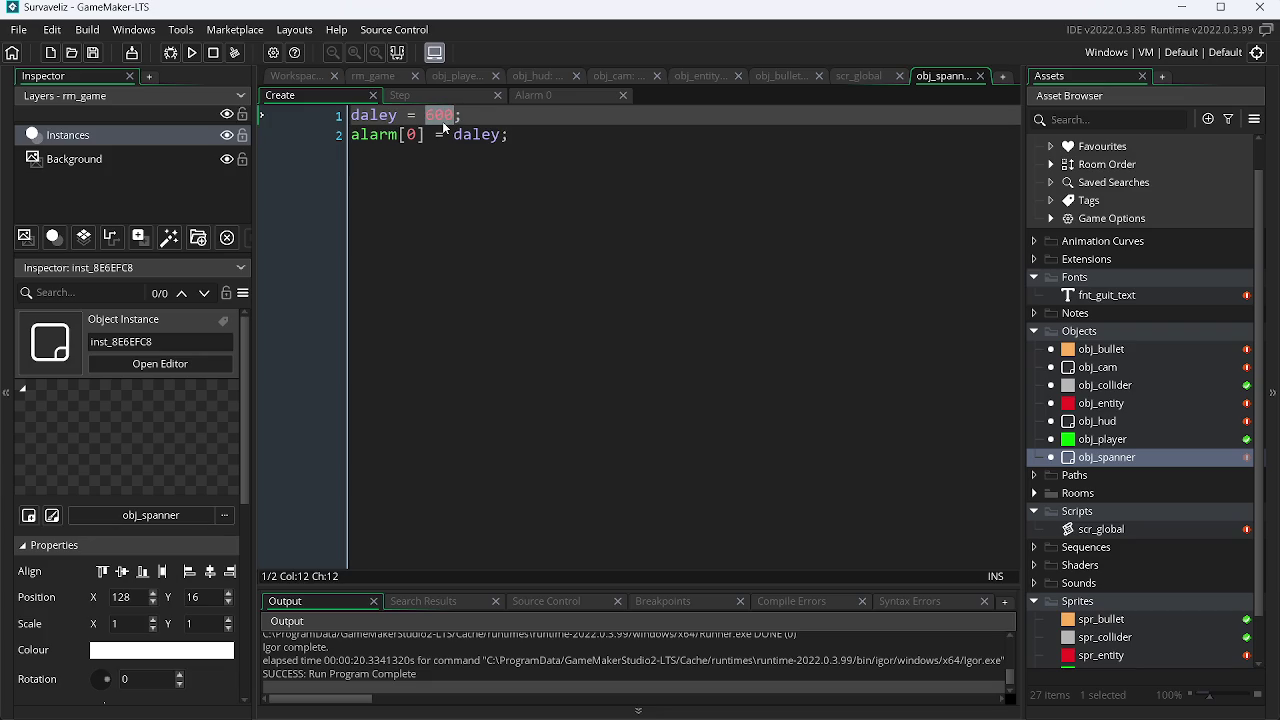
text(300)
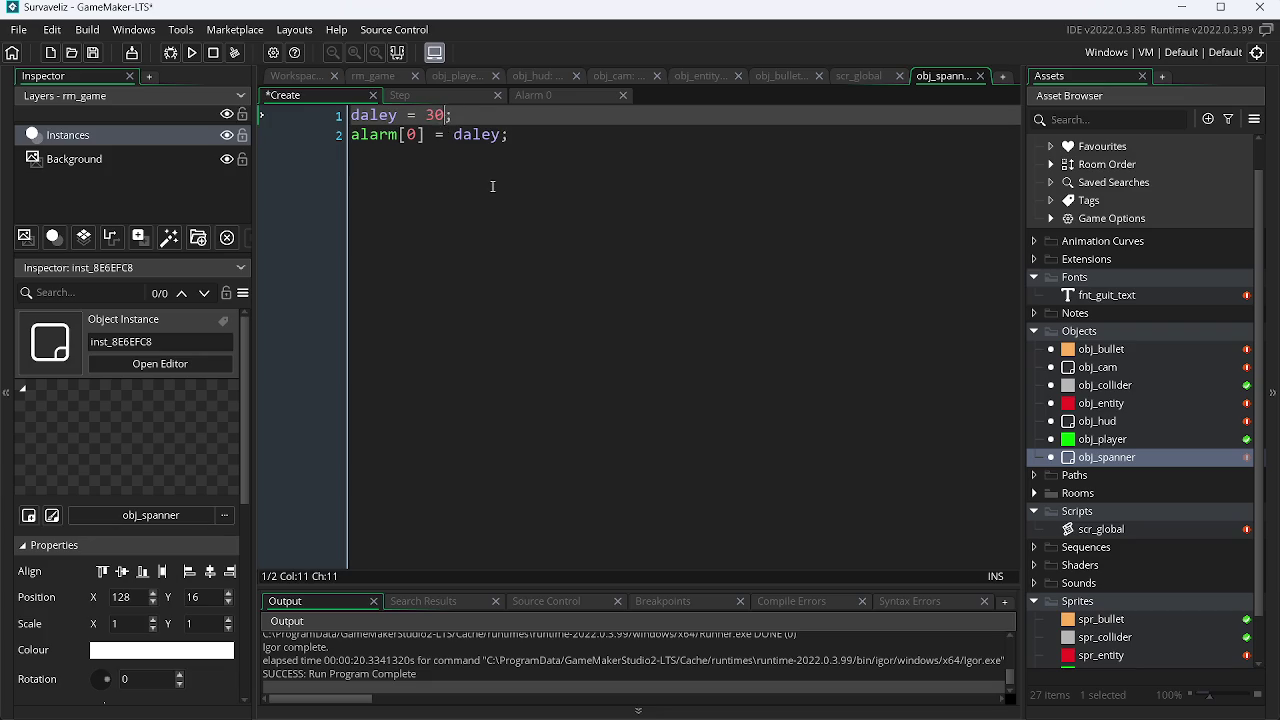
click(380, 76)
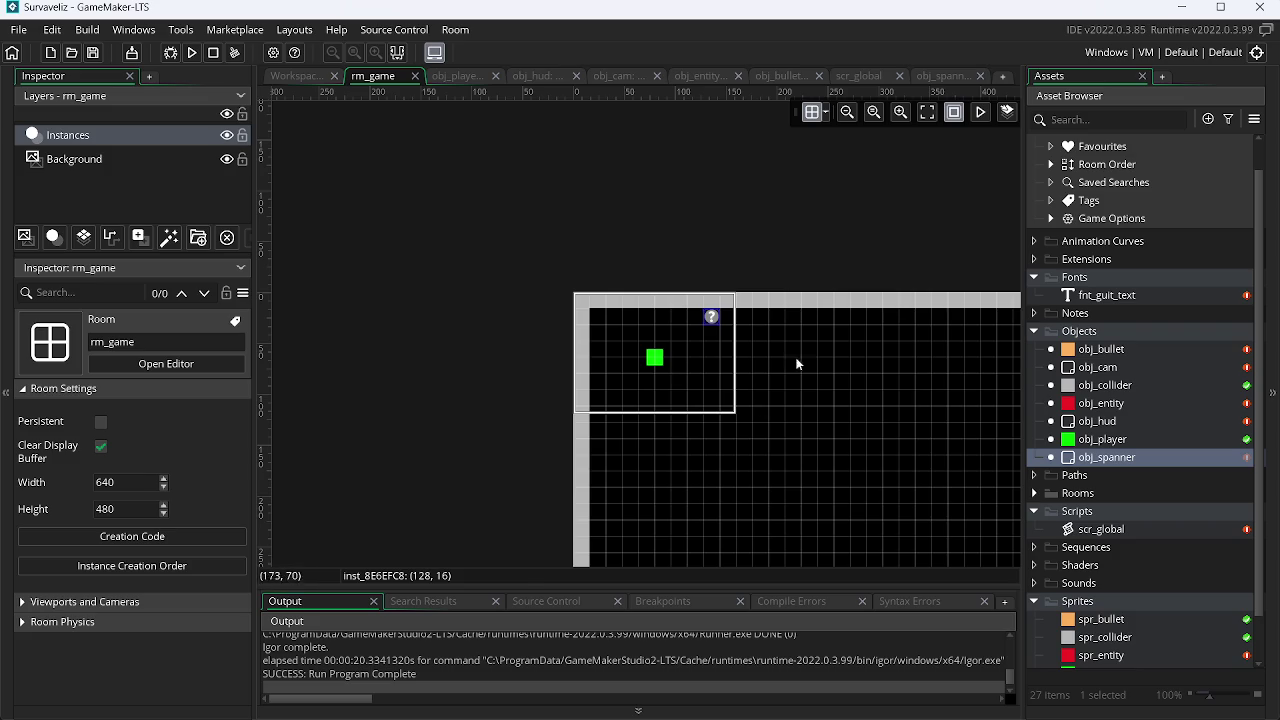
Step: Centre the top and bottom spawner instances horizontally in rm_game, the bottom one at 312, 448
click(715, 320)
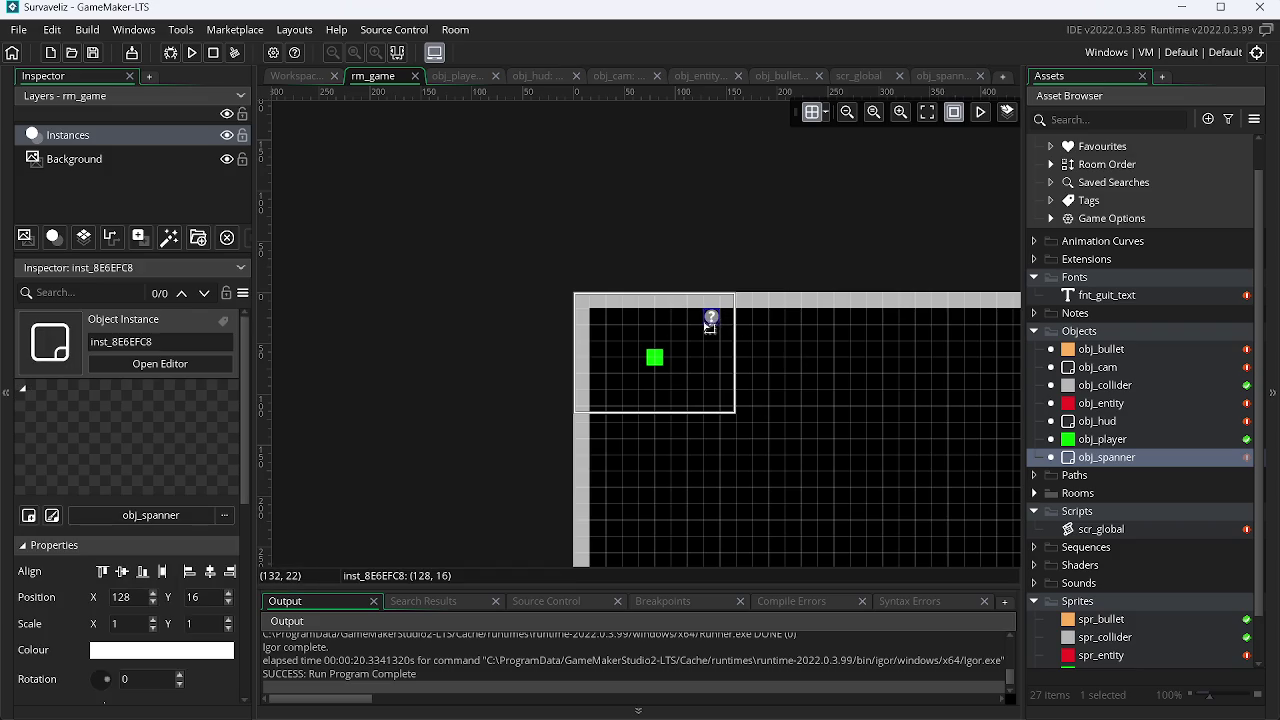
click(209, 572)
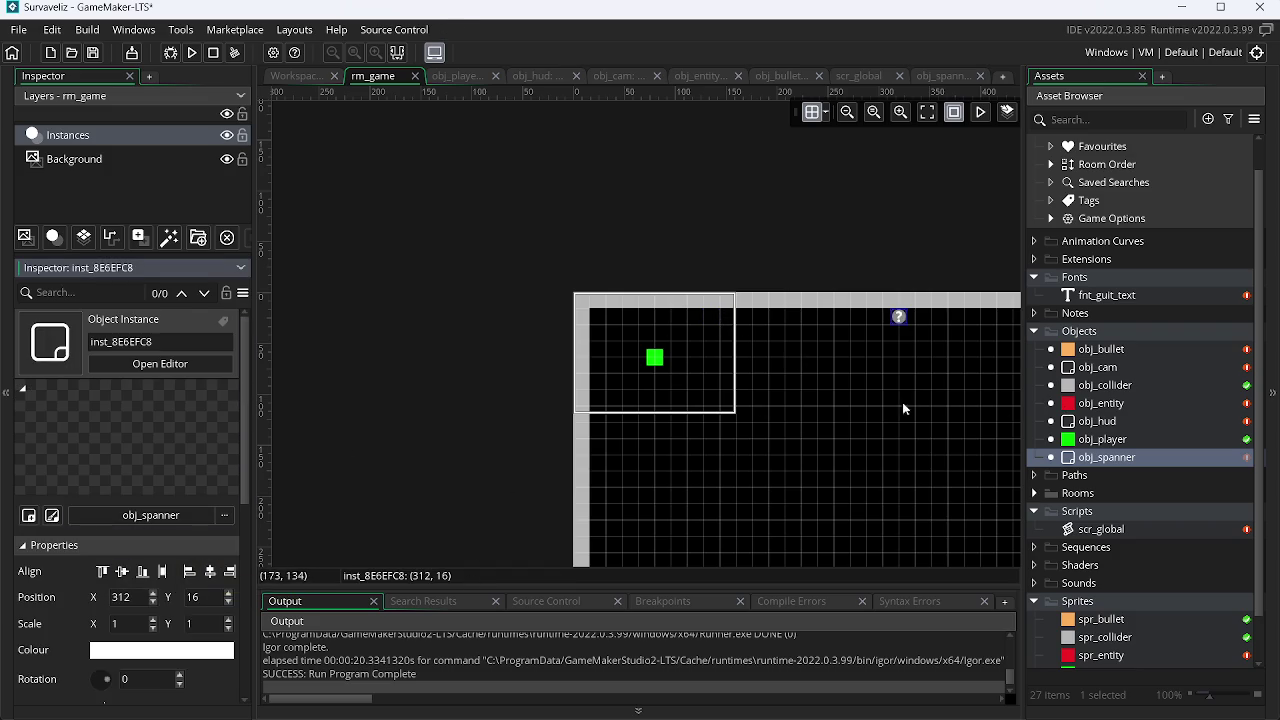
scroll(810, 420, down, 5)
scroll(680, 286, up, 1)
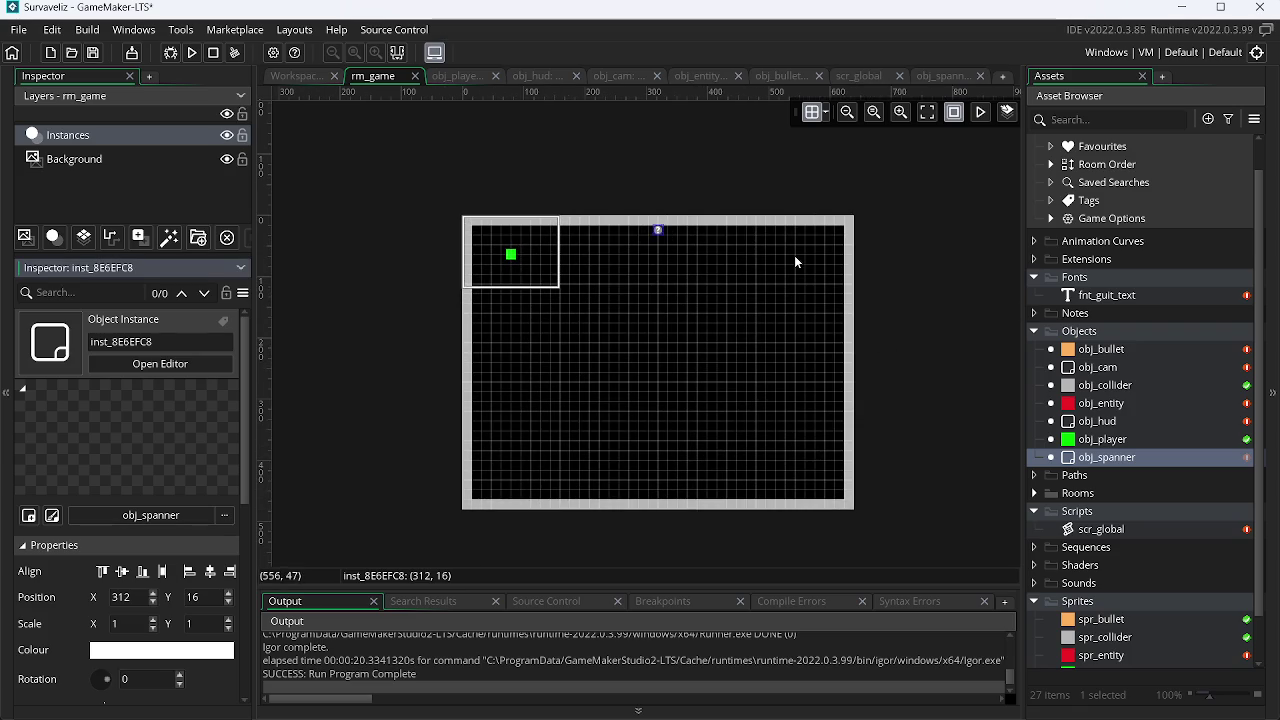
click(755, 372)
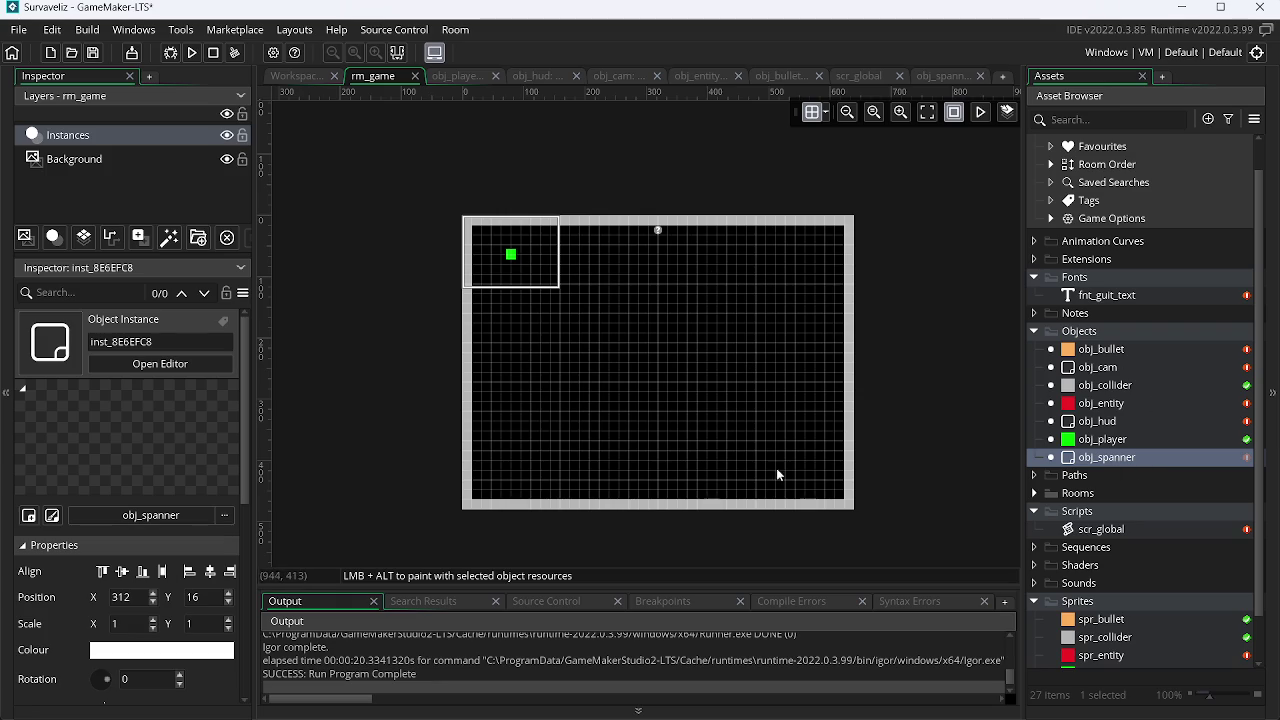
click(663, 497)
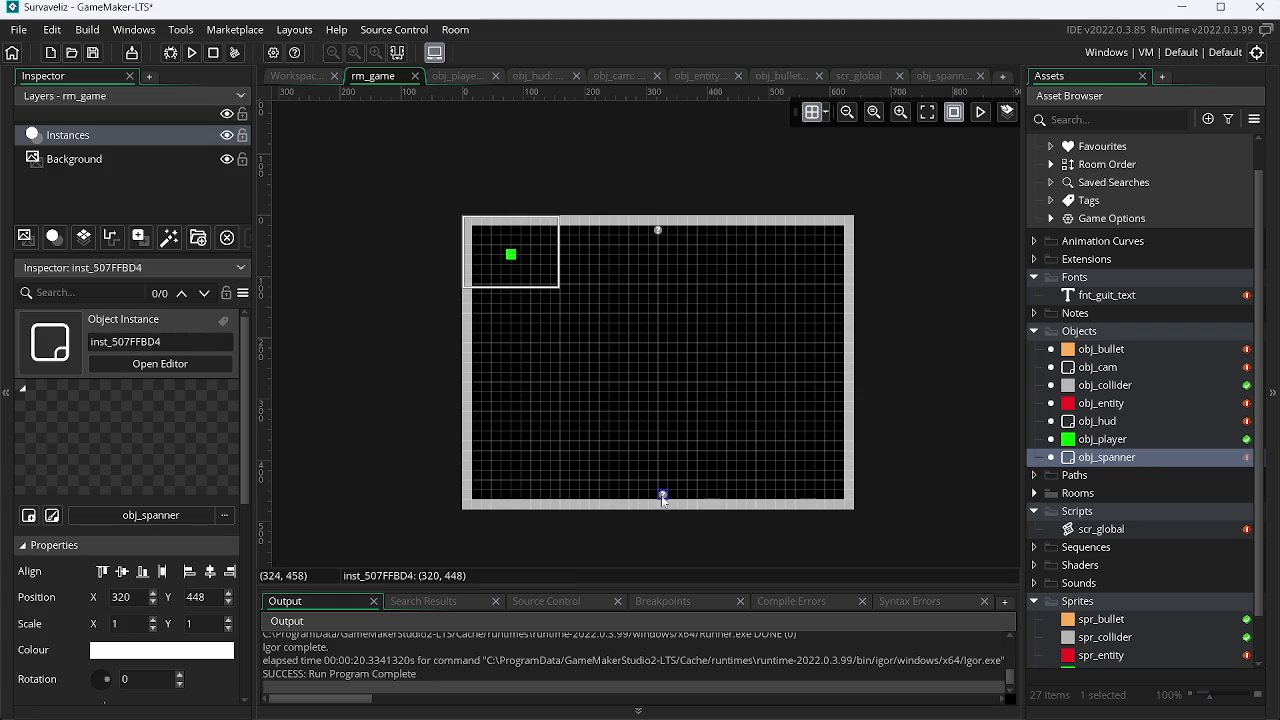
click(210, 571)
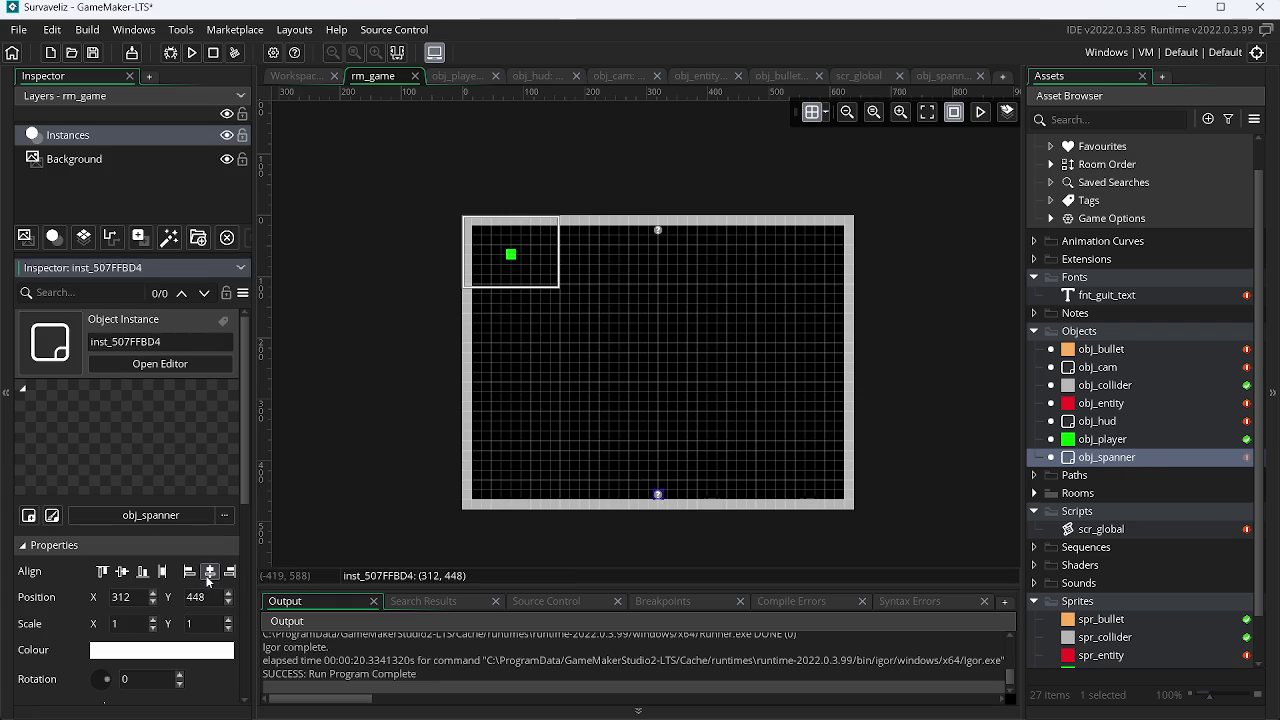
scroll(583, 442, up, 2)
mouse_move(765, 212)
mouse_down()
mouse_move(700, 166)
mouse_move(751, 289)
mouse_up()
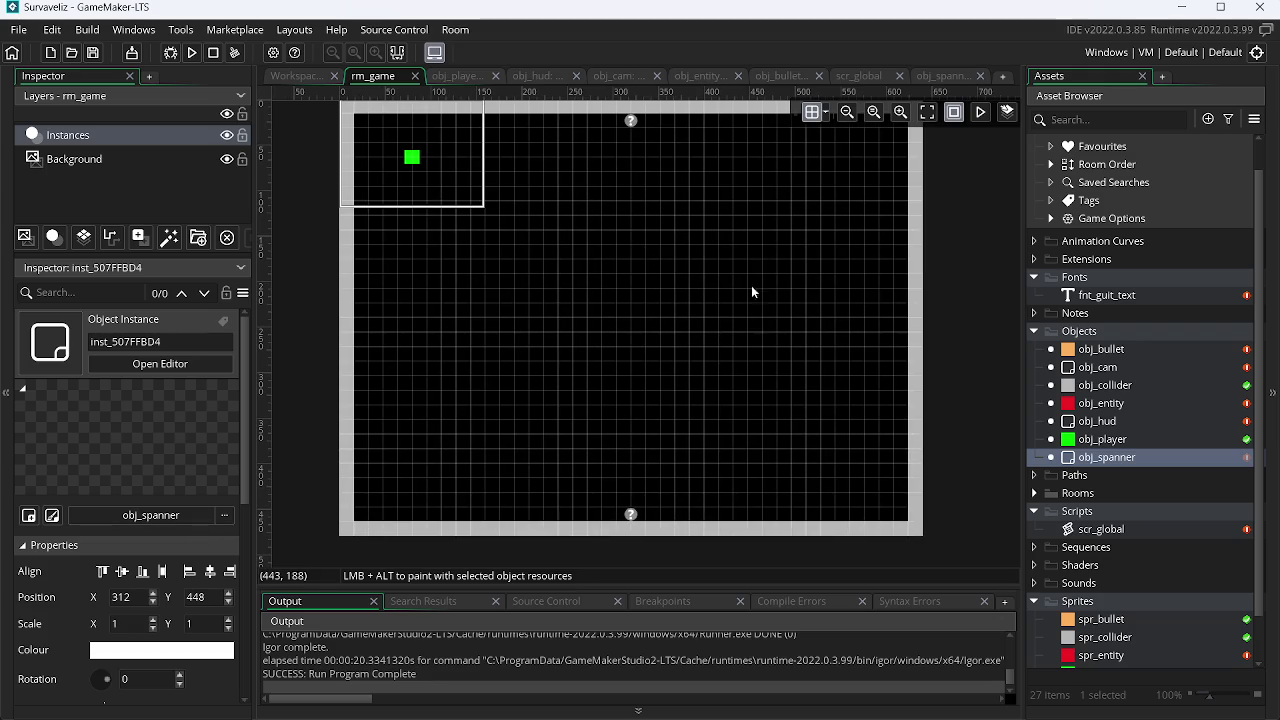
click(947, 77)
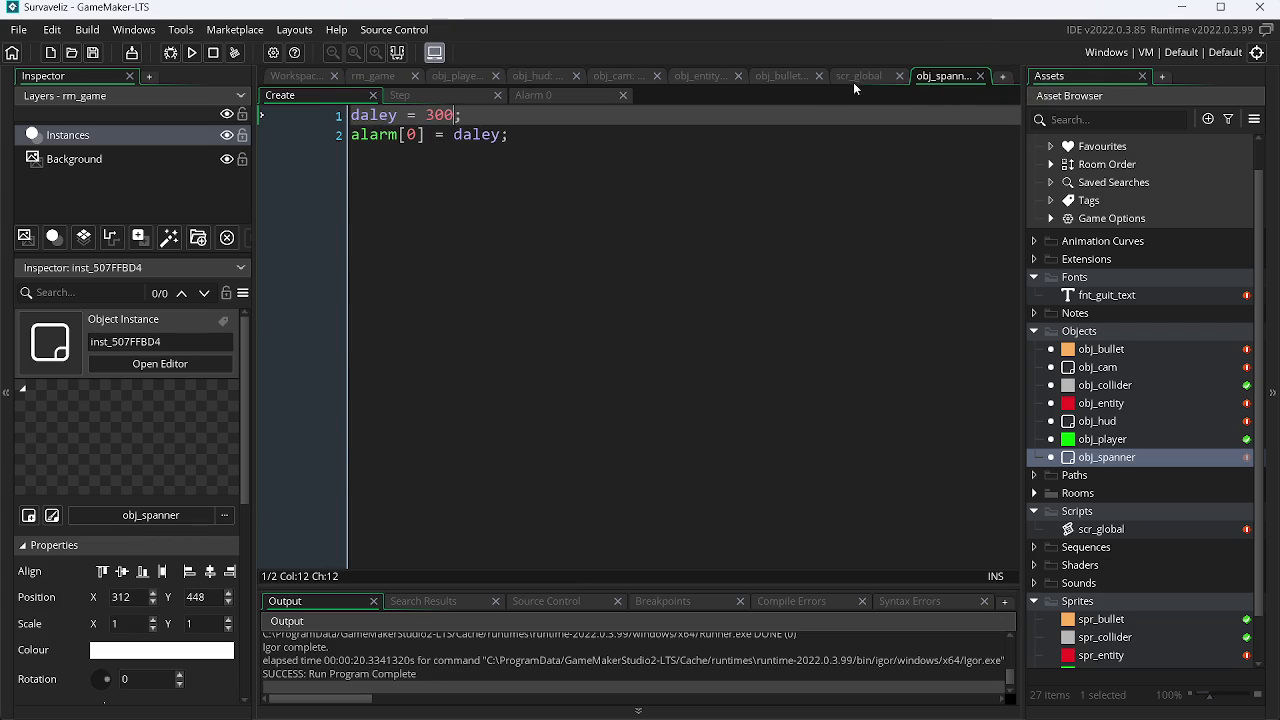
Step: Review scr_global, obj_spanner's Alarm 0 and obj_bullet code, then open obj_entity's obj_bullet collision event
click(856, 78)
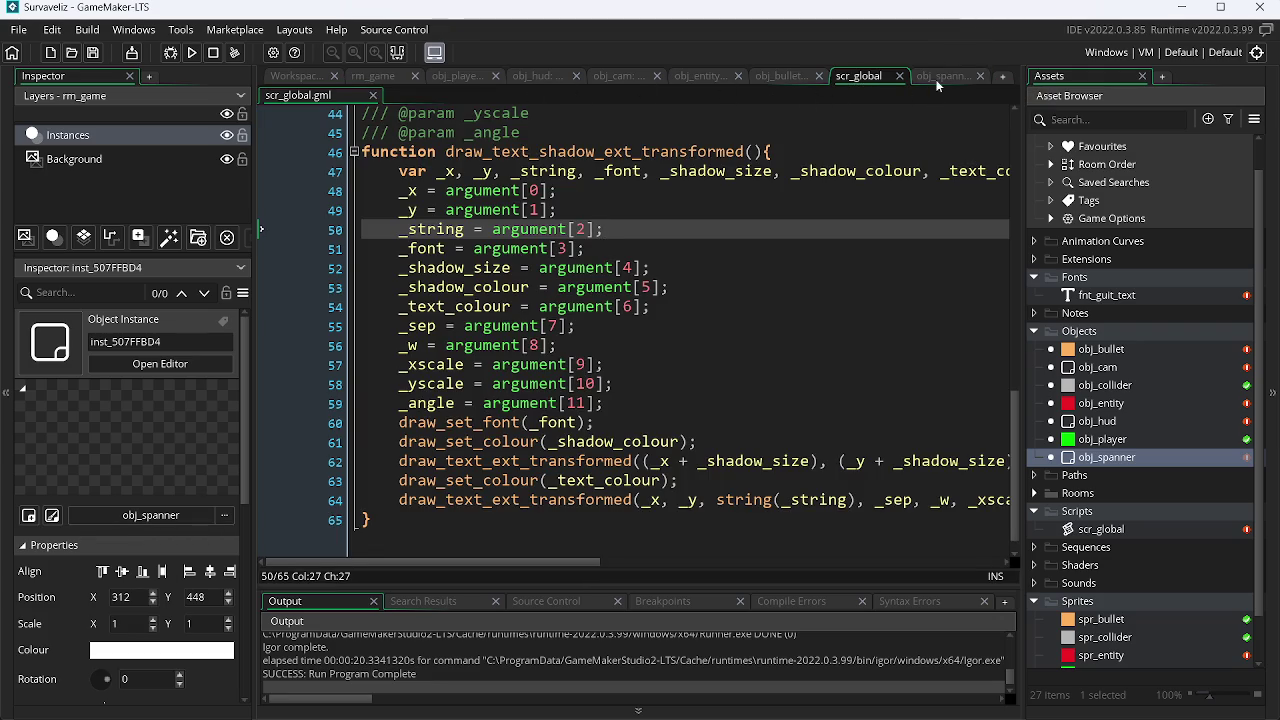
click(935, 79)
click(538, 100)
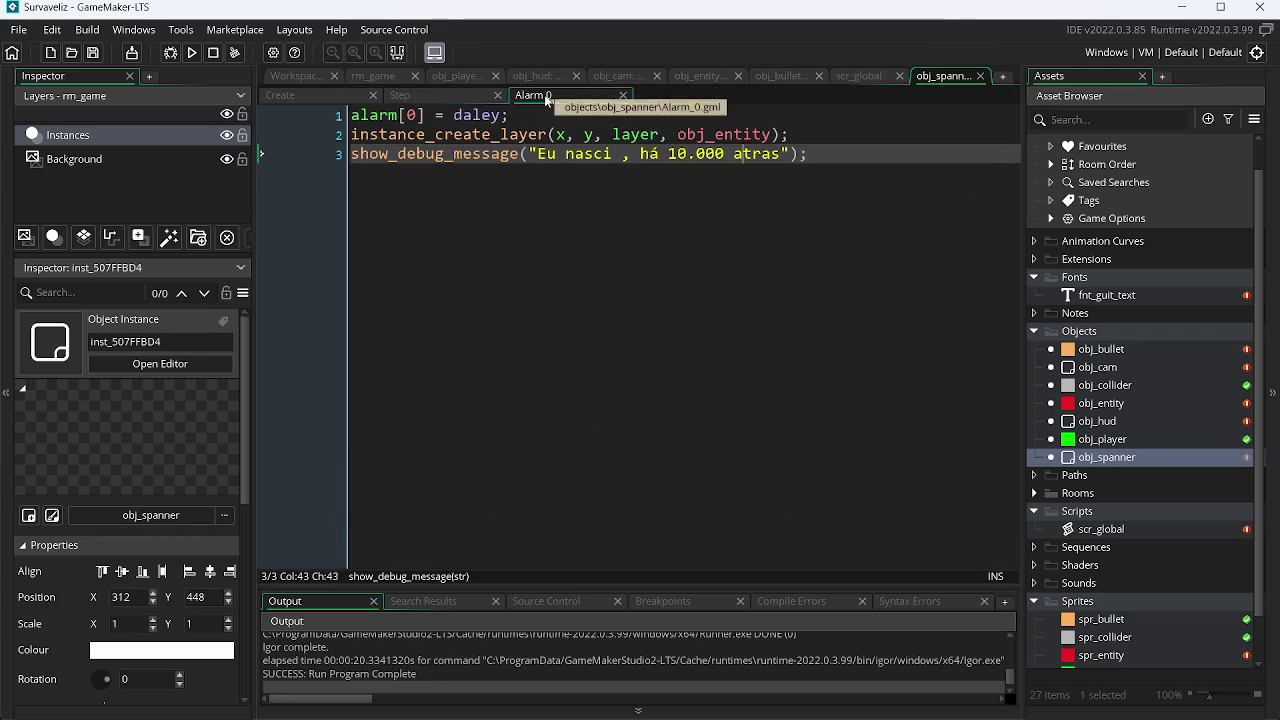
click(859, 77)
click(782, 77)
click(697, 78)
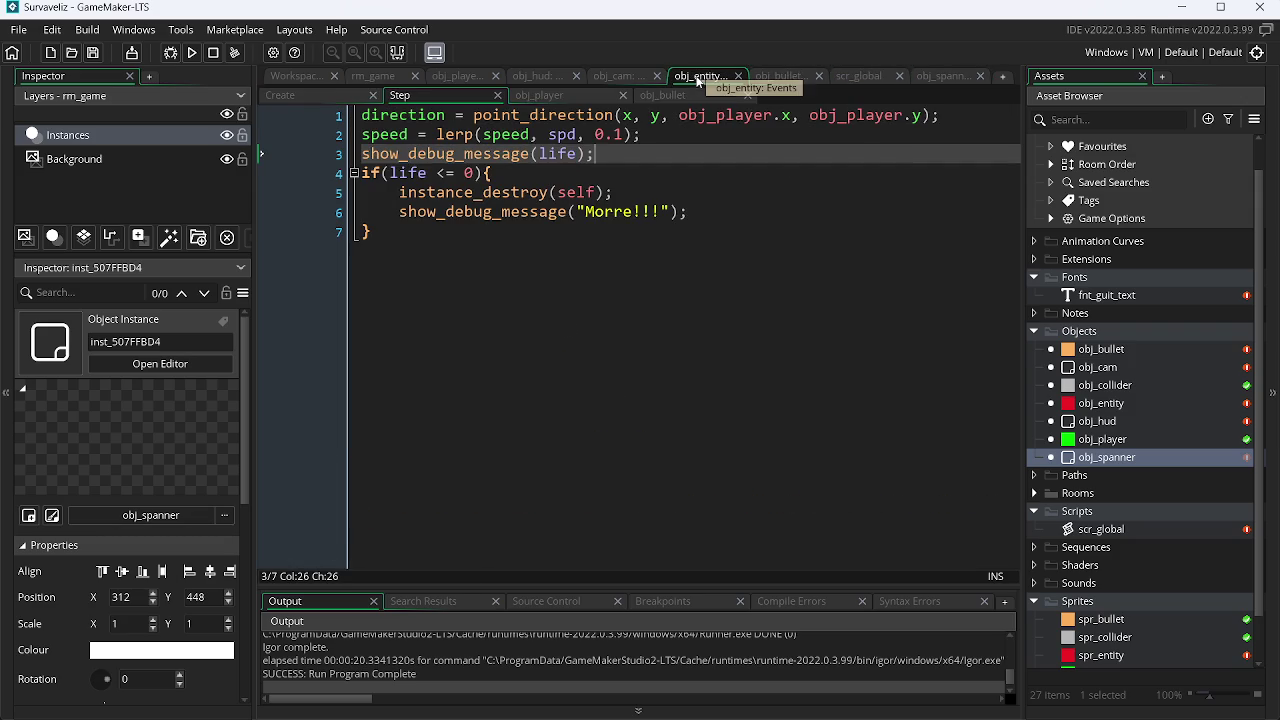
click(675, 98)
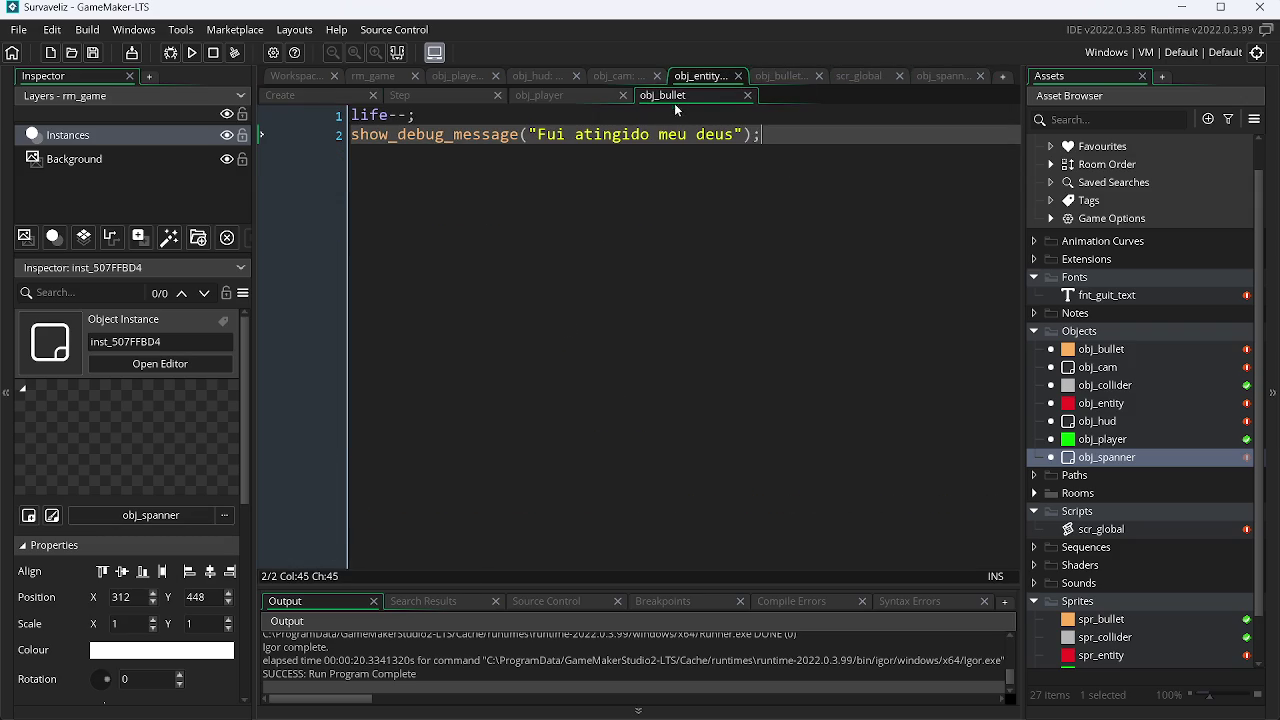
Step: Replace life--; with life -= irandom_range(6, 12); in the collision code
click(420, 116)
key(Left)
key(BackSpace)
key(BackSpace)
text(-= )
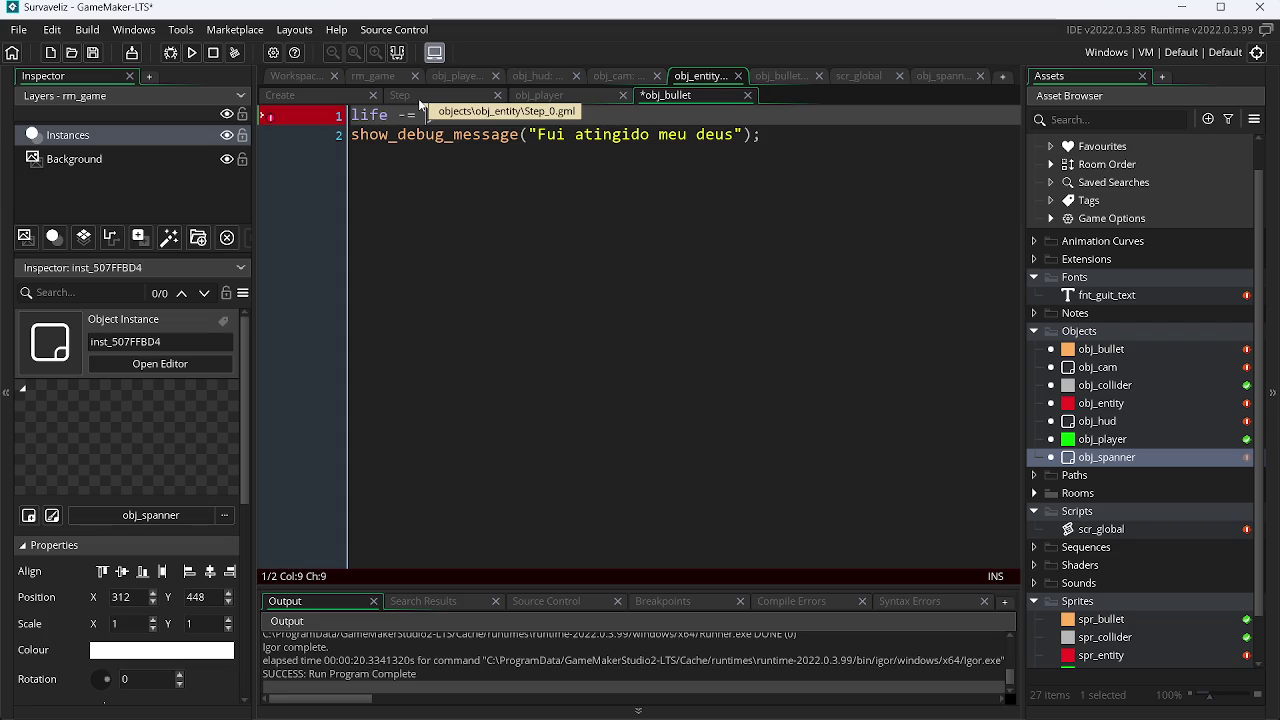
text(irandom_range()
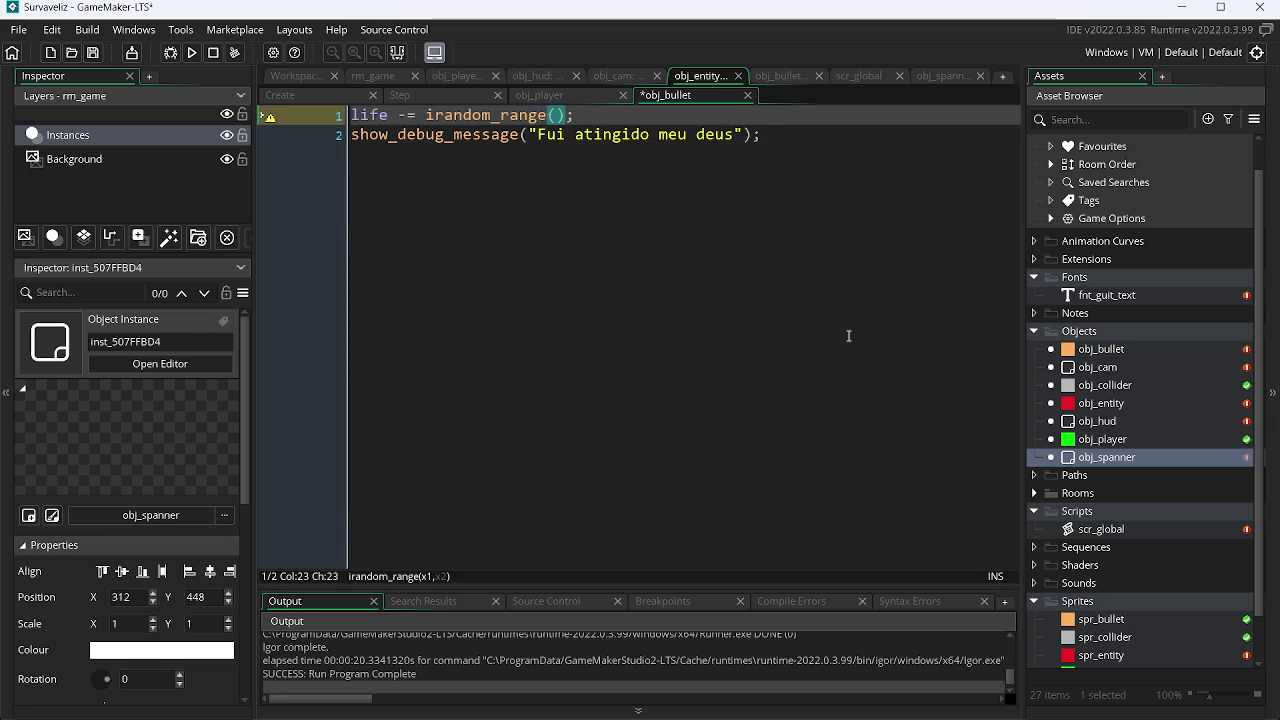
text(12)
key(BackSpace)
key(BackSpace)
text(6, 12)
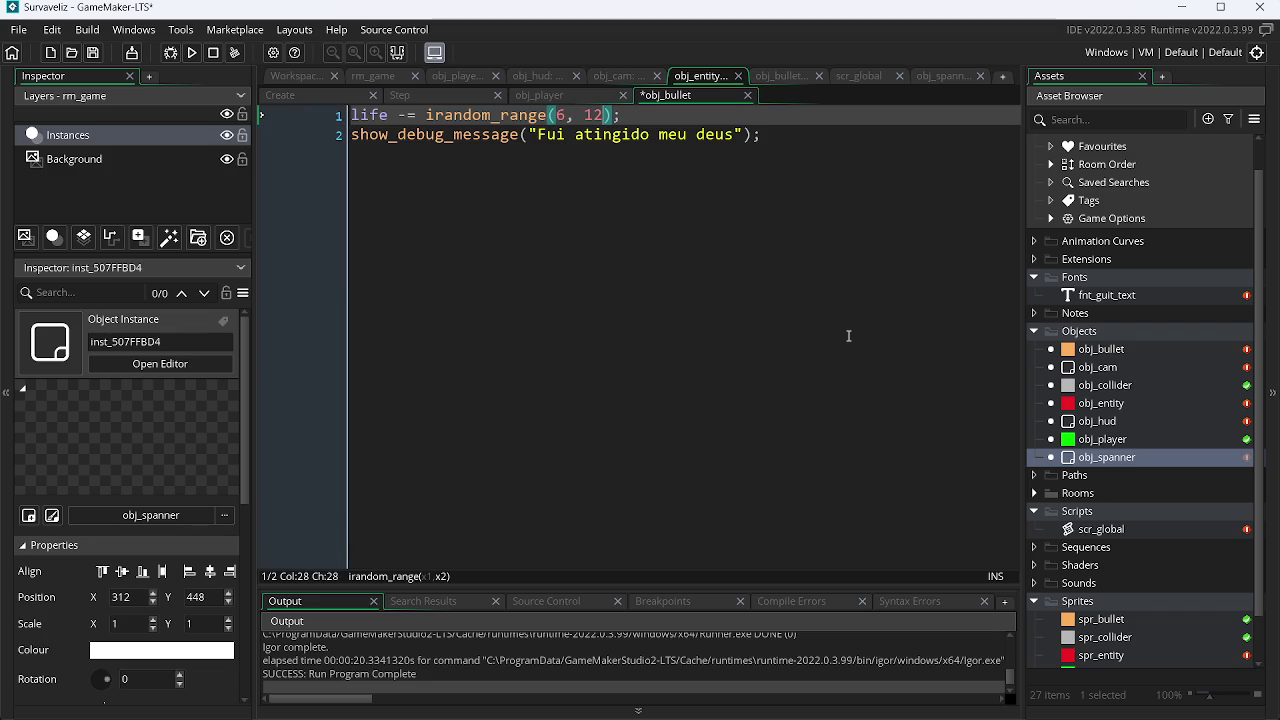
key(alt+Tab)
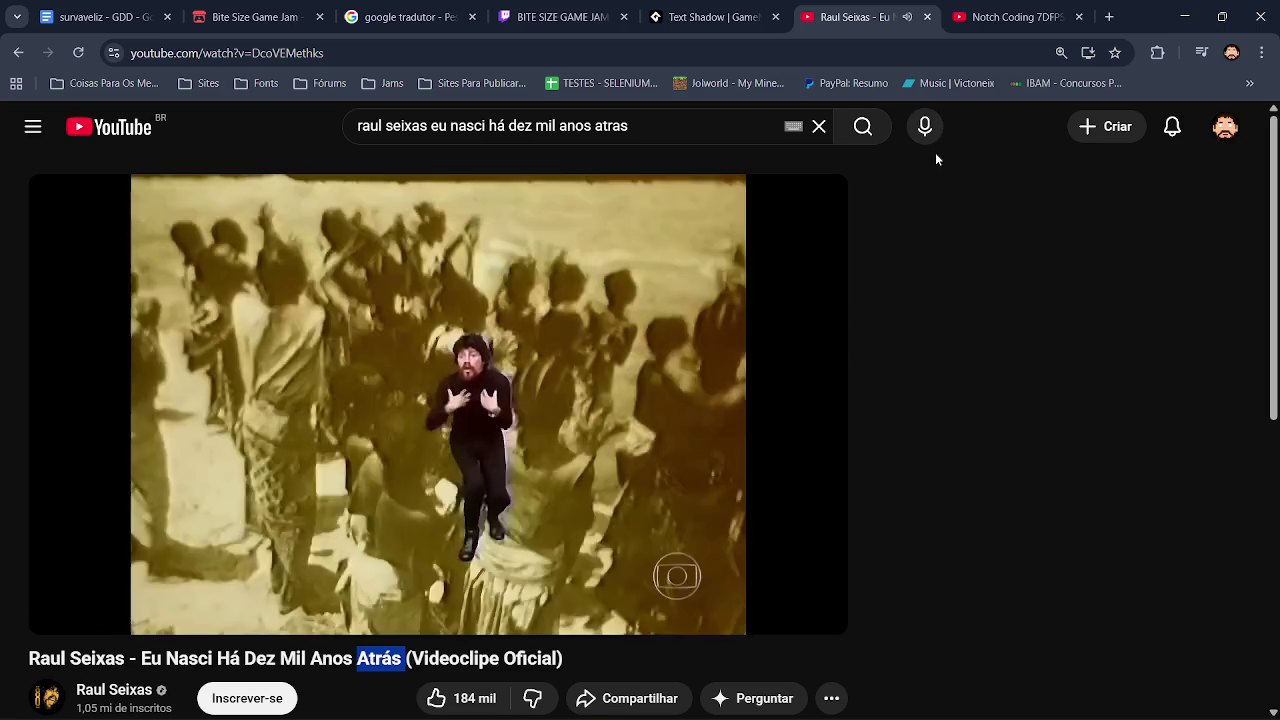
Step: Glance at the Notch Coding video tab, then go back to the music video before moving to the GDD
click(982, 9)
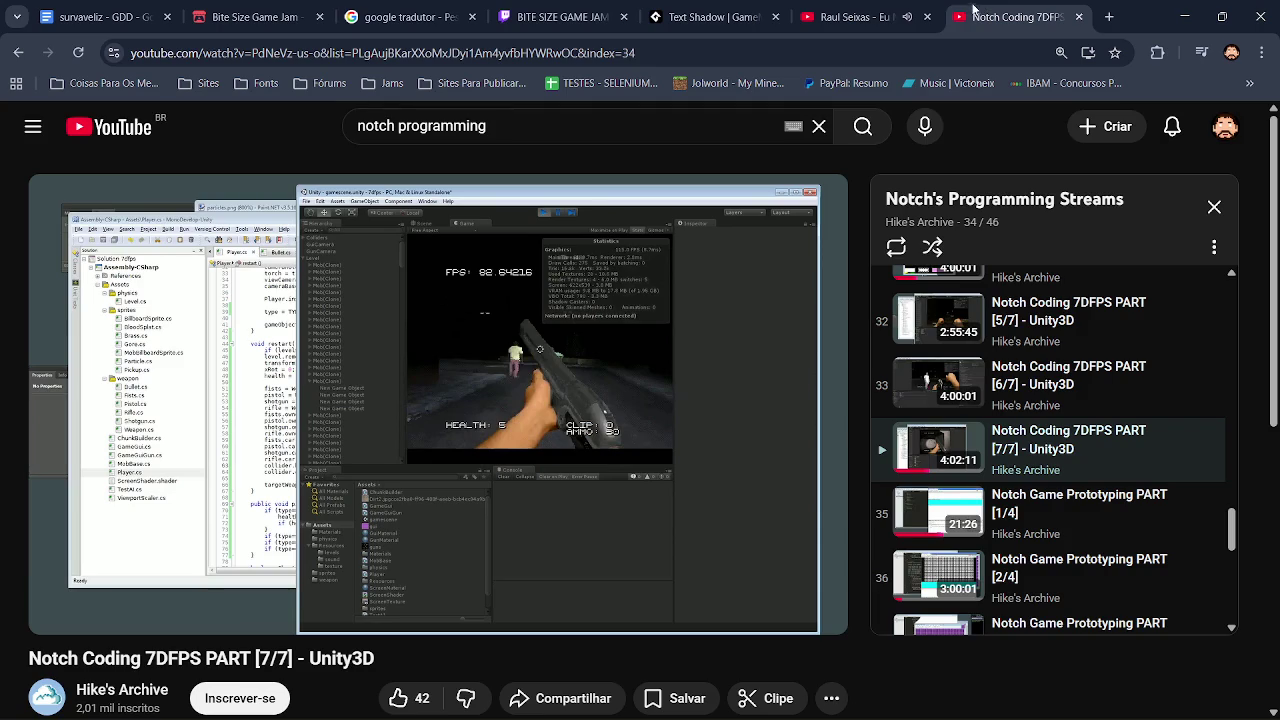
click(865, 12)
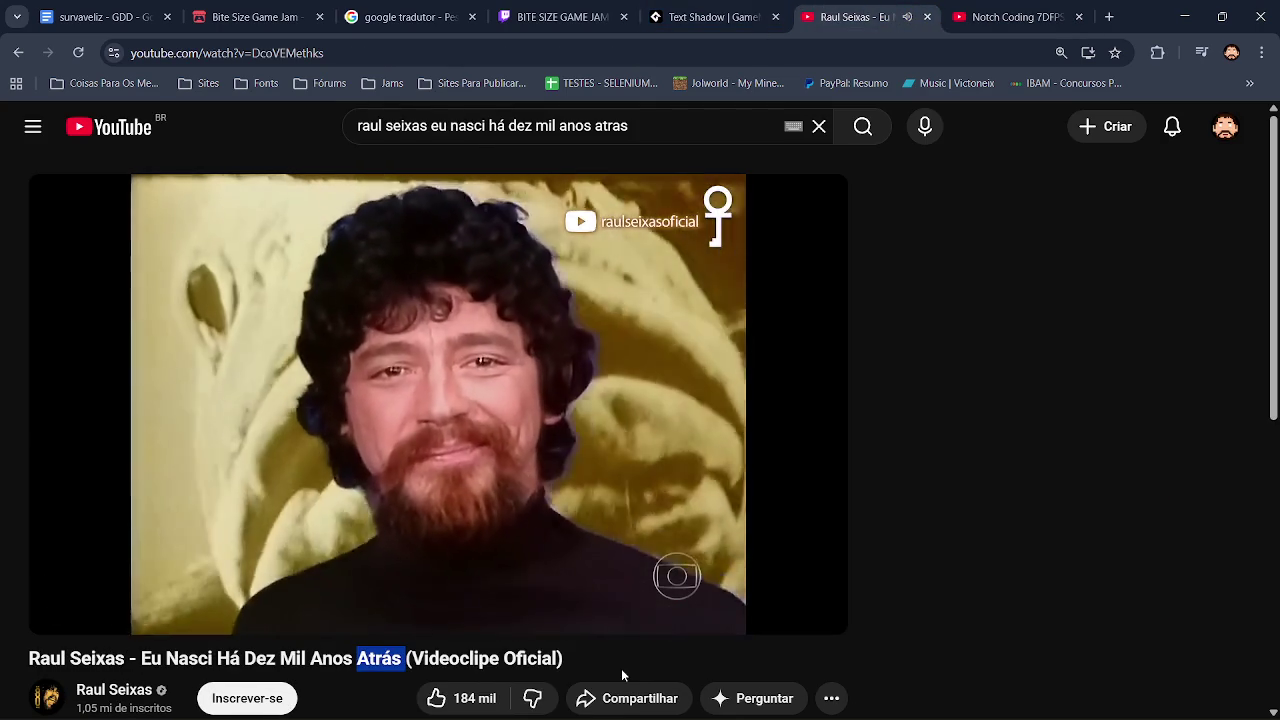
click(620, 669)
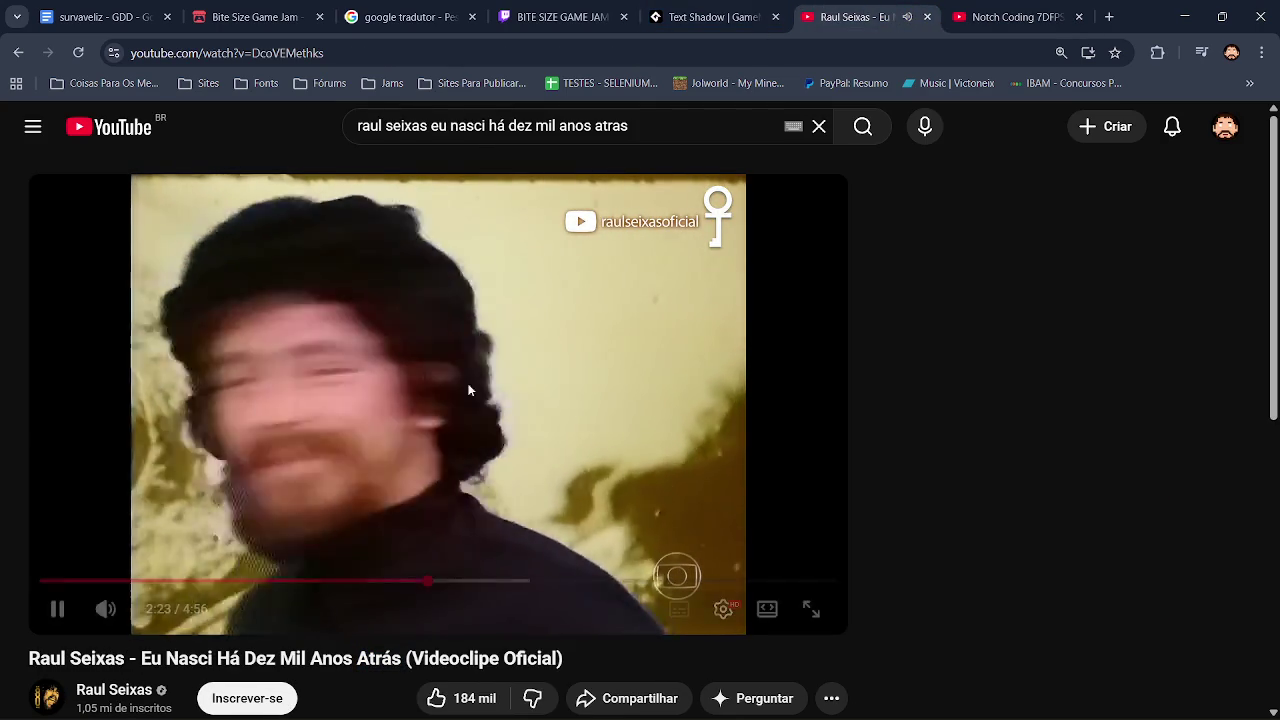
click(100, 17)
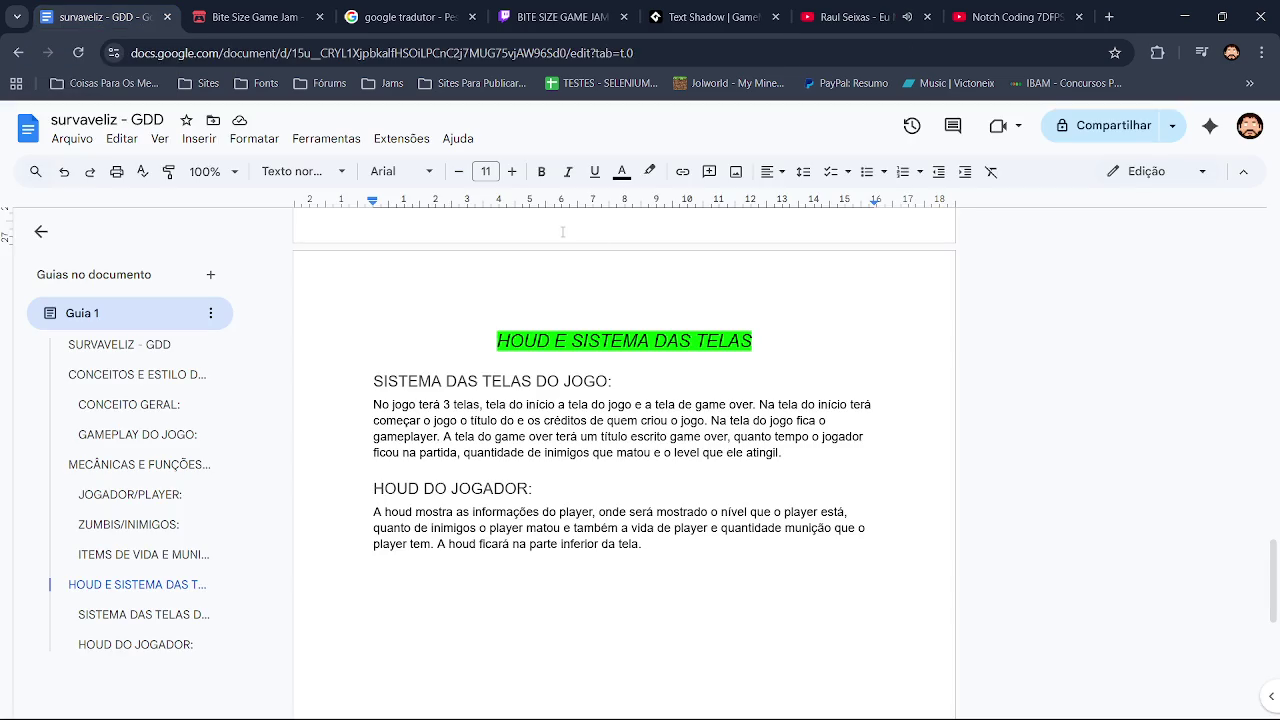
Step: Scroll the survaveliz GDD up to the JOGADOR and ZUMBIS sections, then return to the music video
mouse_move(1275, 565)
mouse_down()
mouse_move(1277, 444)
mouse_move(1277, 629)
mouse_move(1277, 430)
mouse_up()
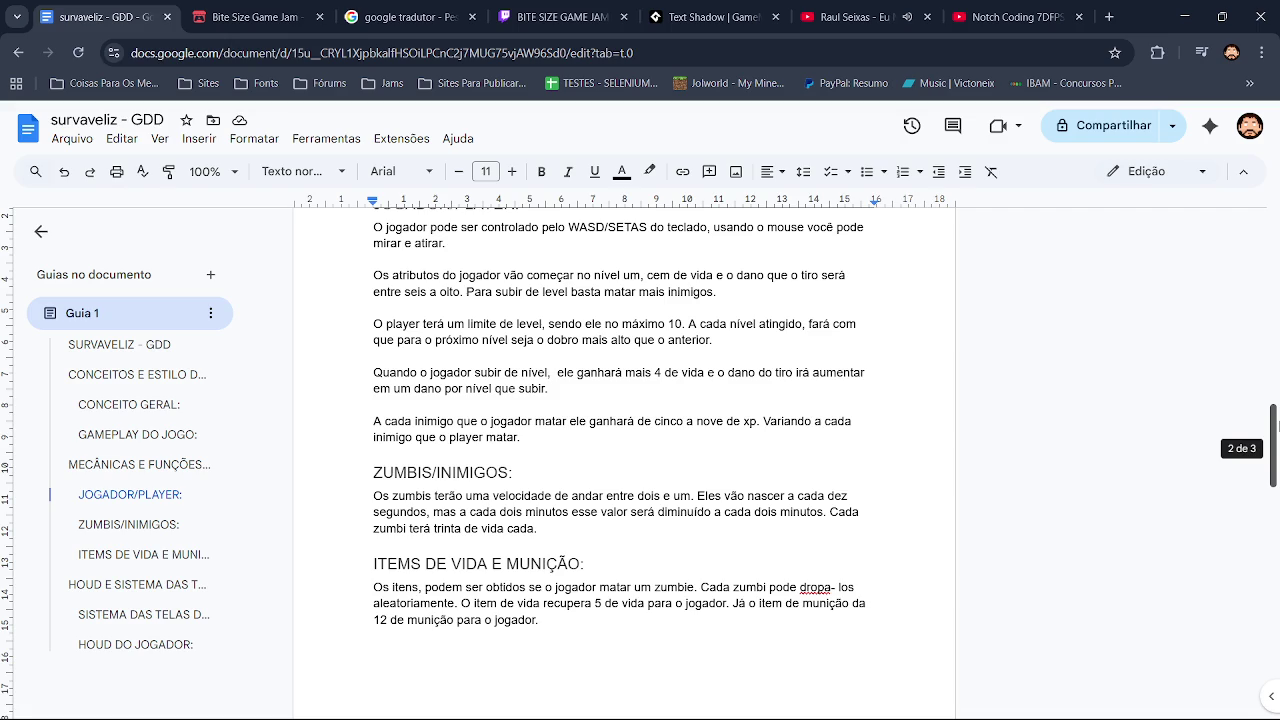
scroll(1277, 425, up, 1)
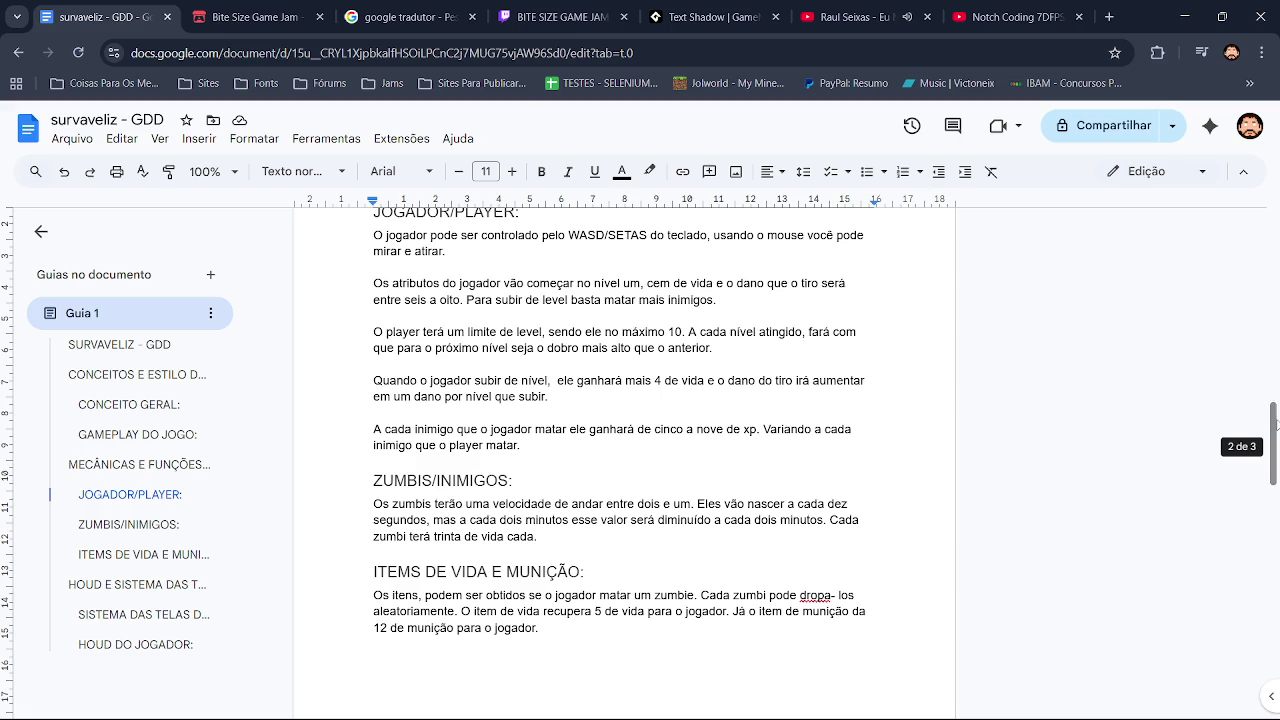
key(alt+Tab)
click(828, 4)
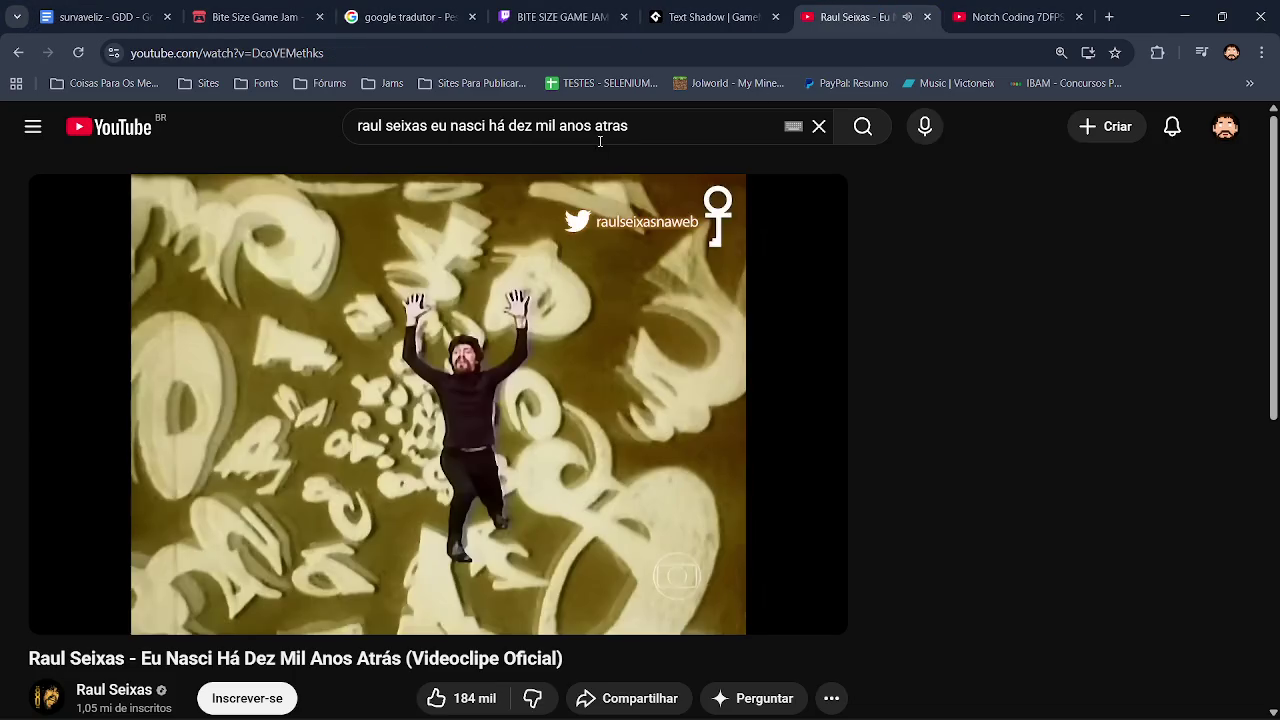
Step: Rewind the music video 5 seconds, pause it at 2:49, then resume it and return to GameMaker
key(Left)
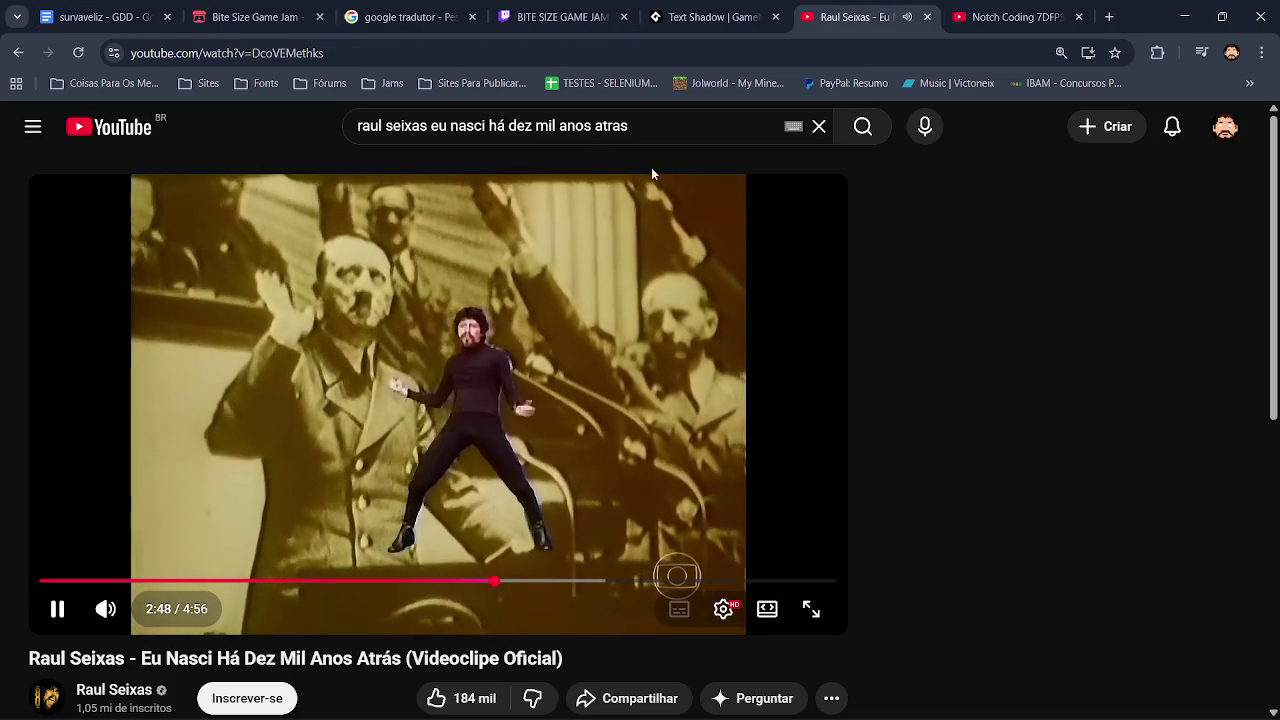
click(408, 287)
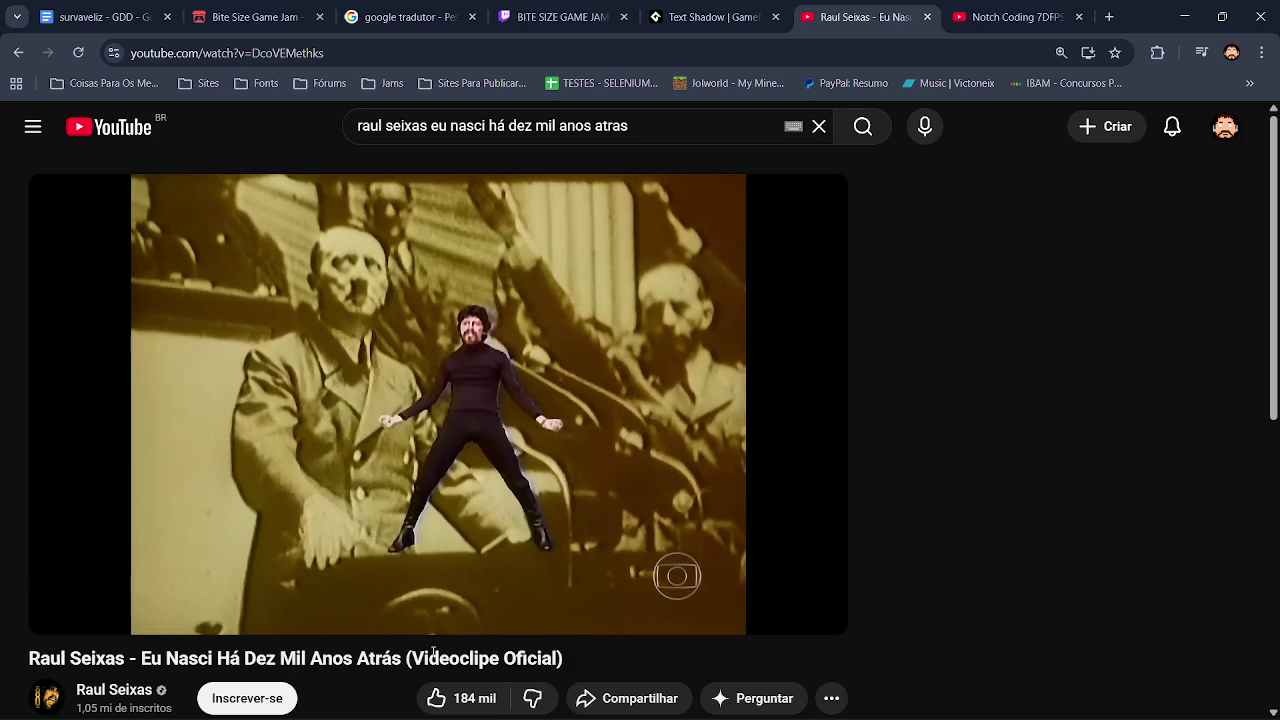
click(385, 250)
key(alt+Tab)
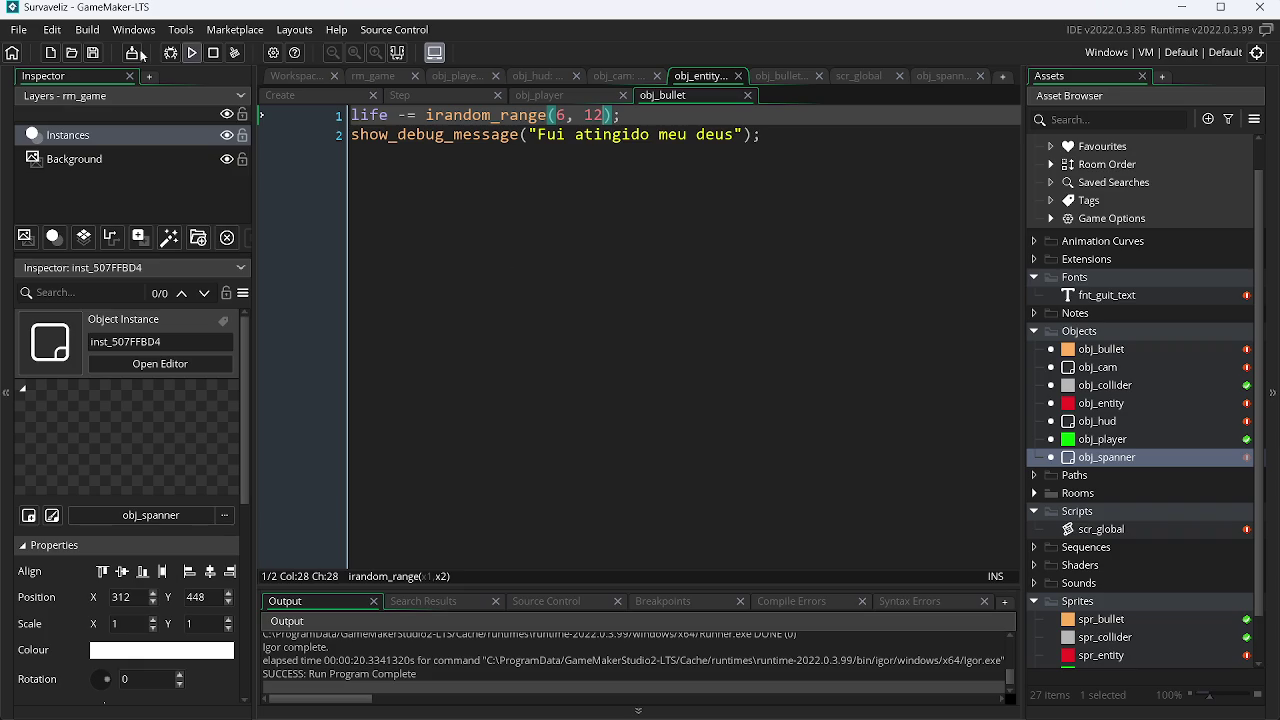
Step: Run the game and move the green player around the room with WASD
click(191, 56)
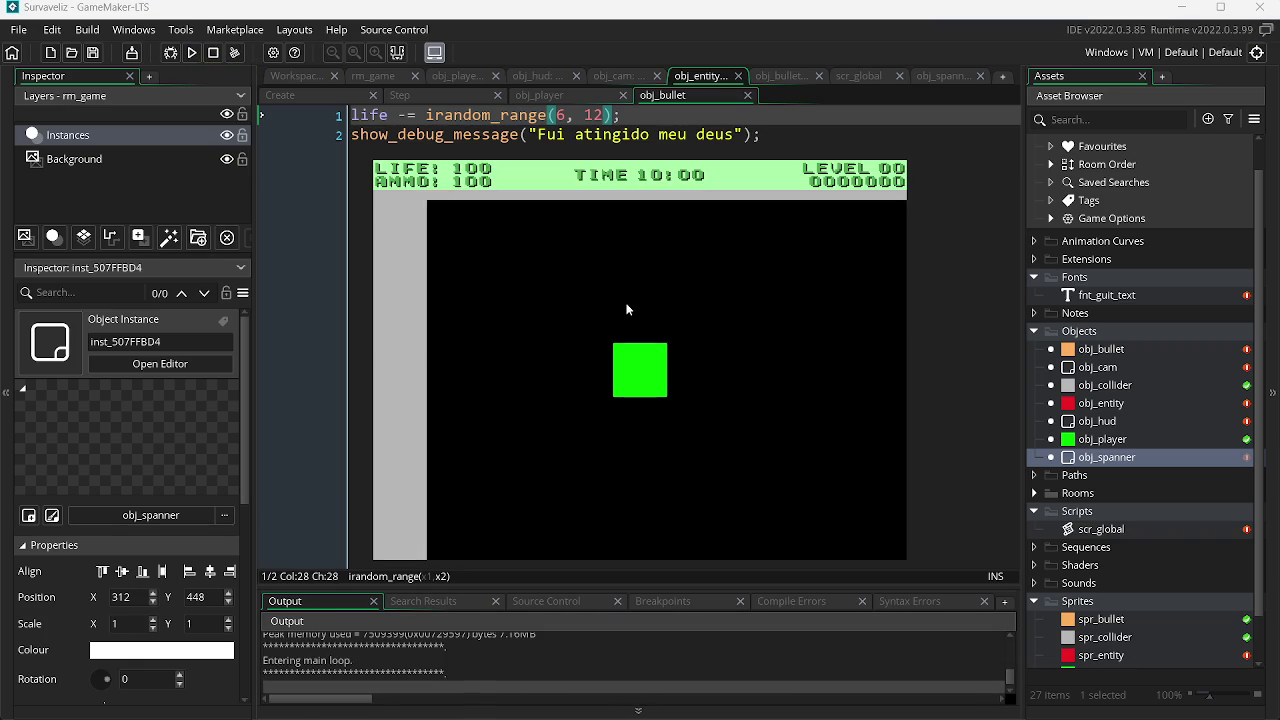
key(s)
key(a)
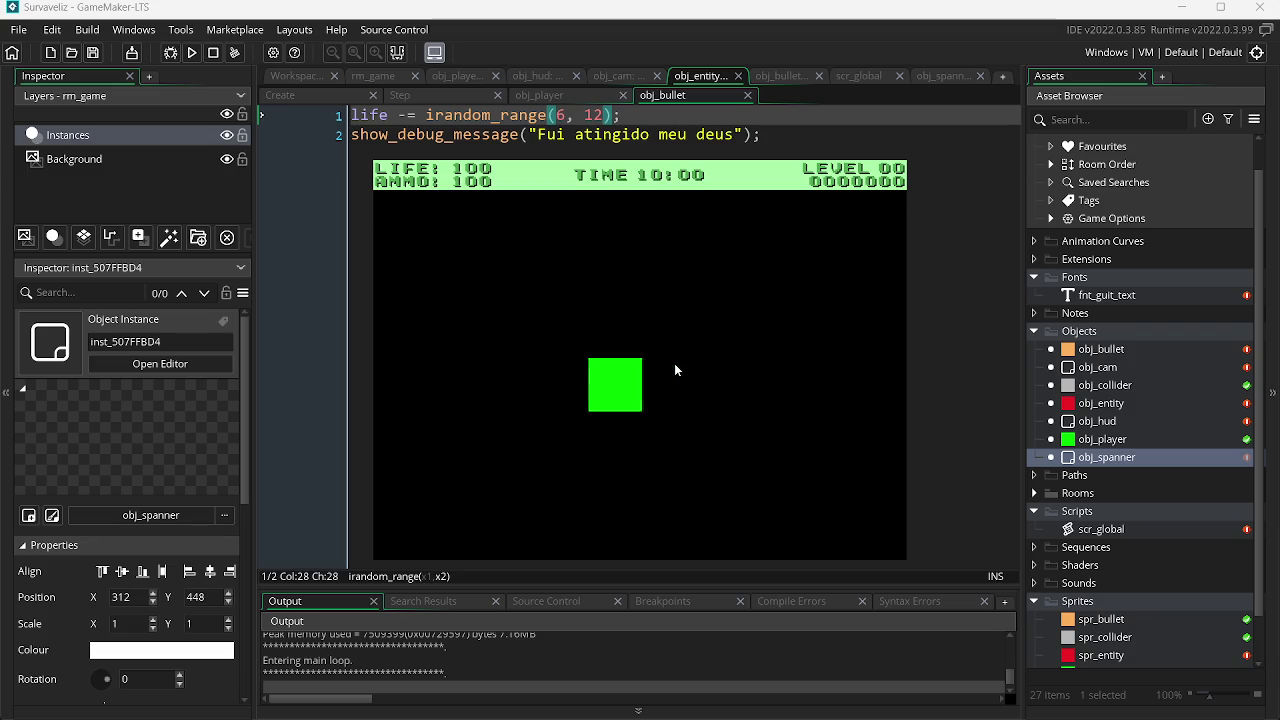
key(w)
key(a)
key(w)
key(a)
key(d)
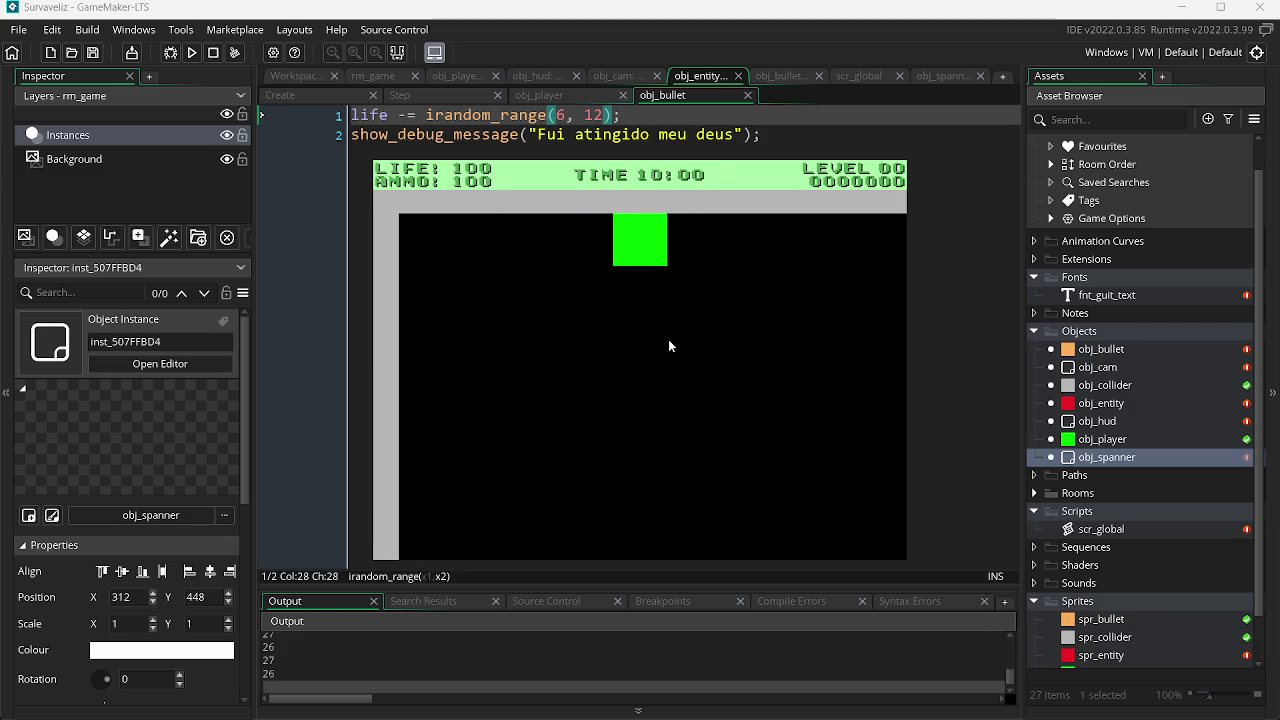
key(s)
Step: Shoot bullets at the red enemy while moving until it dies and respawns
click(495, 350)
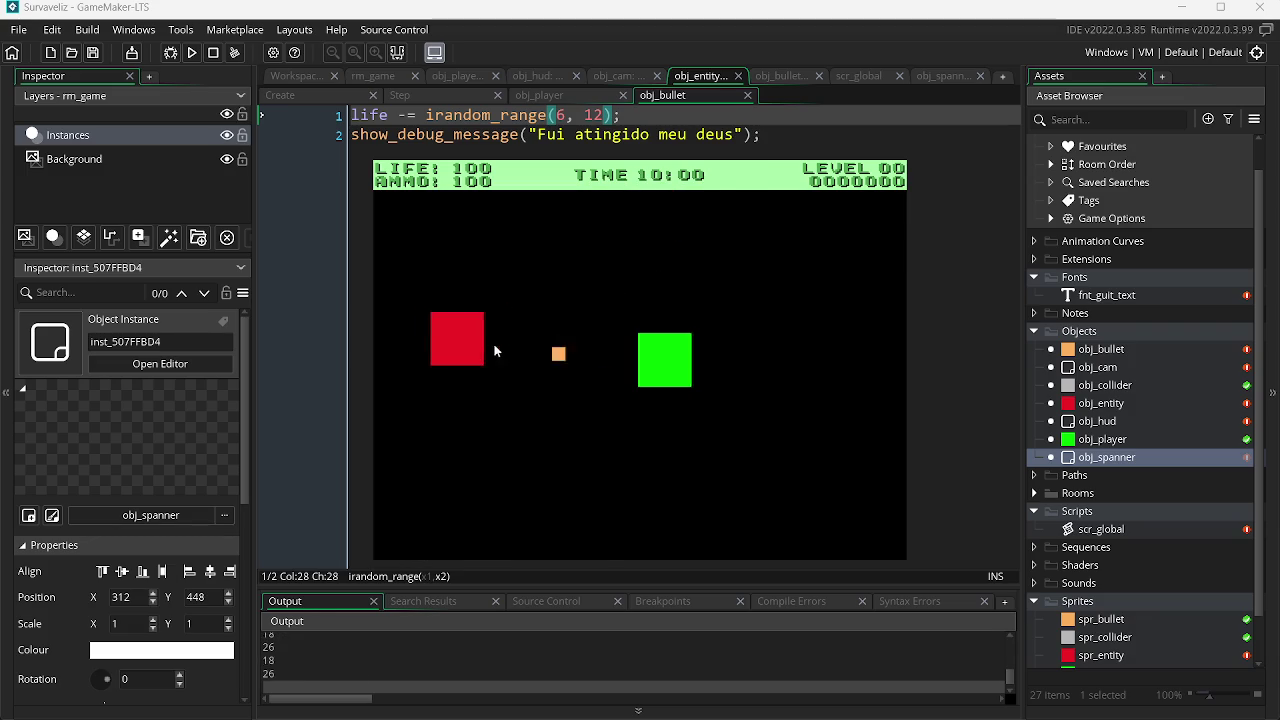
key(a)
key(s)
click(508, 373)
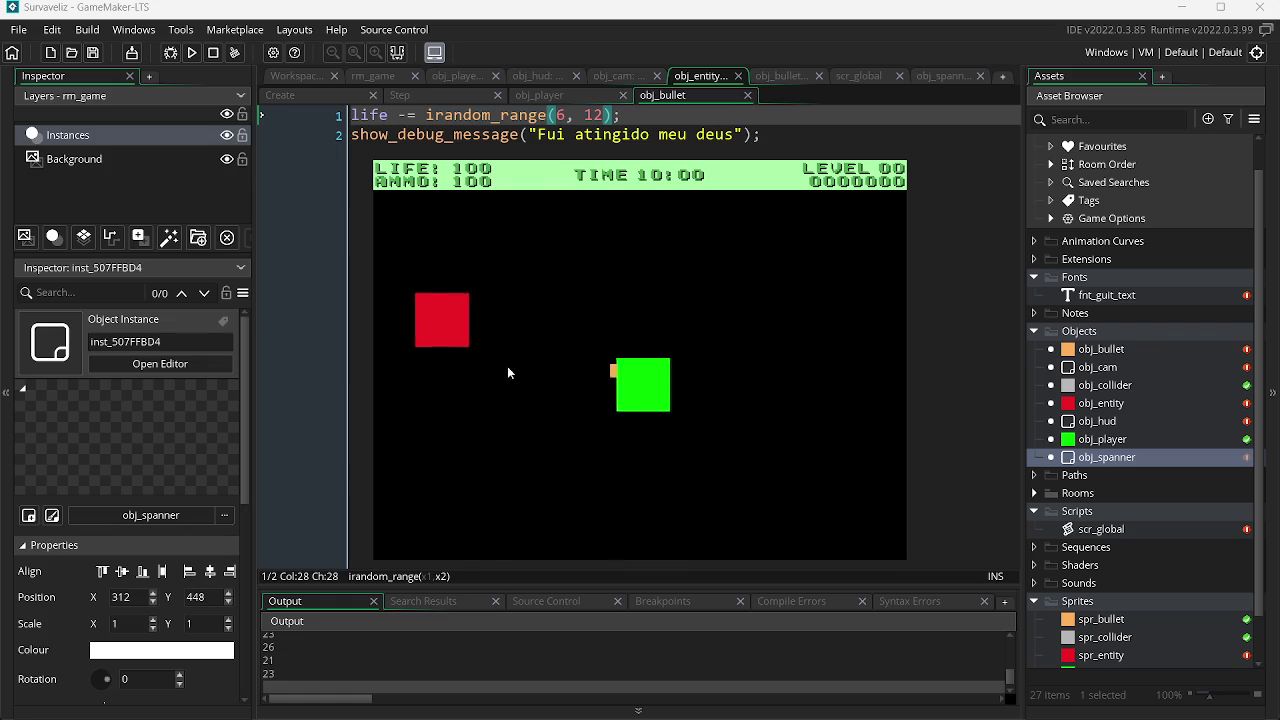
click(785, 318)
click(811, 425)
key(w)
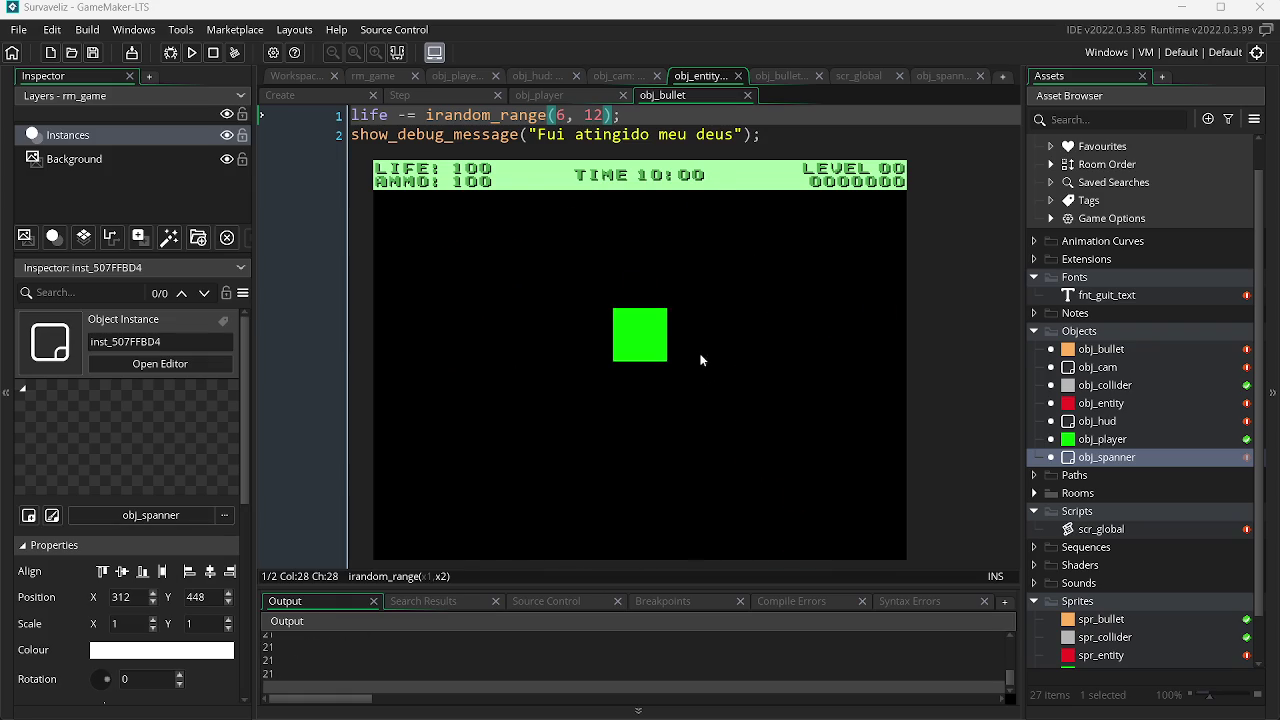
click(714, 345)
Step: Keep firing bullets at the approaching red enemies
click(477, 318)
click(574, 291)
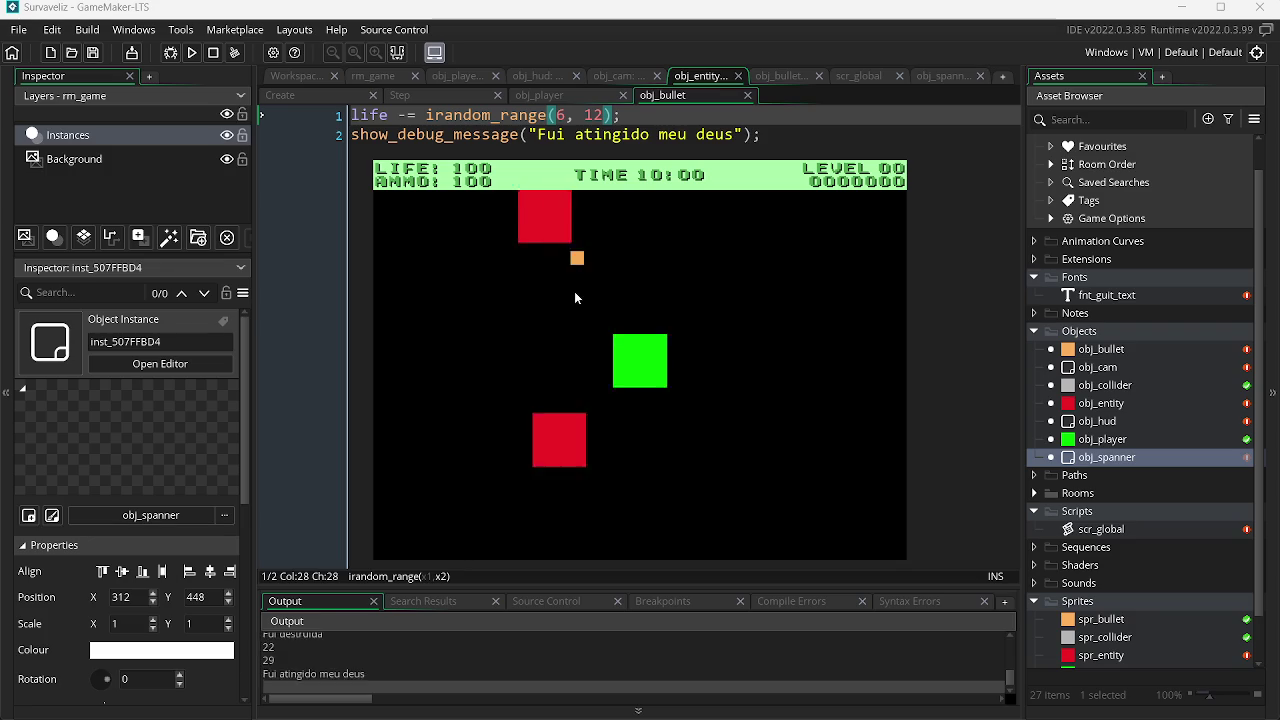
click(800, 300)
click(839, 354)
click(848, 405)
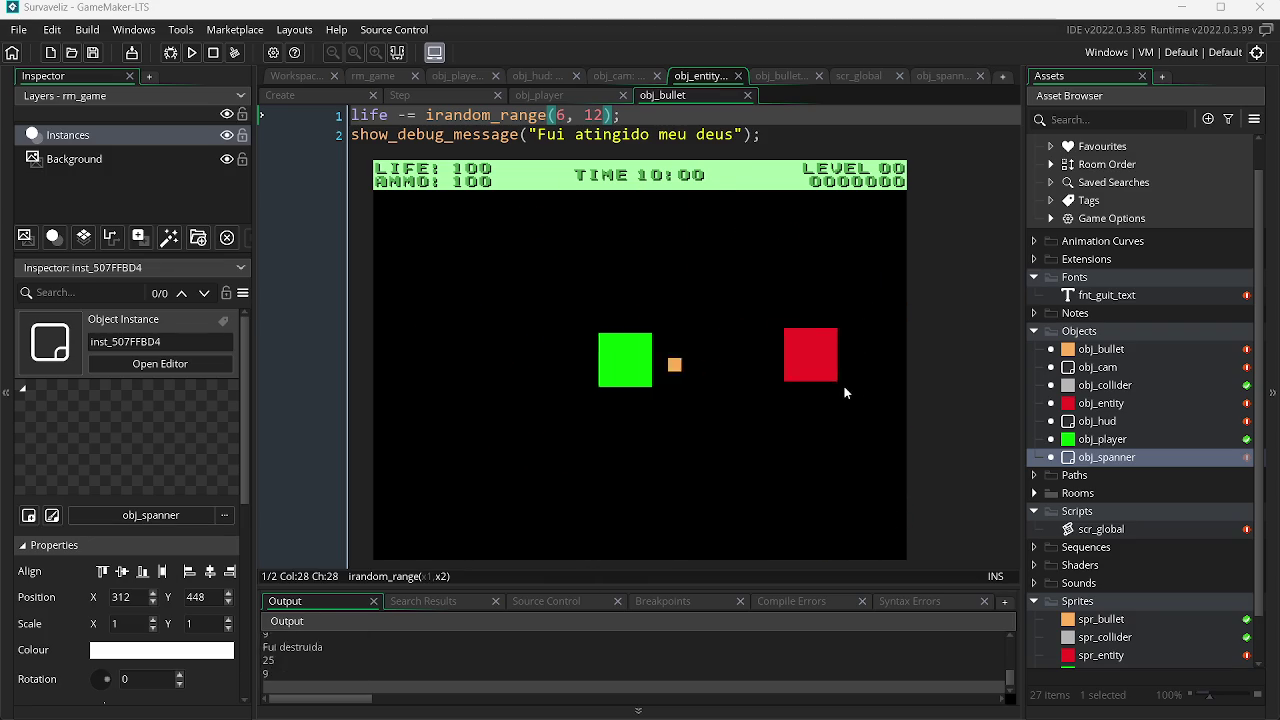
click(844, 390)
click(590, 295)
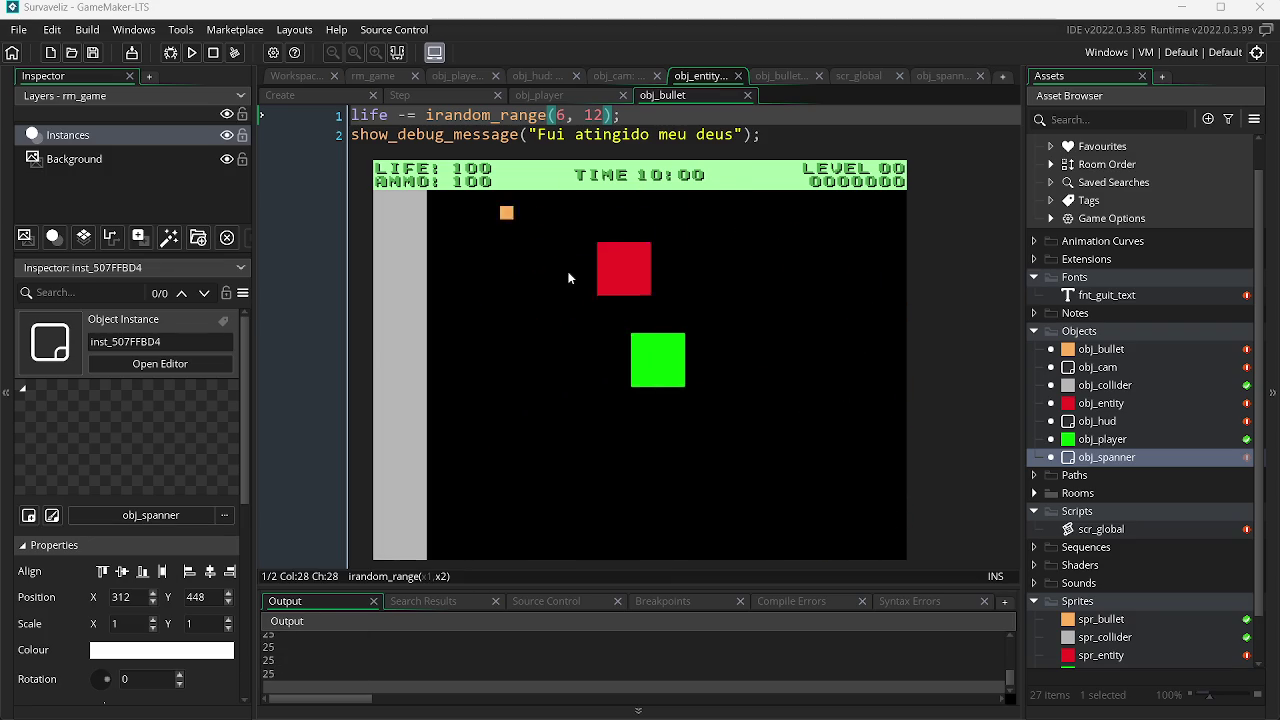
click(555, 331)
click(566, 350)
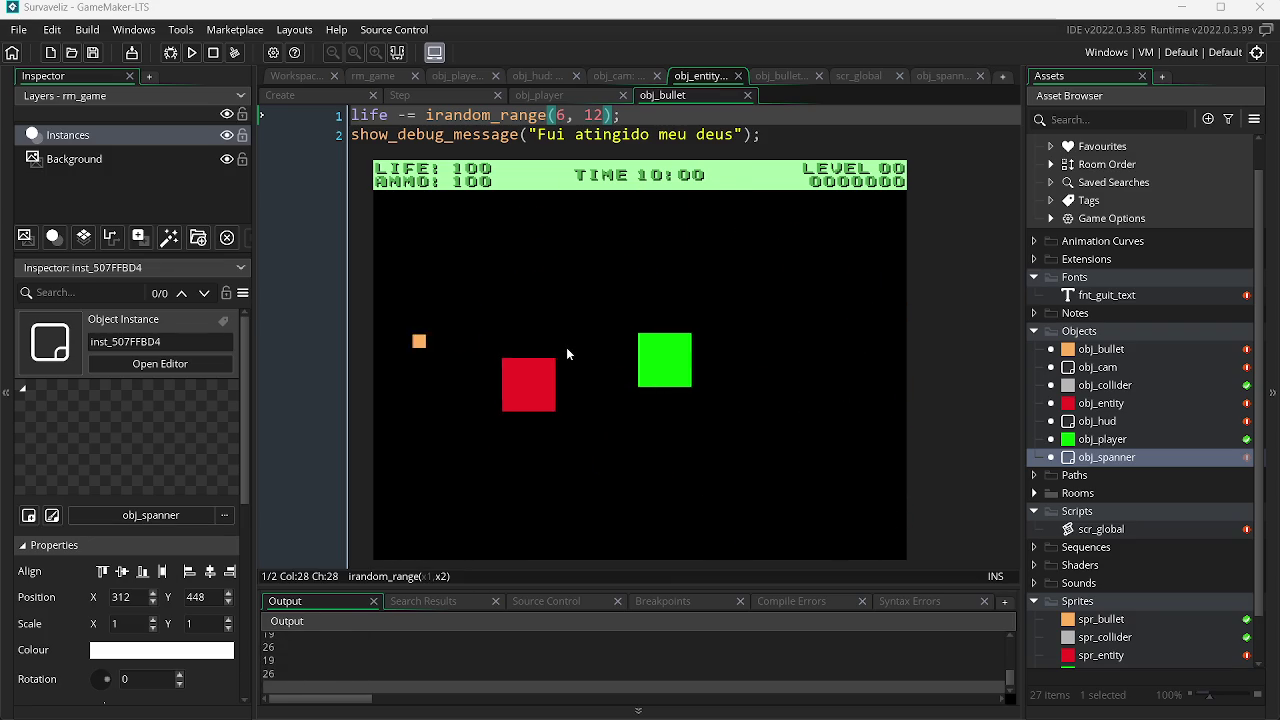
click(556, 350)
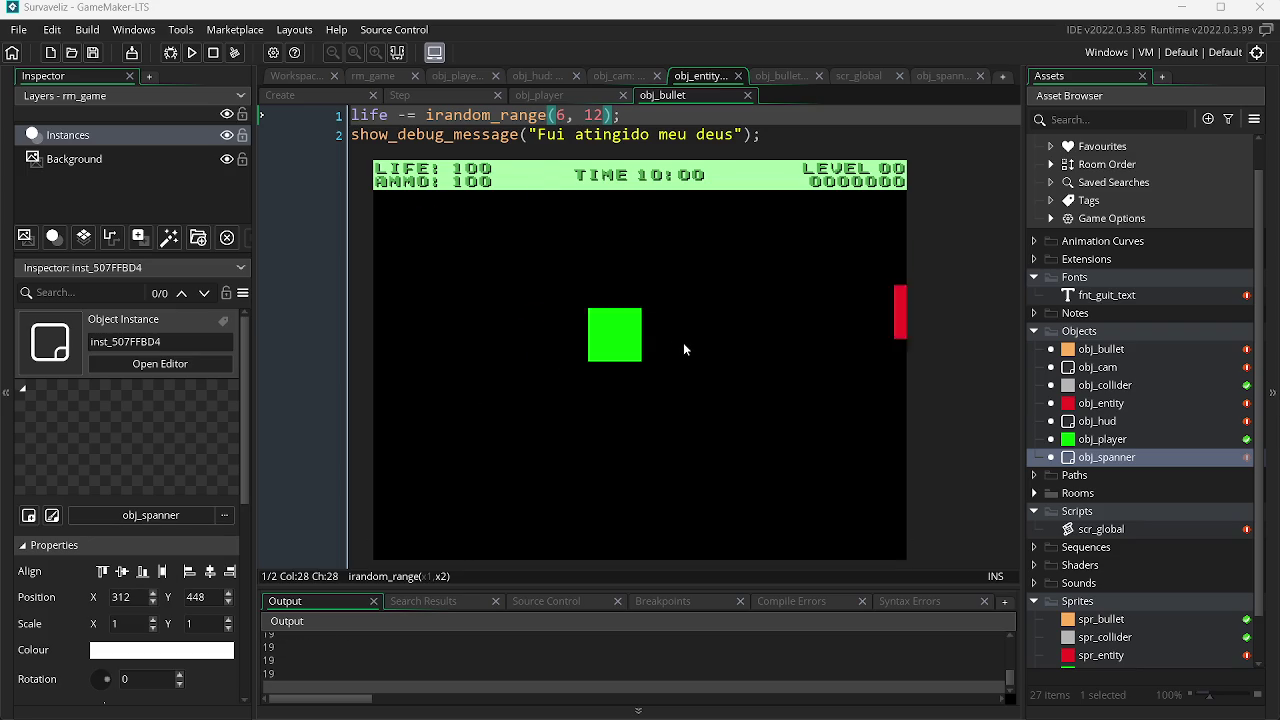
click(560, 455)
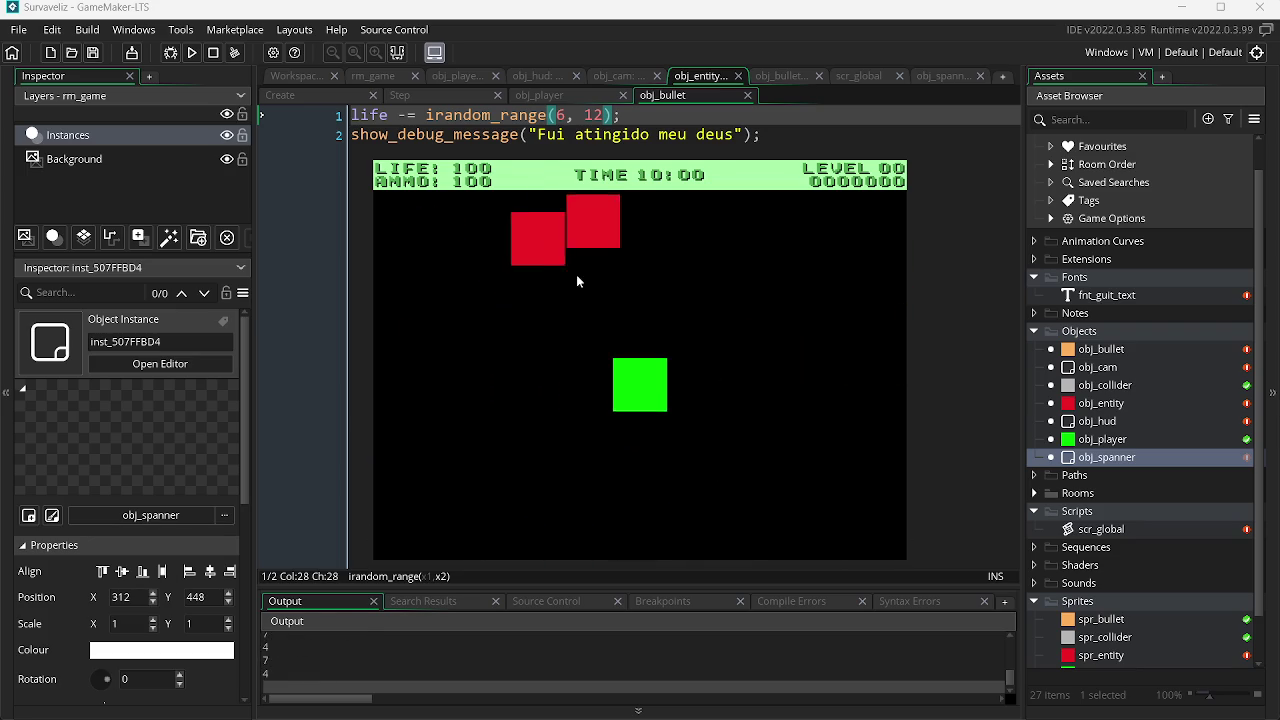
Step: Move the green player around the room and end the test run
key(a)
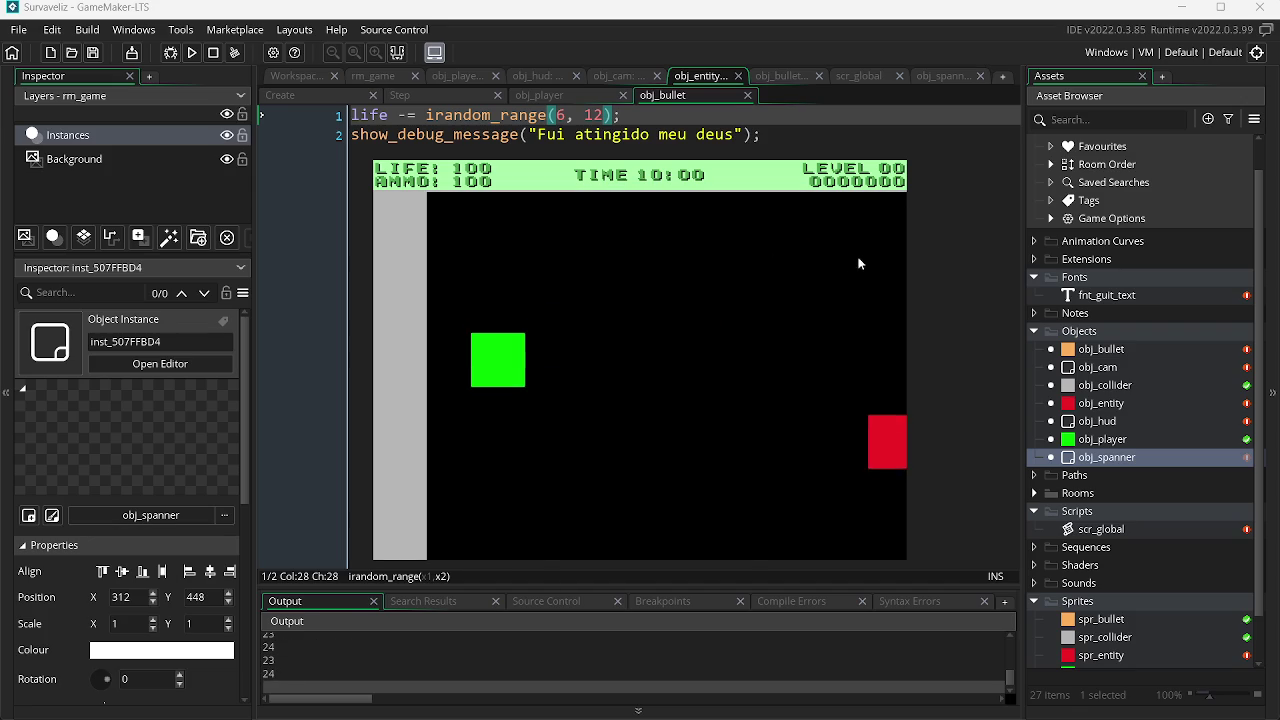
key(w)
key(d)
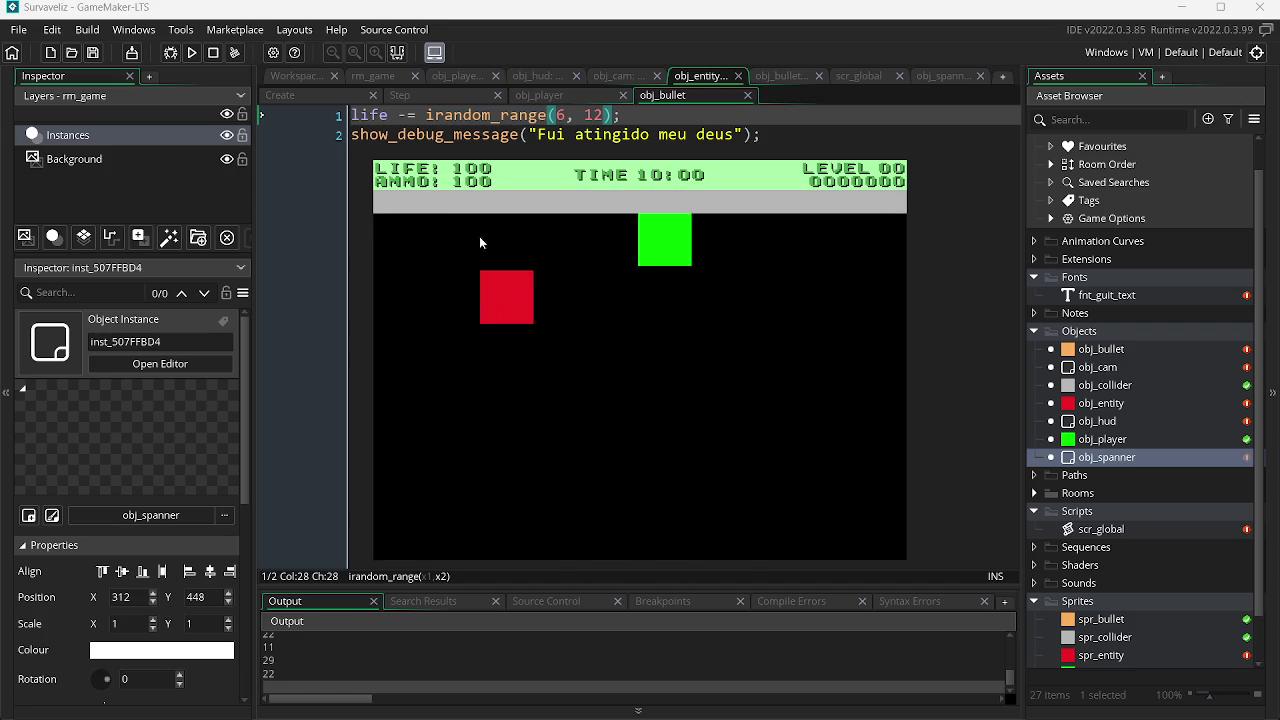
key(s)
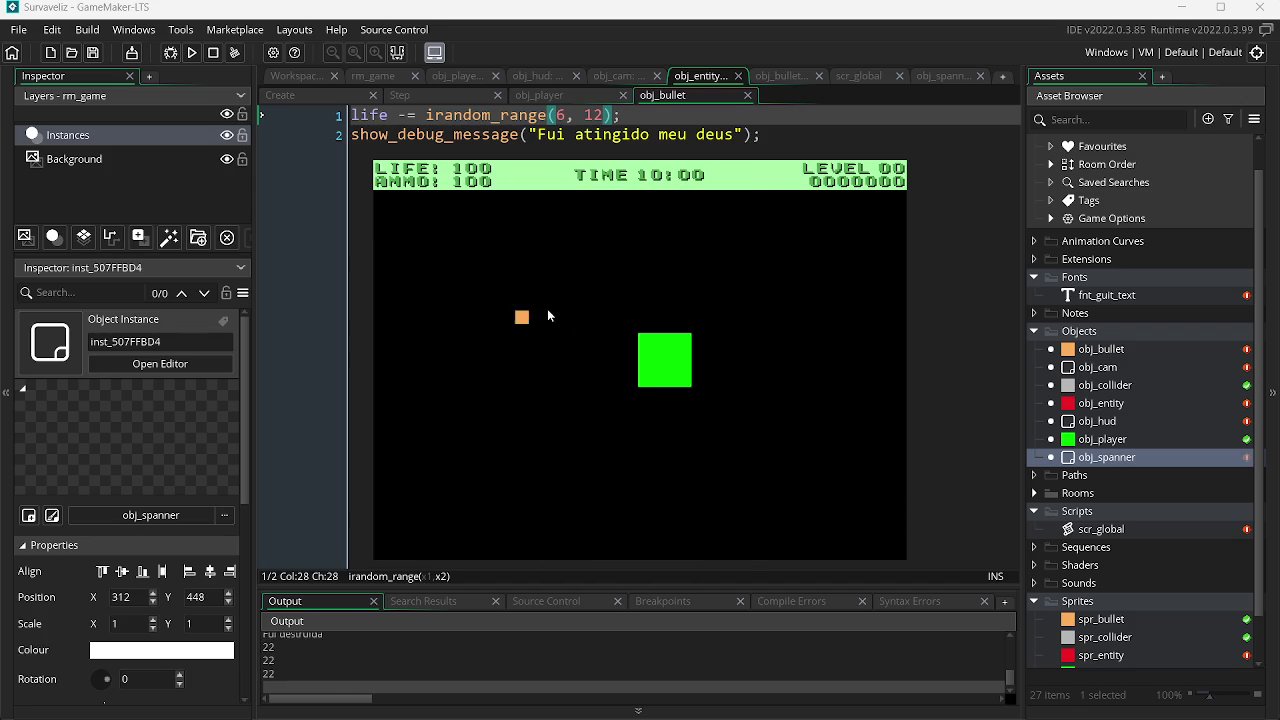
key(a)
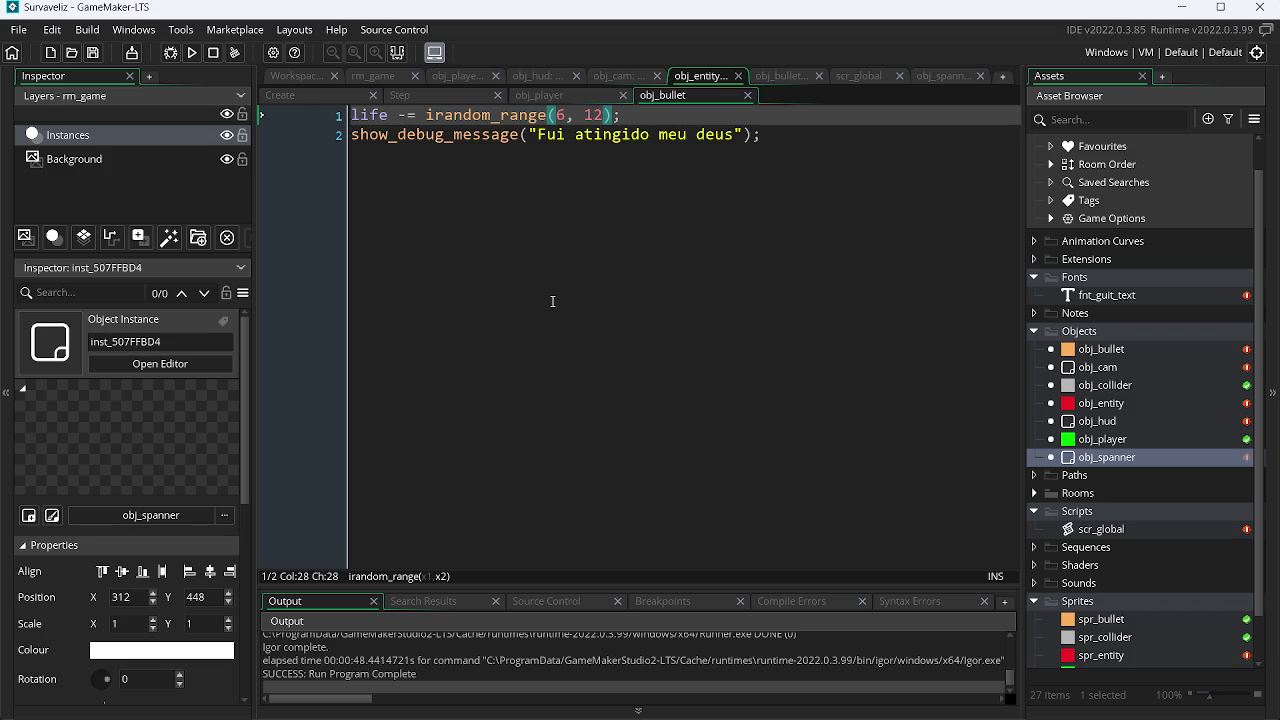
Step: Pause the Raul Seixas music video and bring the GameMaker project back up
key(alt+Tab)
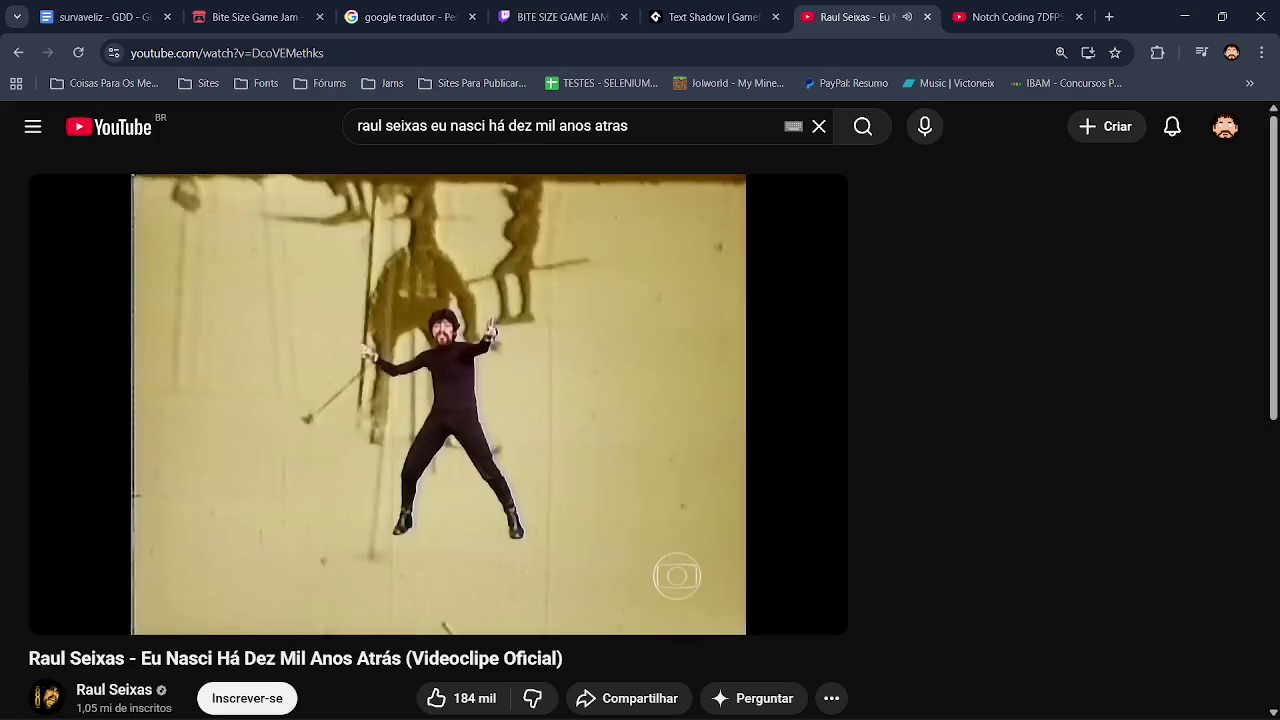
click(613, 366)
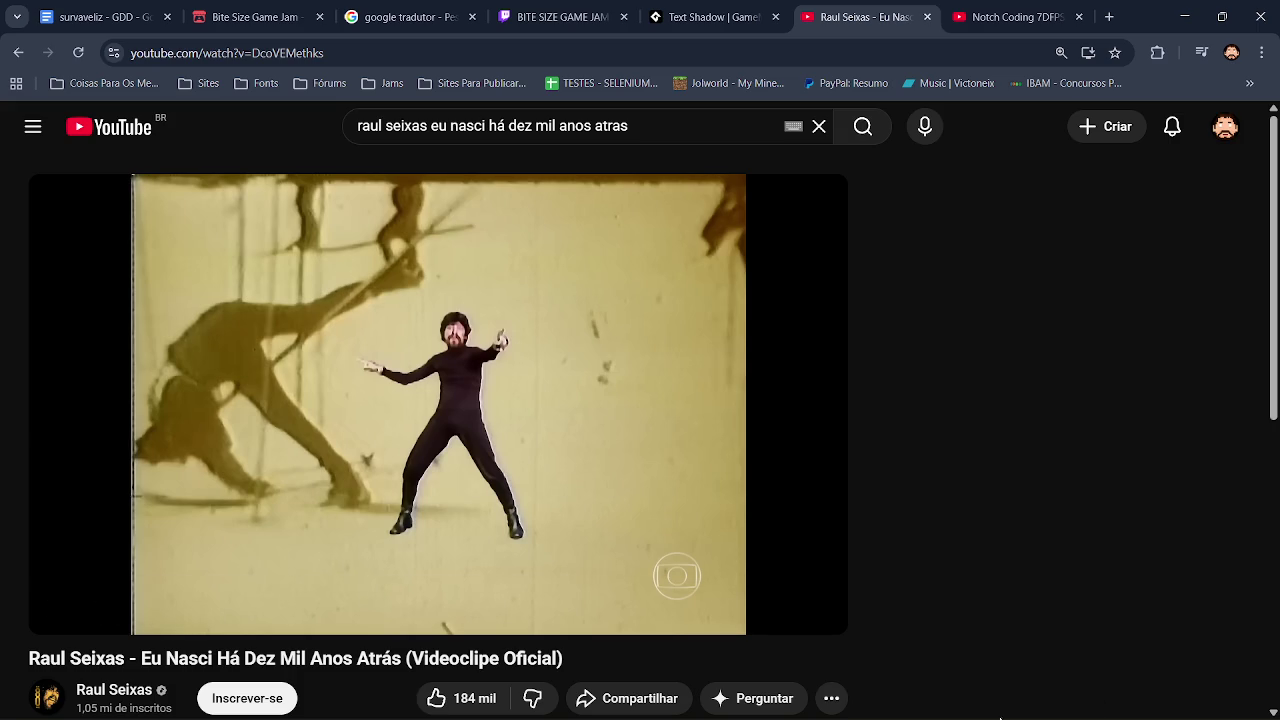
click(925, 700)
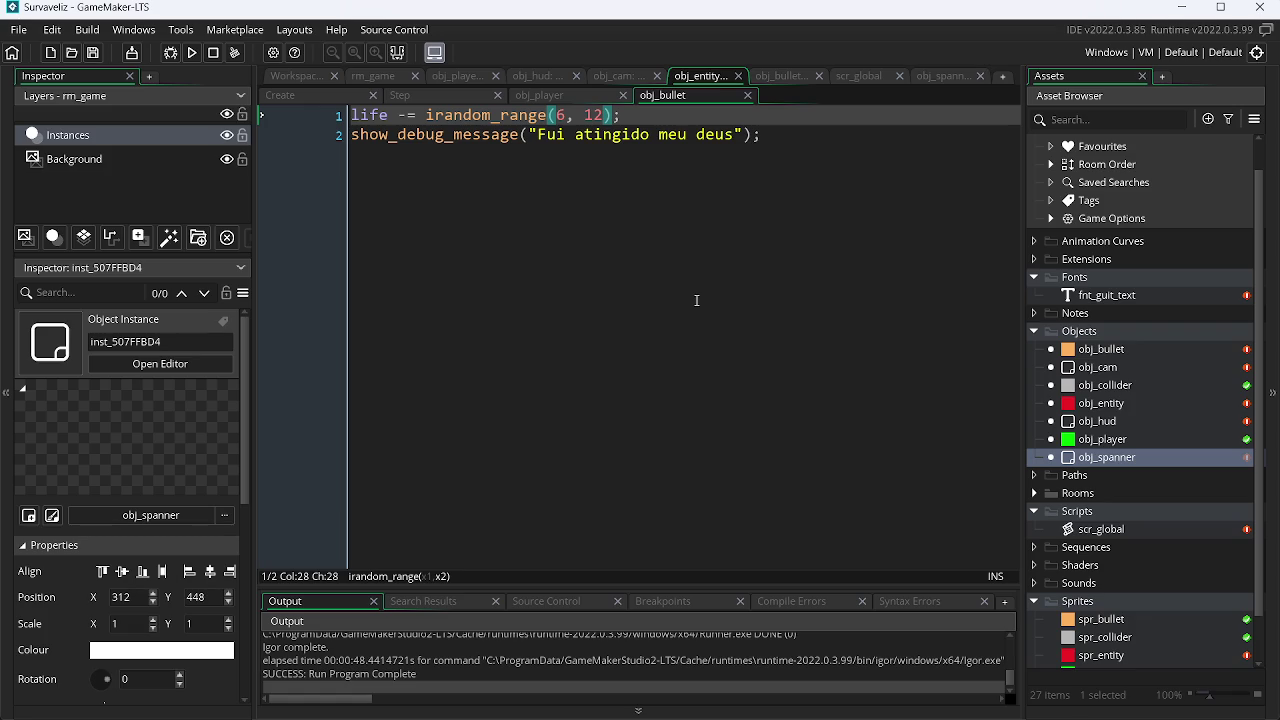
Step: Resume the music video, then minimize Chrome and GameMaker to reveal Paint.NET's assets.png
key(alt+Tab)
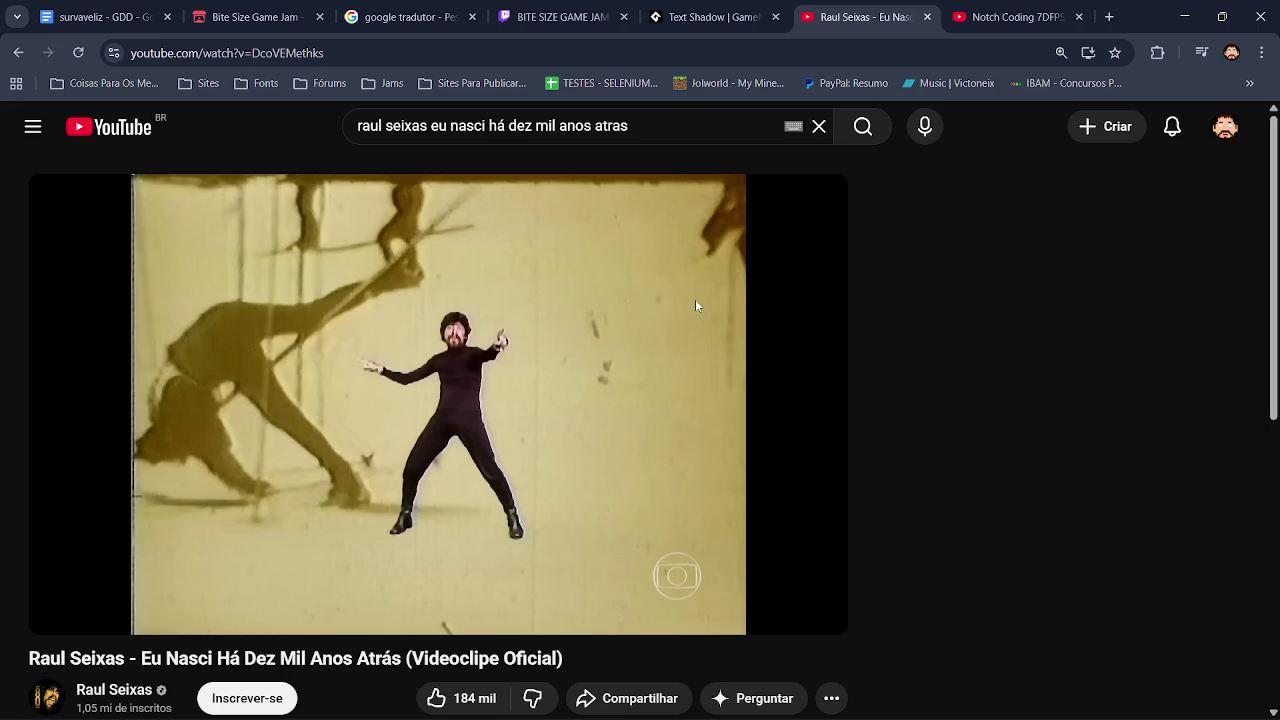
click(645, 340)
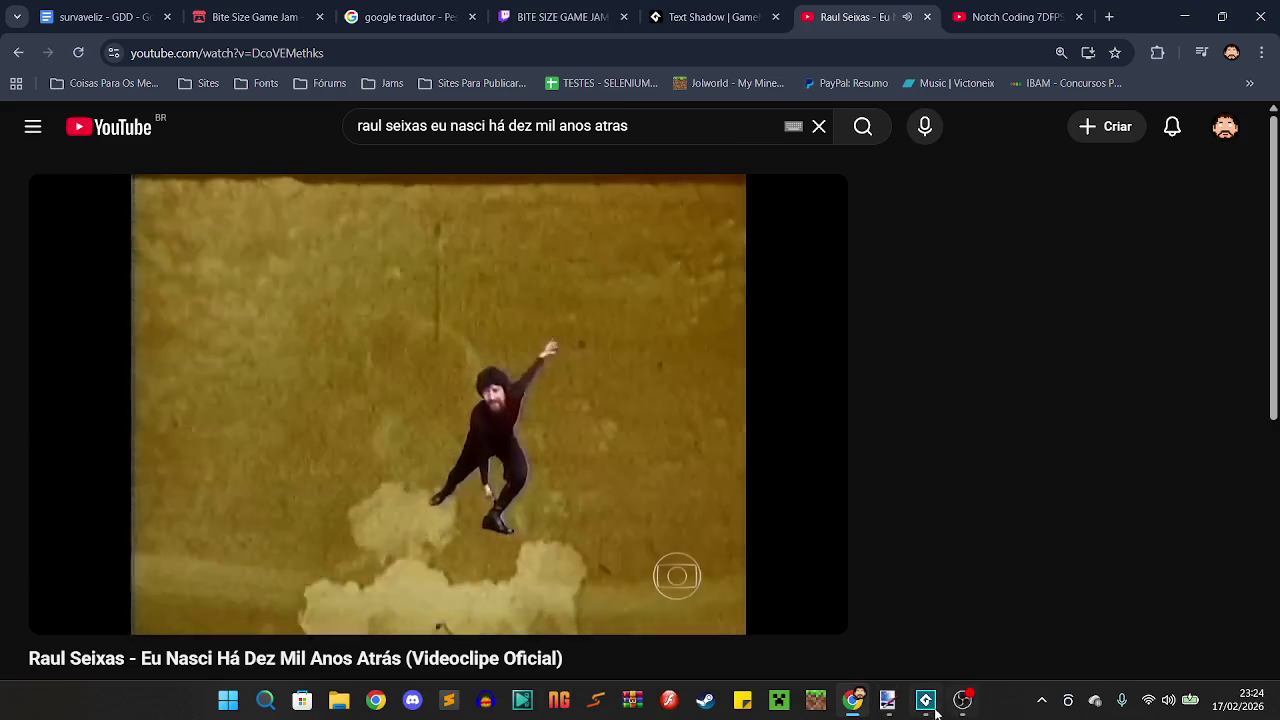
click(926, 708)
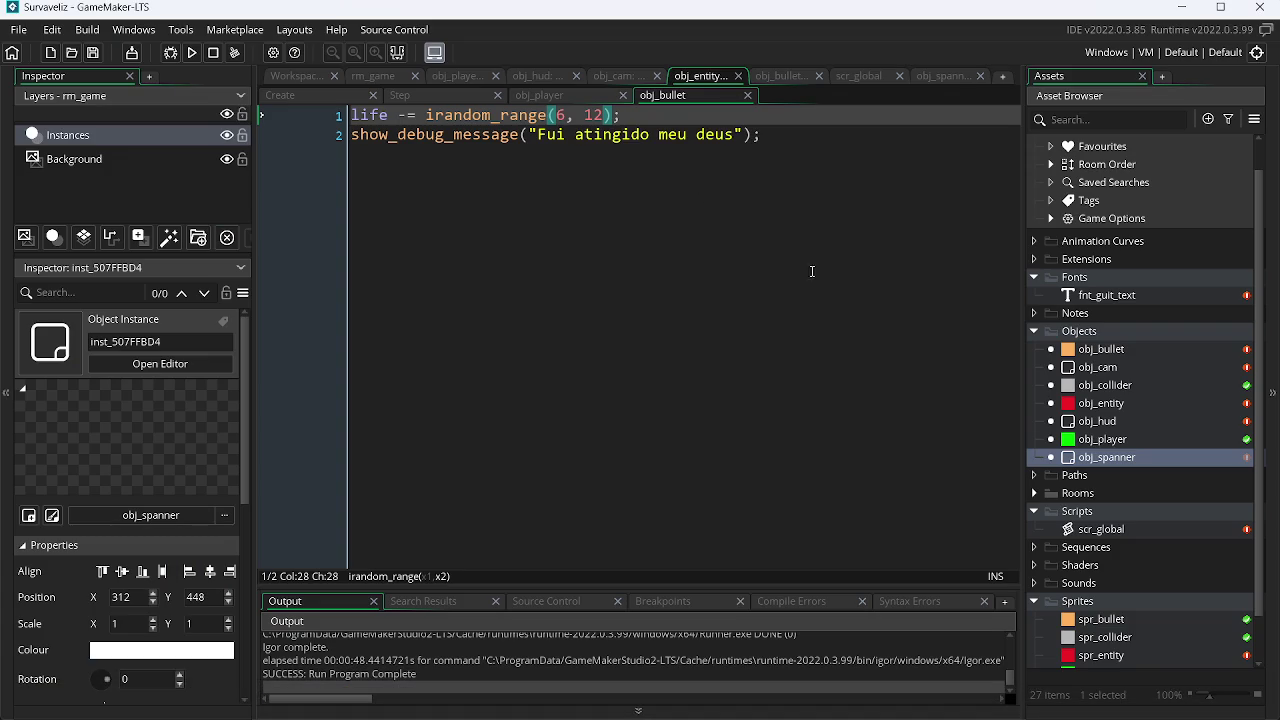
key(alt+Tab)
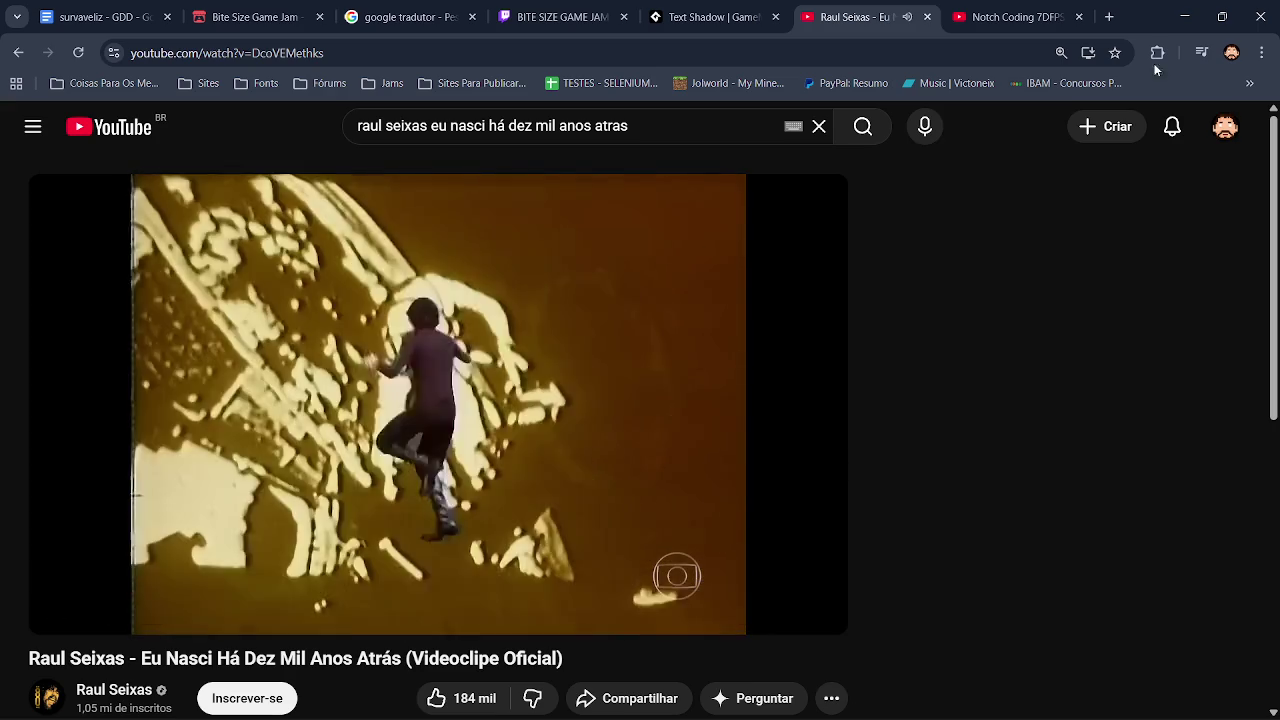
click(1178, 16)
click(1170, 14)
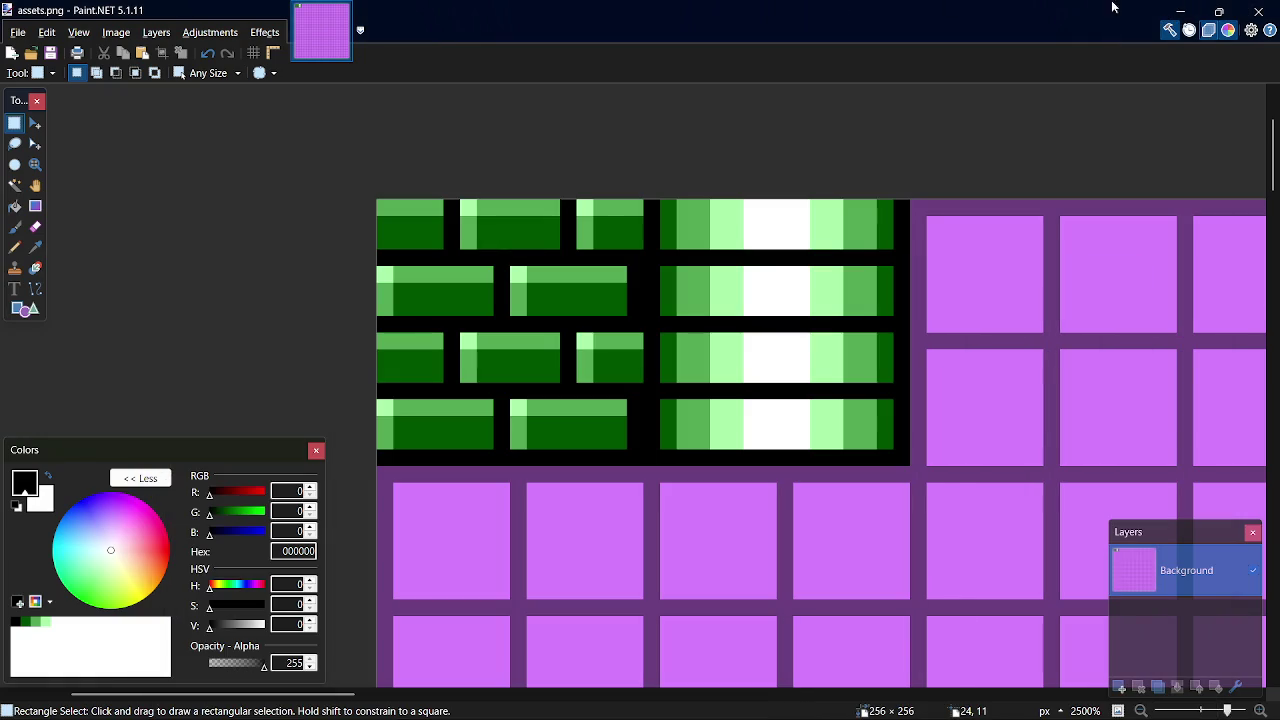
Step: Minimize Paint.NET, select the GameMaker LTS desktop shortcut, and bring the YouTube video forward
click(1172, 12)
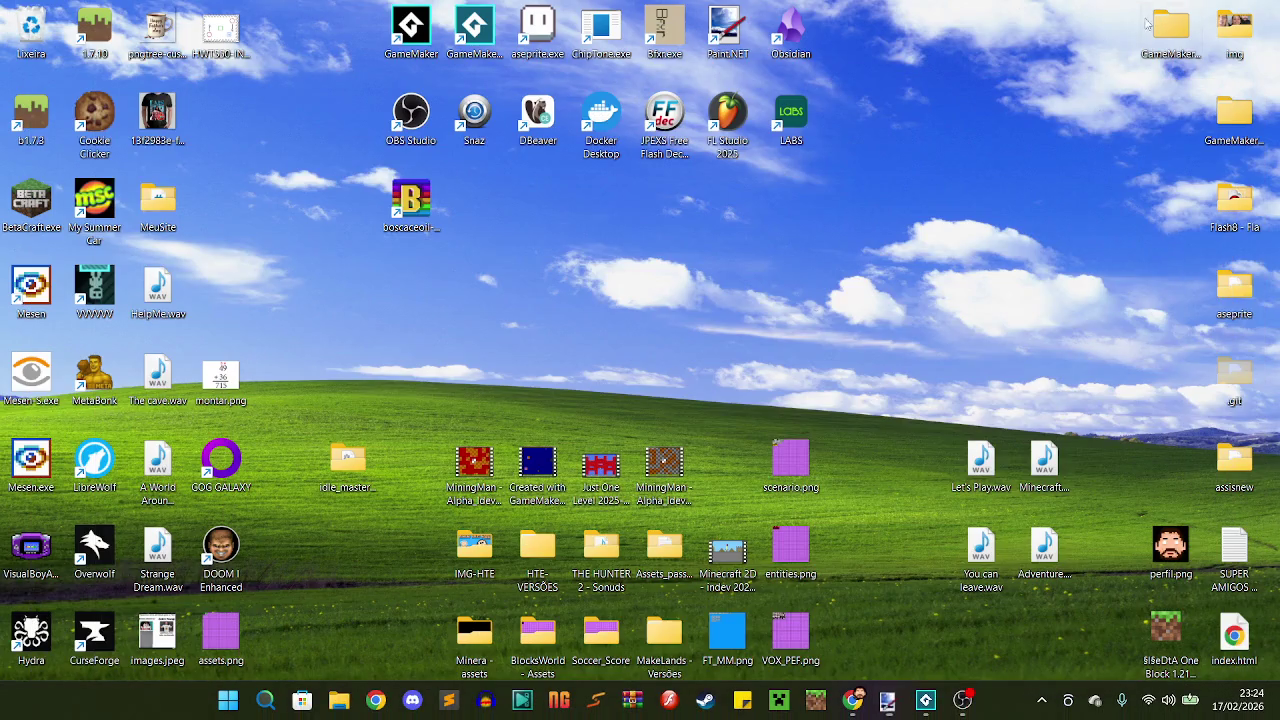
click(474, 30)
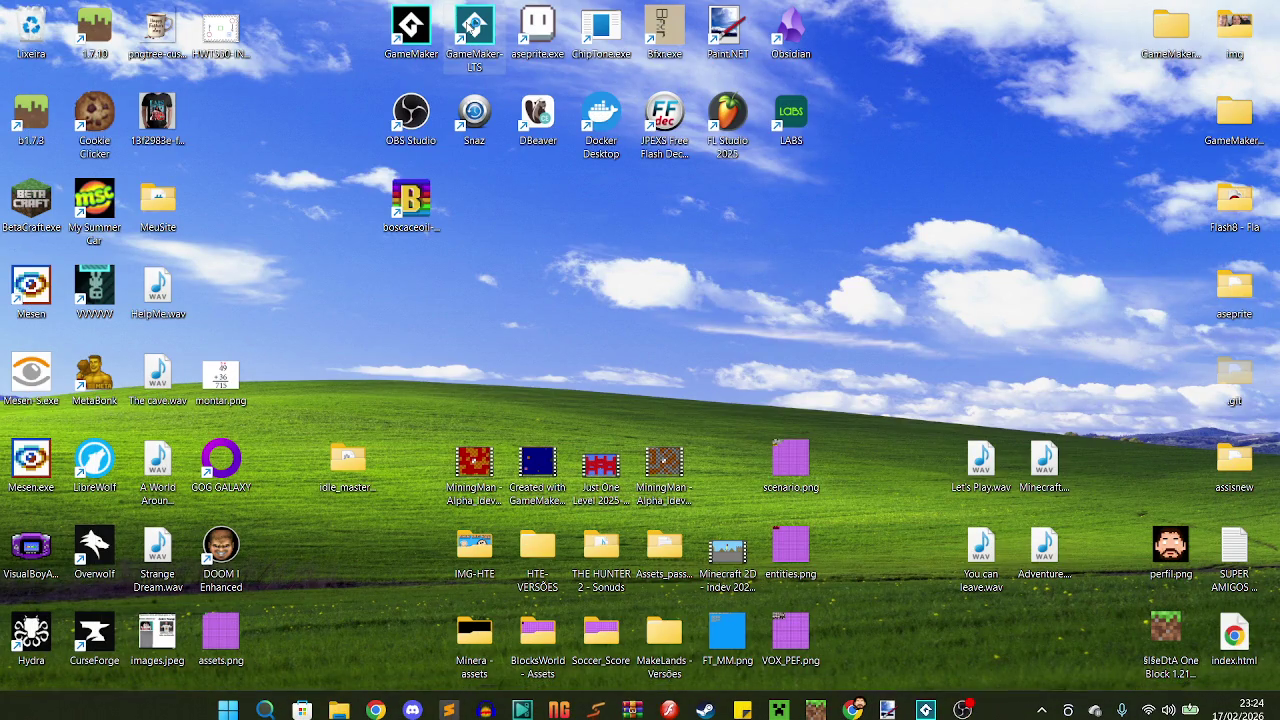
click(855, 703)
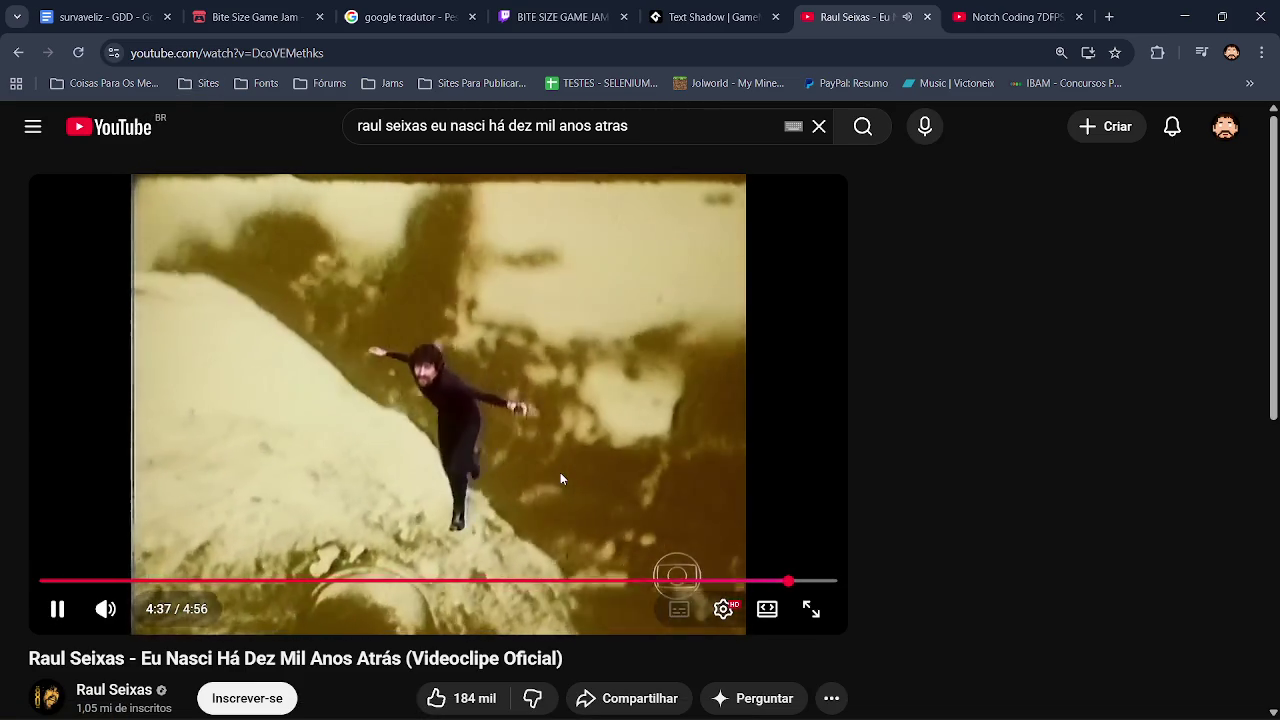
Step: Go back to the 'raul seixas eu nasci há dez mil anos atras' search results and scroll down them
scroll(108, 643, down, 1)
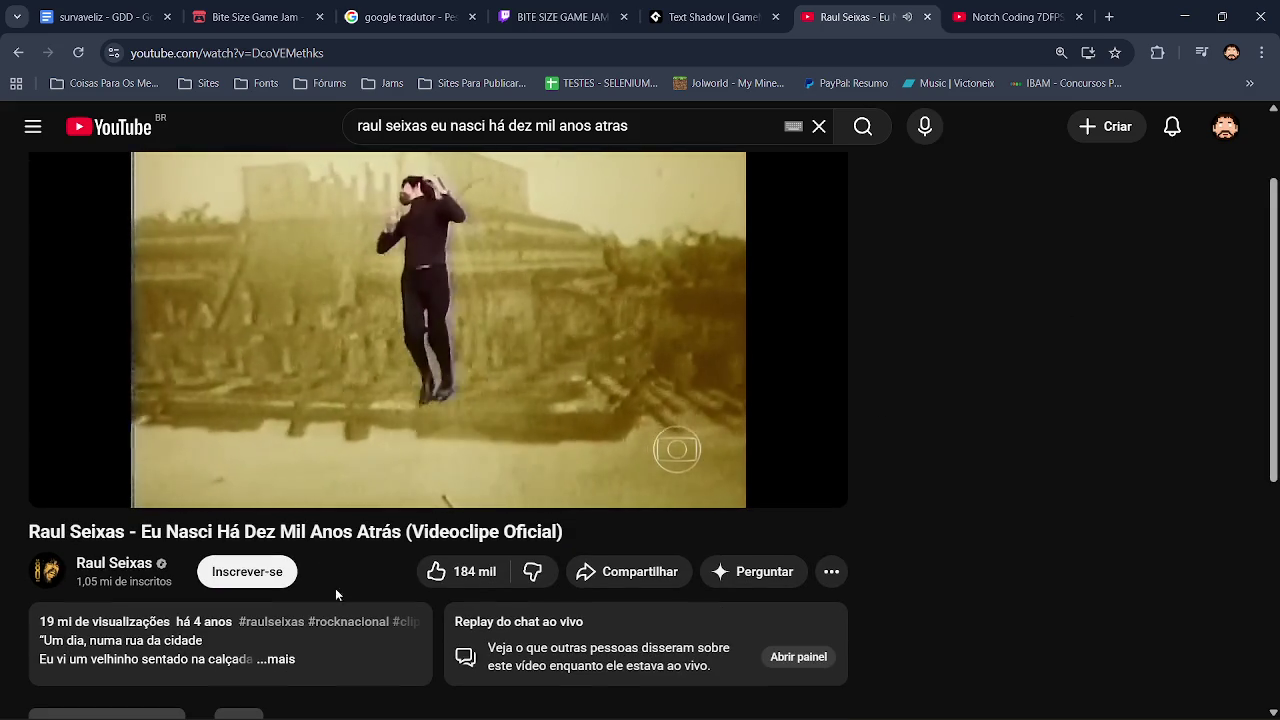
mouse_move(46, 630)
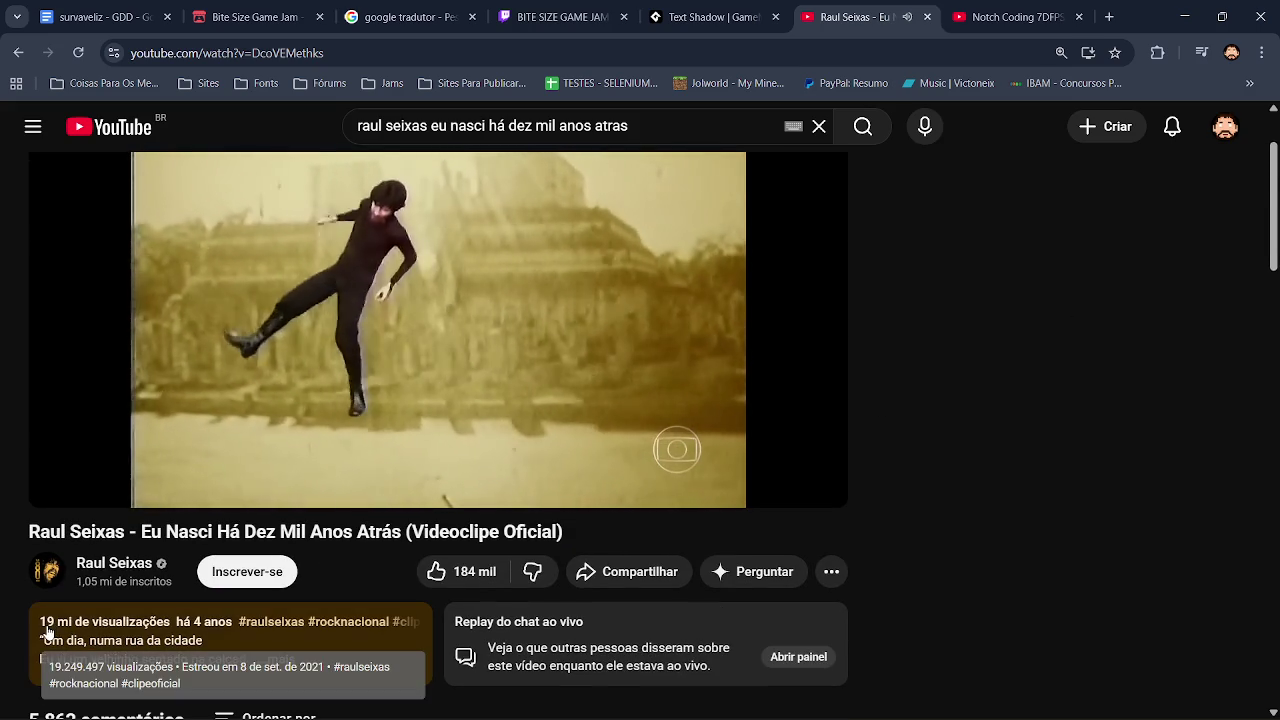
scroll(1257, 271, up, 1)
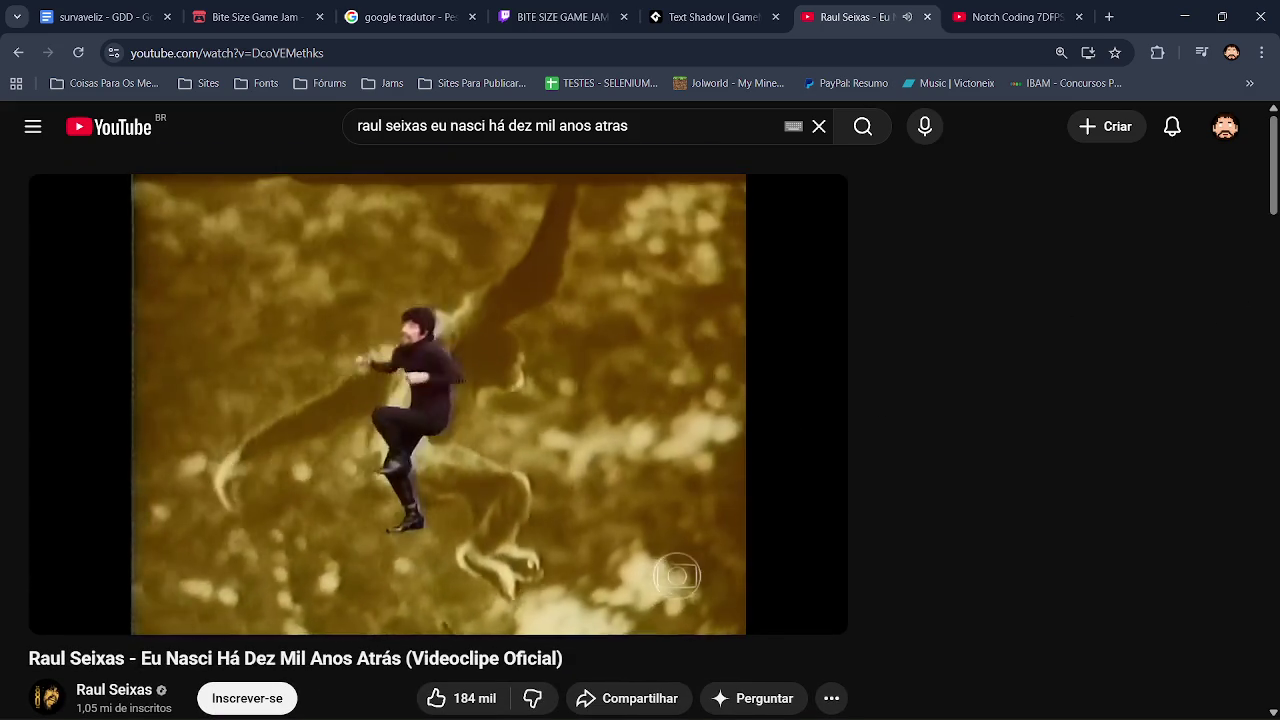
key(Return)
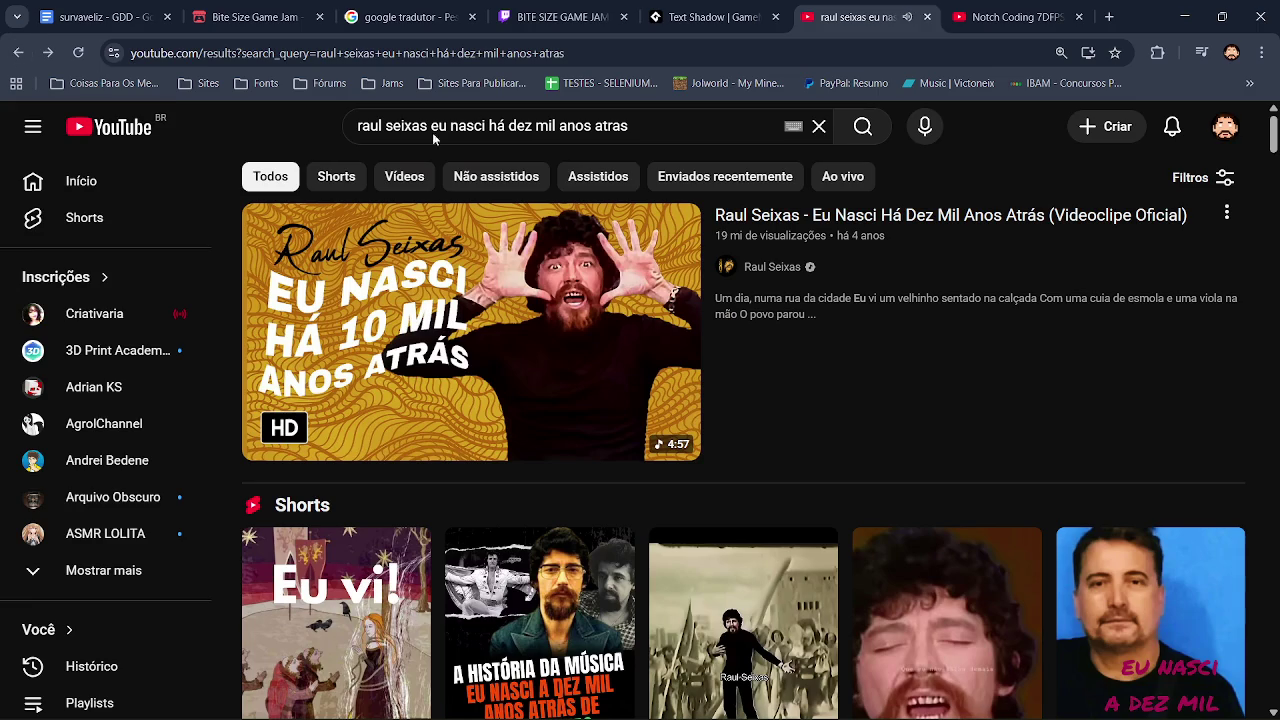
scroll(1257, 181, down, 5)
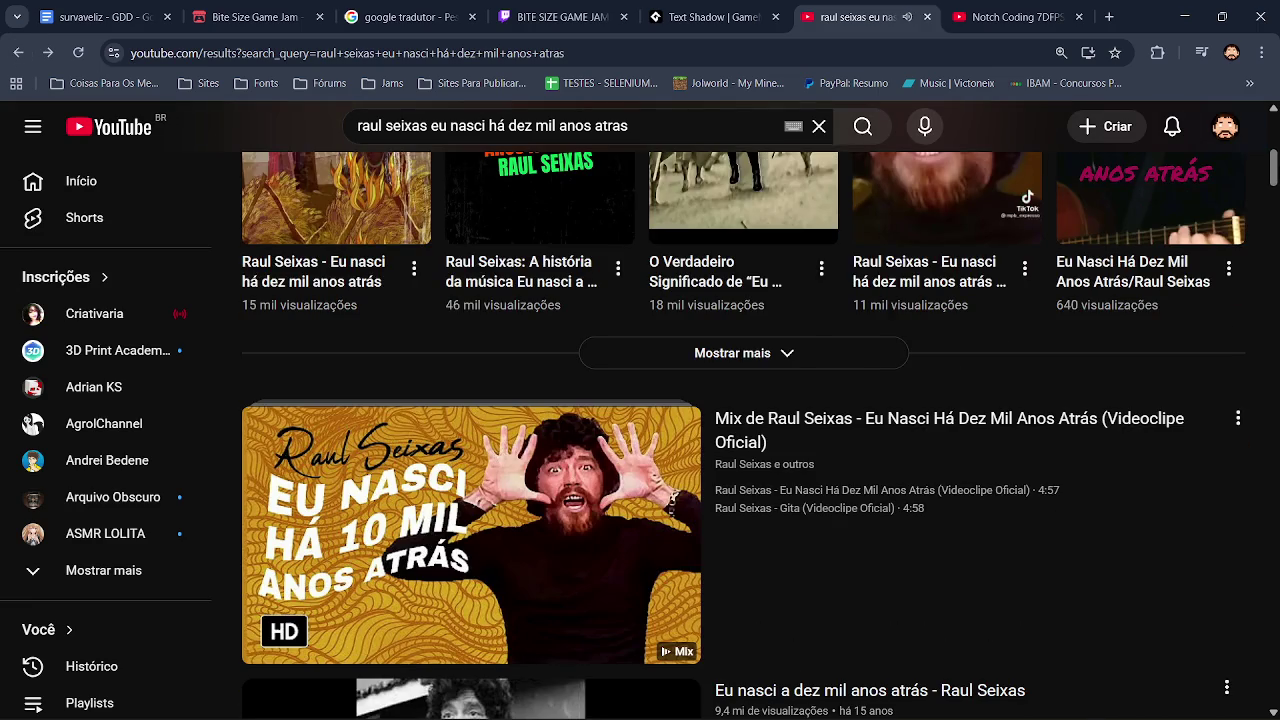
drag(1273, 168, 1276, 290)
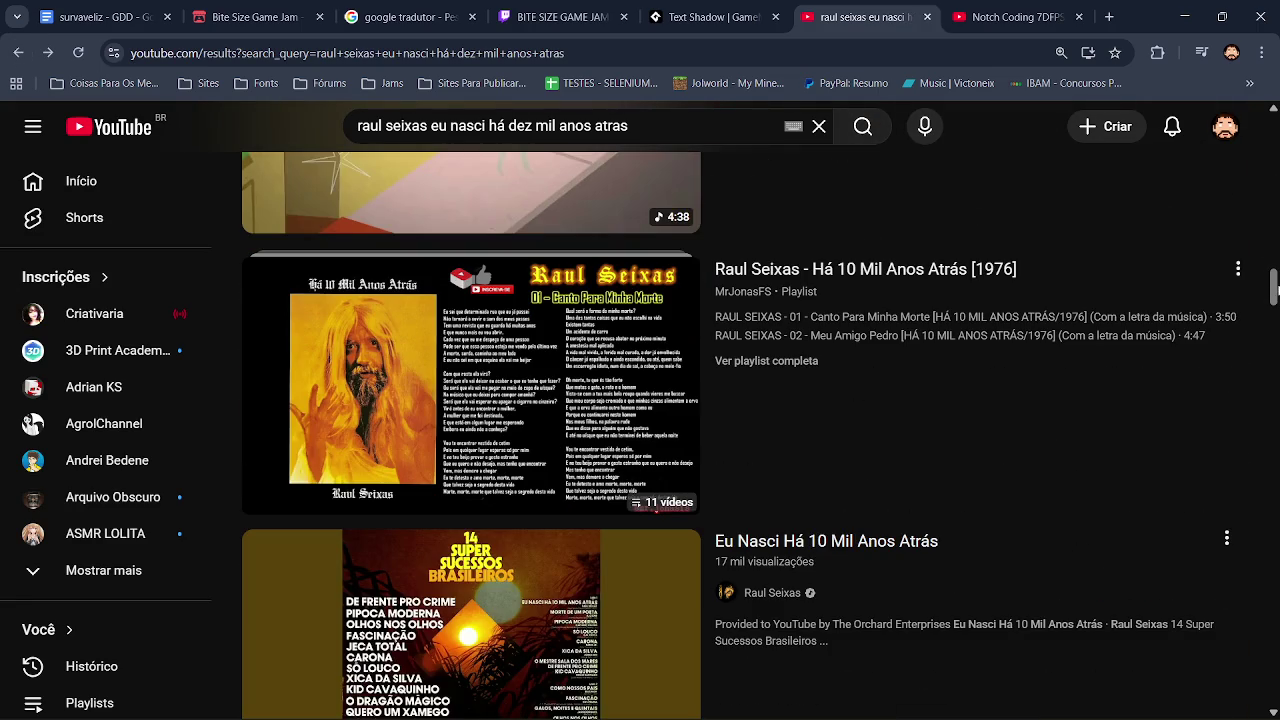